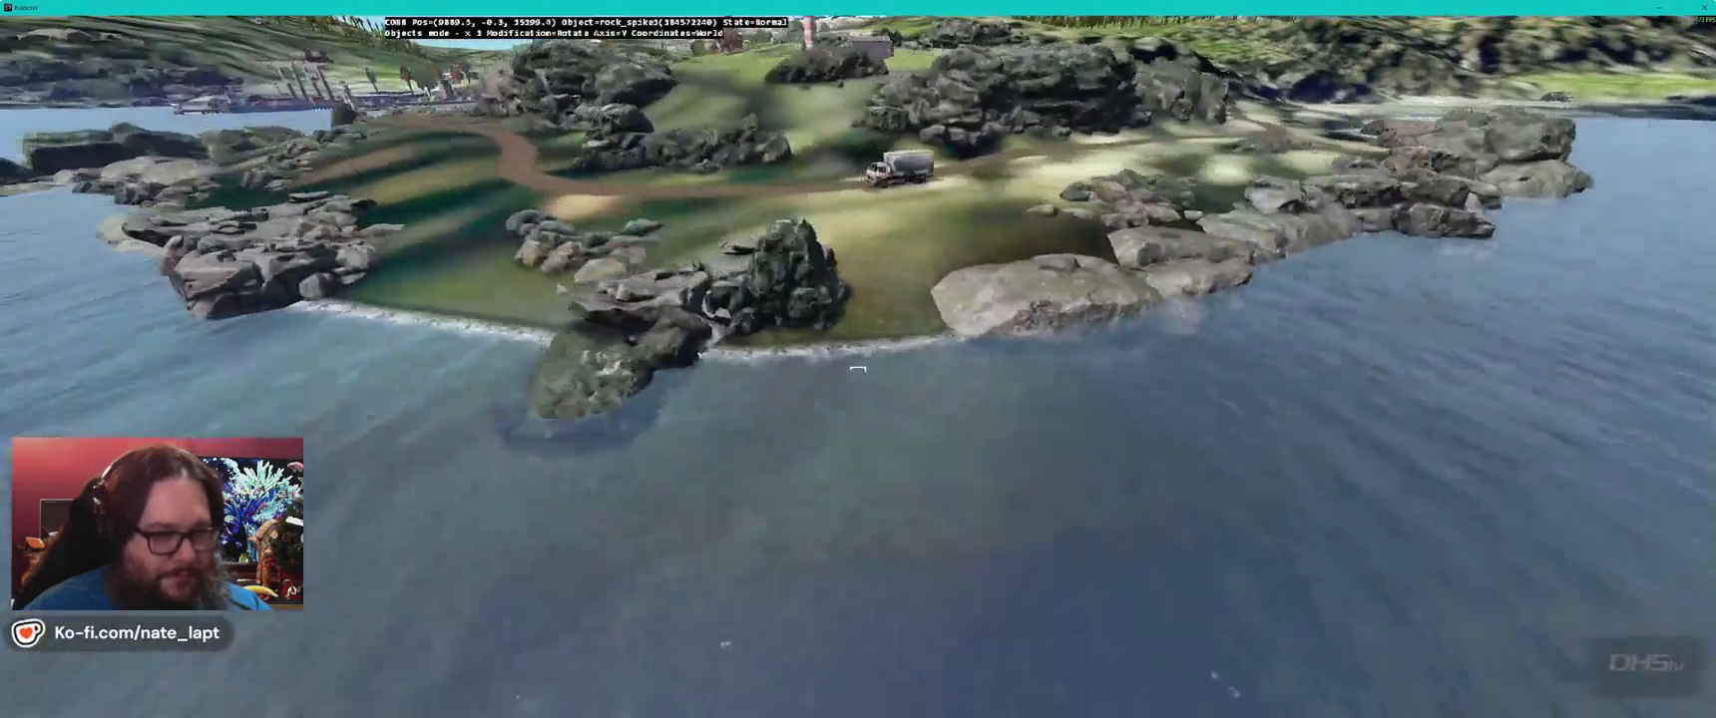
- Tilt the shoreline spike rock around its Z and X axes so it rests at the water's edge
key(w)
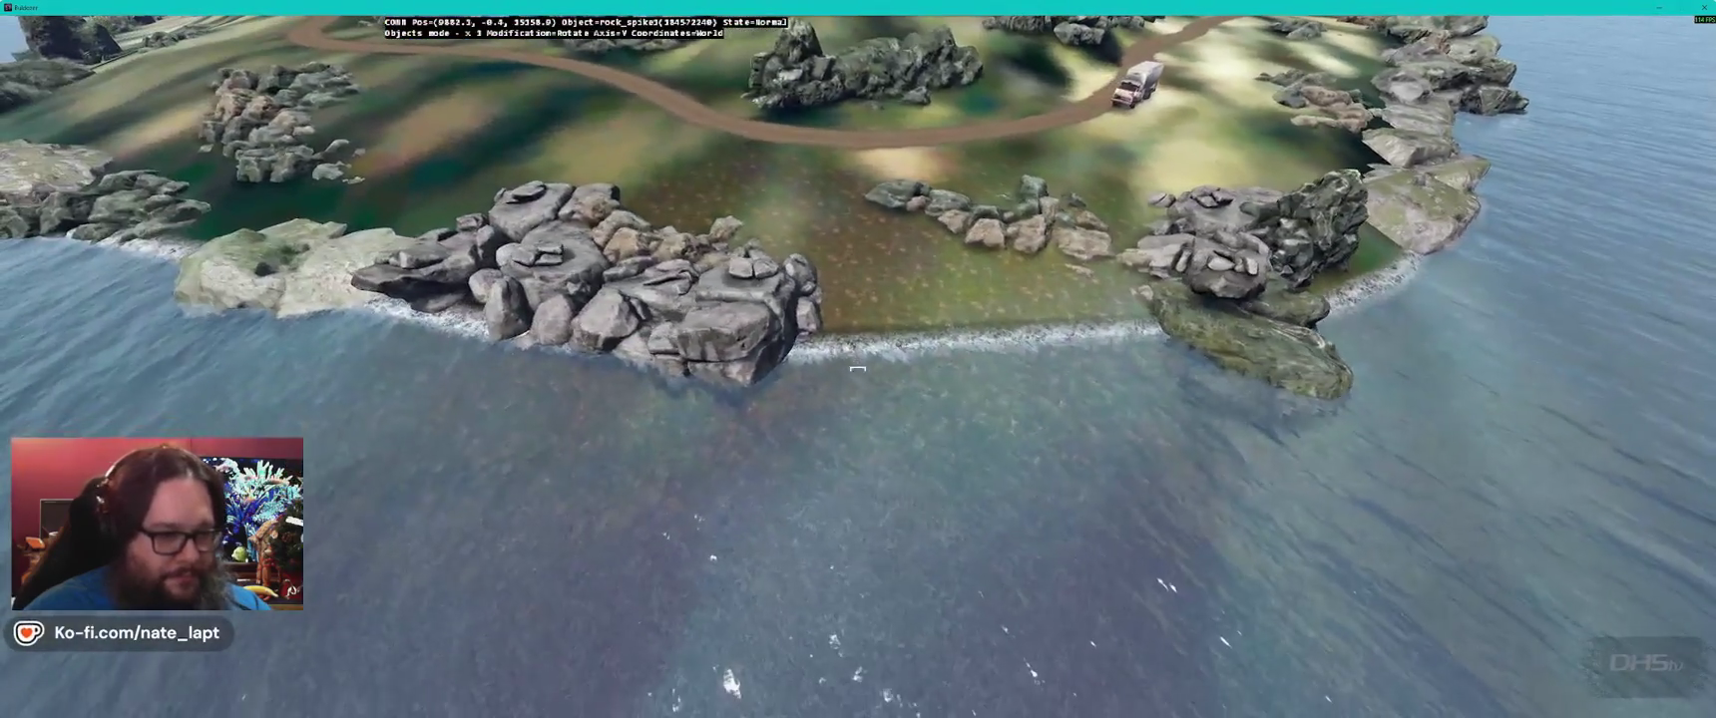
key(d)
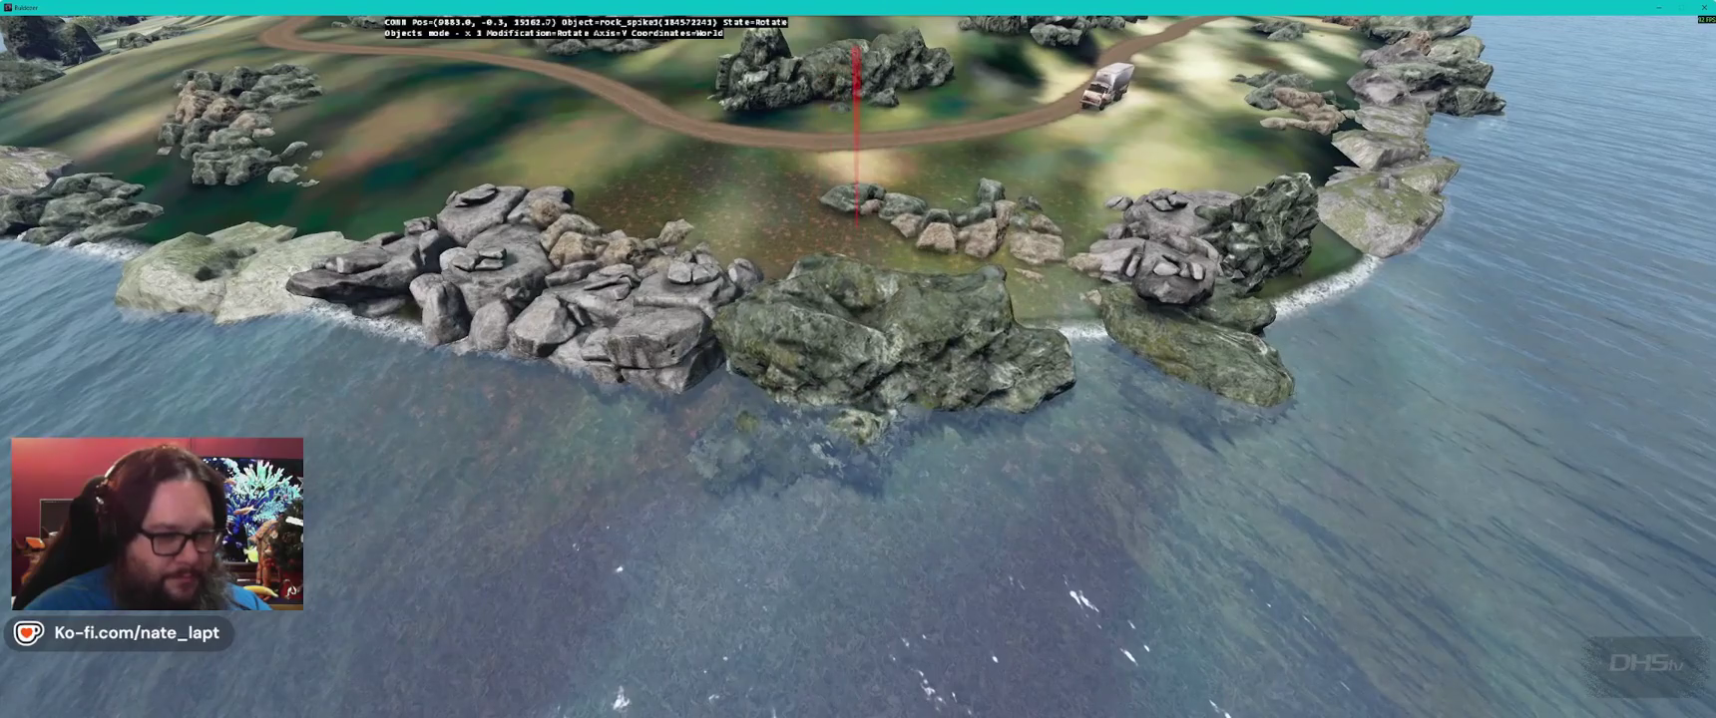
key(z)
key(x)
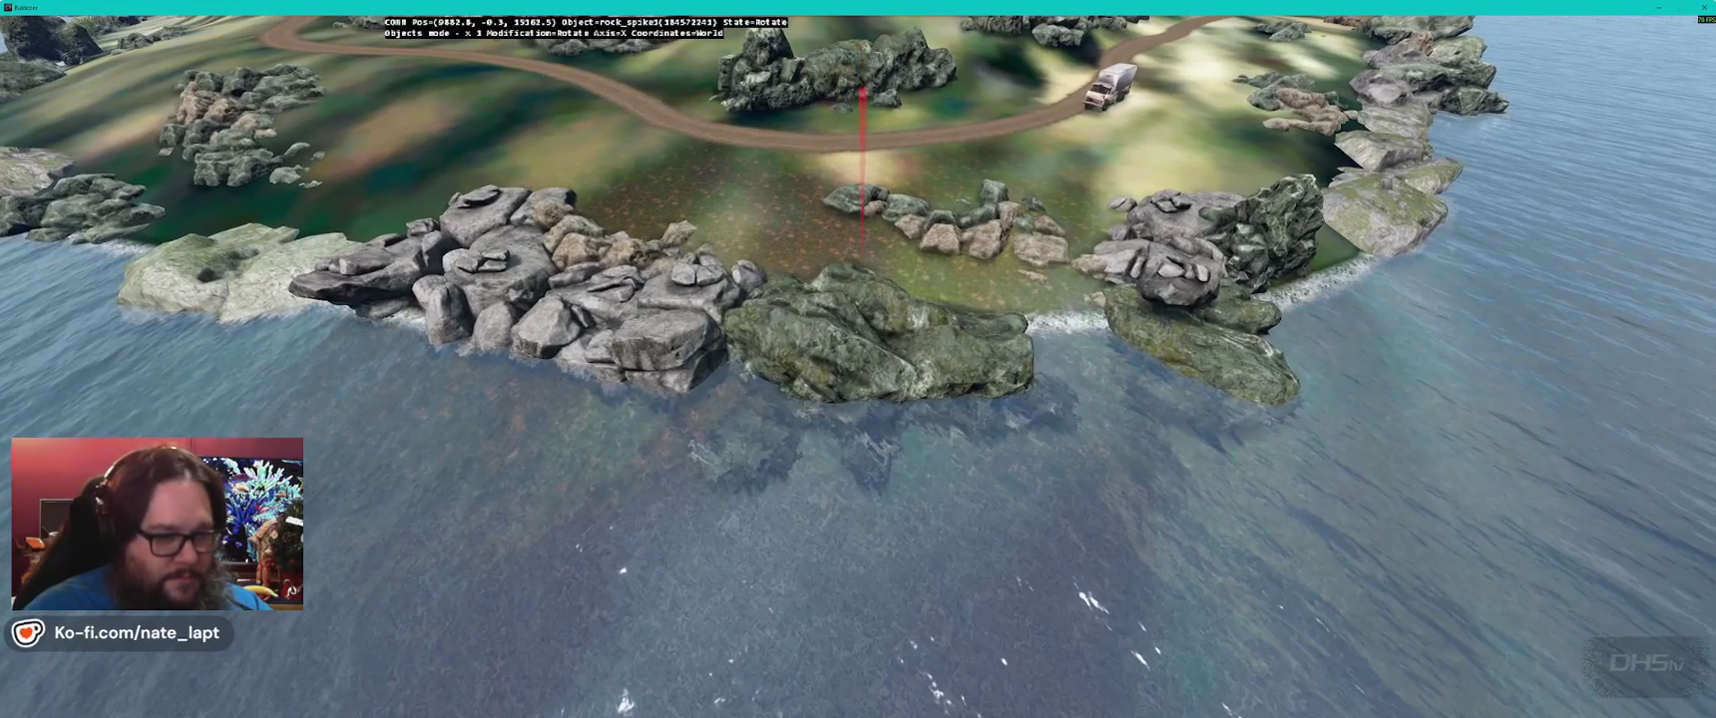
key(y)
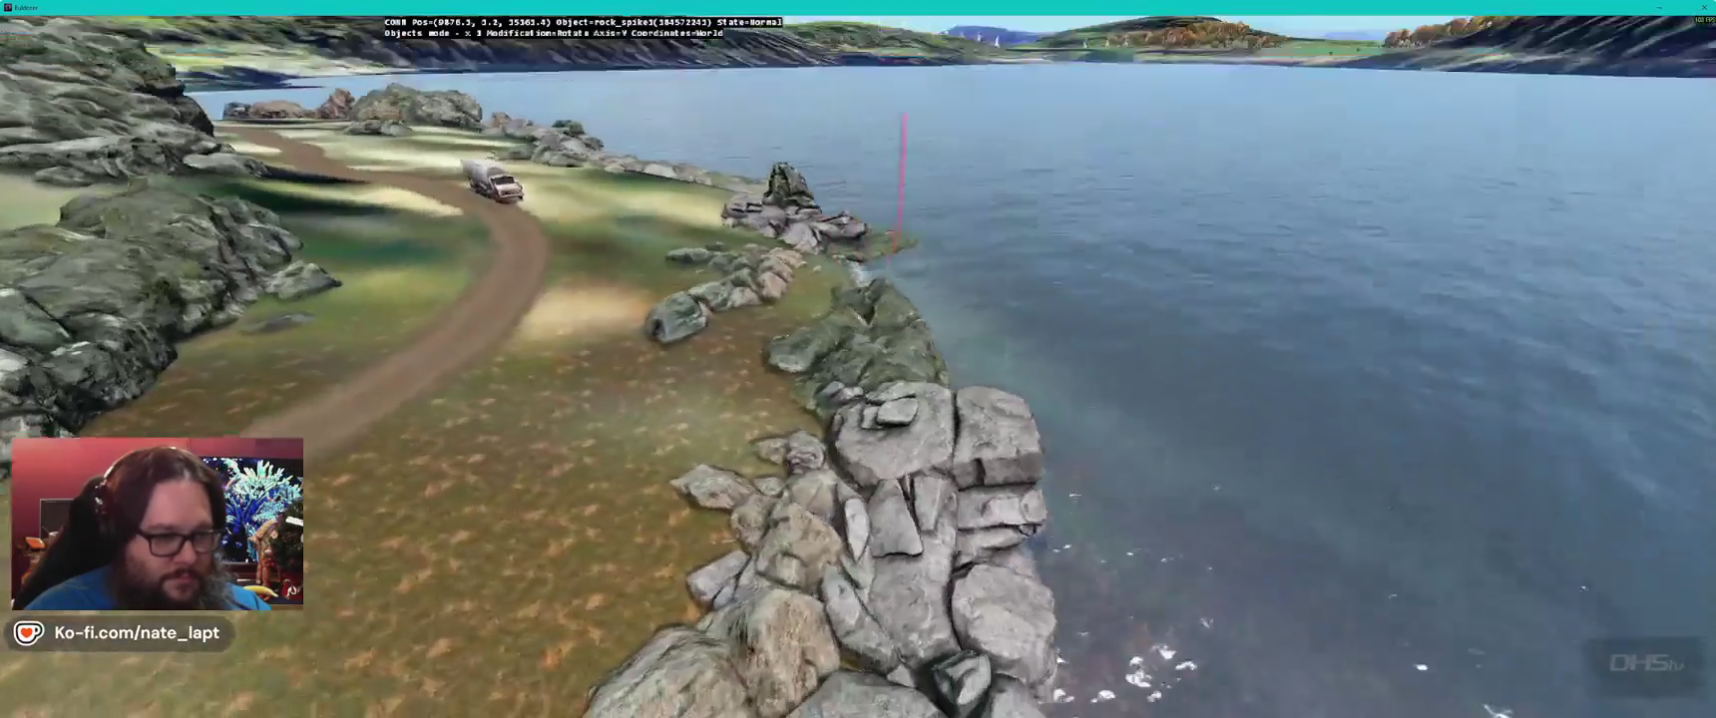
- Fly over the water, island and houses to reach the church
key(w)
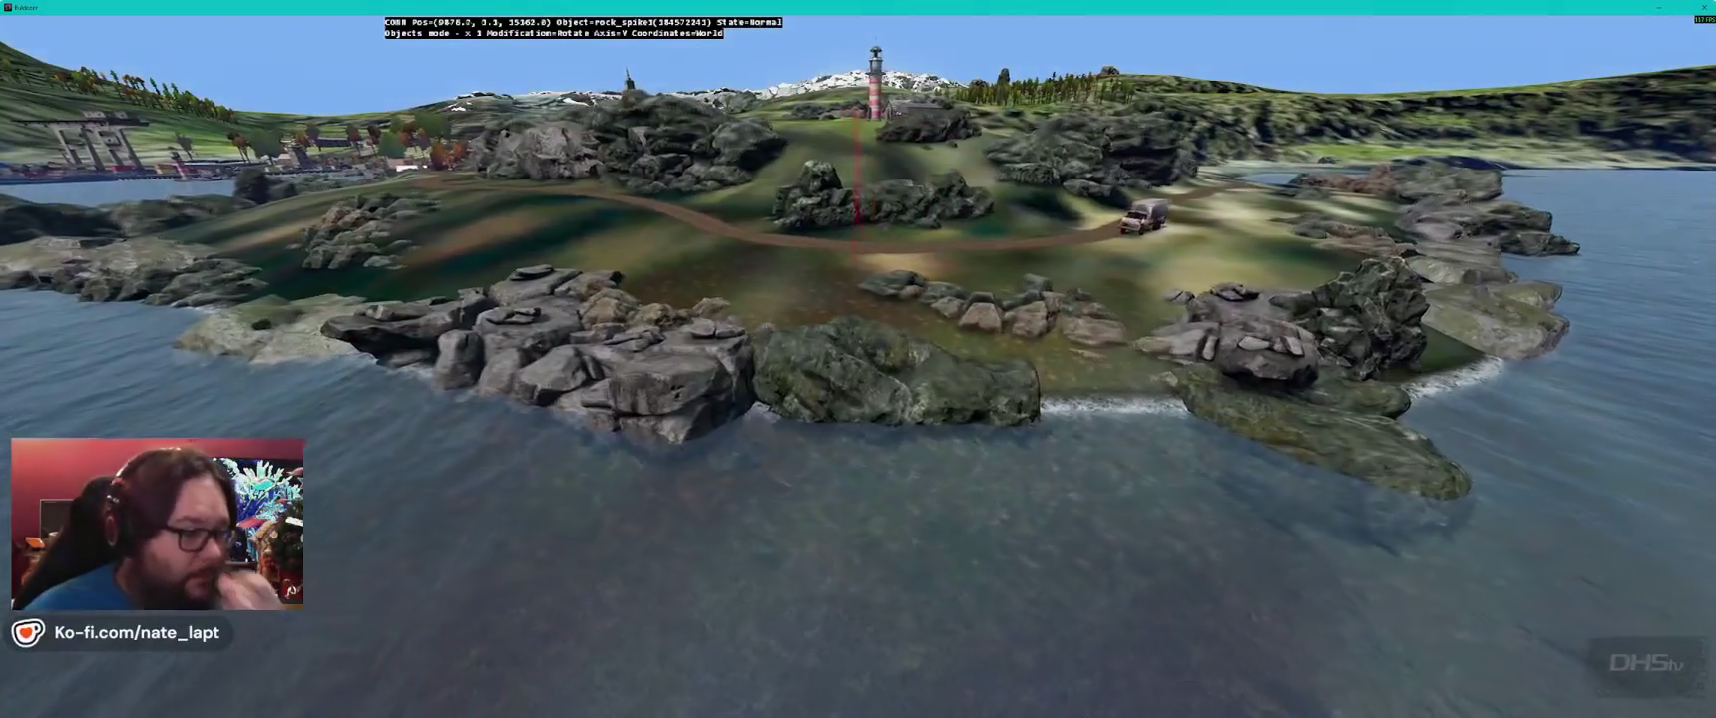
key(w)
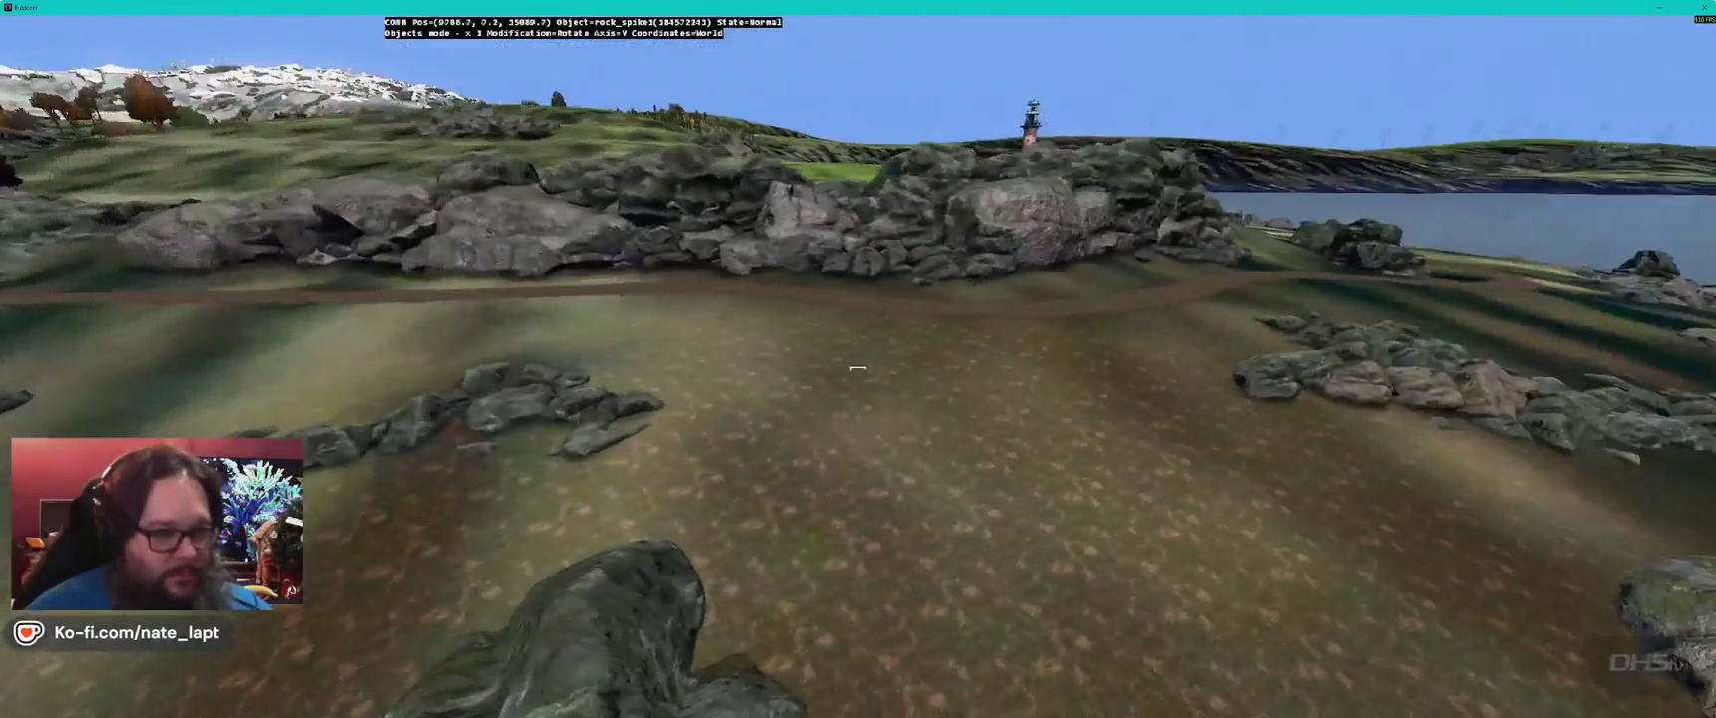
key(w)
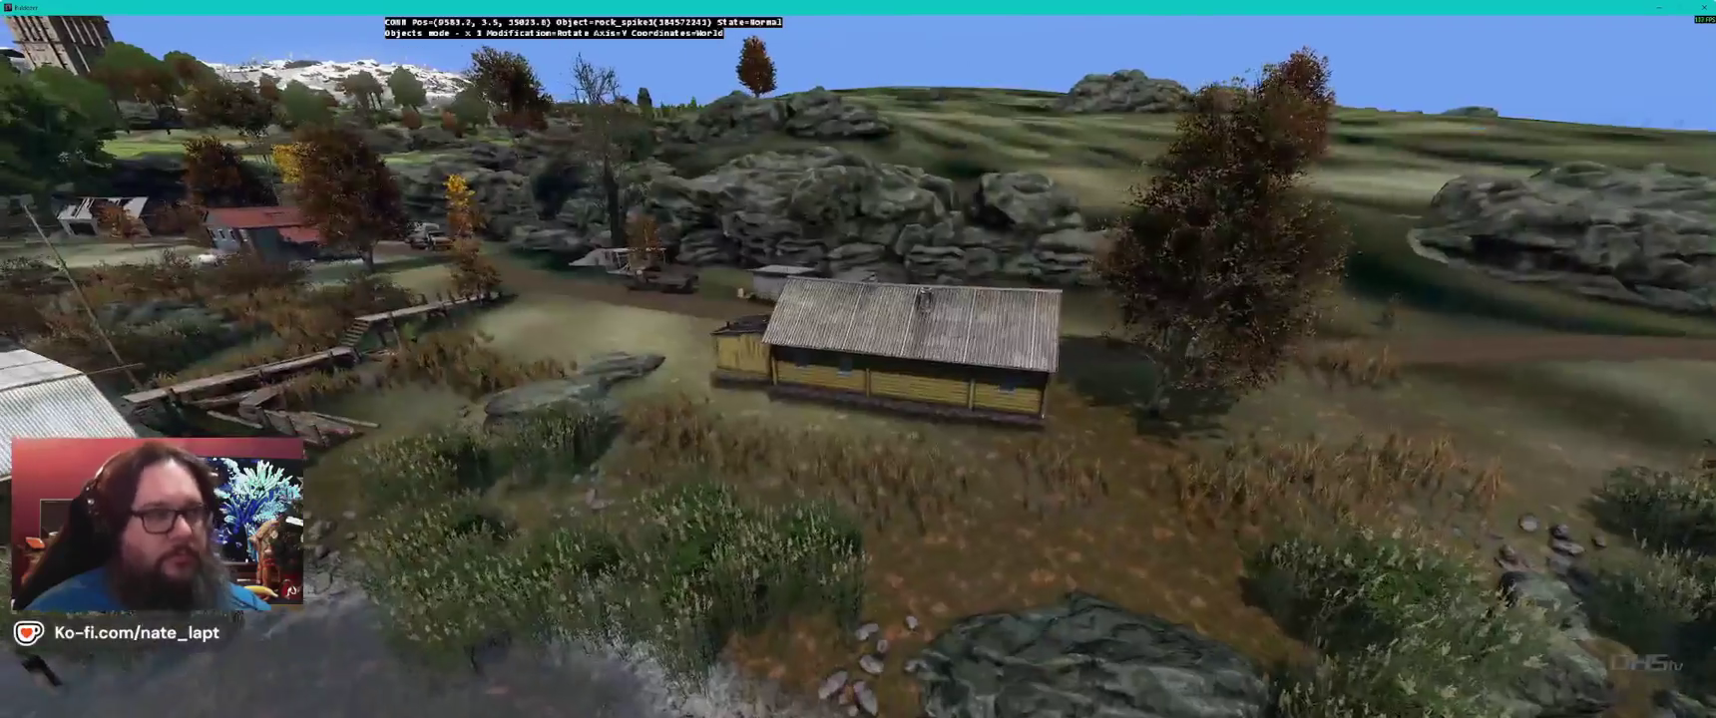
key(s)
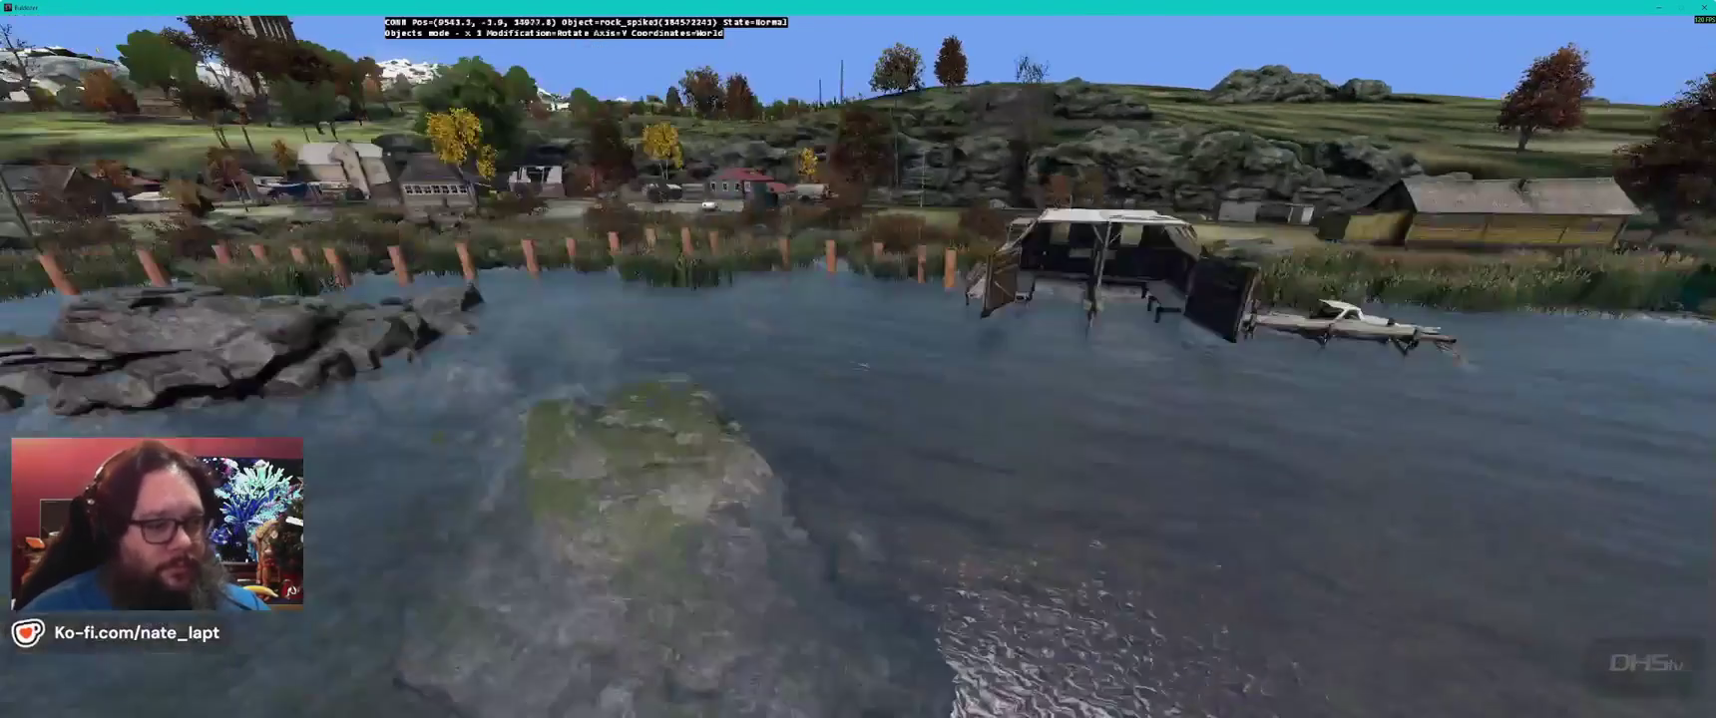
key(w)
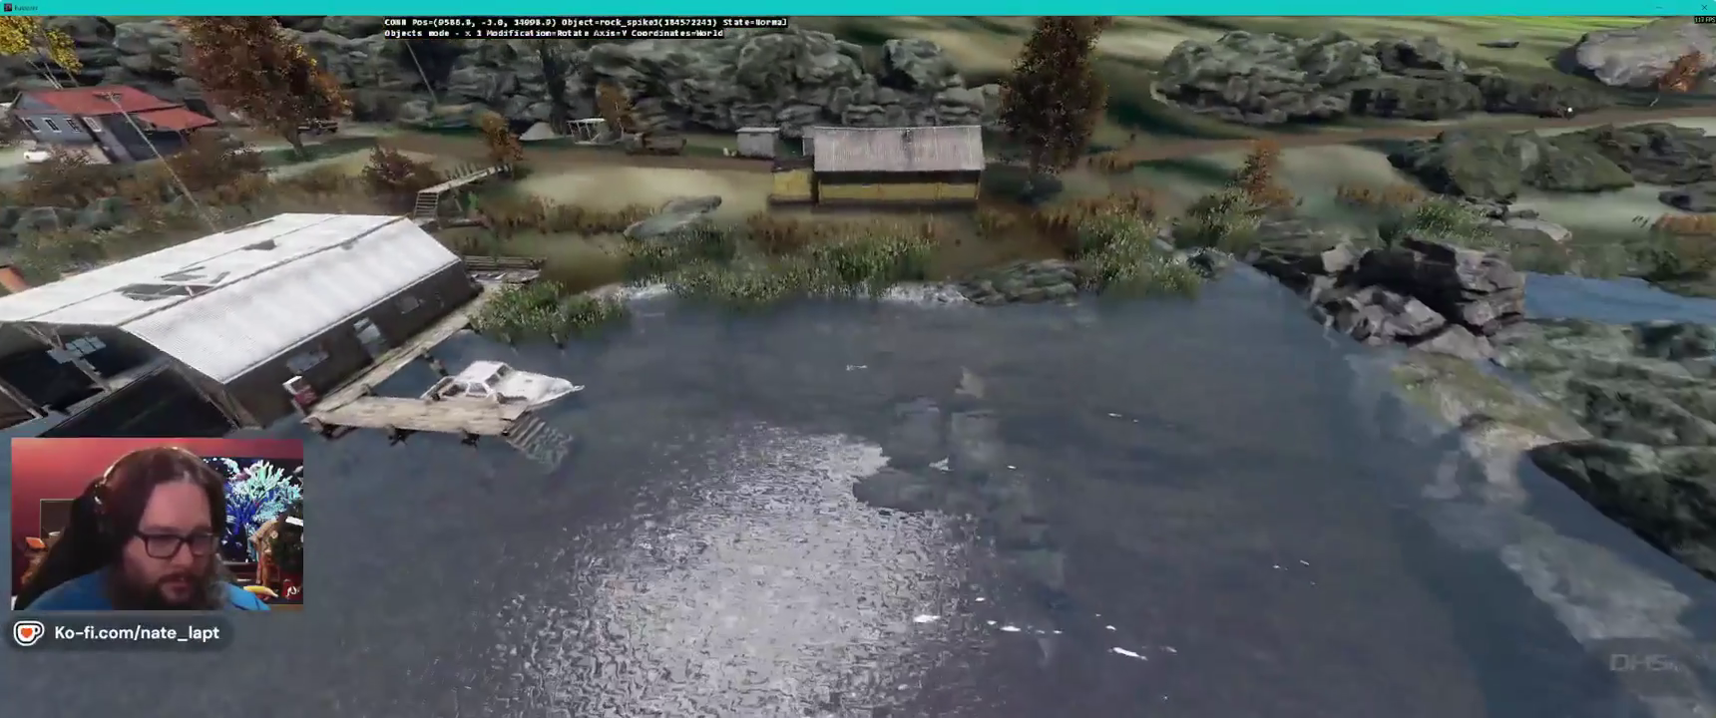
key(w)
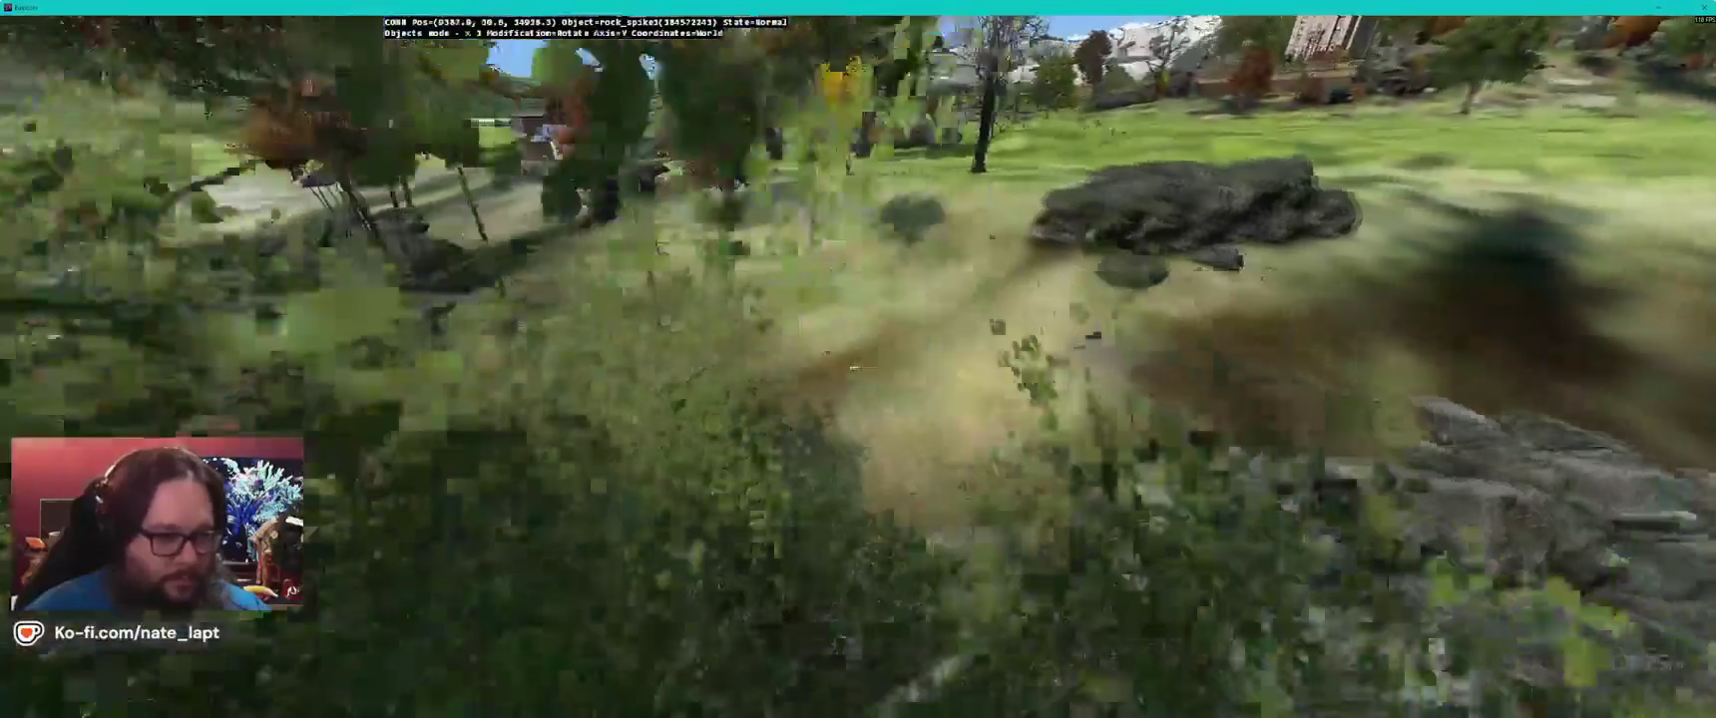
key(w)
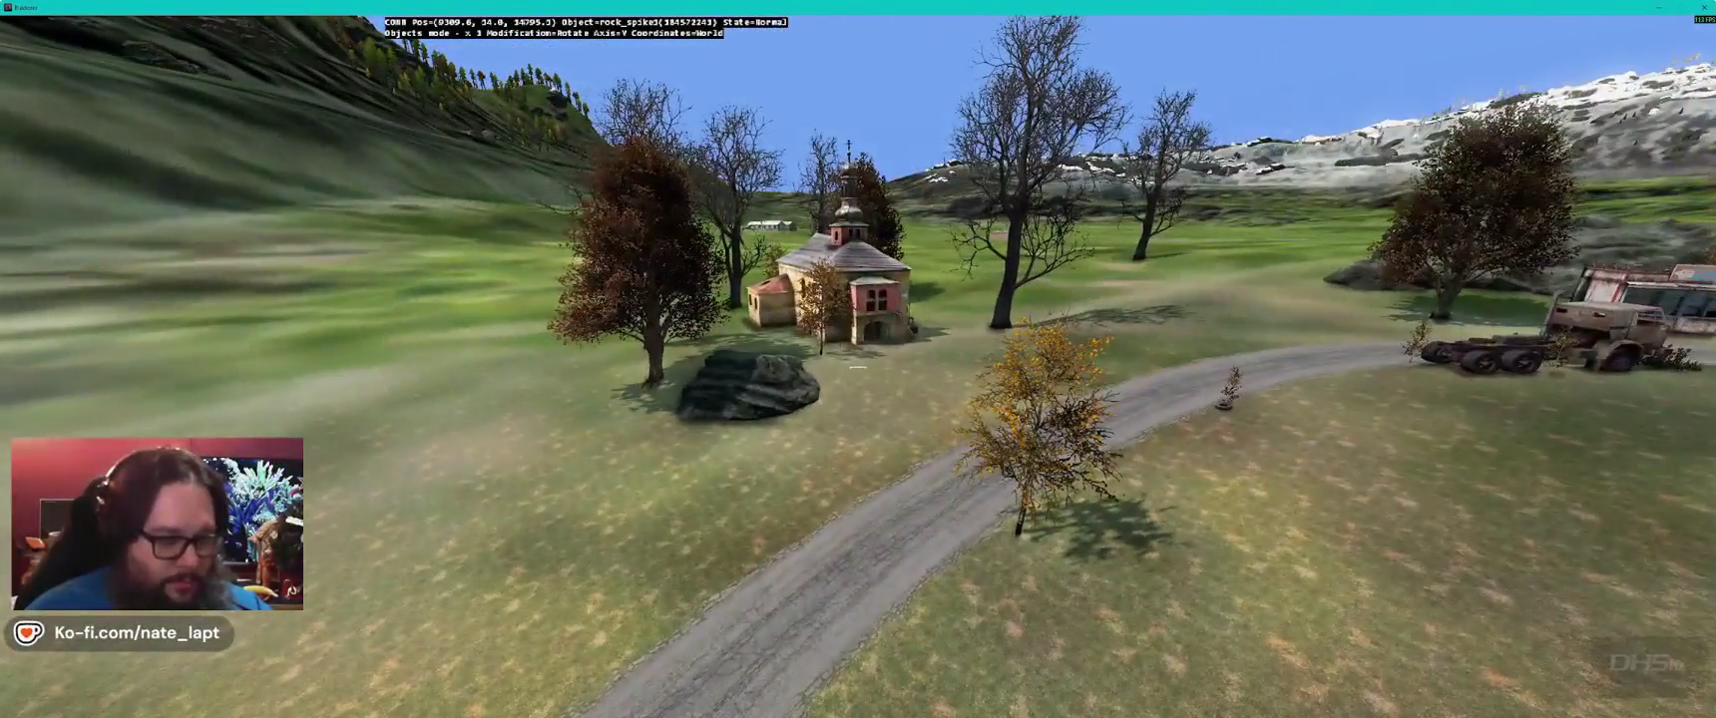
- Rotate and slide rock_spike3 into place beside the church, then release it
key(w)
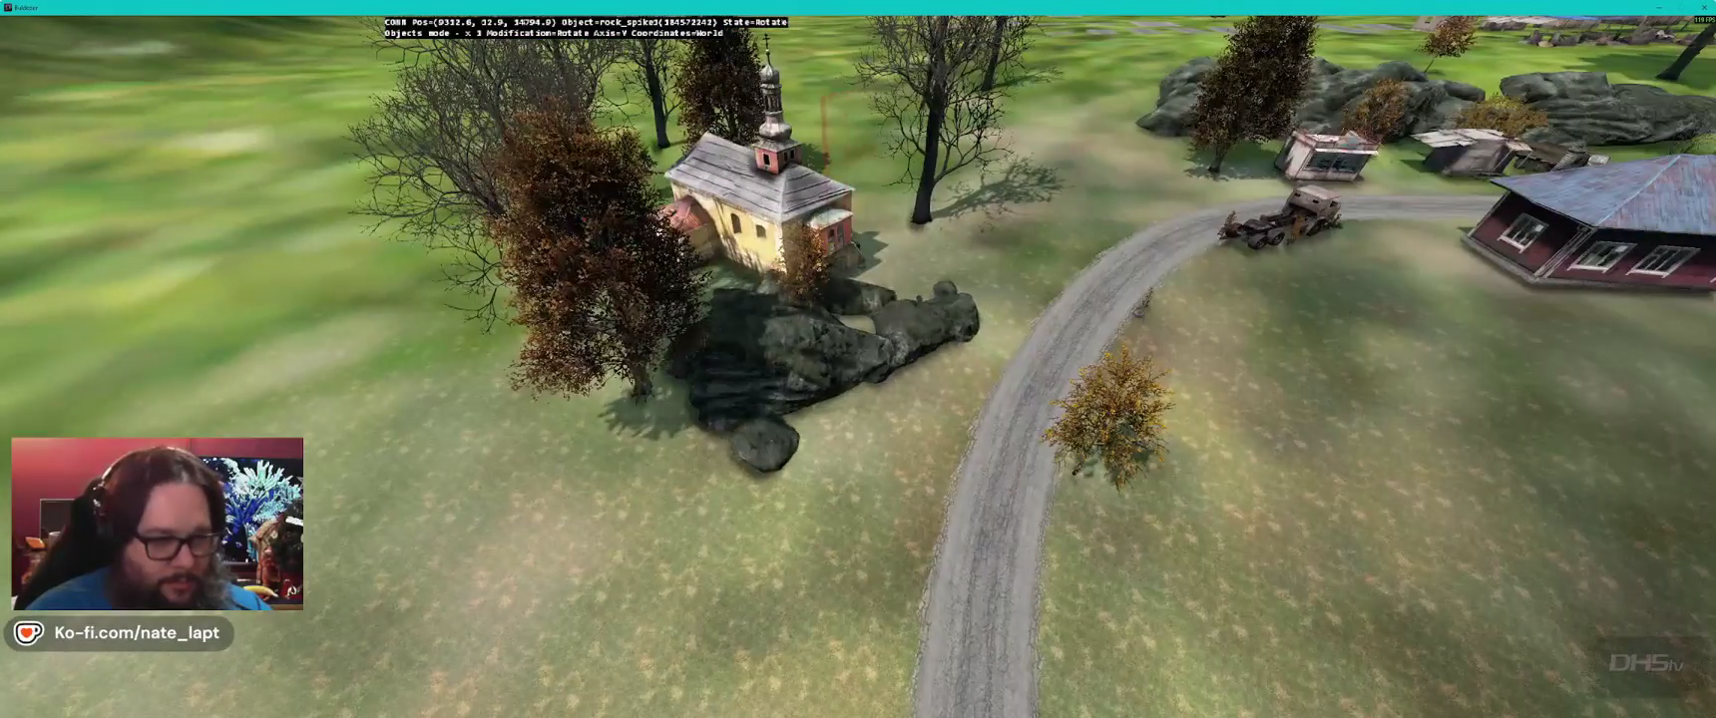
key(d)
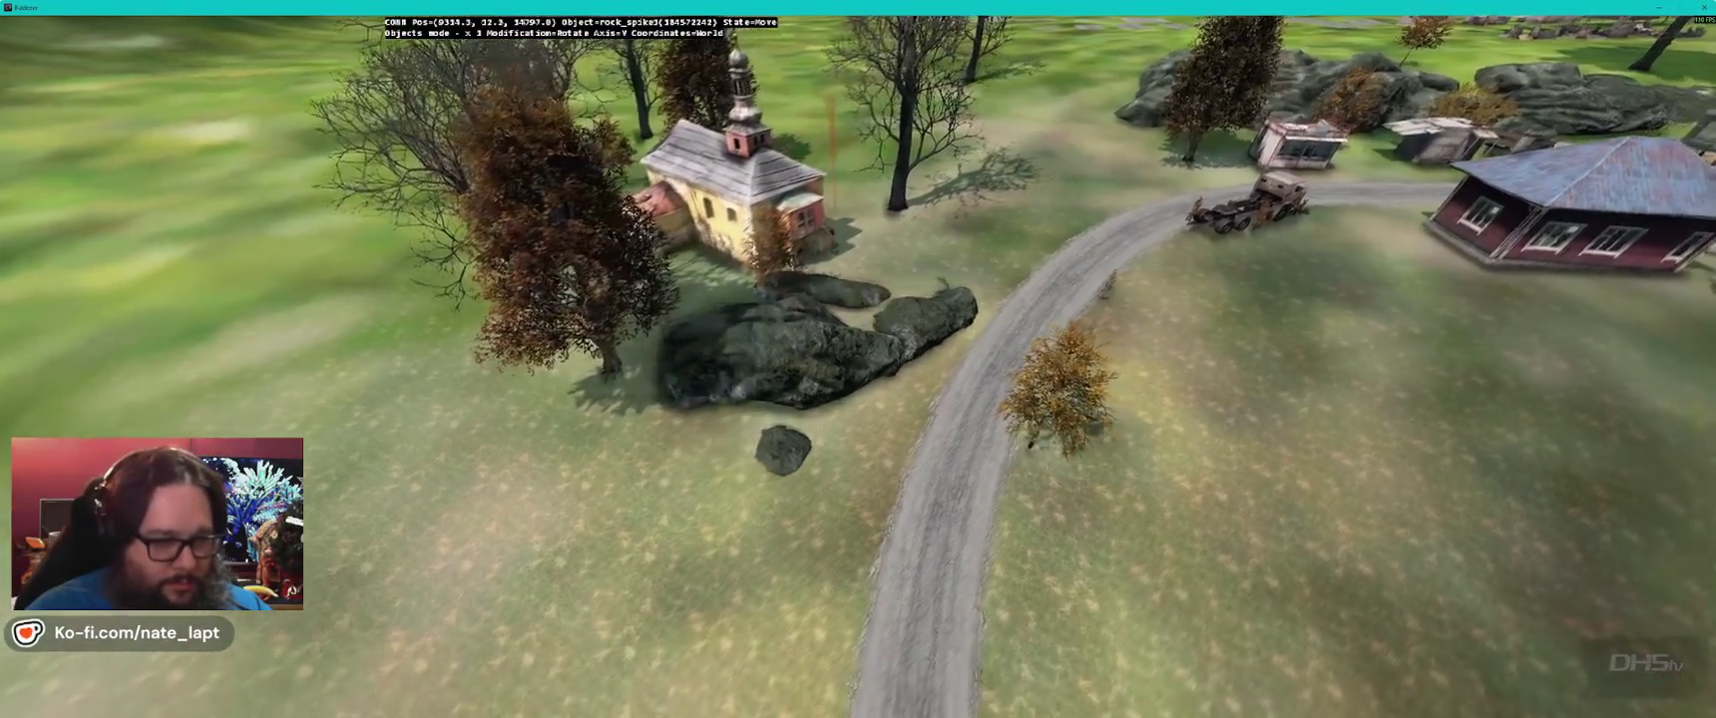
key(a)
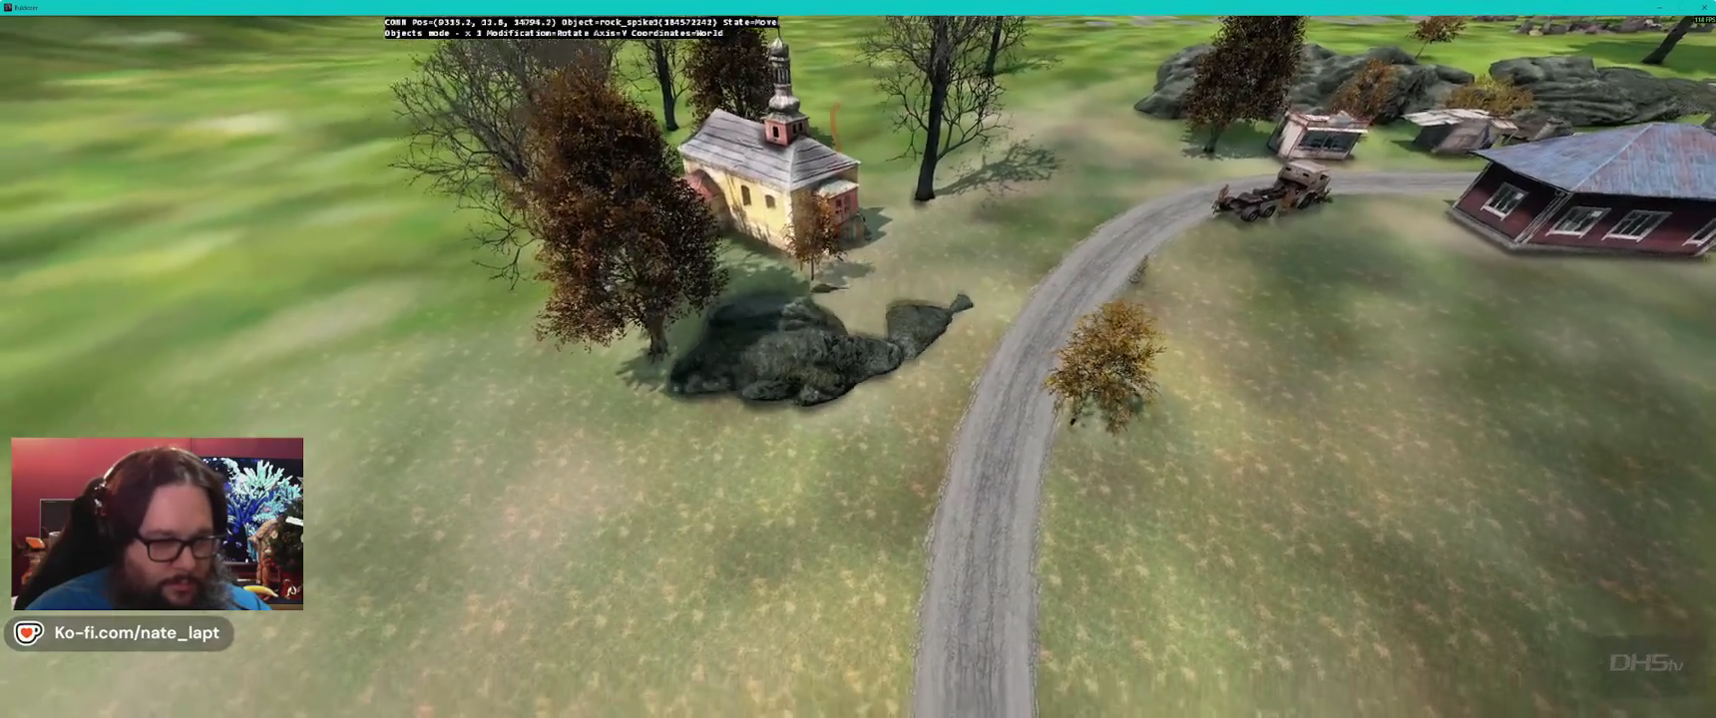
key(a)
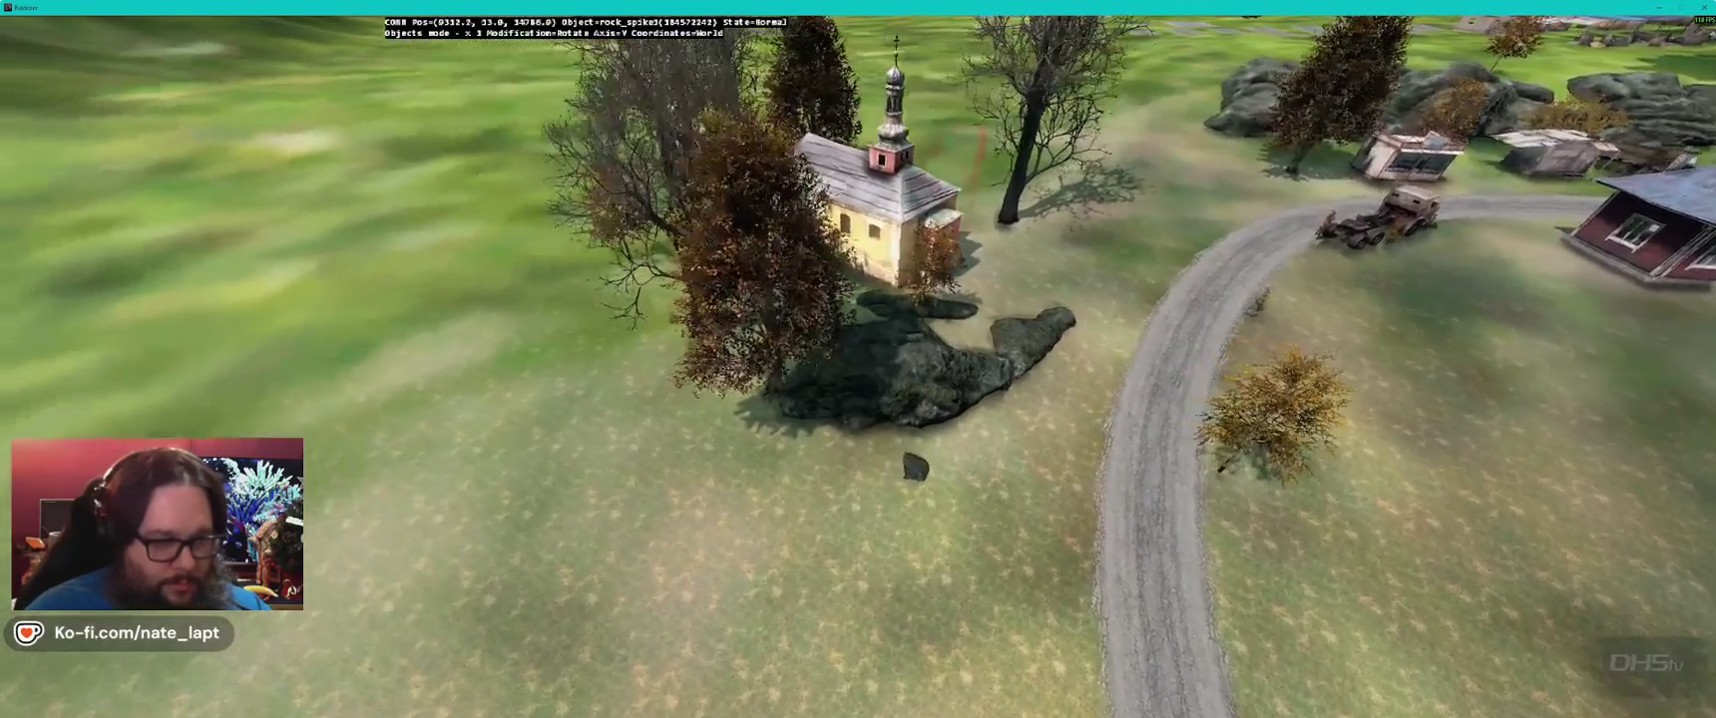
key(s)
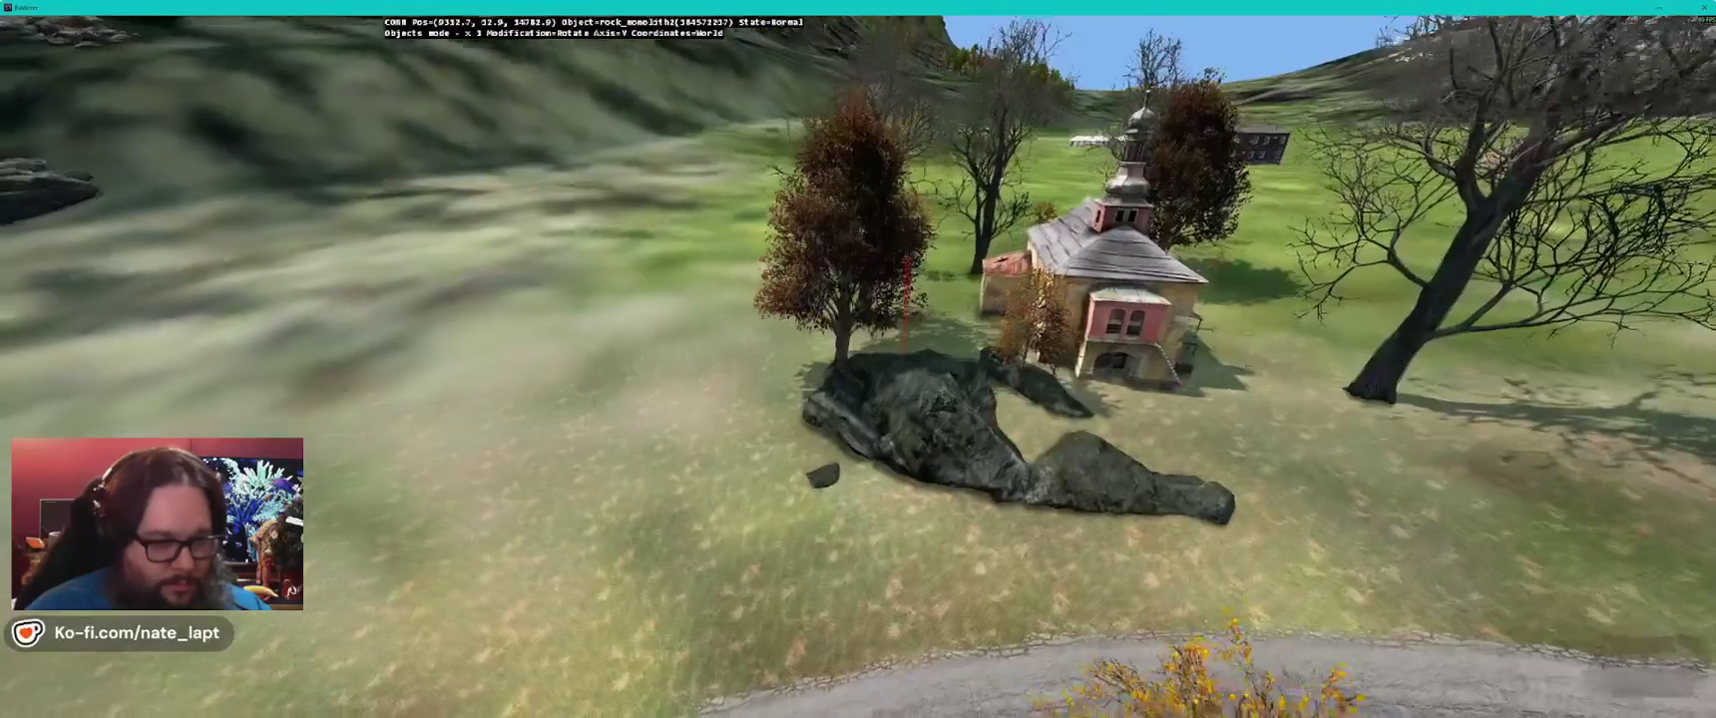
key(b)
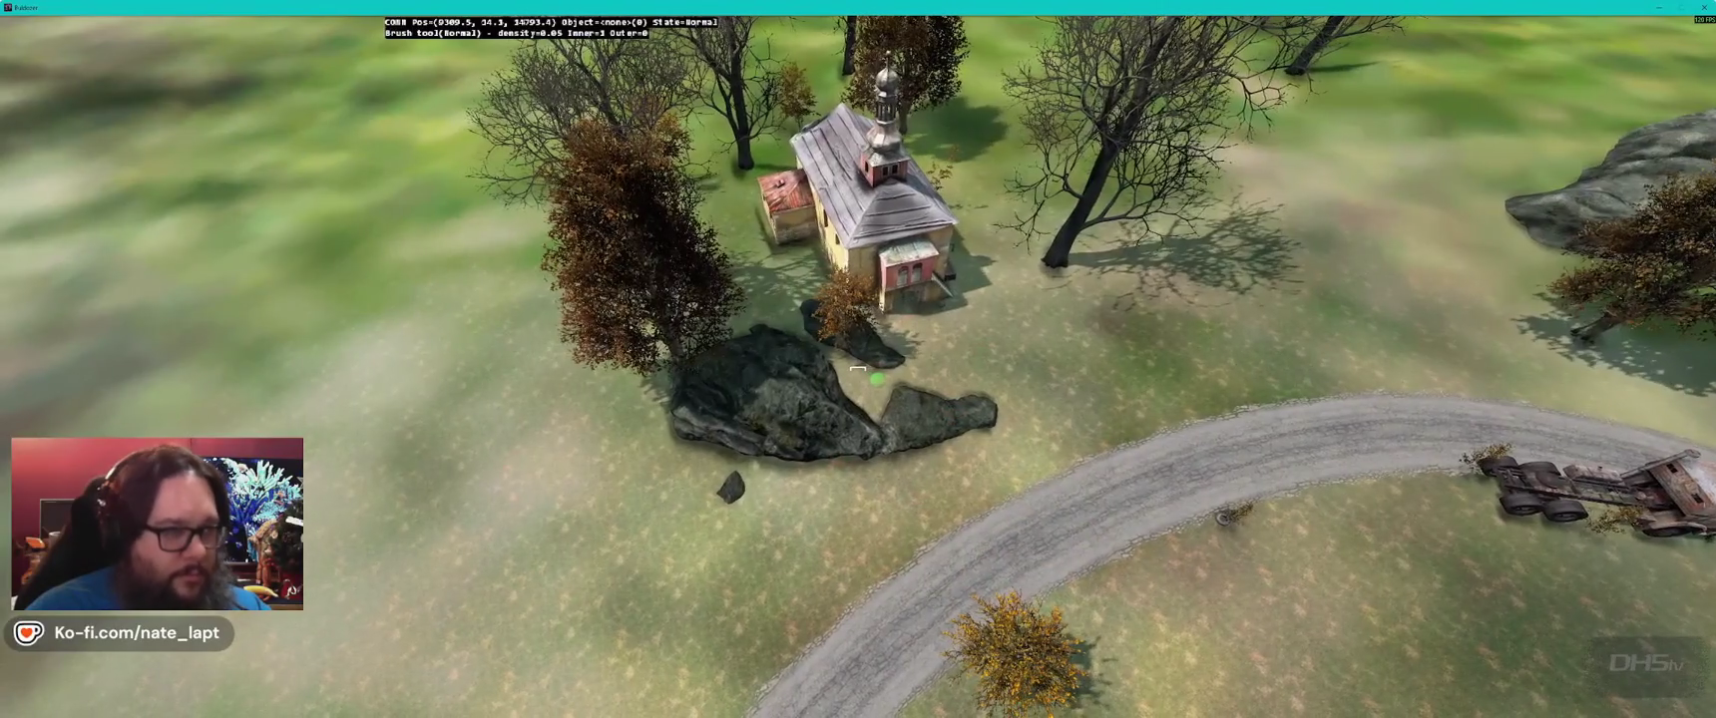
- Build up the ground around the church rock with a 30% Flatten brush
key(f)
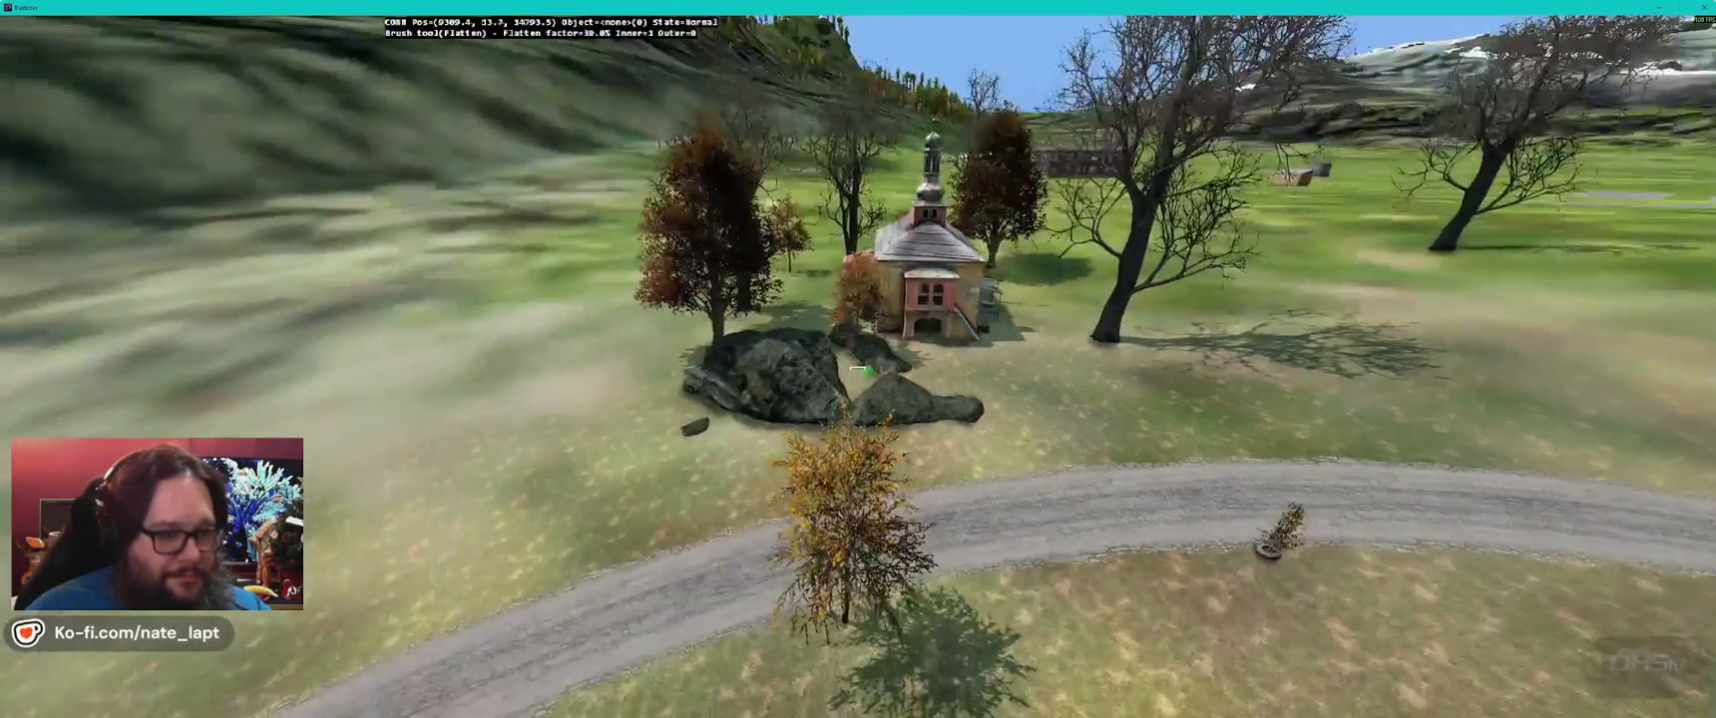
key(w)
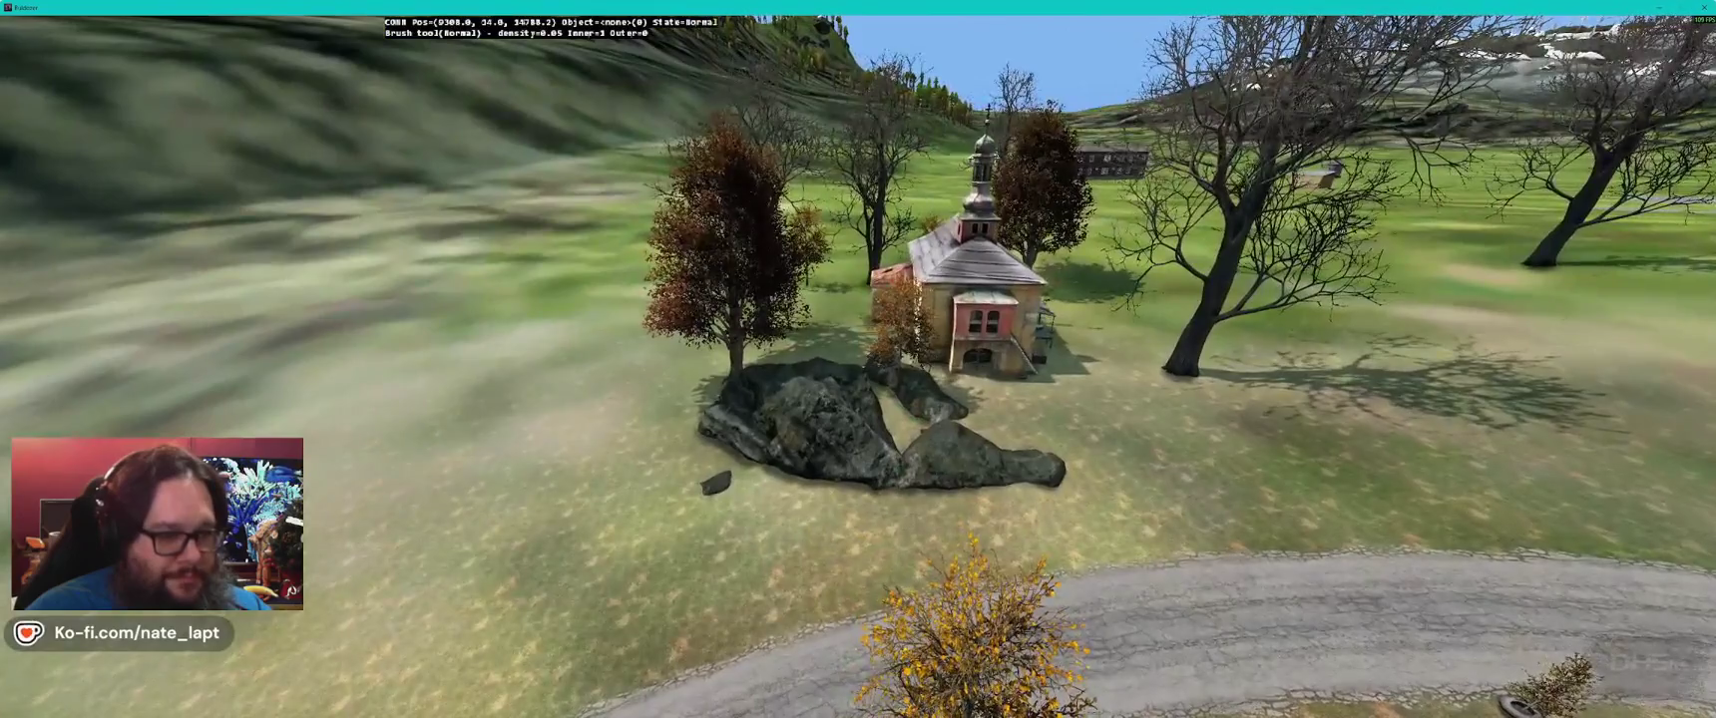
key(a)
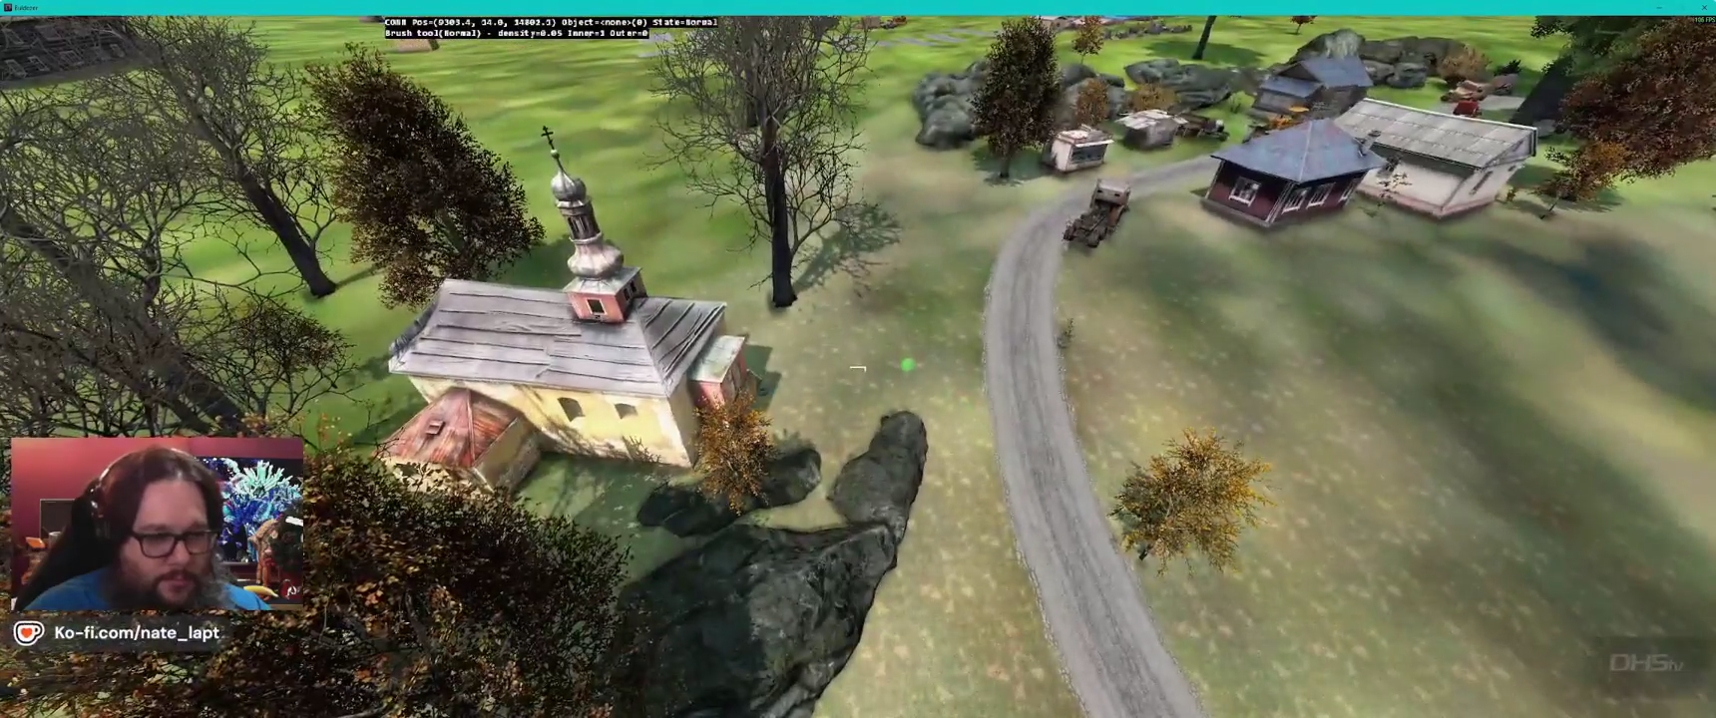
drag(858, 369, 856, 372)
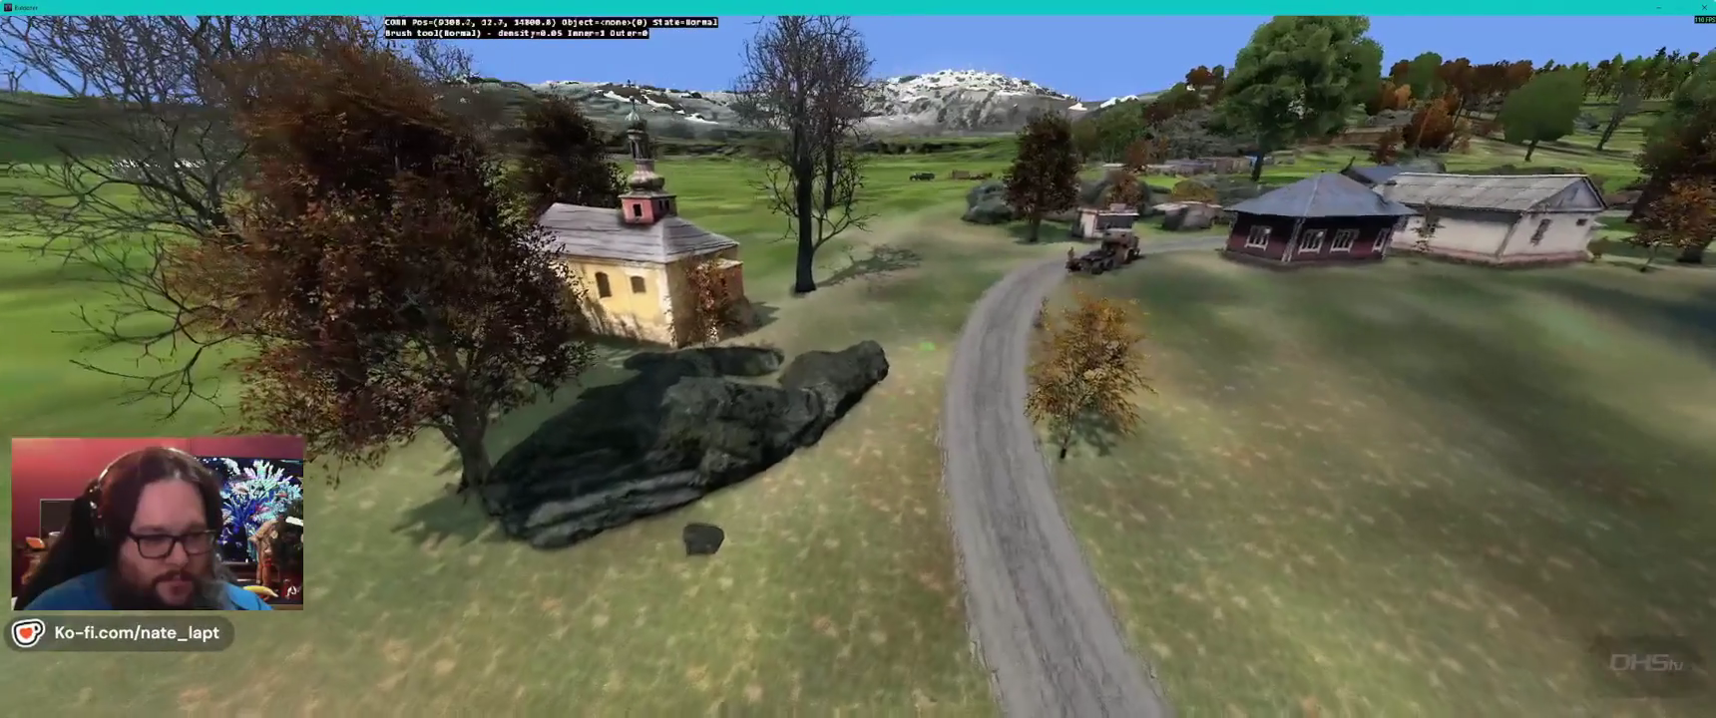
drag(926, 346, 911, 371)
key(w)
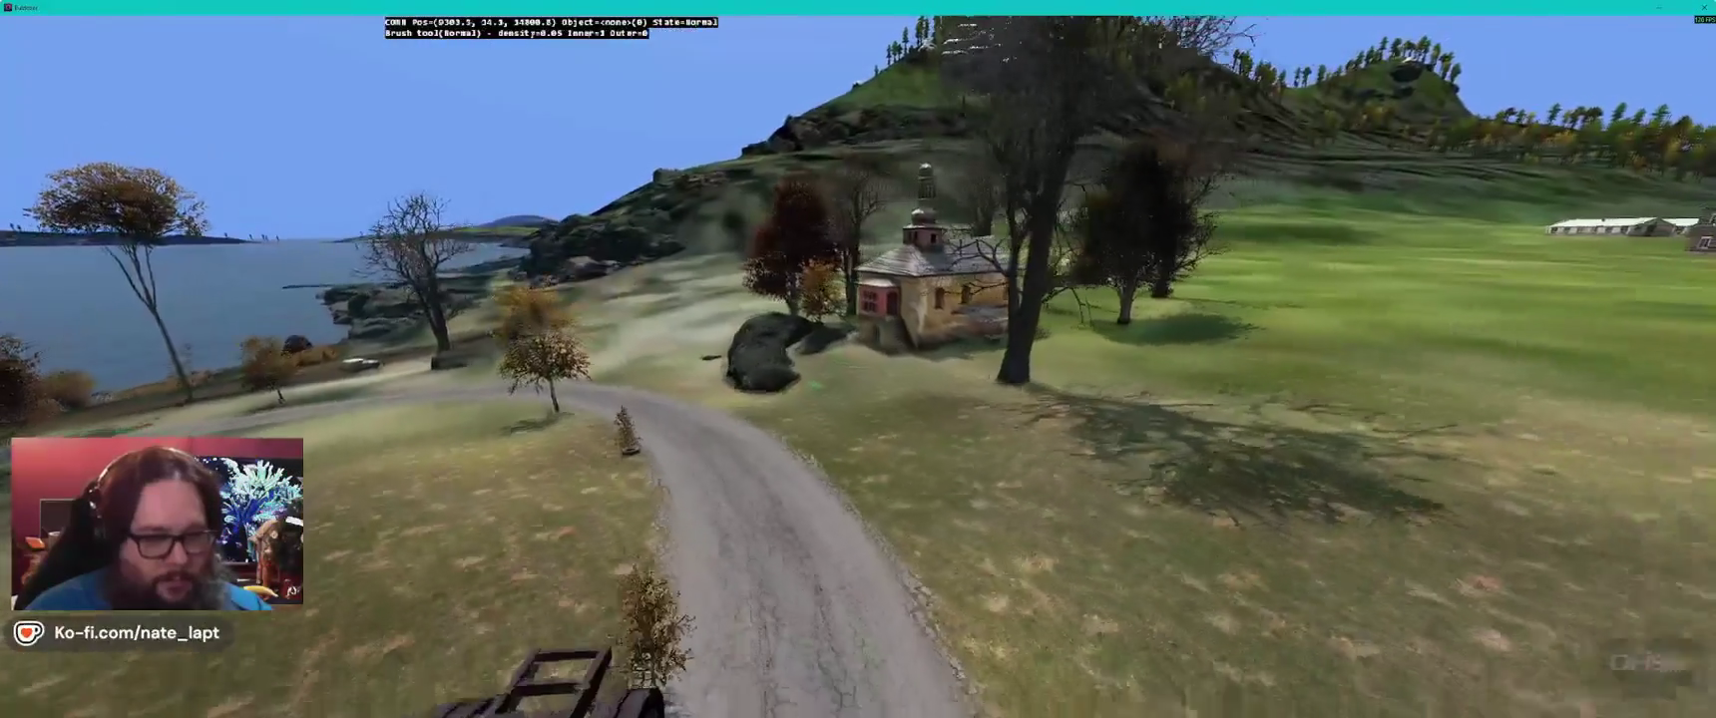
key(w)
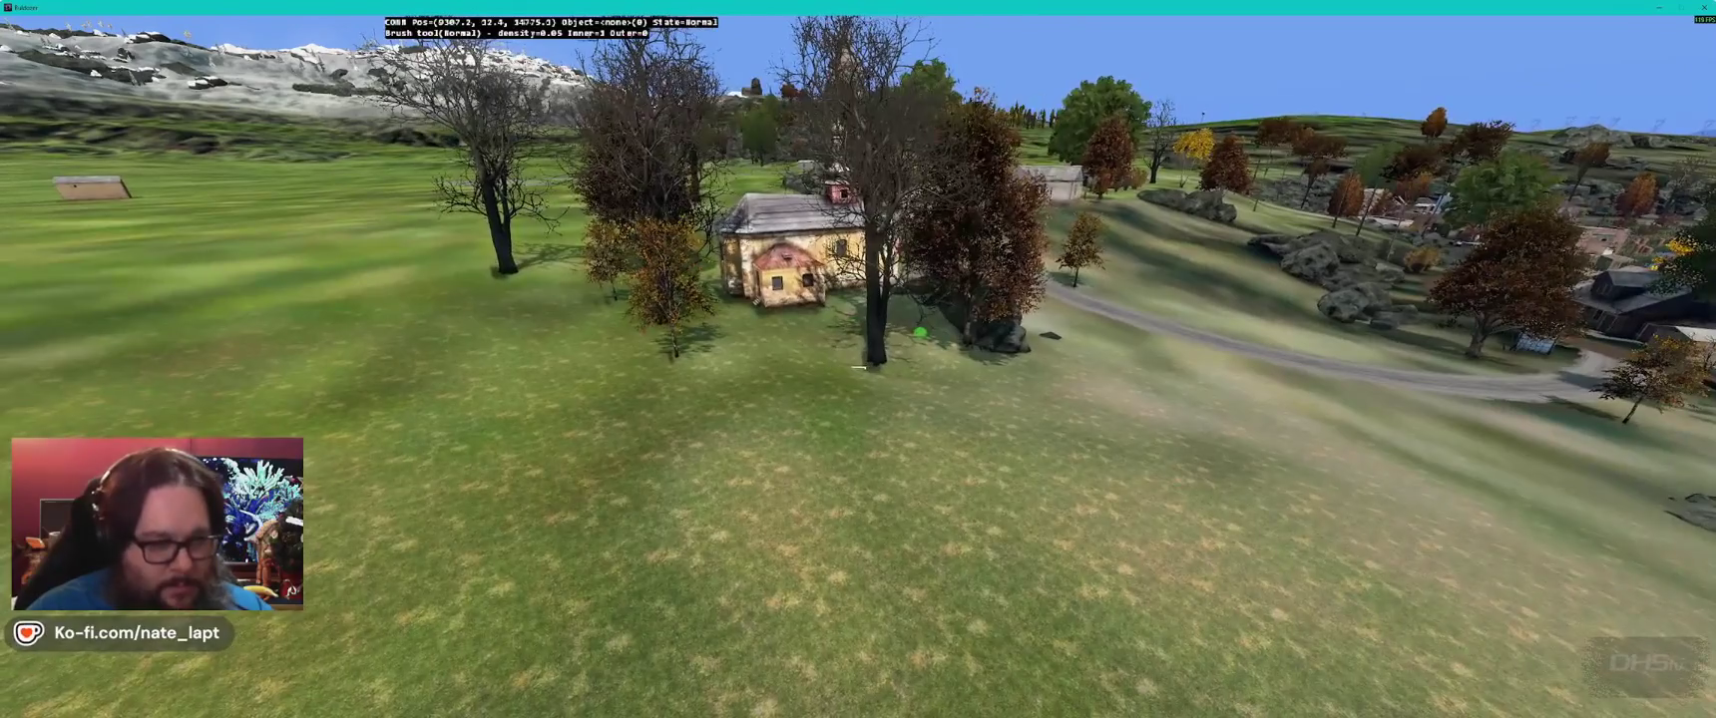
- Level the ground by the house, alternating between the Flatten and Smooth brushes
key(f)
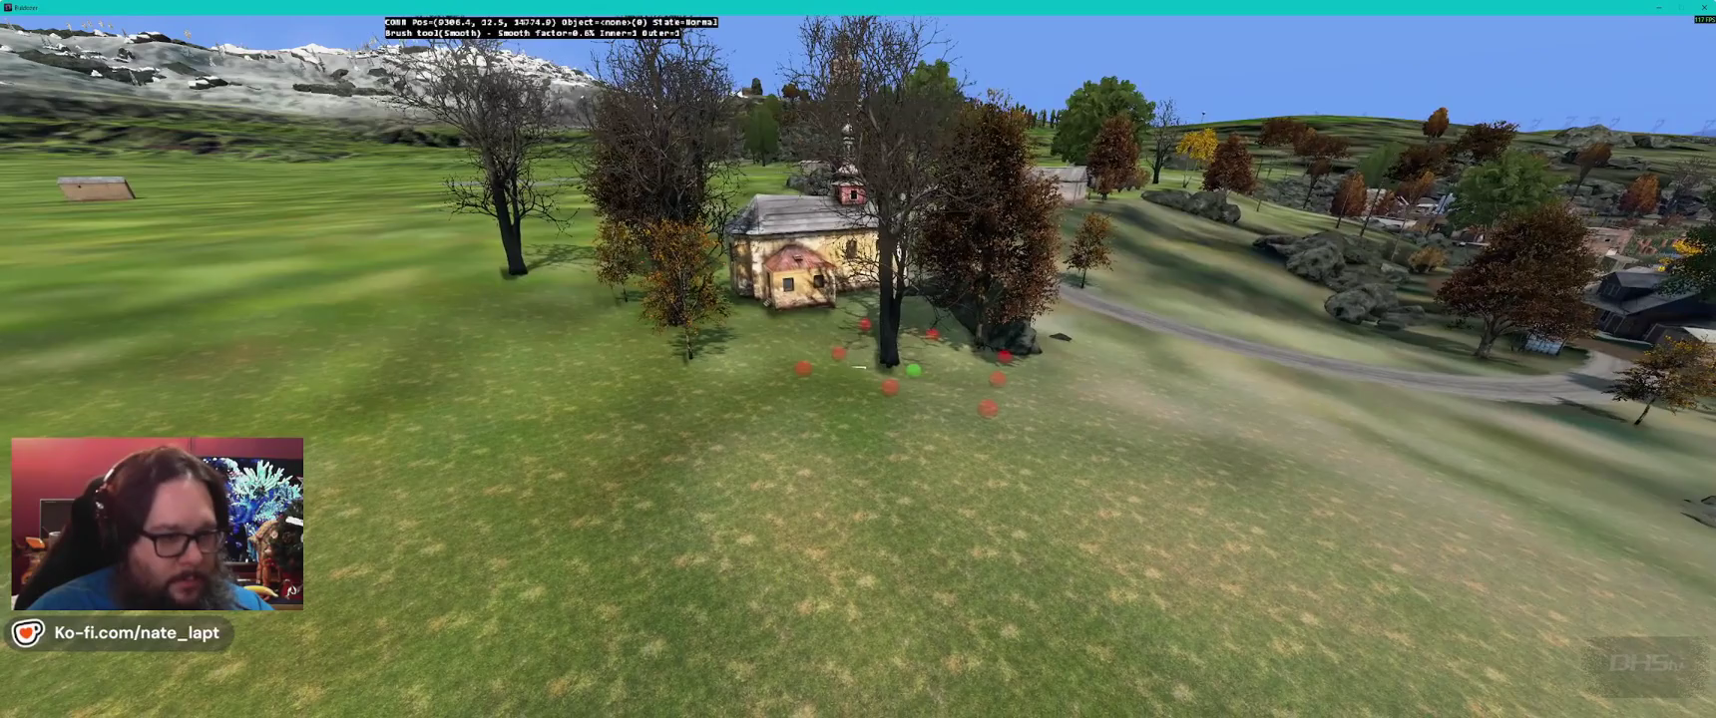
key(f)
key(f)
key(f)
key(f)
key(f)
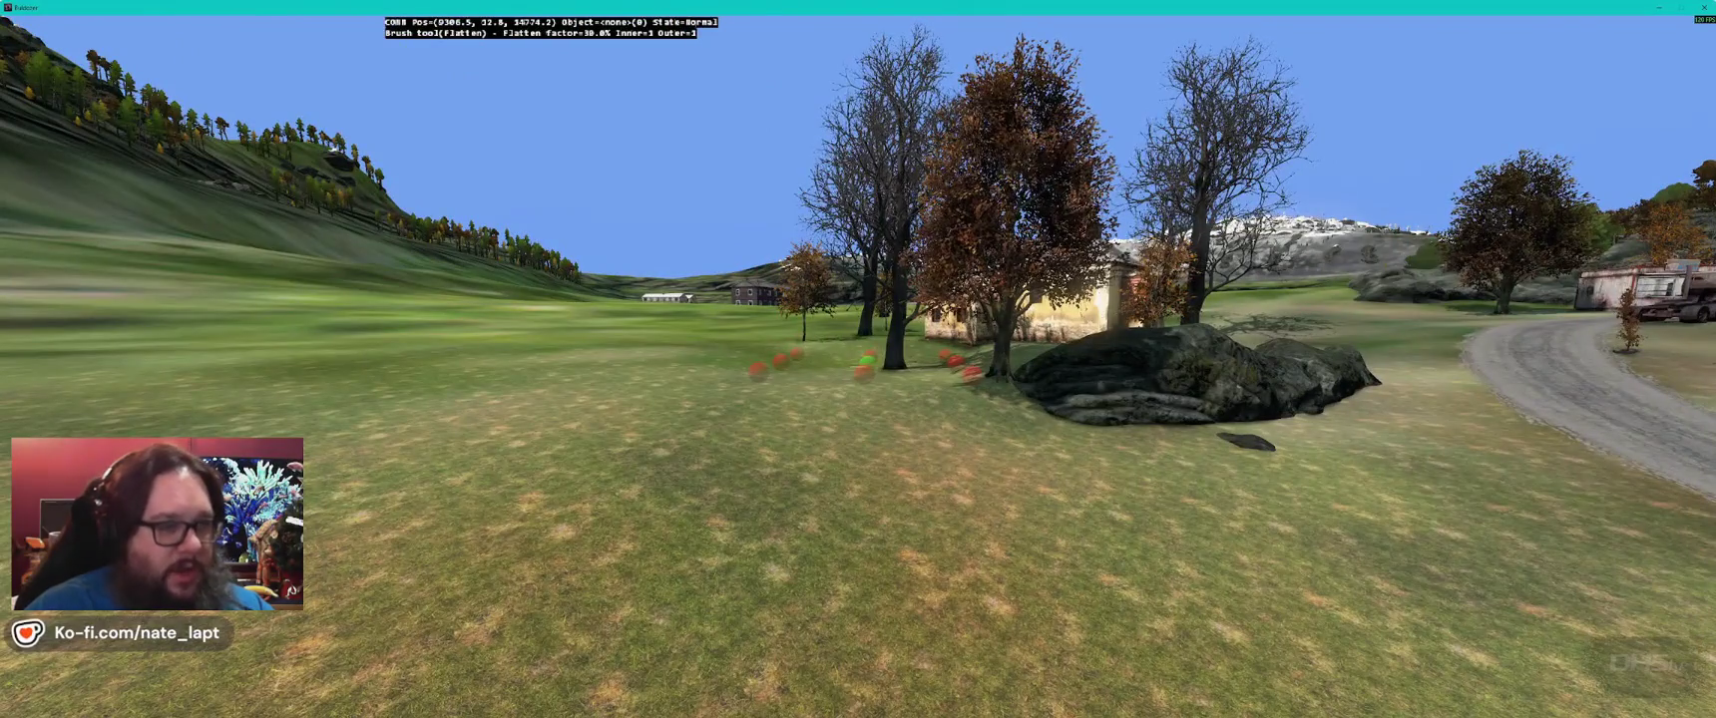
key(f)
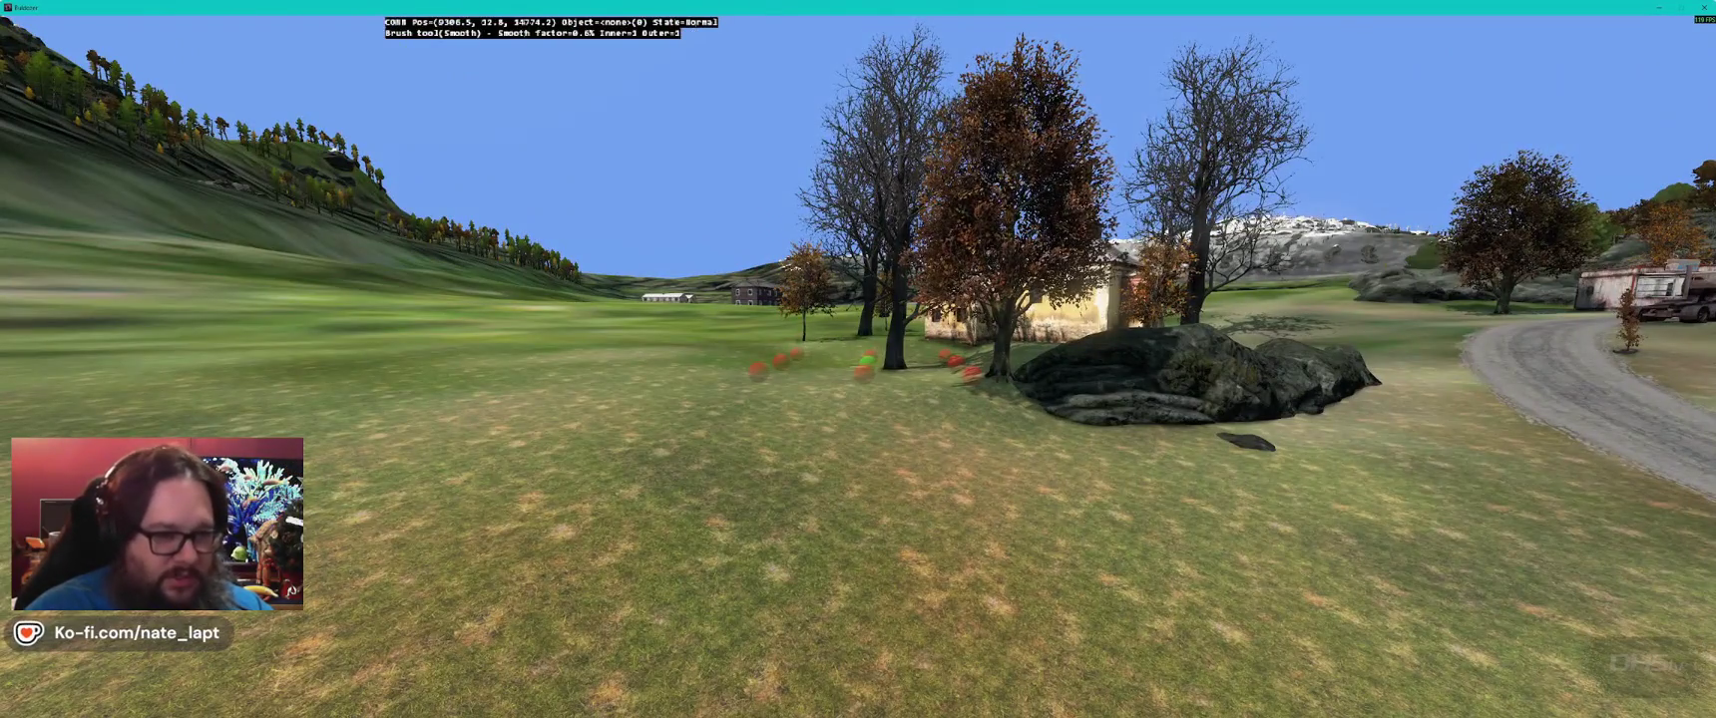
key(q)
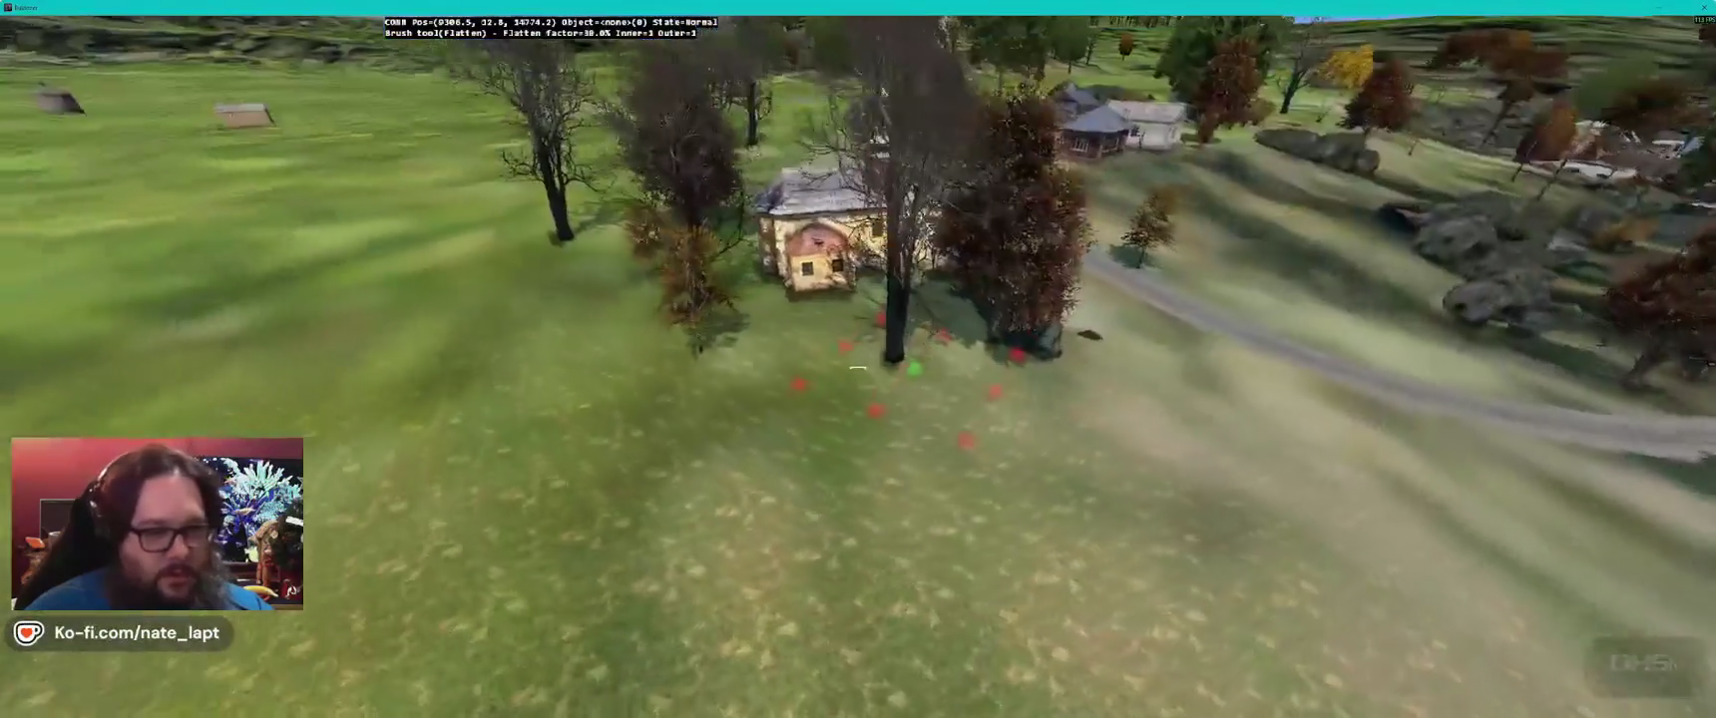
key(f)
key(z)
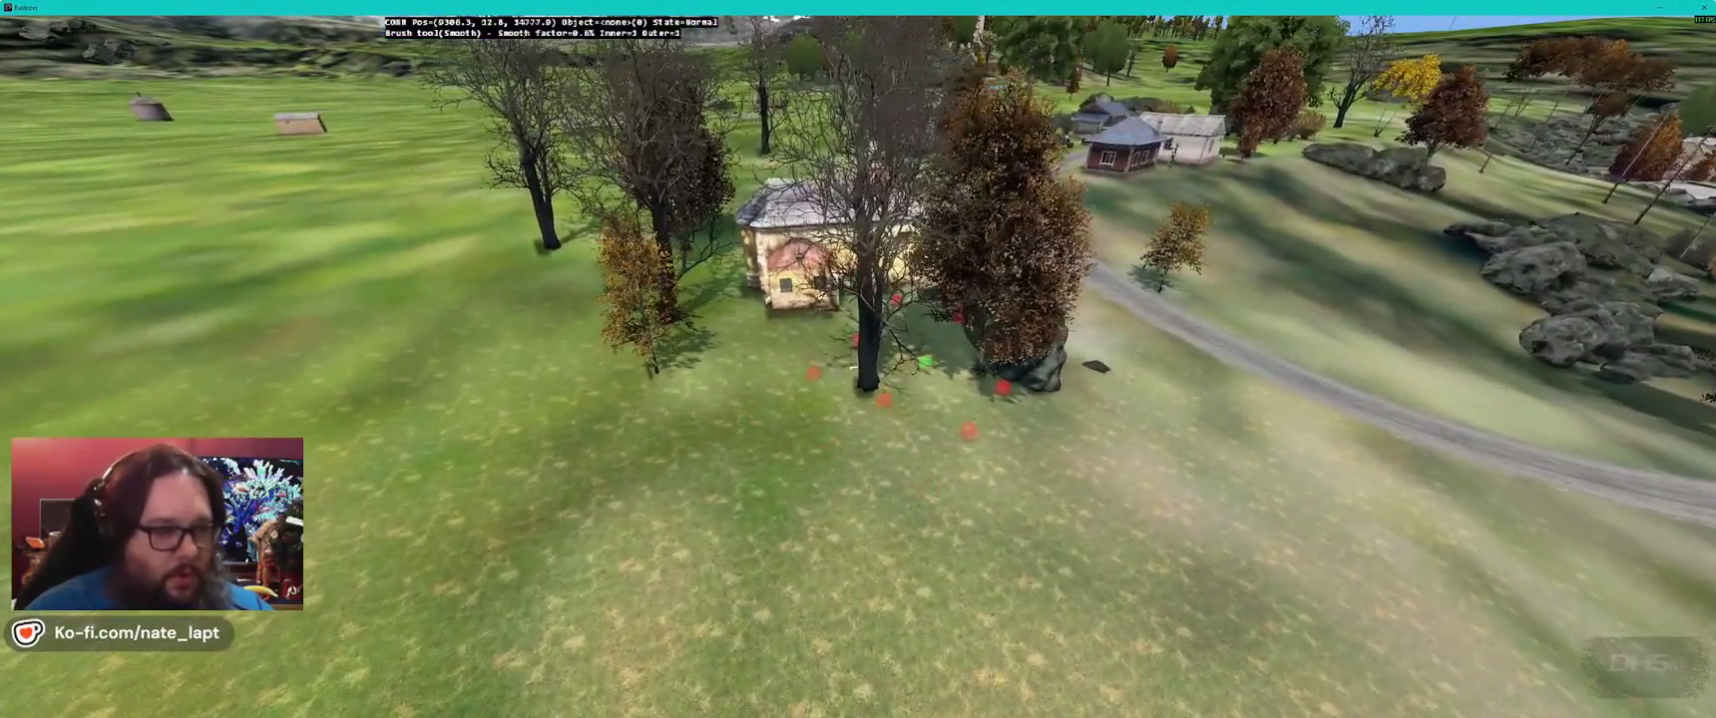
key(q)
key(f)
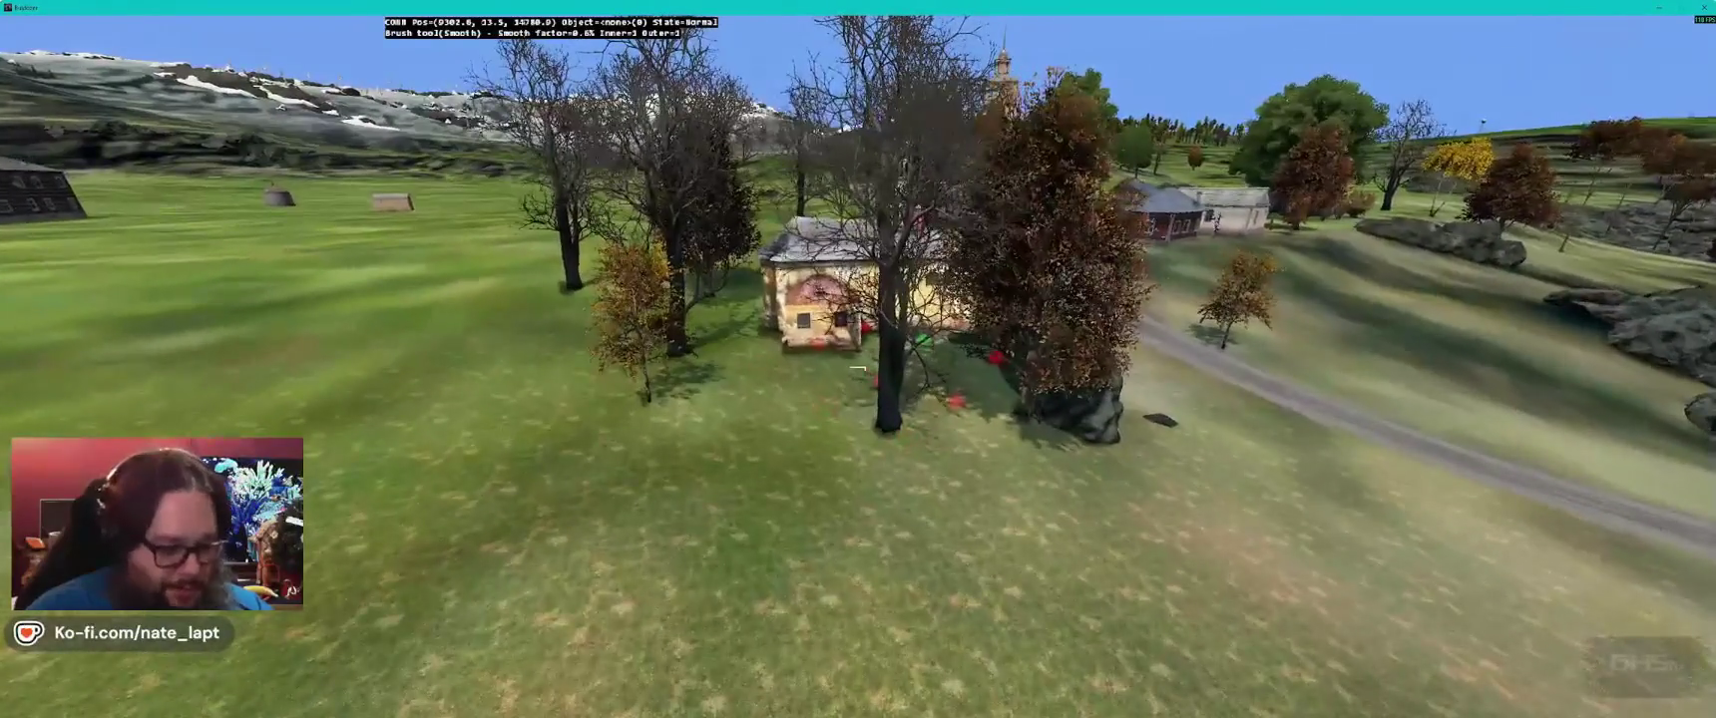
- Circle the chapel and its rock, cycling through the Flatten, Smooth and Set-height brushes
key(o)
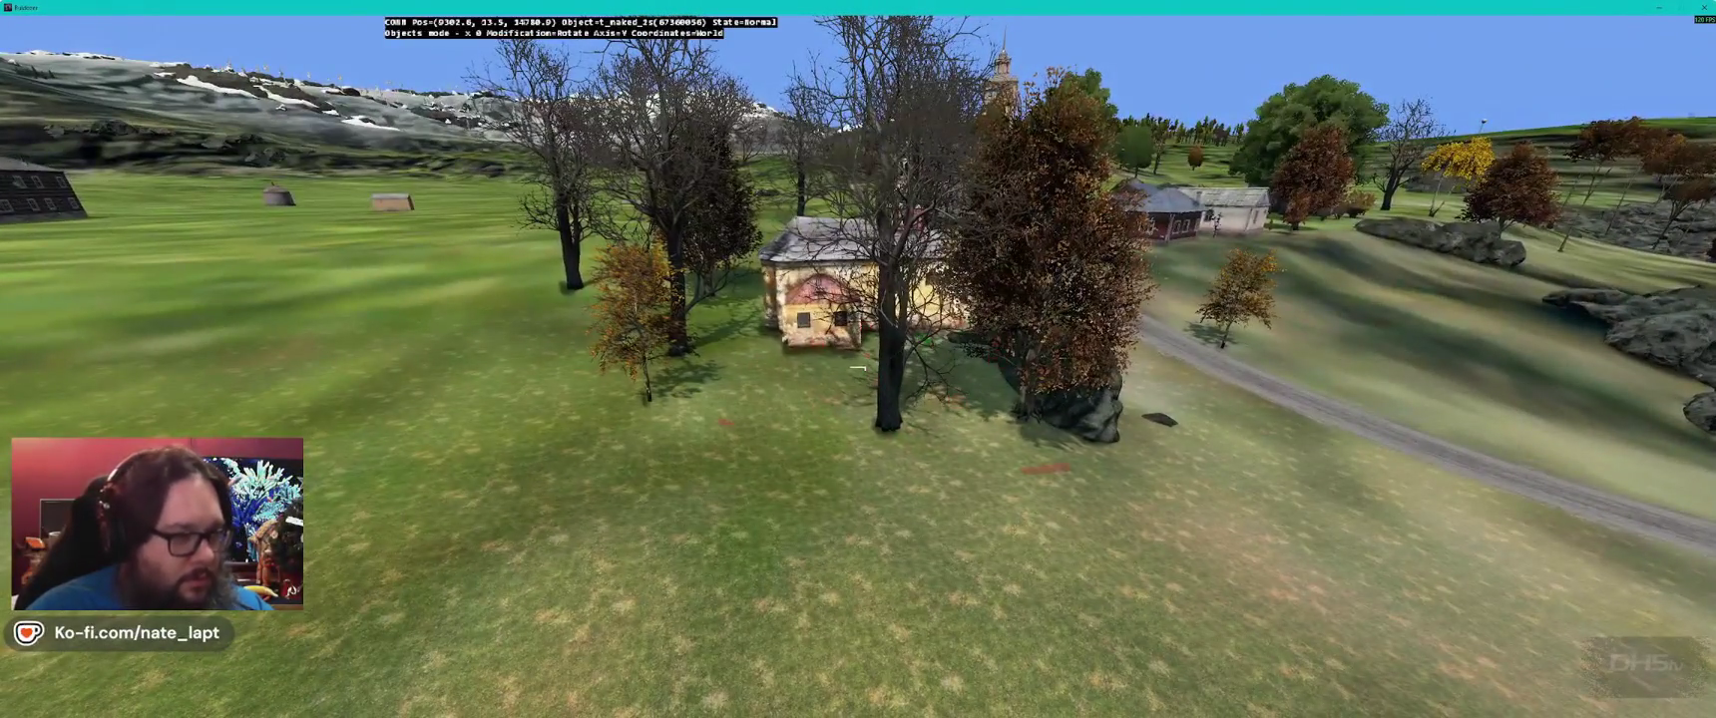
key(o)
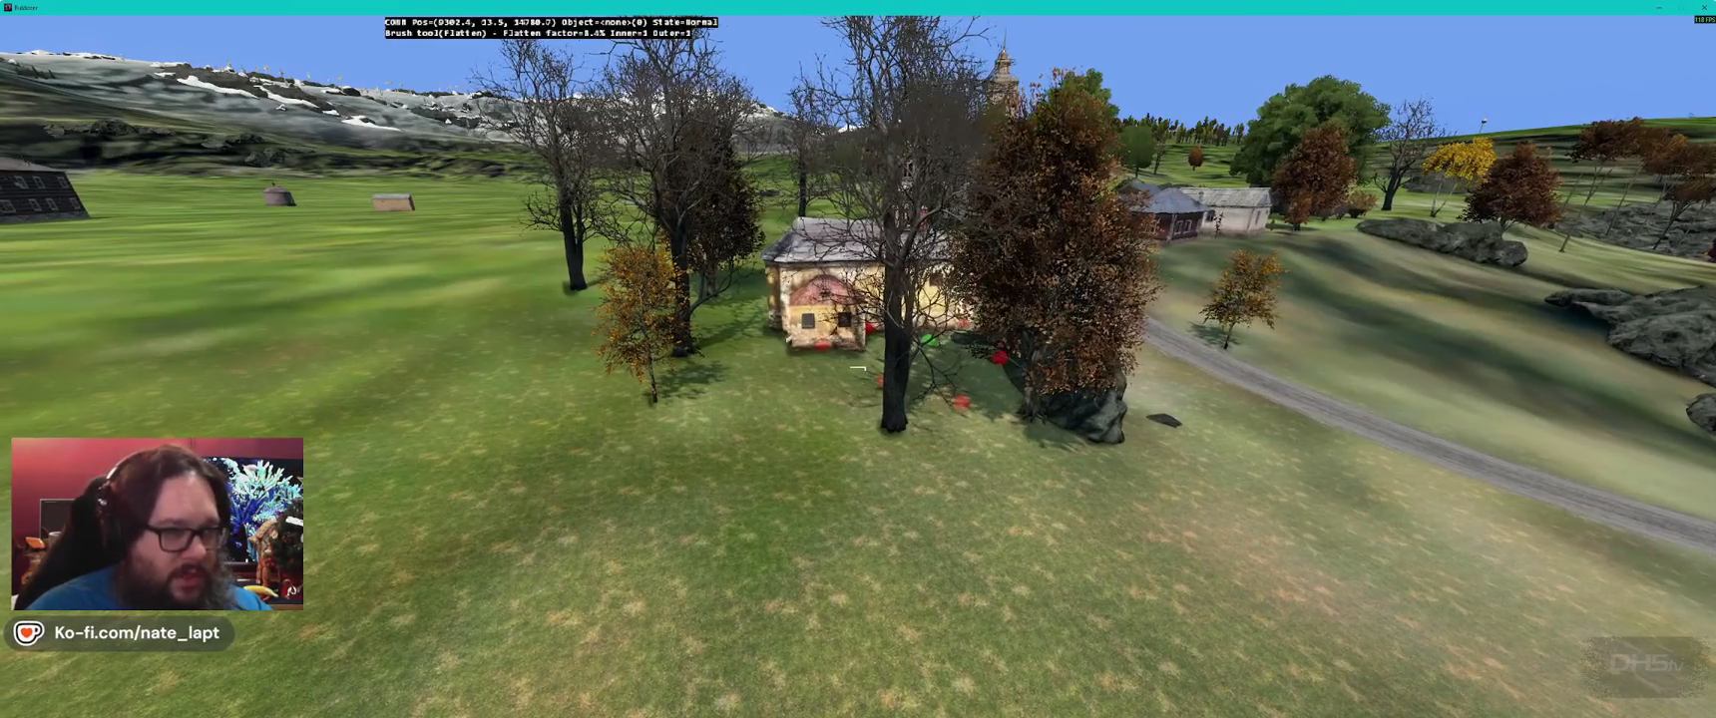
key(a)
key(w)
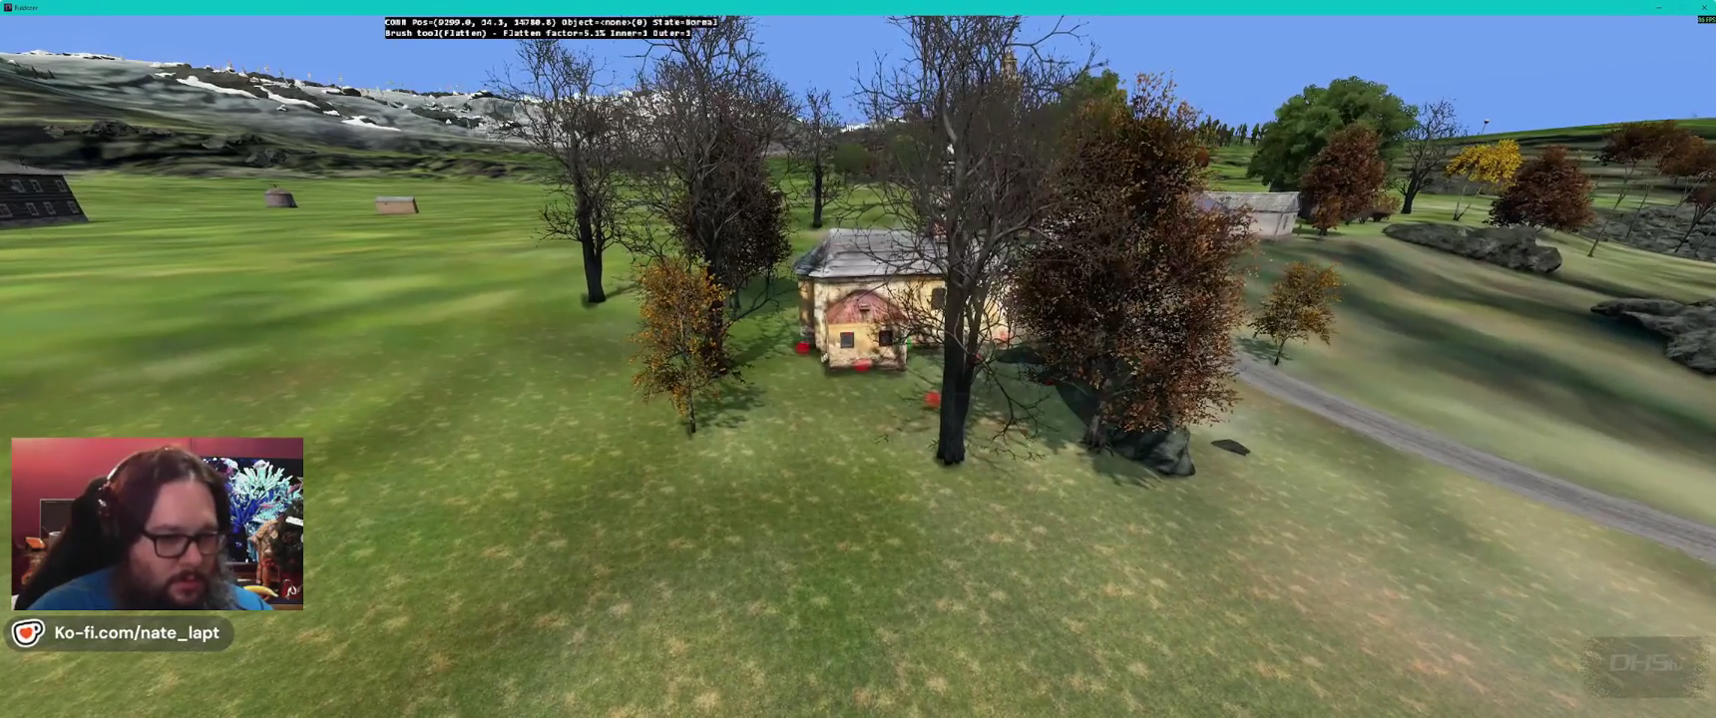
key(w)
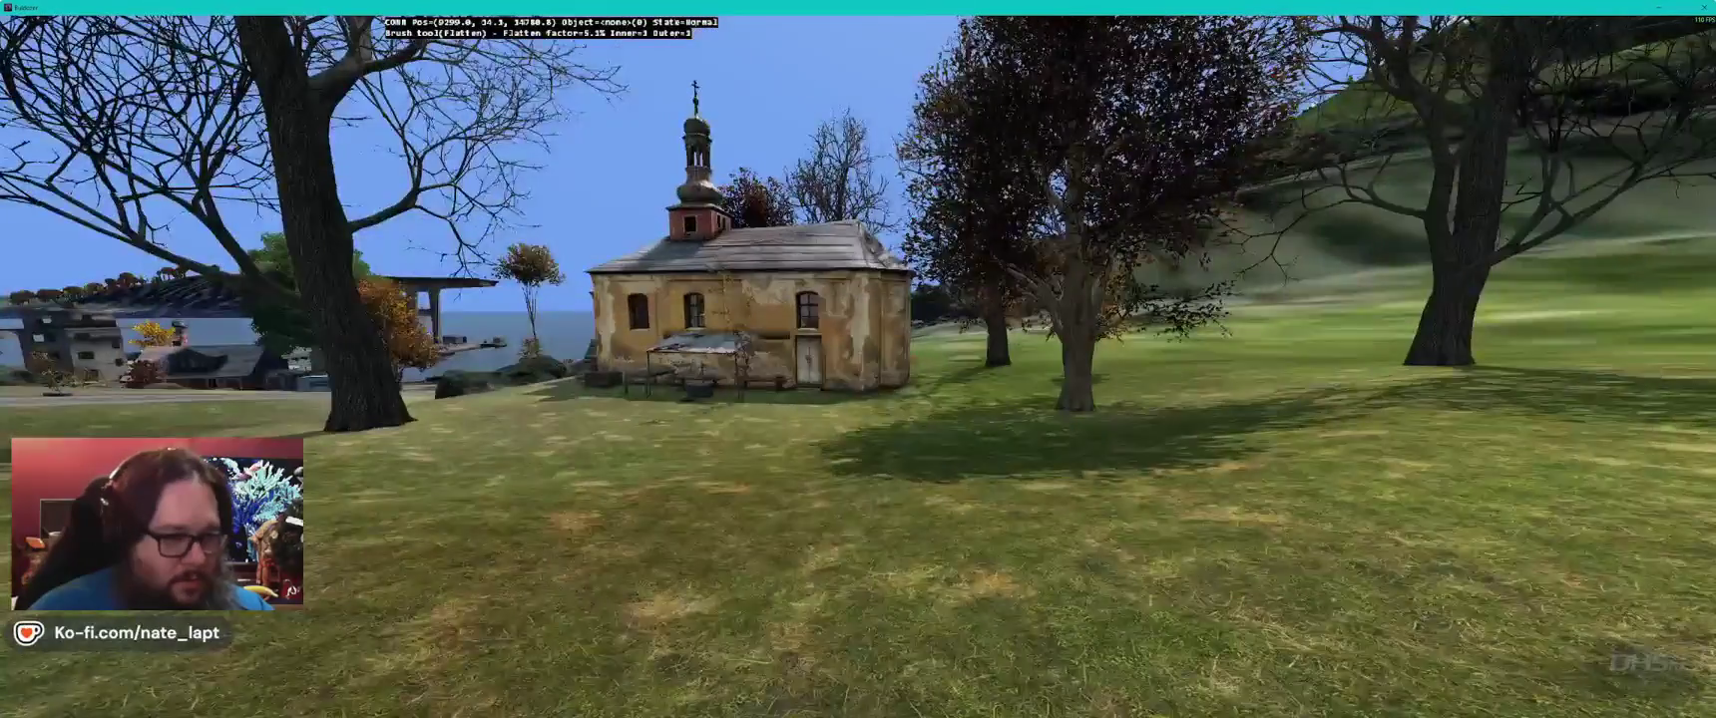
key(s)
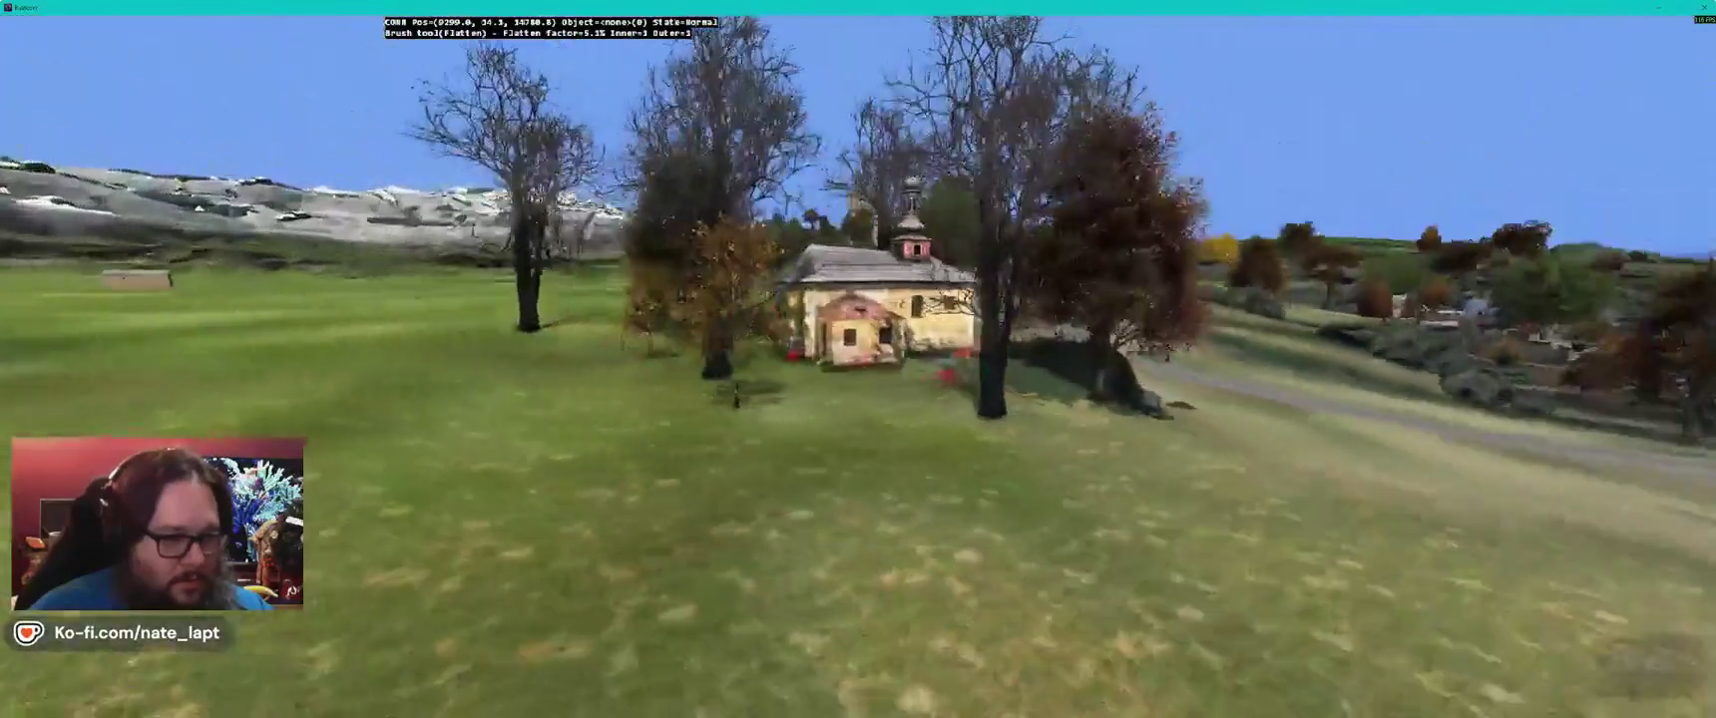
key(a)
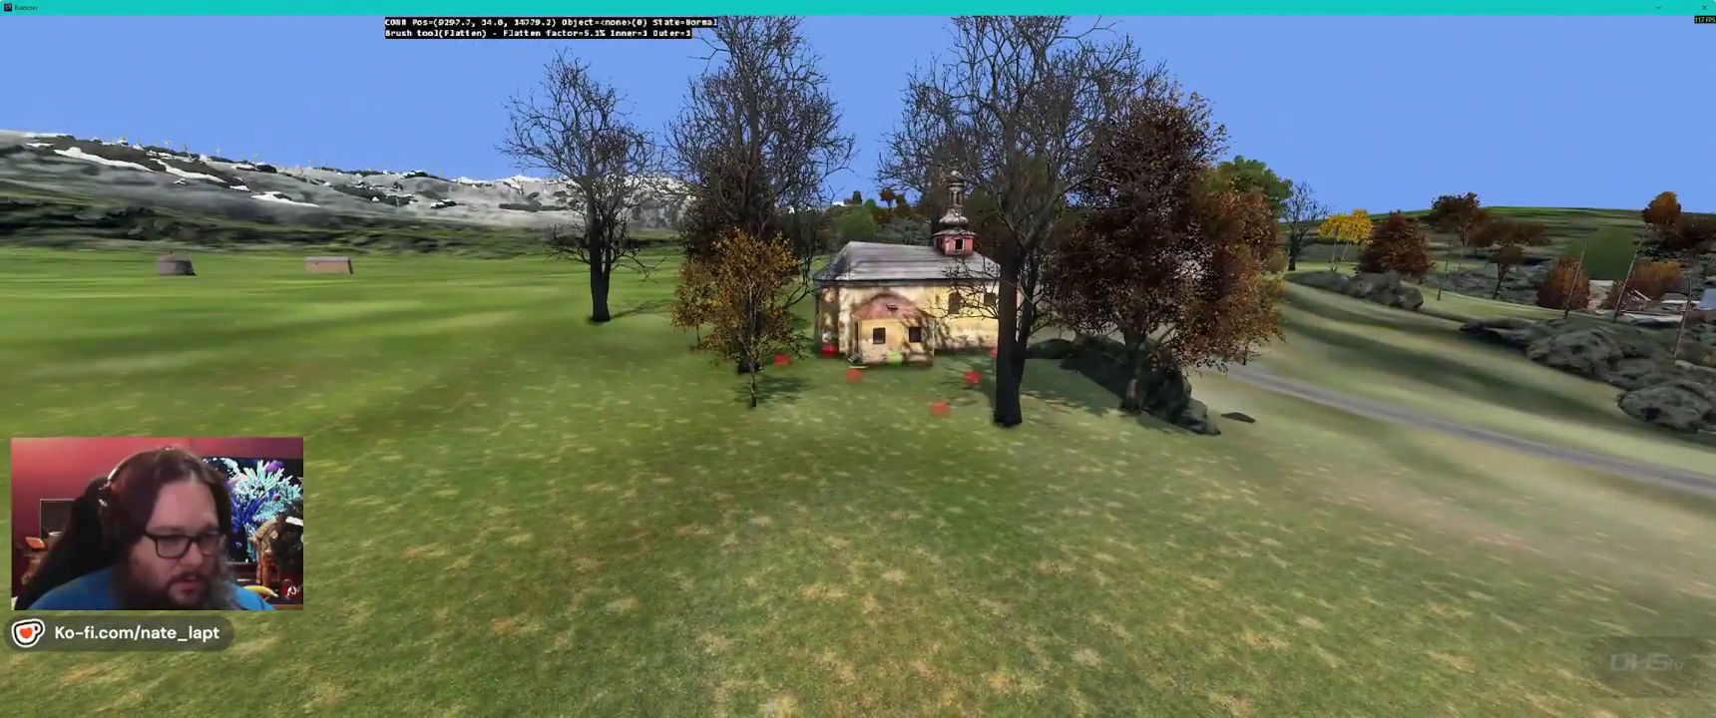
key(d)
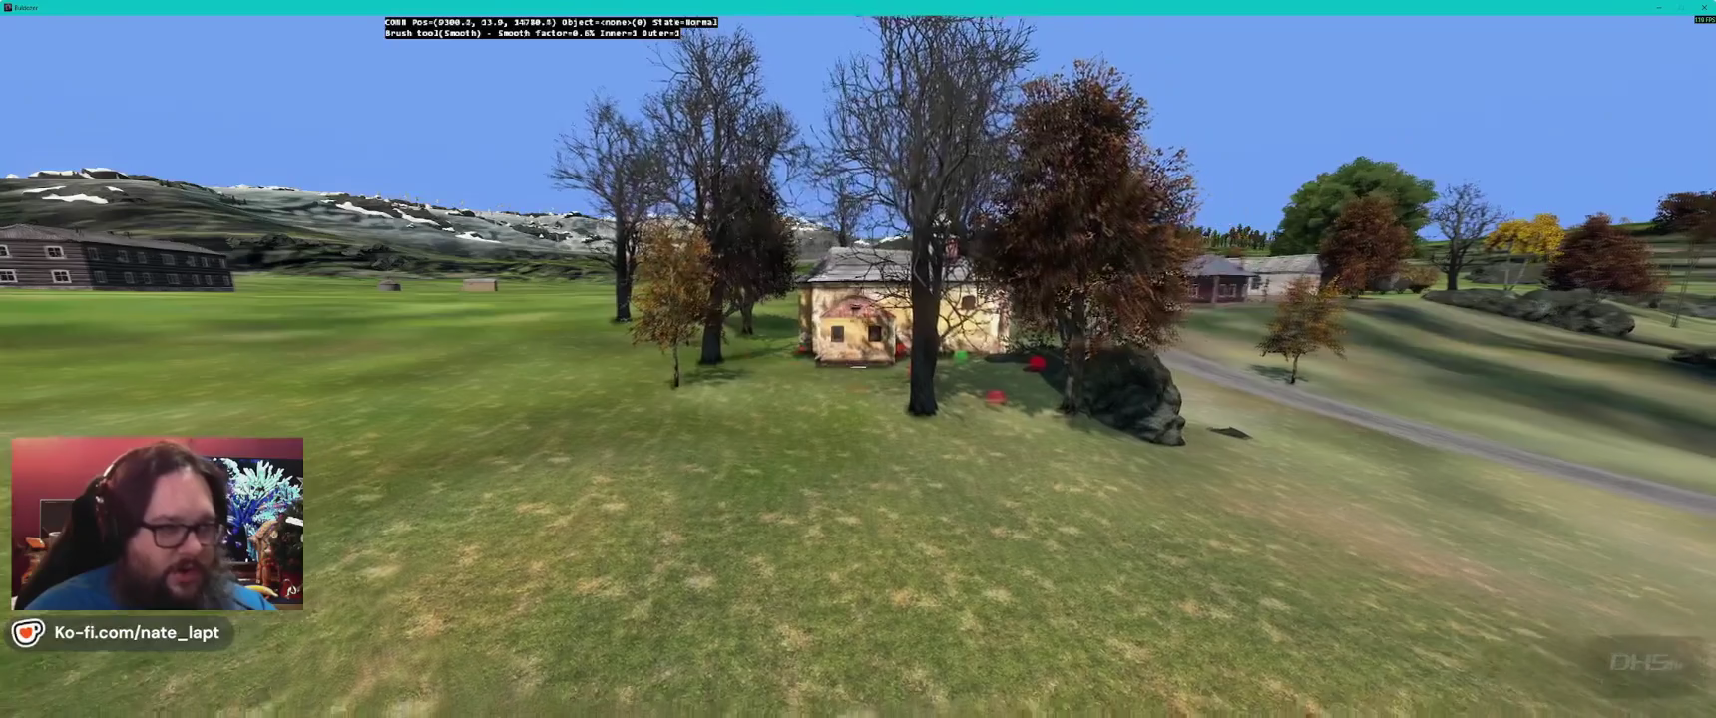
key(f)
key(s)
key(h)
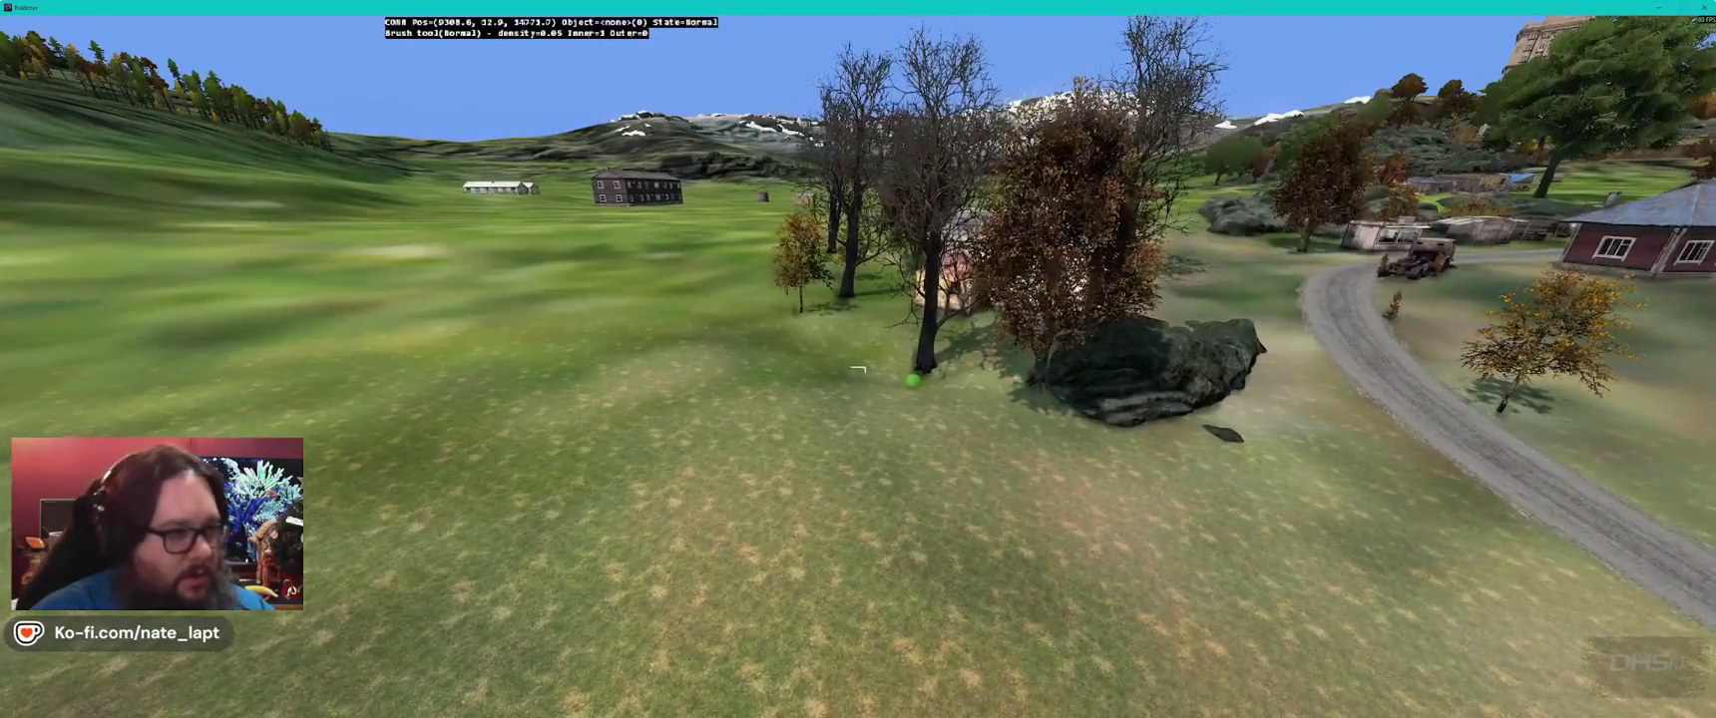
- Smooth and flatten the grass around the house and boulder, adjusting brush size
key(2)
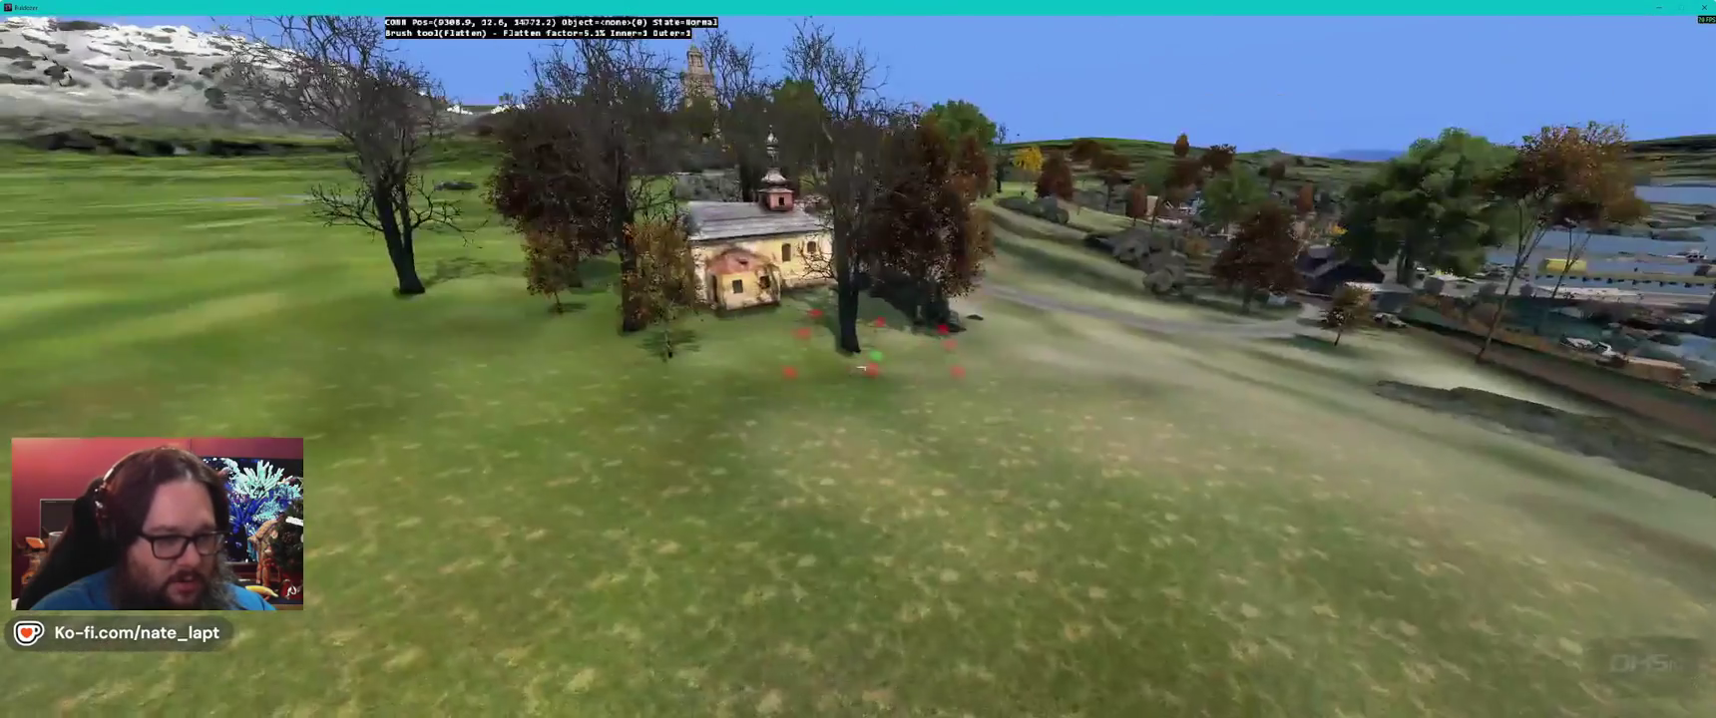
scroll(857, 368, up, 2)
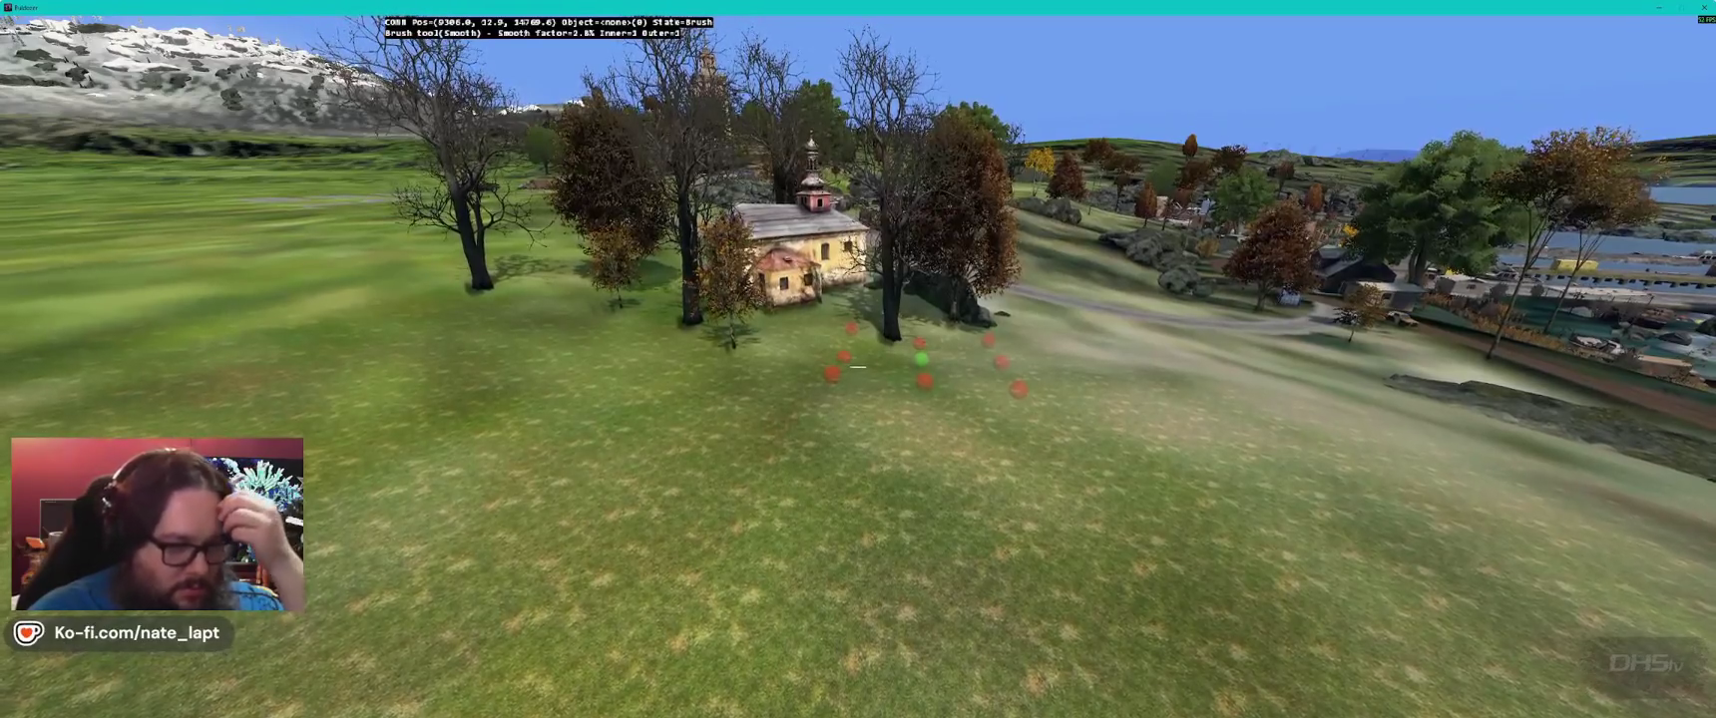
key(2)
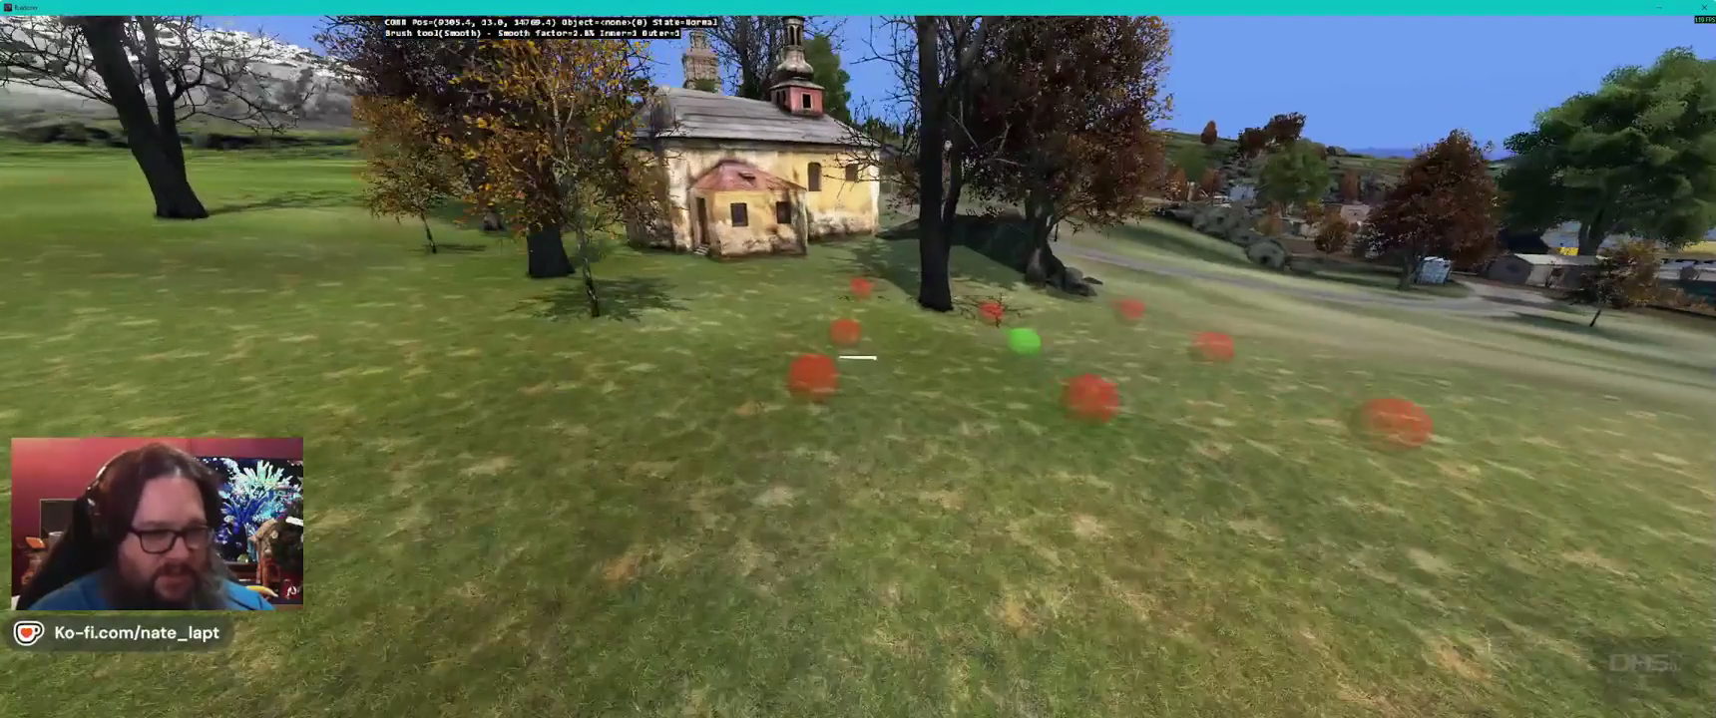
key(1)
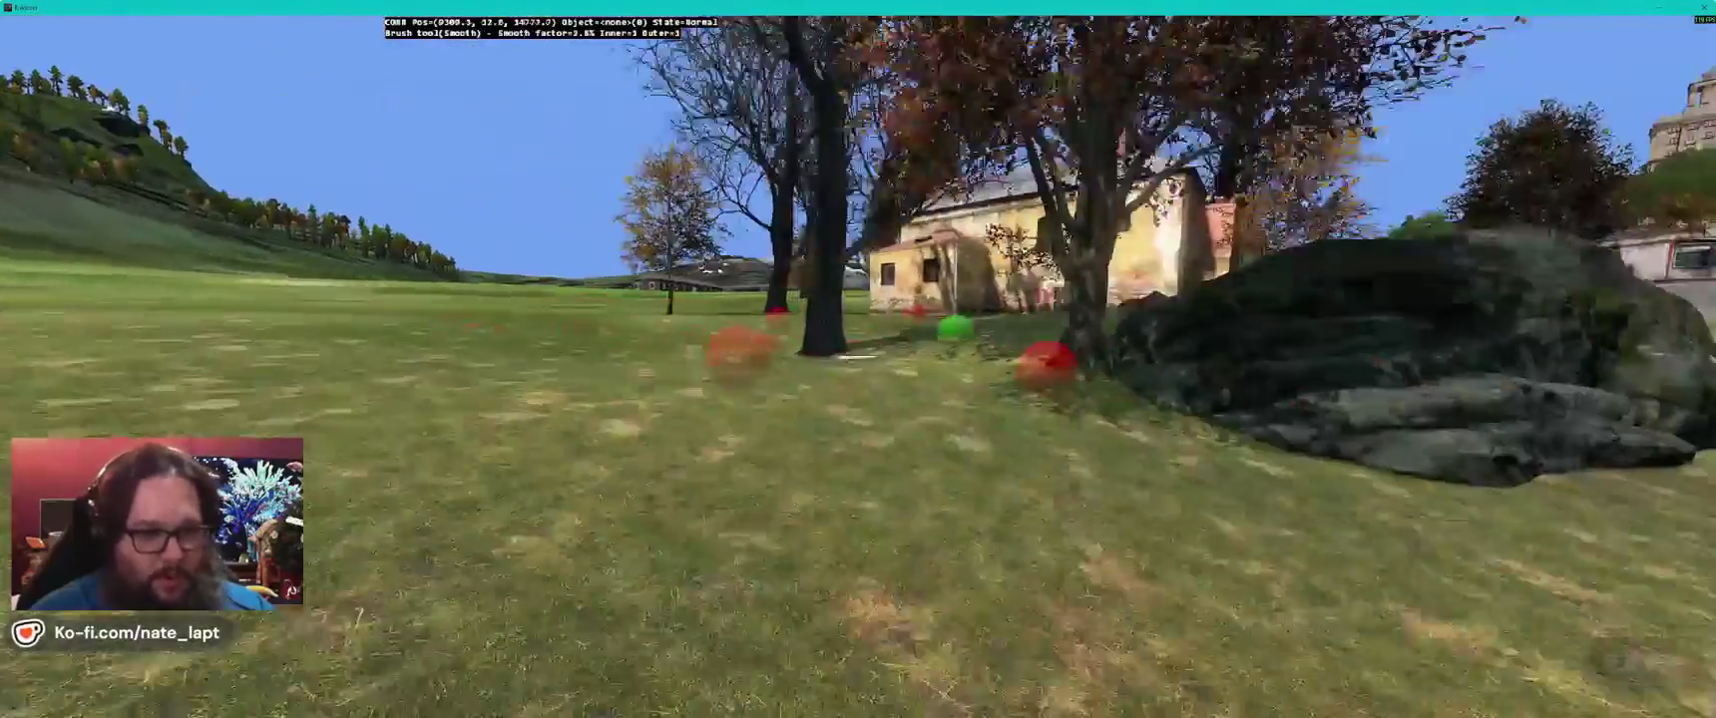
key(w)
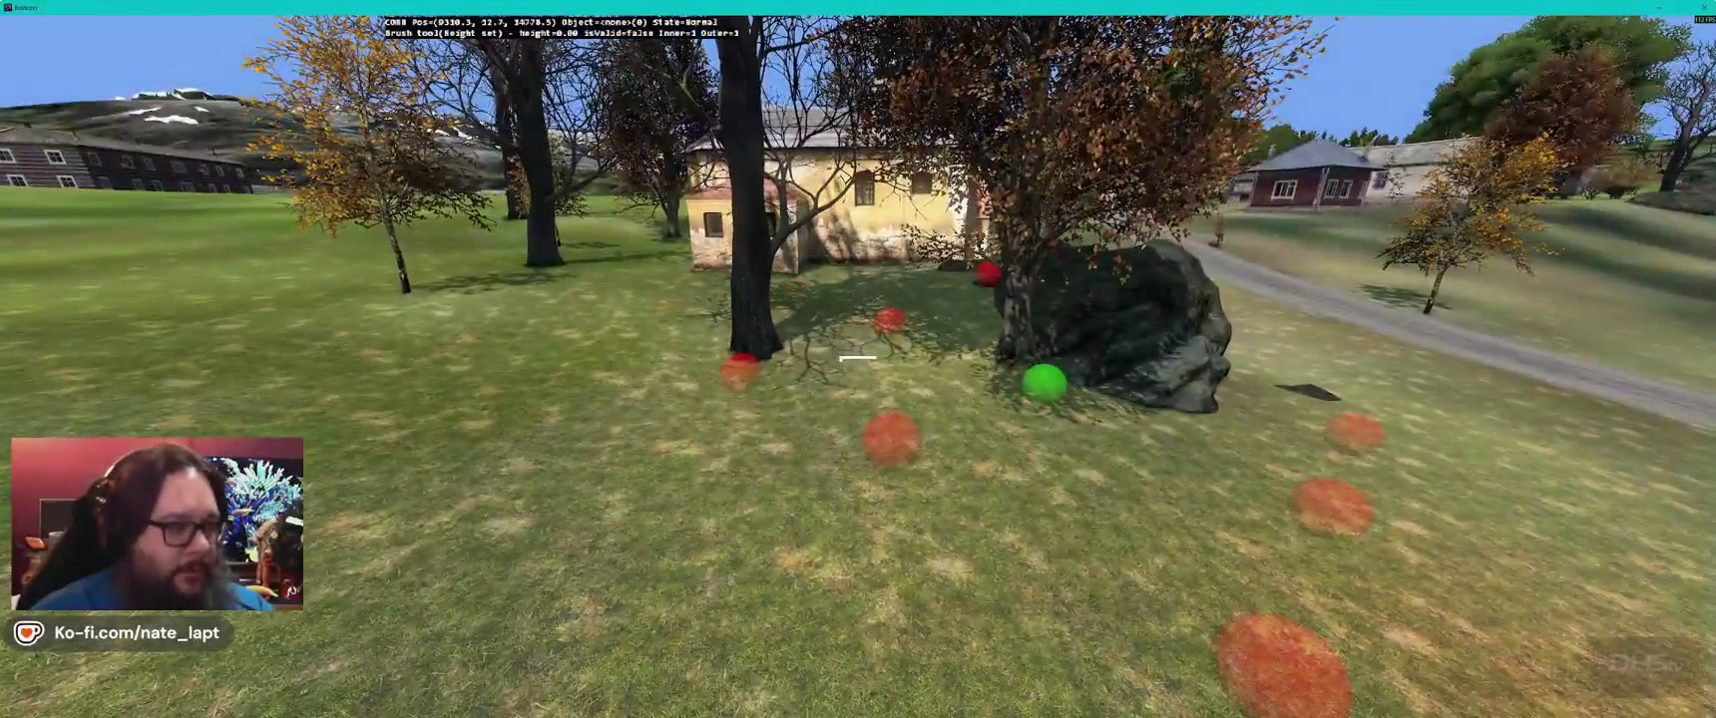
key(s)
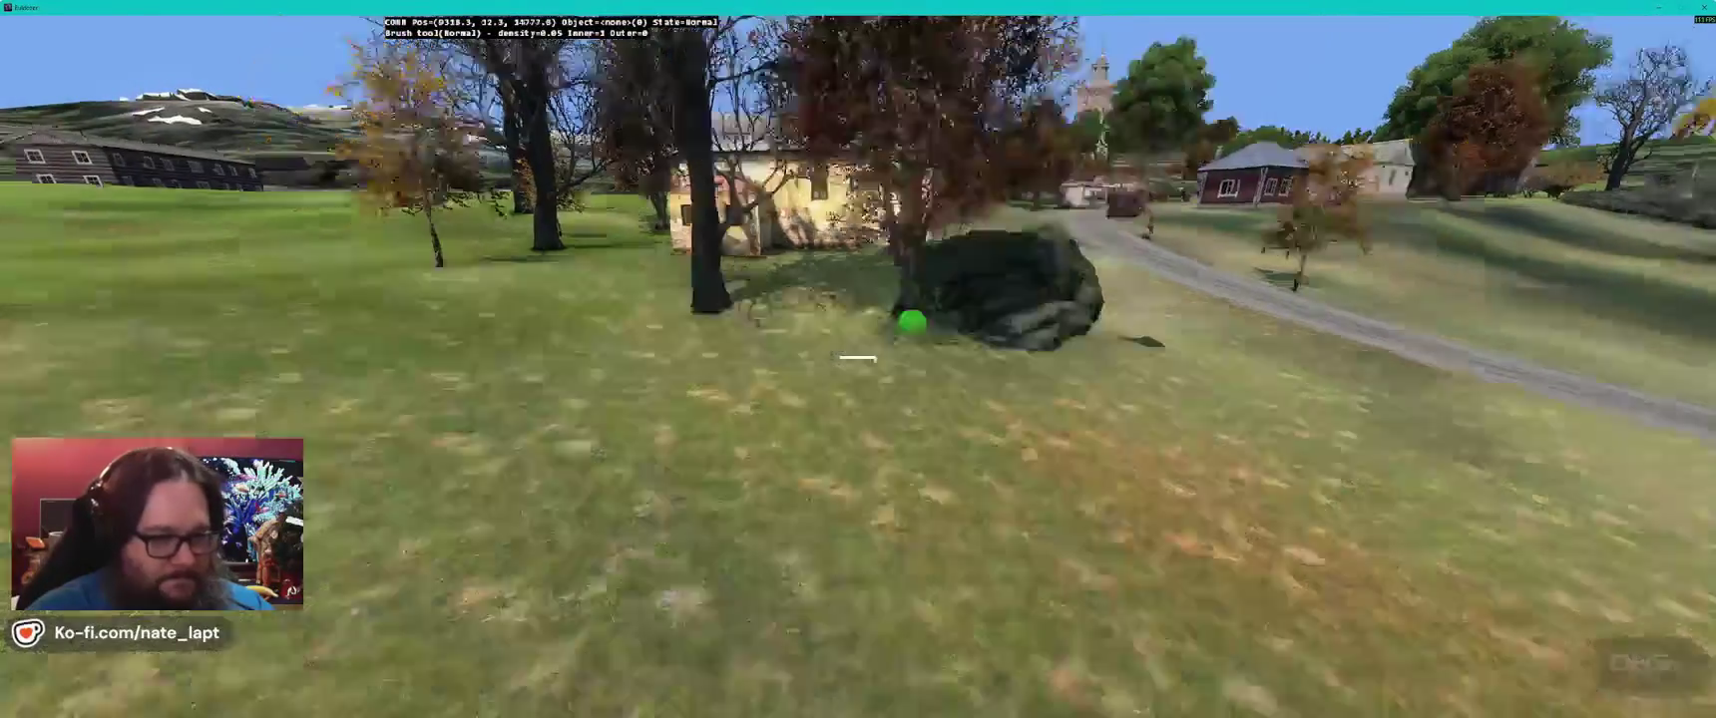
key(s)
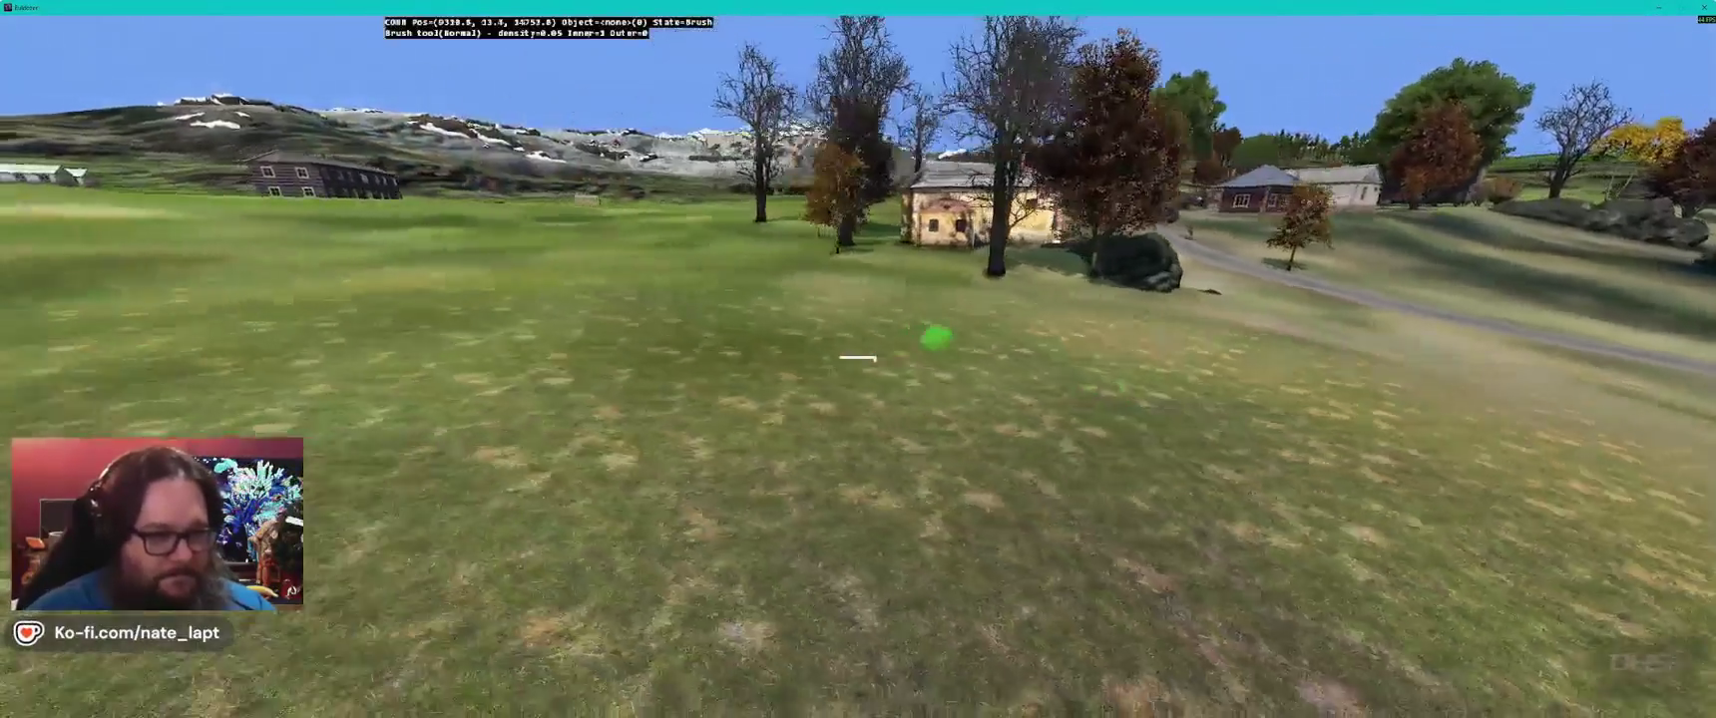
key(w)
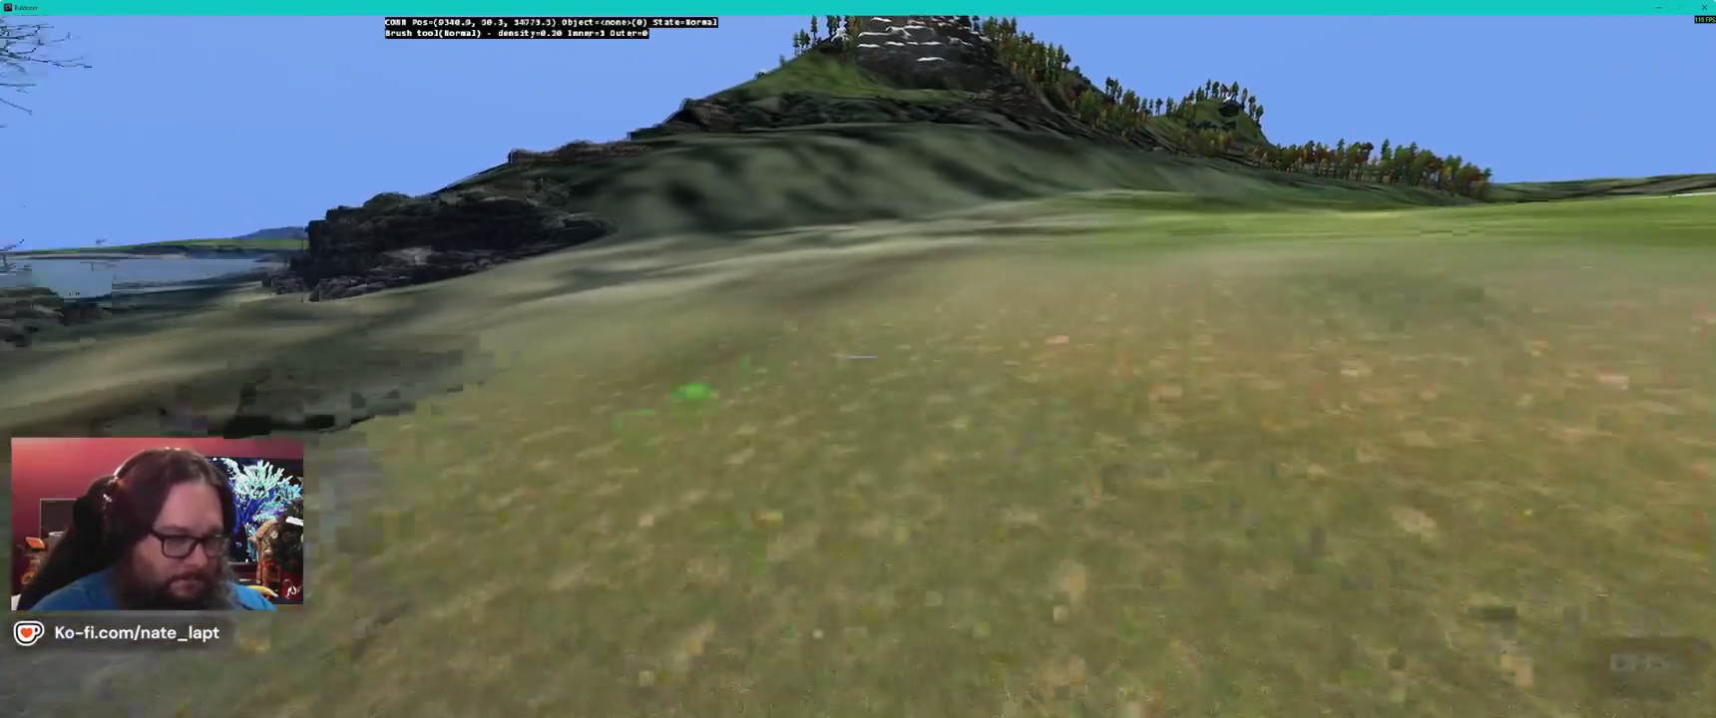
drag(754, 367, 814, 348)
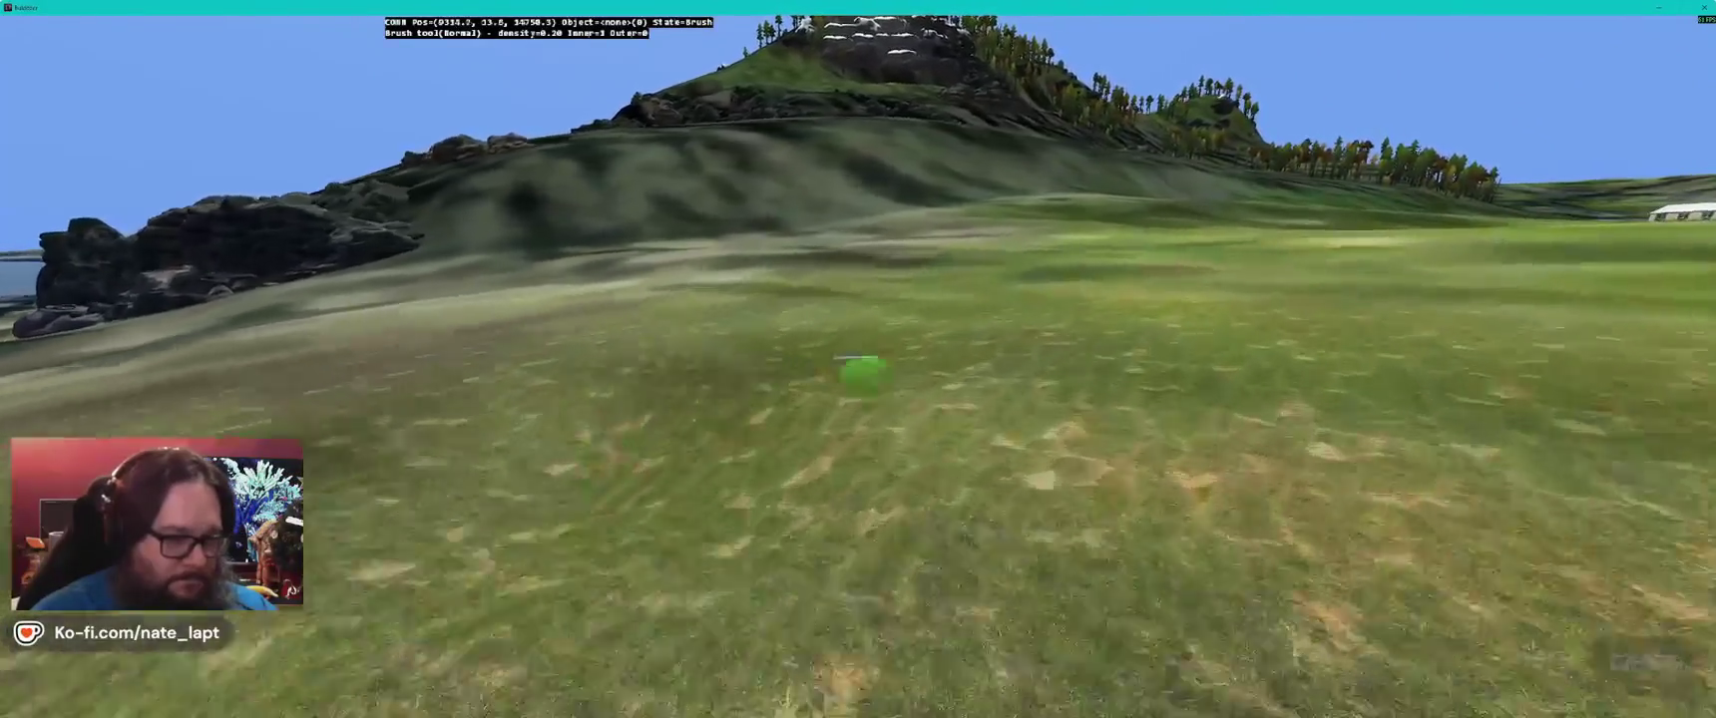
- Rise above the terrain and head to the road bend with the pickup and container
key(f)
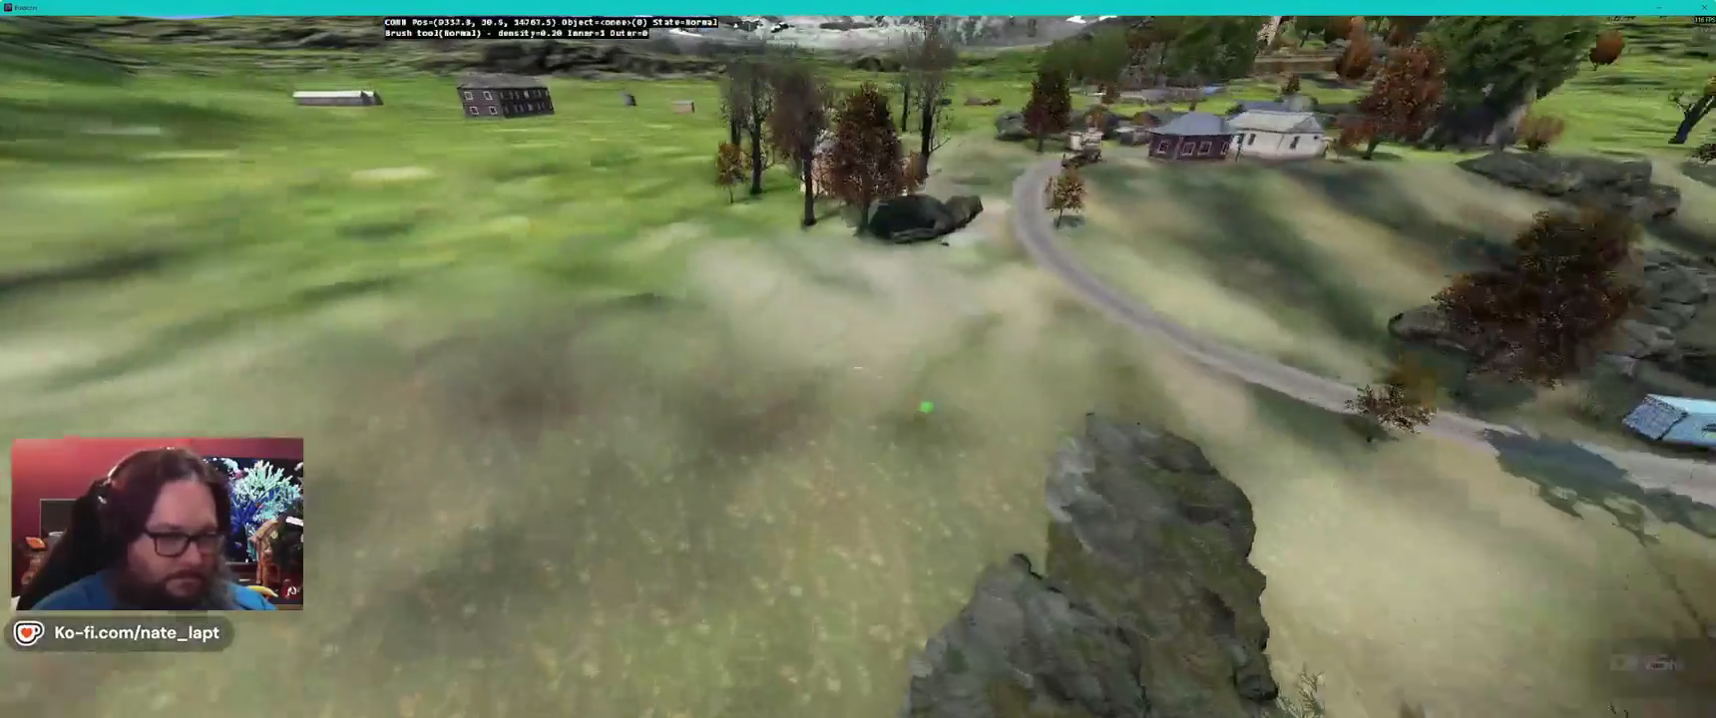
drag(858, 357, 857, 365)
key(3)
key(2)
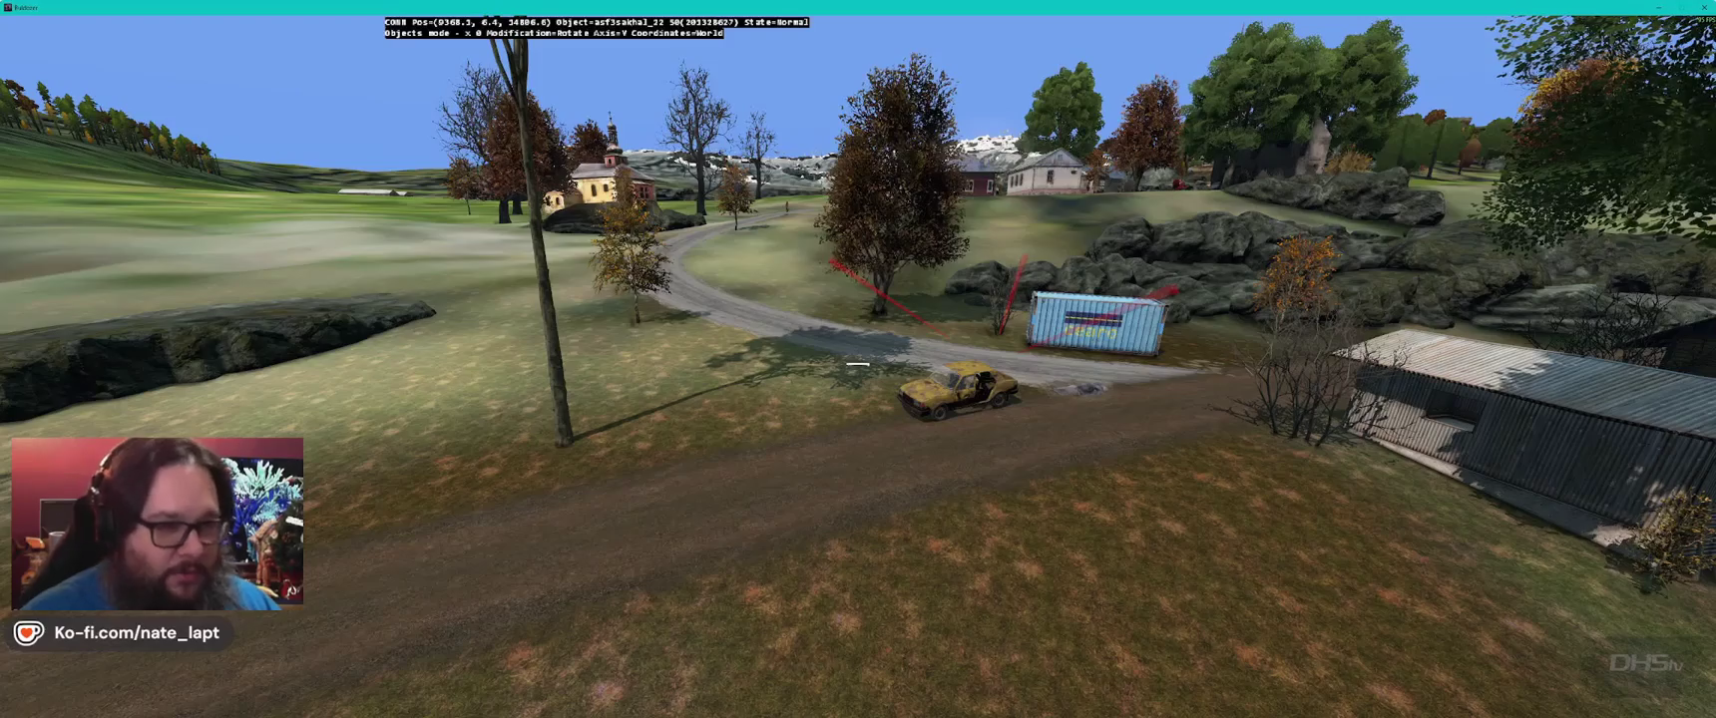
- Switch to the Smooth terrain brush and fly down toward the hillside rocks
key(w)
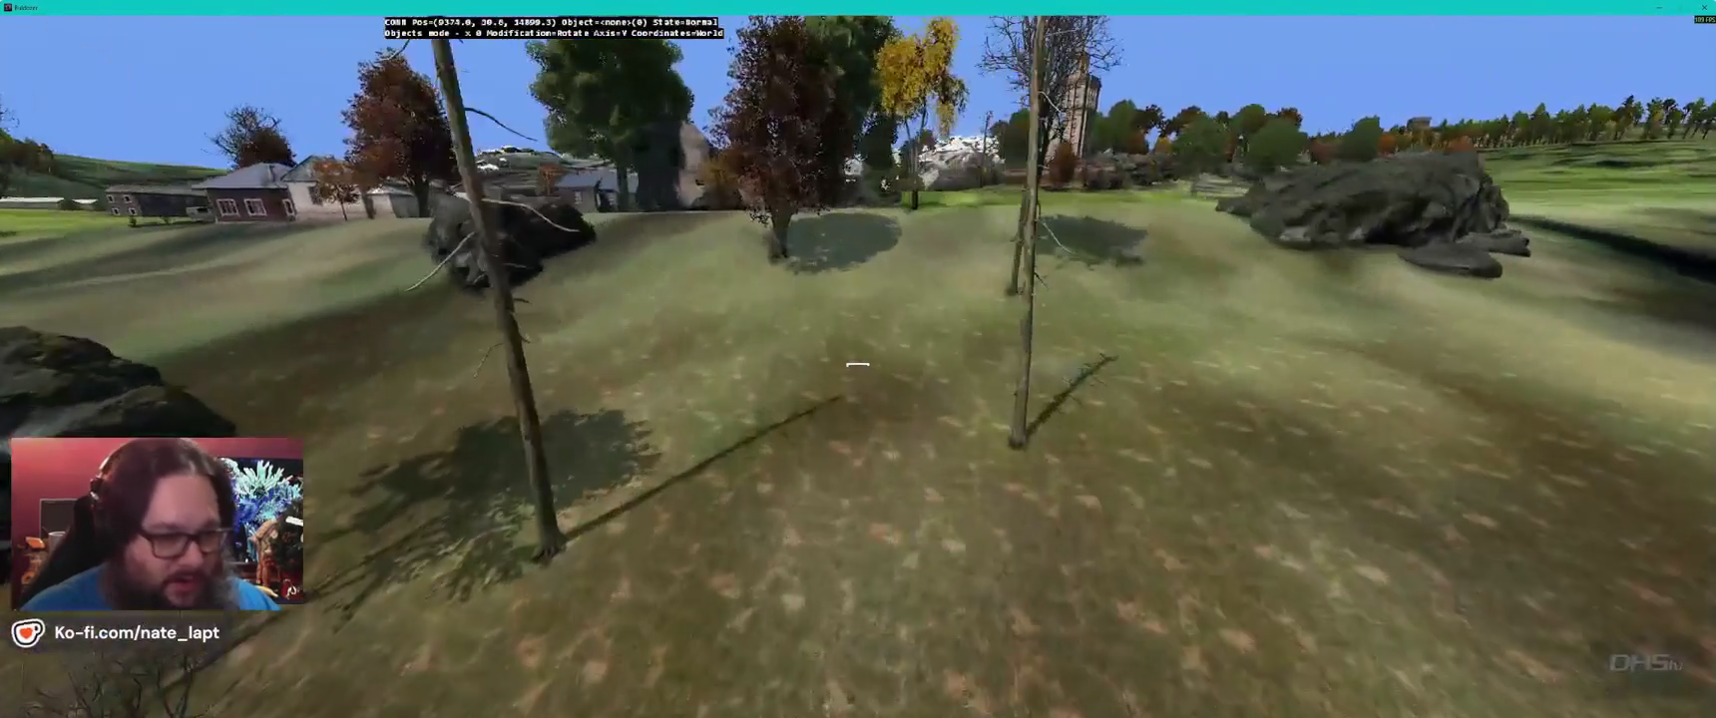
key(b)
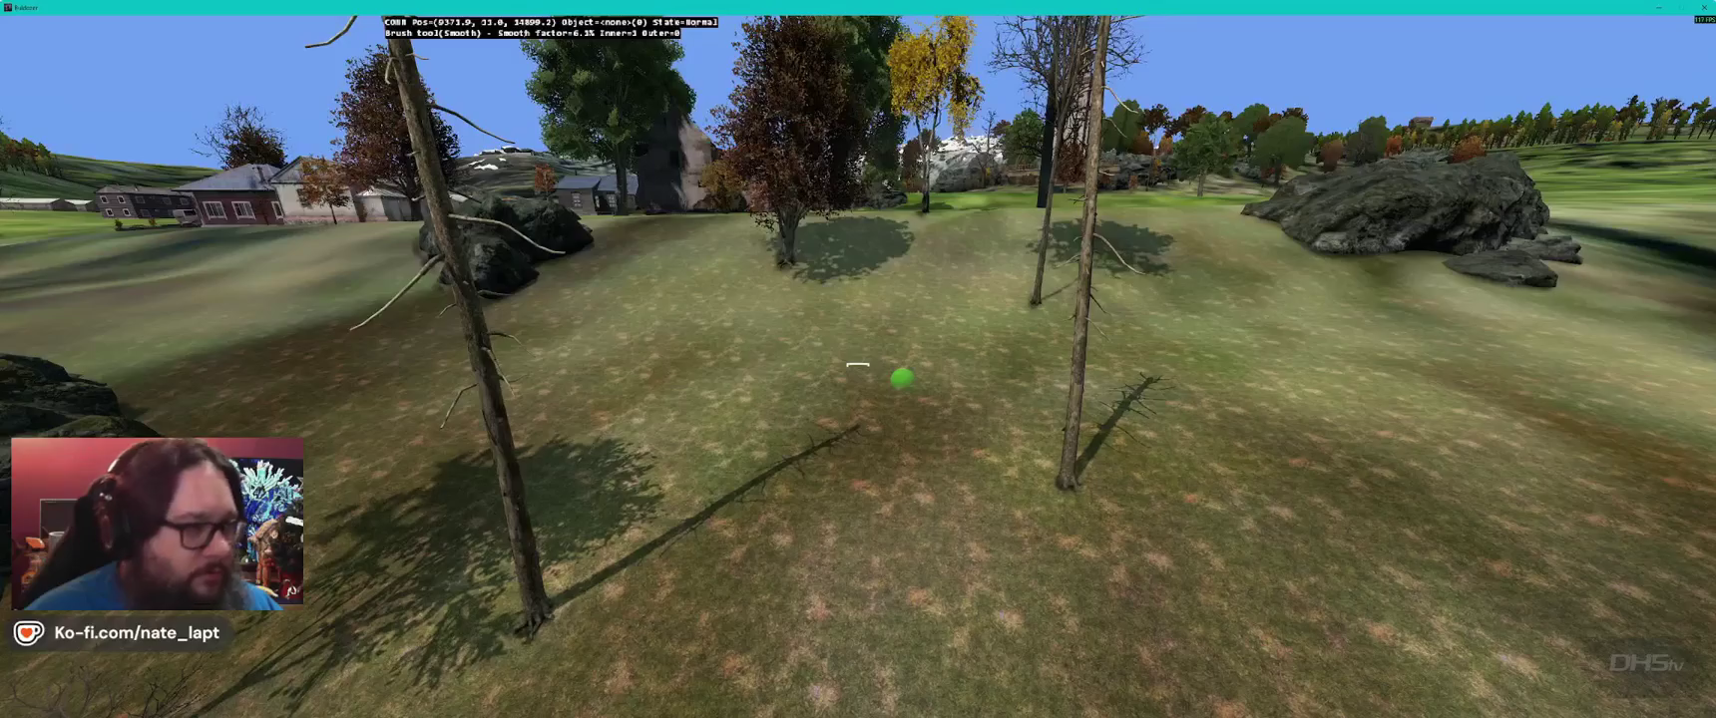
key(w)
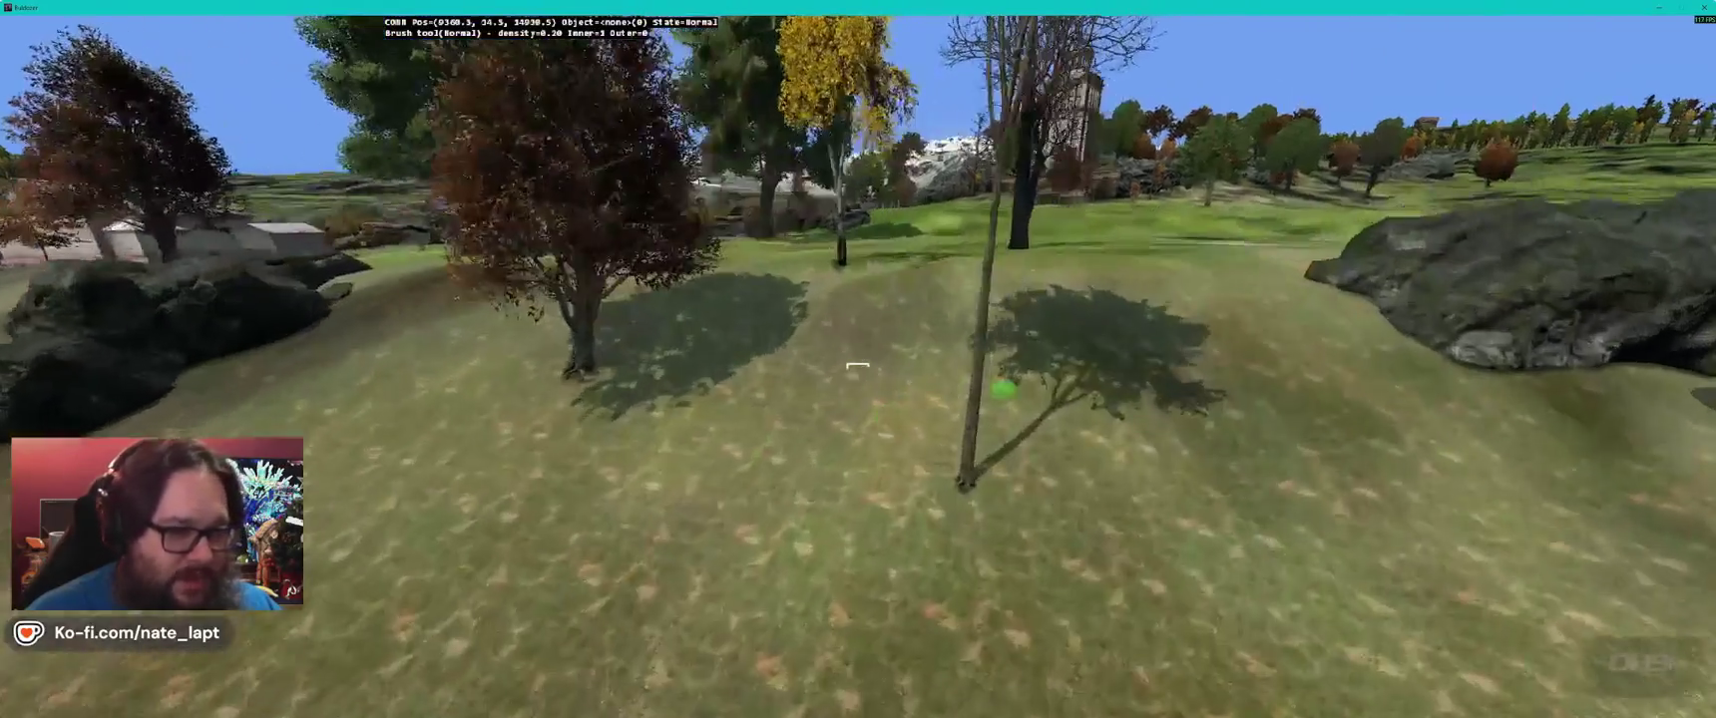
key(w)
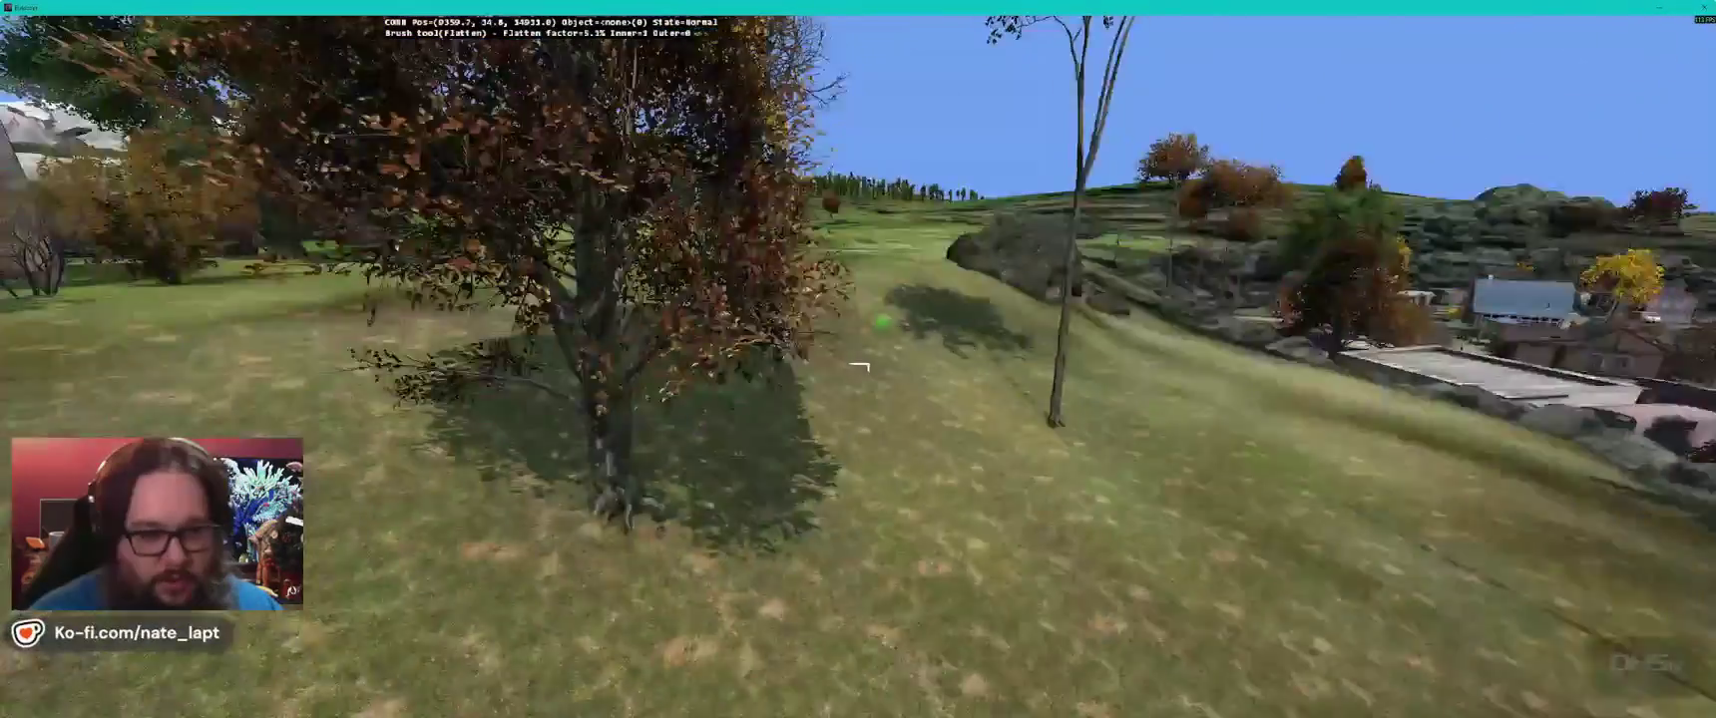
key(w)
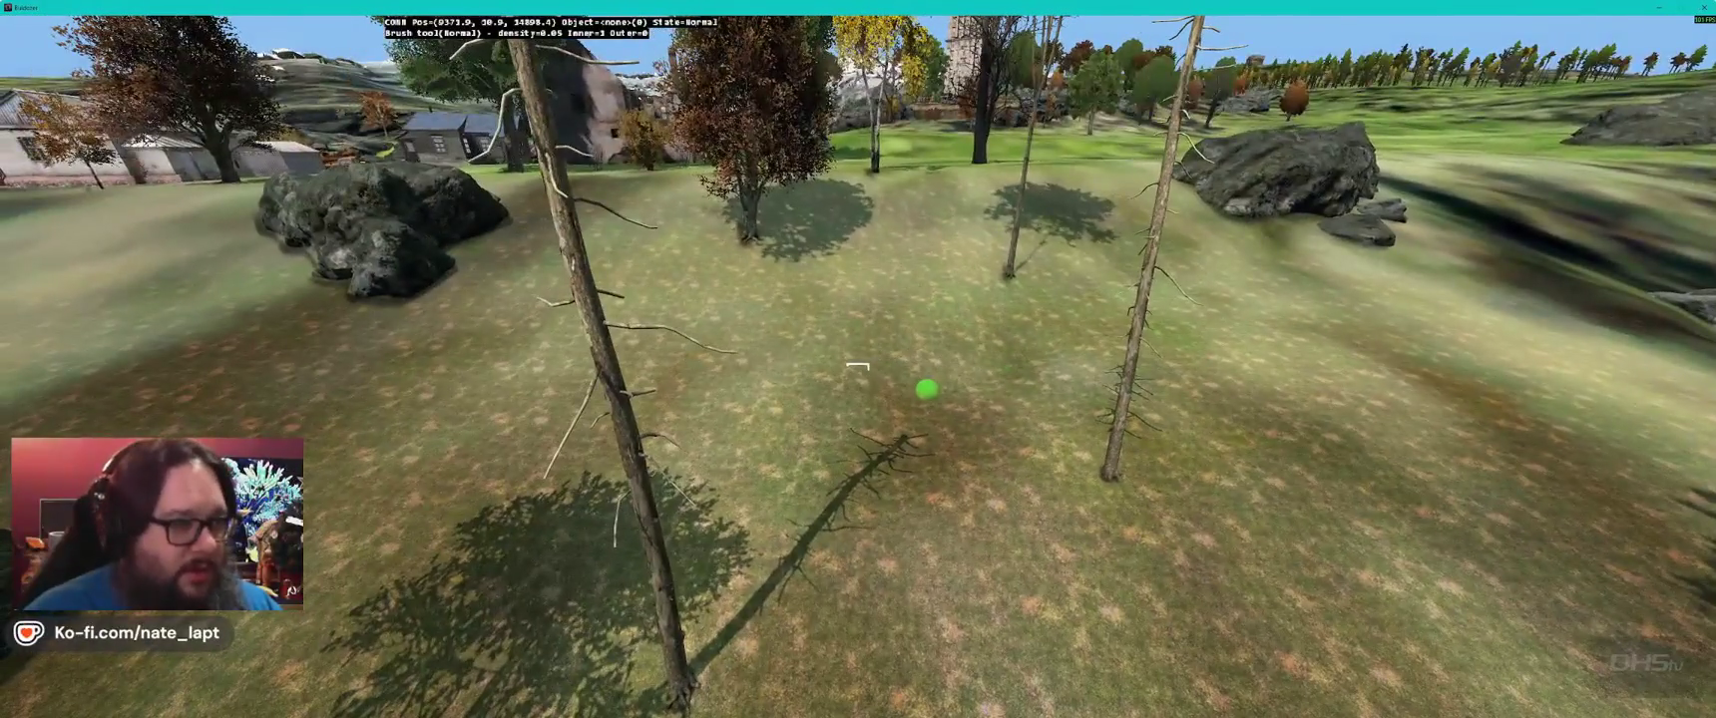
key(w)
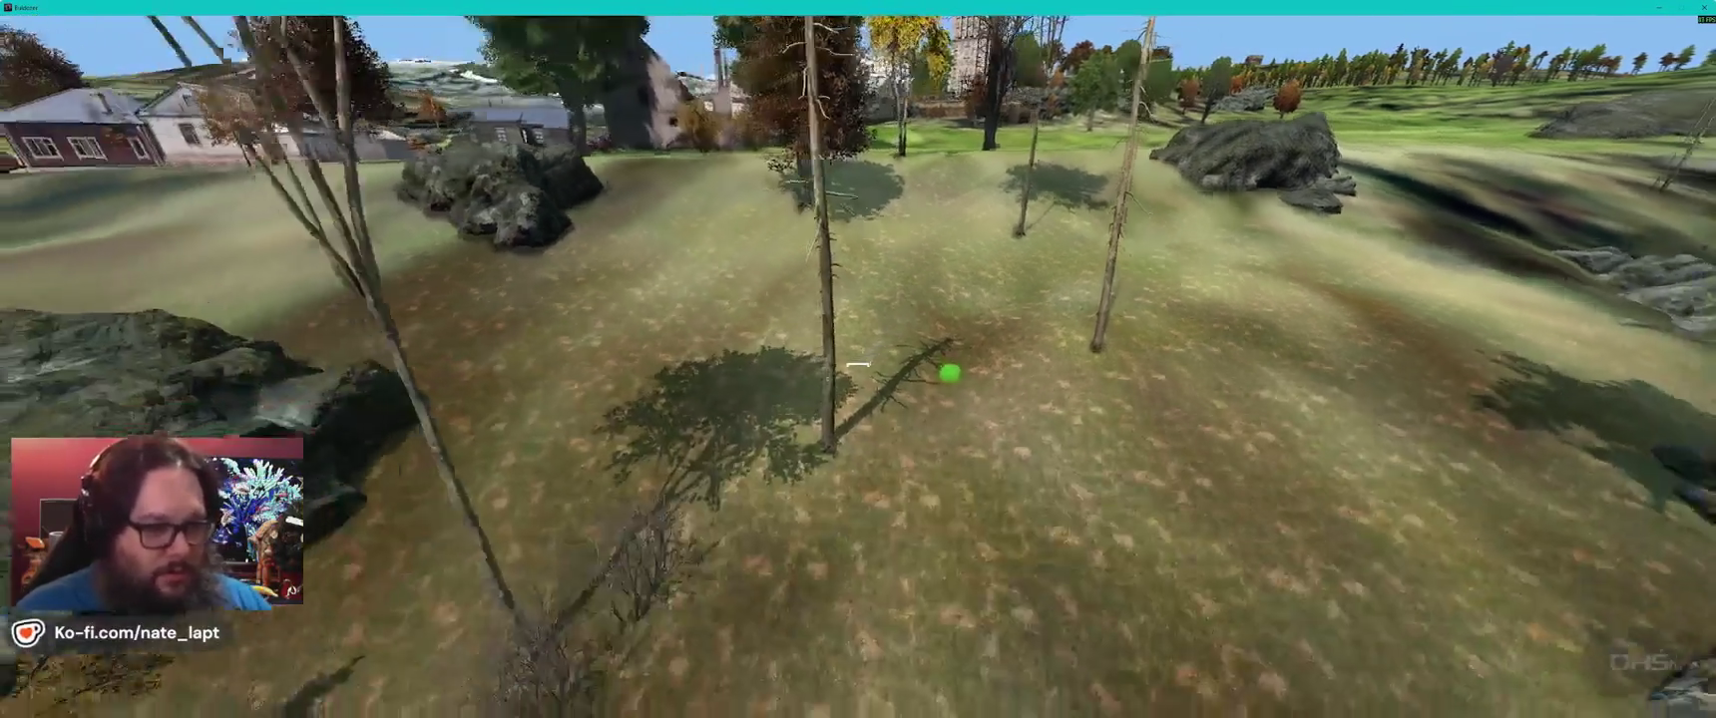
key(s)
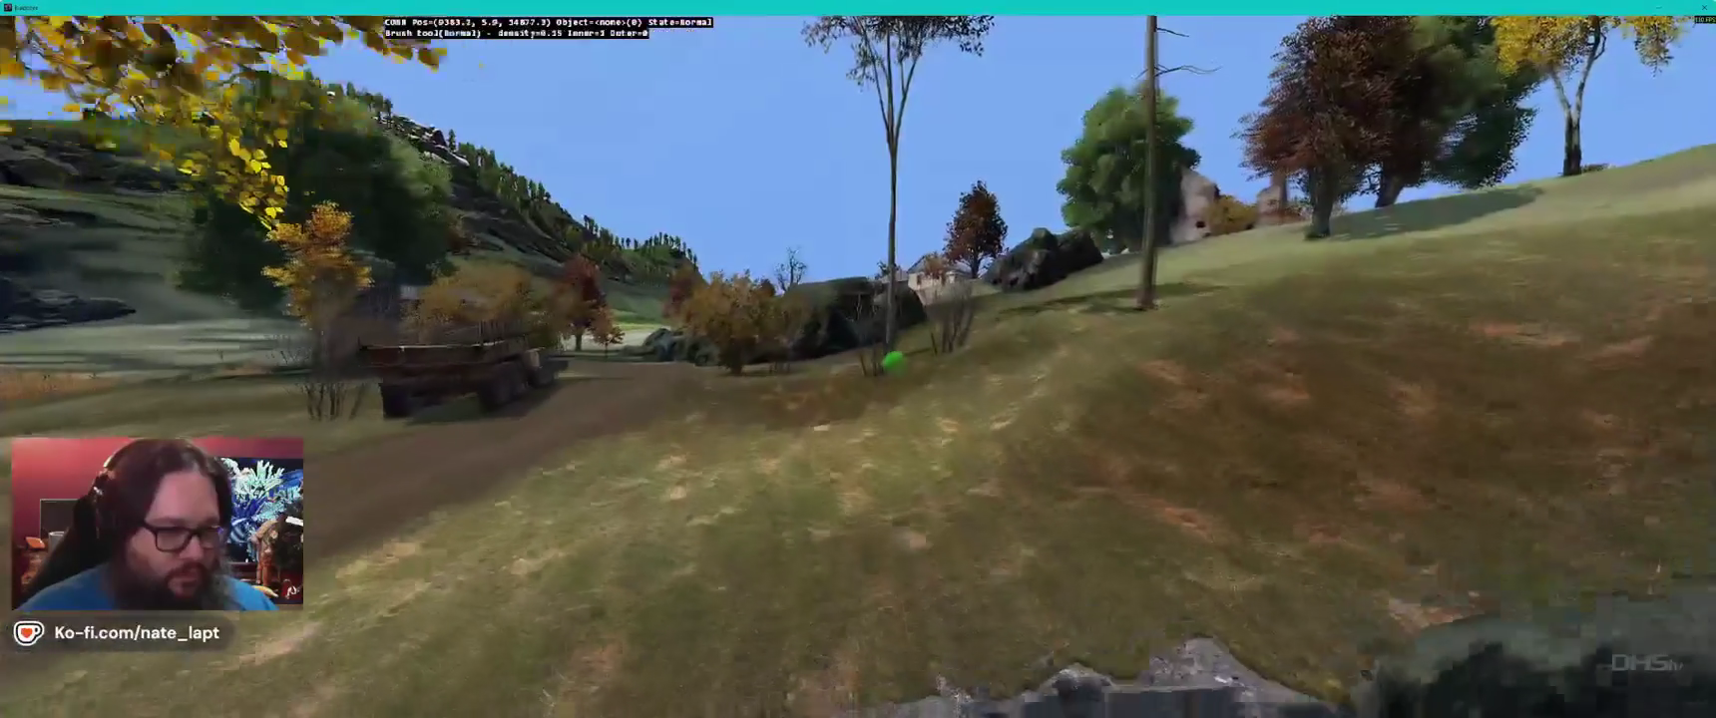
key(w)
- Follow the dirt road past the truck and fly through the trees toward the tower
mouse_move(858, 364)
mouse_down()
mouse_move(798, 365)
mouse_move(858, 365)
mouse_up()
key(a)
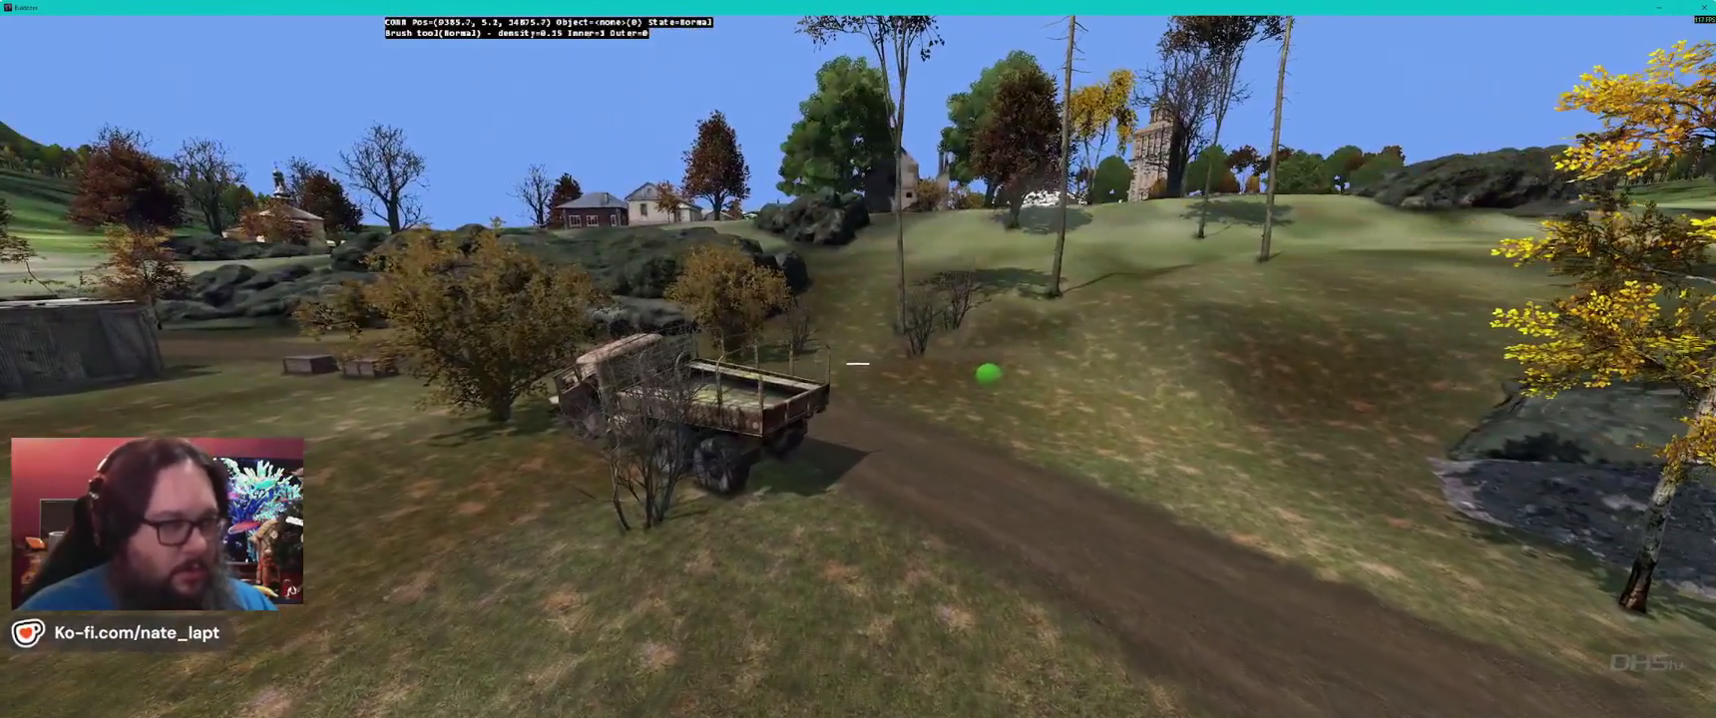
key(w)
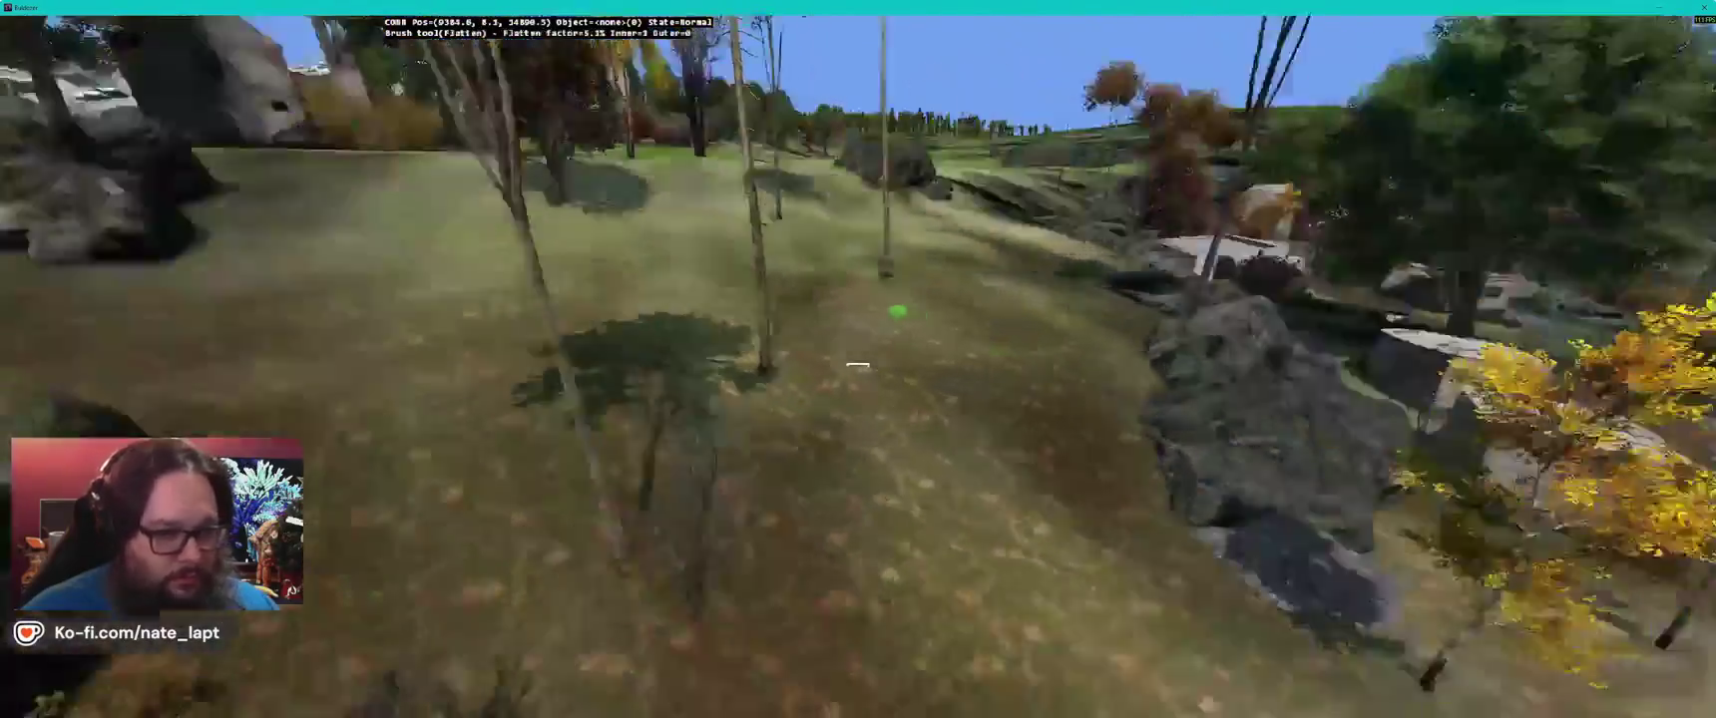
drag(858, 364, 758, 364)
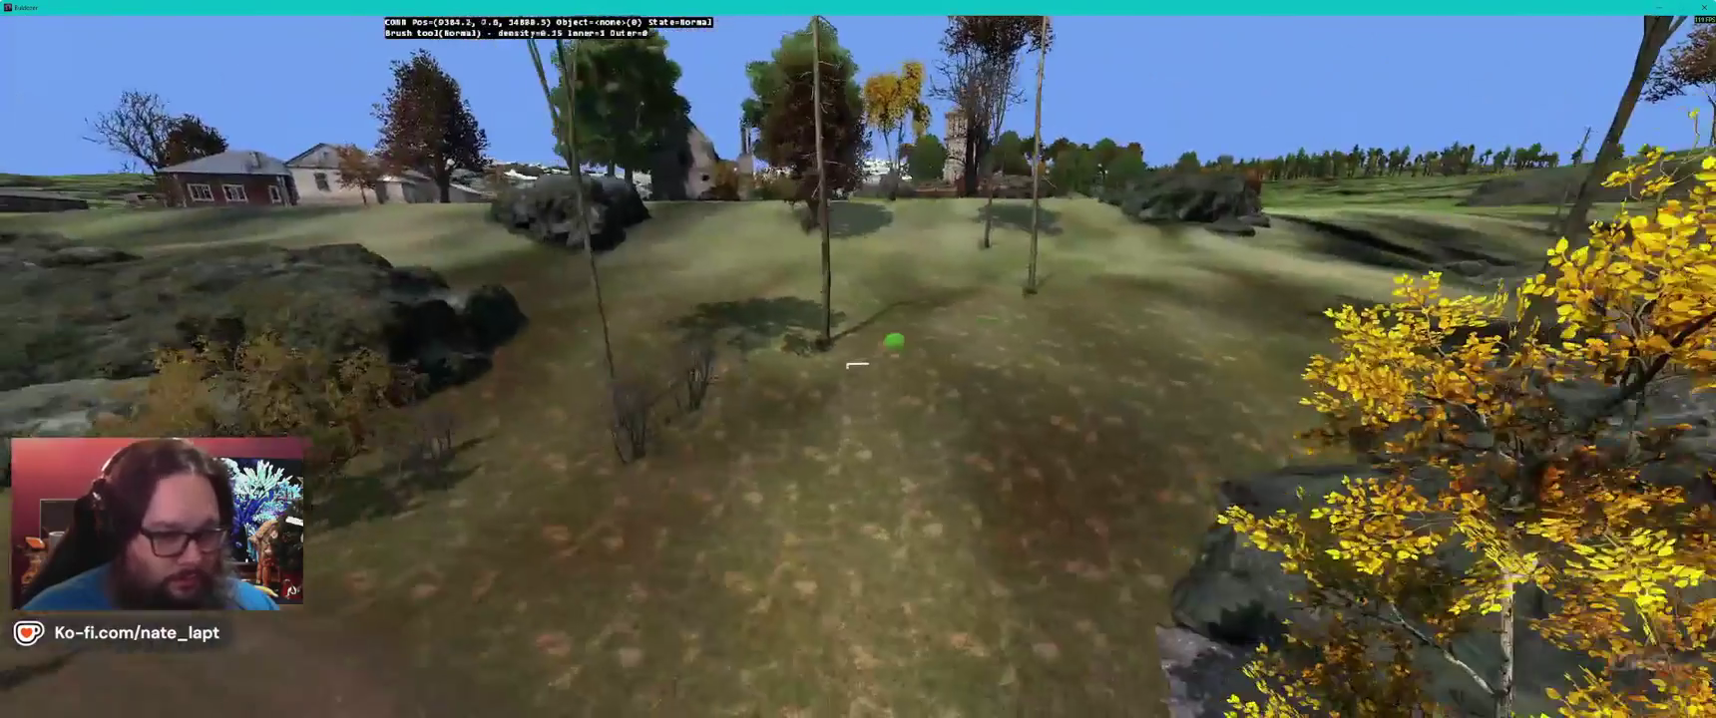
key(w)
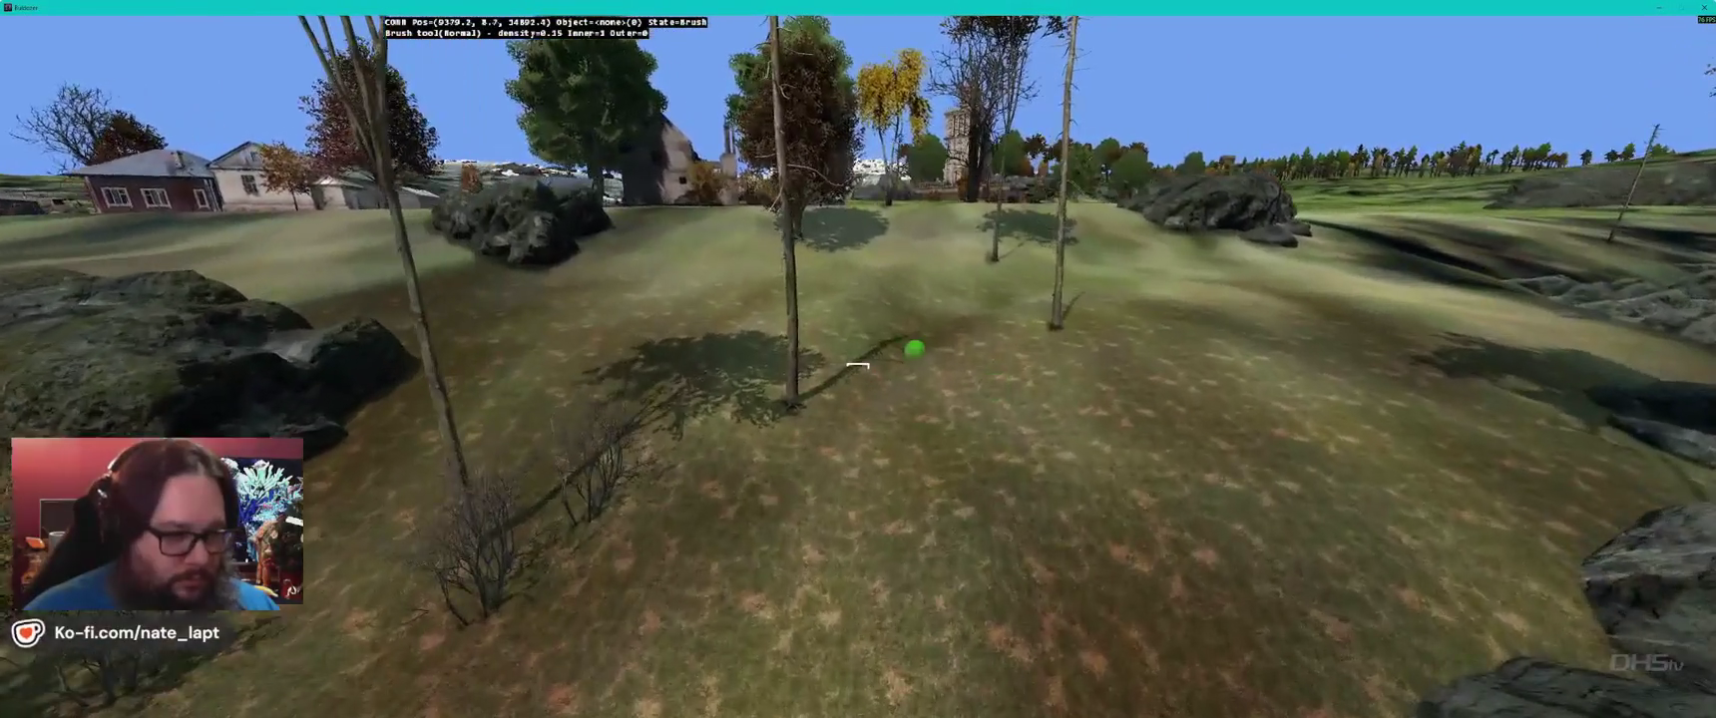
key(w)
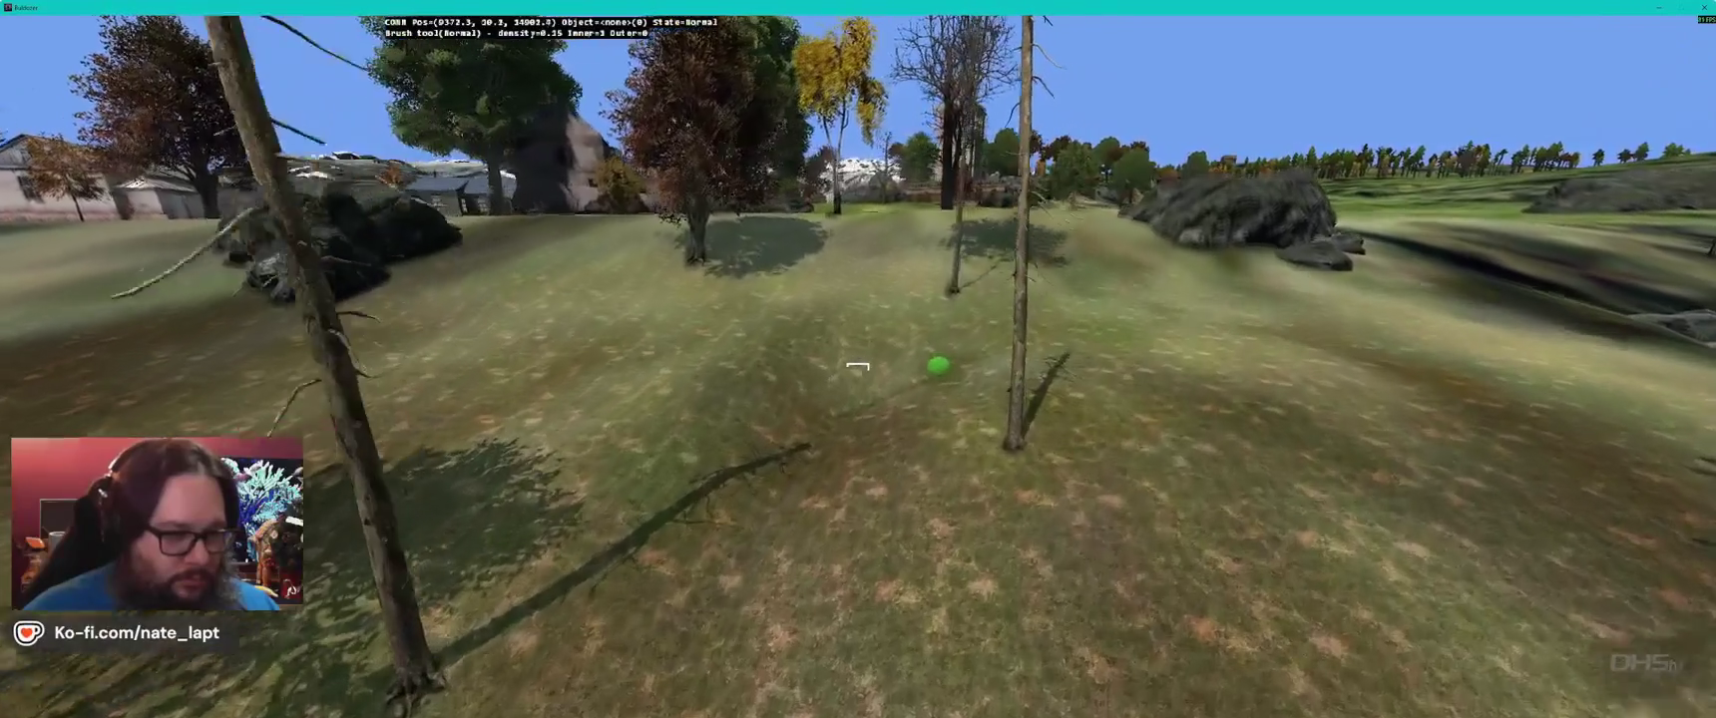
key(w)
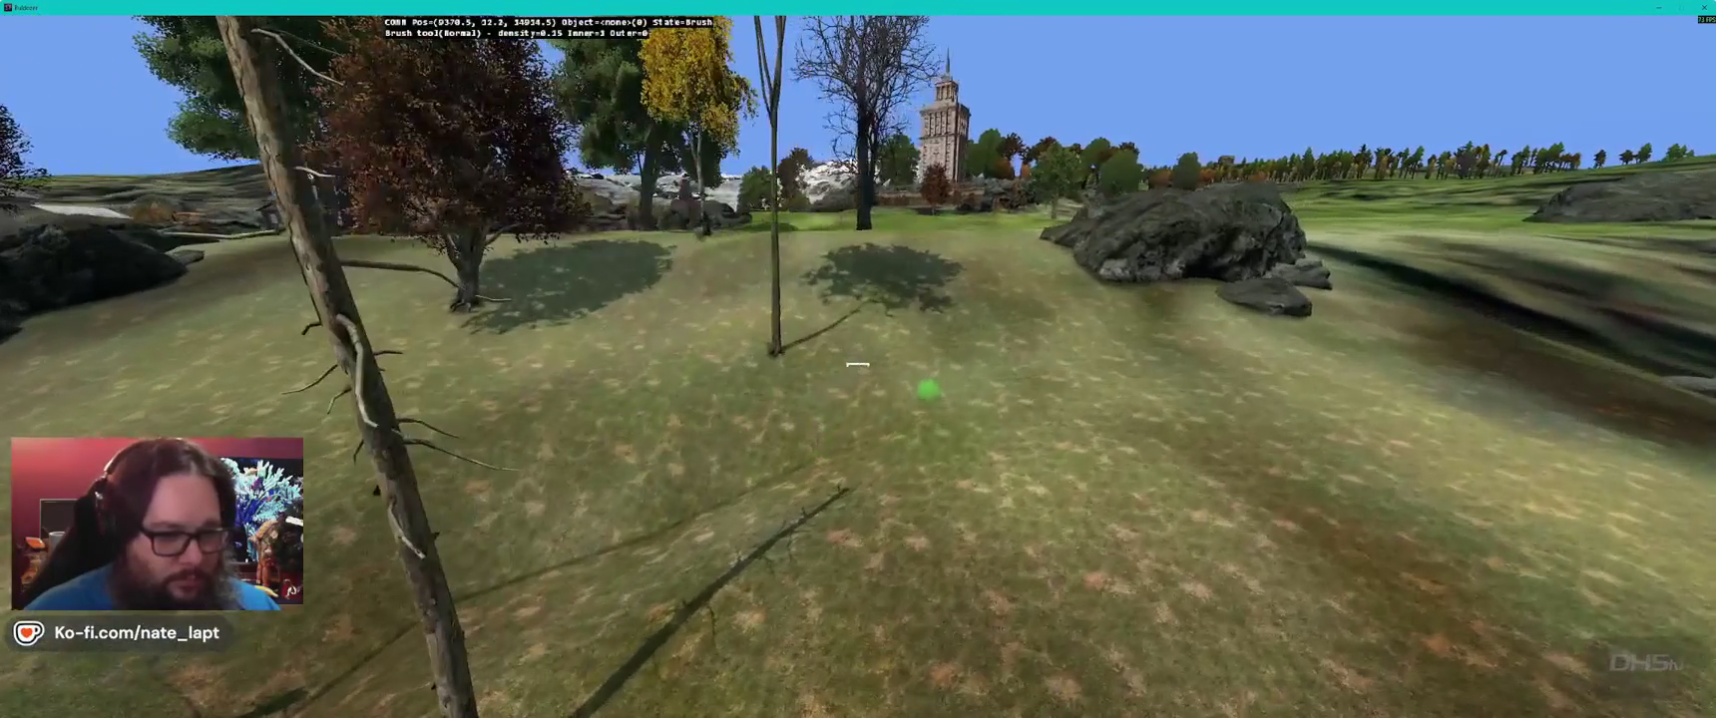
key(w)
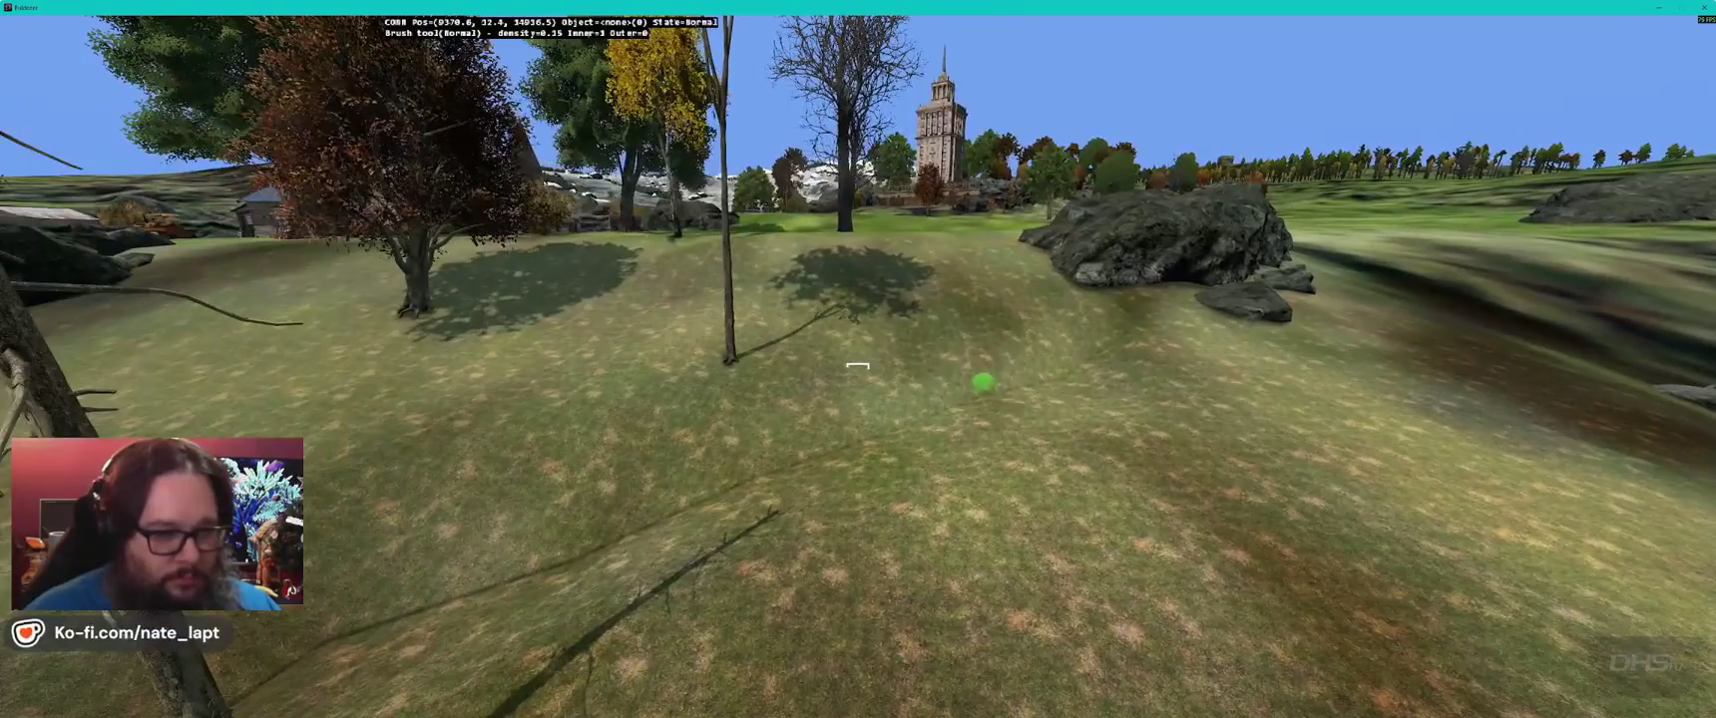
key(w)
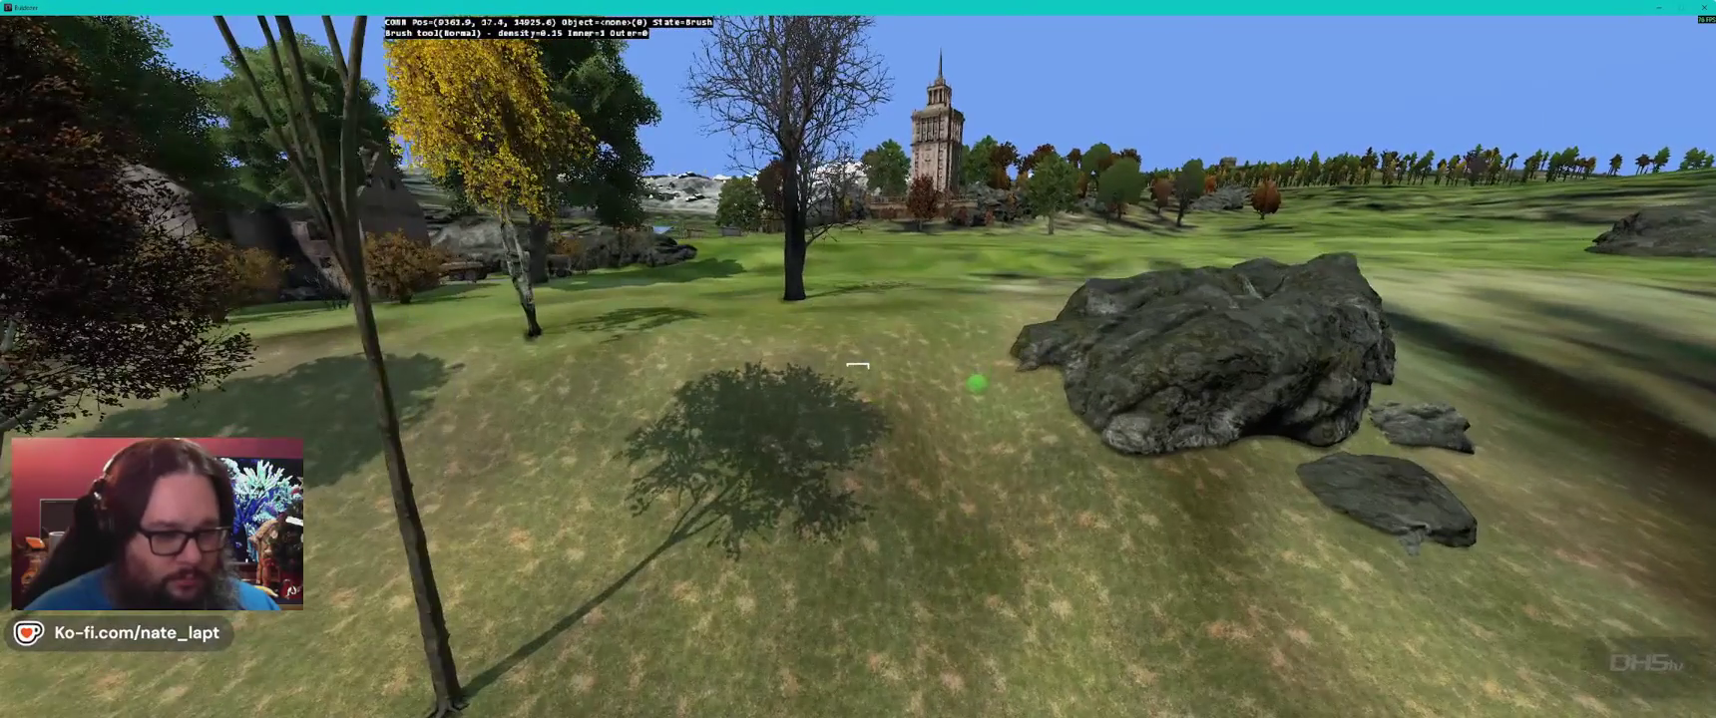
key(w)
key(w)
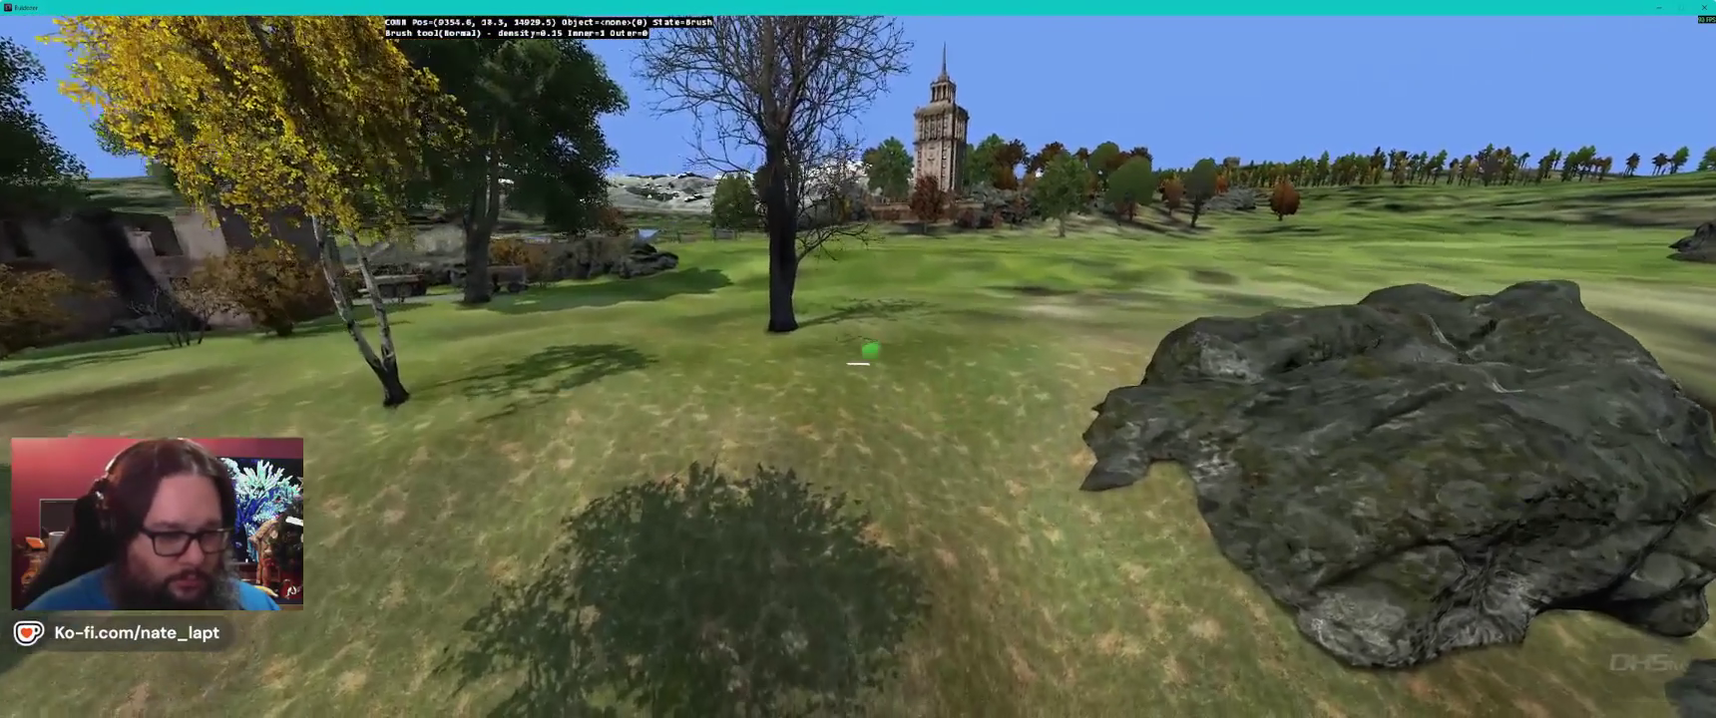
key(w)
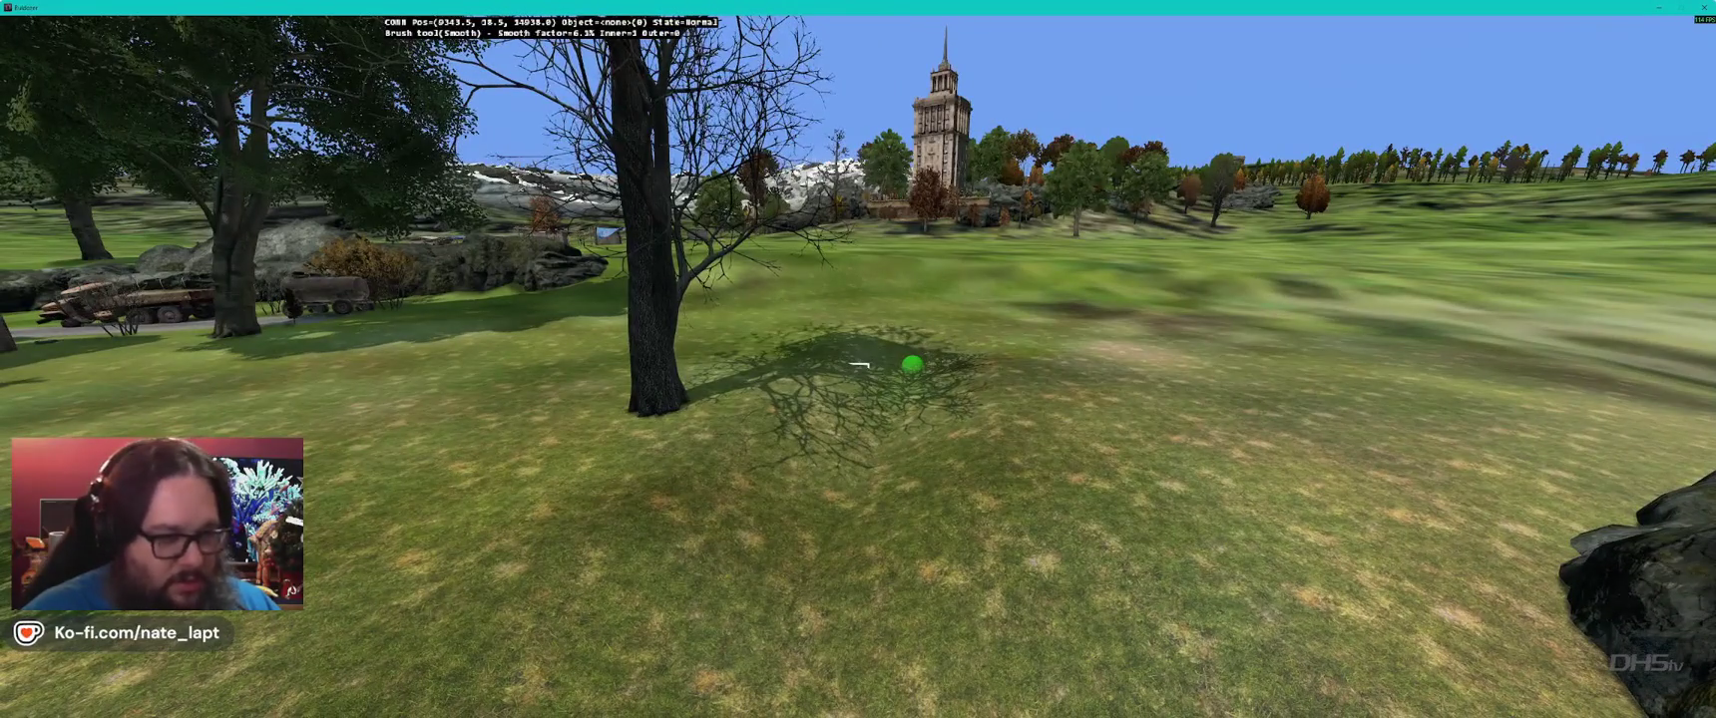
- Smooth the terrain beside the large rock, then fly past the truck across the field
key(s)
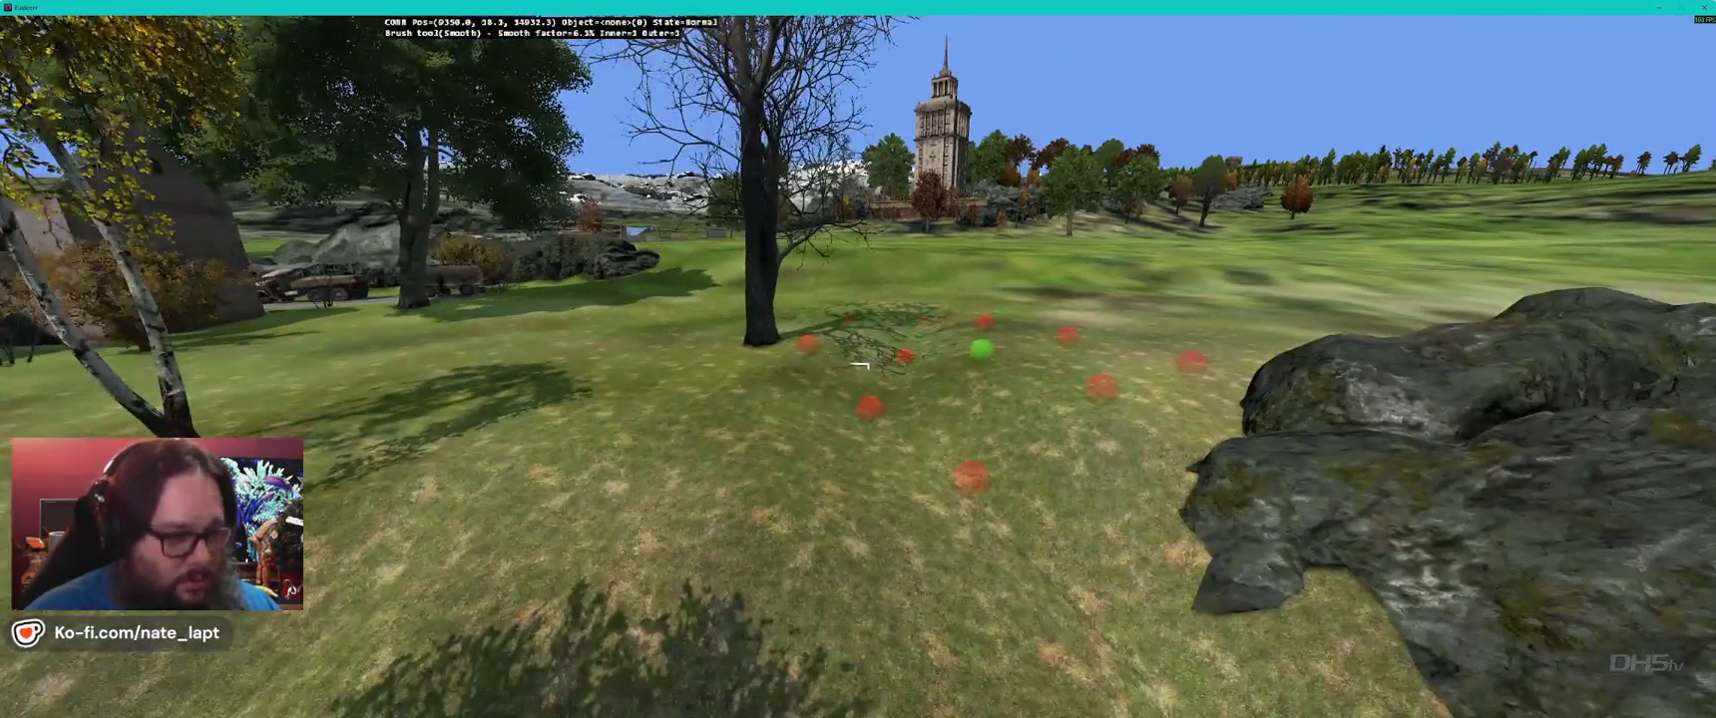
drag(860, 366, 856, 366)
key(w)
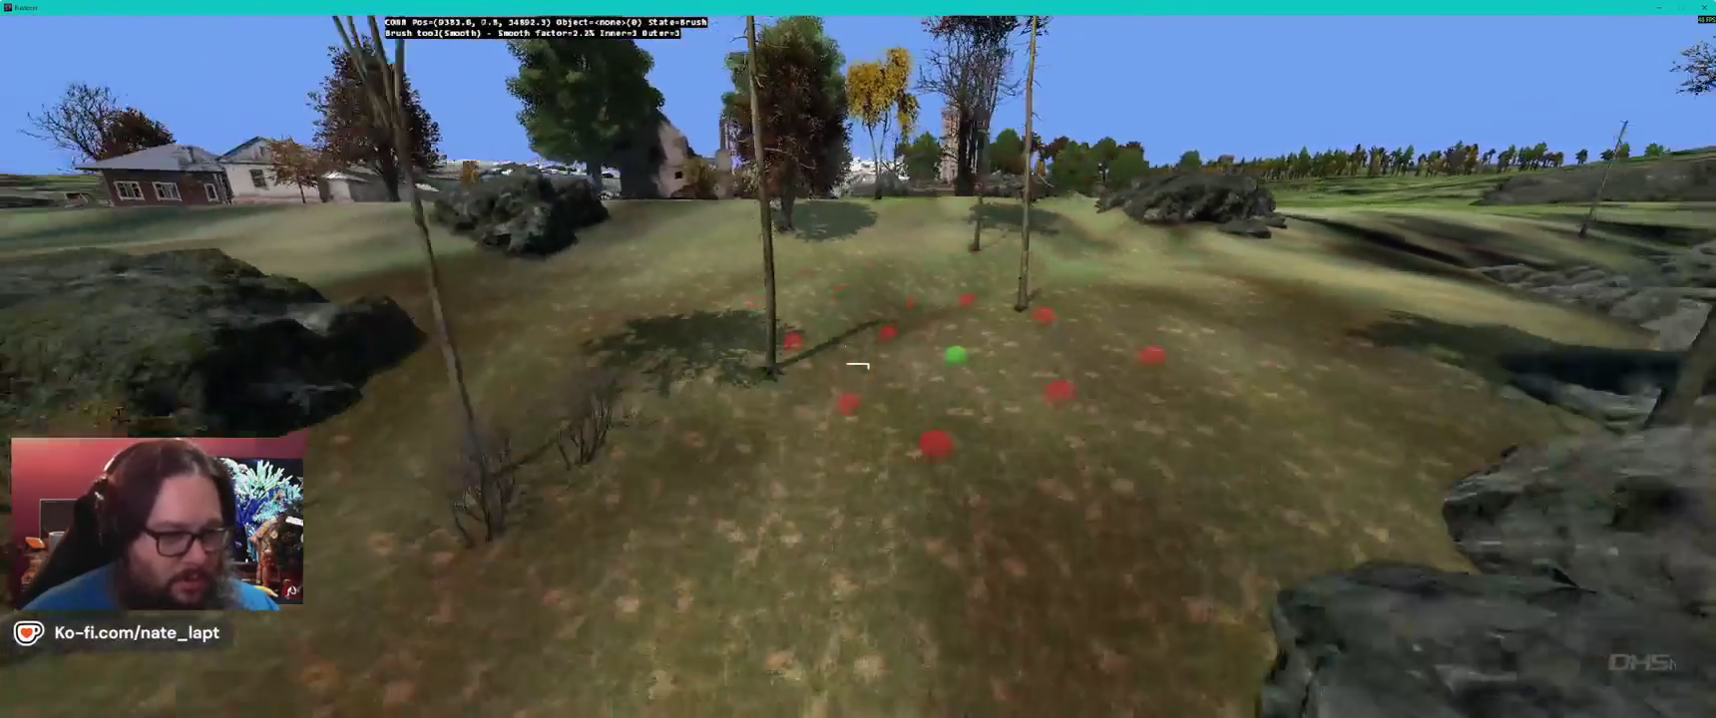
key(w)
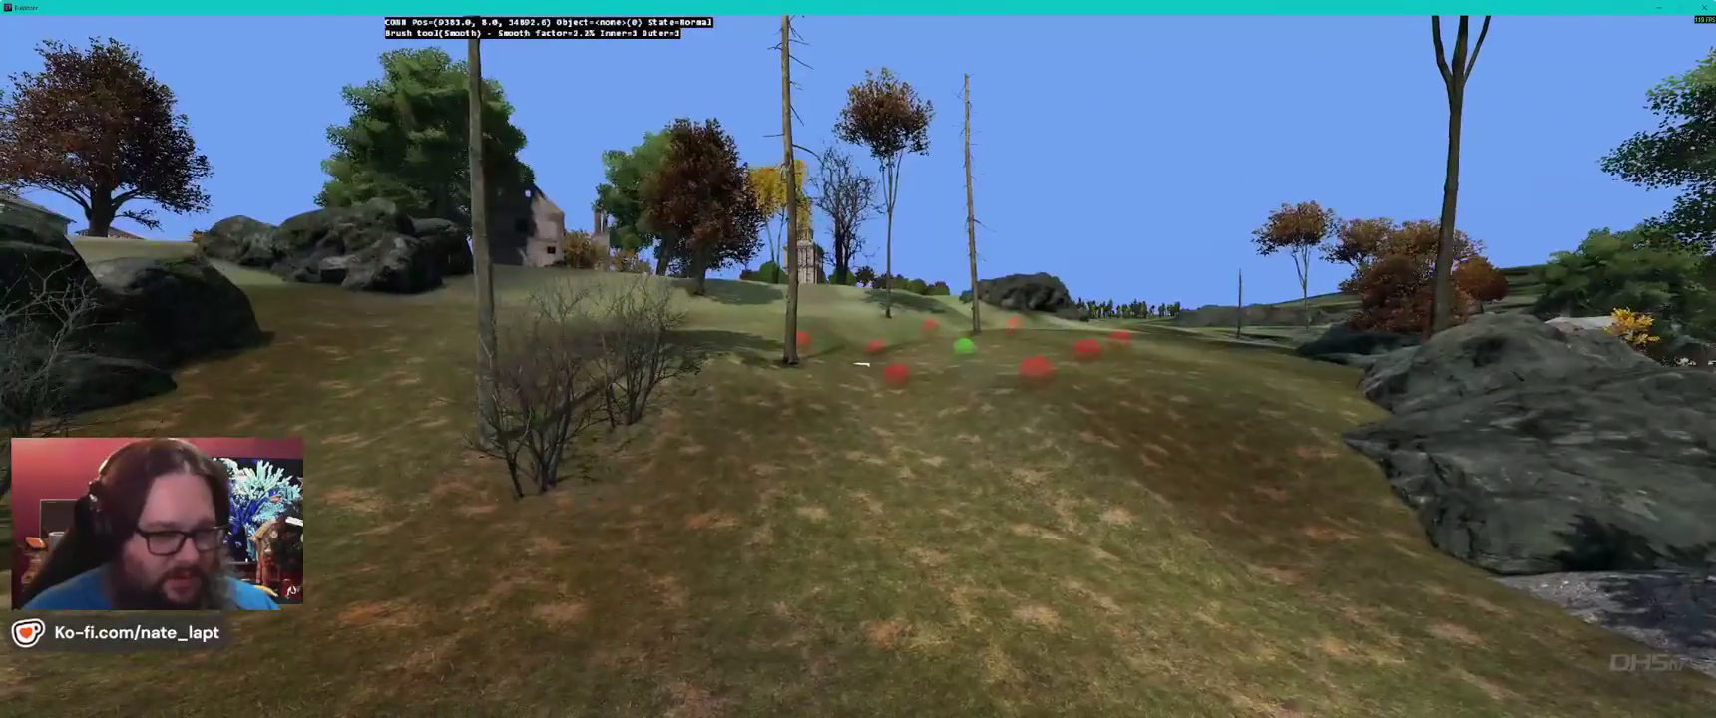
key(w)
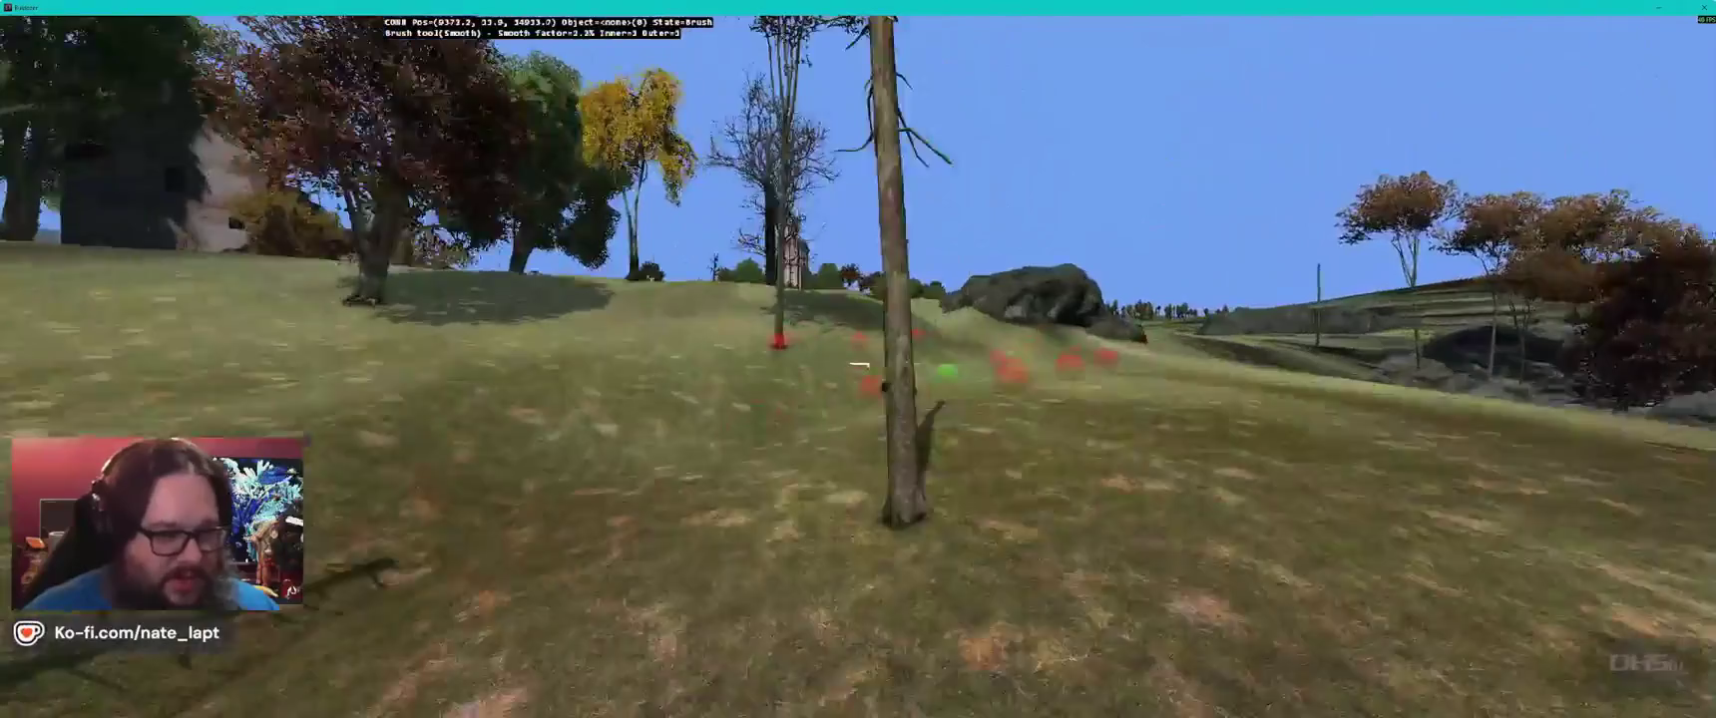
key(w)
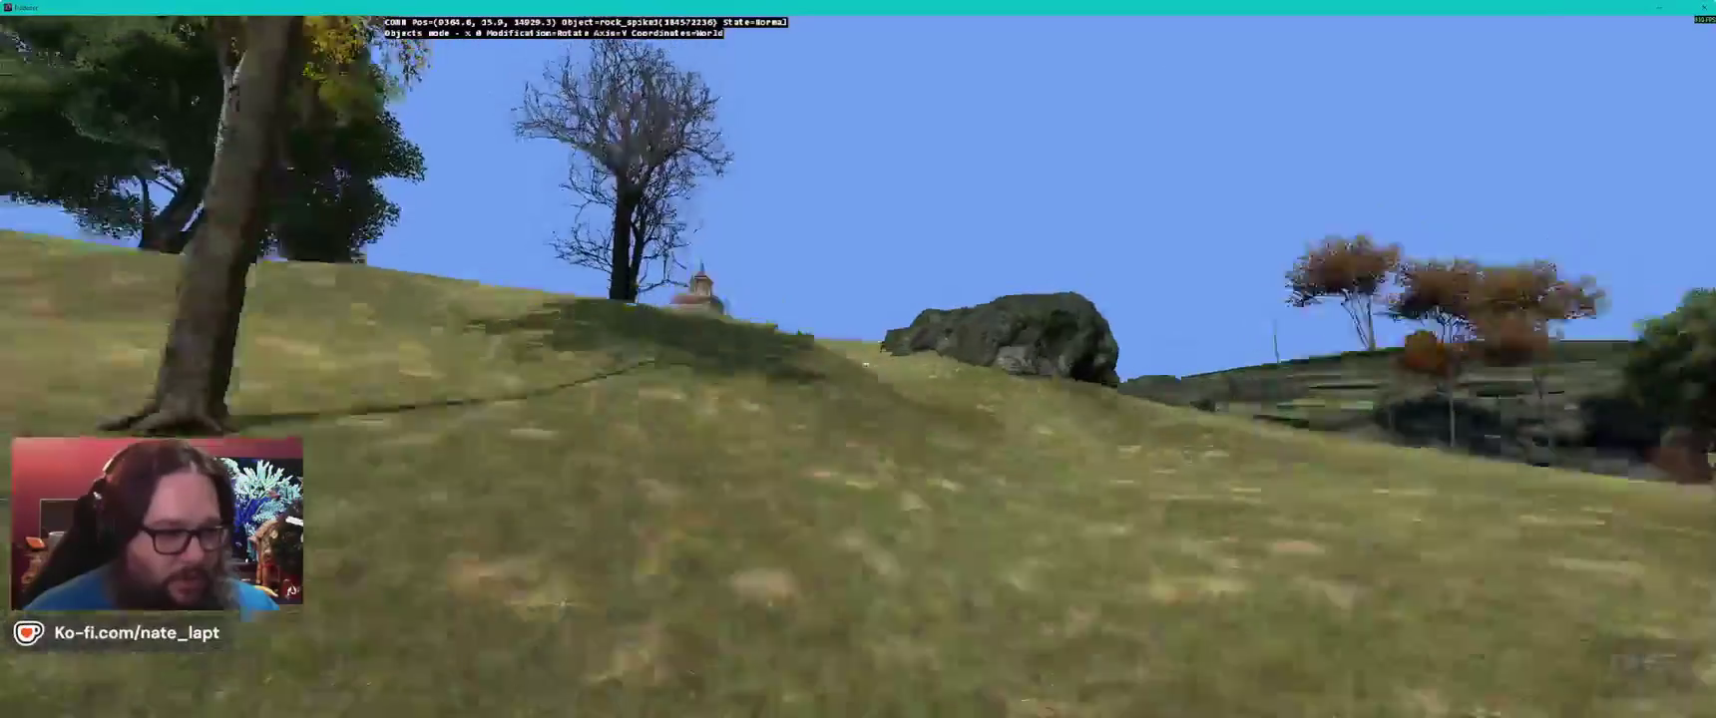
key(w)
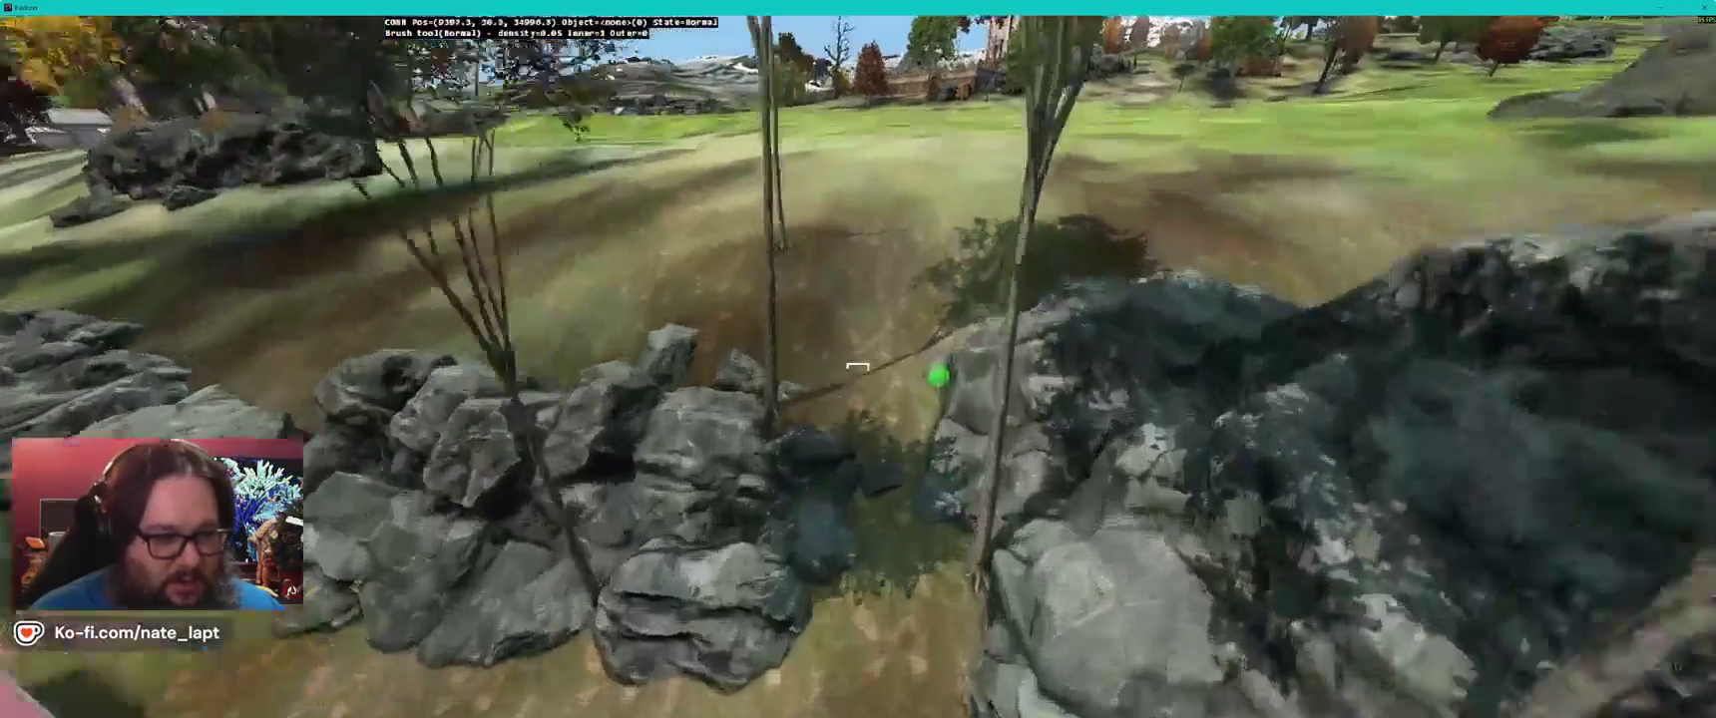
- Cycle from the Flatten brush back to Normal, then return to object editing mode
key(2)
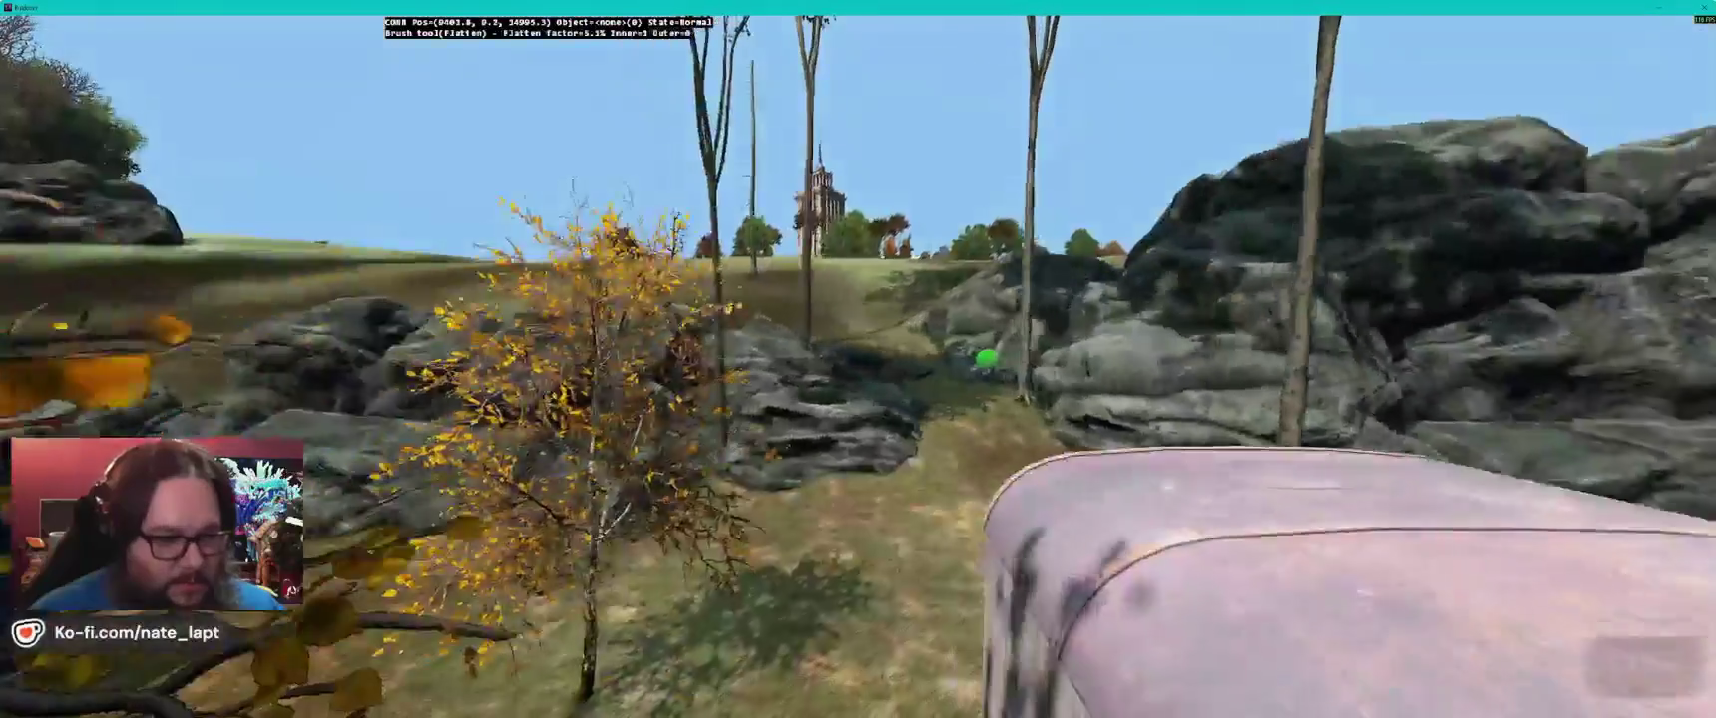
key(1)
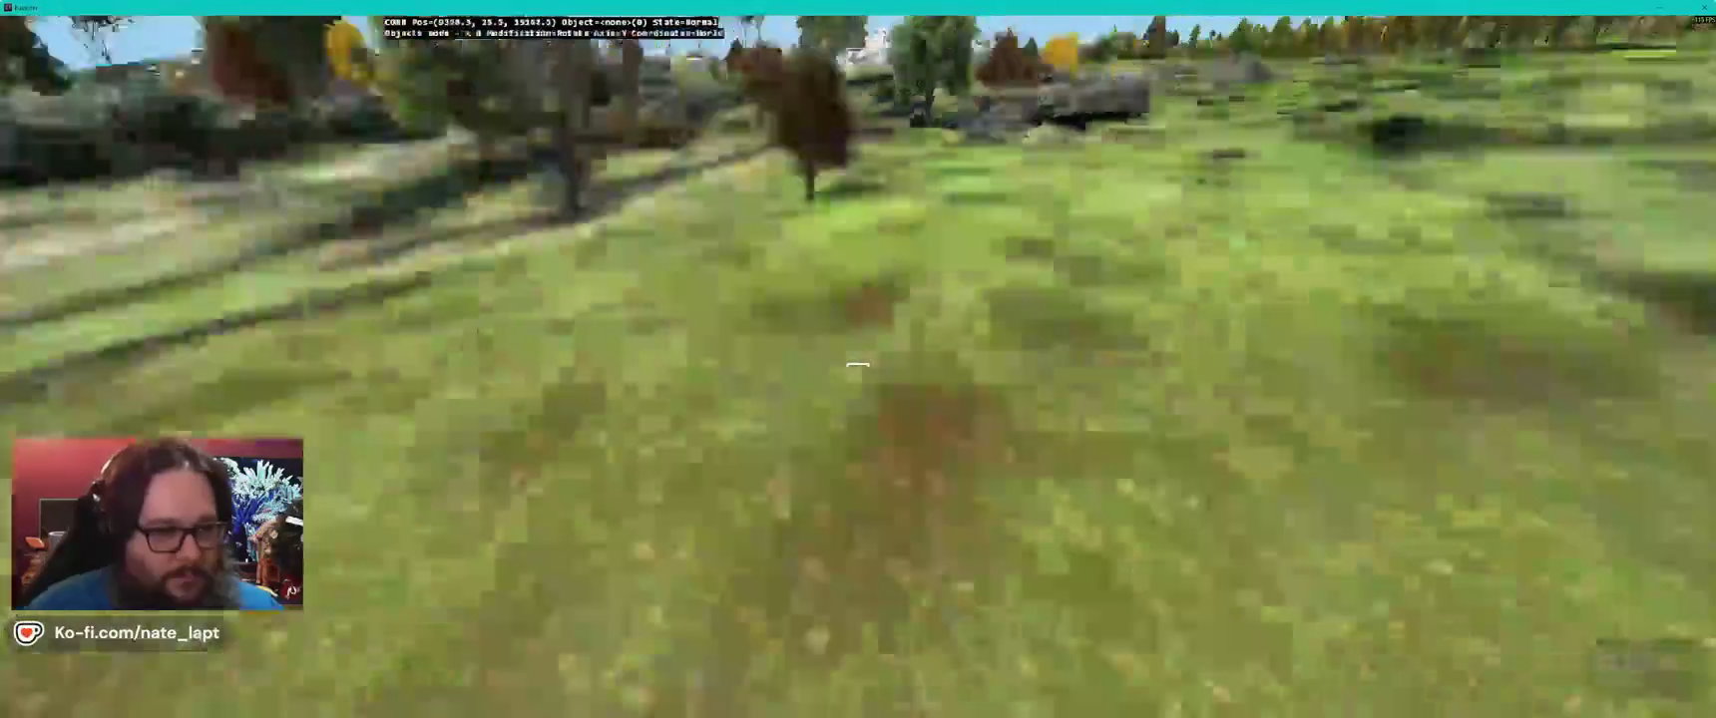
key(Escape)
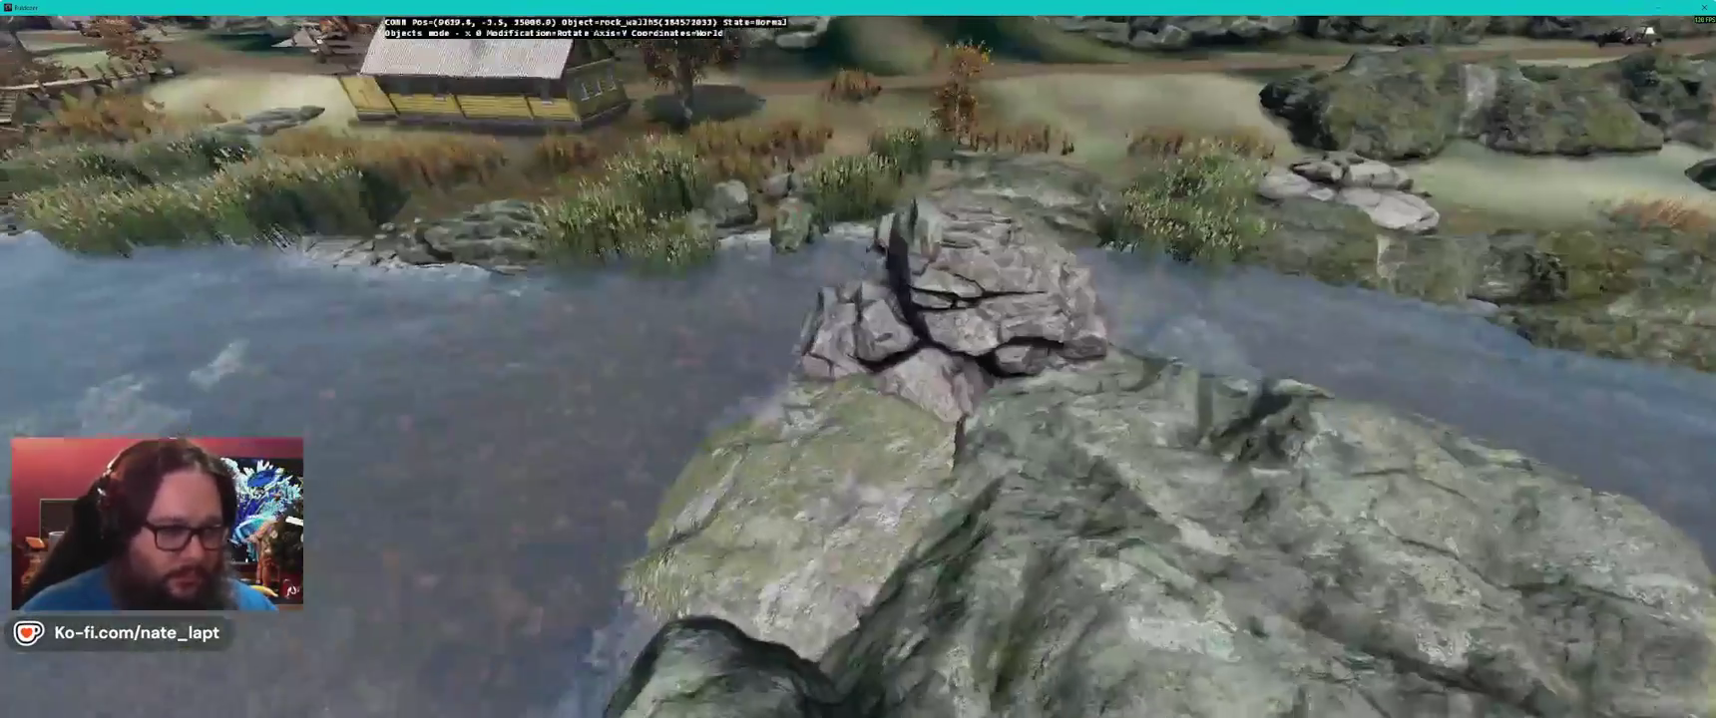
- Scroll Terrain Builder's Layers manager down to the Bushes layer, then return to Buldozer
key(alt+Tab)
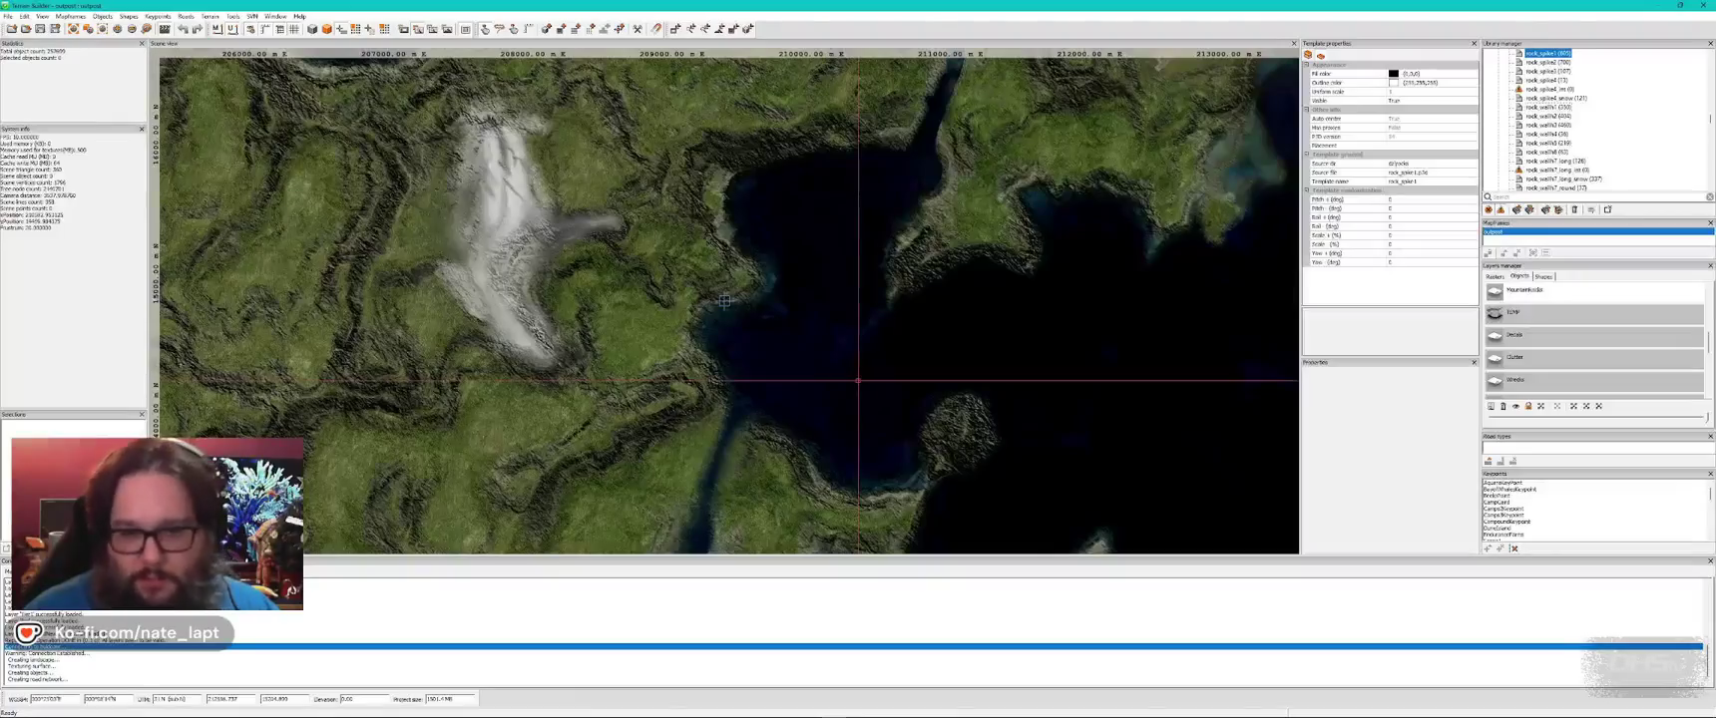
scroll(1561, 329, down, 3)
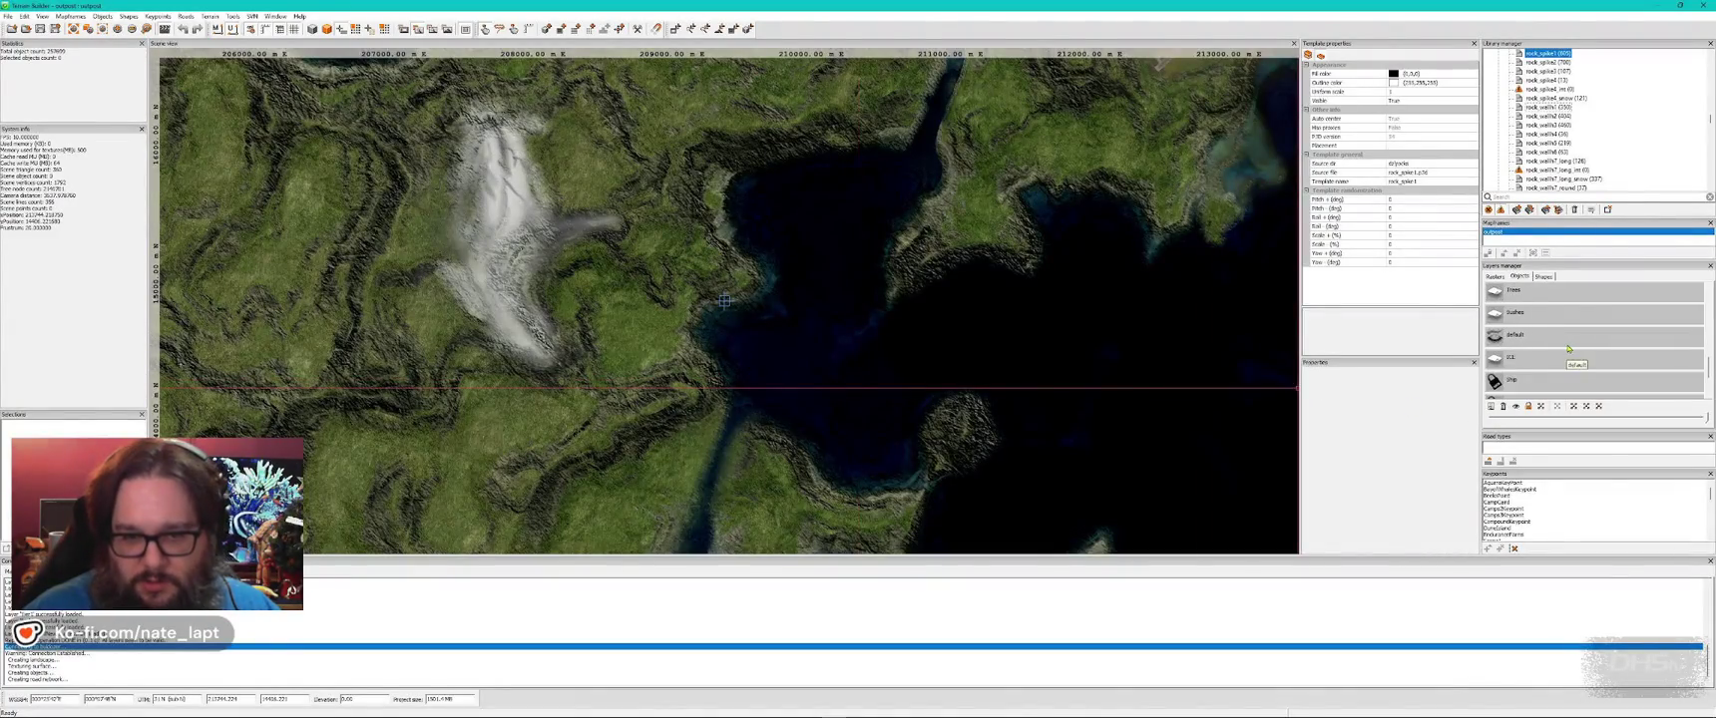
key(alt+Tab)
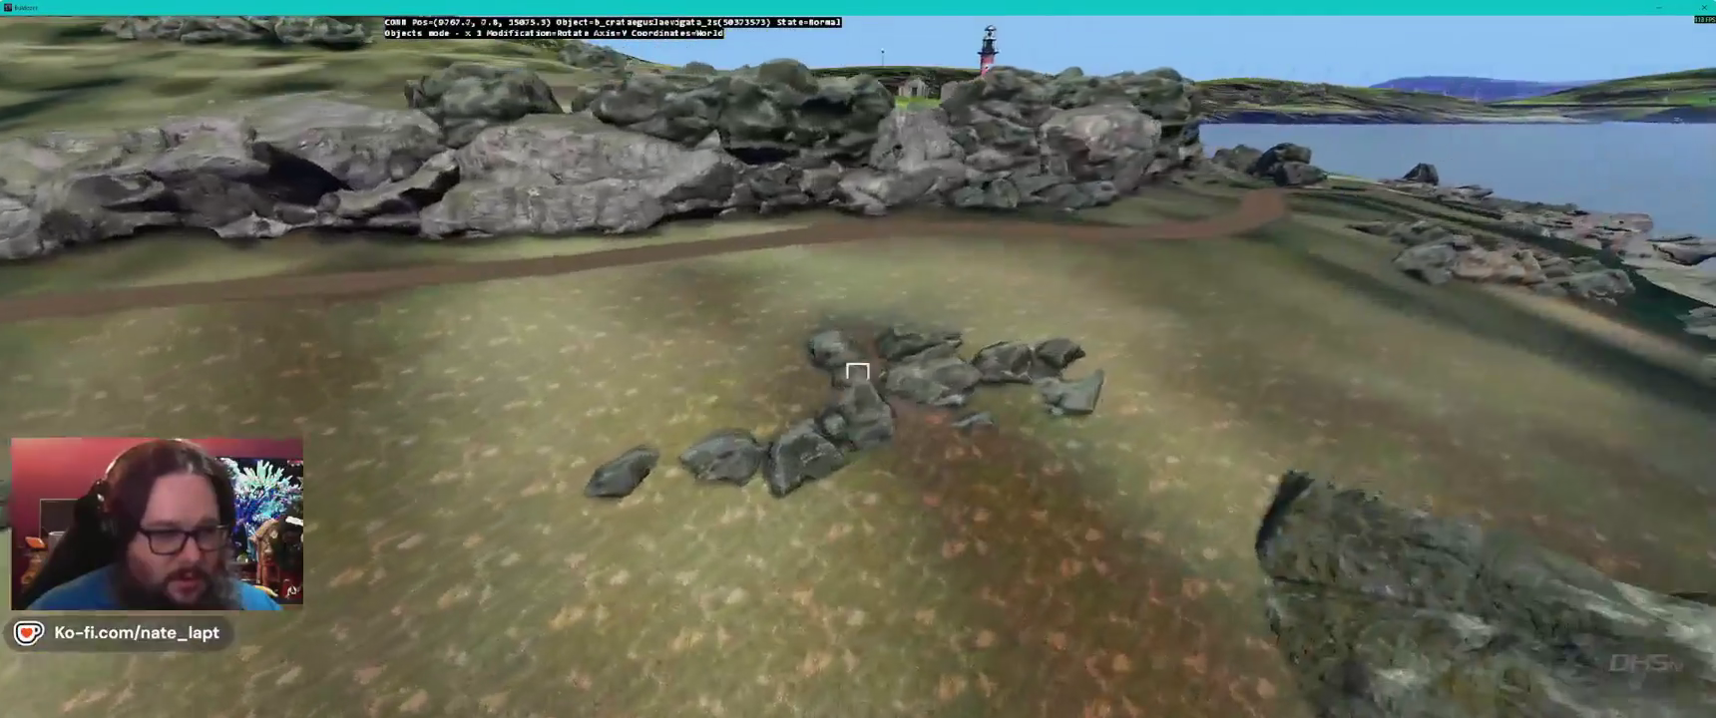
- Paste three crataegus bushes along the rocky shoreline, then return to Terrain Builder
key(ctrl+v)
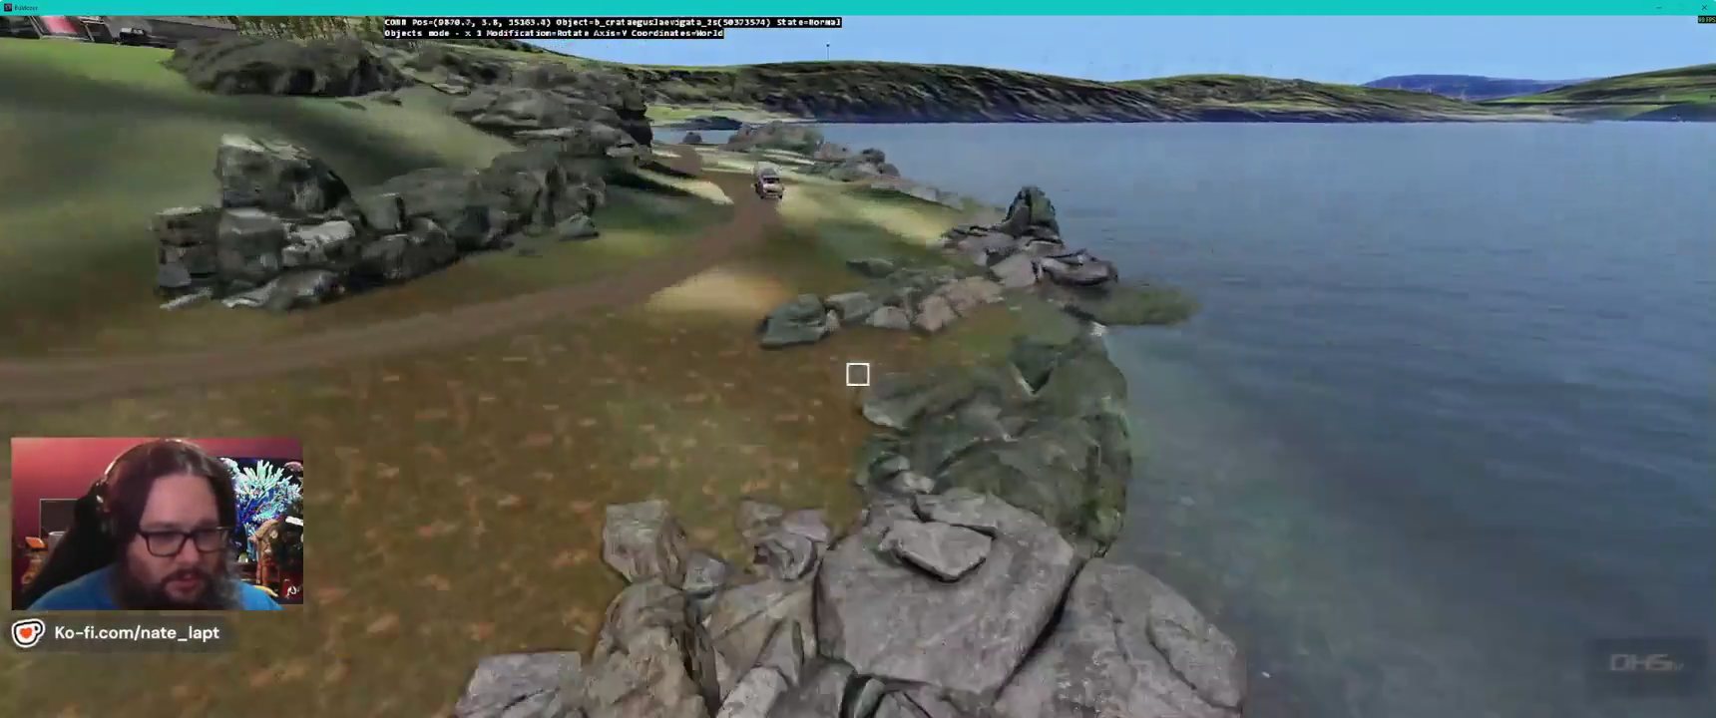
key(ctrl+v)
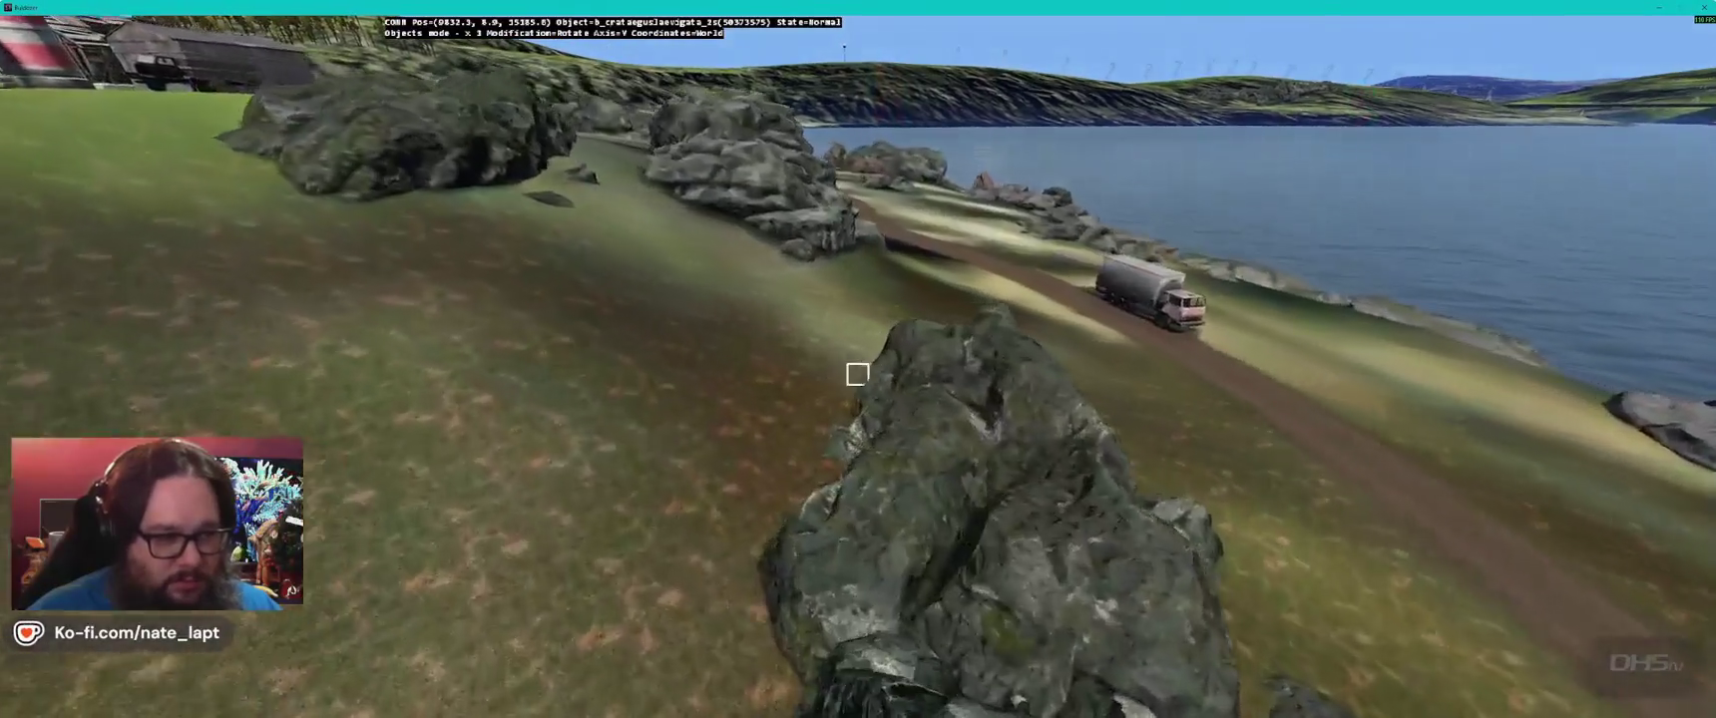
key(ctrl+v)
key(alt+Tab)
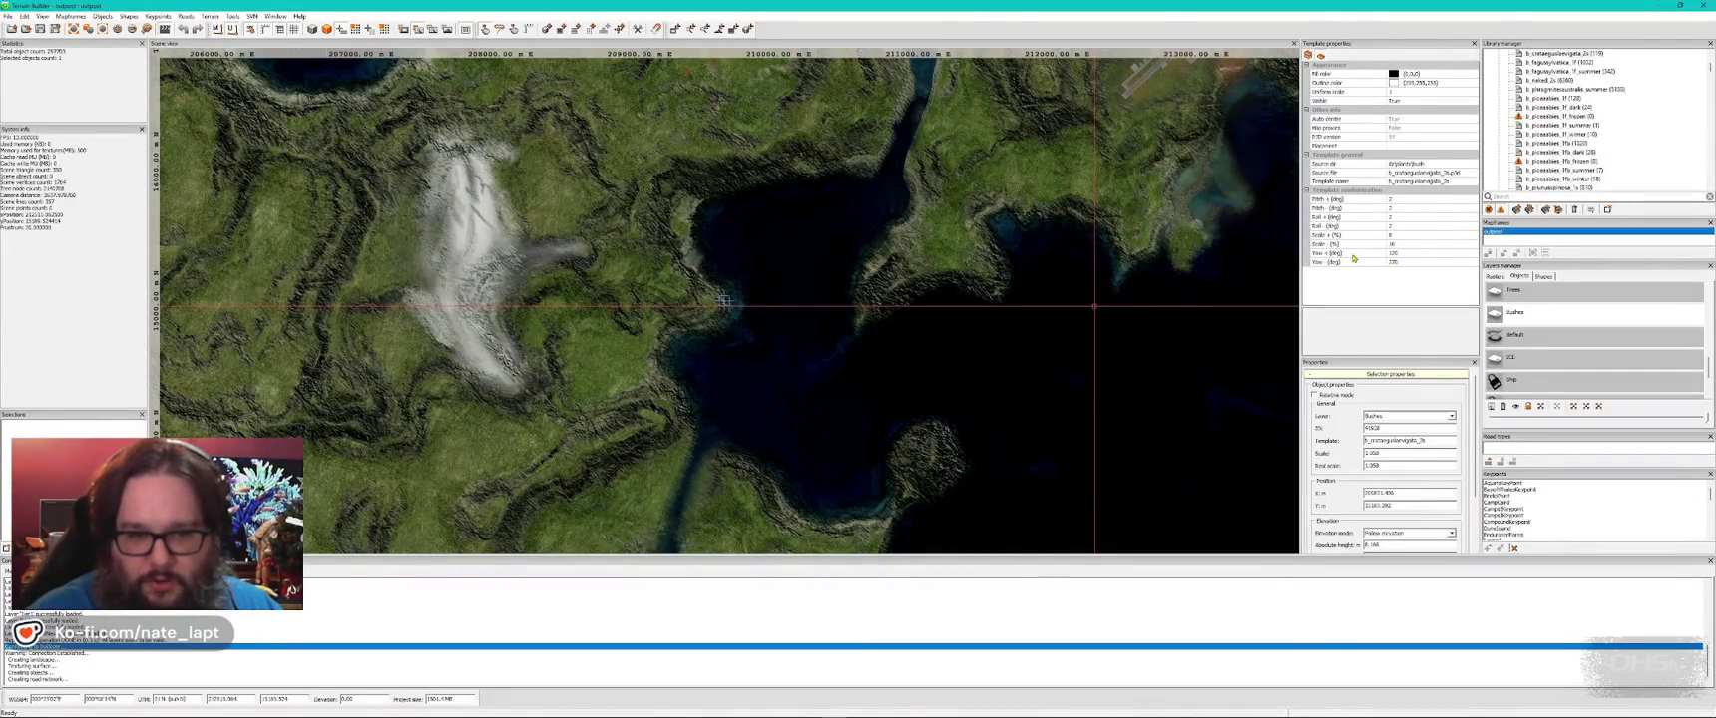
- Retune the crataegus bush template's Scale +, Scale -, Yaw + and Pitch + random ranges
click(1395, 236)
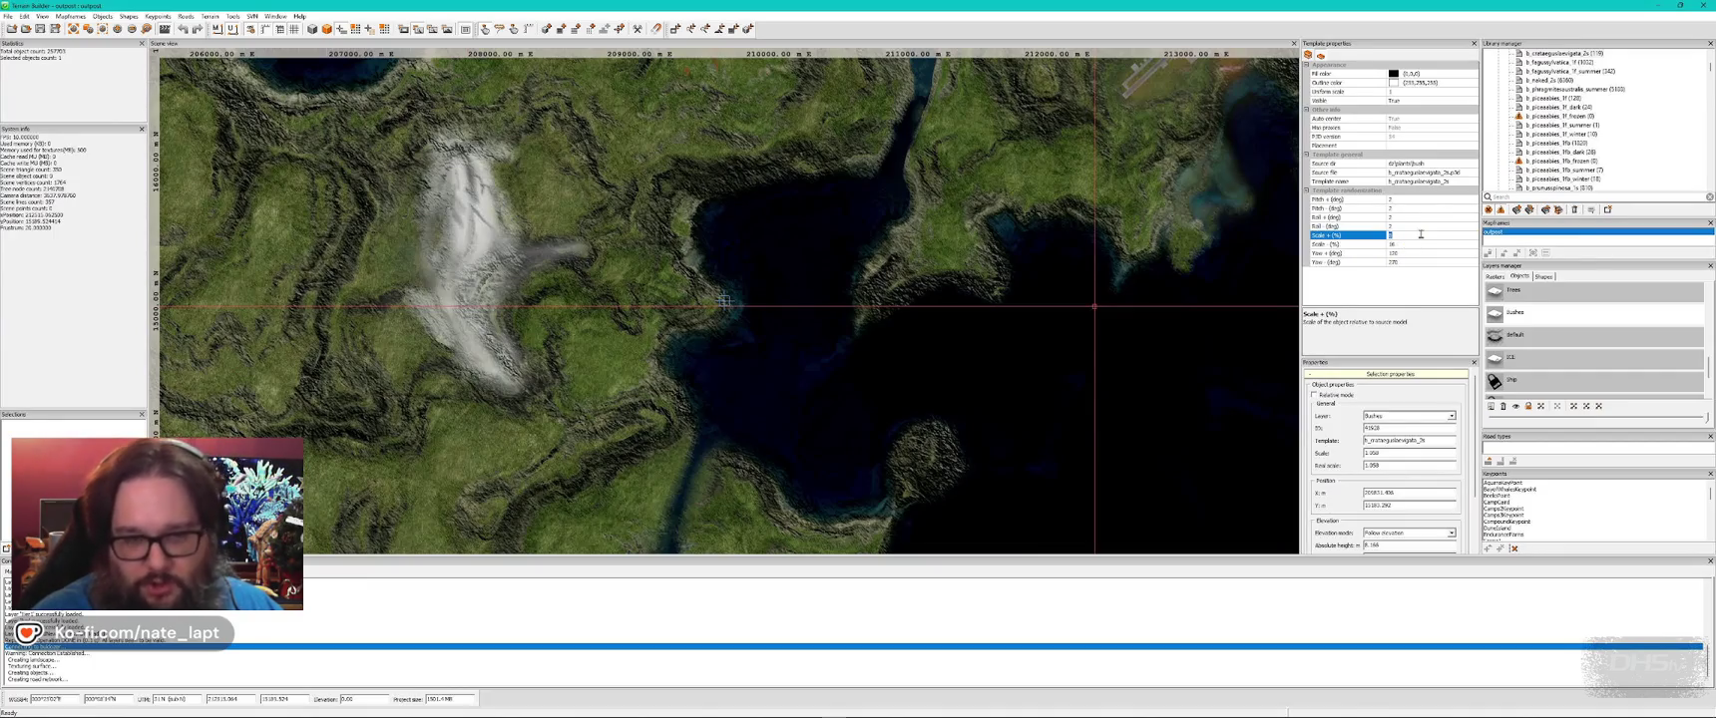
click(1411, 245)
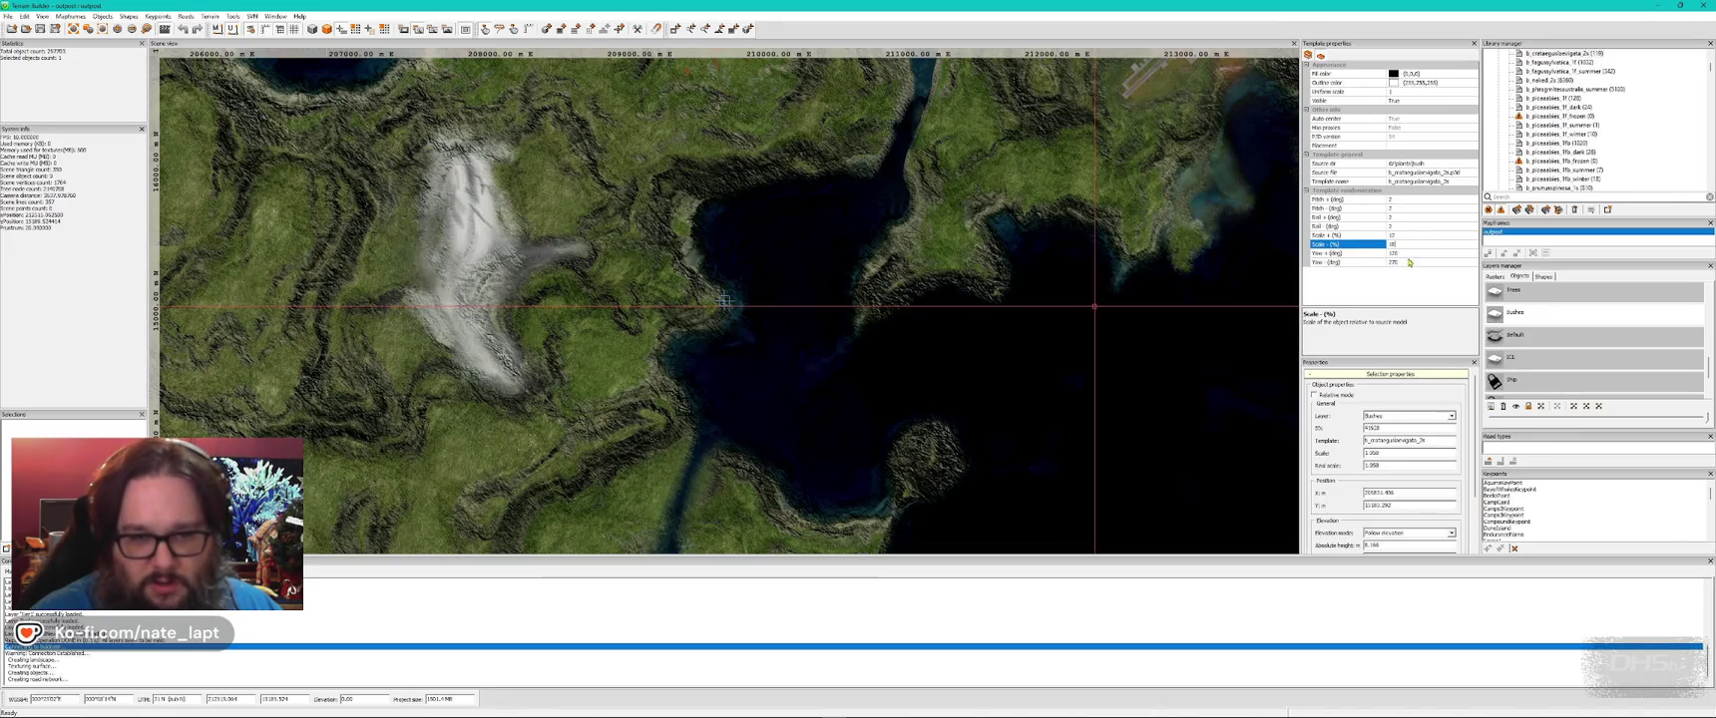
click(1408, 254)
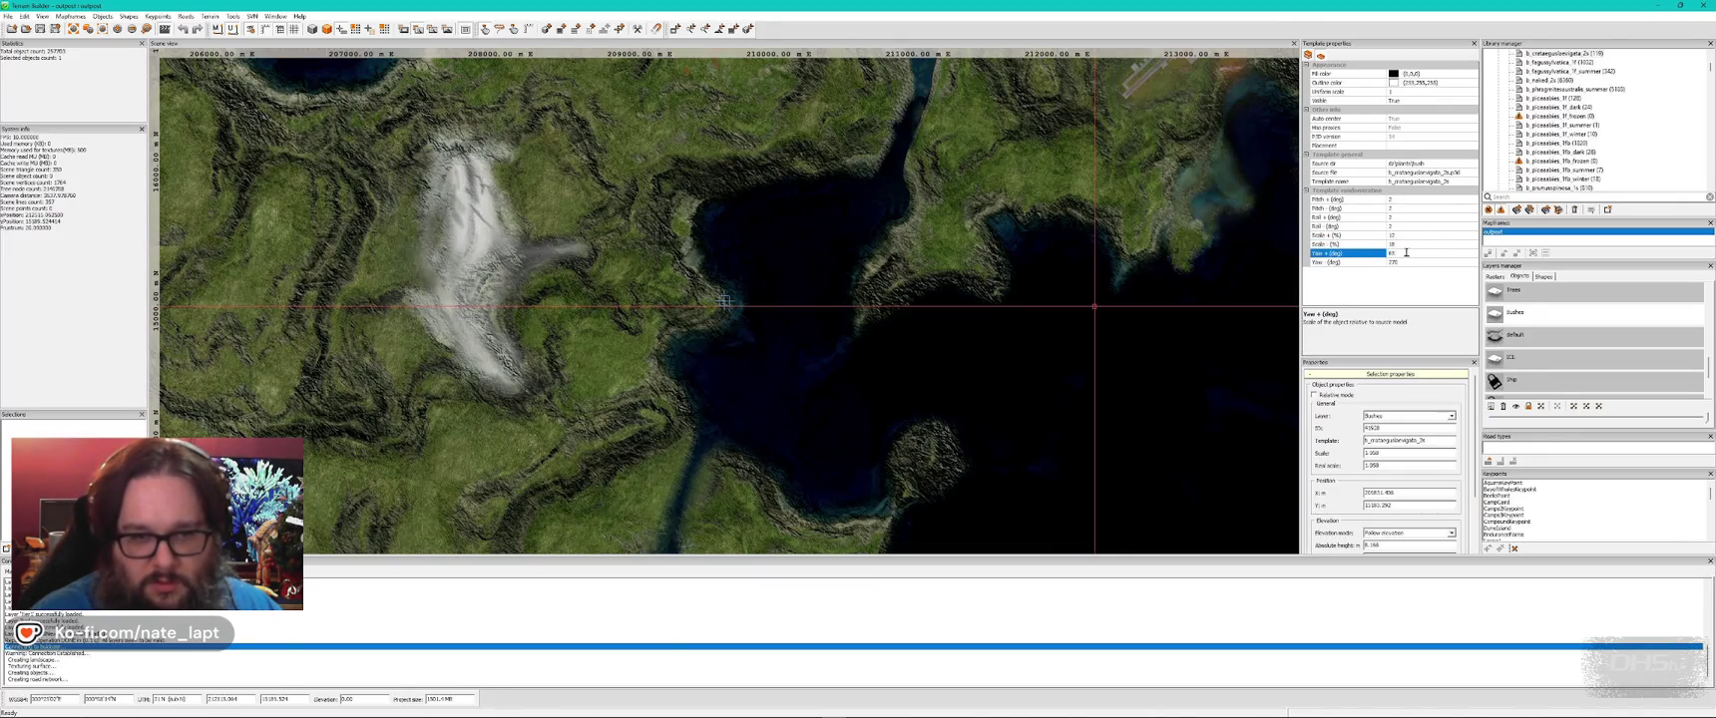
click(1400, 200)
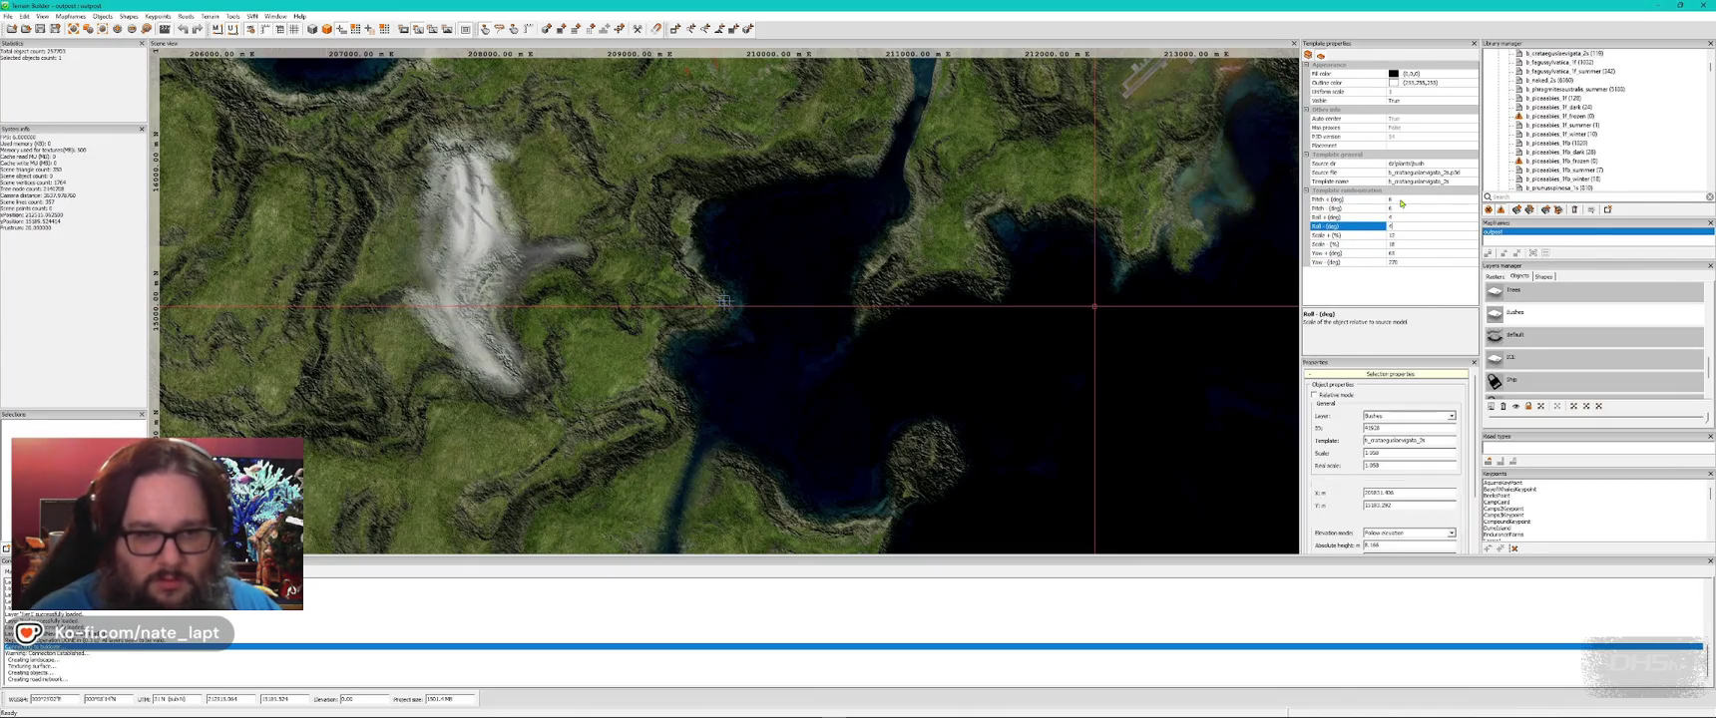
key(alt+Tab)
- Fly inland and place a crataegus bush by the water
key(w)
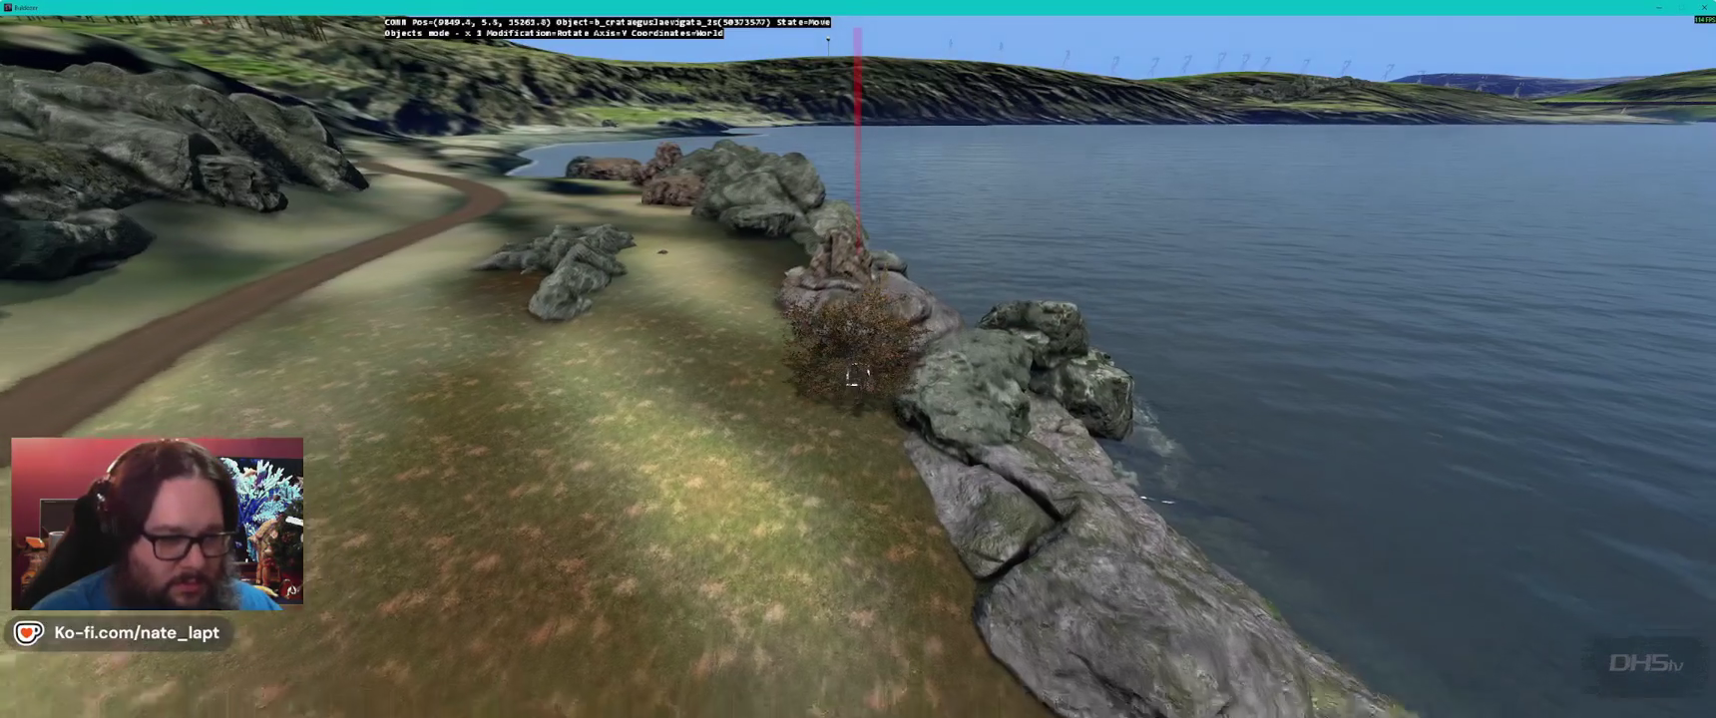
key(w)
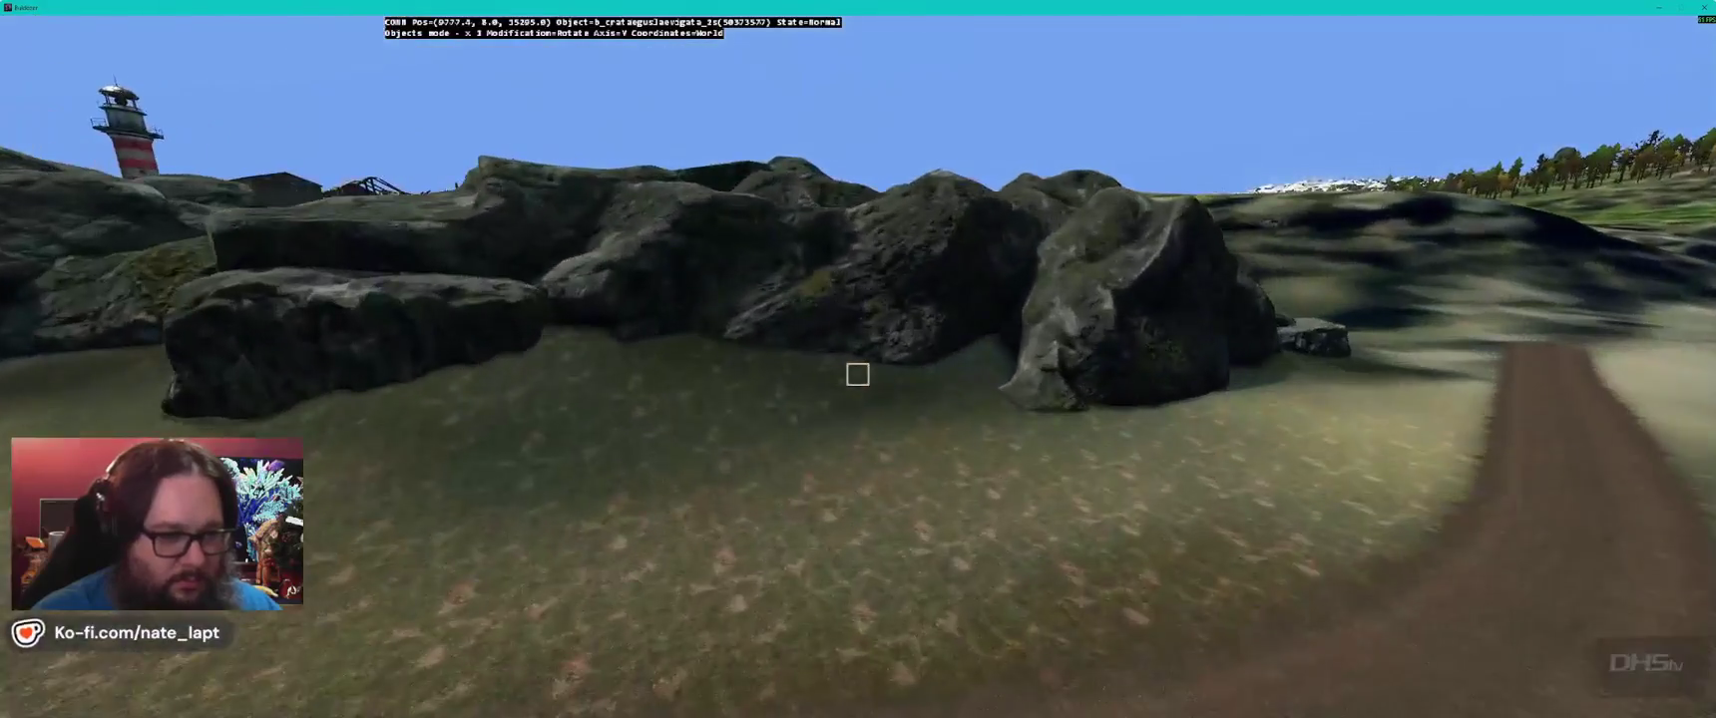
key(w)
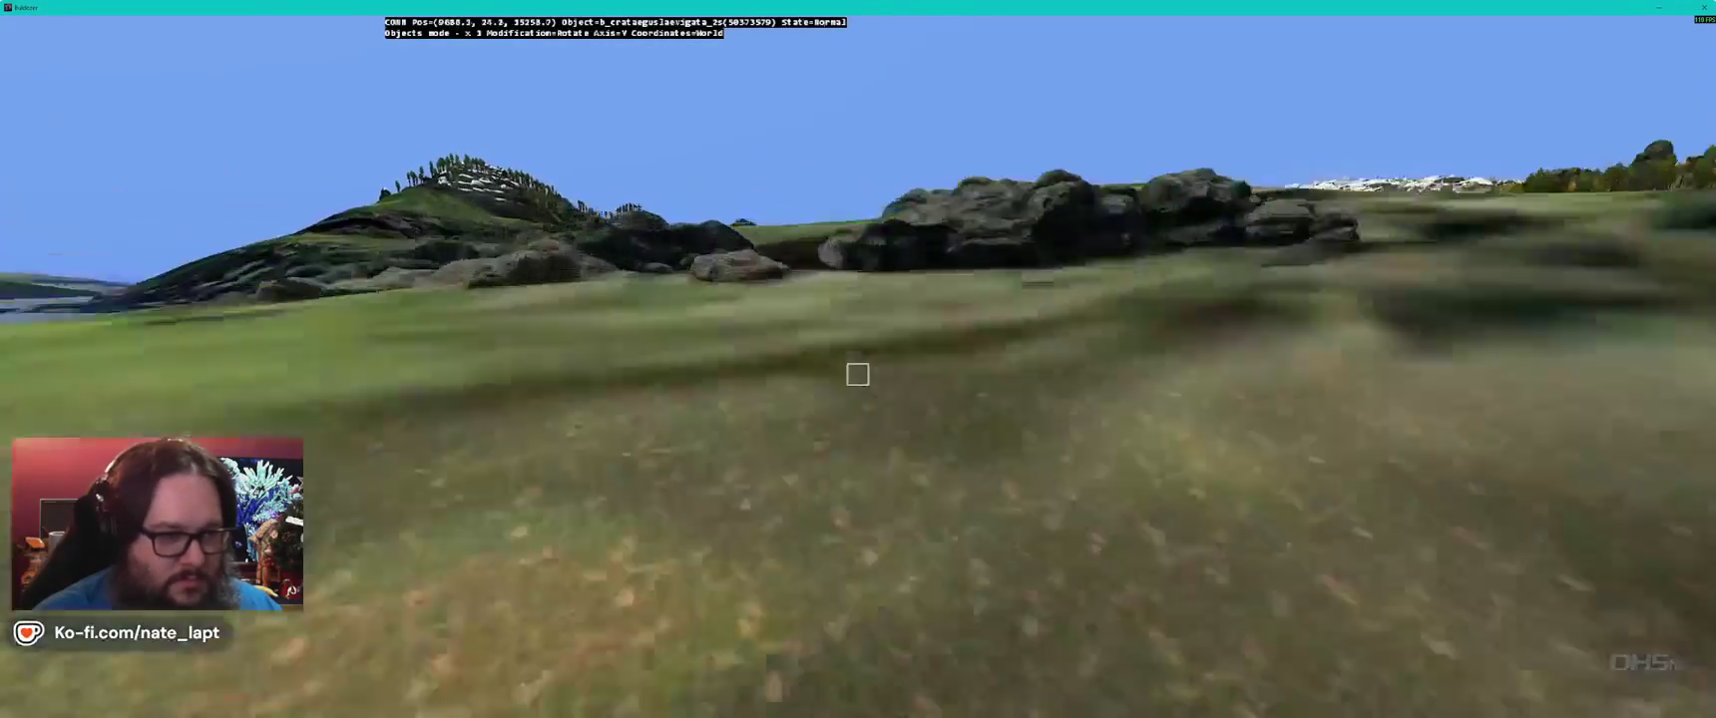
key(w)
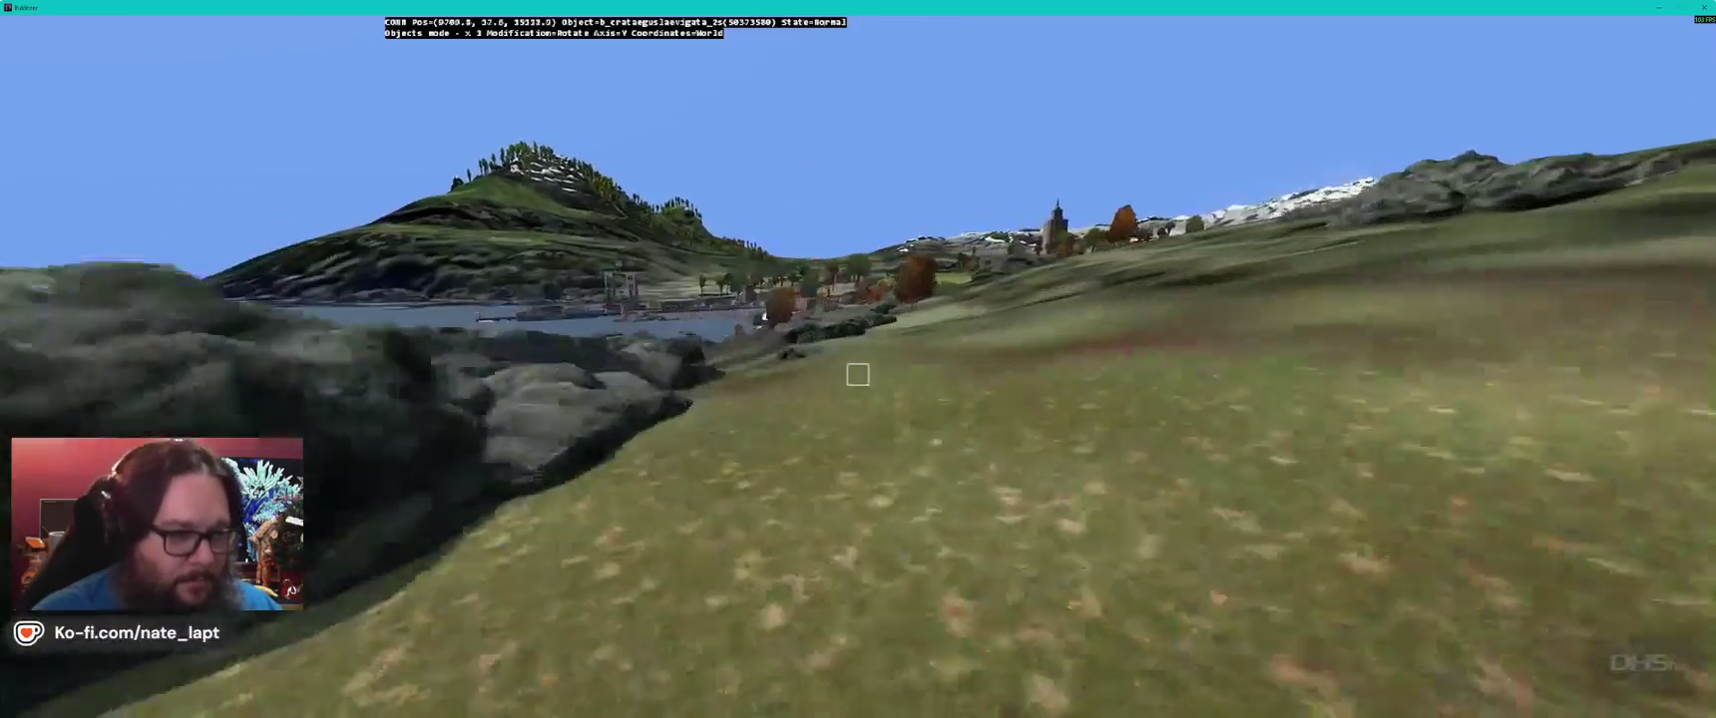
key(Insert)
click(858, 371)
key(w)
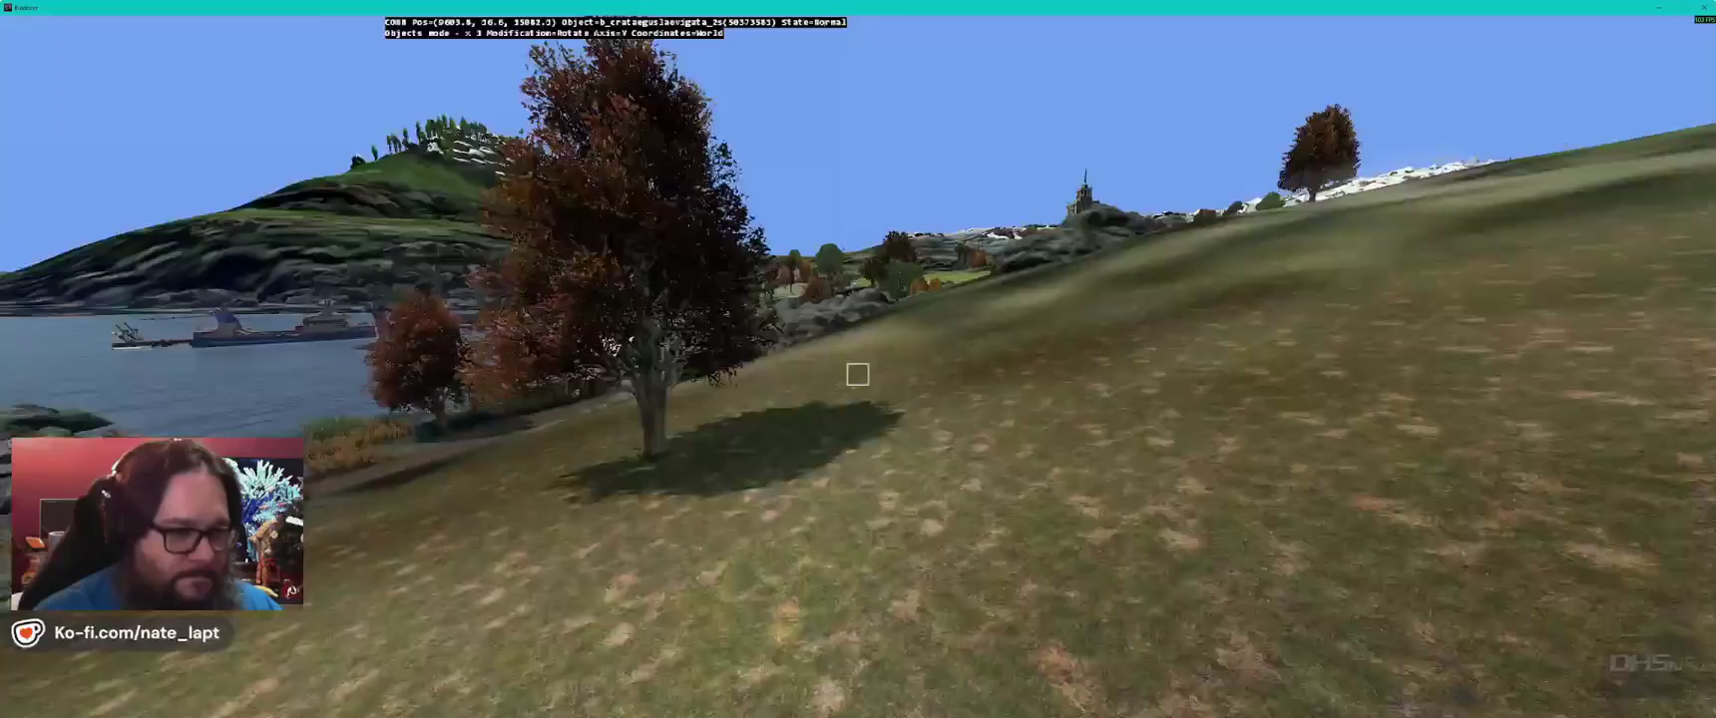
- Add more crataegus bushes in the gap between the roadside rock piles
key(w)
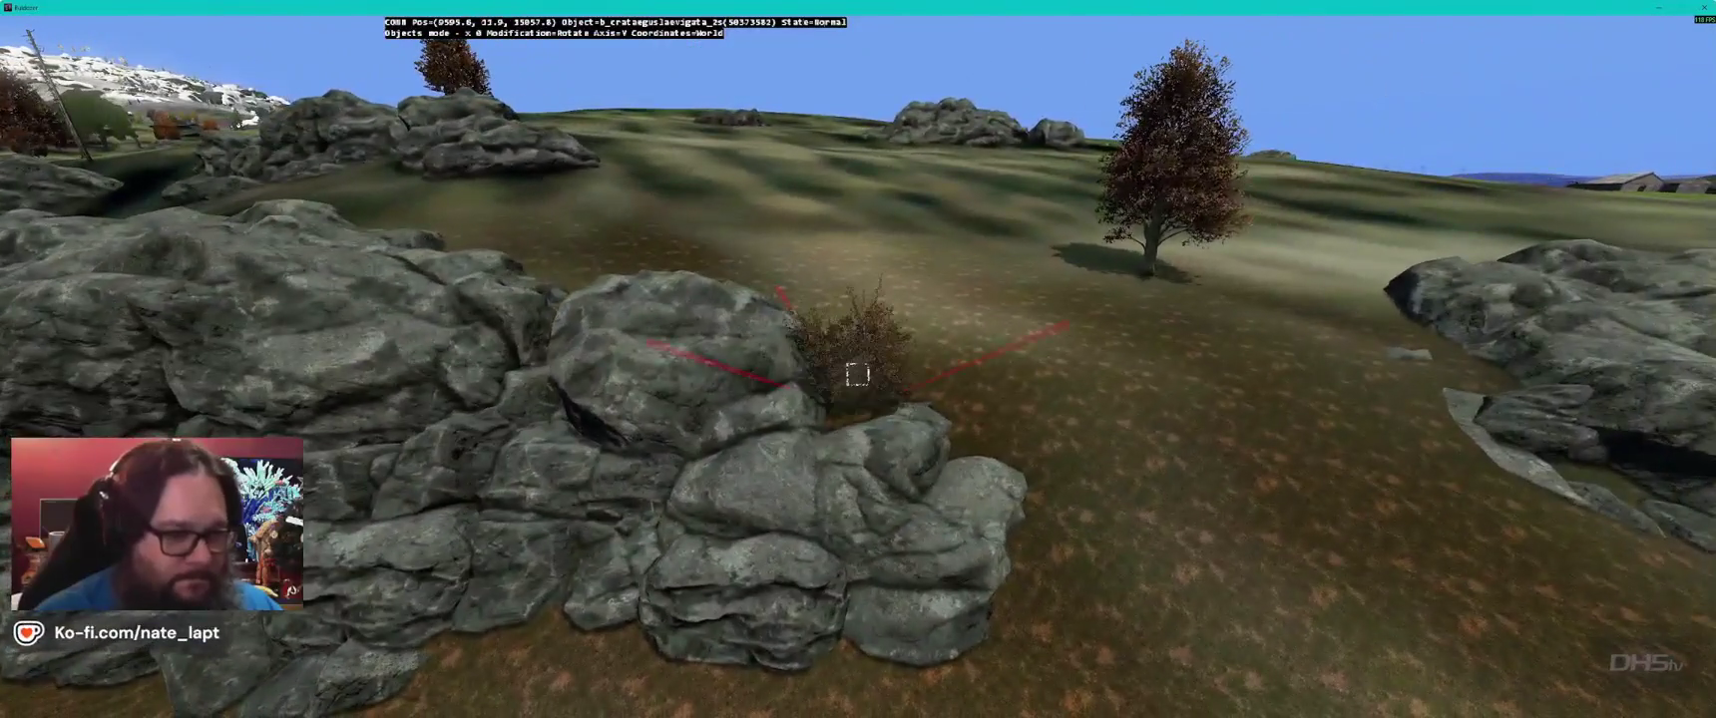
key(w)
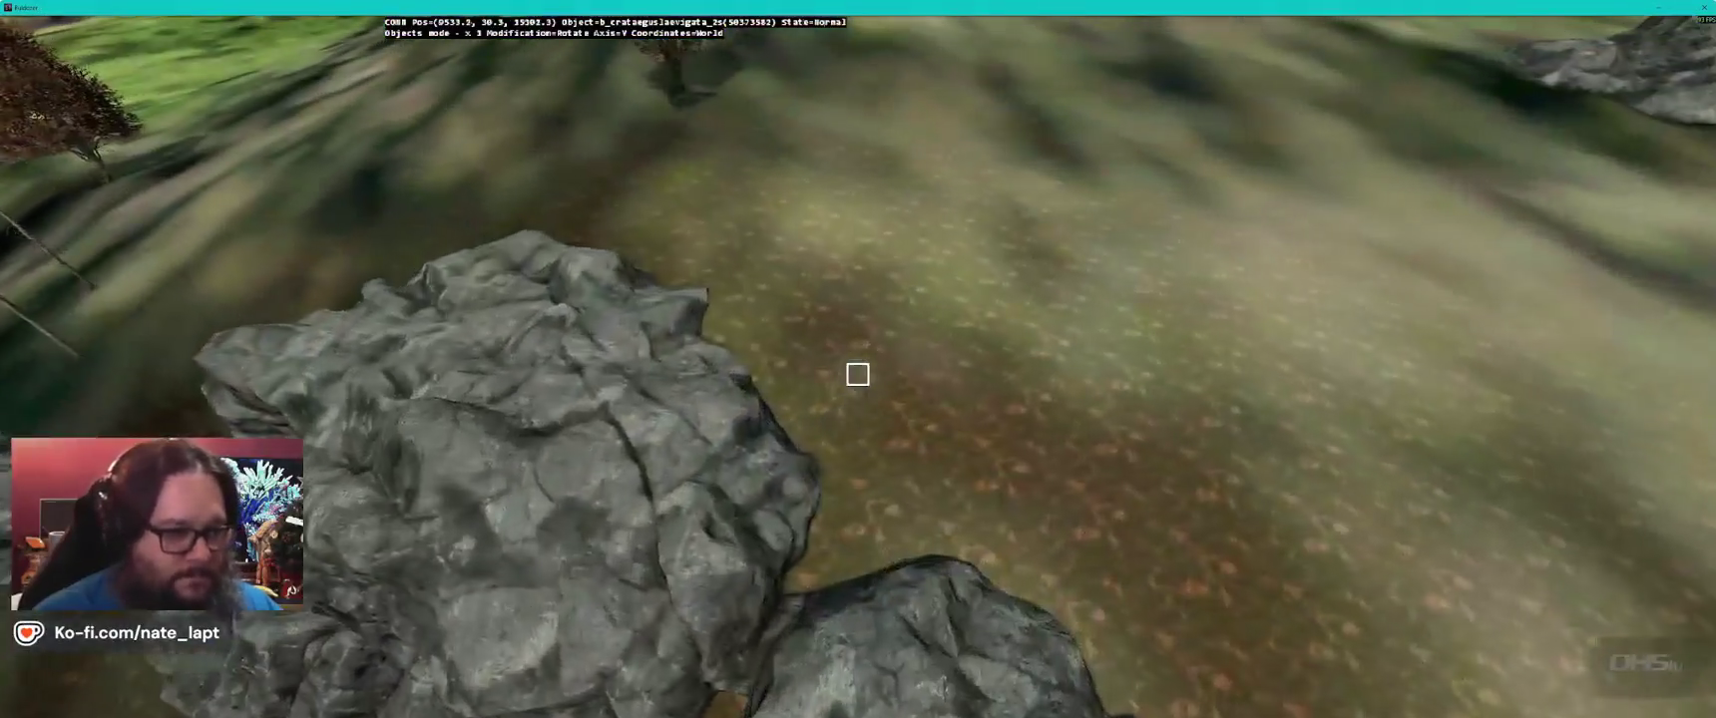
key(Insert)
click(859, 374)
key(w)
key(Insert)
- Fly over the rock ridges toward the village and road to inspect them
key(s)
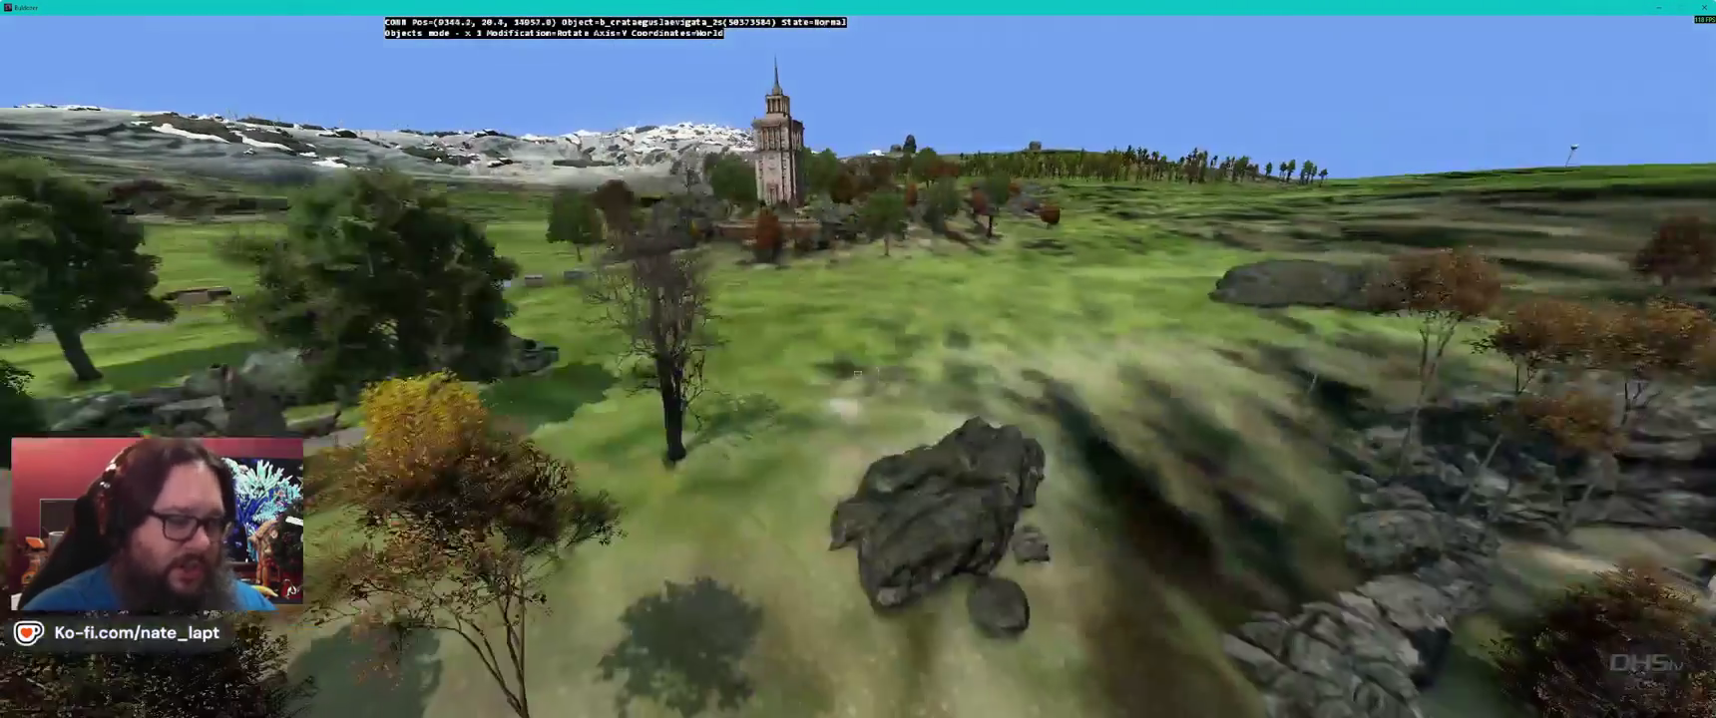
key(w)
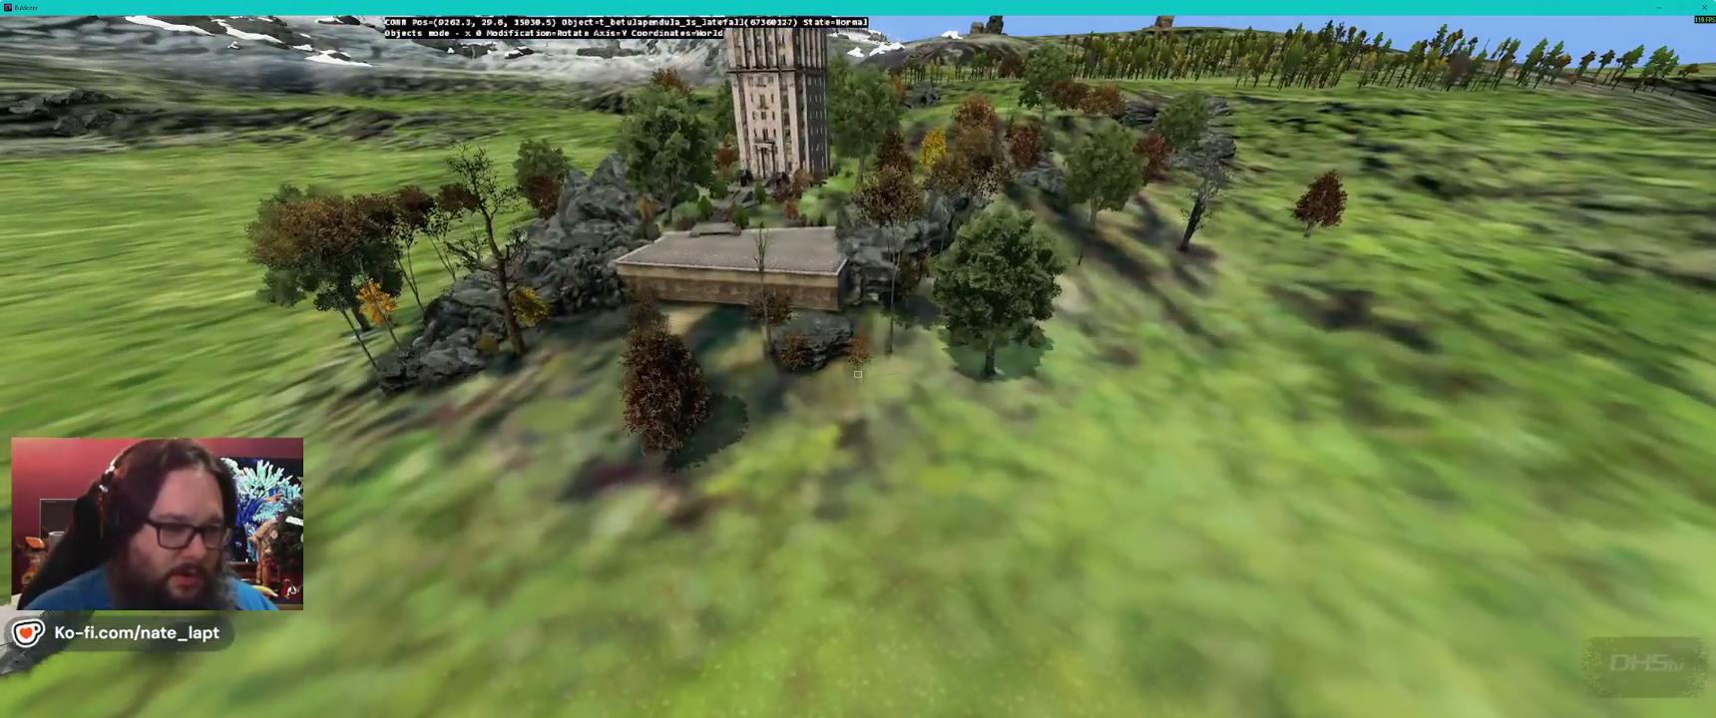
key(a)
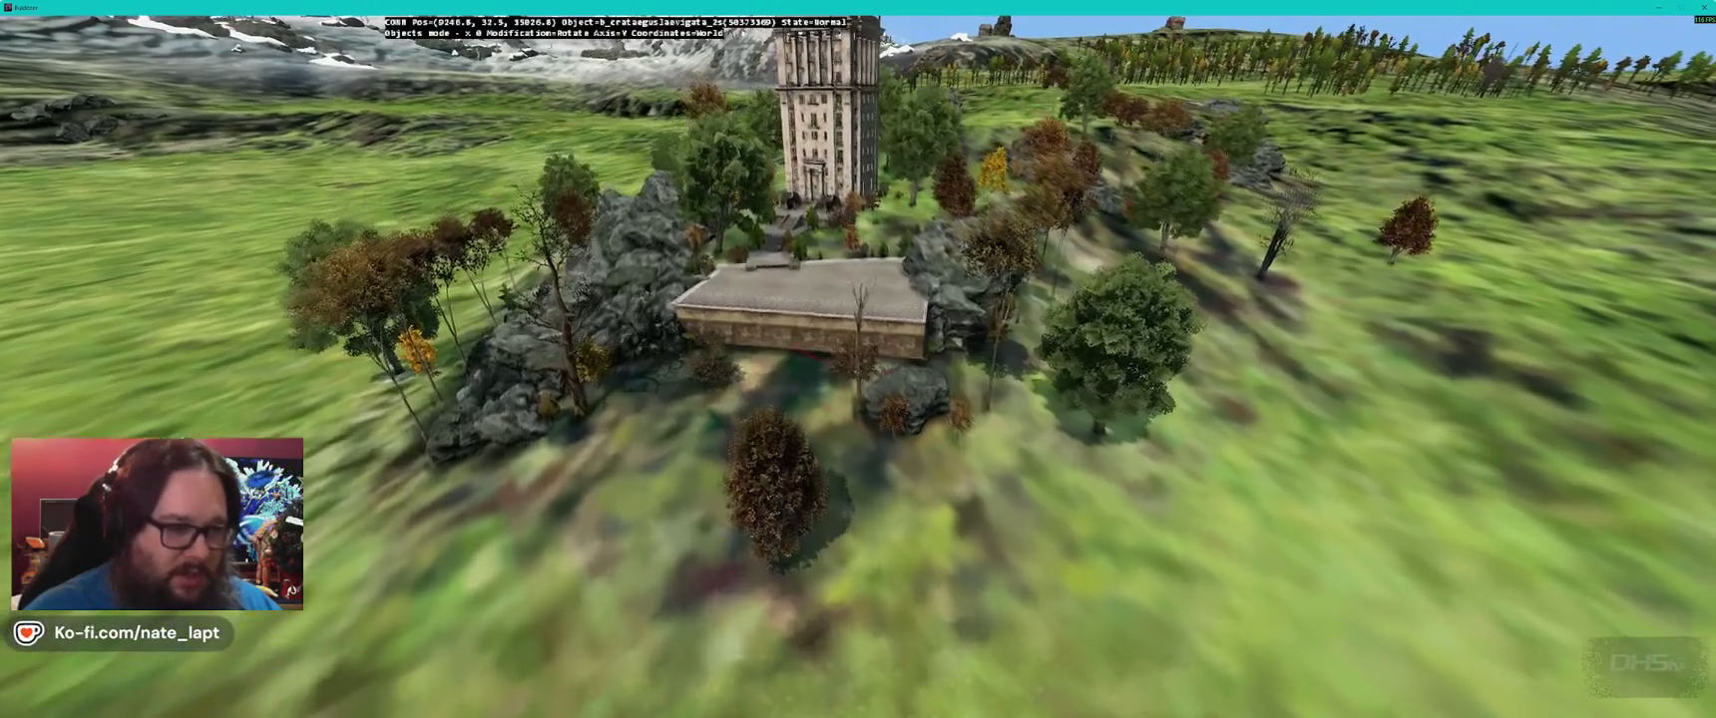
key(w)
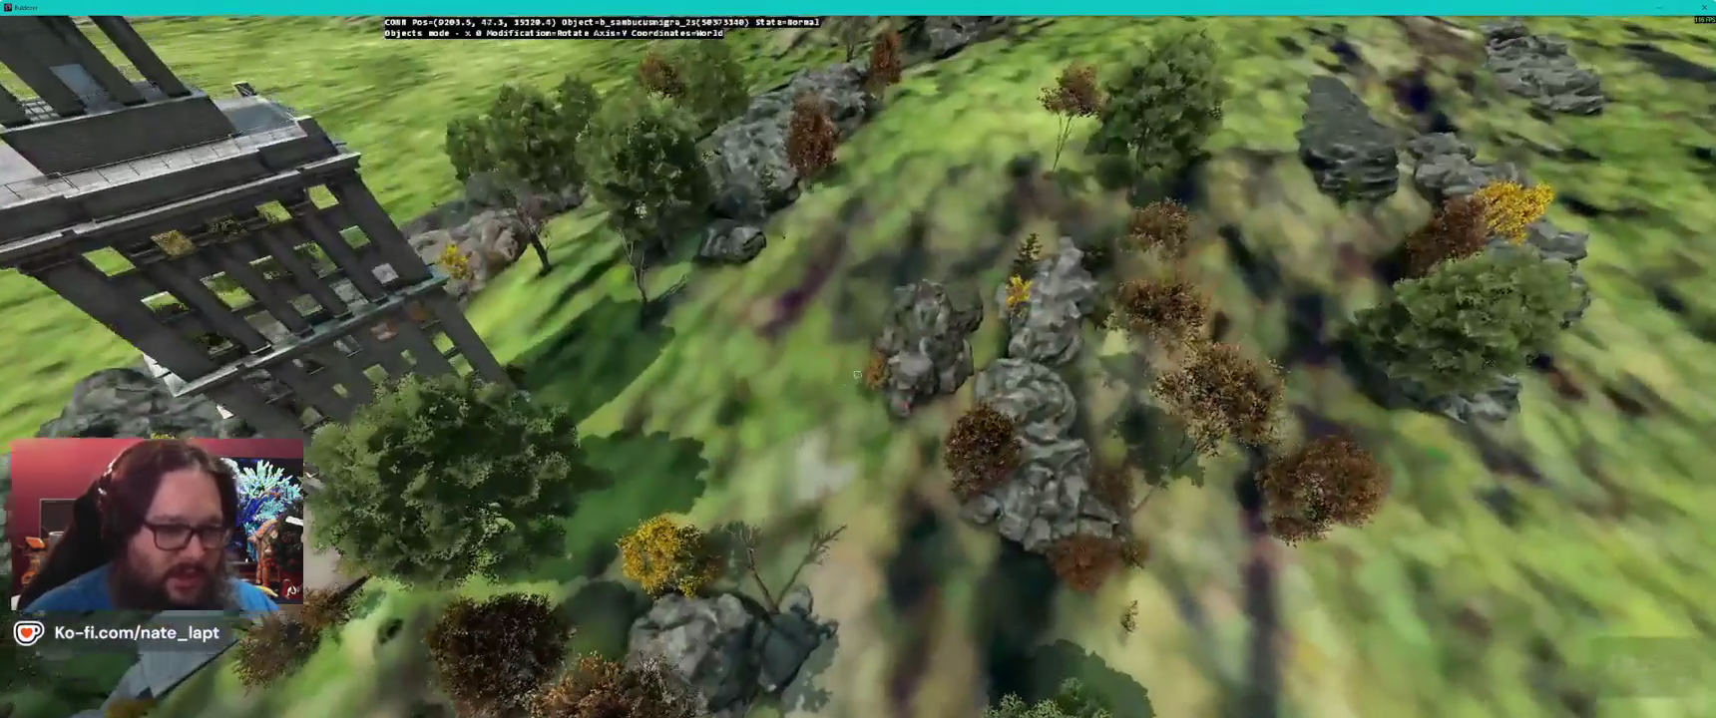
key(a)
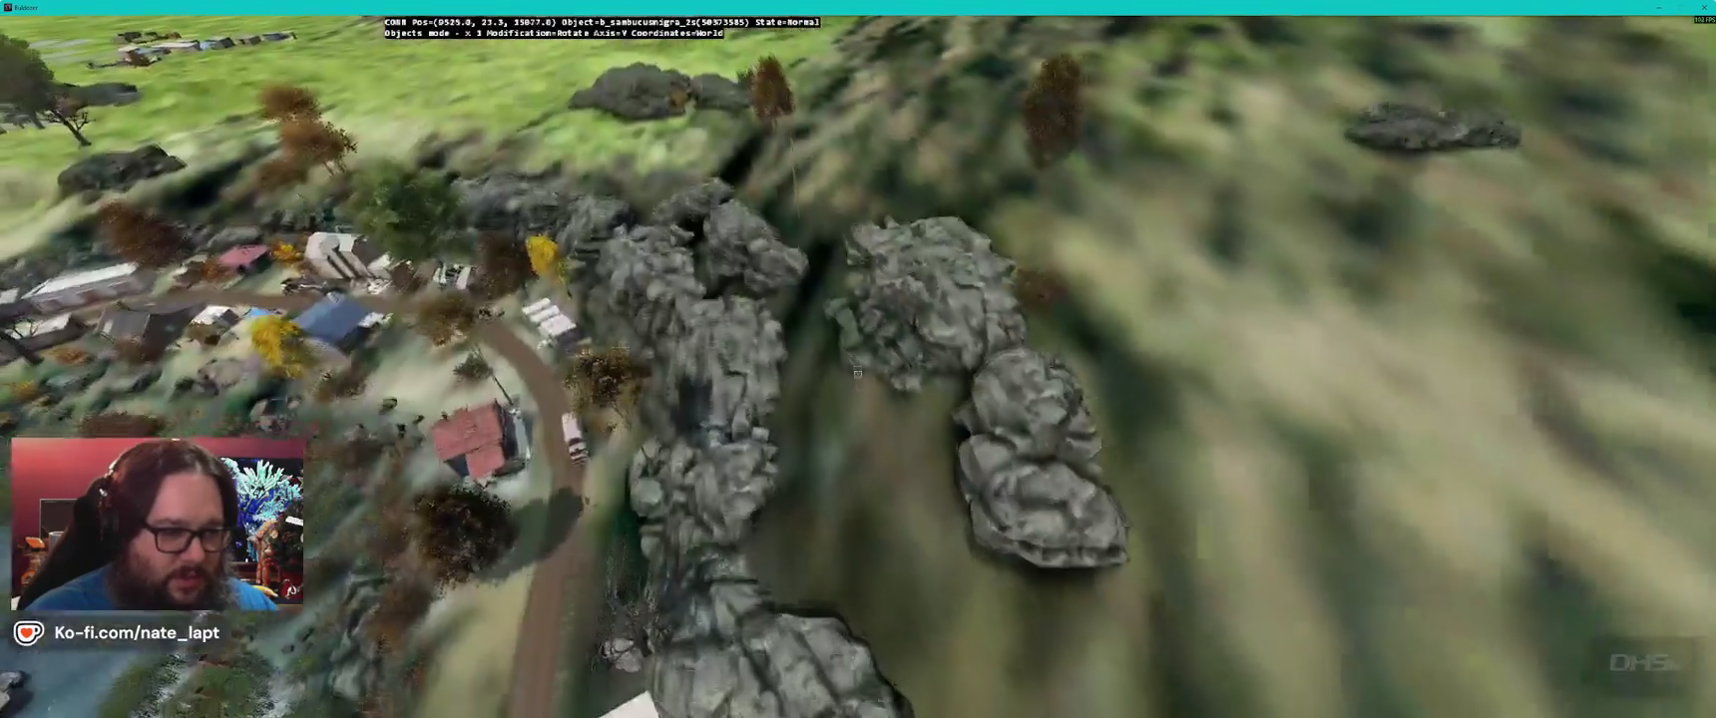
key(e)
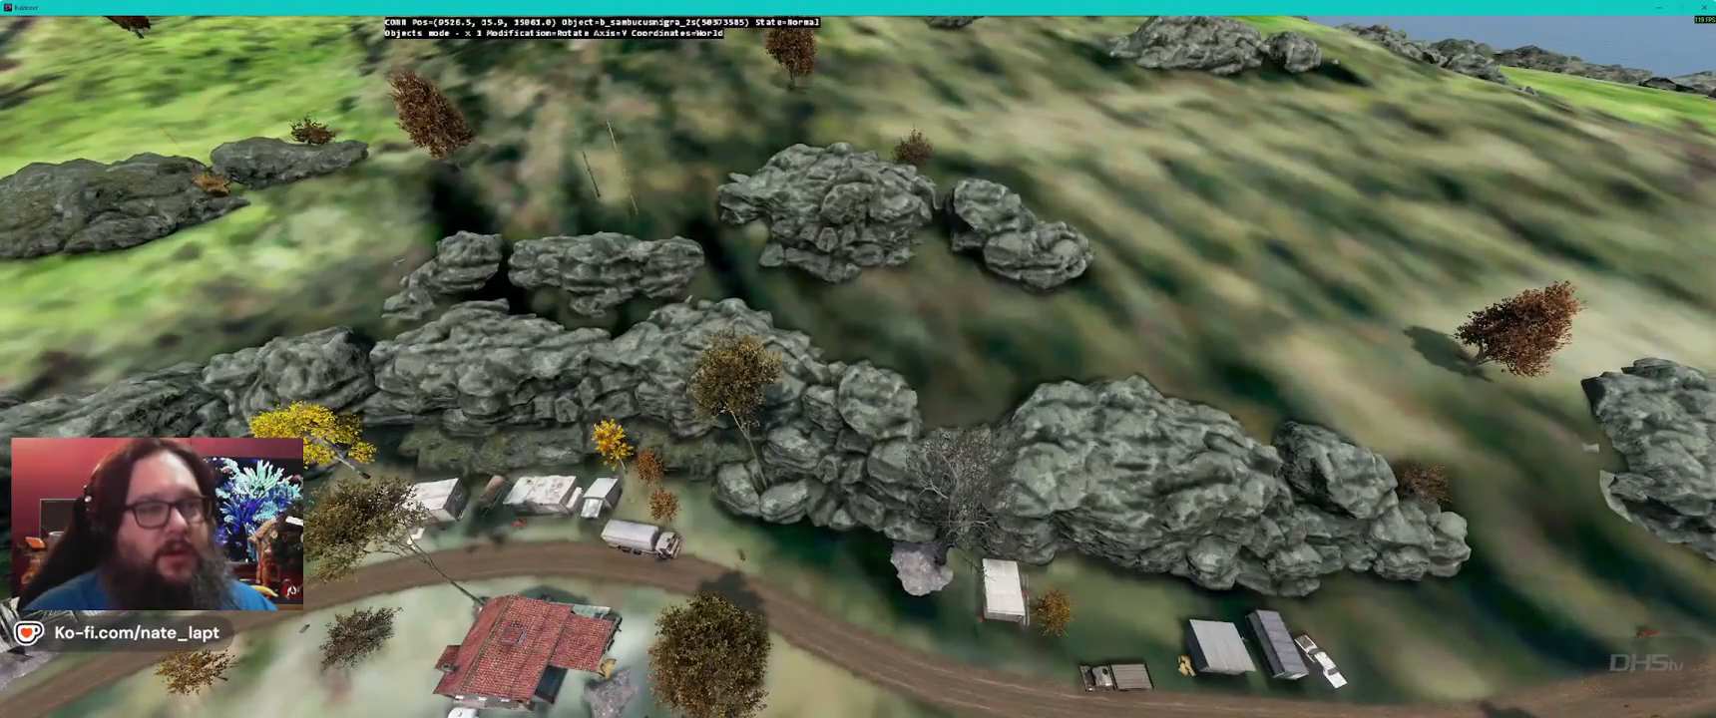
key(d)
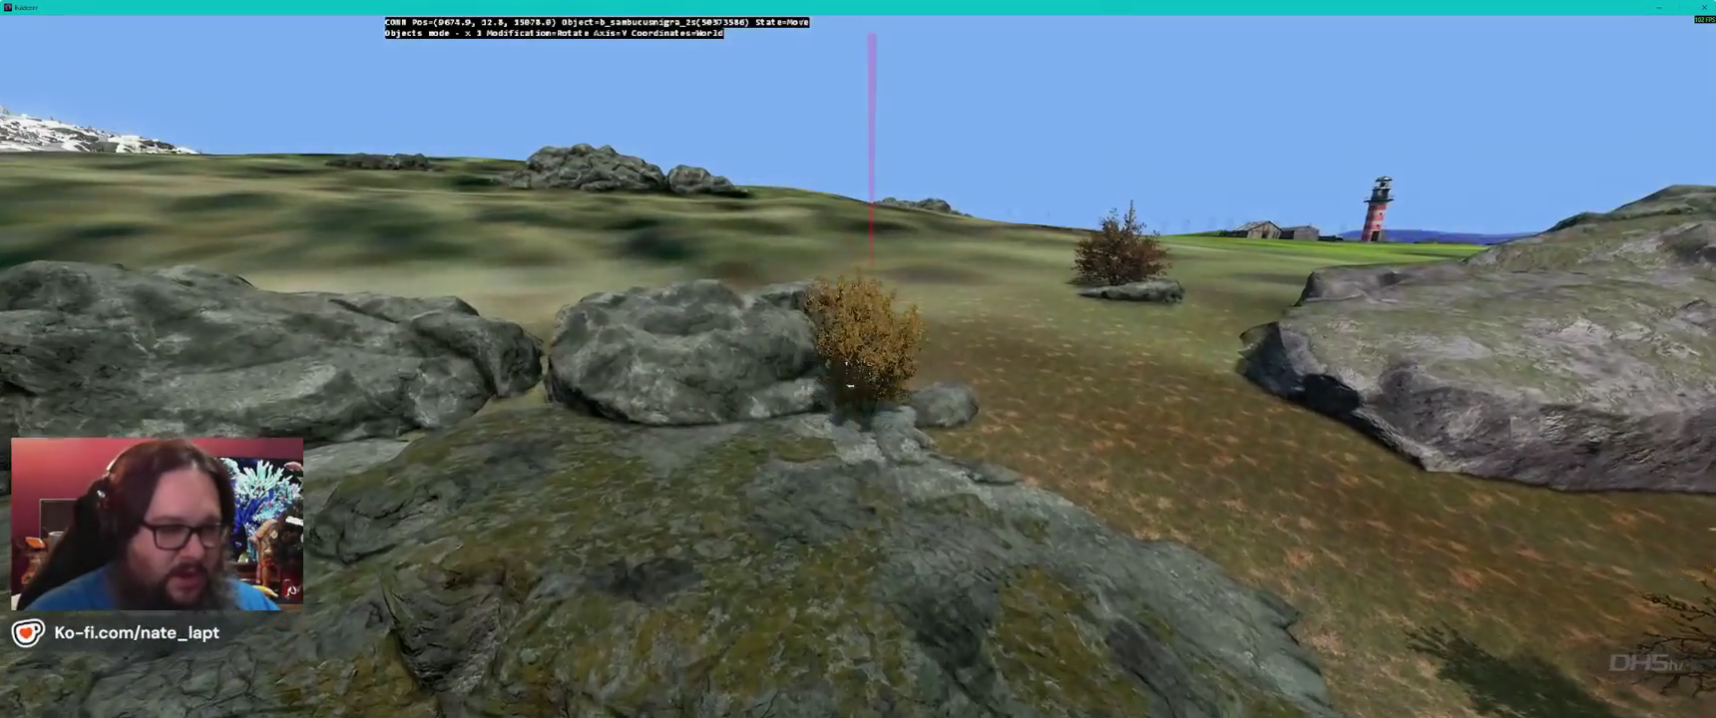
- Move elder bushes beside the rocky ridge and the rock pile near the lighthouse
drag(849, 384, 858, 374)
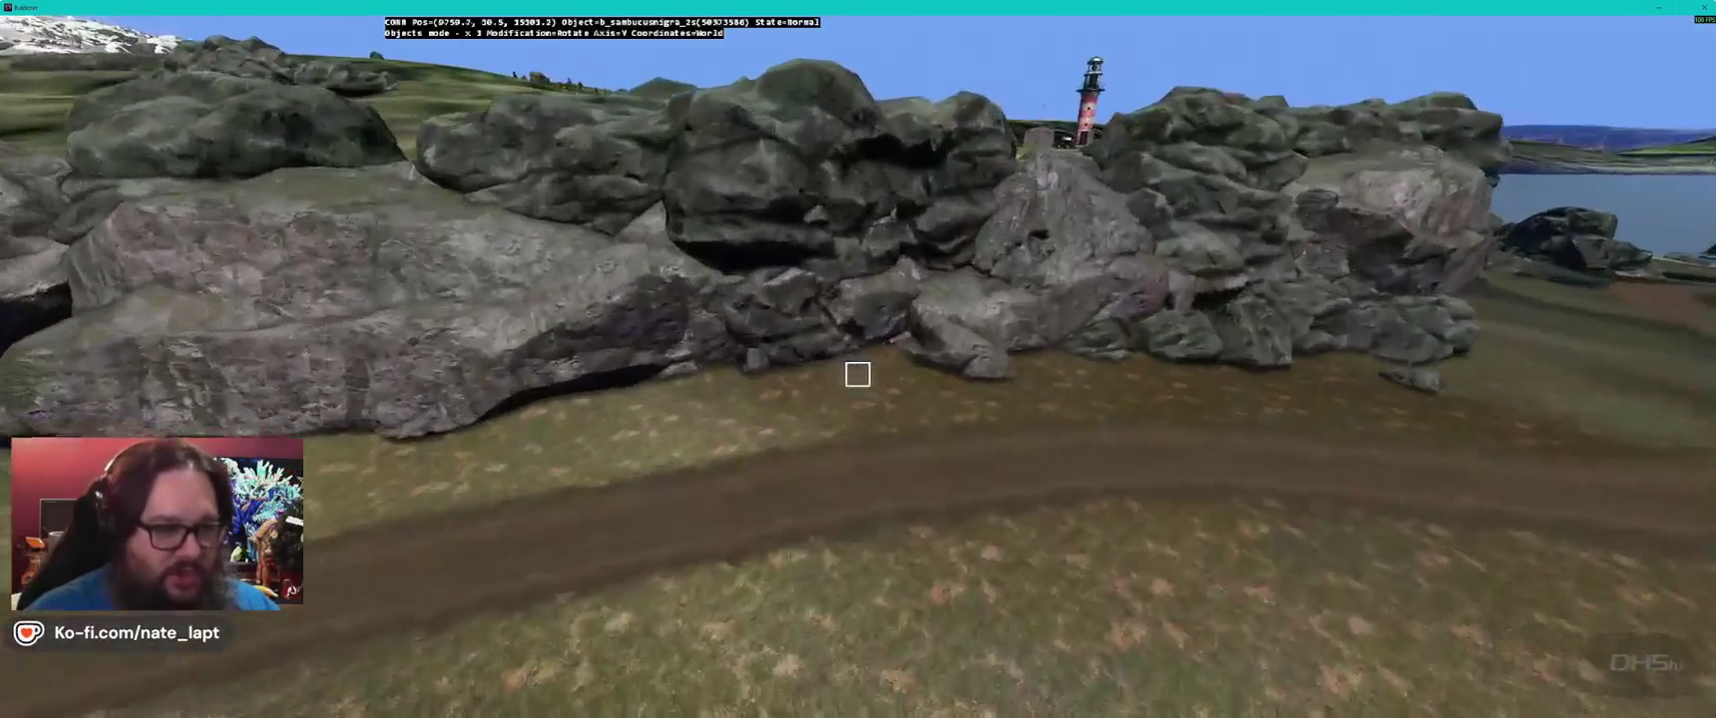
key(w)
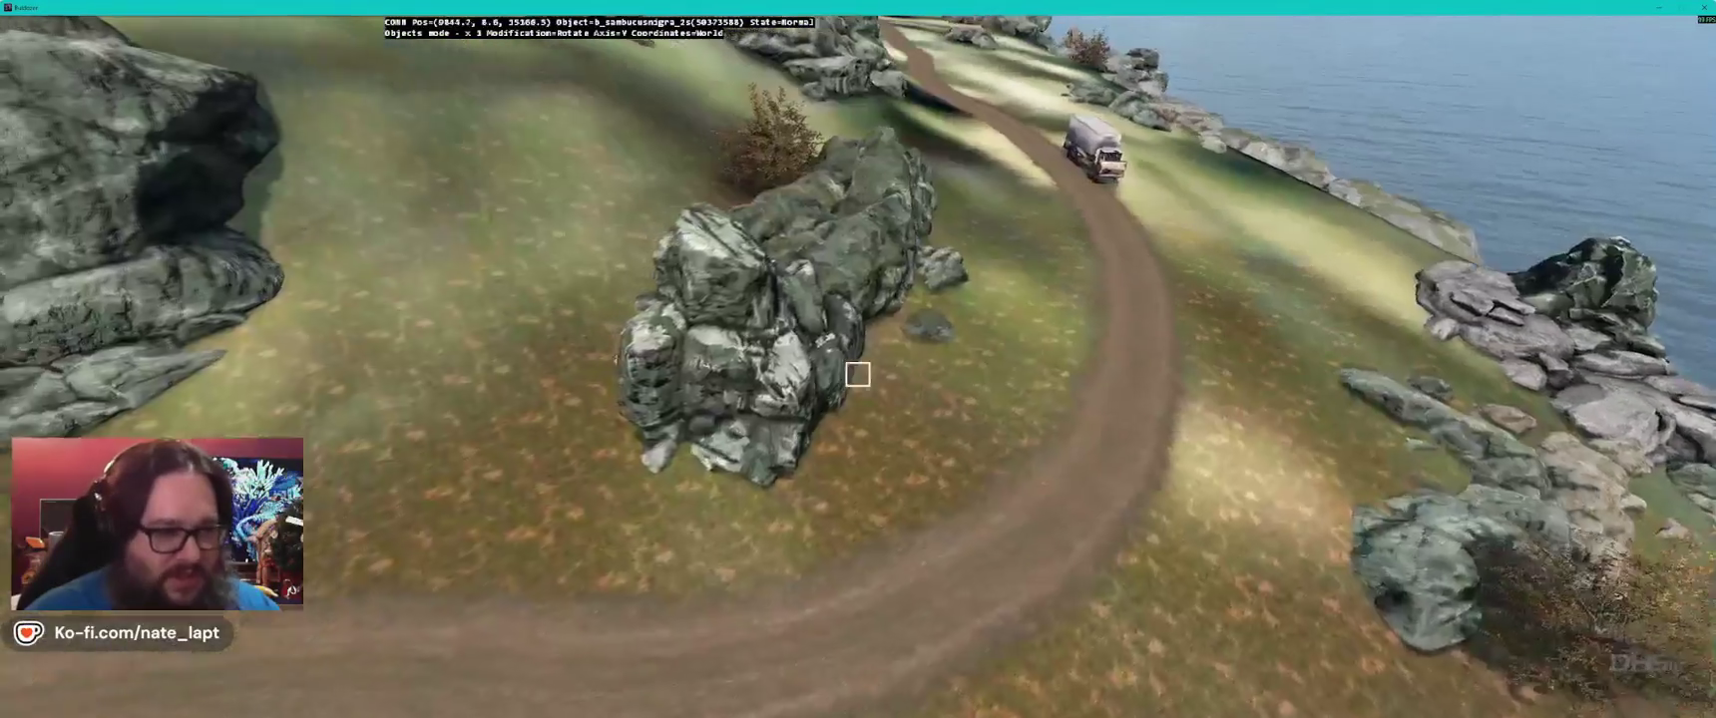
drag(858, 375, 858, 374)
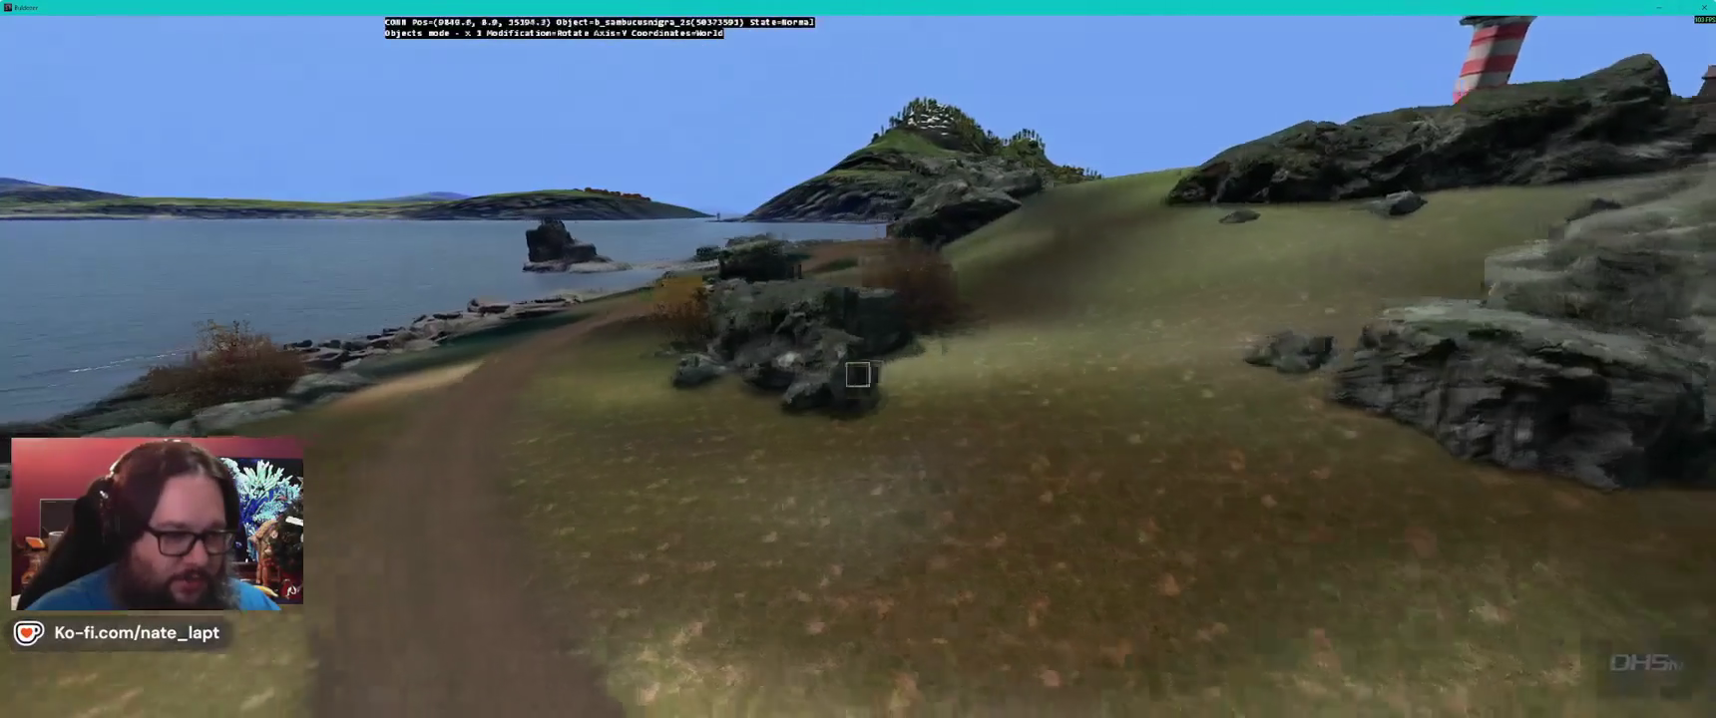
key(w)
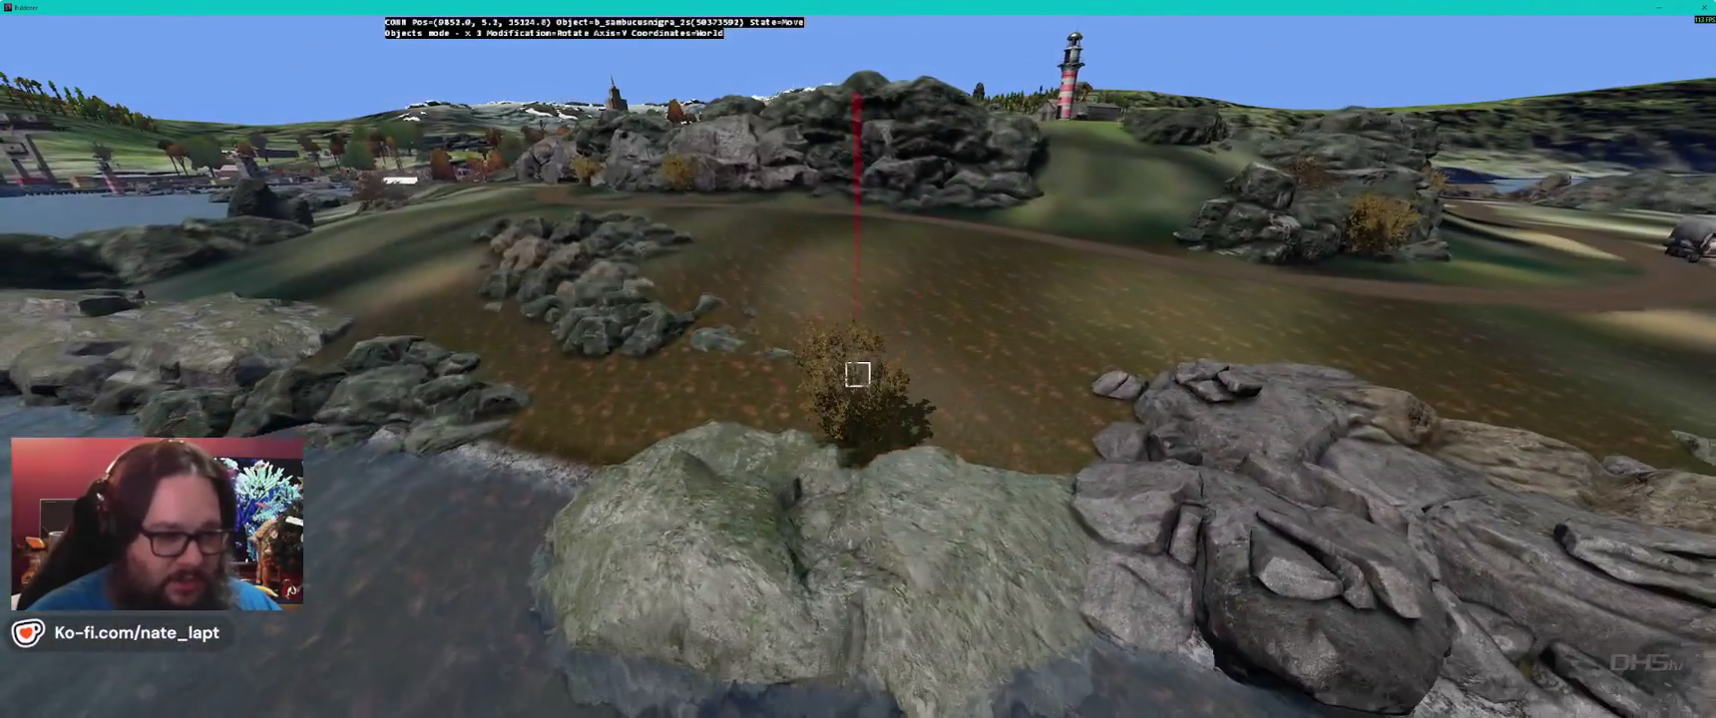
drag(858, 374, 858, 374)
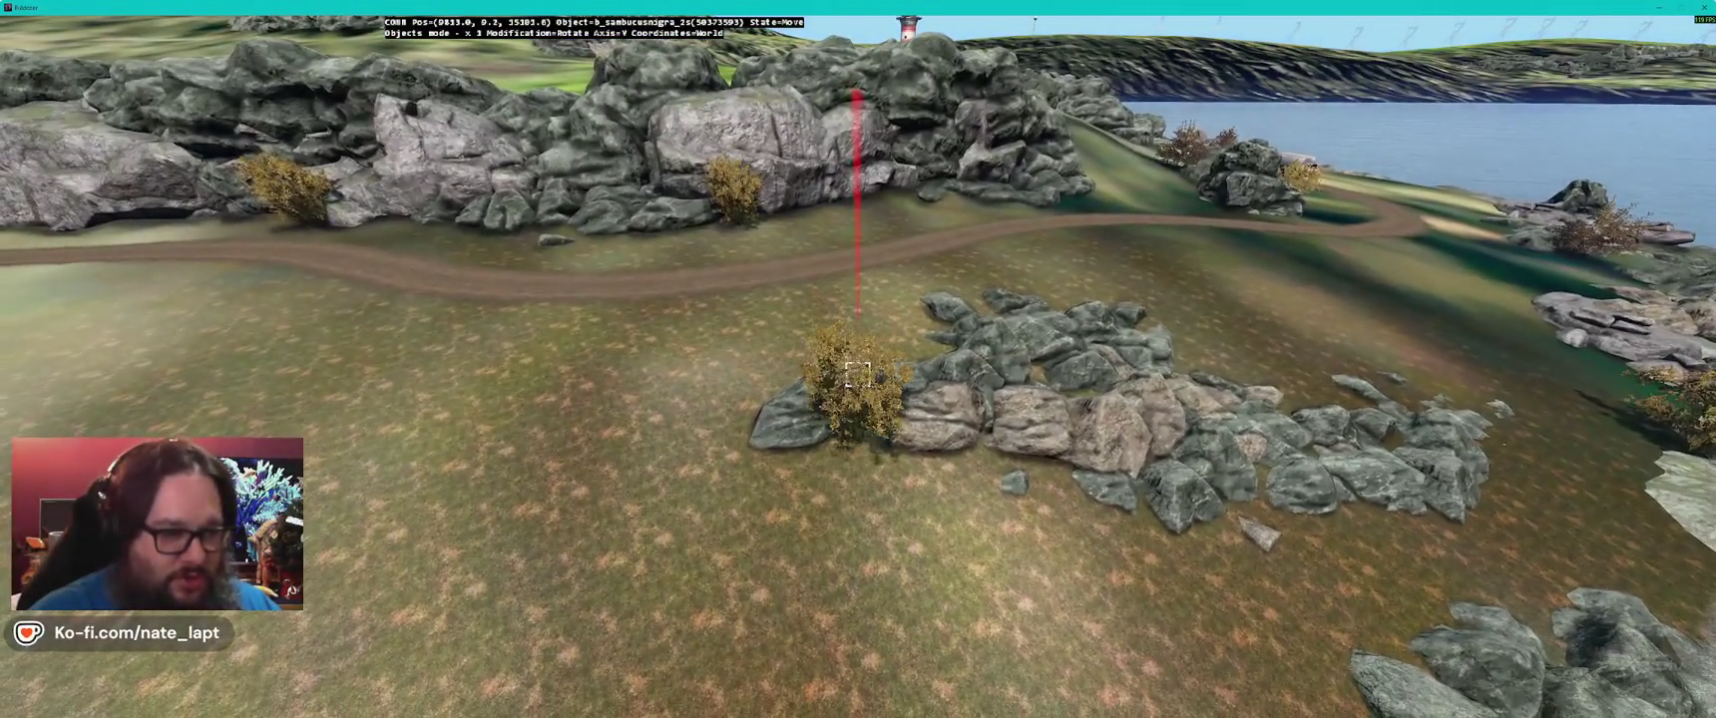
- Drop an elder bush among the large rocks and rotate one by the waterfront houses
key(w)
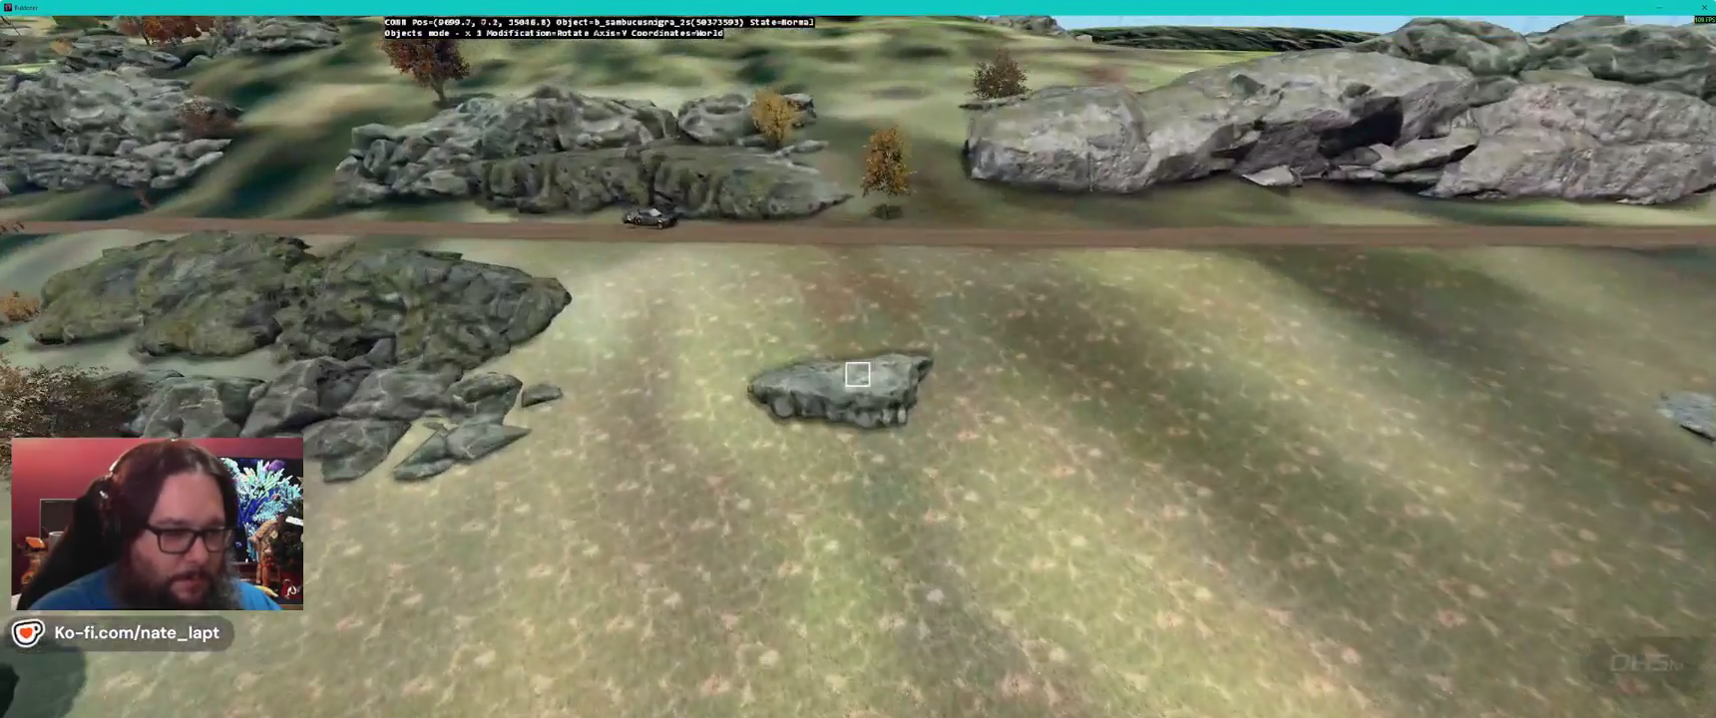
key(w)
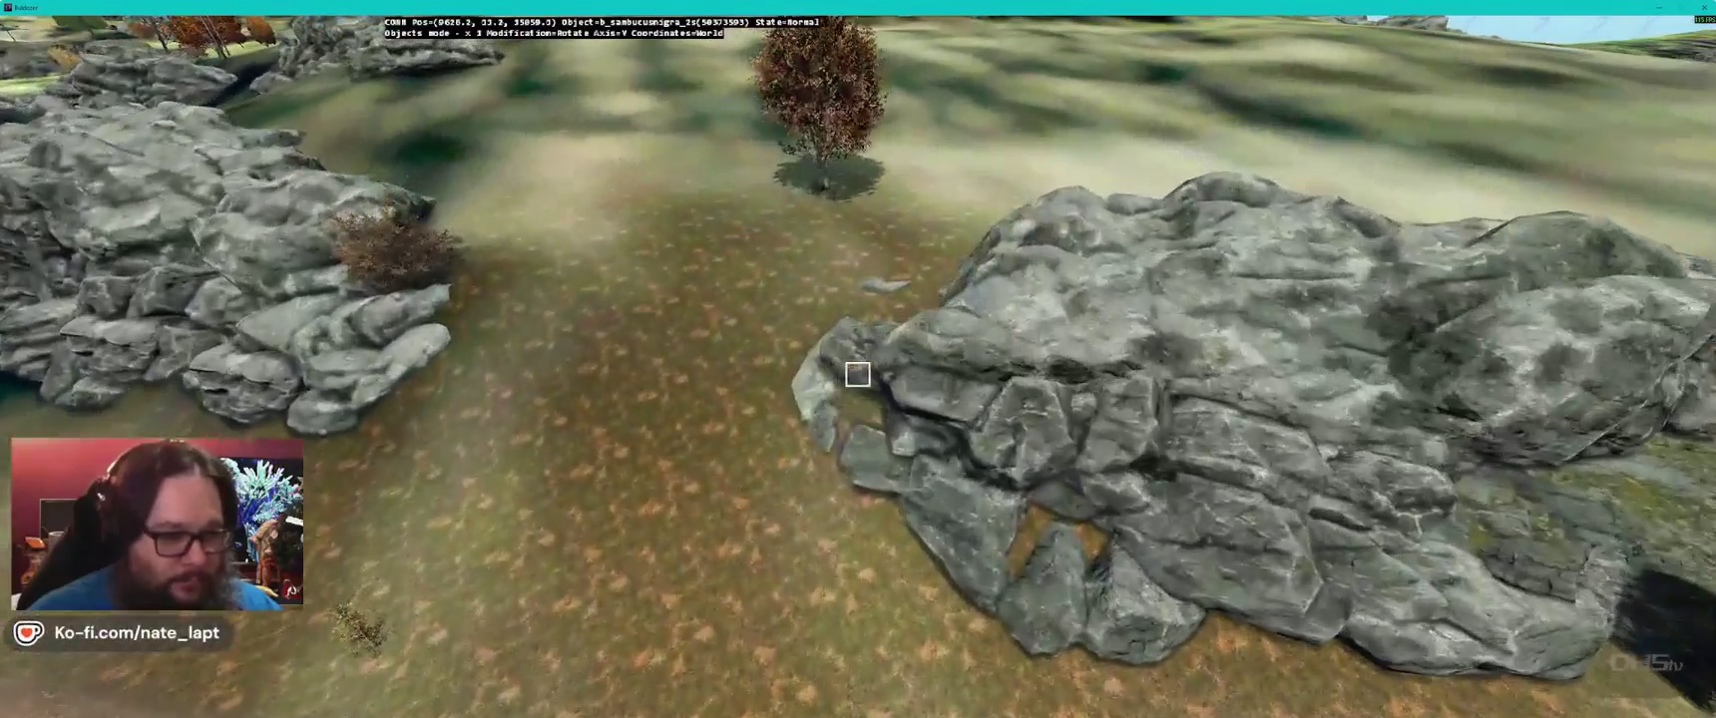
drag(858, 375, 859, 374)
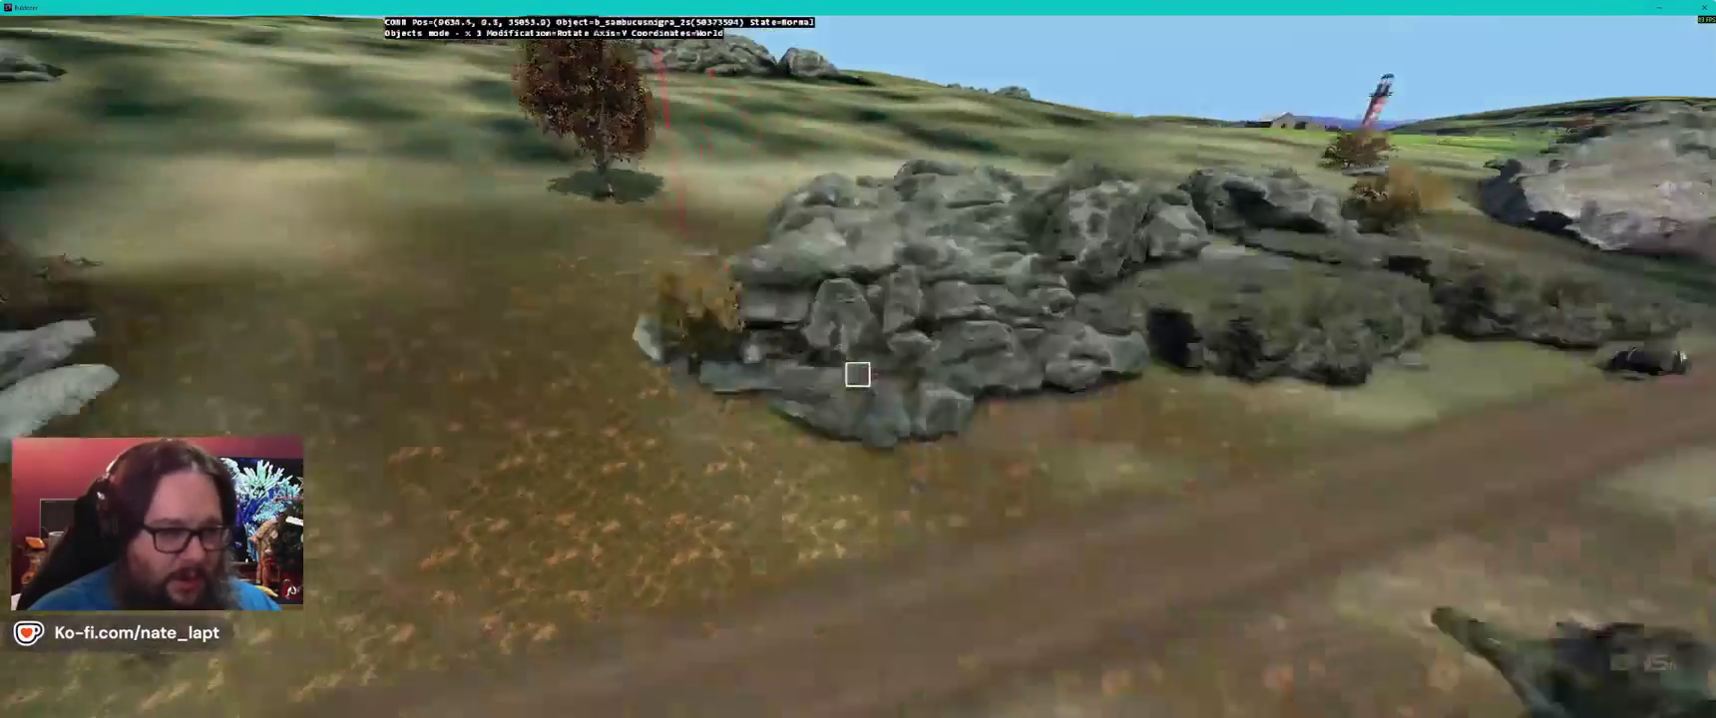
key(w)
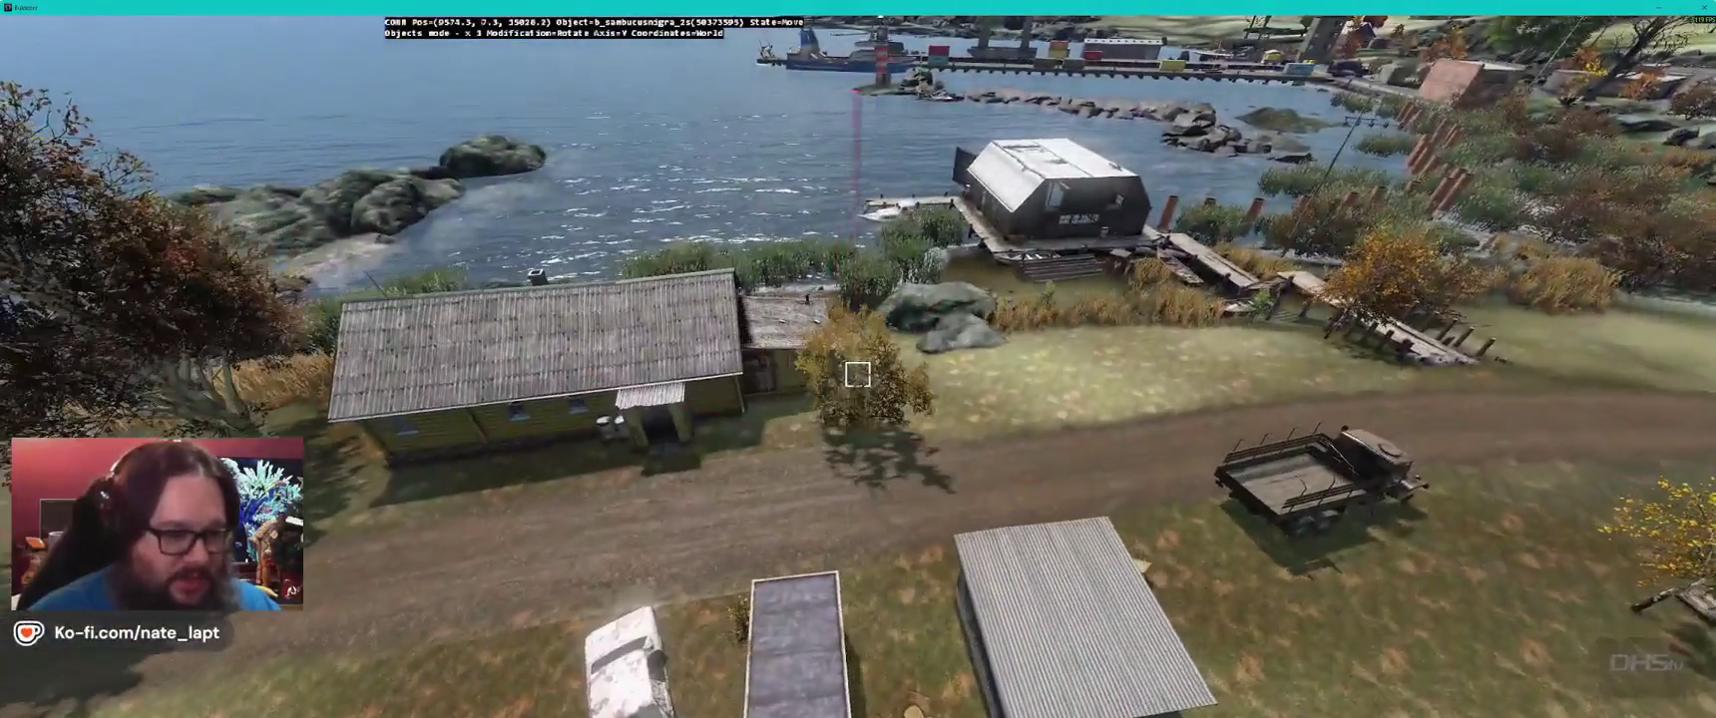
drag(858, 375, 858, 374)
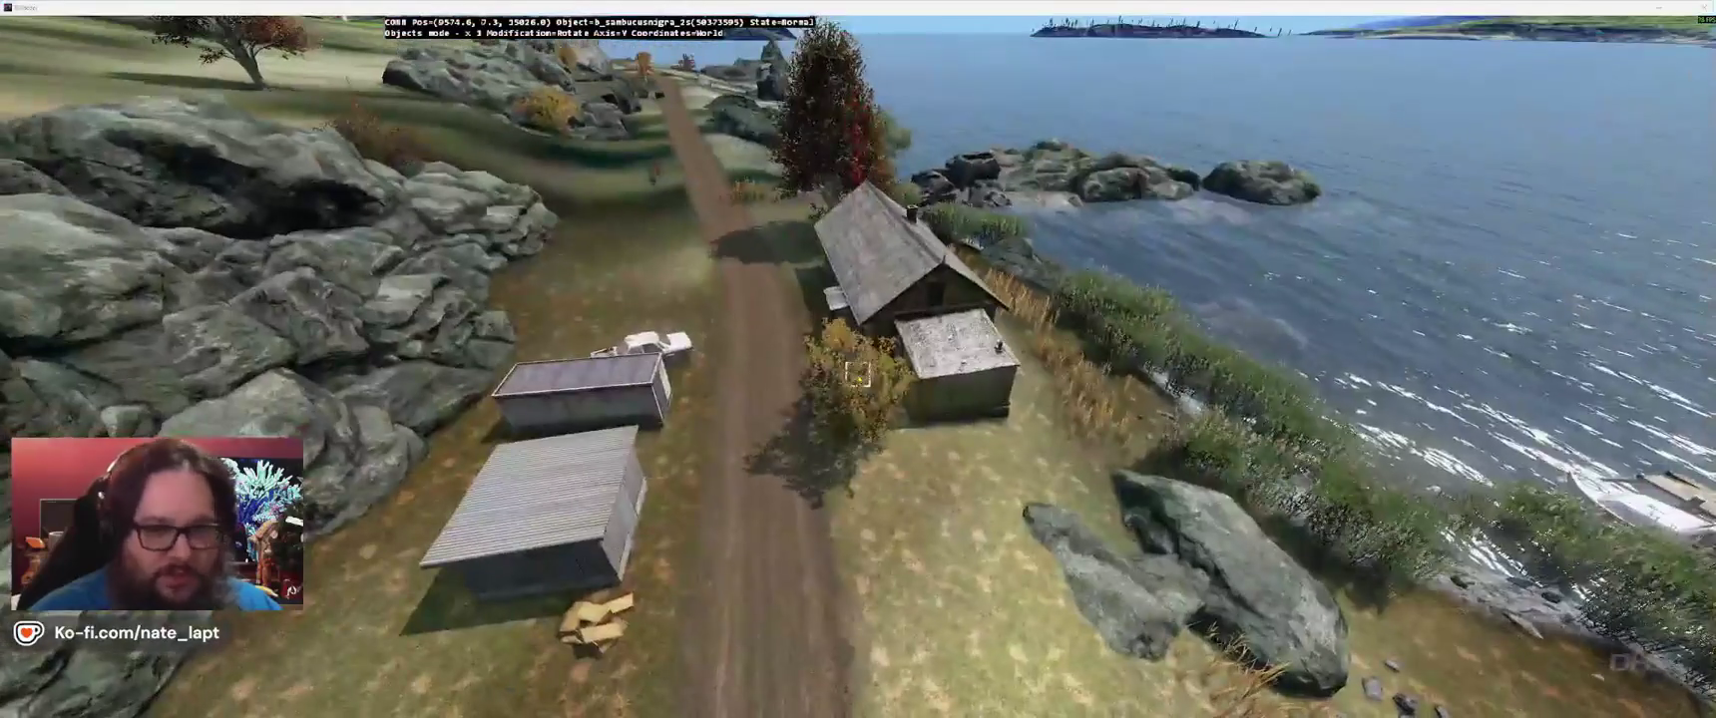
scroll(1601, 100, up, 3)
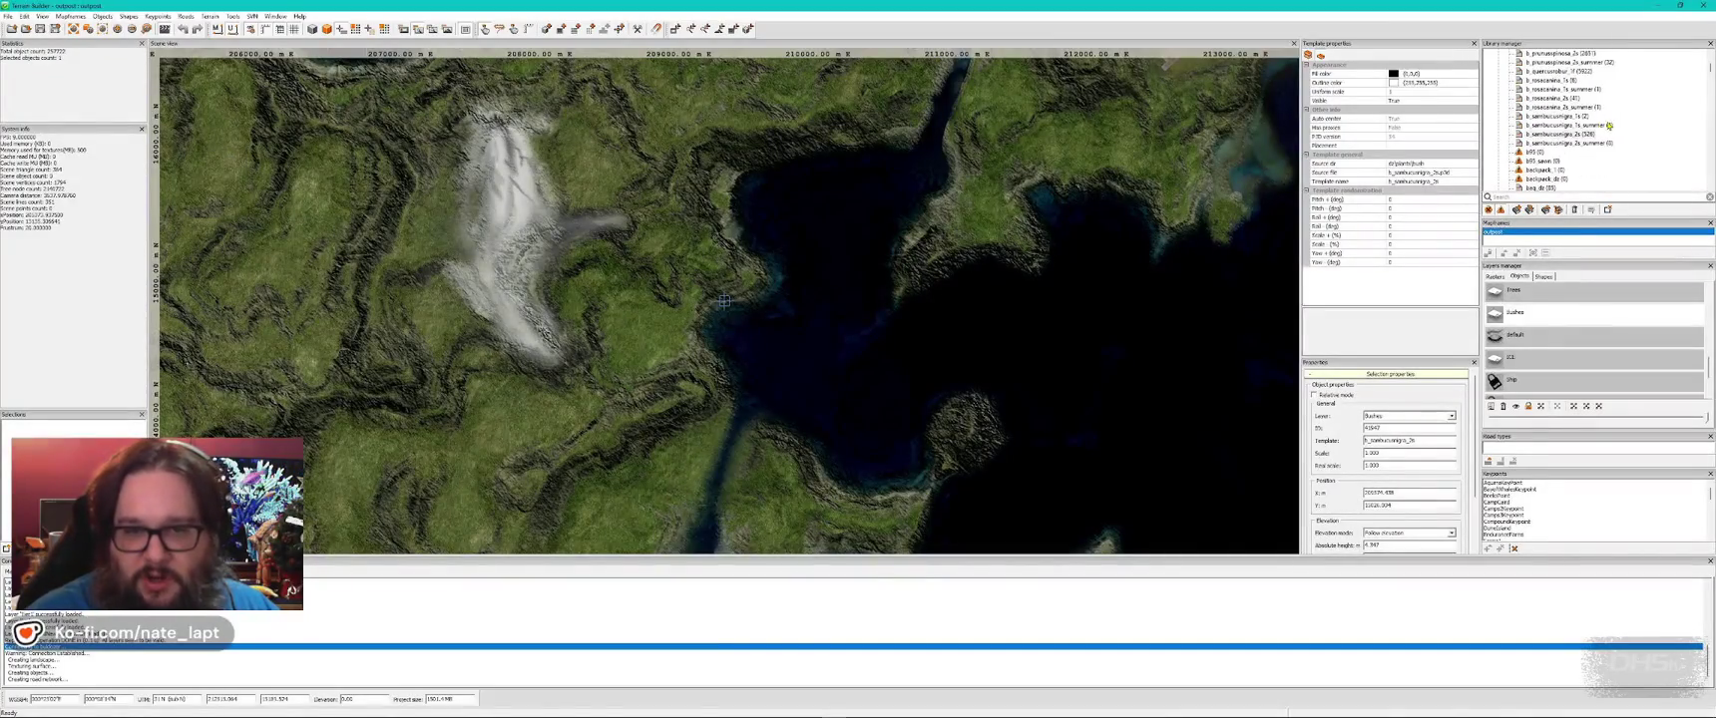
- Place a b_sambucusnigra_2s_summer elder bush atop the shoreline rock outcrop
click(1583, 144)
key(alt+Tab)
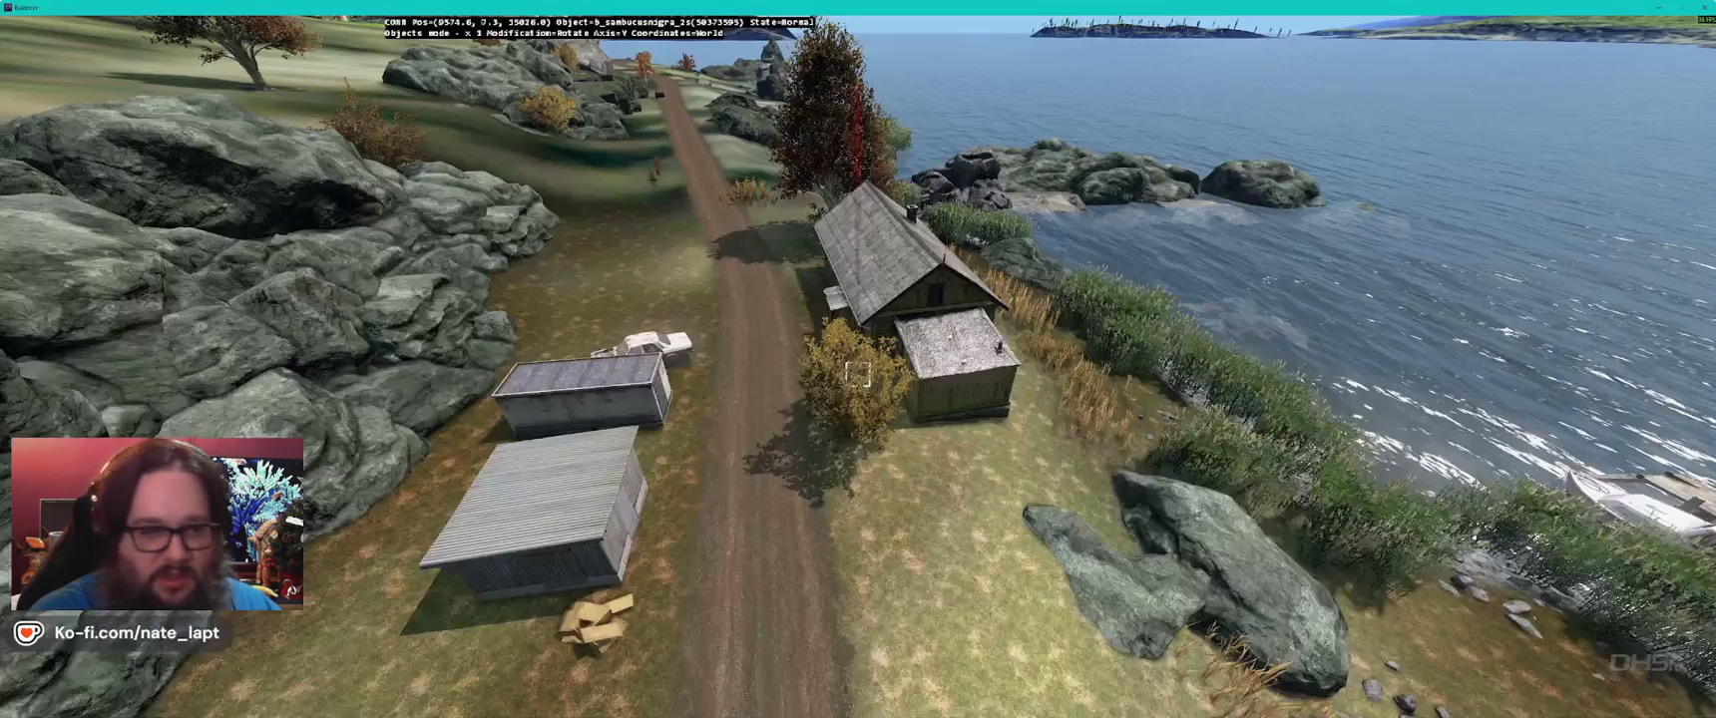
key(Insert)
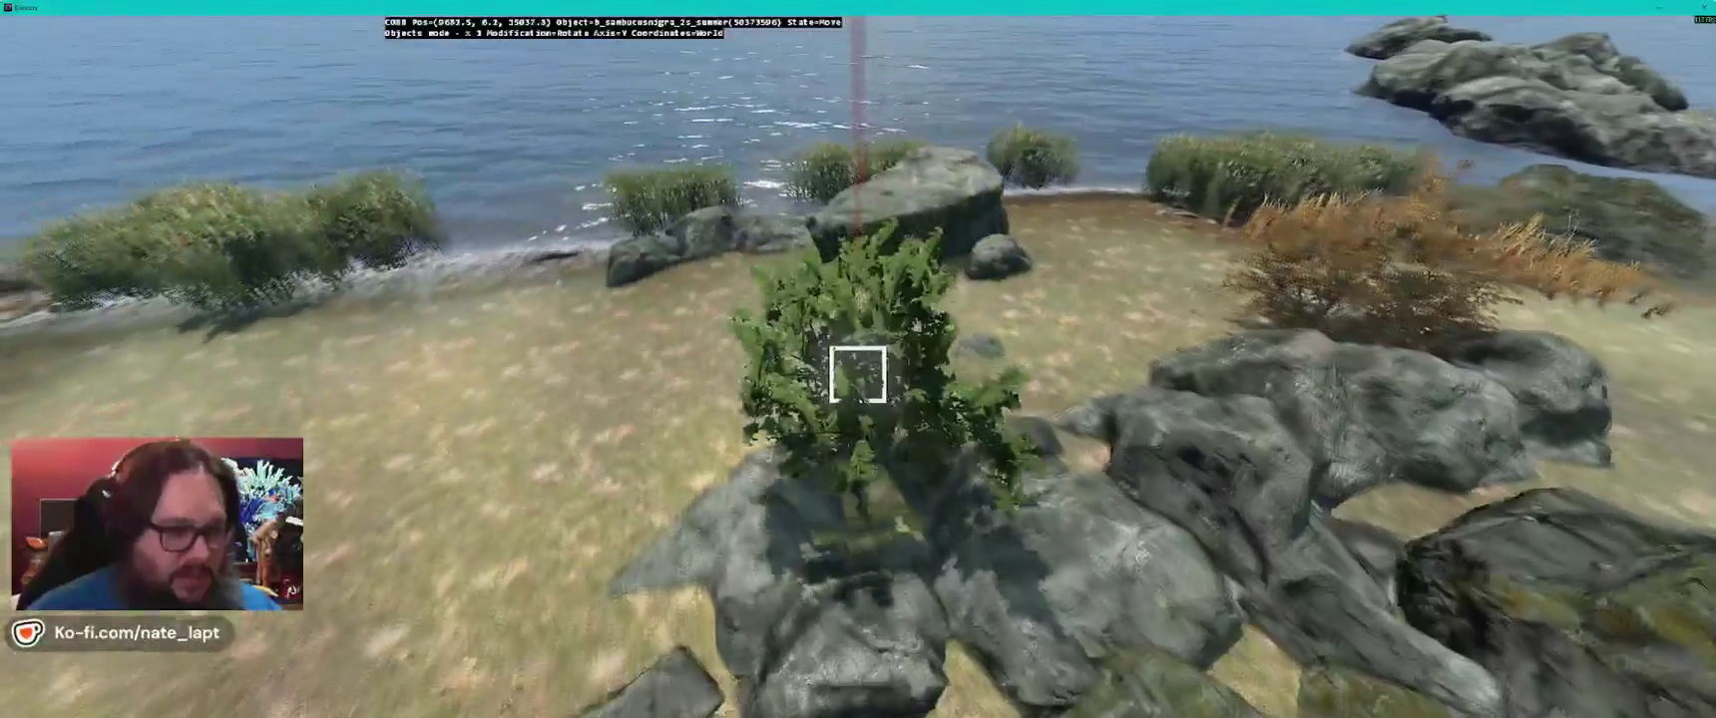
click(857, 375)
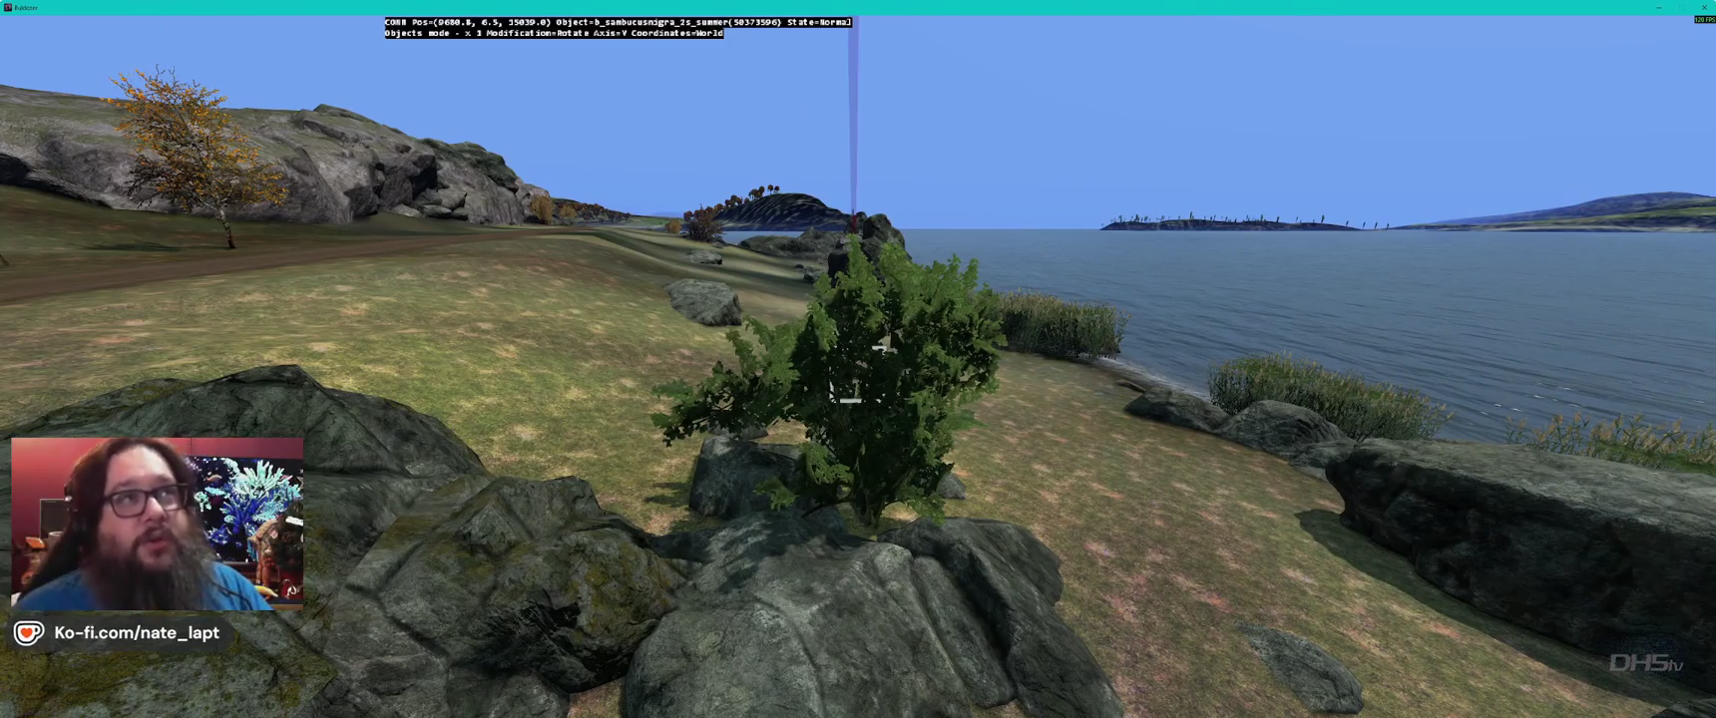
key(alt+Tab)
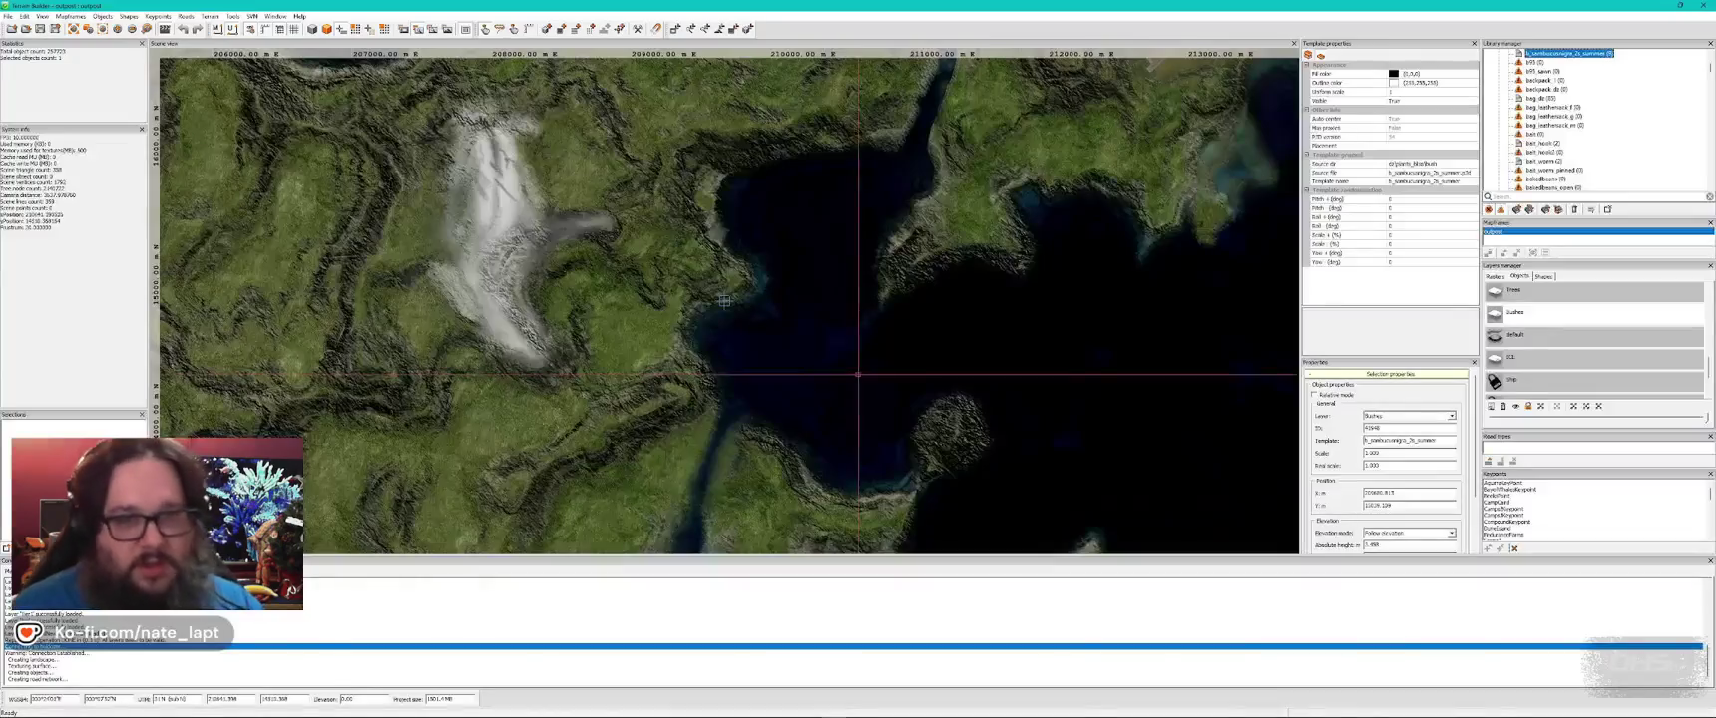
- Insert a b_quercusrobur_1f oak sapling by the rocky slope
scroll(1620, 134, up, 5)
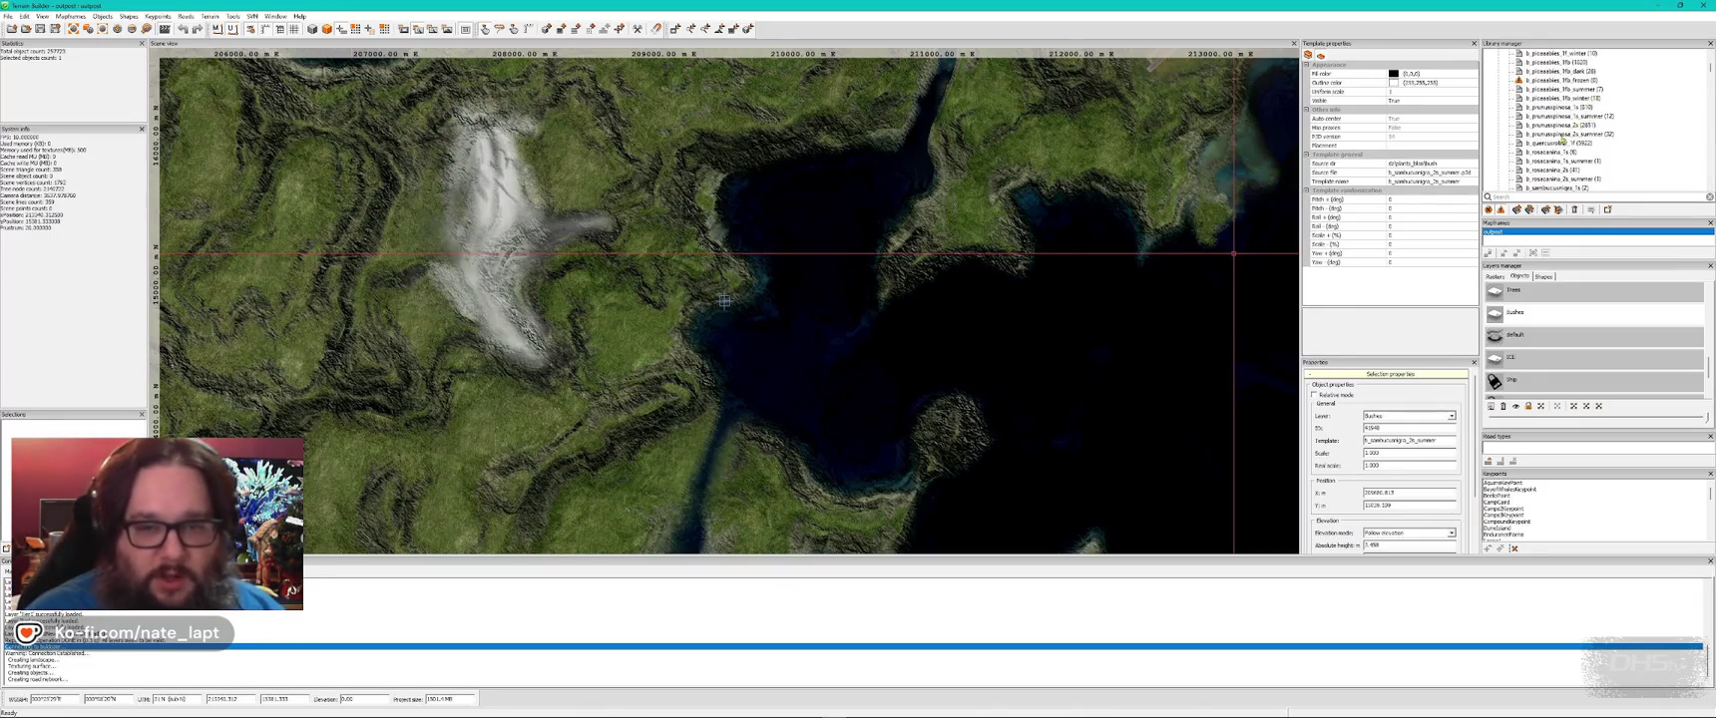
click(1563, 141)
key(alt+Tab)
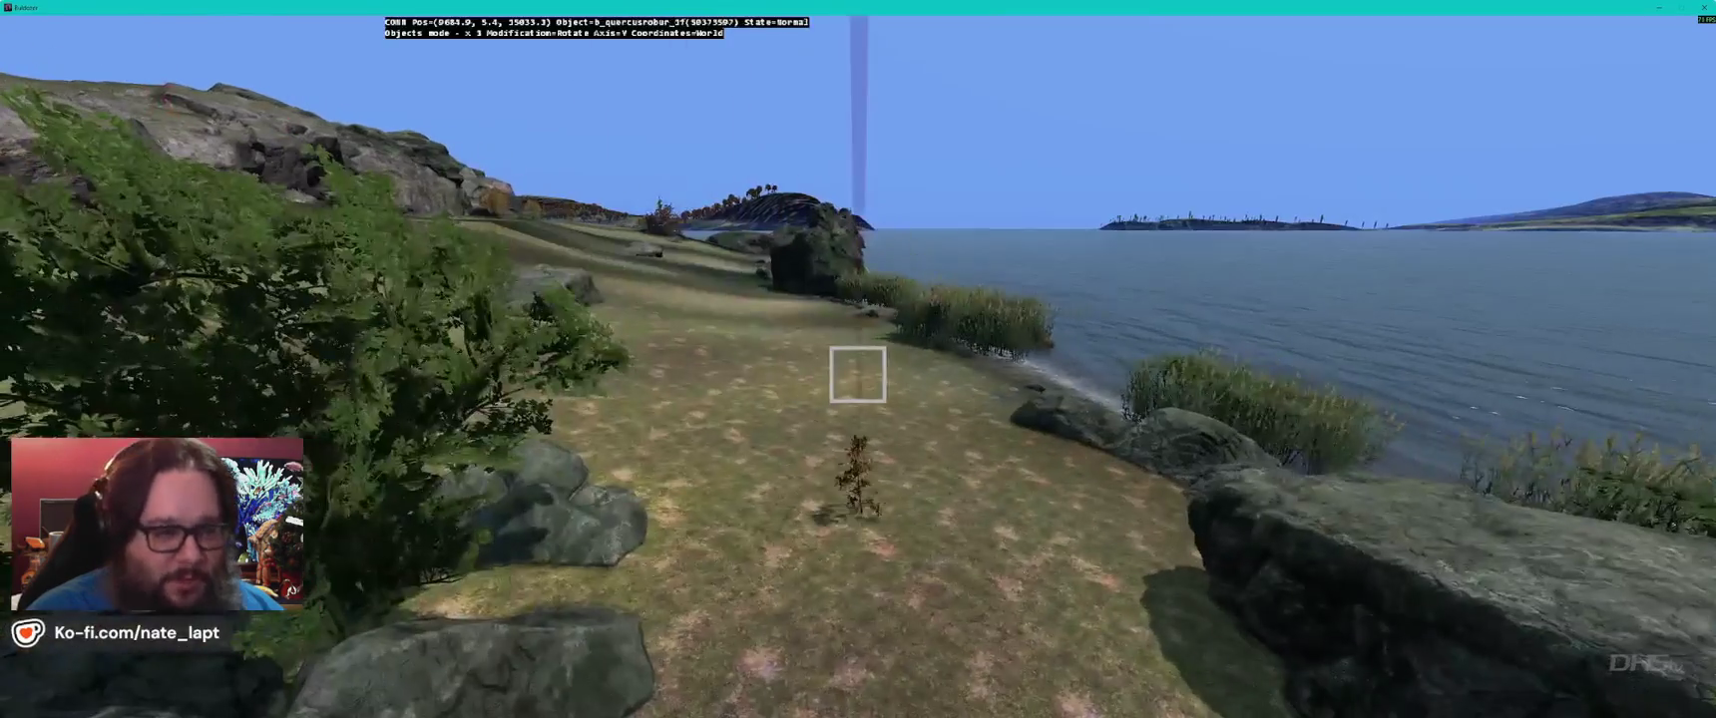
key(Insert)
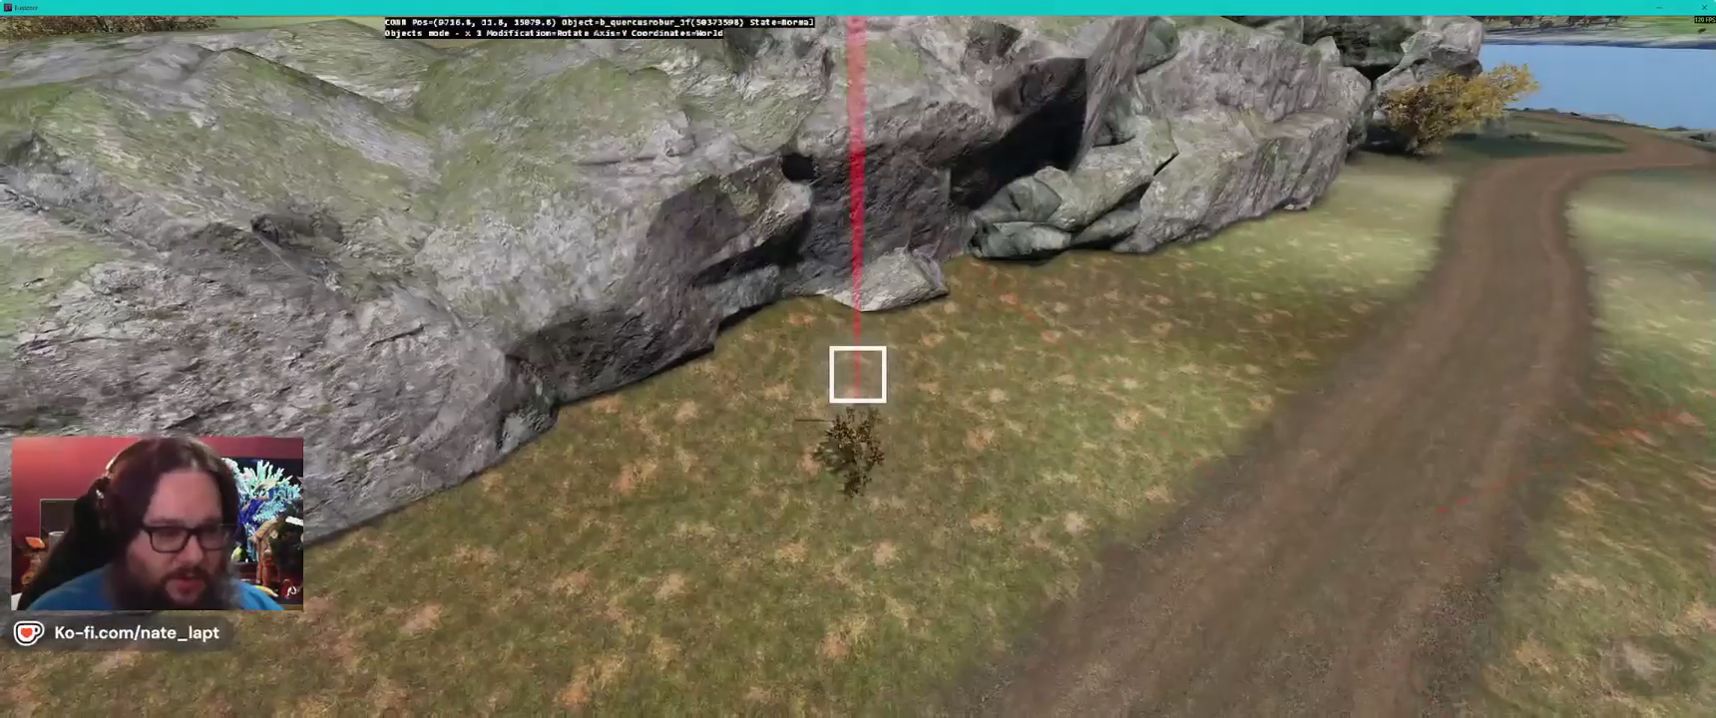
- Set the oak template's Pitch + to 2 and Yaw + to 22
key(alt+Tab)
click(1474, 200)
text(2)
key(Down)
key(Down)
key(Down)
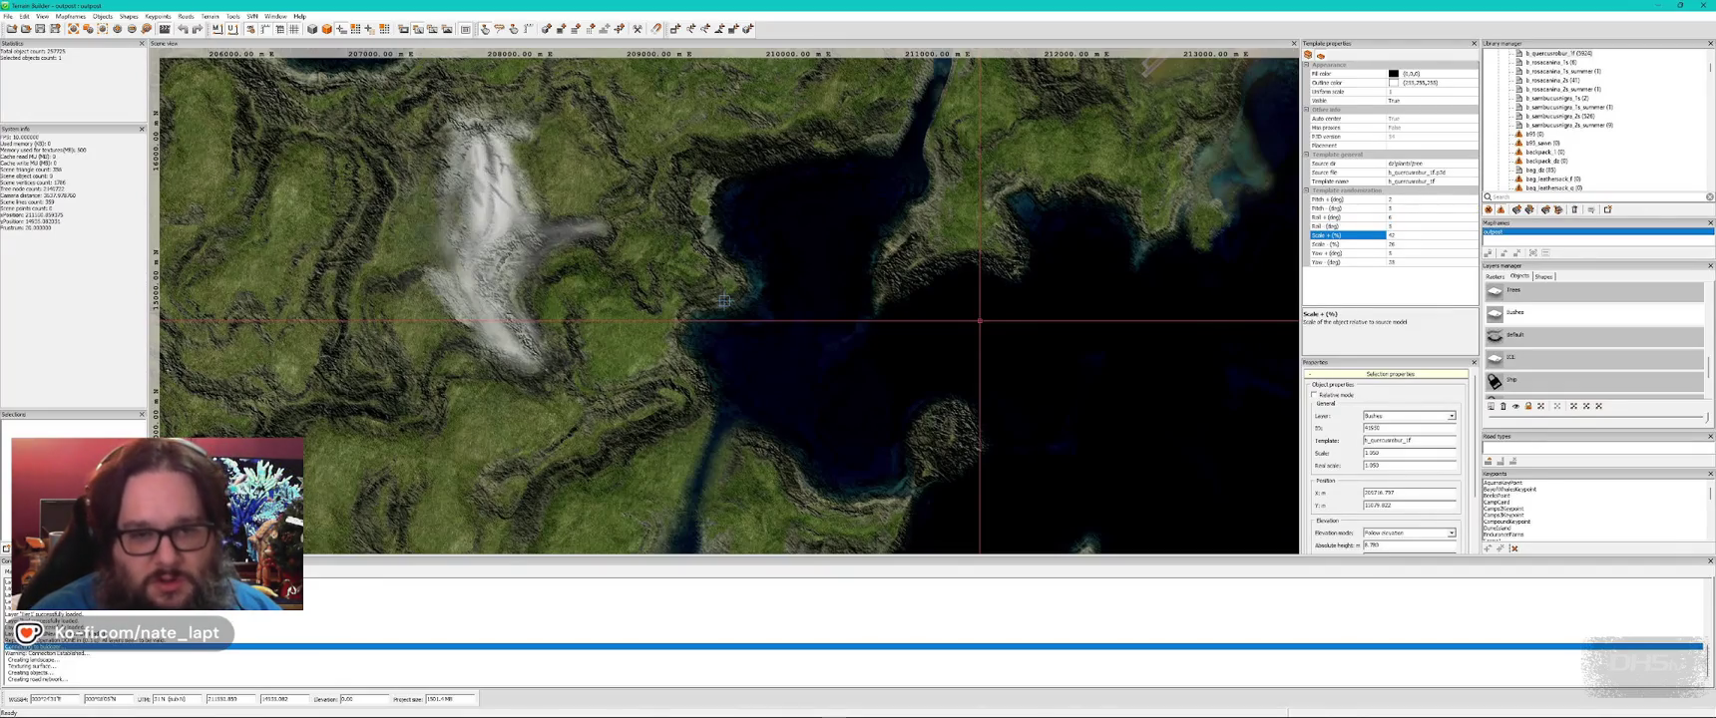
key(Down)
key(Down)
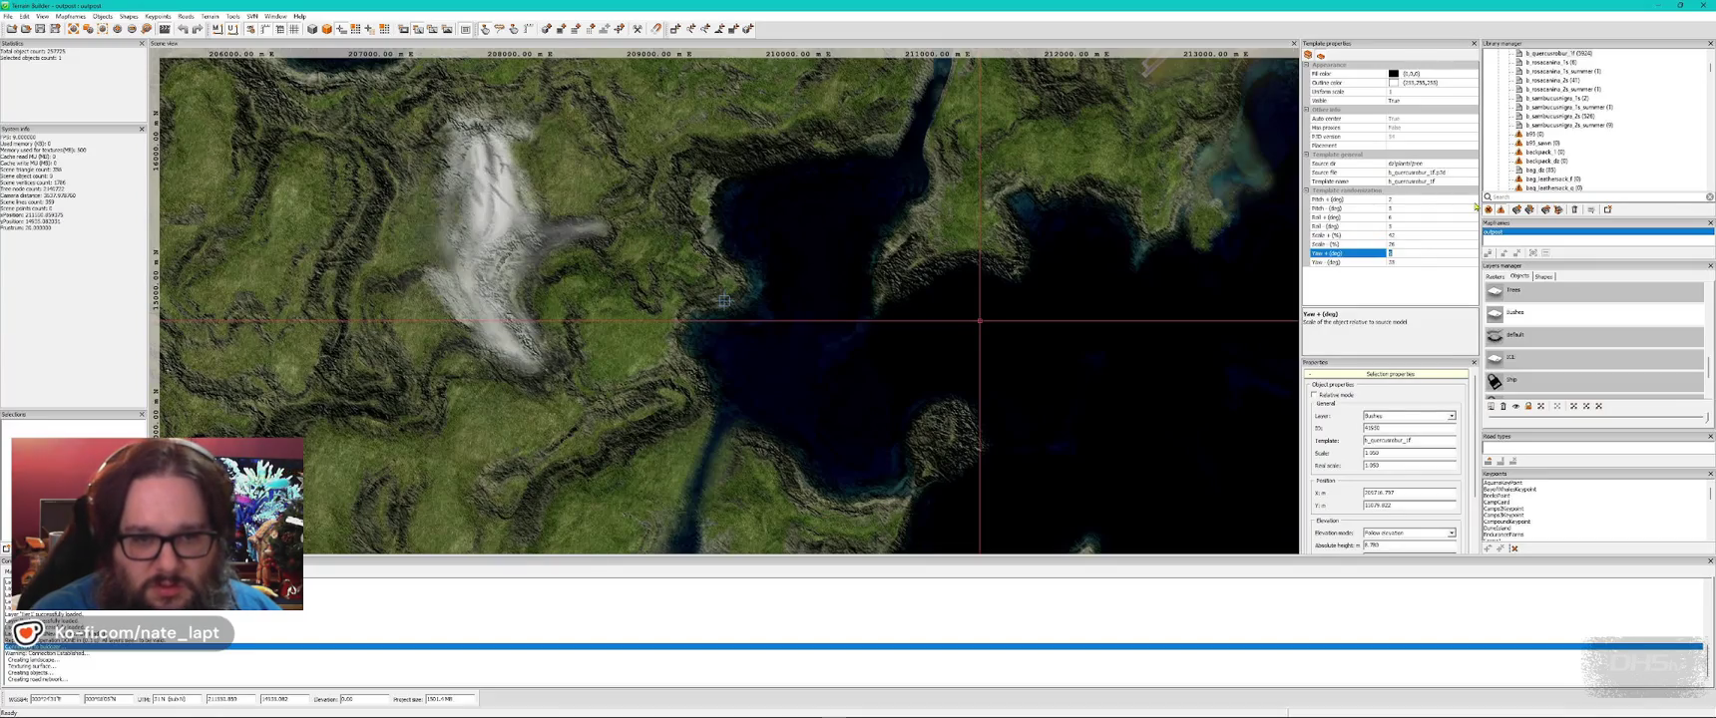
text(22)
key(Down)
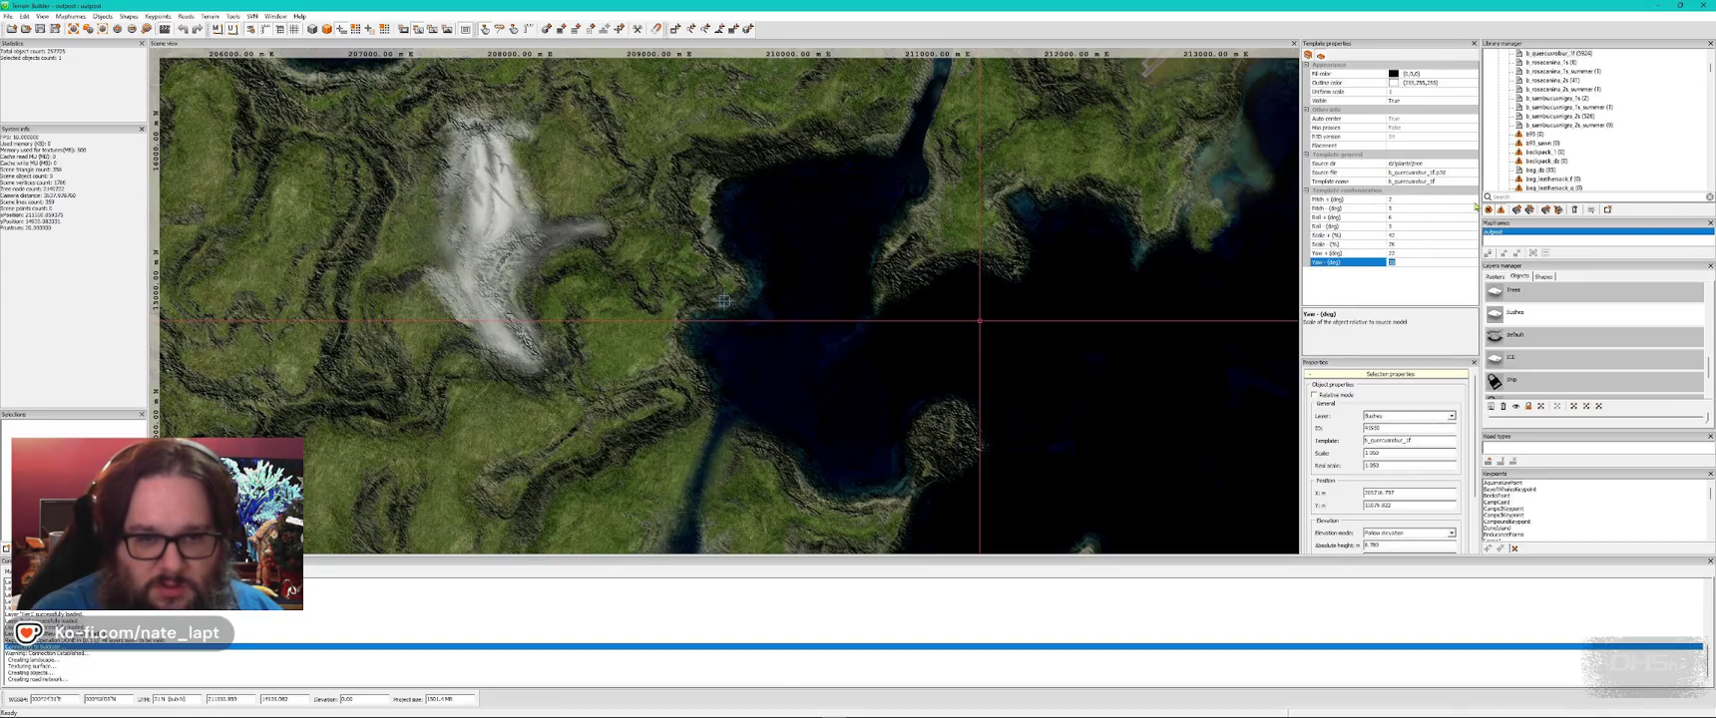
key(alt+Tab)
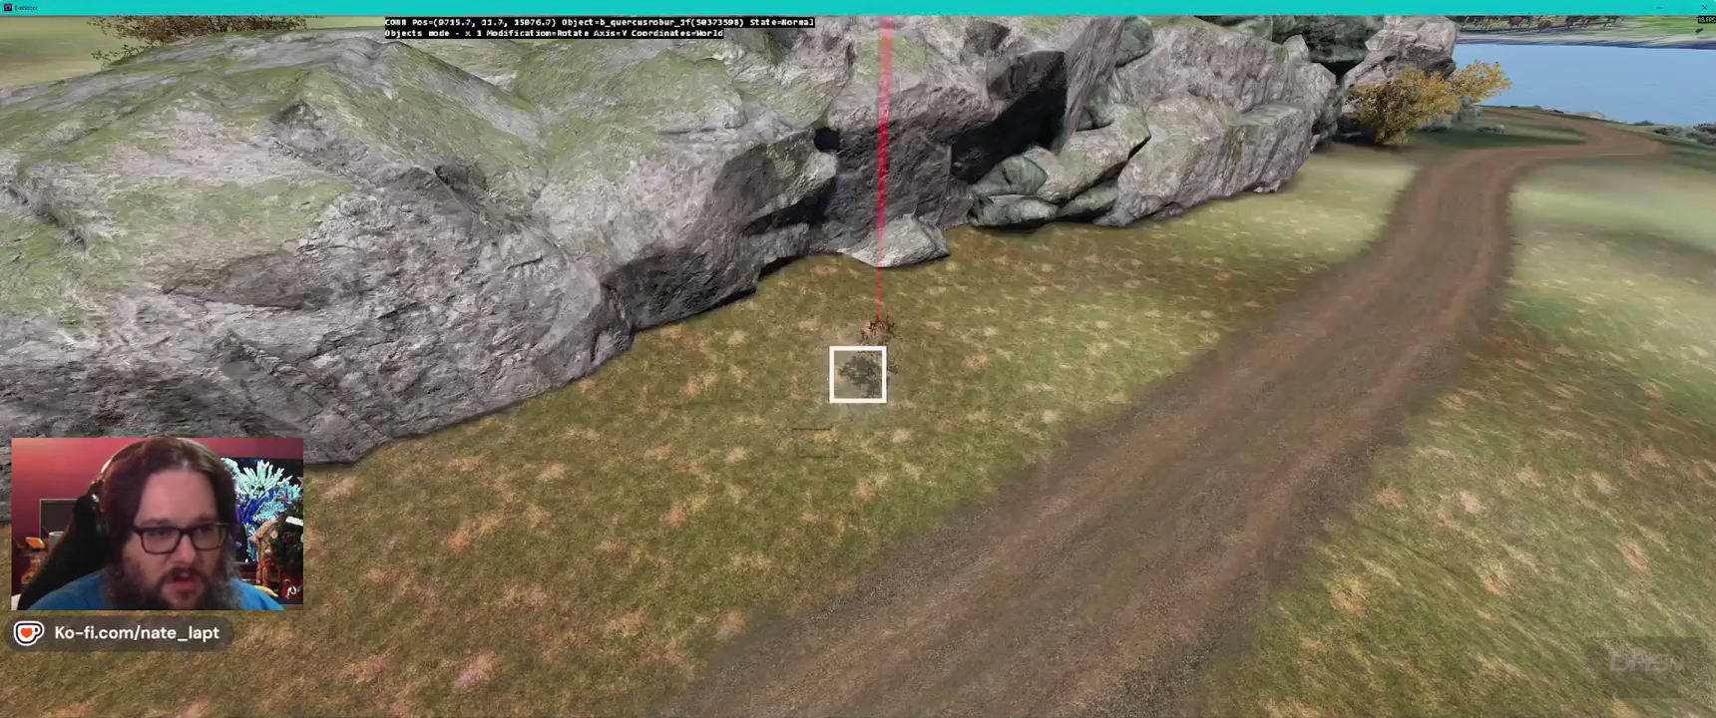
- Carry the oak sapling from the rock face down to the lakeside shore rocks
key(w)
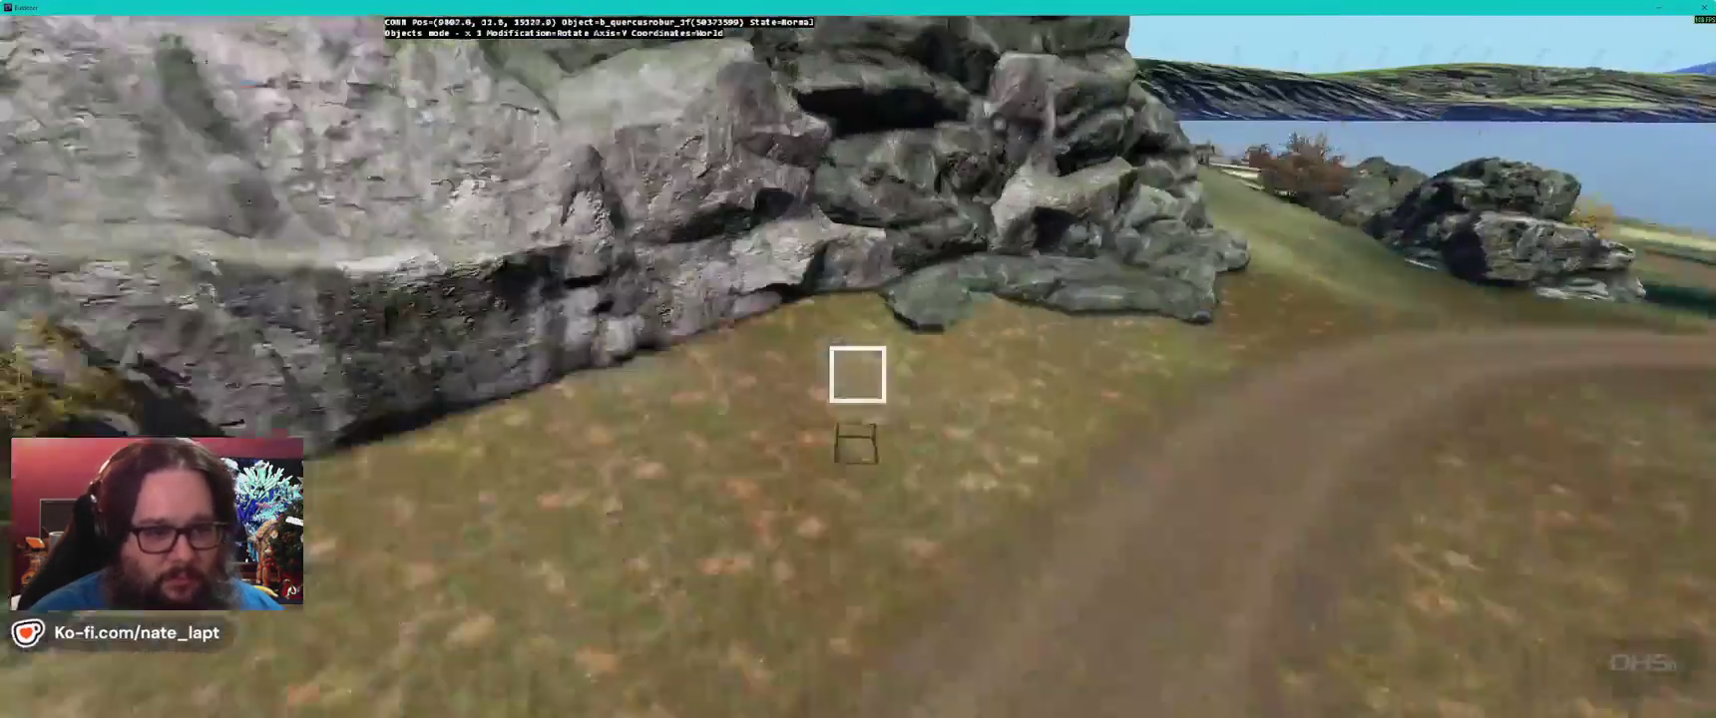
key(Right)
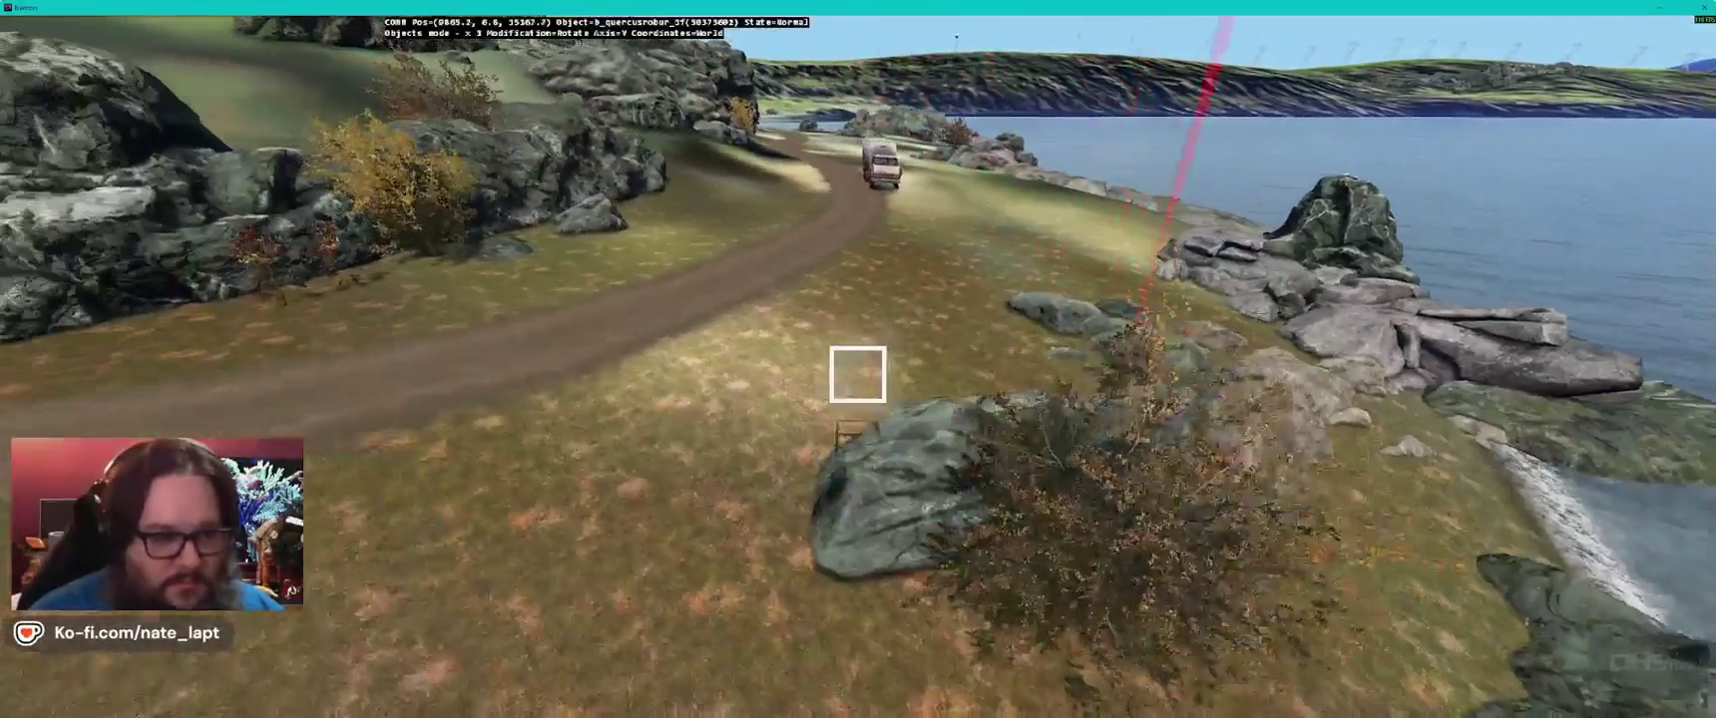
drag(857, 375, 857, 374)
key(w)
key(w)
key(w)
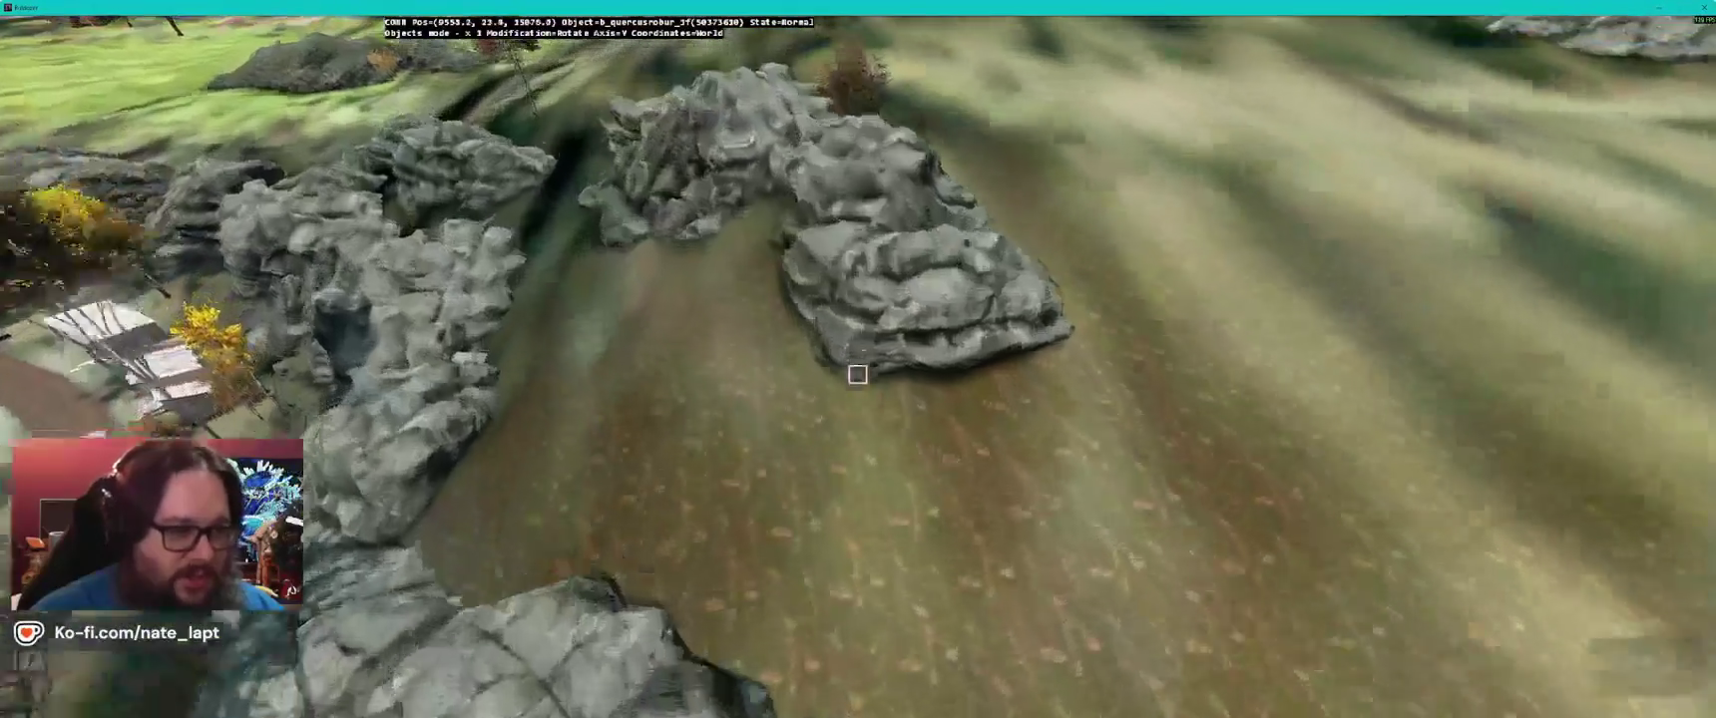
- Fly over the village and pick up the sapling beside the shack
key(w)
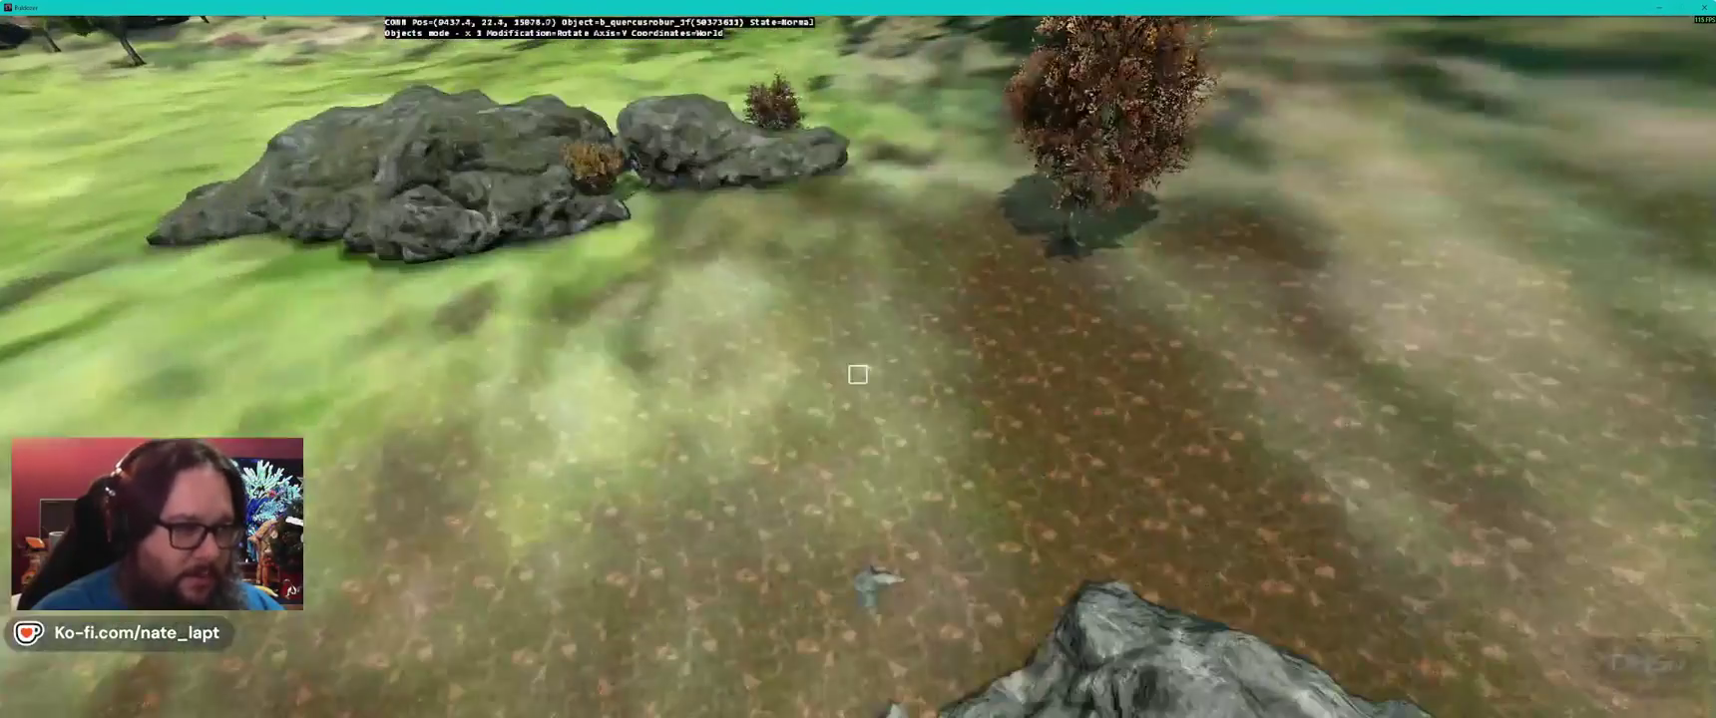
key(s)
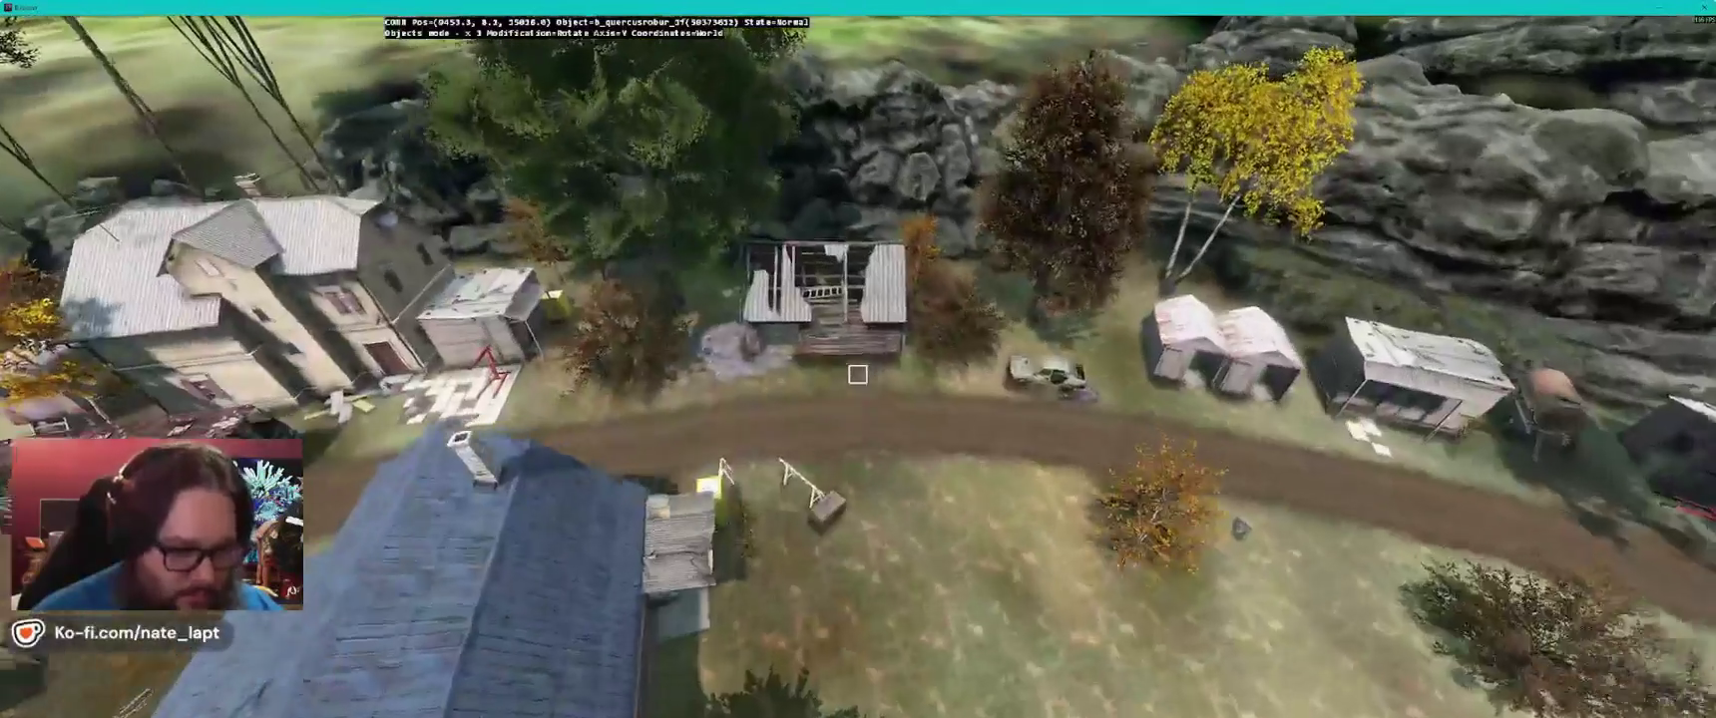
key(w)
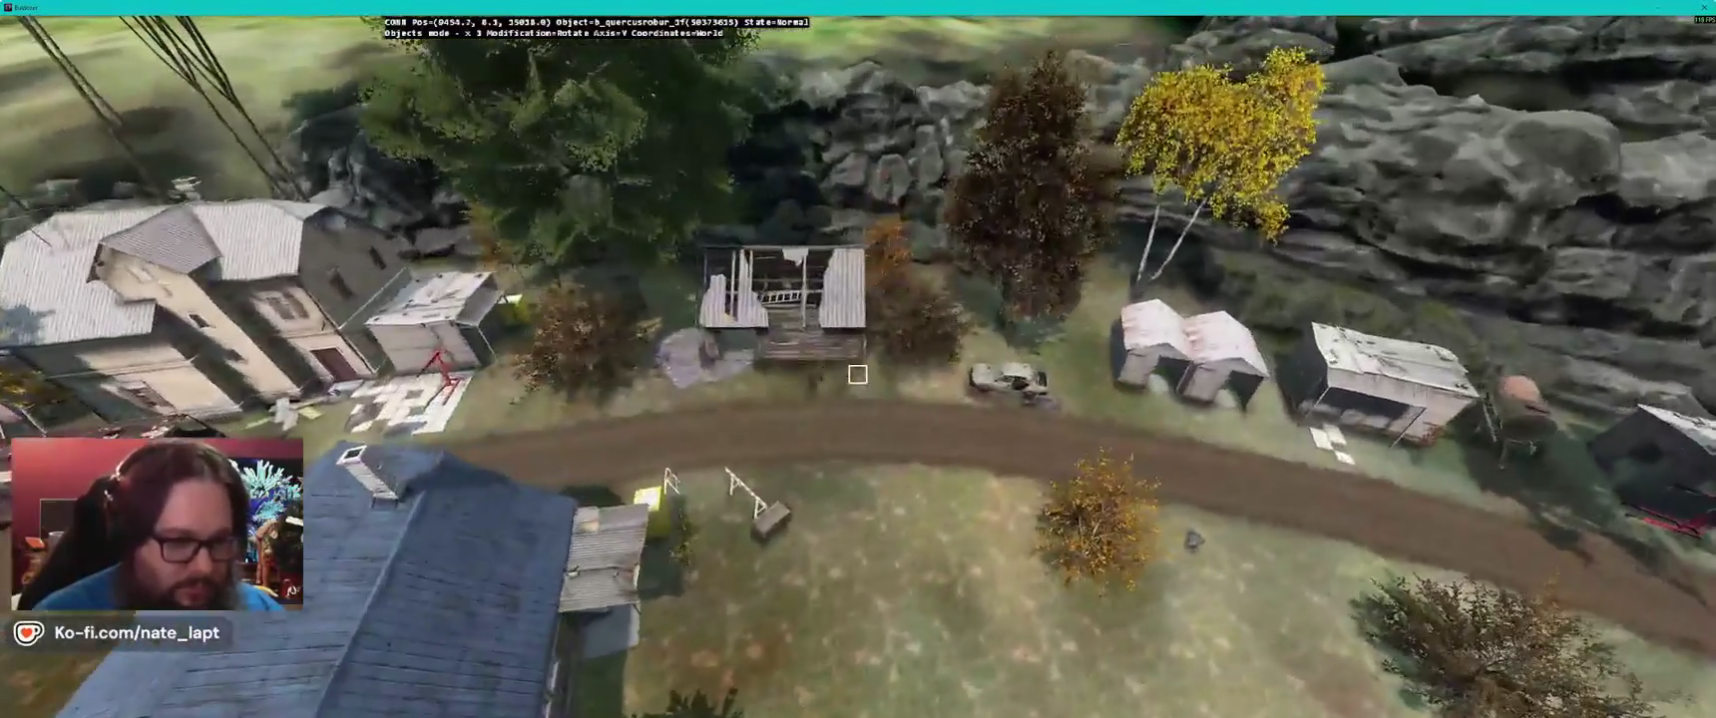
click(858, 374)
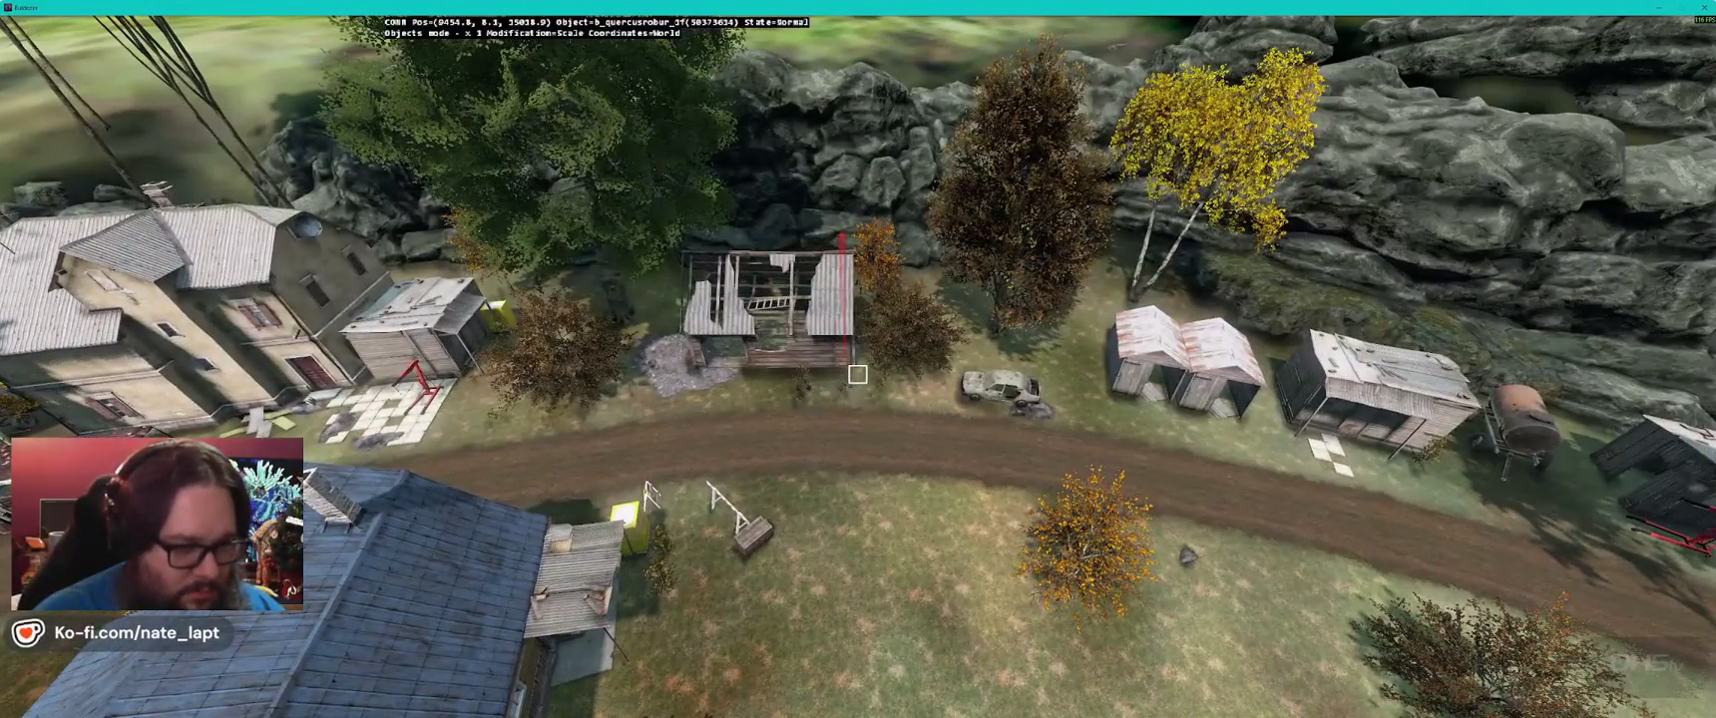
key(w)
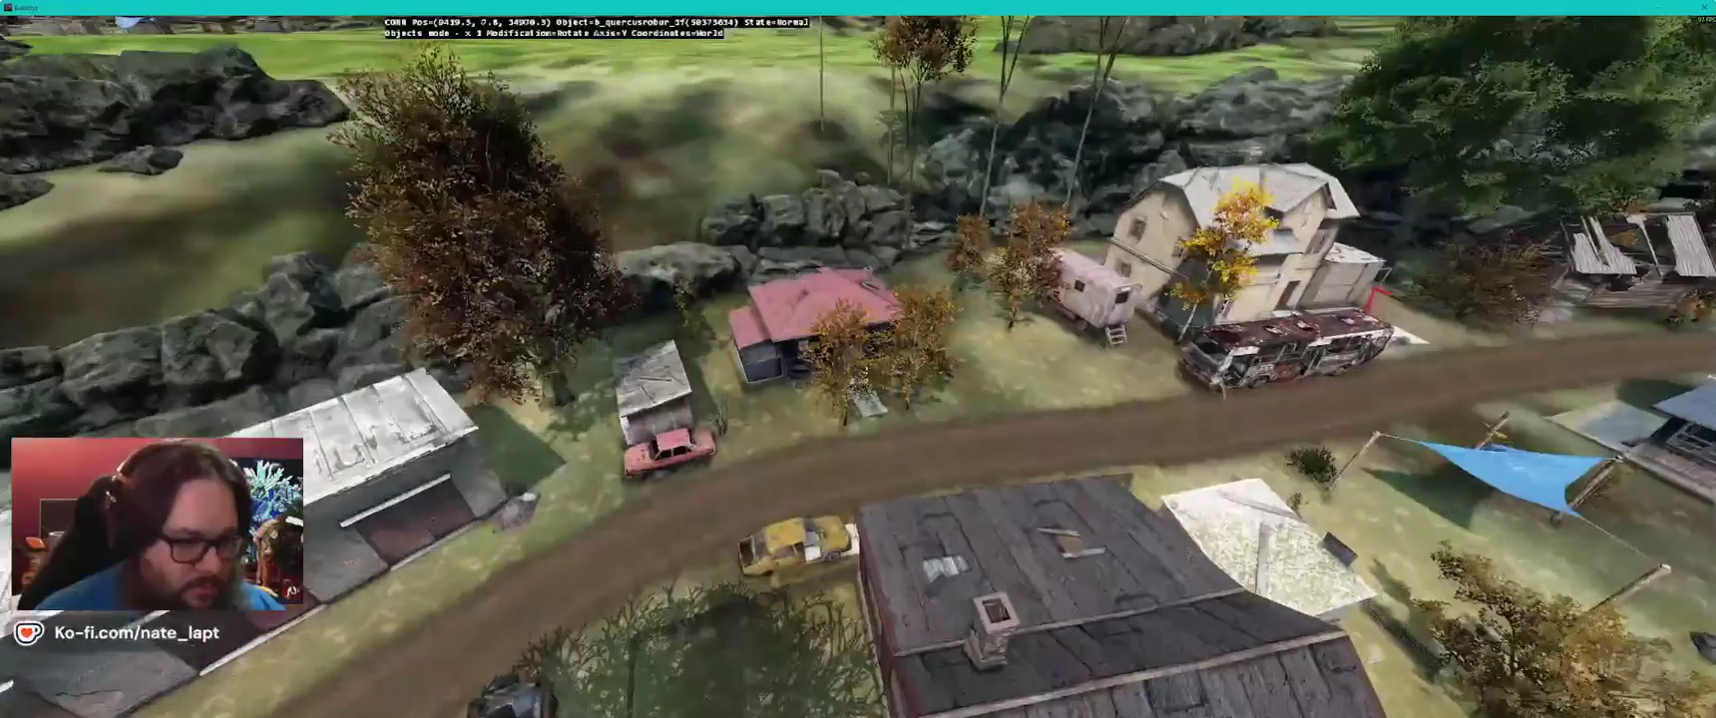
key(w)
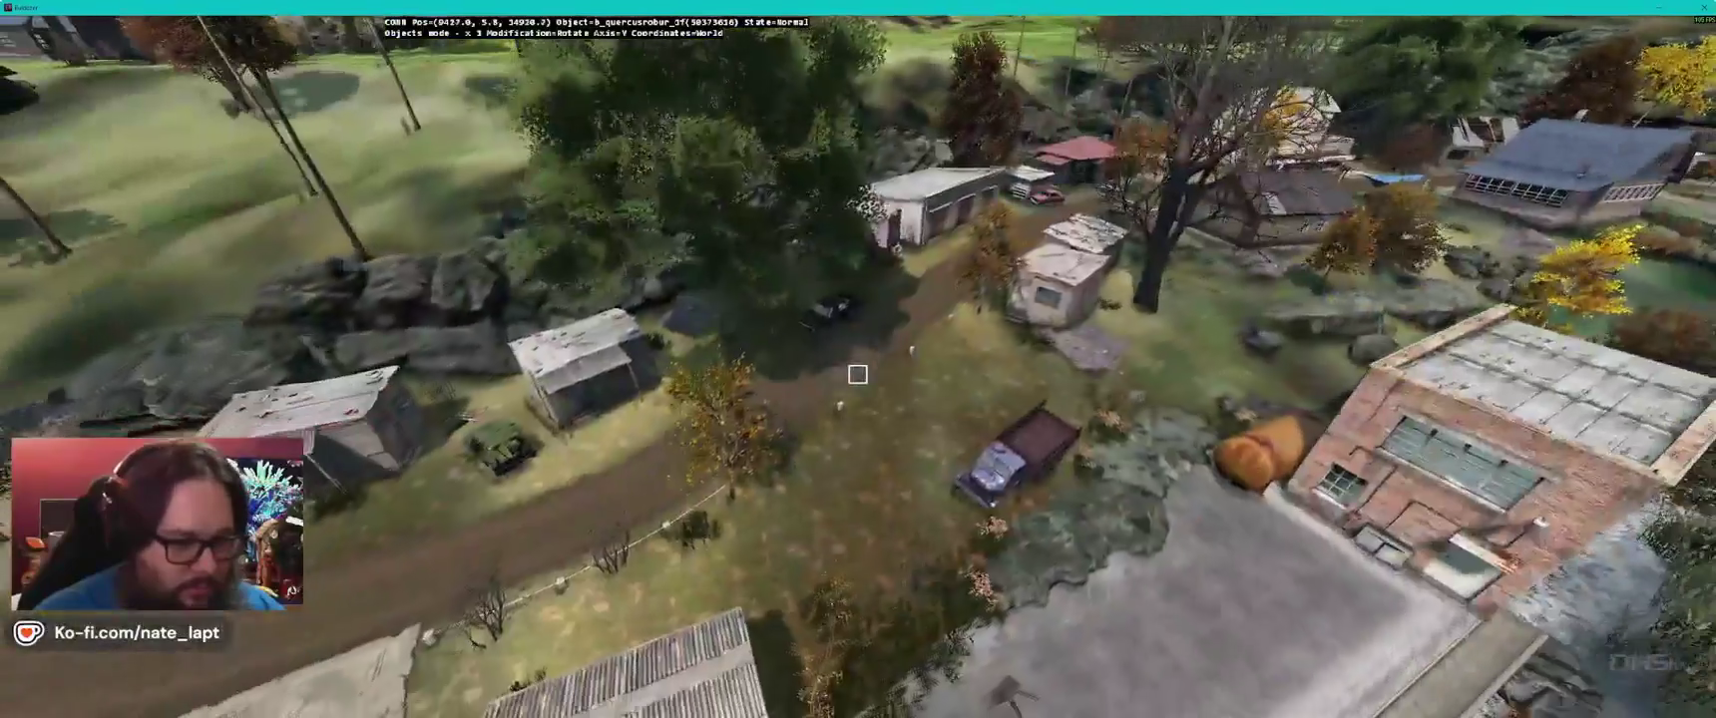
key(w)
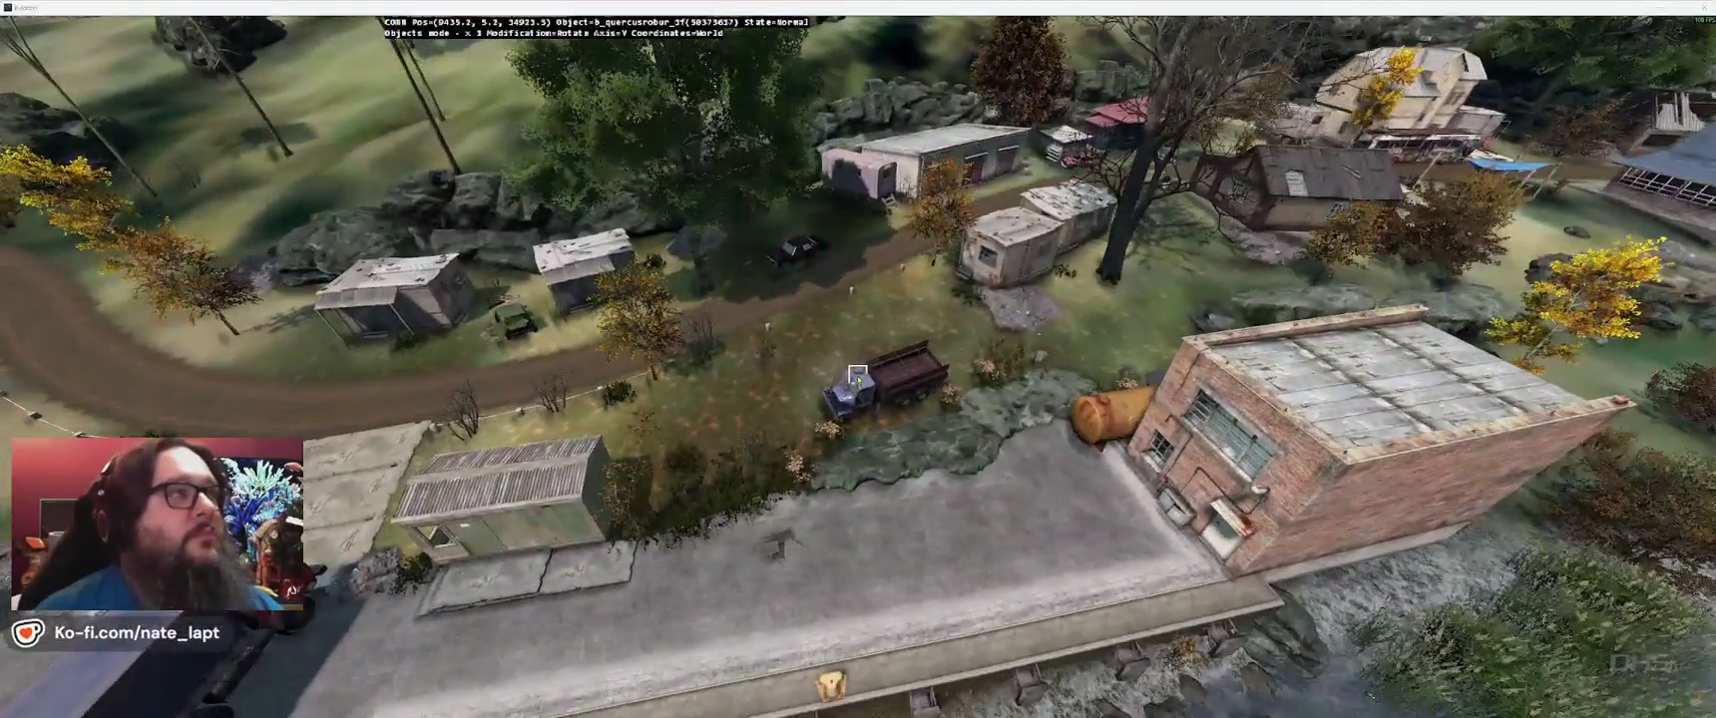
- Move the yellow-leaved sapling by the blue shipping container to a new spot
key(alt+Tab)
key(alt+Tab)
key(w)
key(w)
key(w)
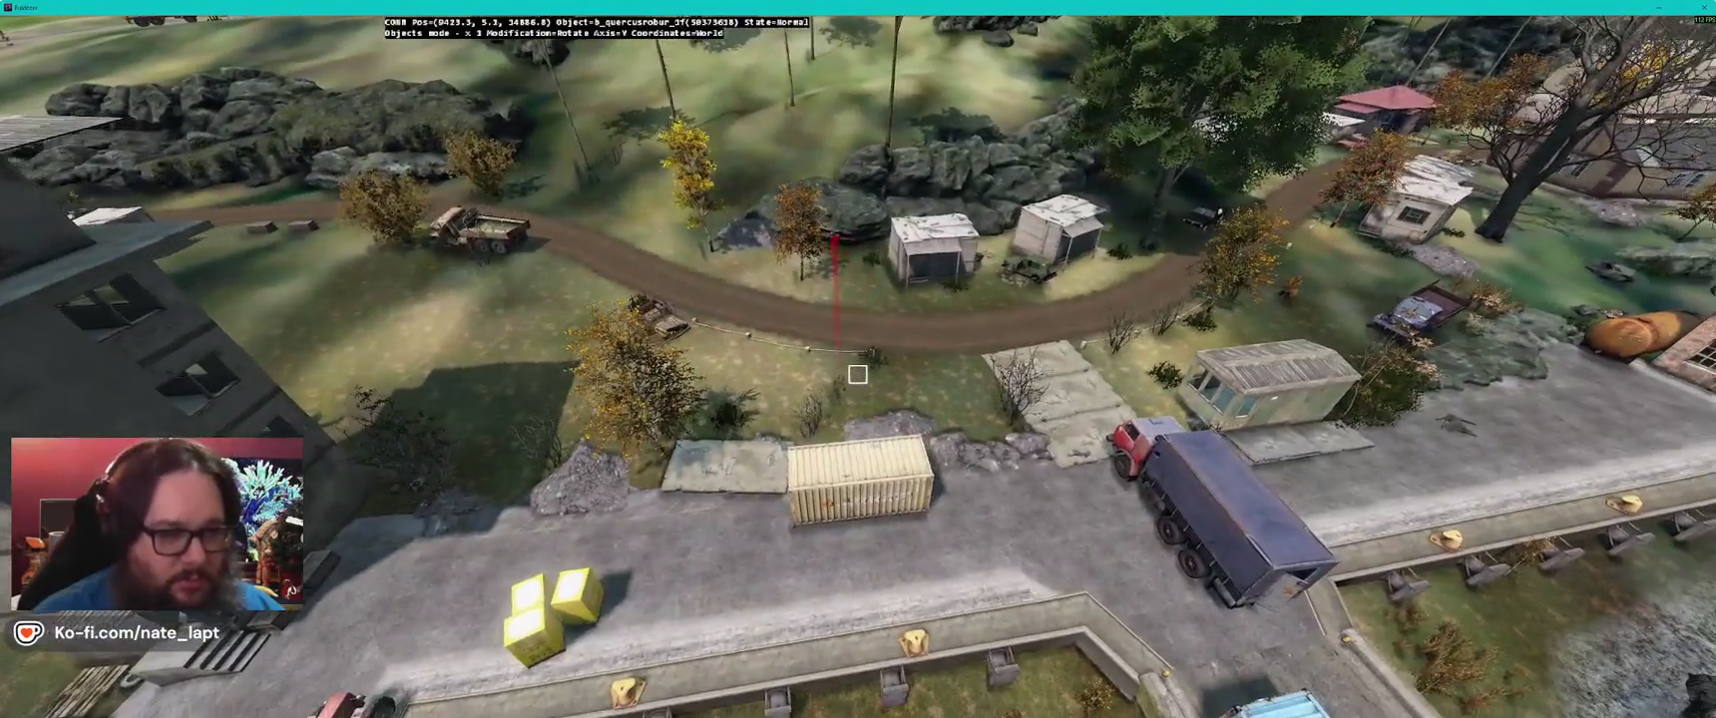
key(w)
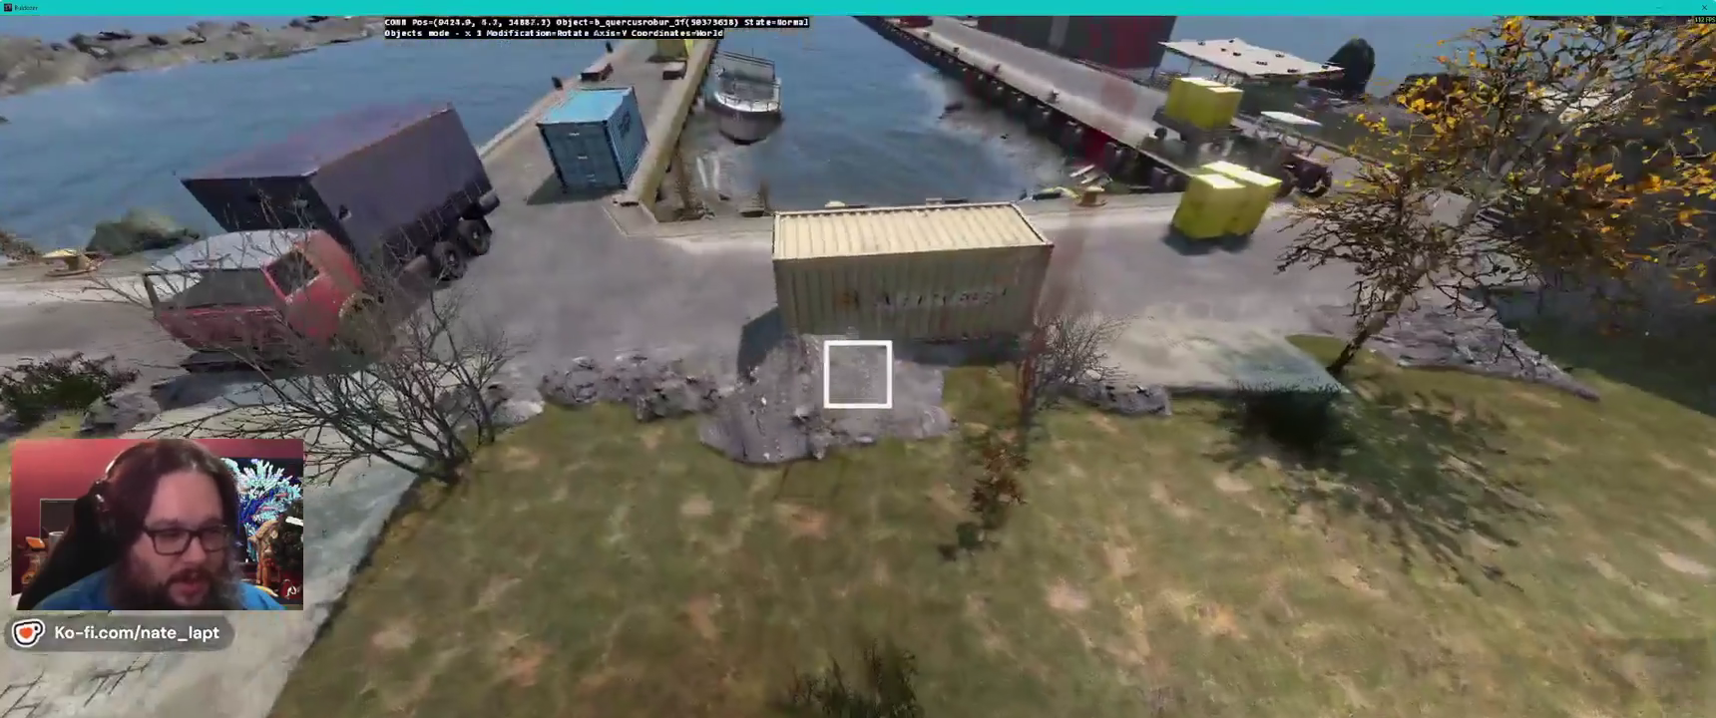
key(w)
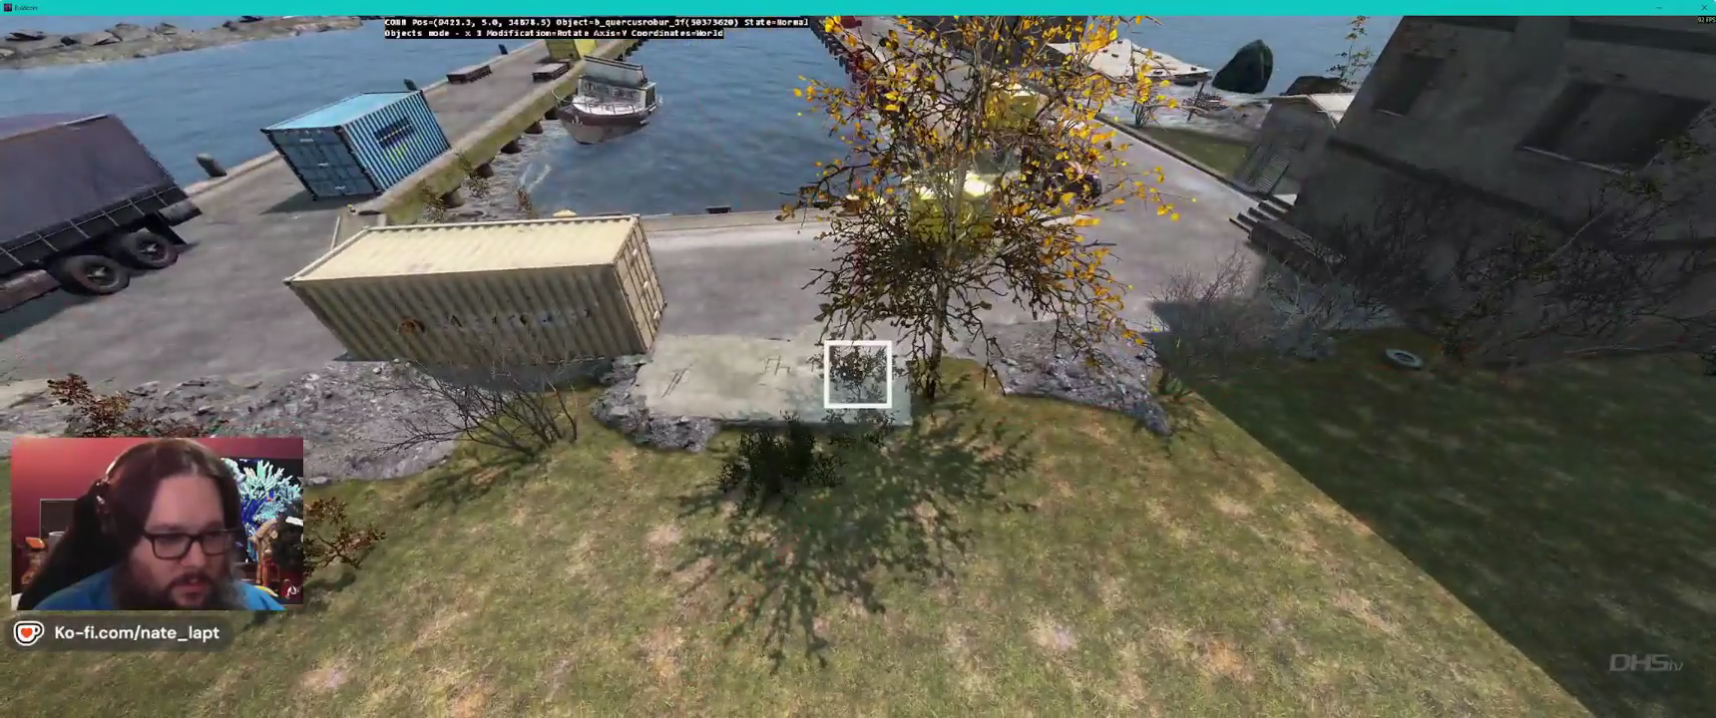
key(d)
key(d)
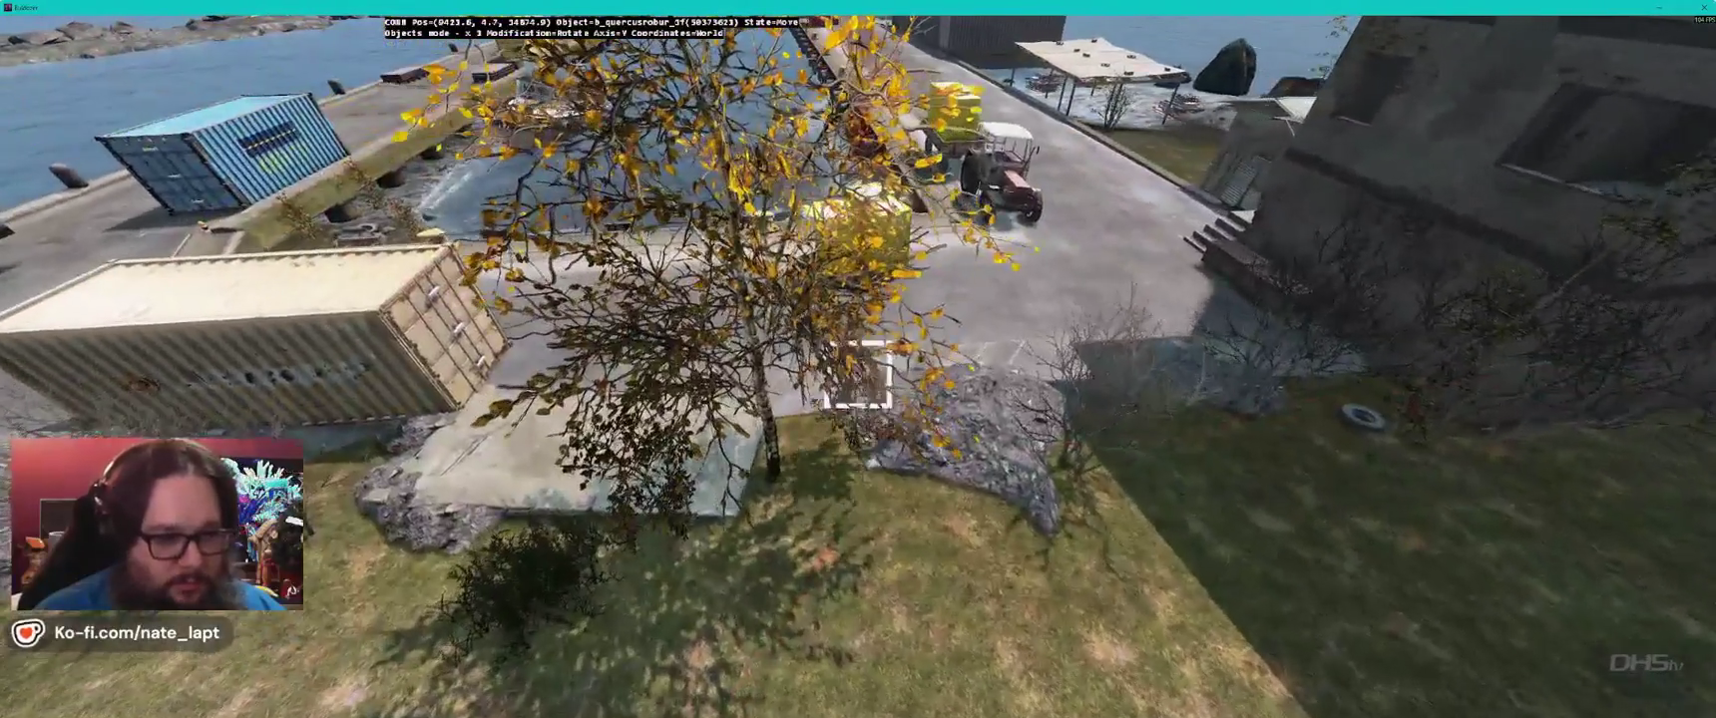
key(w)
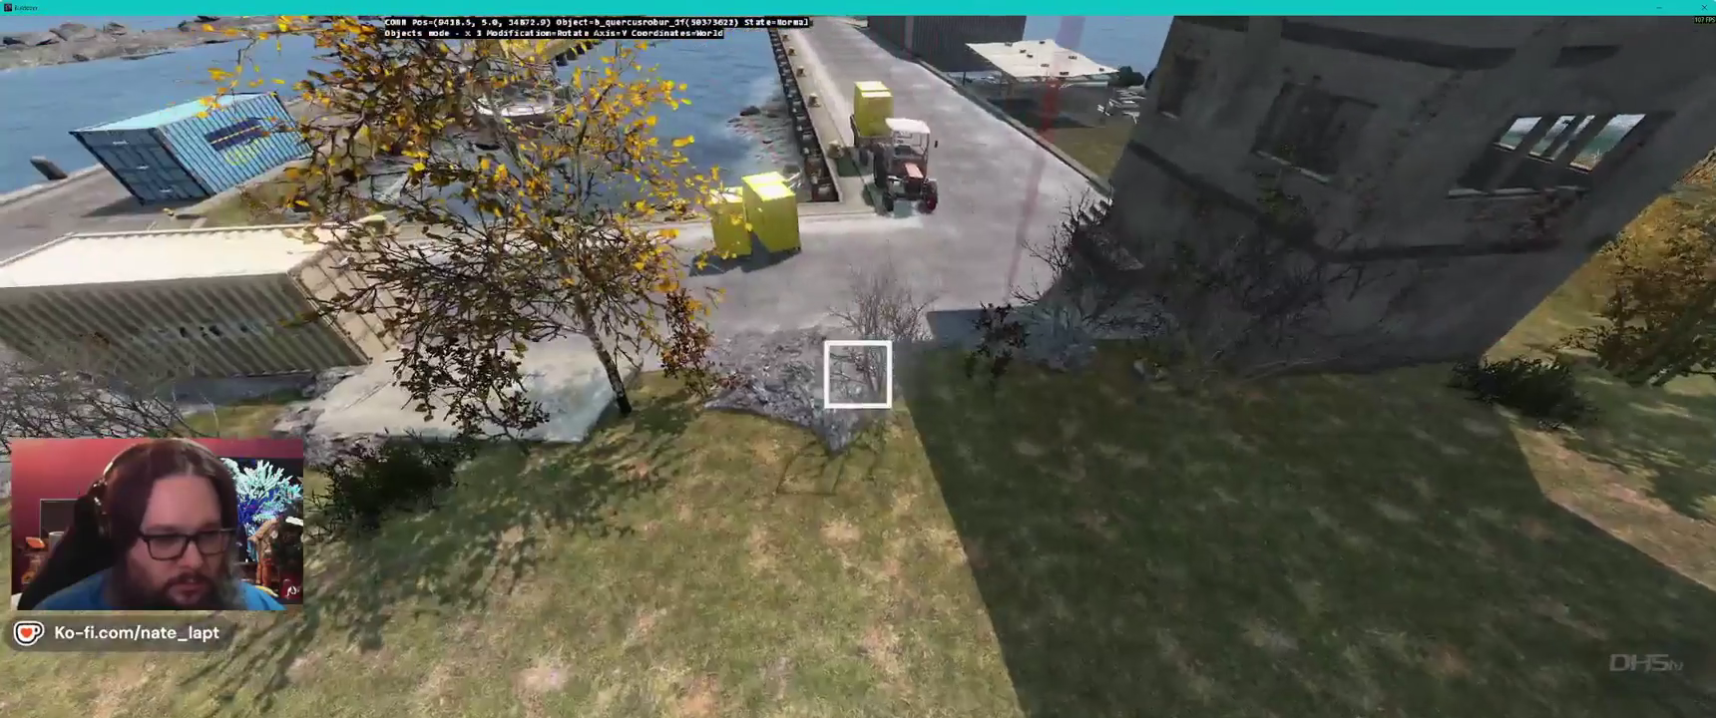
key(d)
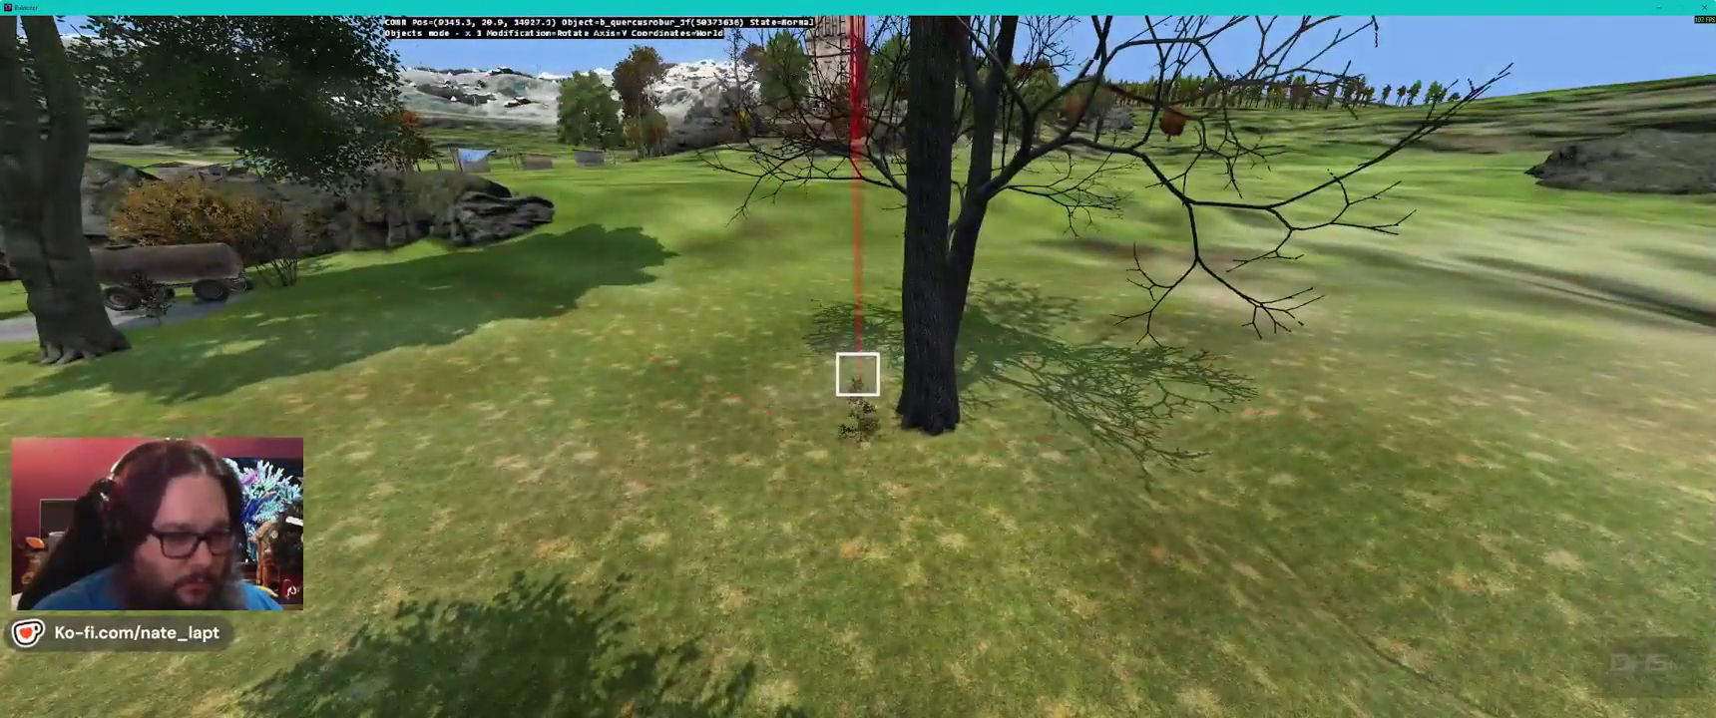
- Position oak saplings beside the white kiosk and the roofed house
key(w)
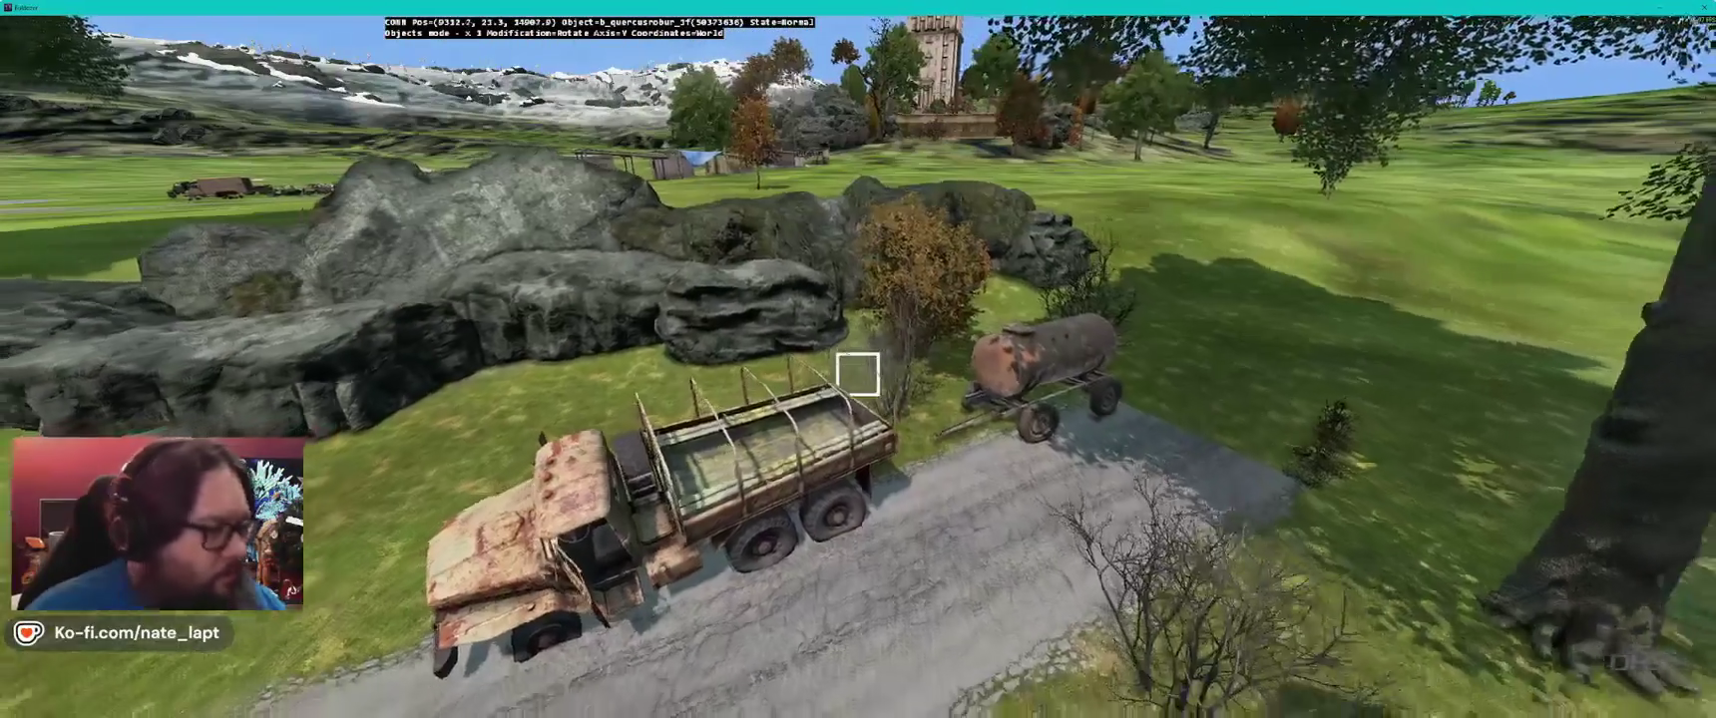
key(w)
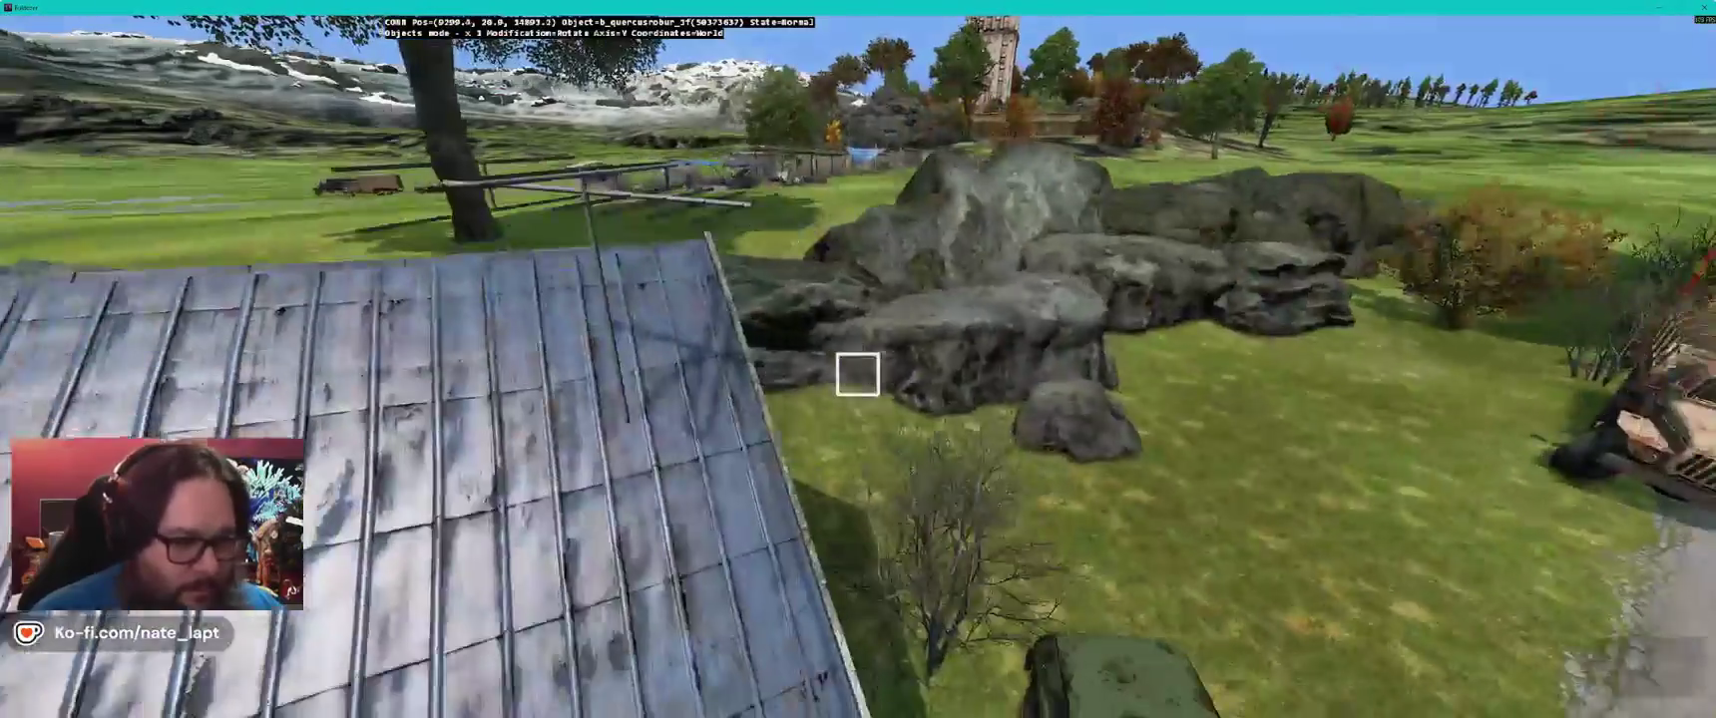
key(s)
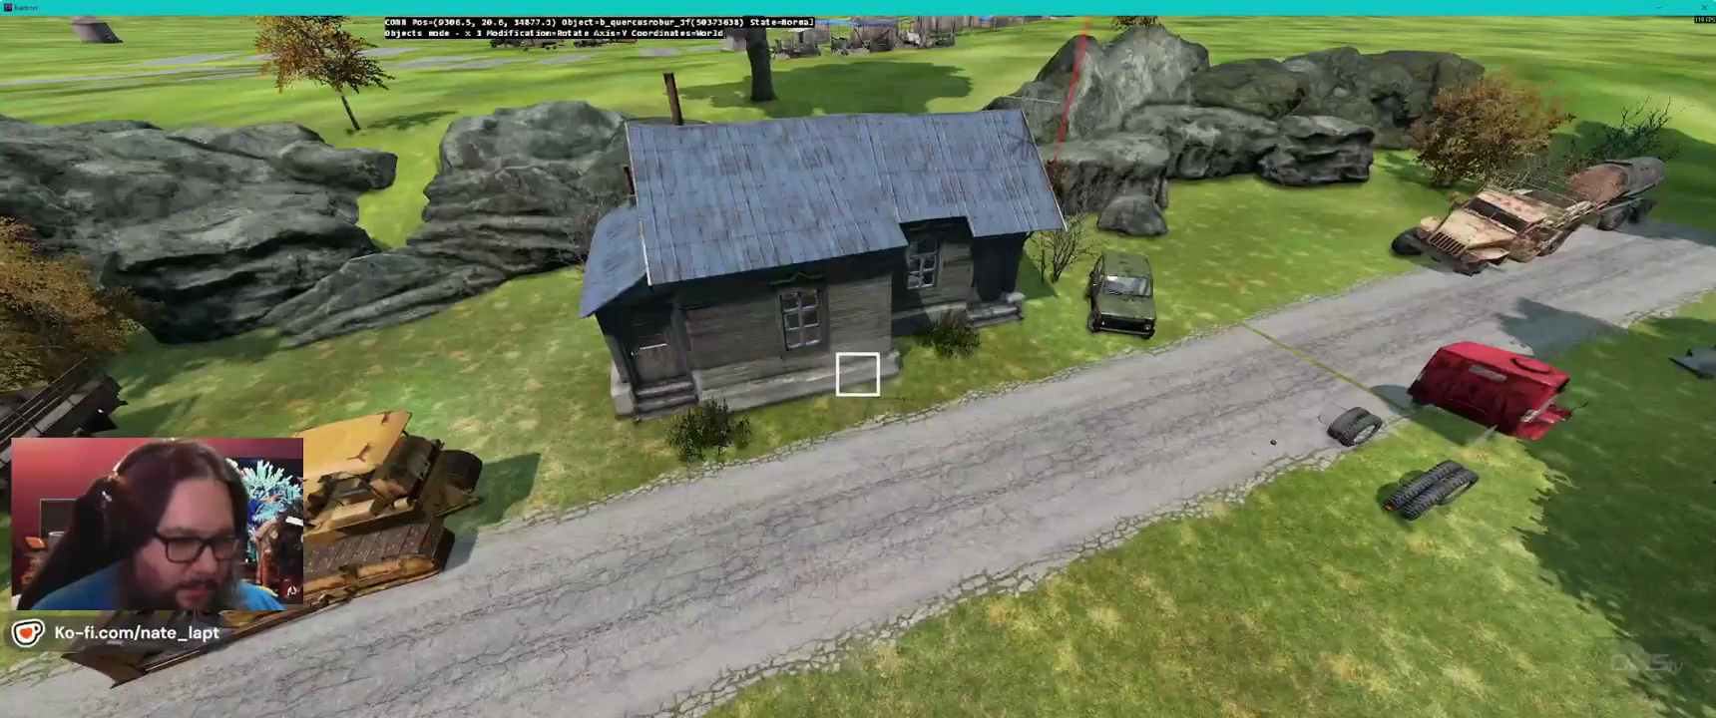
key(a)
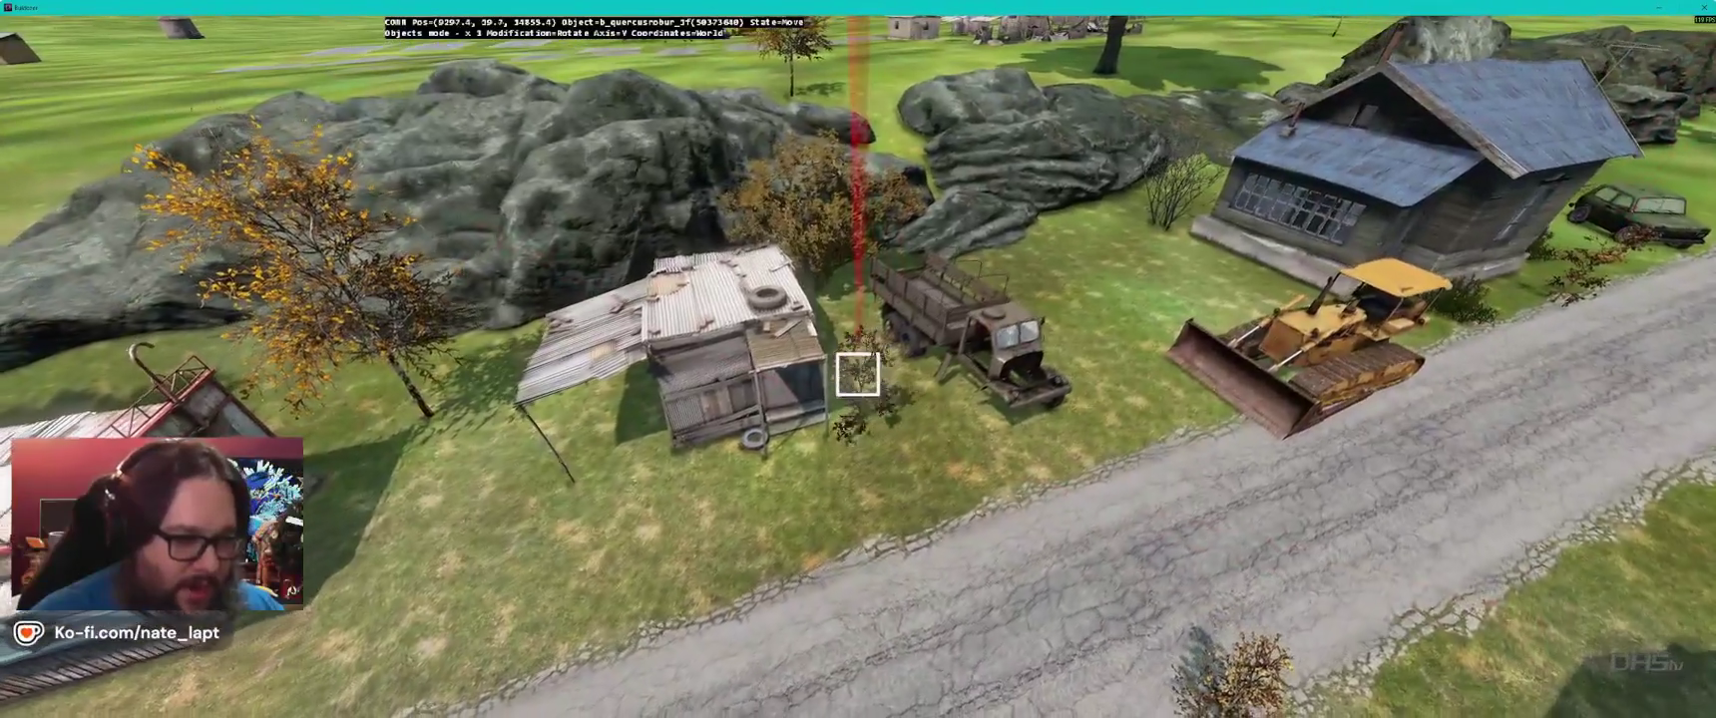
key(s)
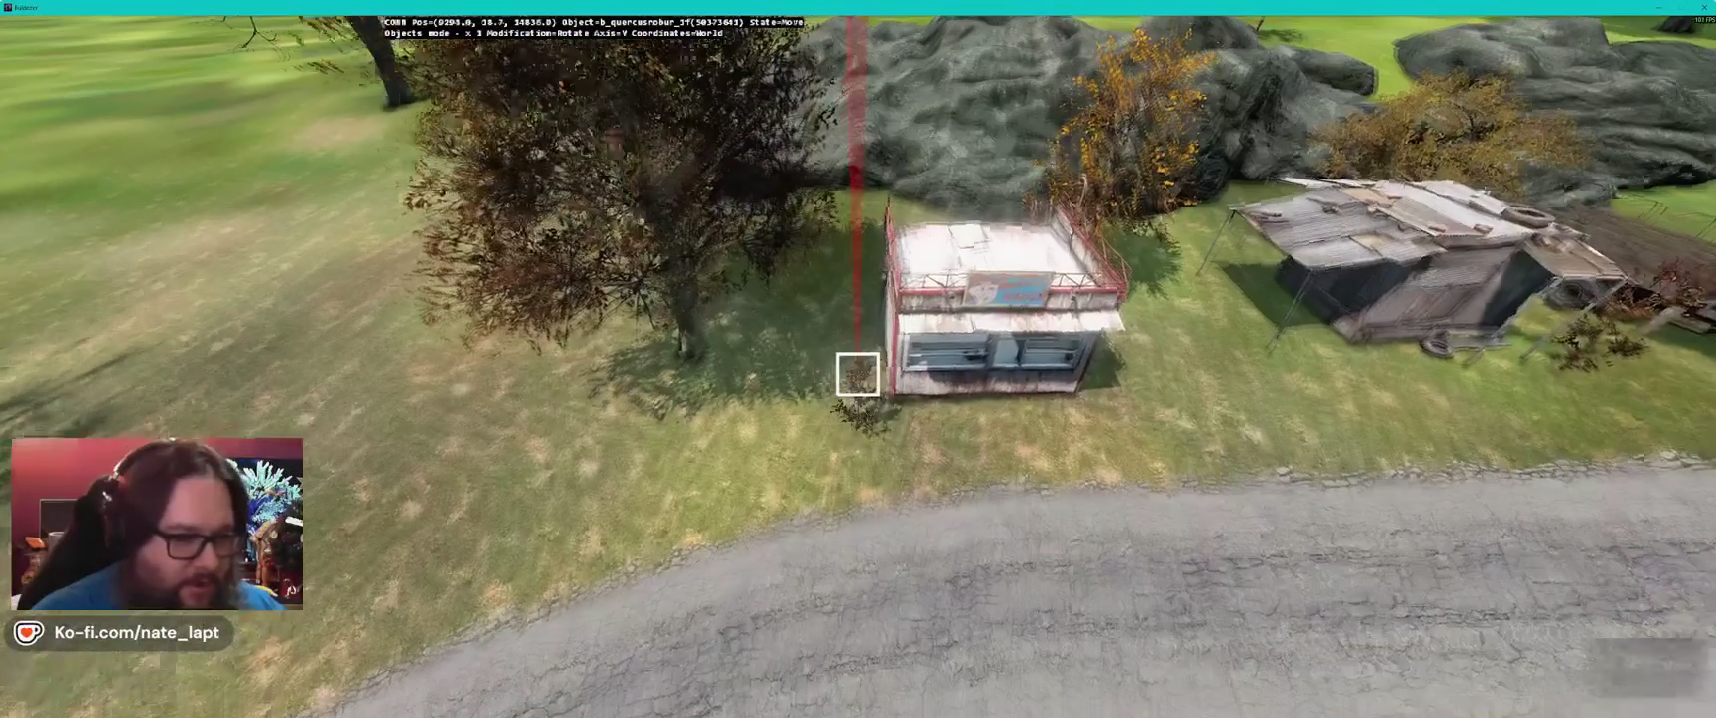
key(s)
key(s)
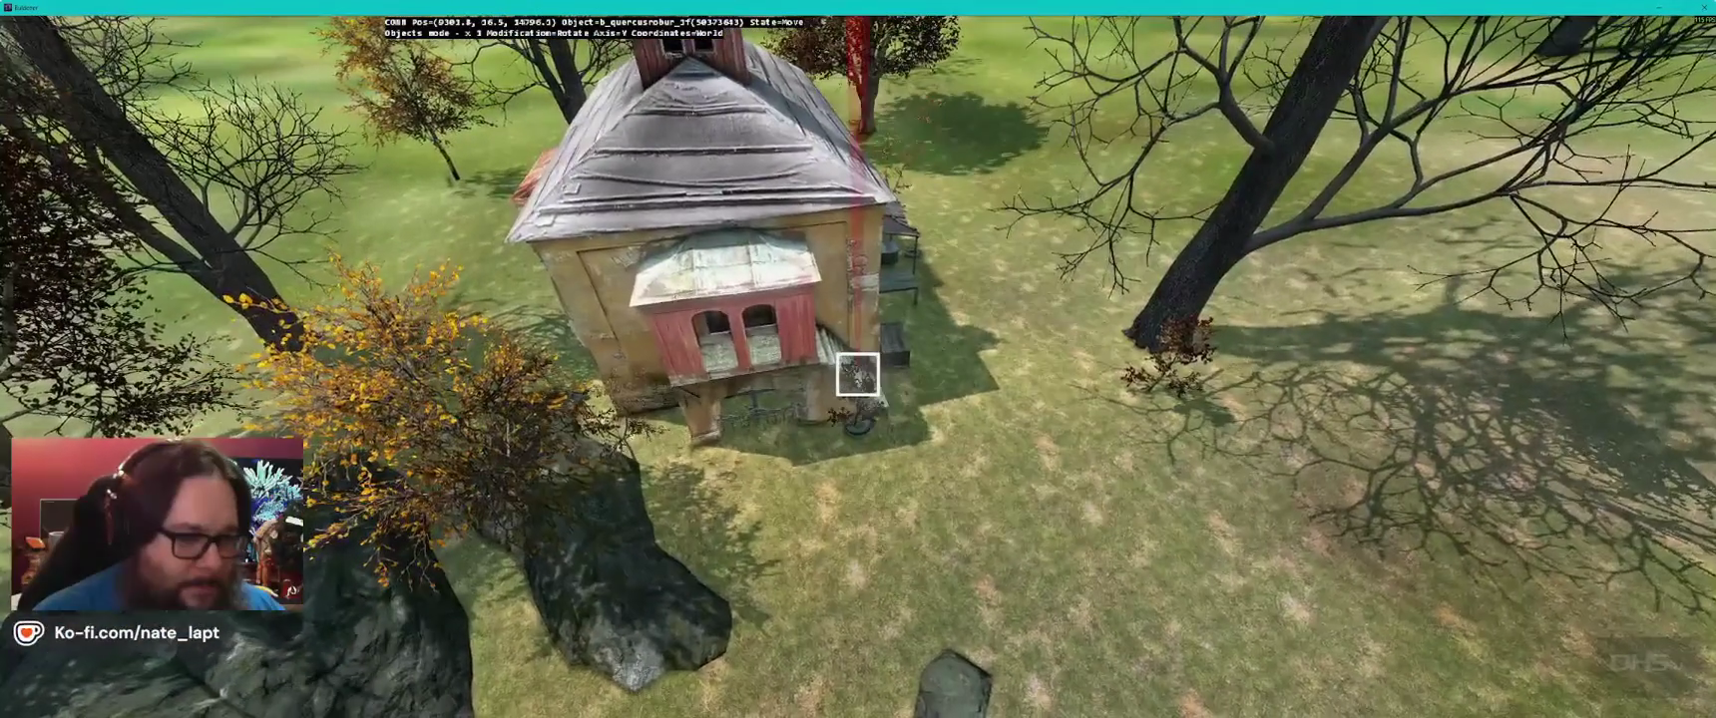
- Set the last sapling near the rocks and ready the b_prunusspinosa_3s blackthorn shrub
key(w)
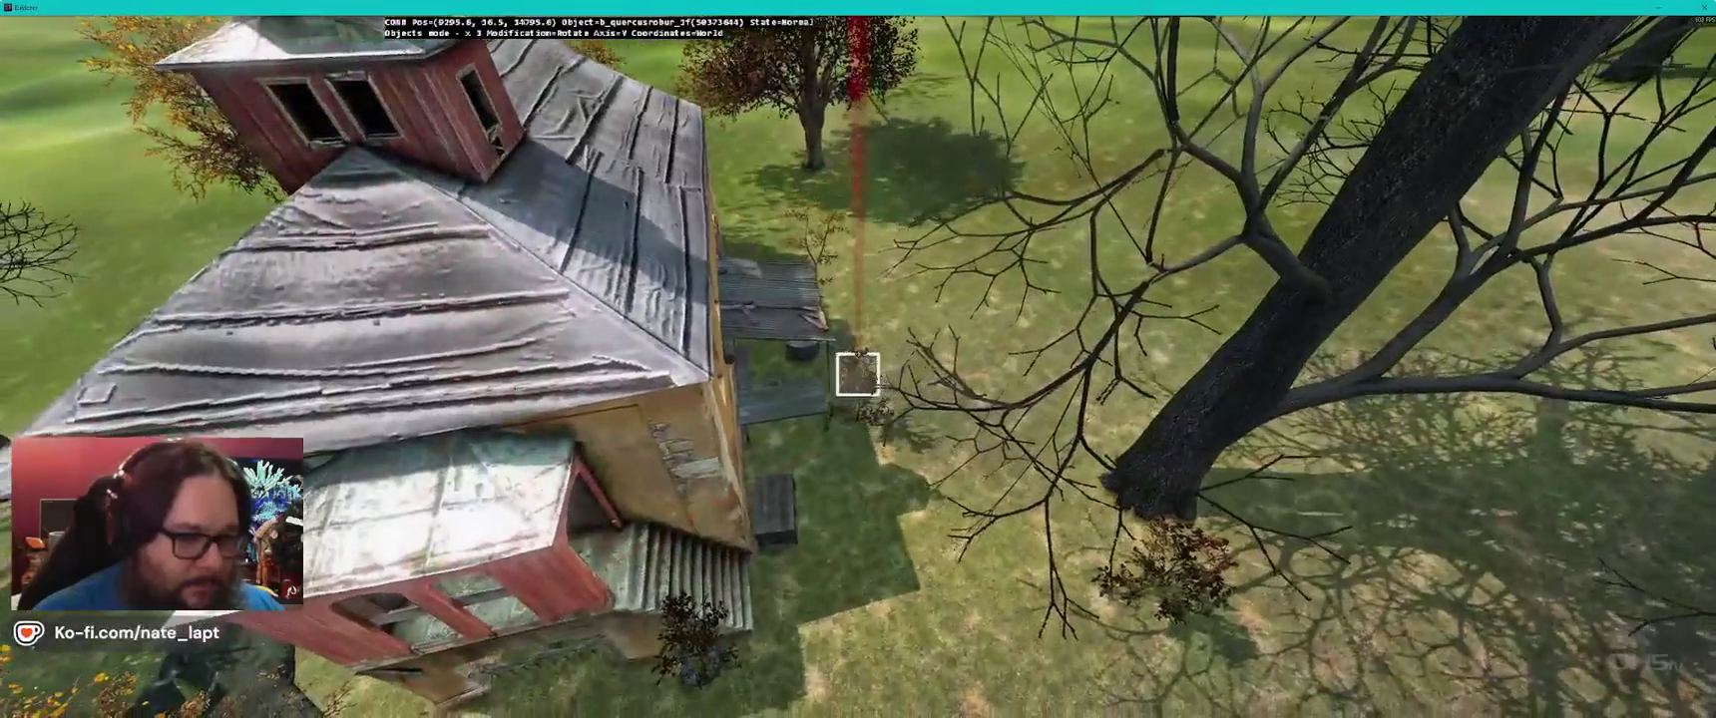
key(s)
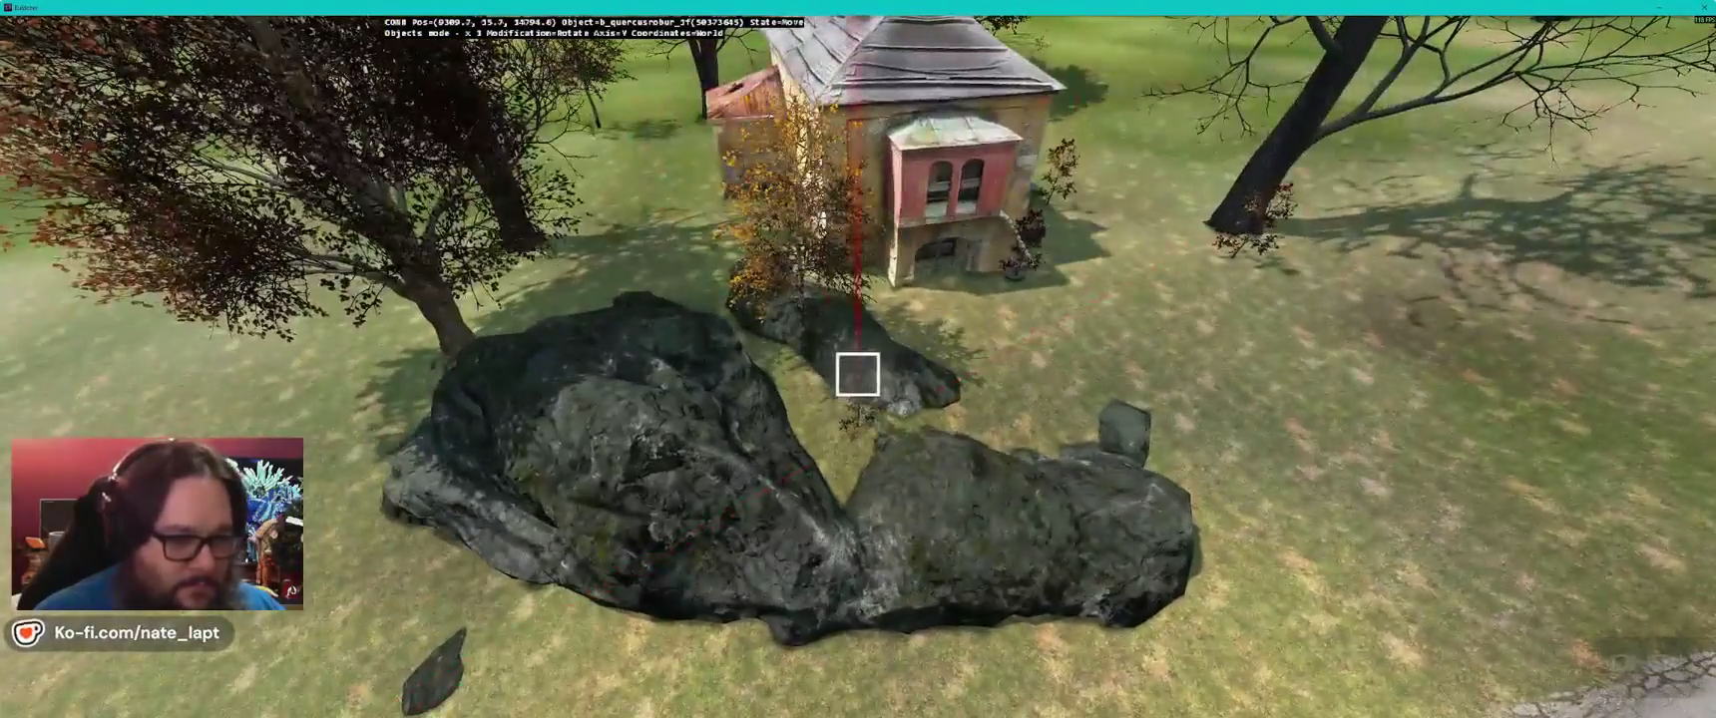
key(alt+Tab)
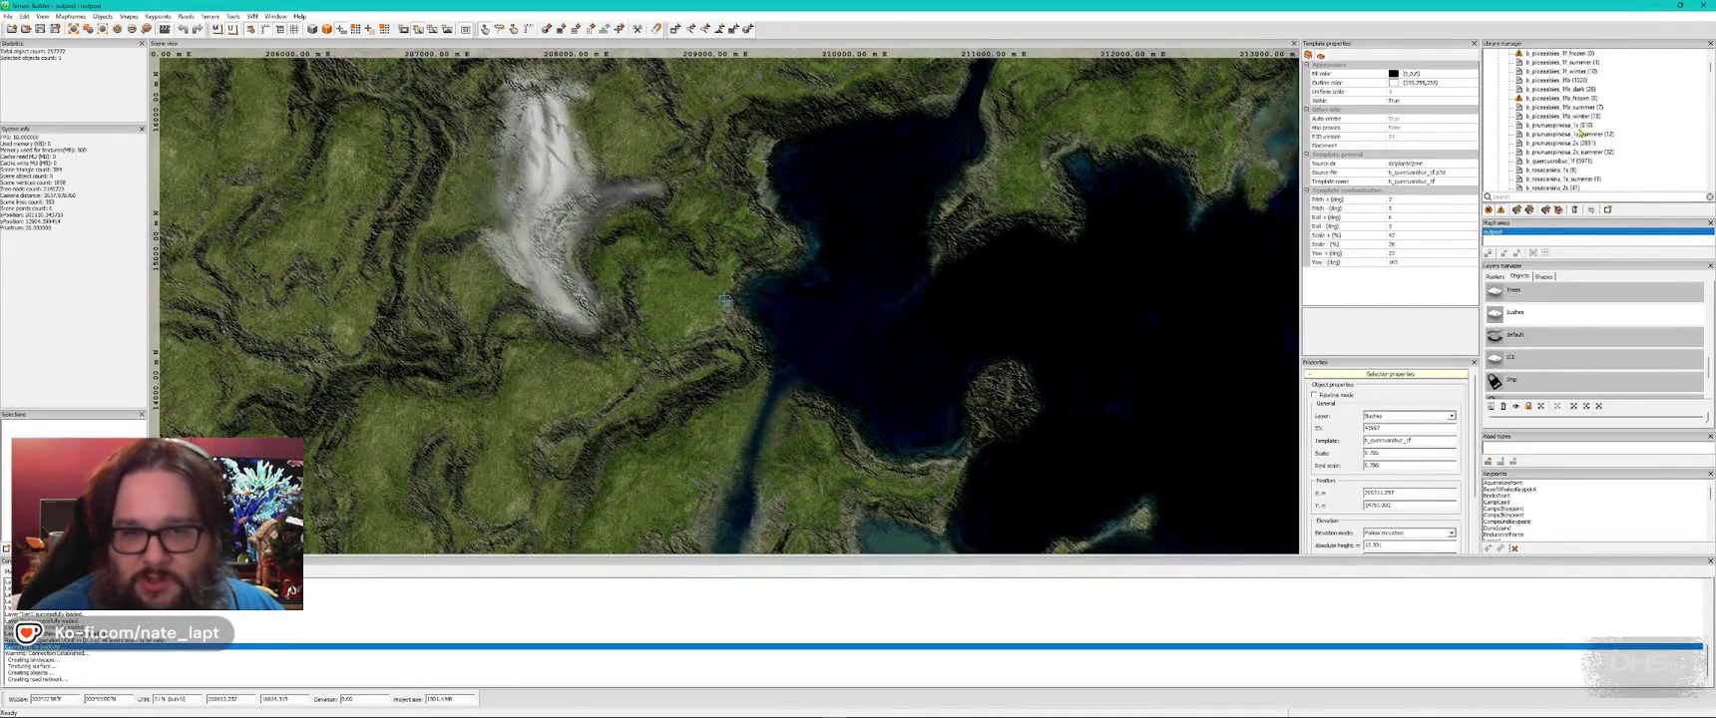
key(alt+Tab)
- Place a blackthorn shrub by the blue-roofed house near the bulldozer
key(s)
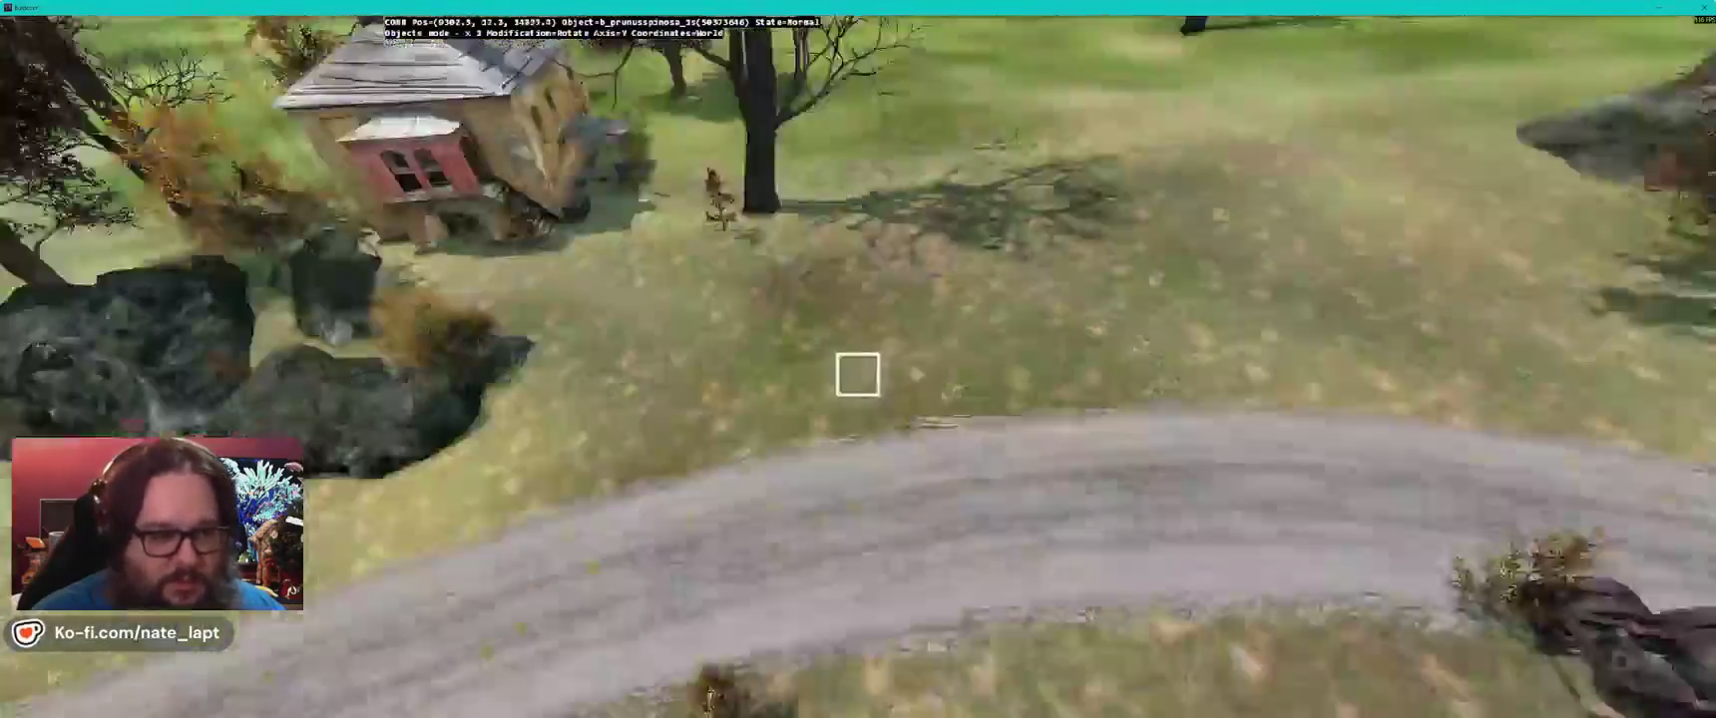
key(w)
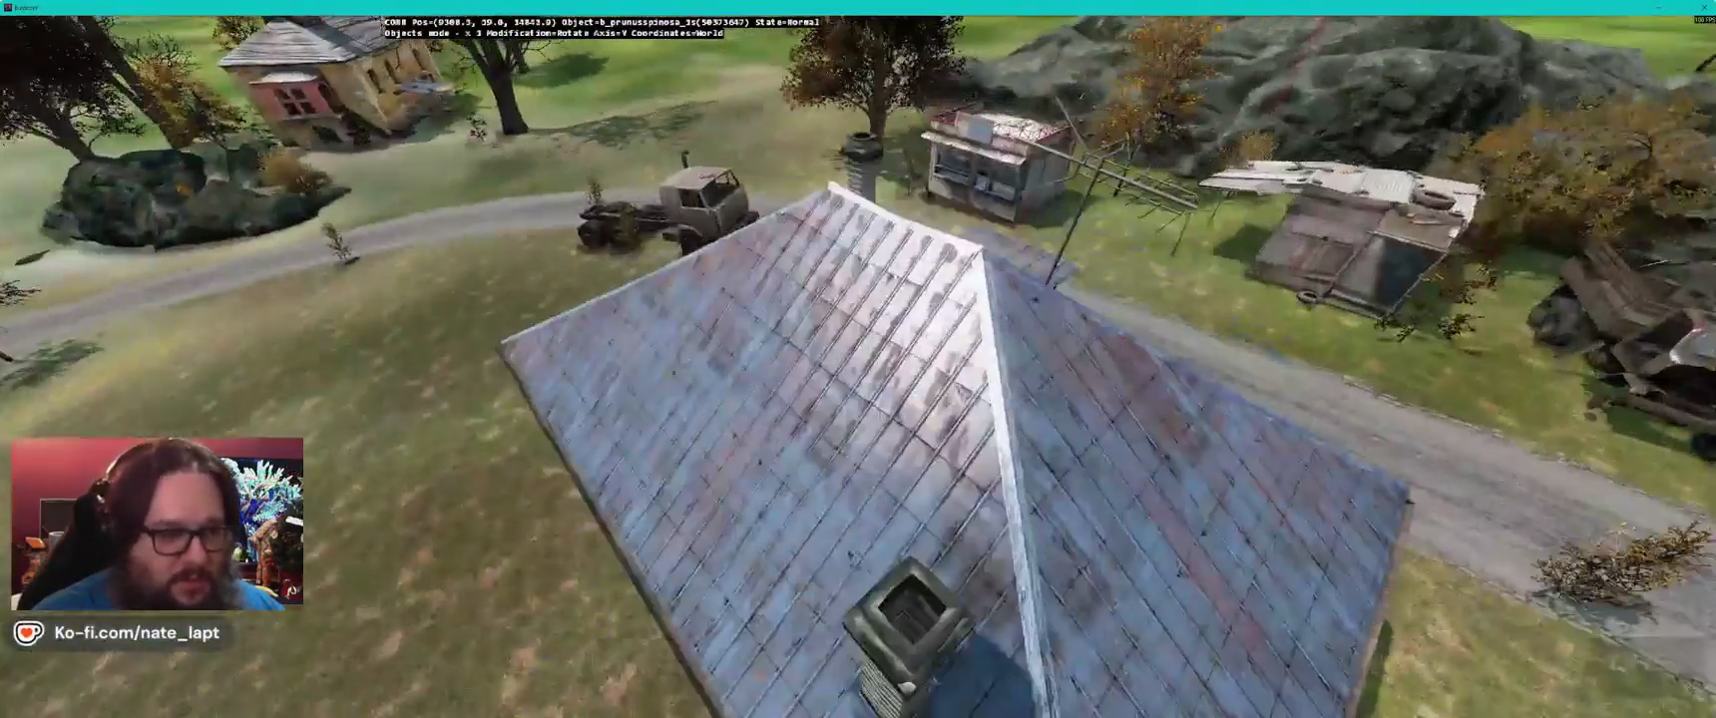
key(s)
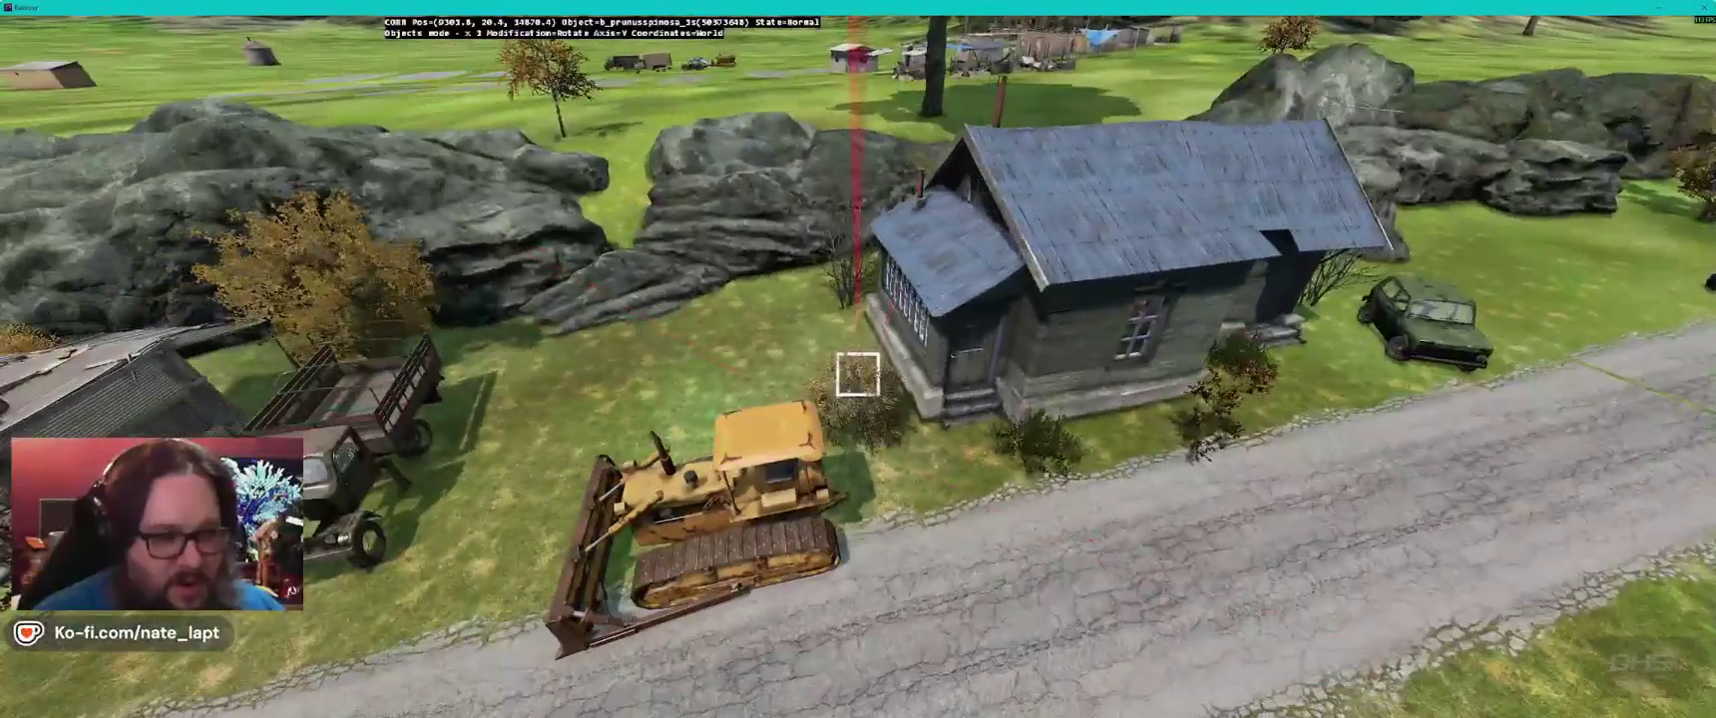
key(w)
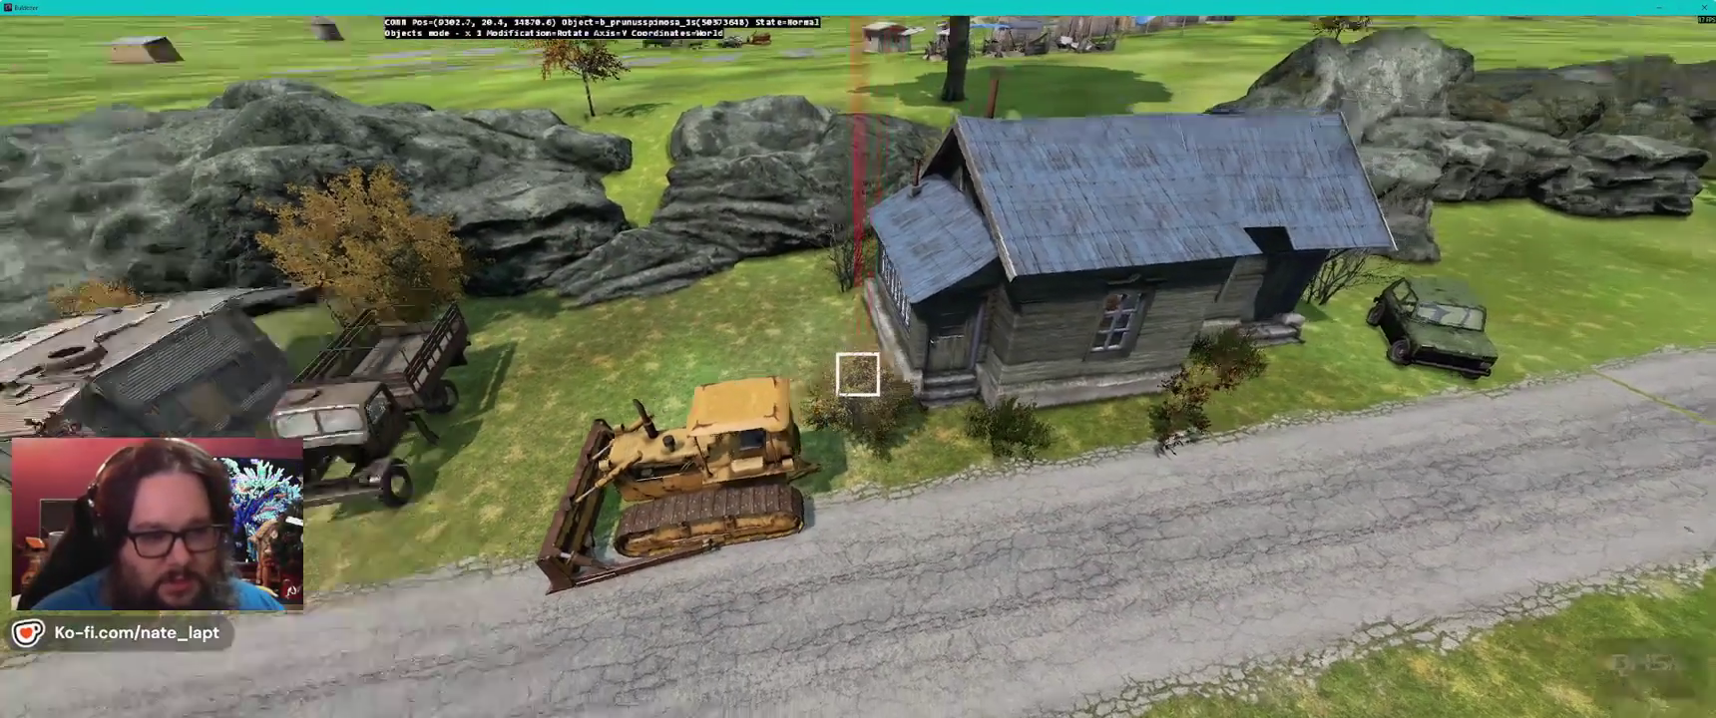
key(w)
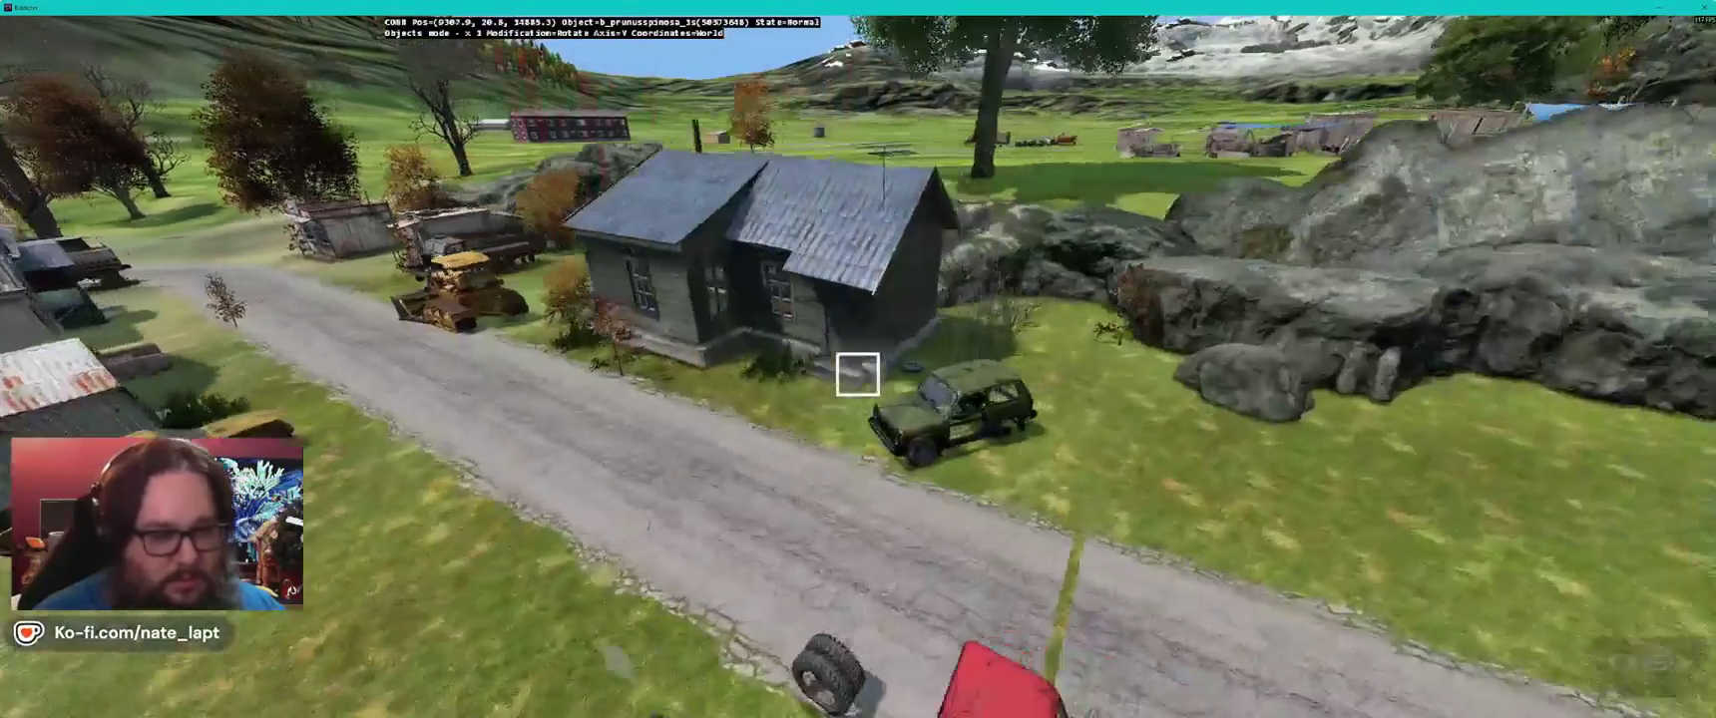
key(w)
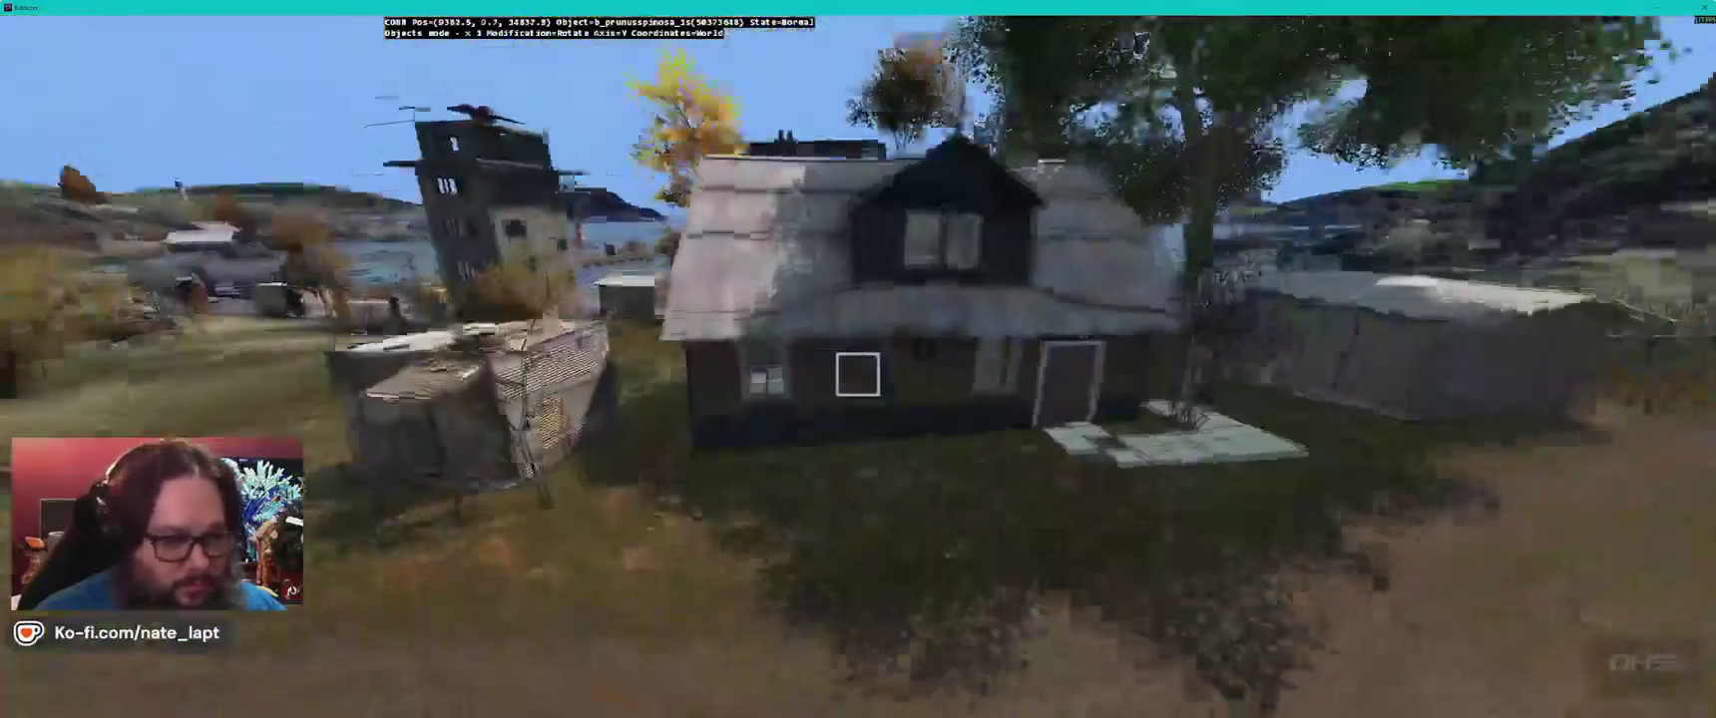
- Move a blackthorn bush along the harbour sheds
key(w)
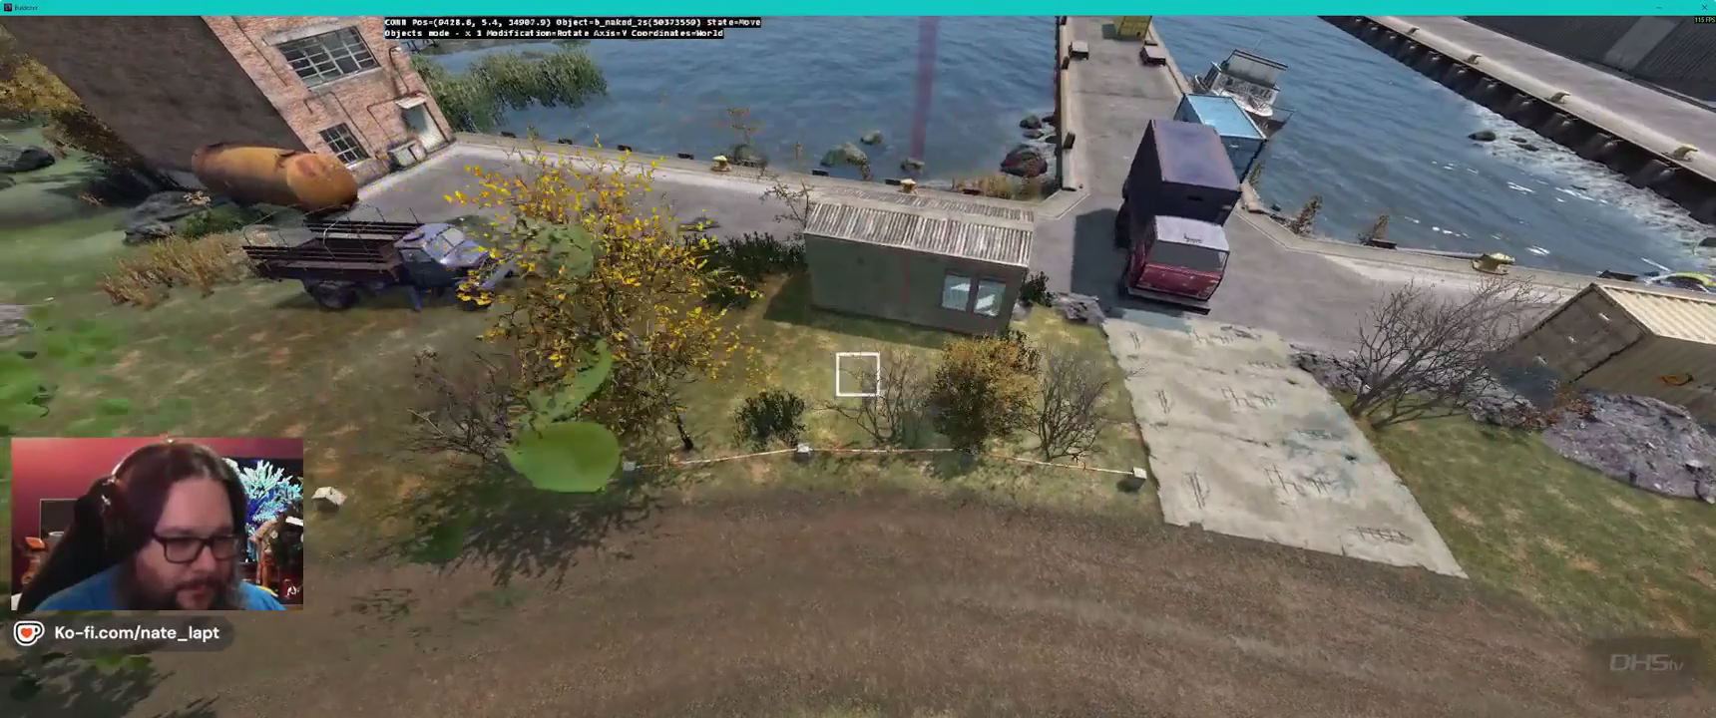
key(d)
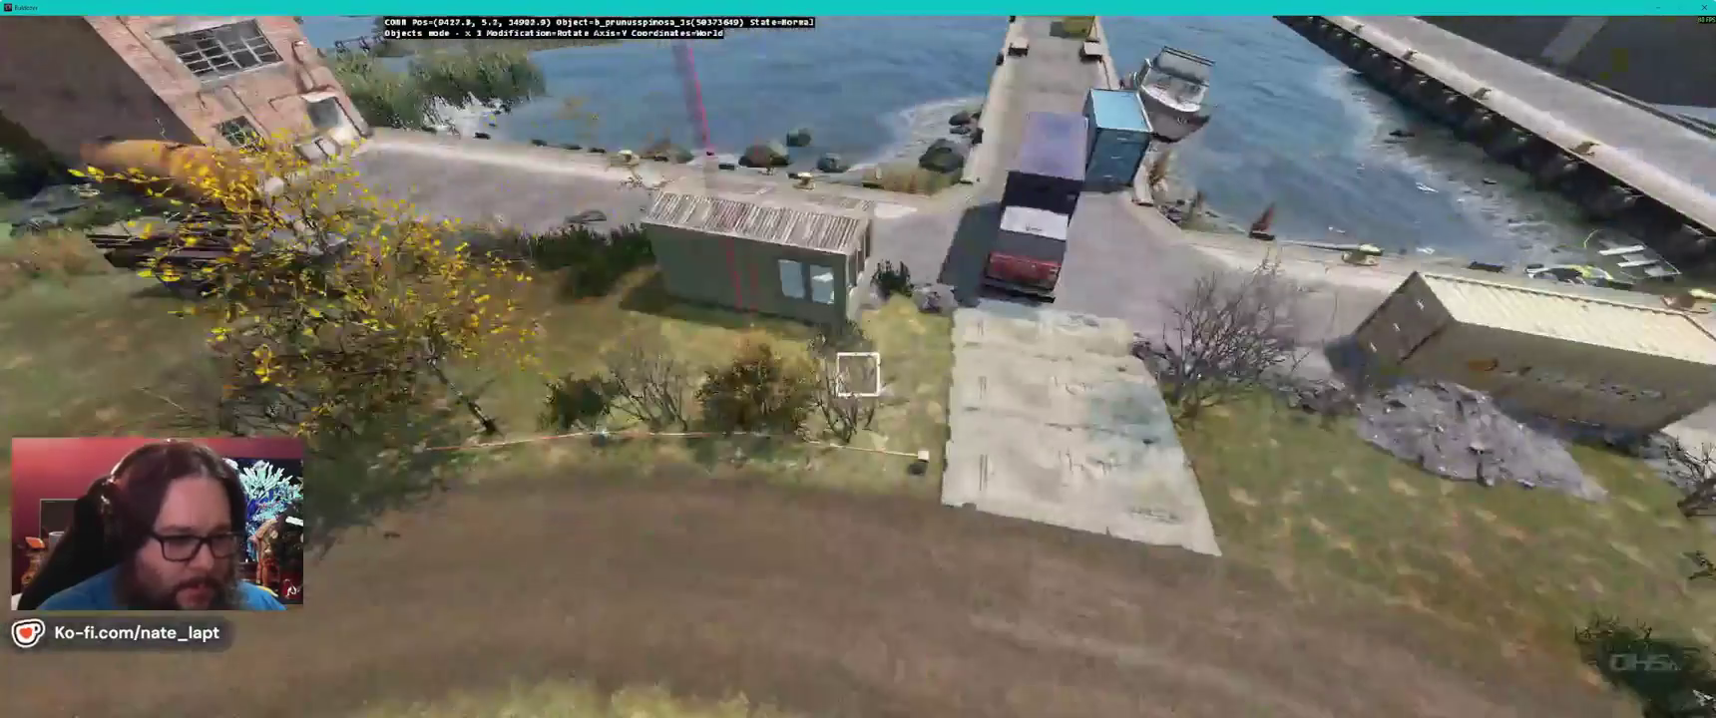
key(a)
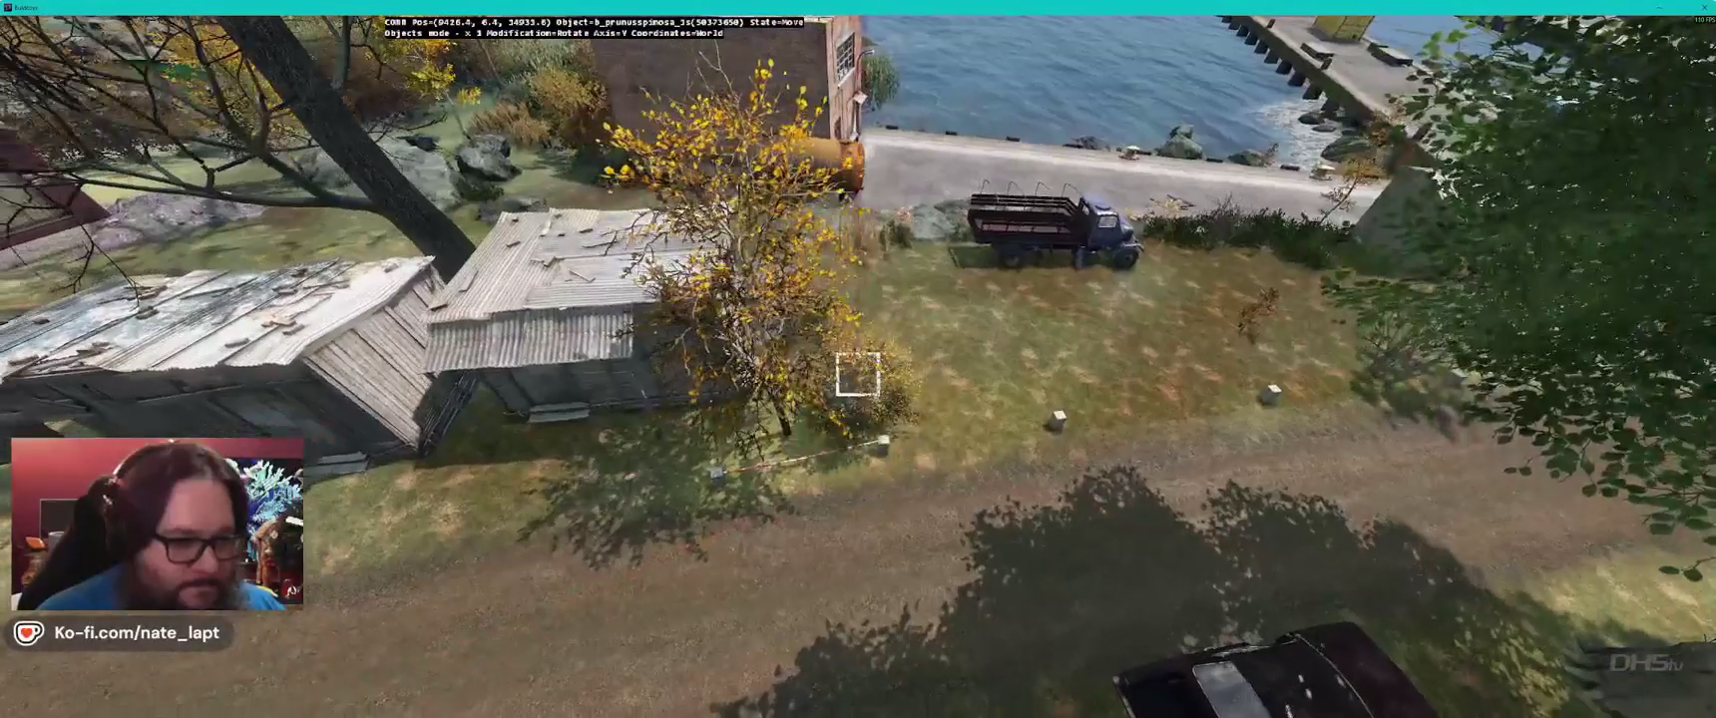
key(a)
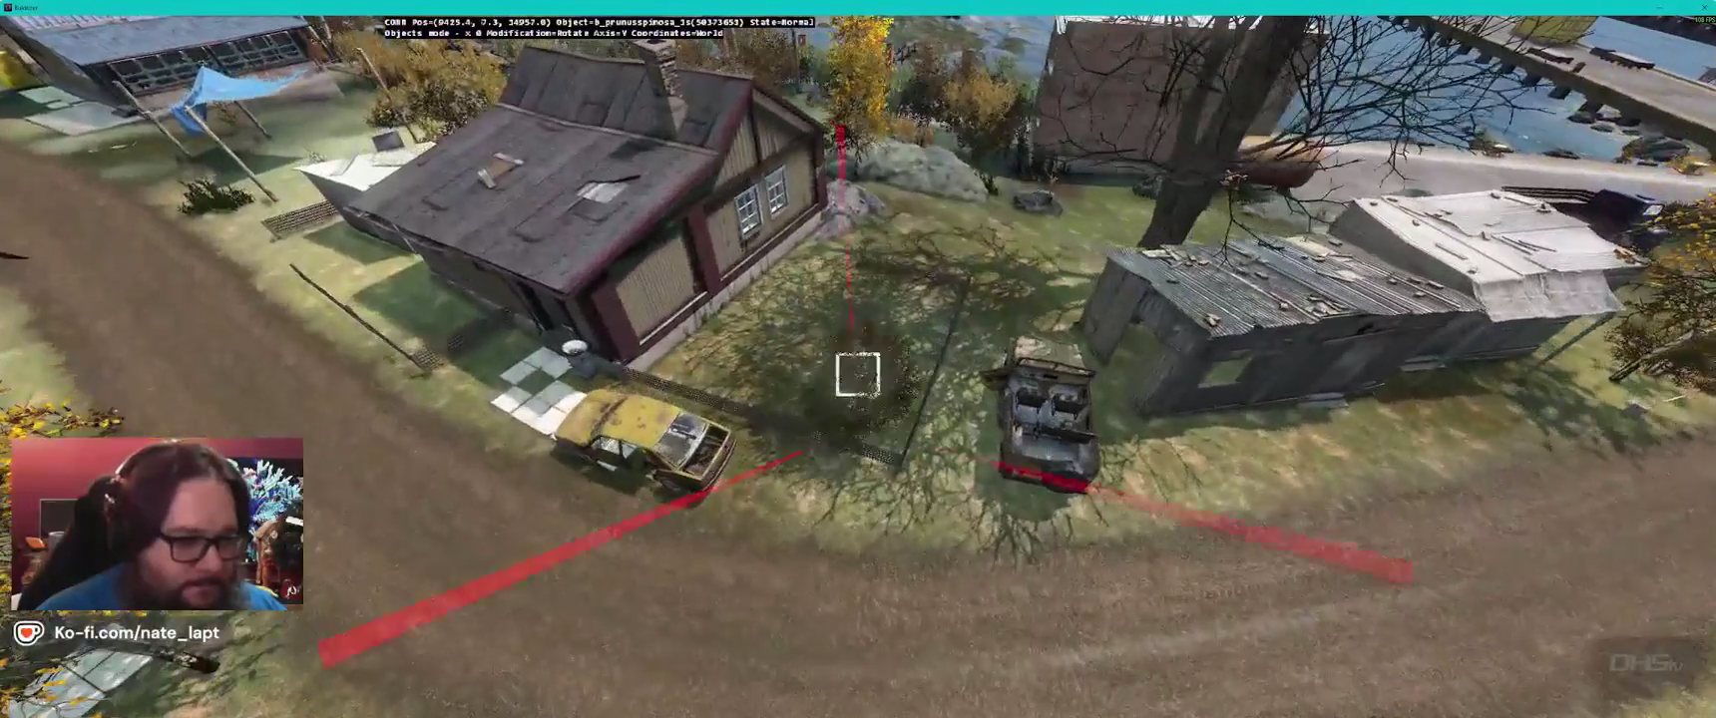
key(w)
key(a)
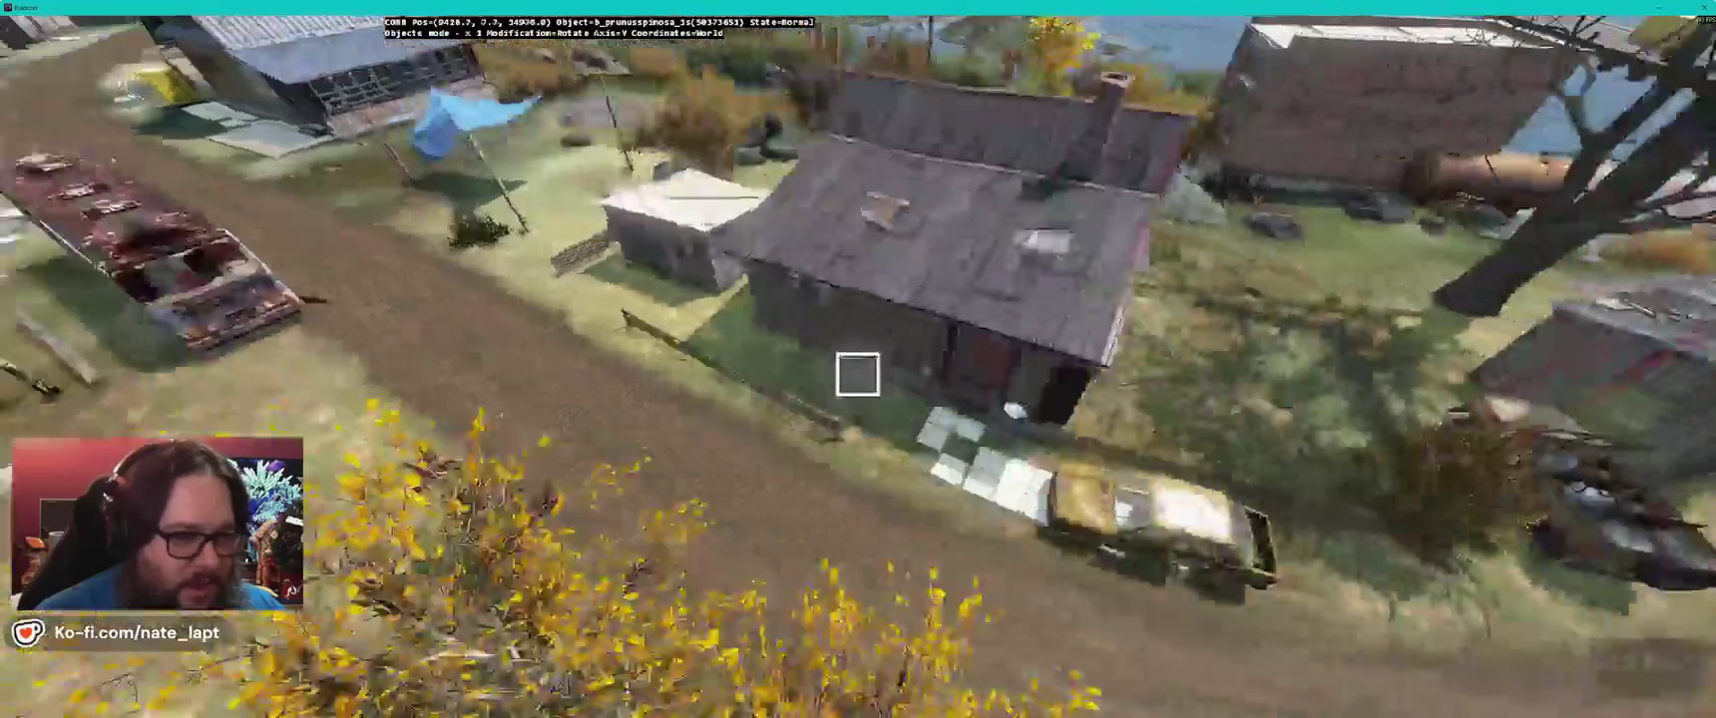
- Set a blackthorn bush in front of the yellow house by the blue tarp and rotate it
key(s)
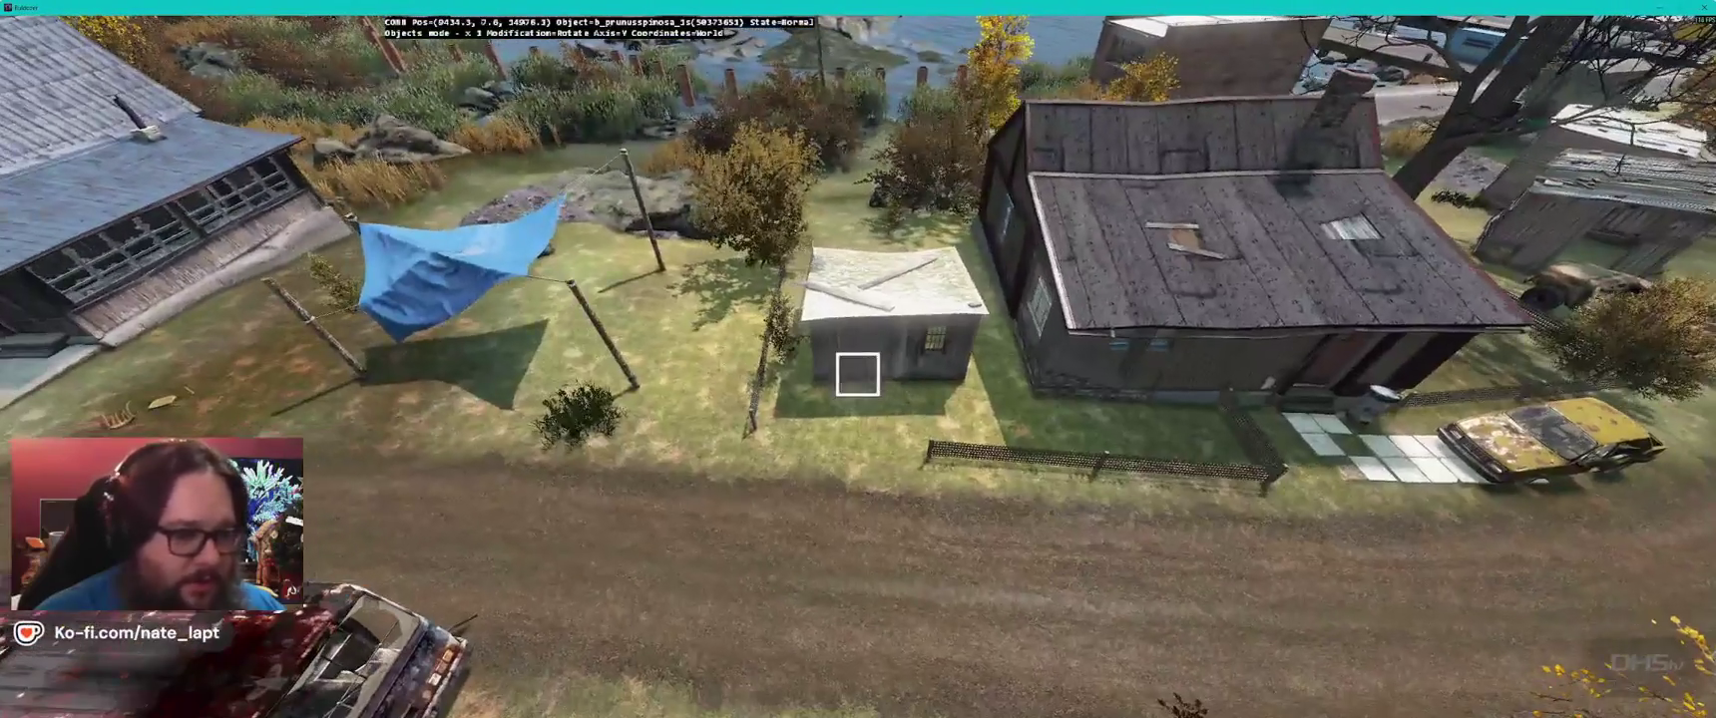
key(a)
key(w)
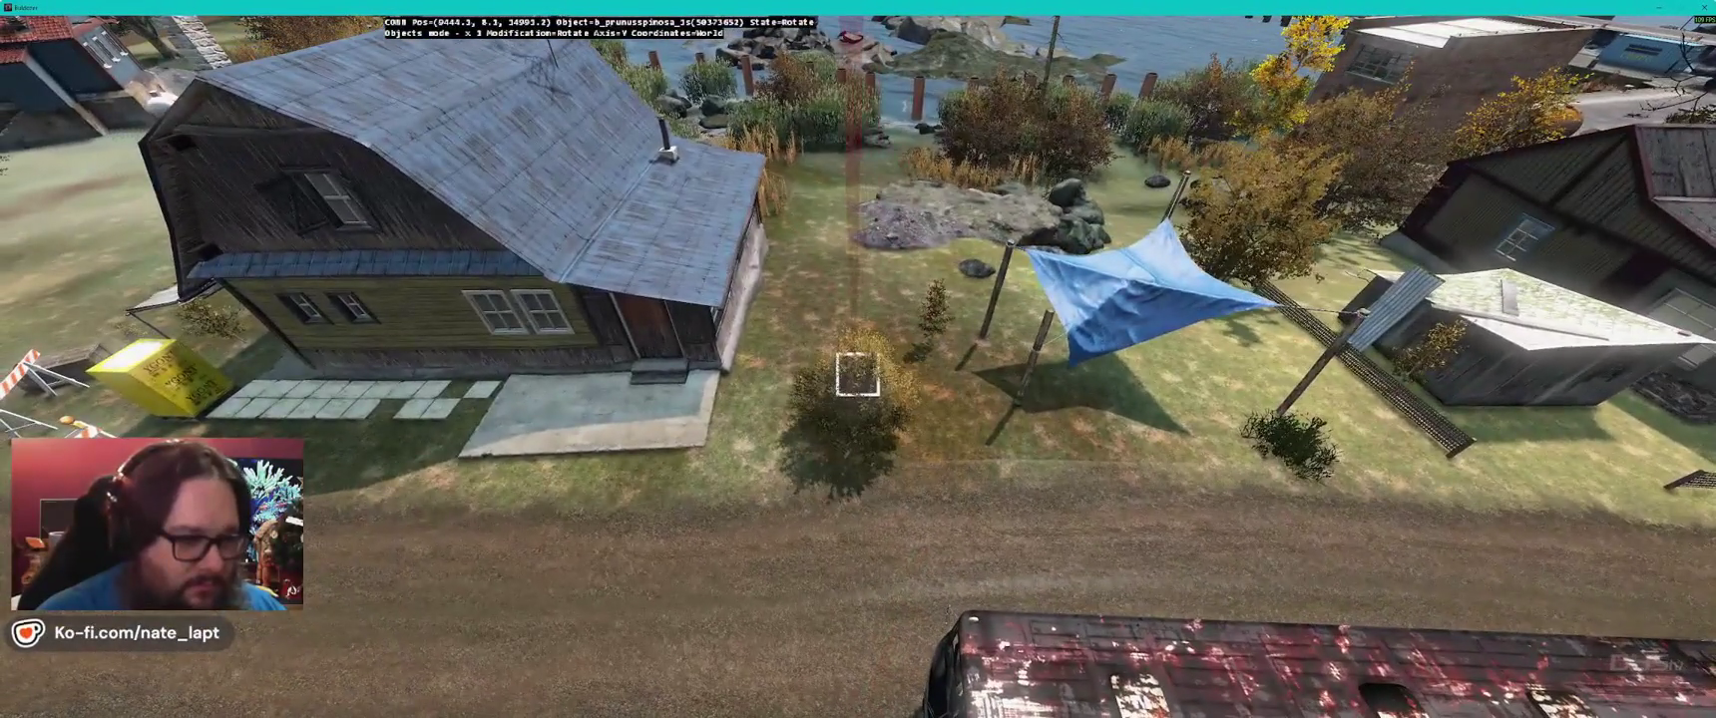
key(a)
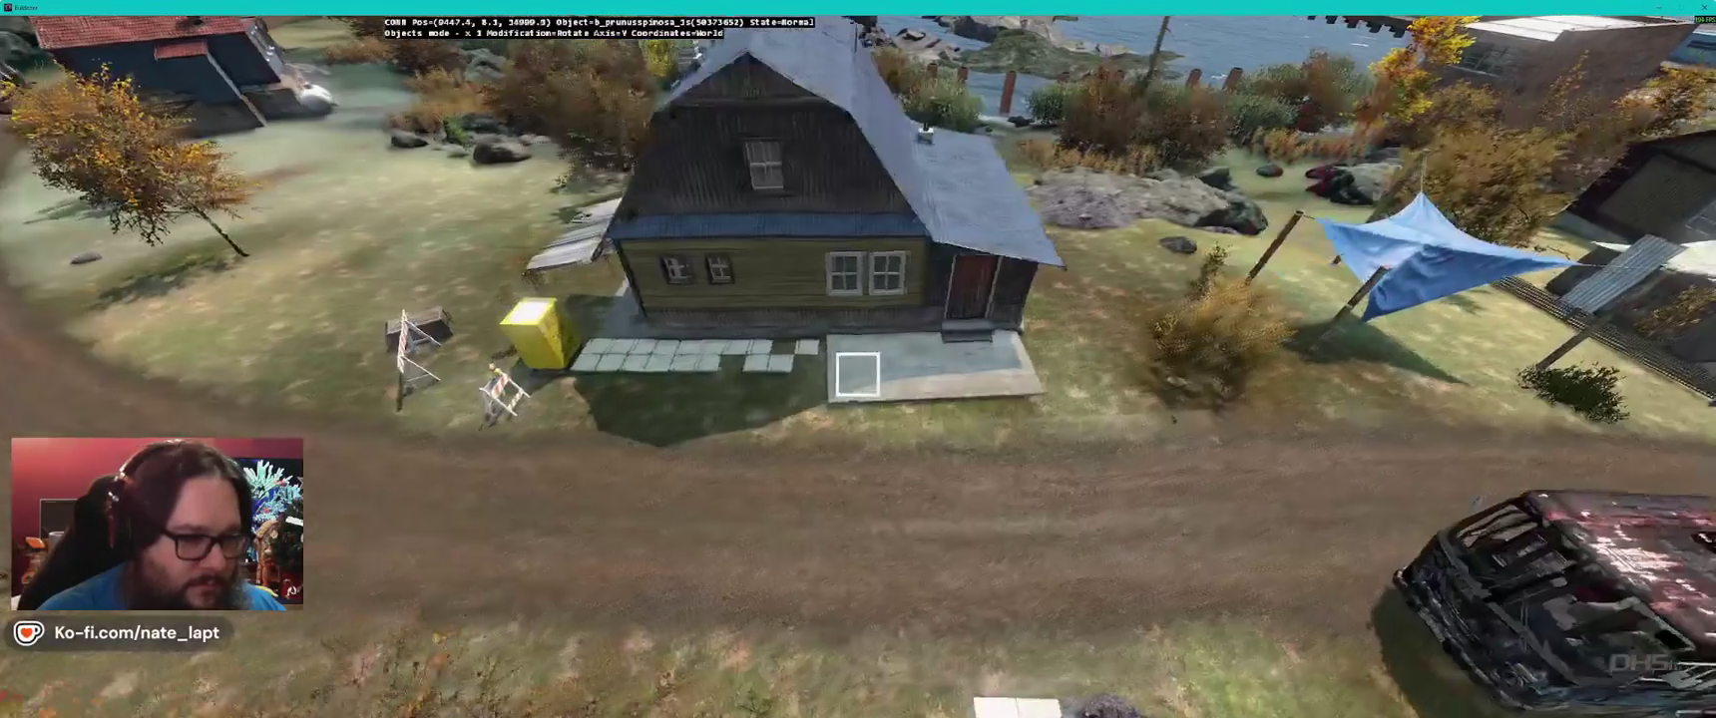
drag(857, 374, 858, 375)
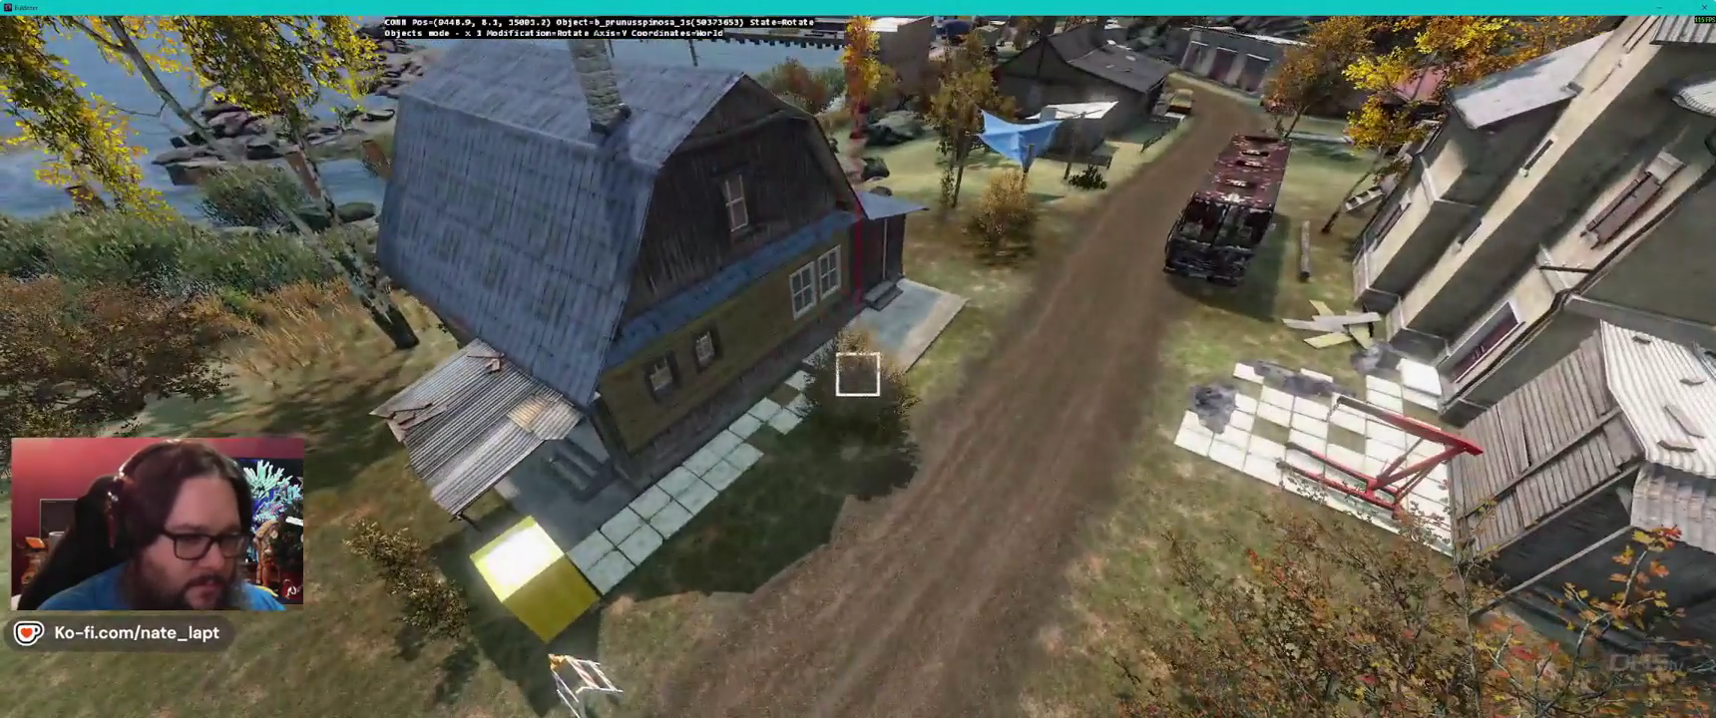
key(a)
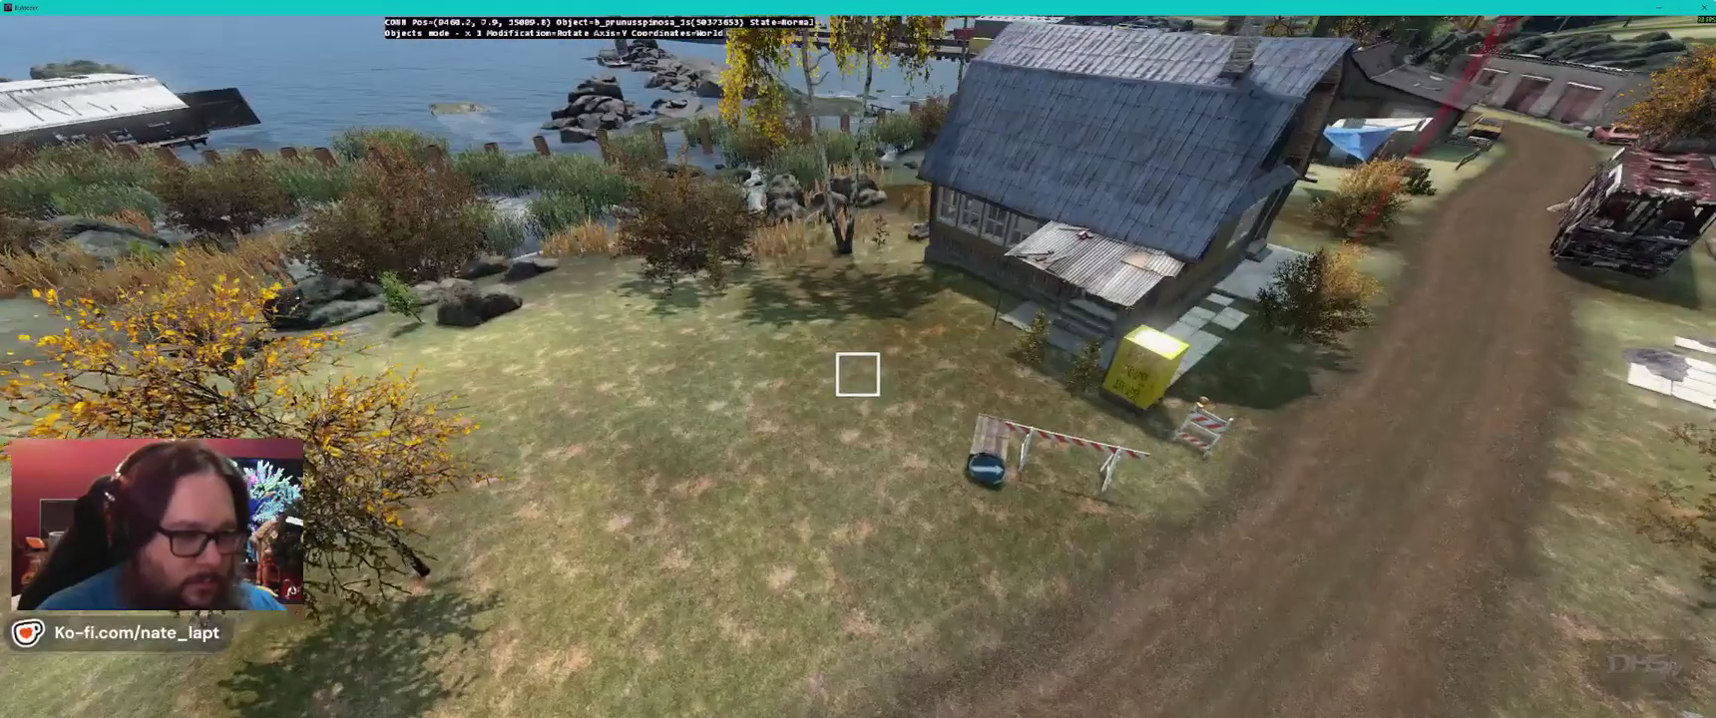
key(w)
key(a)
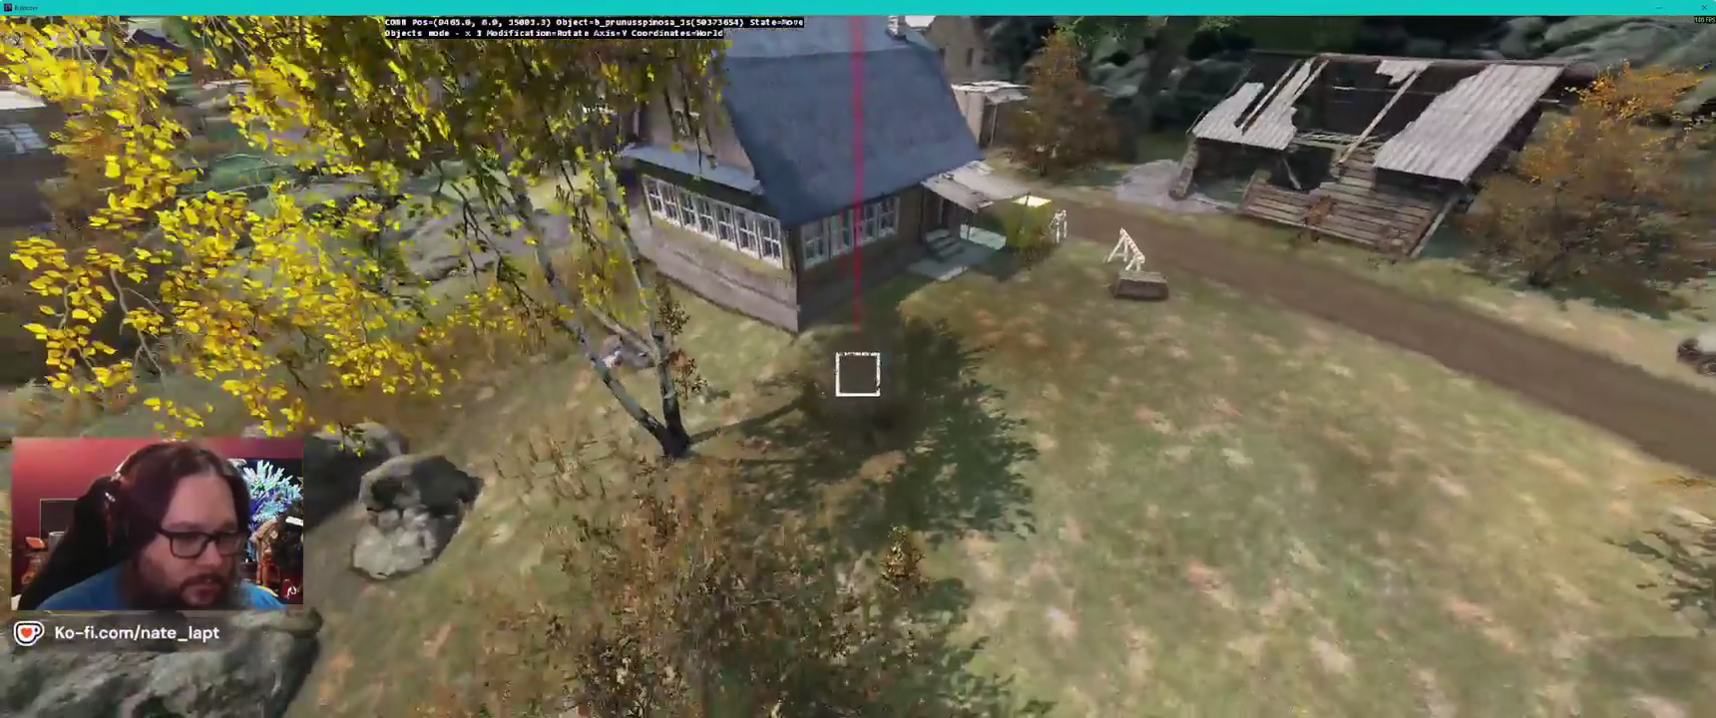
key(w)
key(alt+Tab)
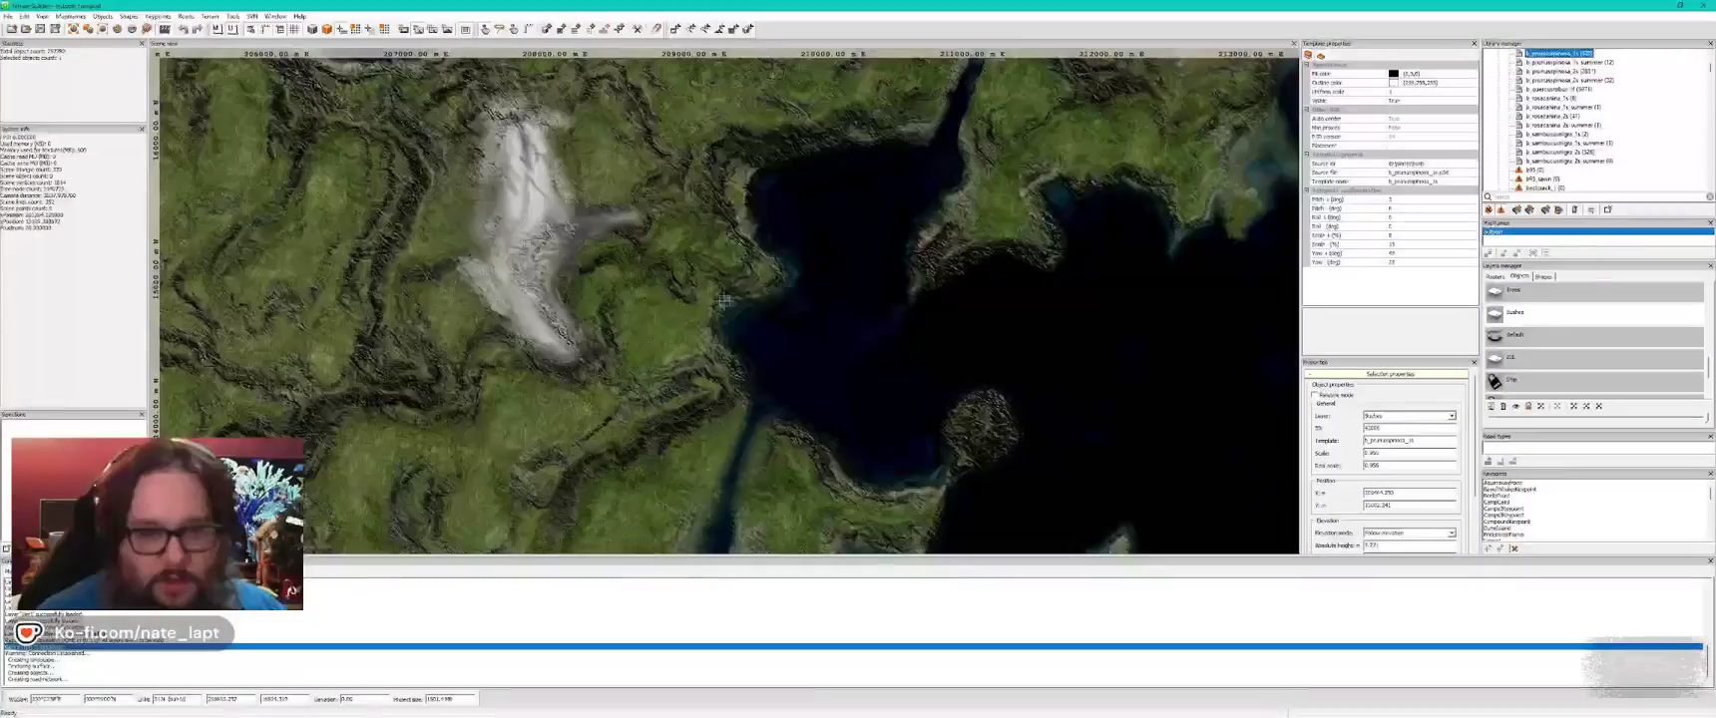
- Enter 22 for the blackthorn template's Scale - (%) in Template properties
click(1426, 201)
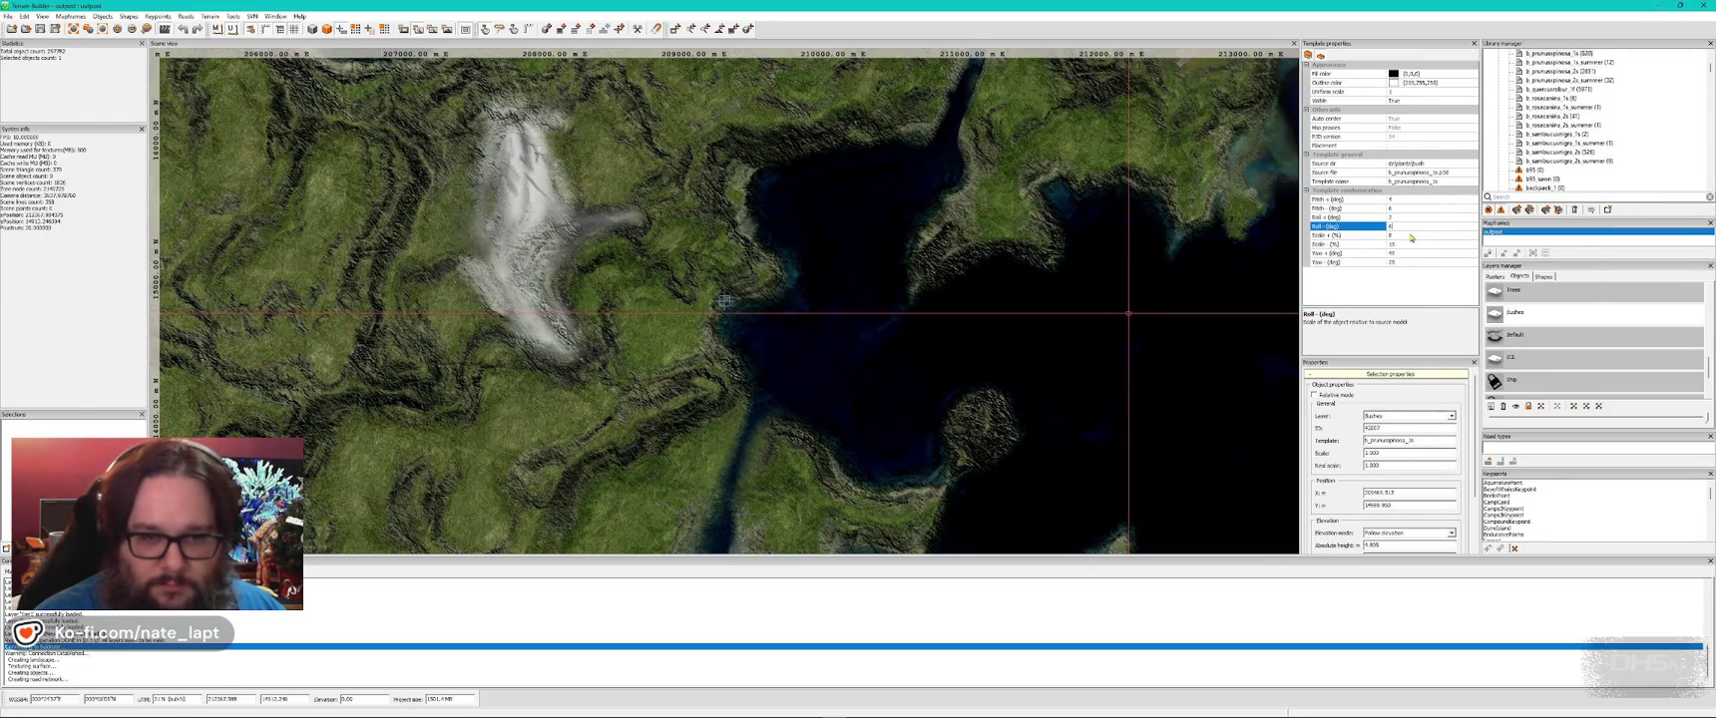
click(1409, 234)
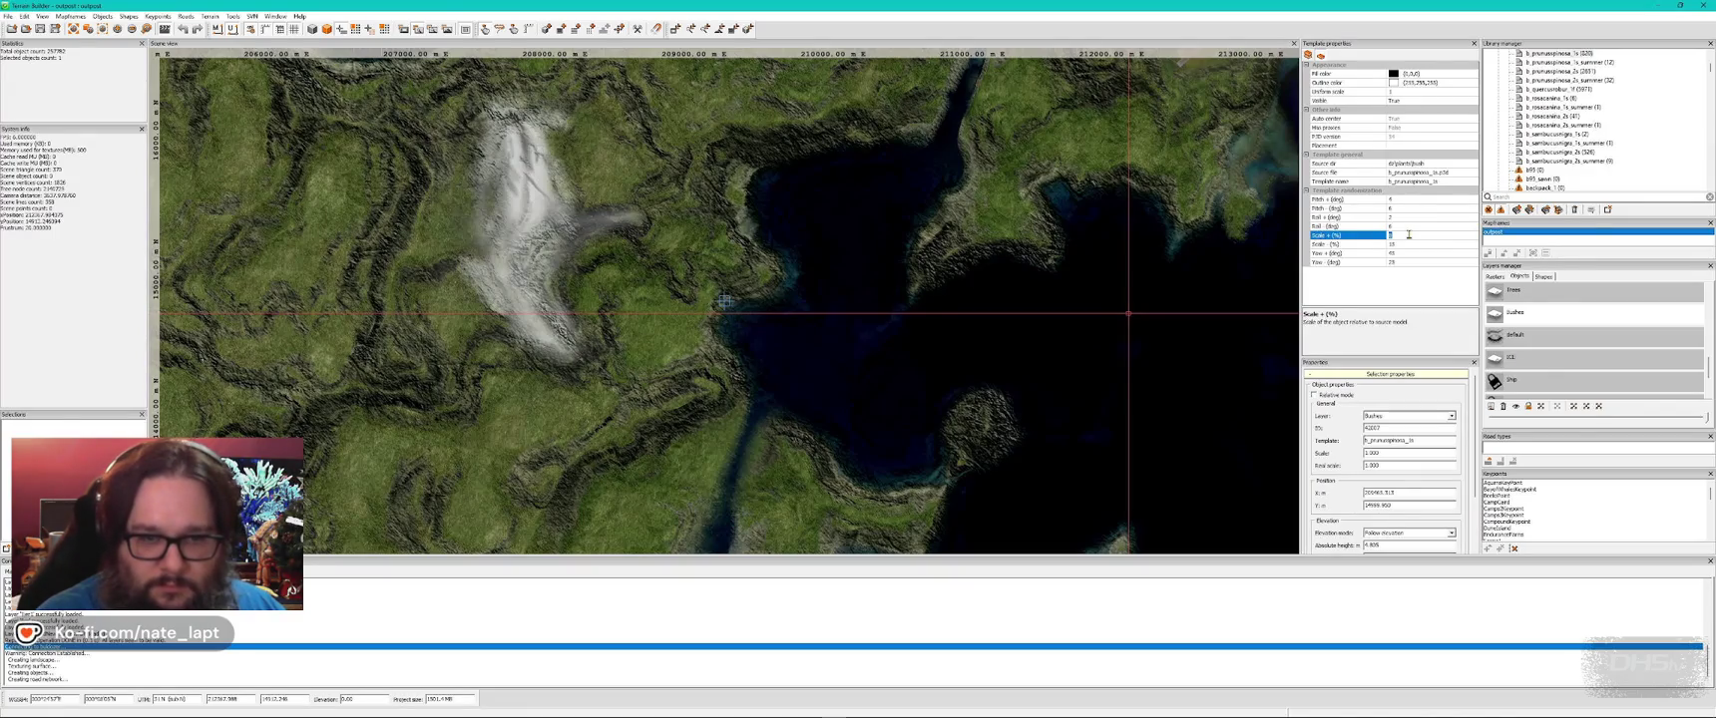
key(Tab)
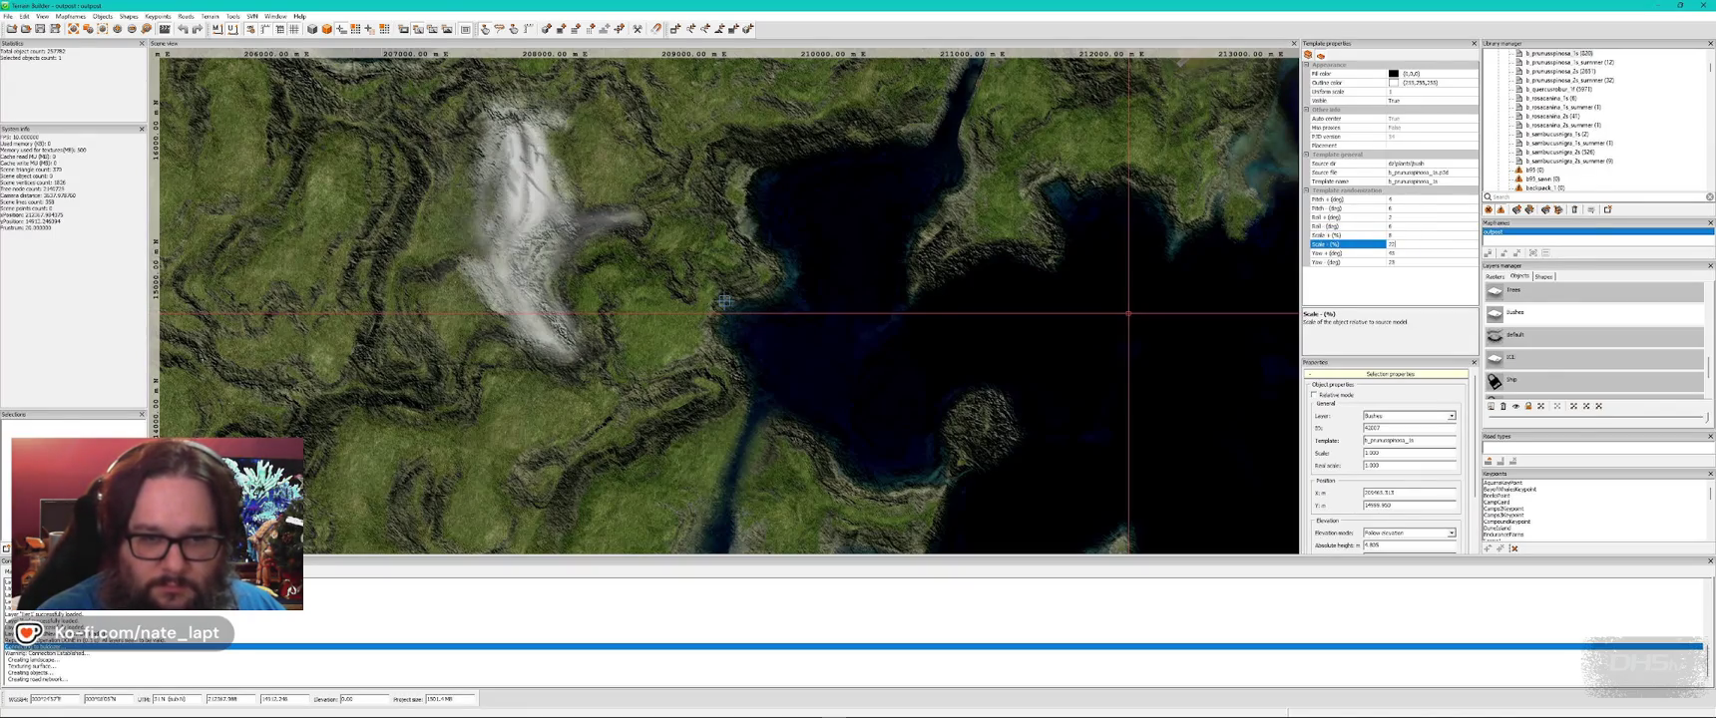
text(22)
key(Tab)
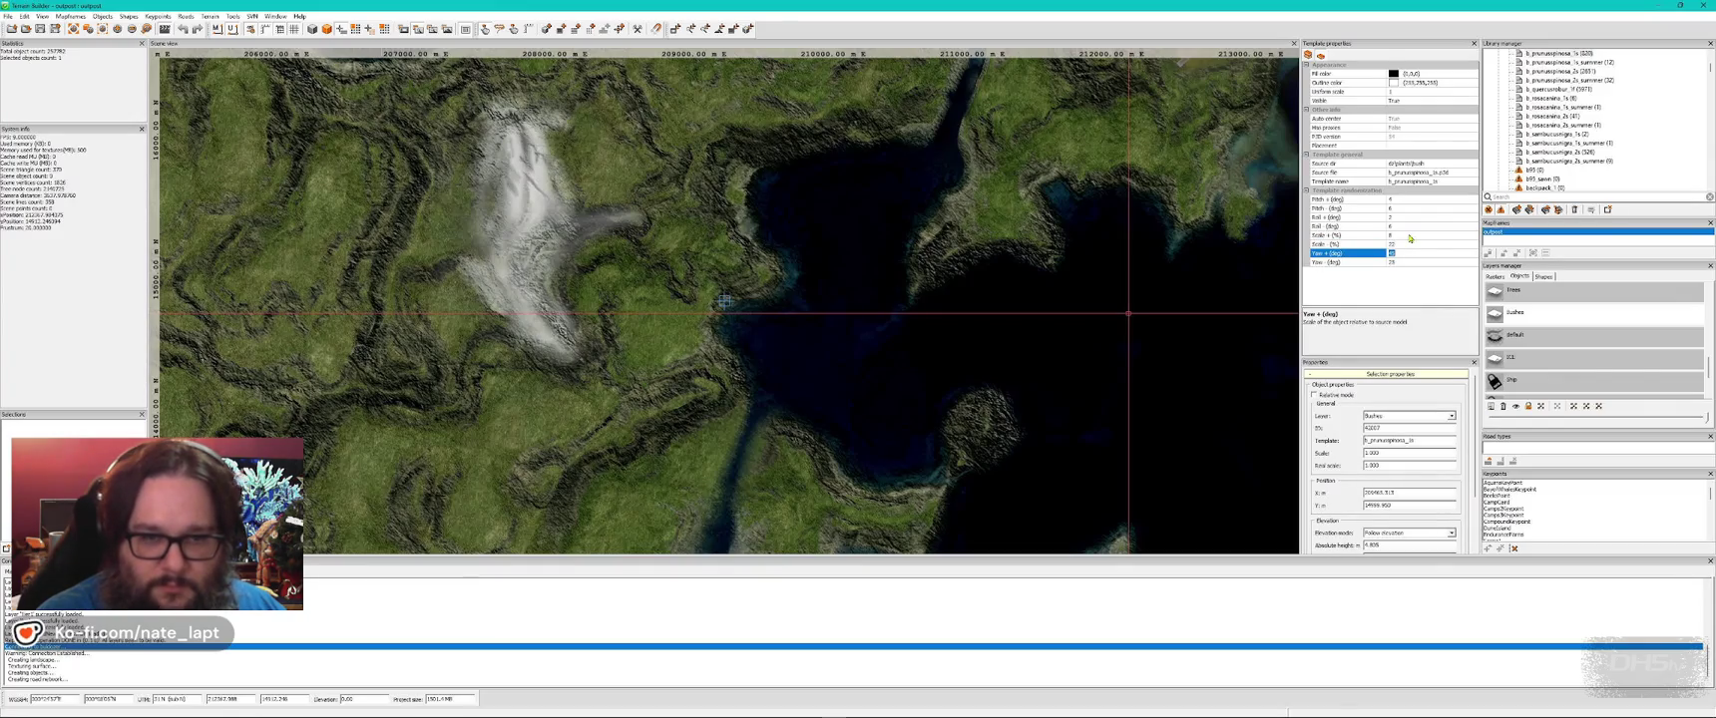
key(Tab)
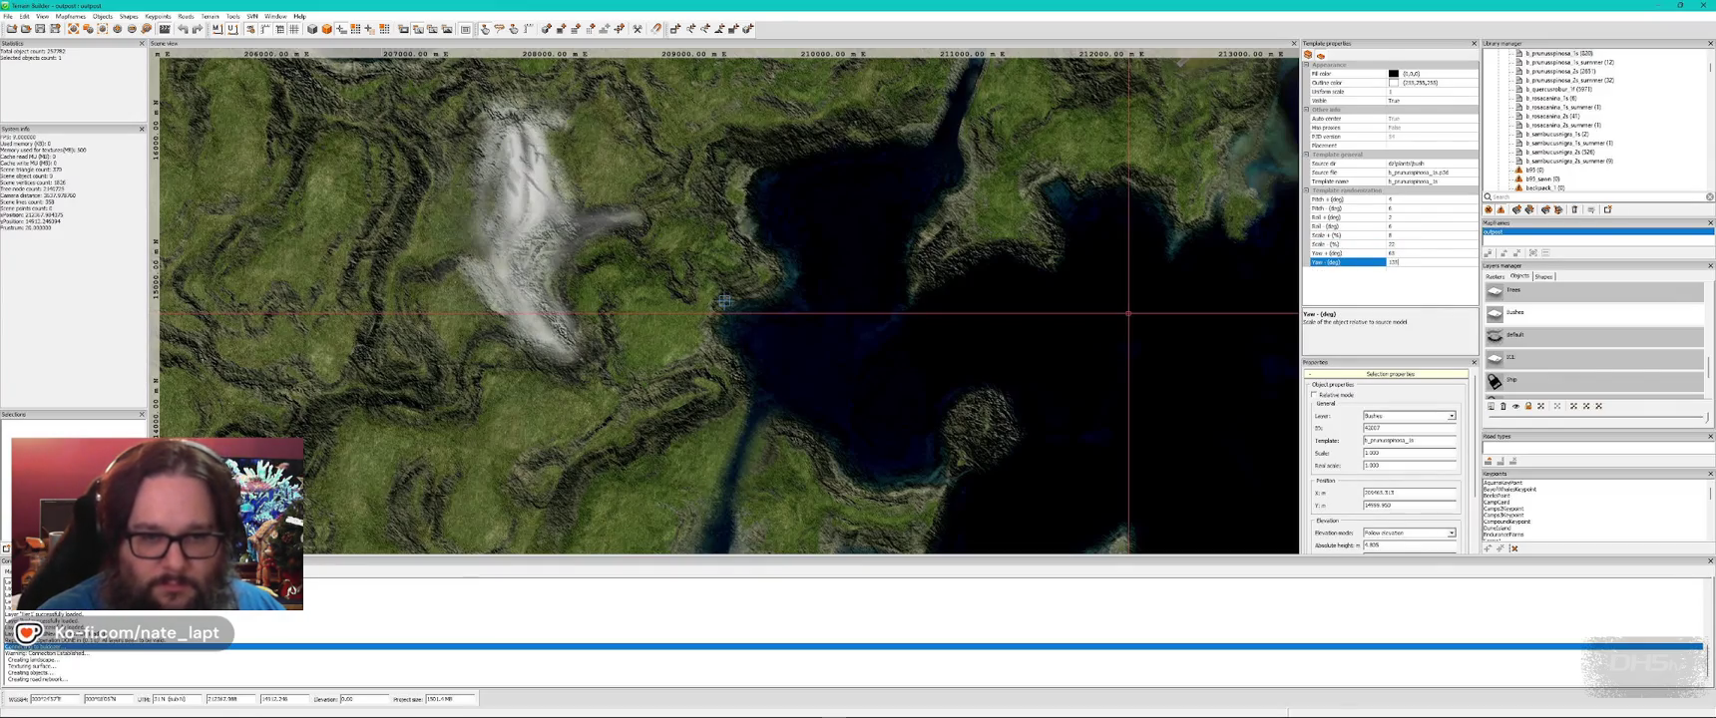
key(alt+Tab)
key(s)
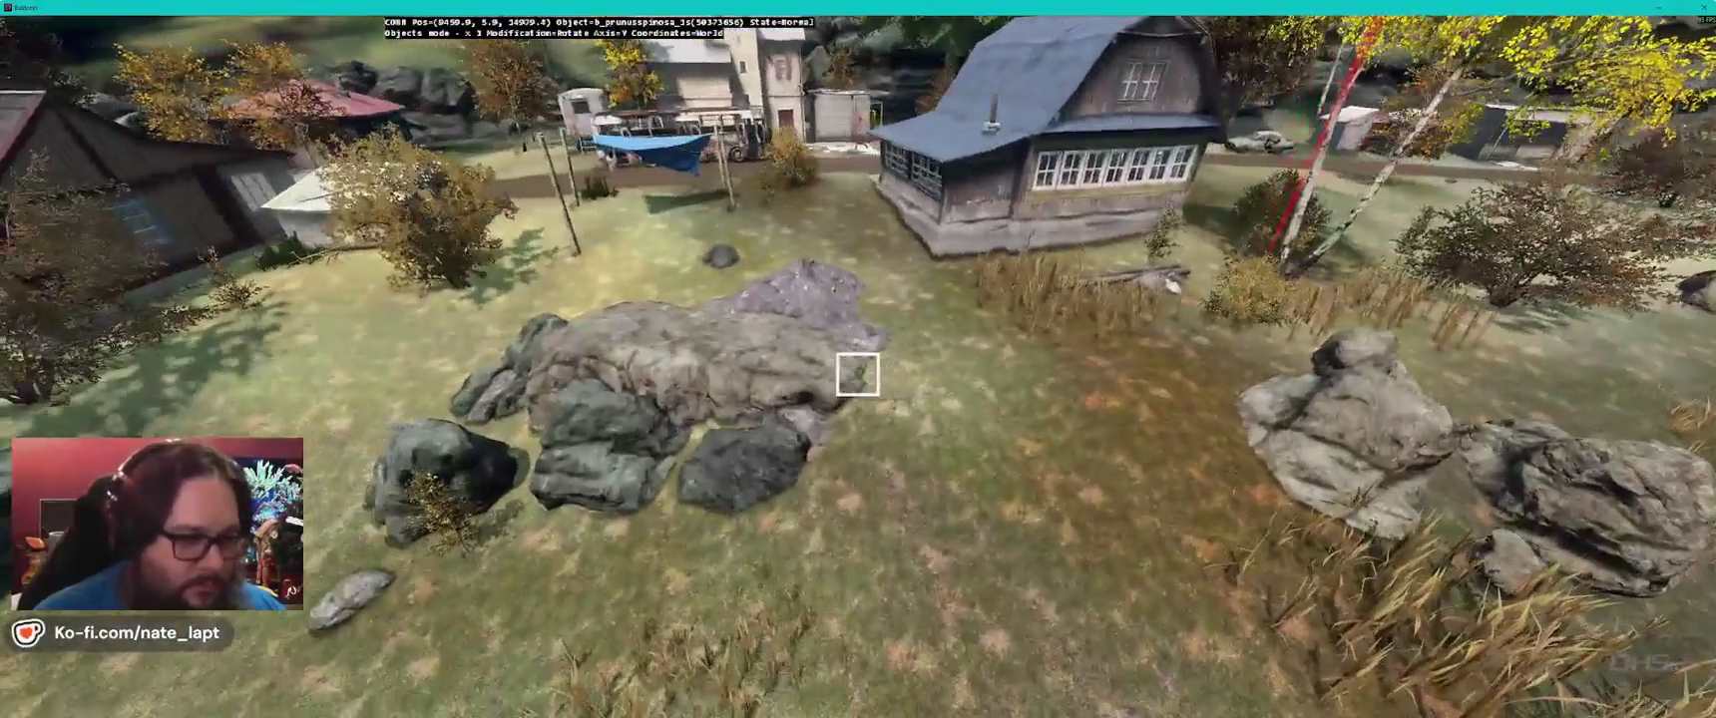
- Drag the yellow tree near the village to a new spot
key(Left)
drag(858, 375, 858, 376)
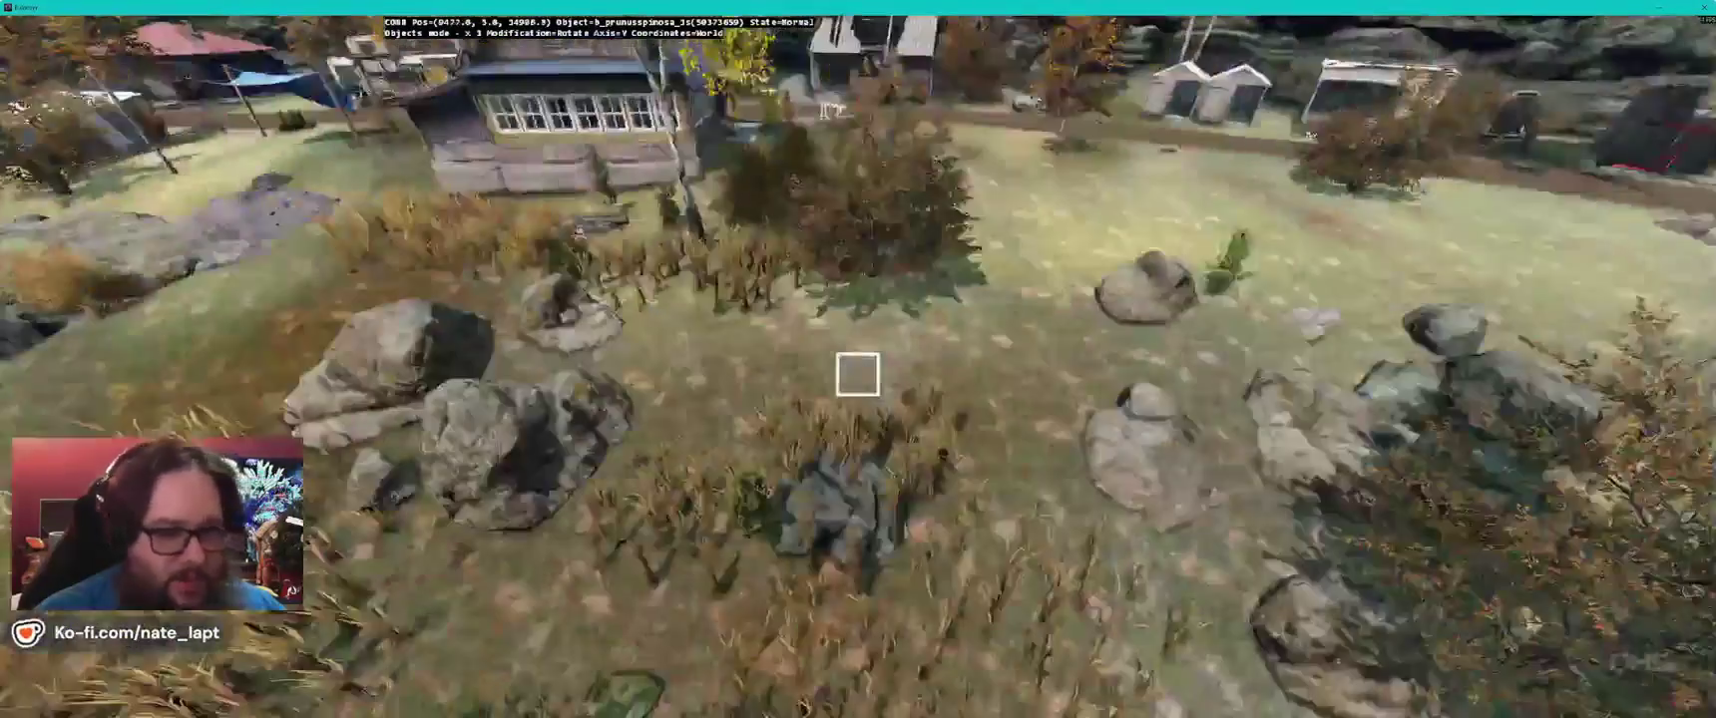
key(w)
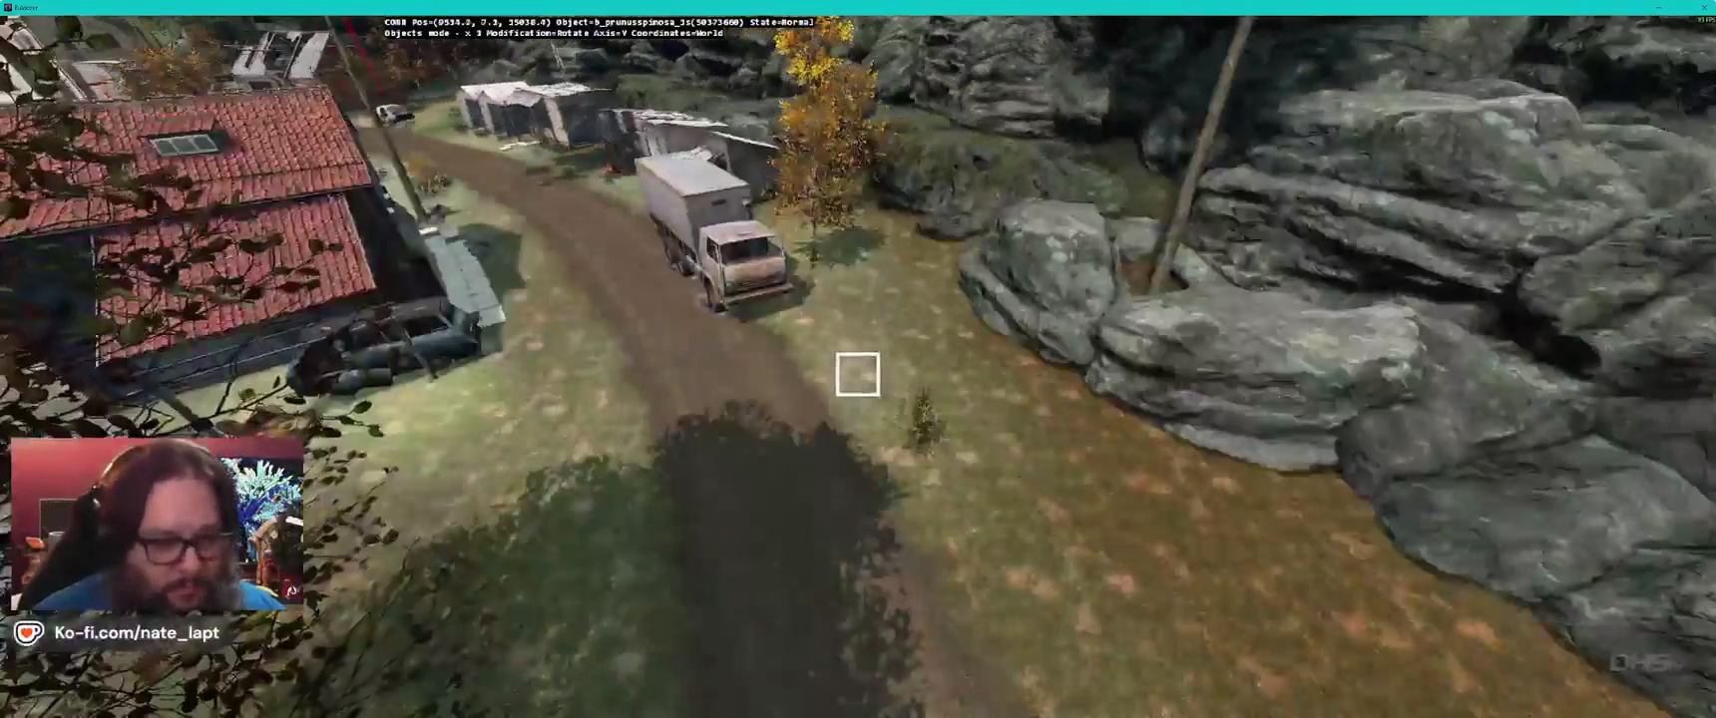
- Place and rotate blackthorn bushes at the foot of the rocks along the dirt road and coast
drag(858, 375, 858, 375)
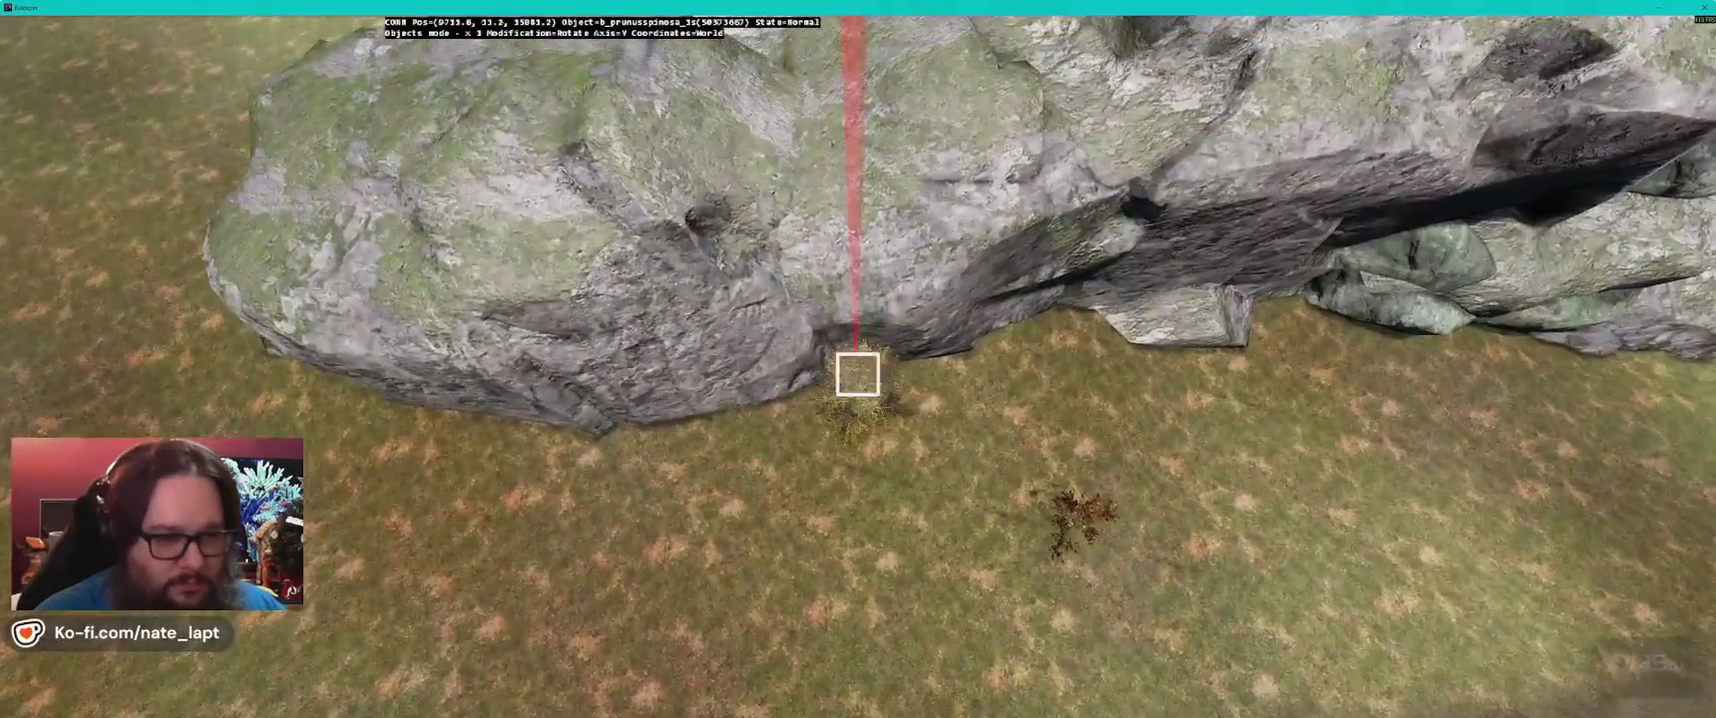
key(w)
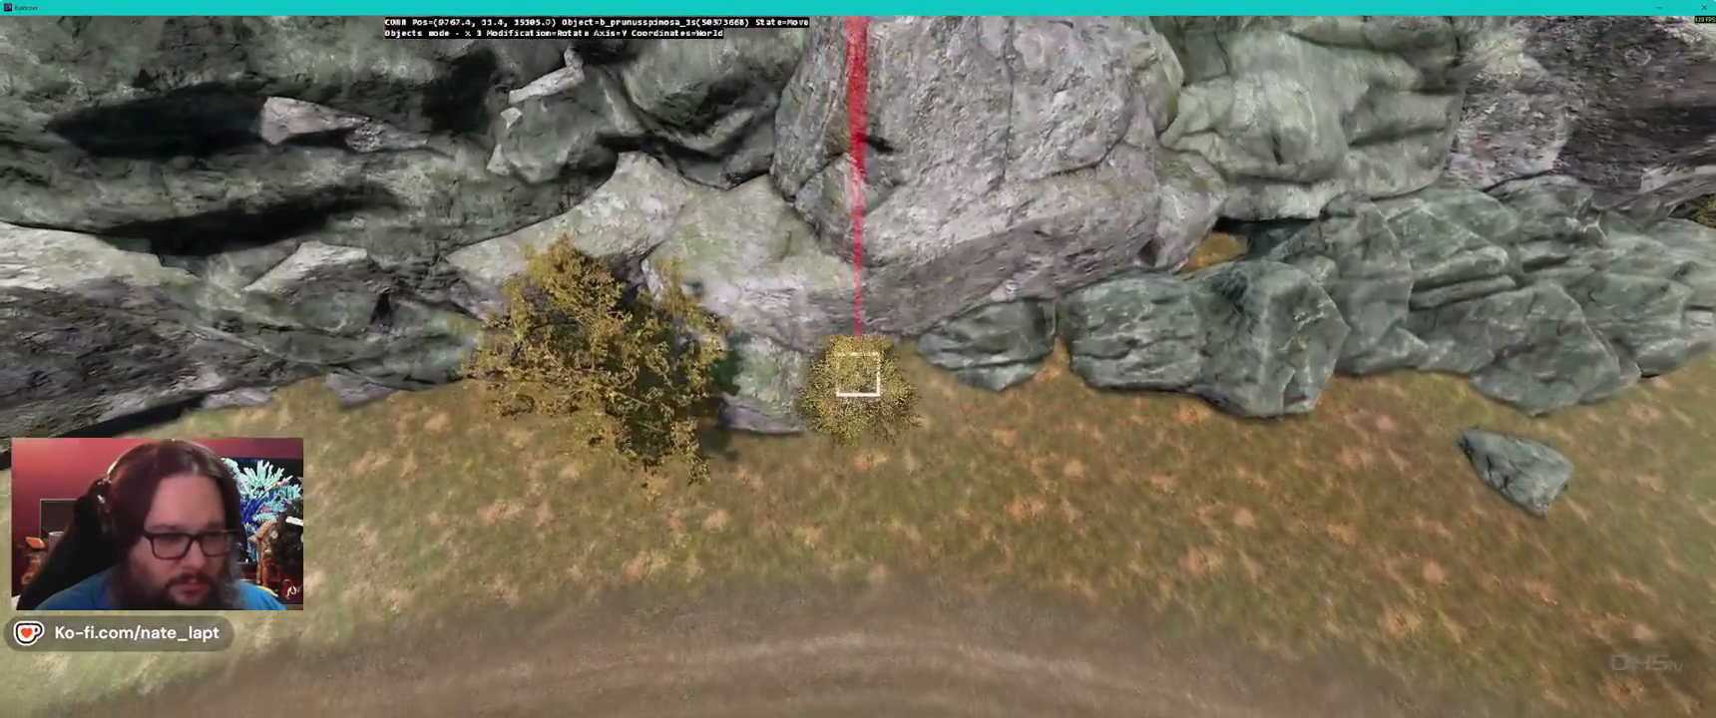
key(s)
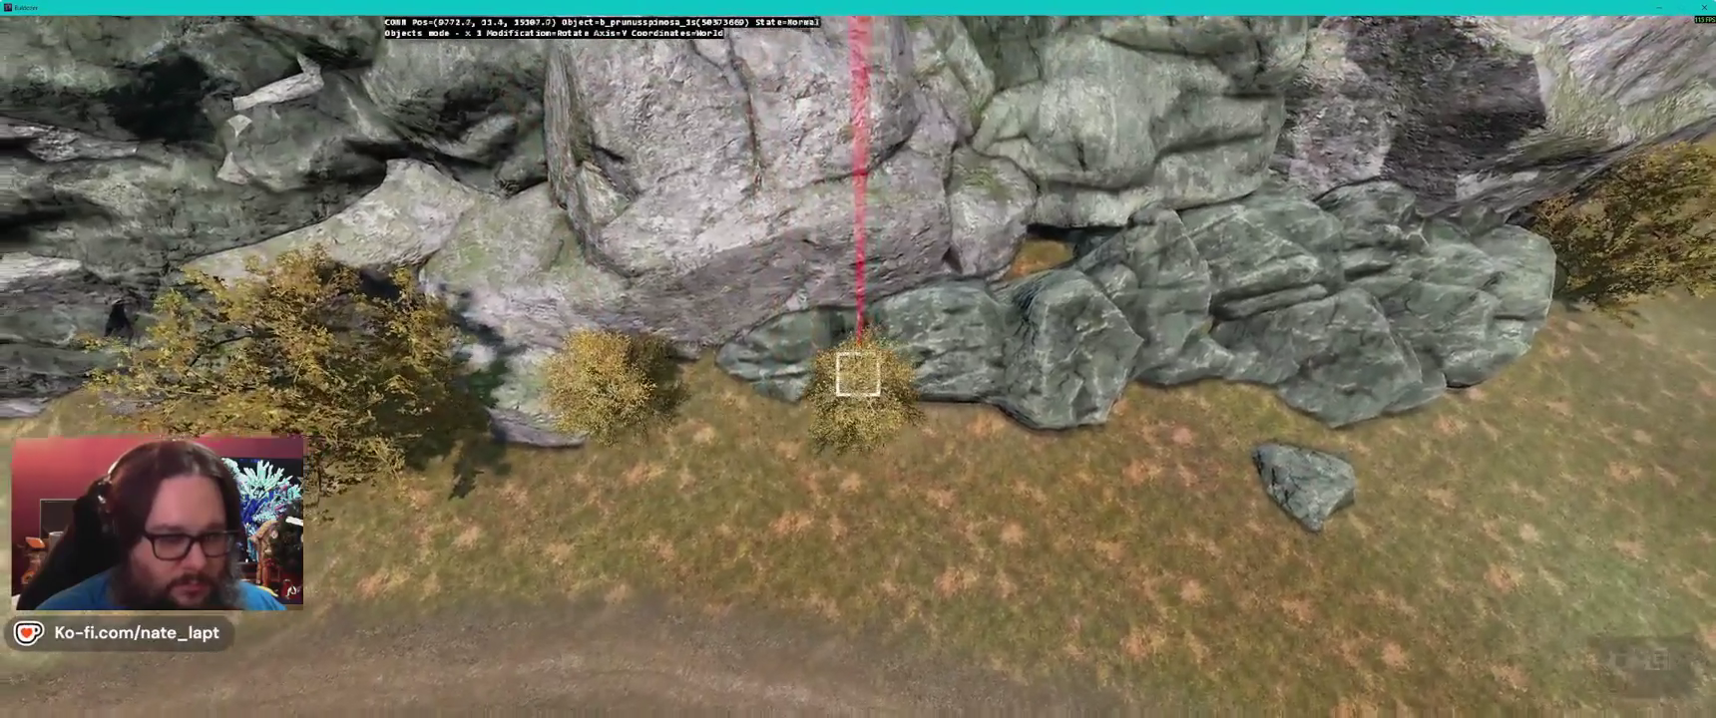
key(w)
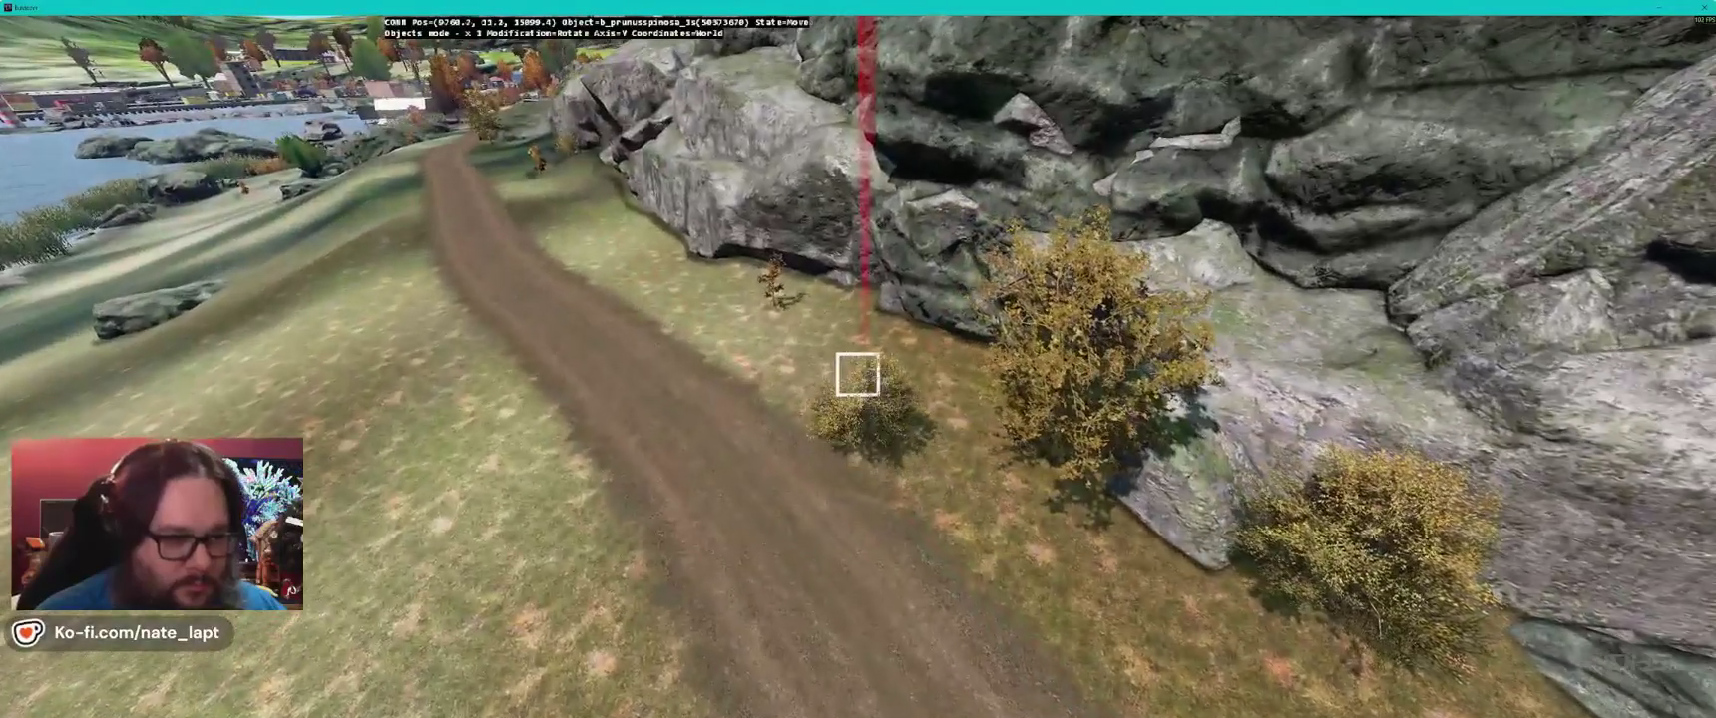
key(w)
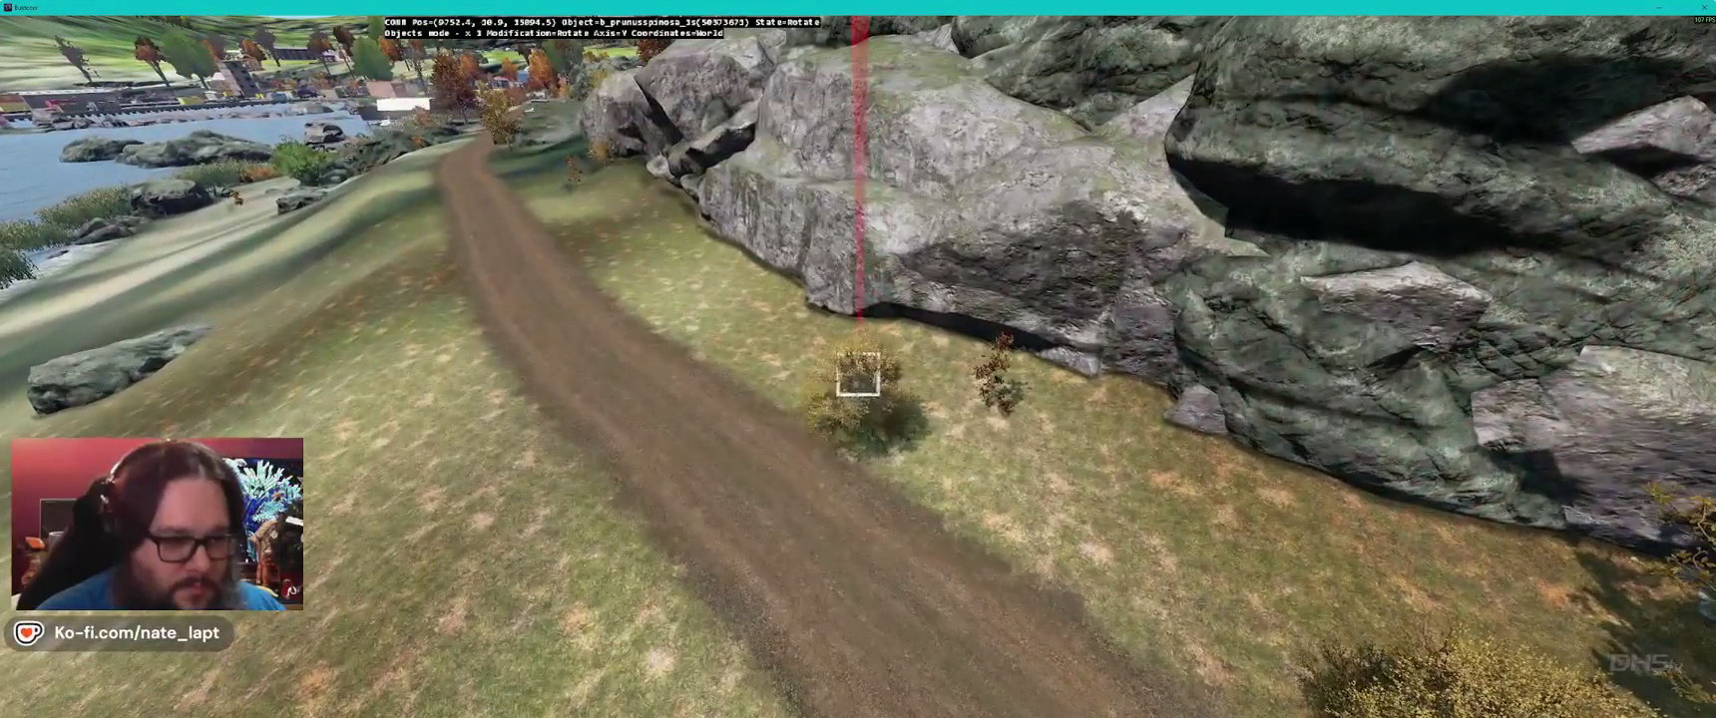
key(a)
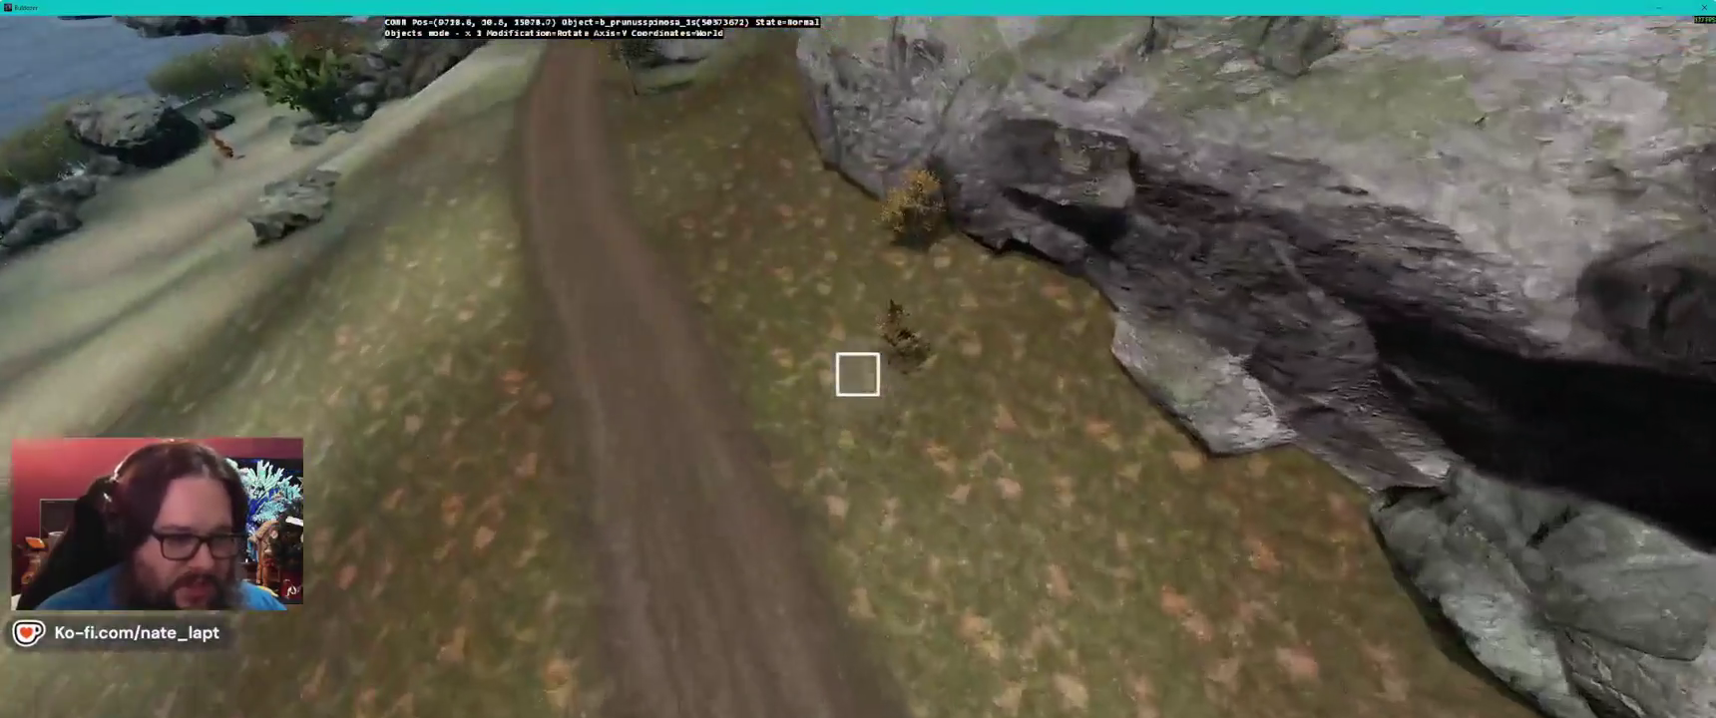
click(858, 374)
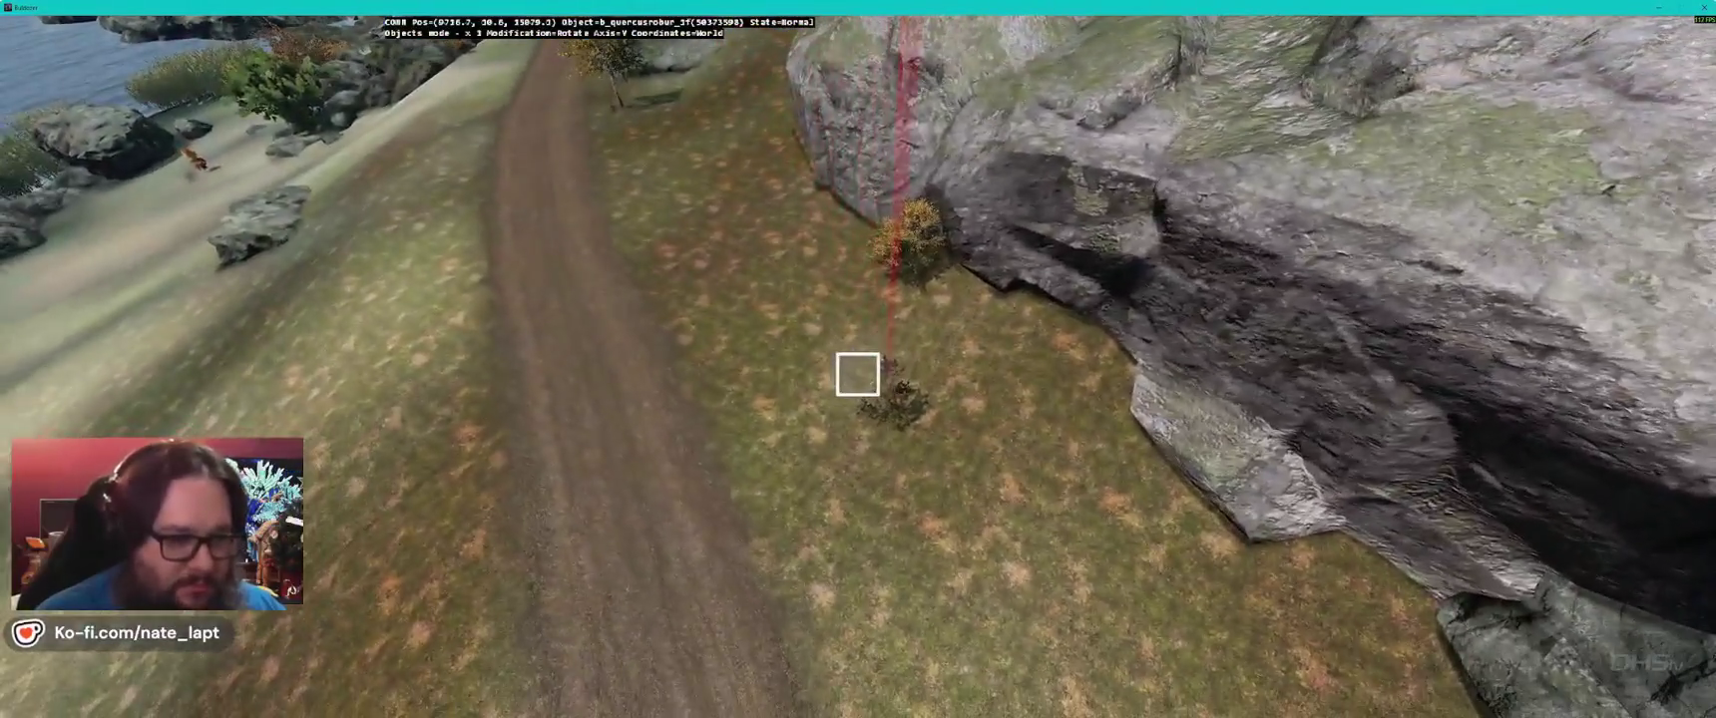
key(s)
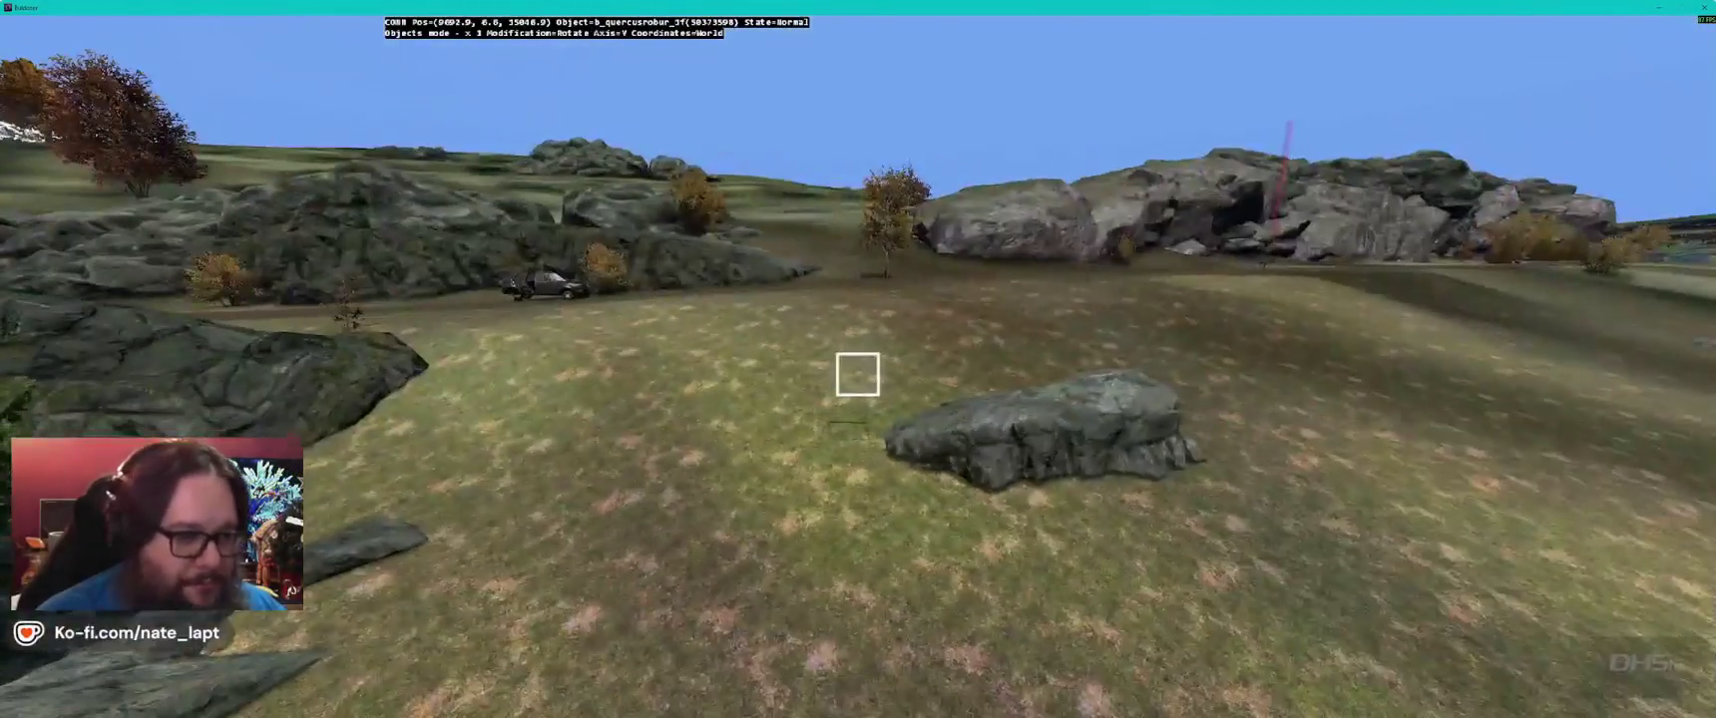
key(alt+Tab)
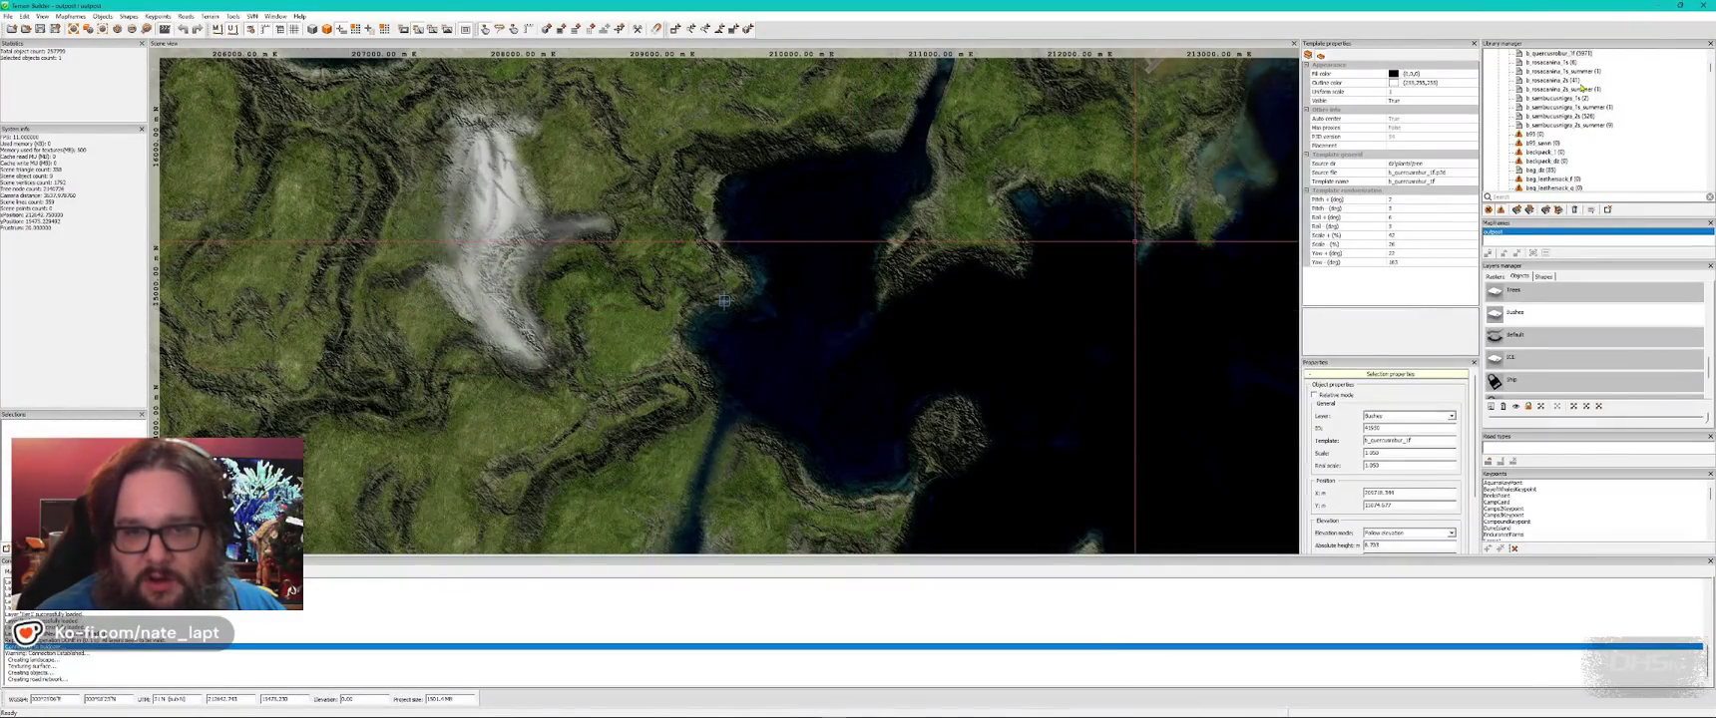
- Circle the 3D view around the newly placed bush to check it
key(alt+Tab)
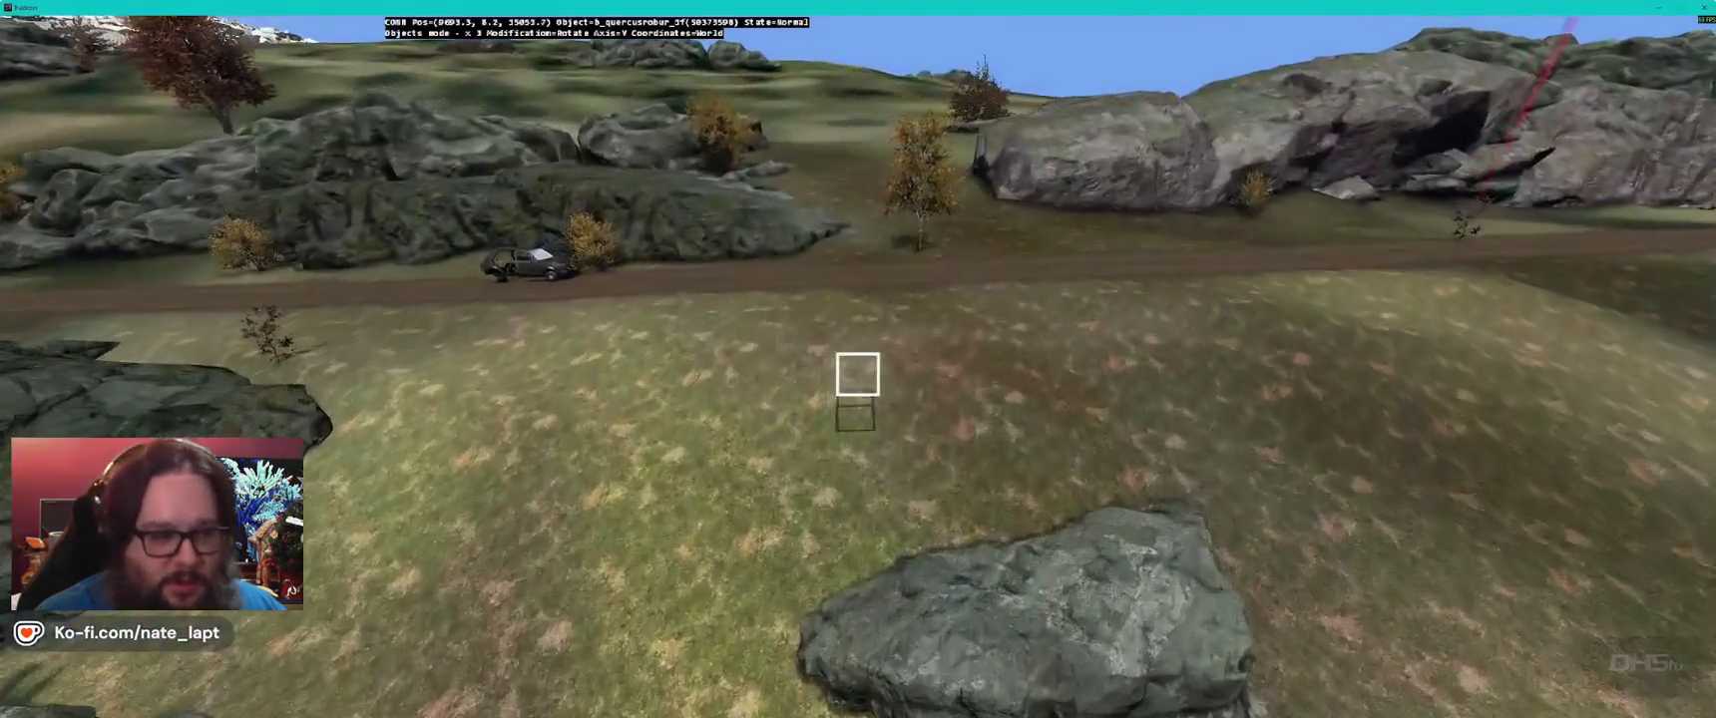
key(d)
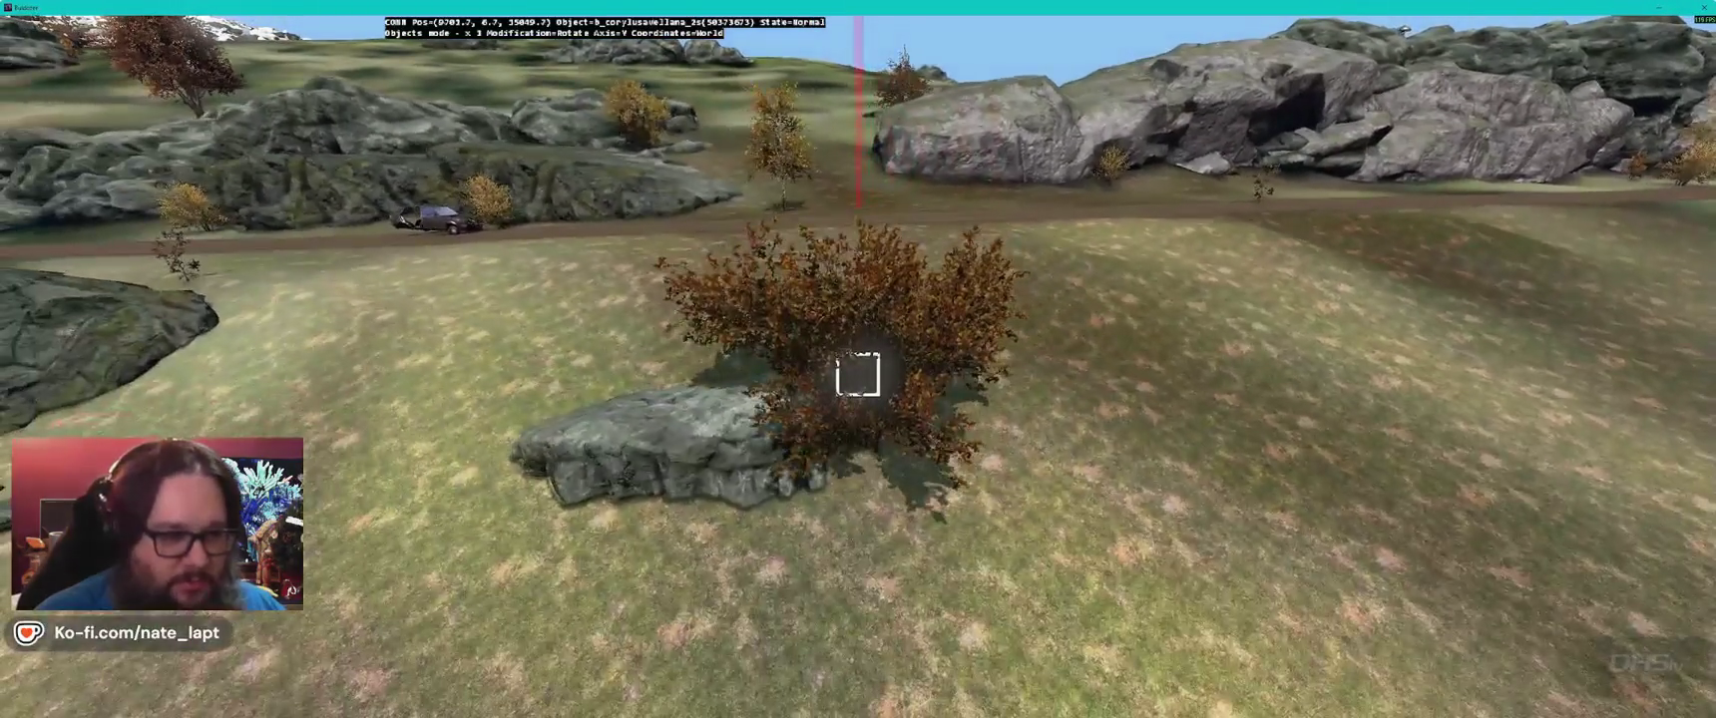
key(alt+Tab)
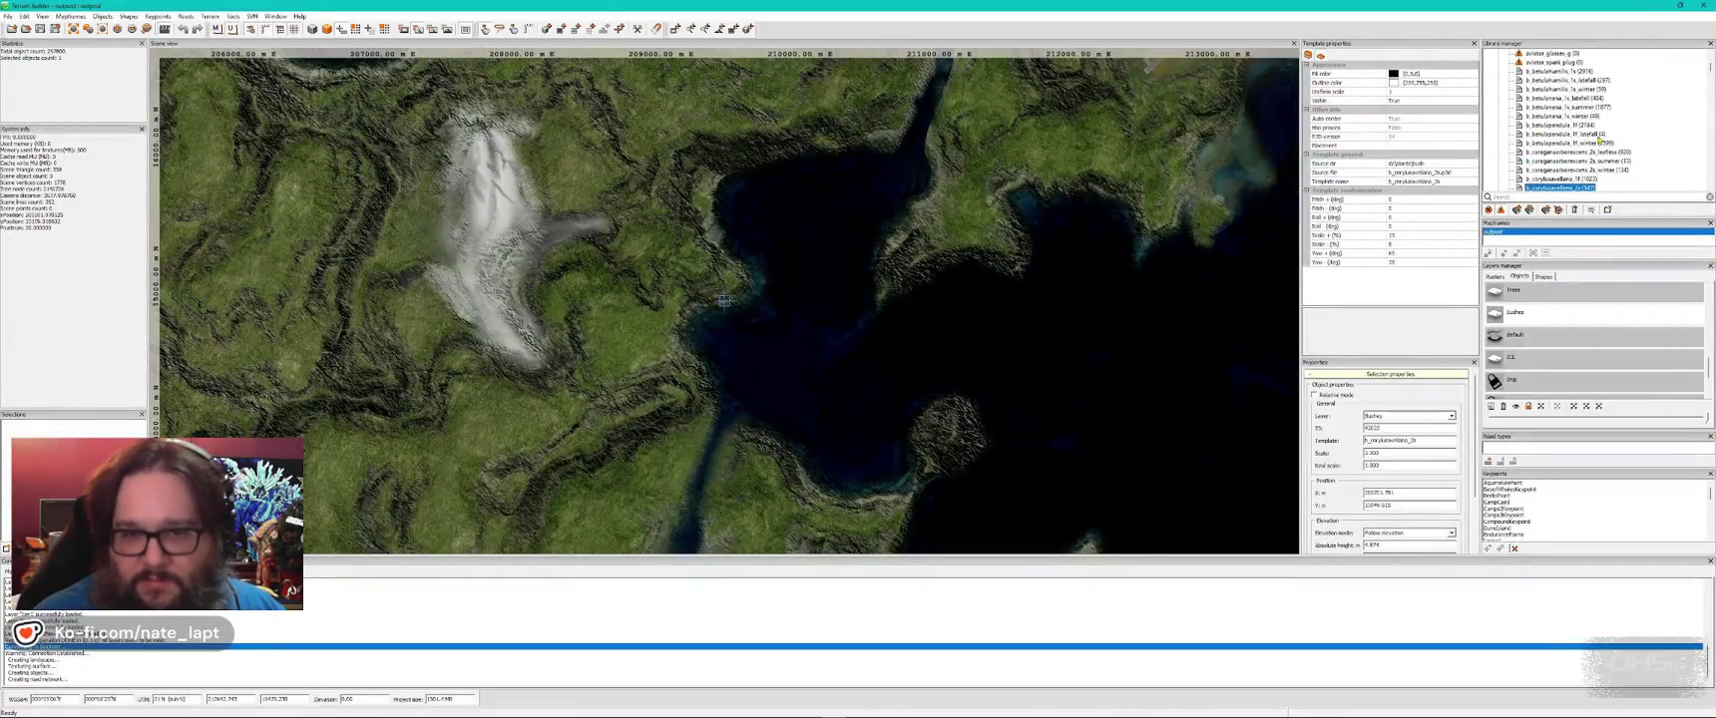
- Place a b_betulapendula_1f birch sapling in the grass at the rocks' foot
click(1591, 127)
key(alt+Tab)
key(d)
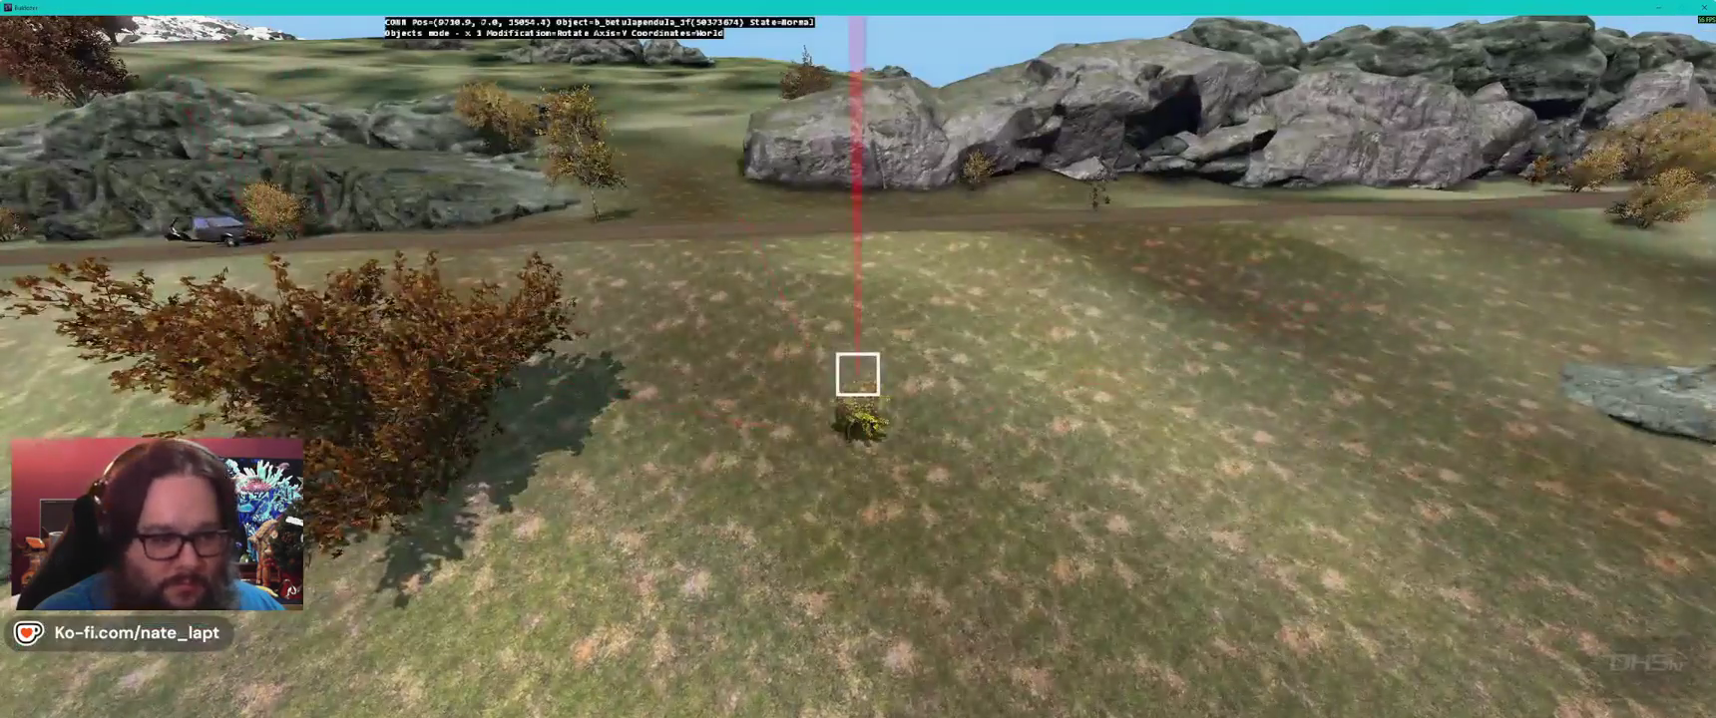
key(w)
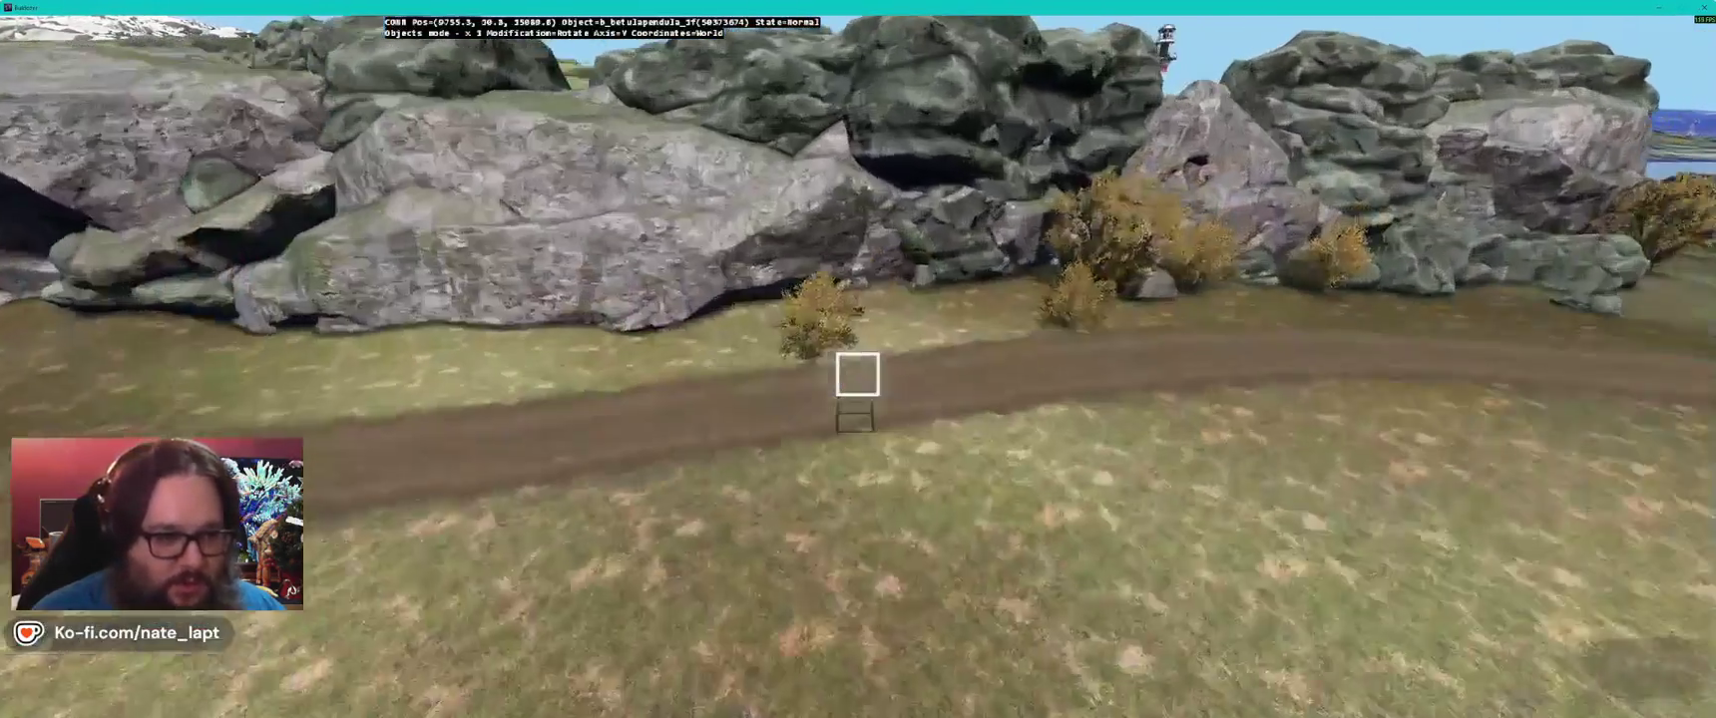
key(Insert)
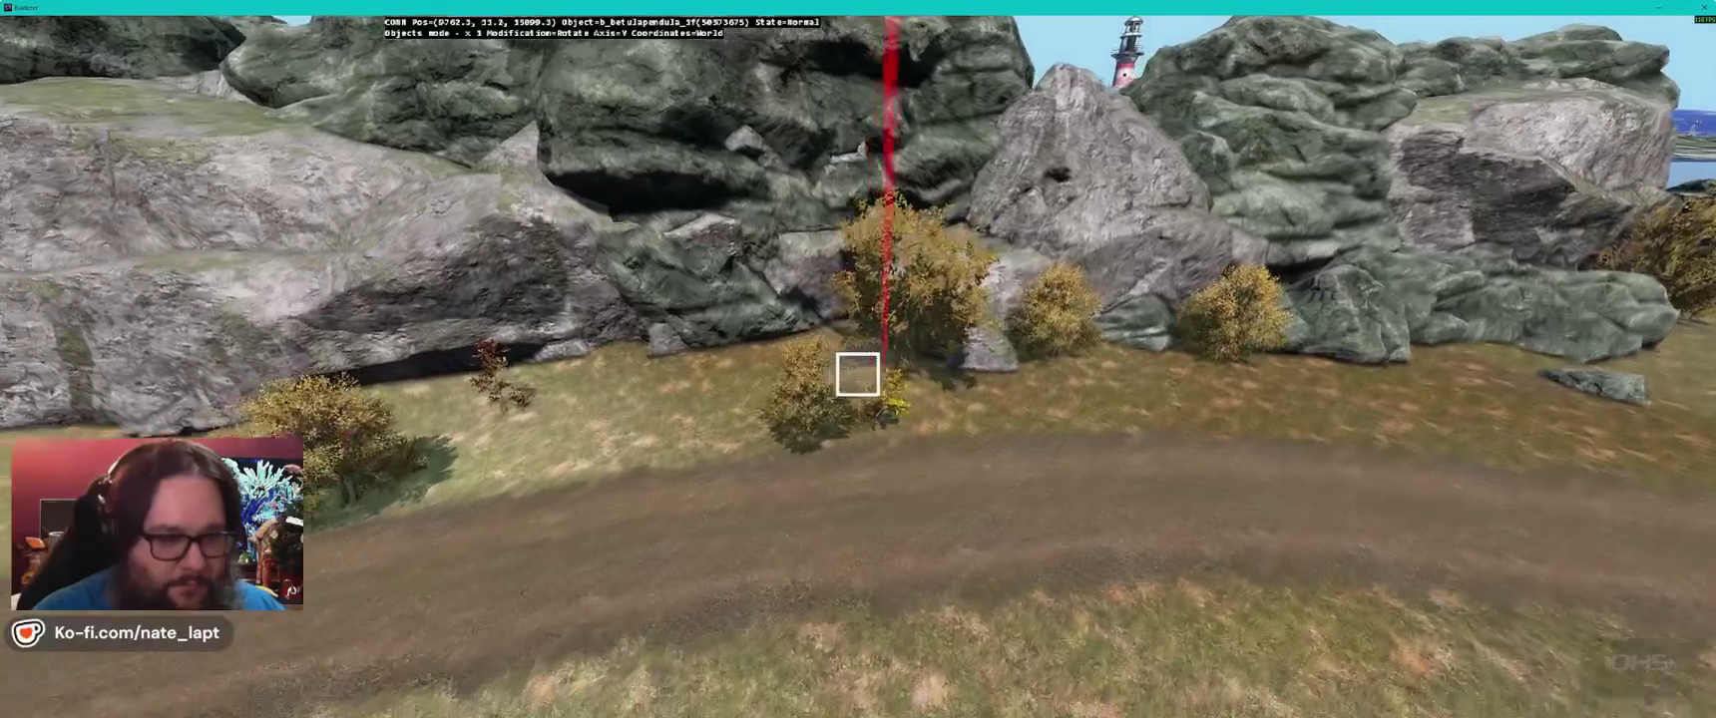
key(alt+Tab)
click(1420, 200)
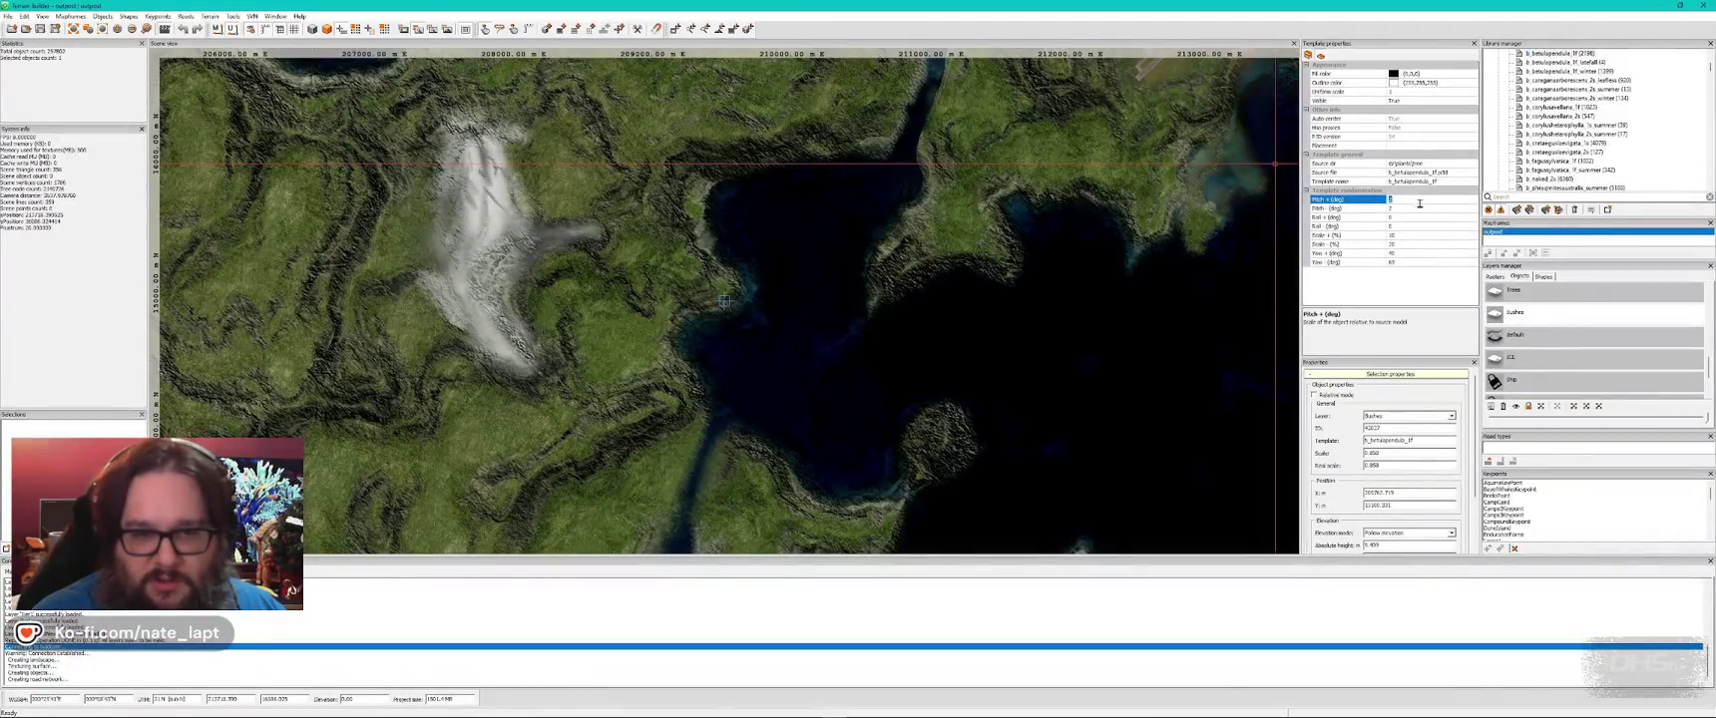
- Set the birch template to Scale + 21%, Scale - 18% and Yaw + 65°
click(1415, 213)
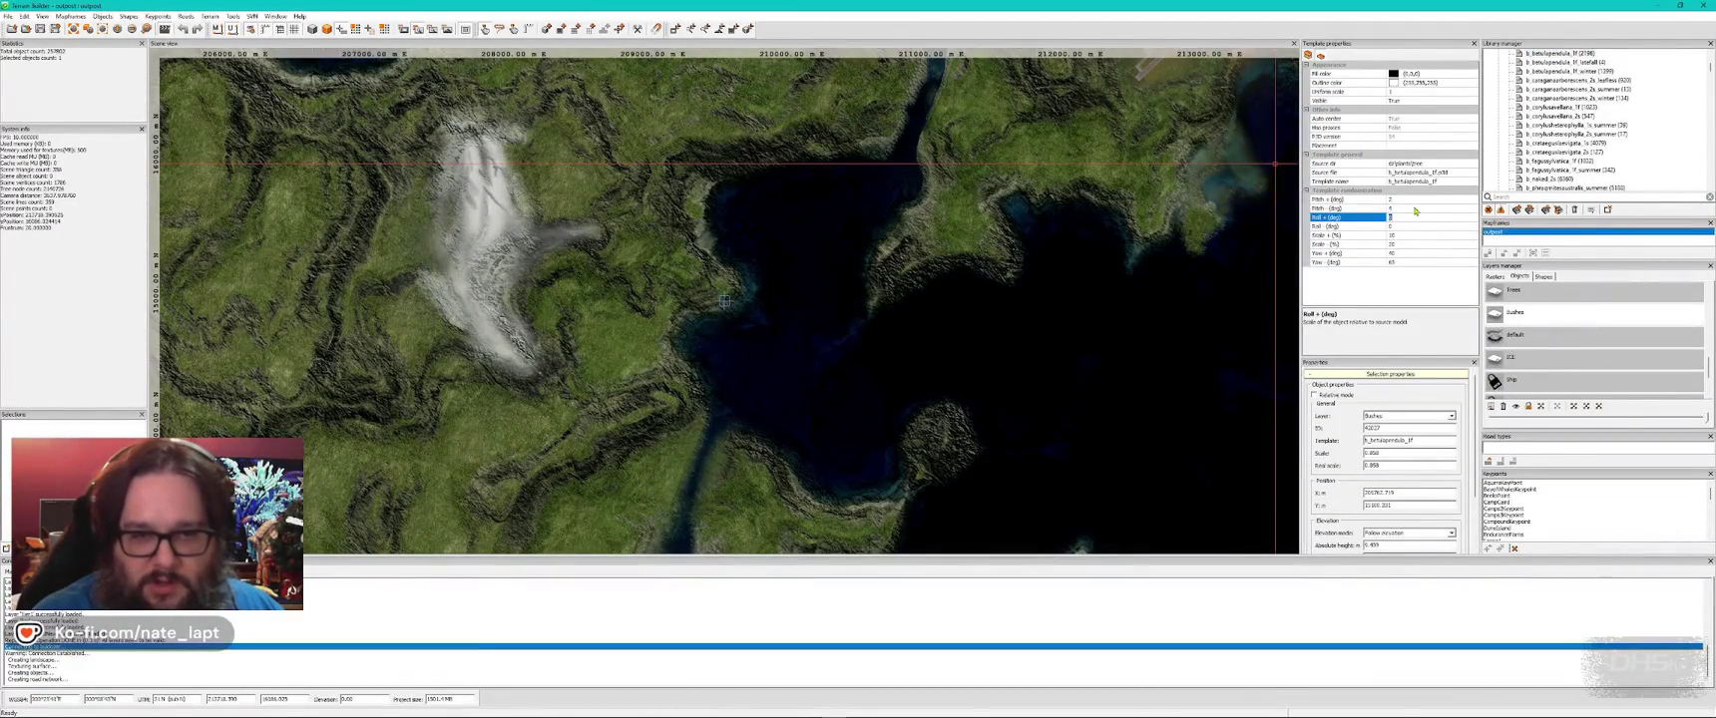
key(Tab)
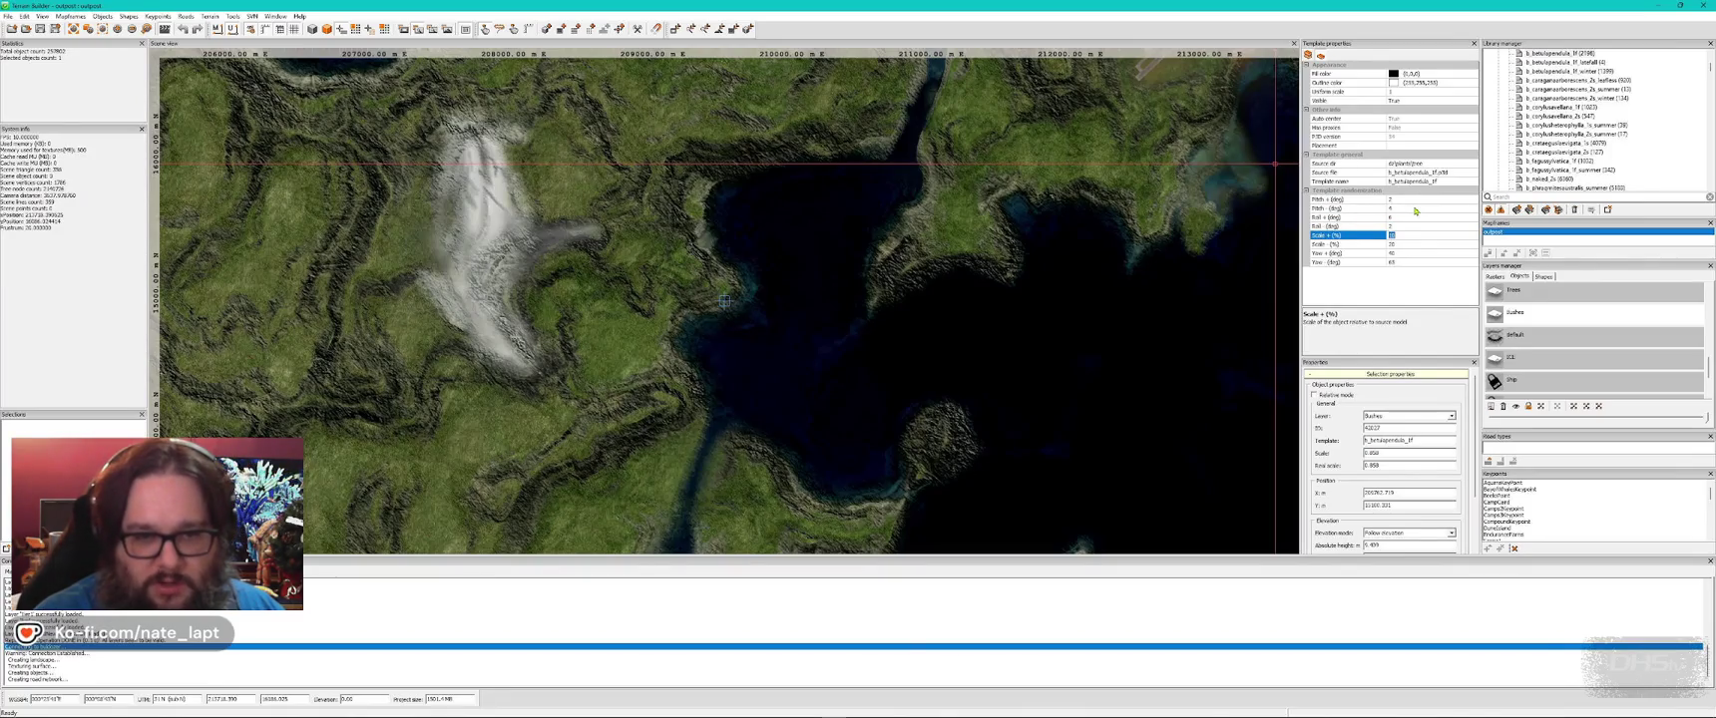
text(1)
key(Tab)
text(18)
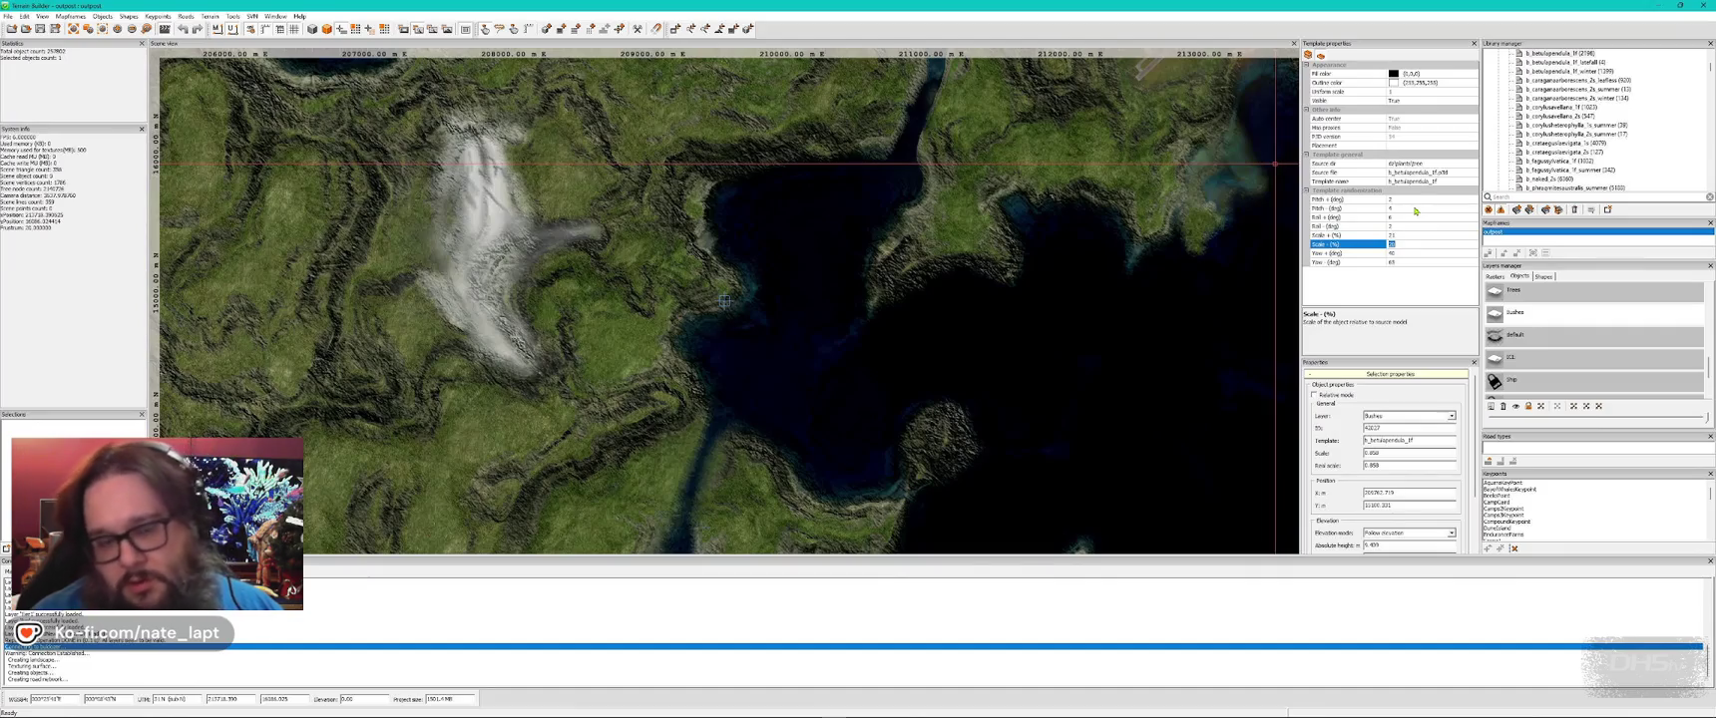
key(Tab)
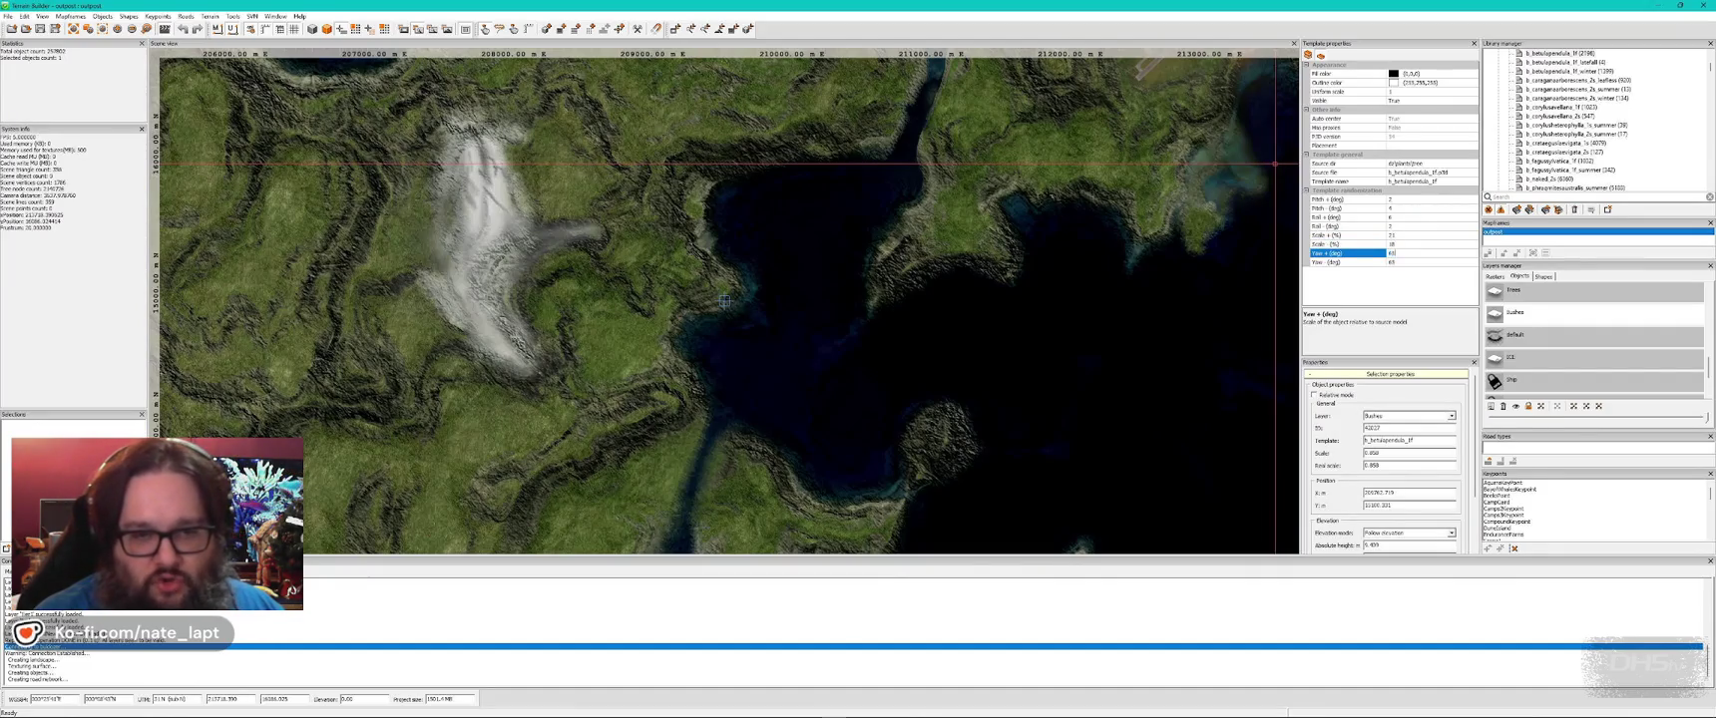
text(5)
key(Tab)
key(alt+Tab)
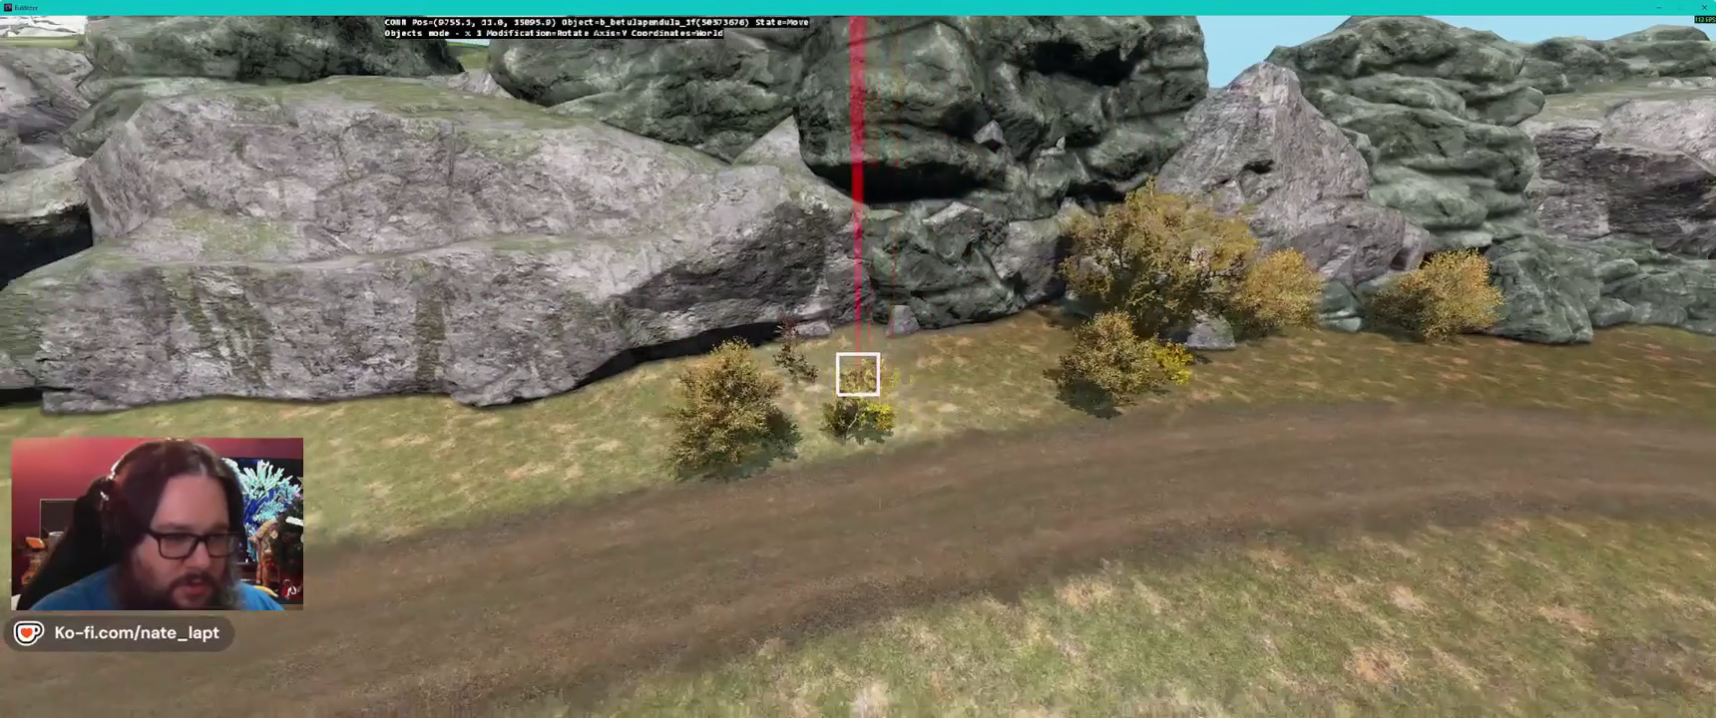
- Place more birch saplings by the road and move them toward the shore and rocks
key(alt+Tab)
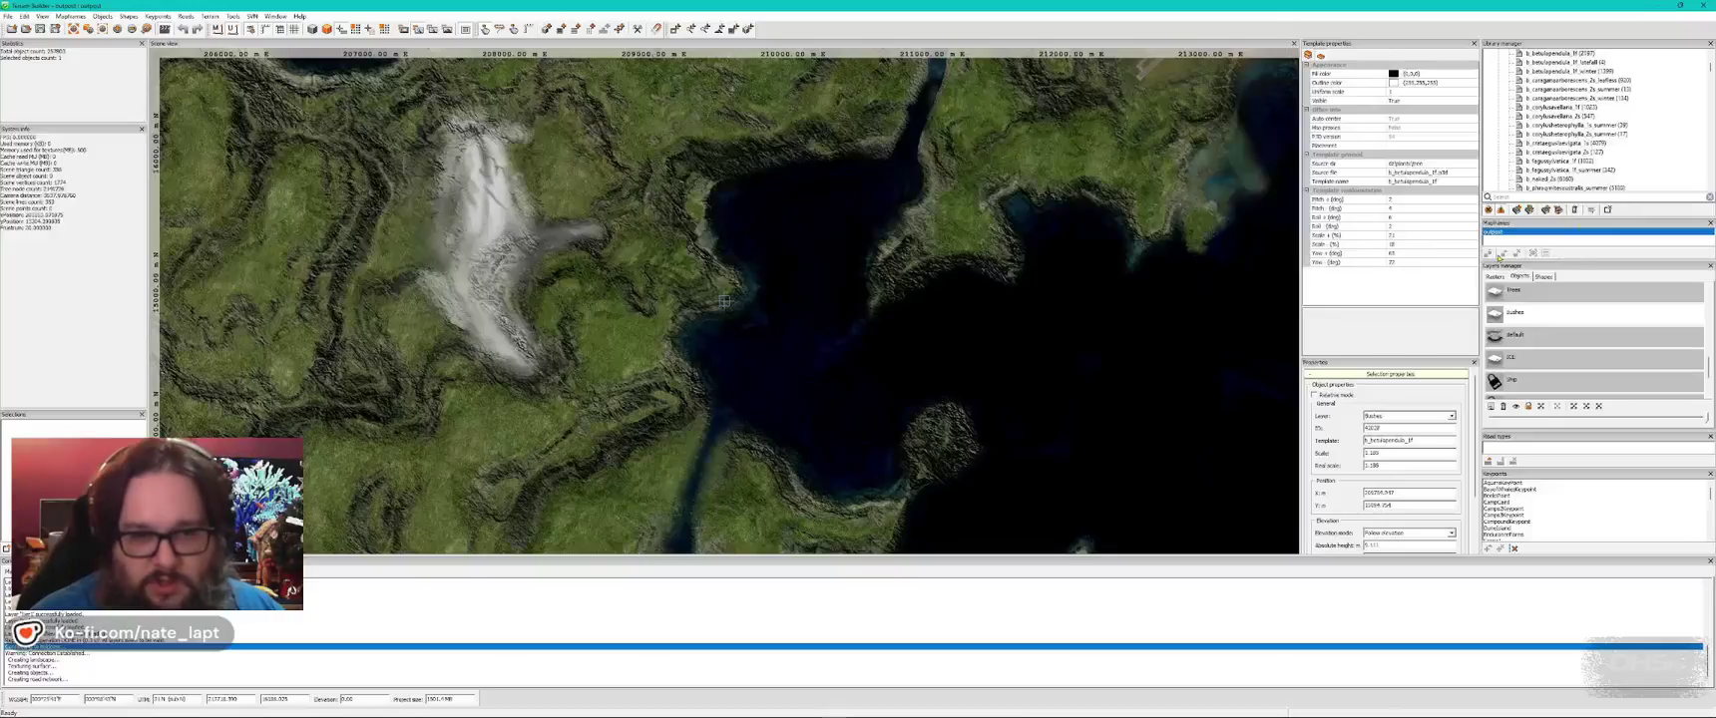
key(alt+Tab)
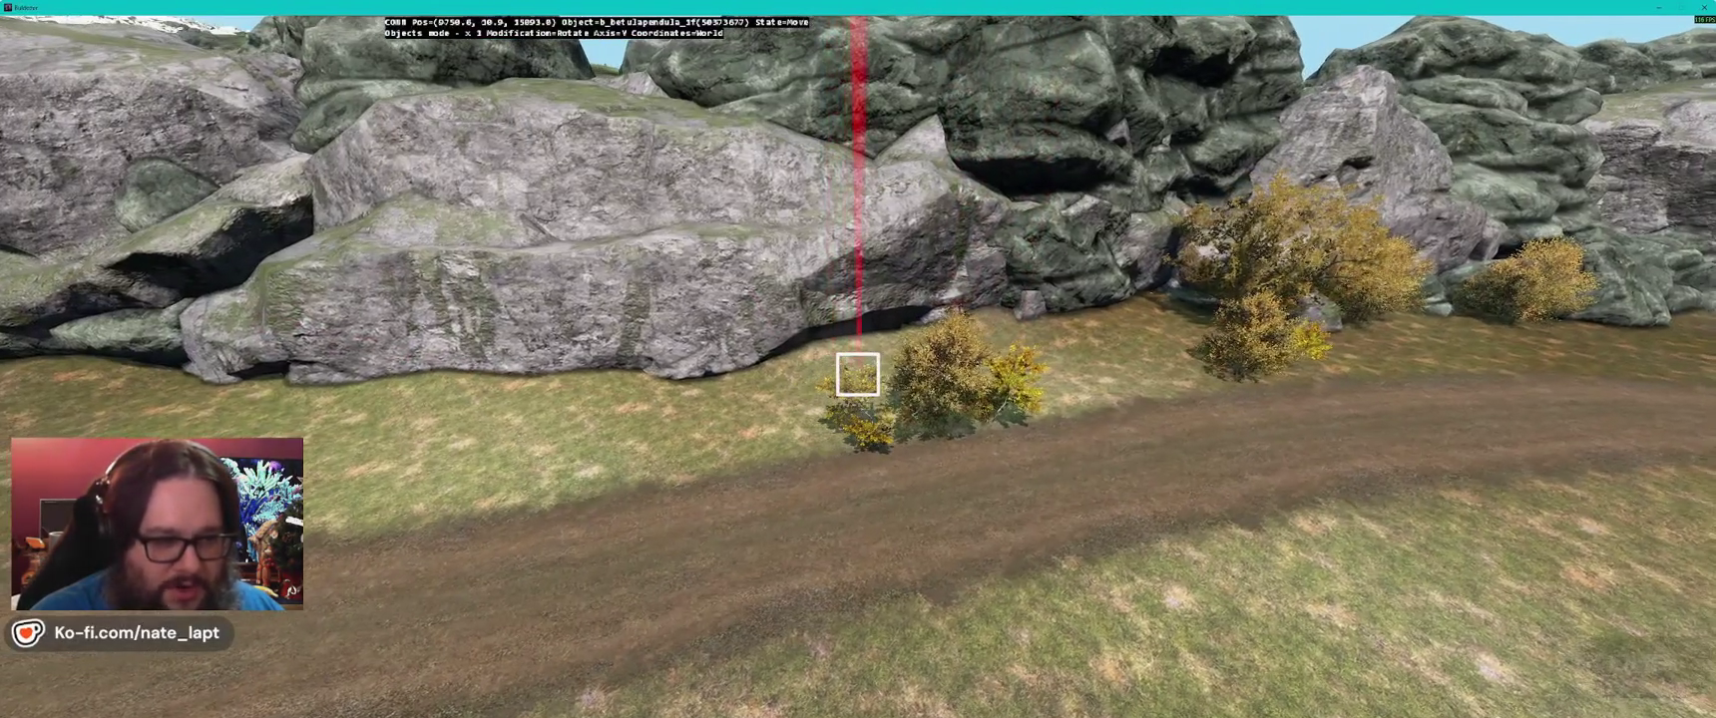
key(a)
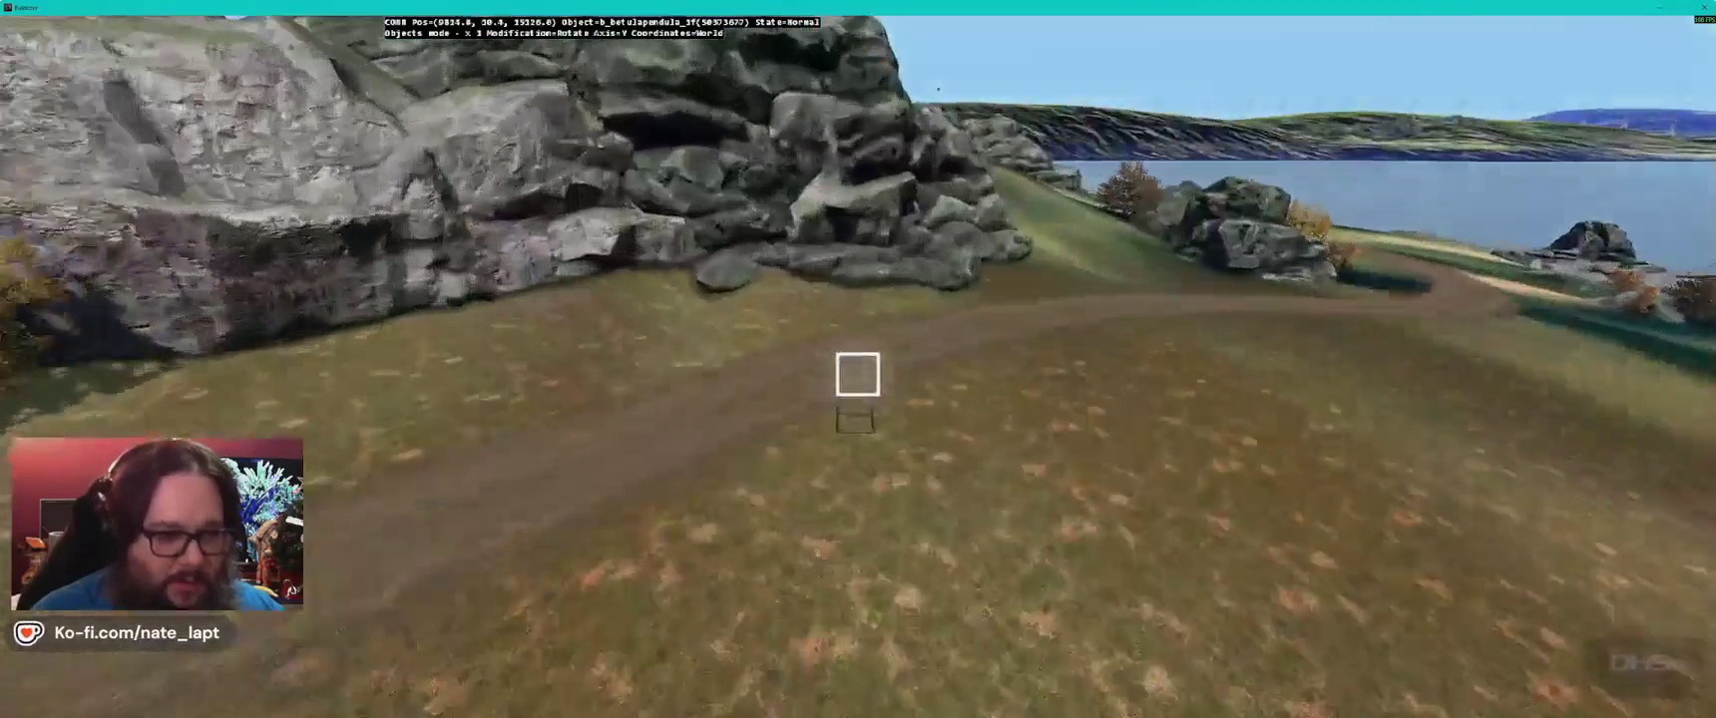
key(Insert)
key(Insert)
key(Insert)
key(Insert)
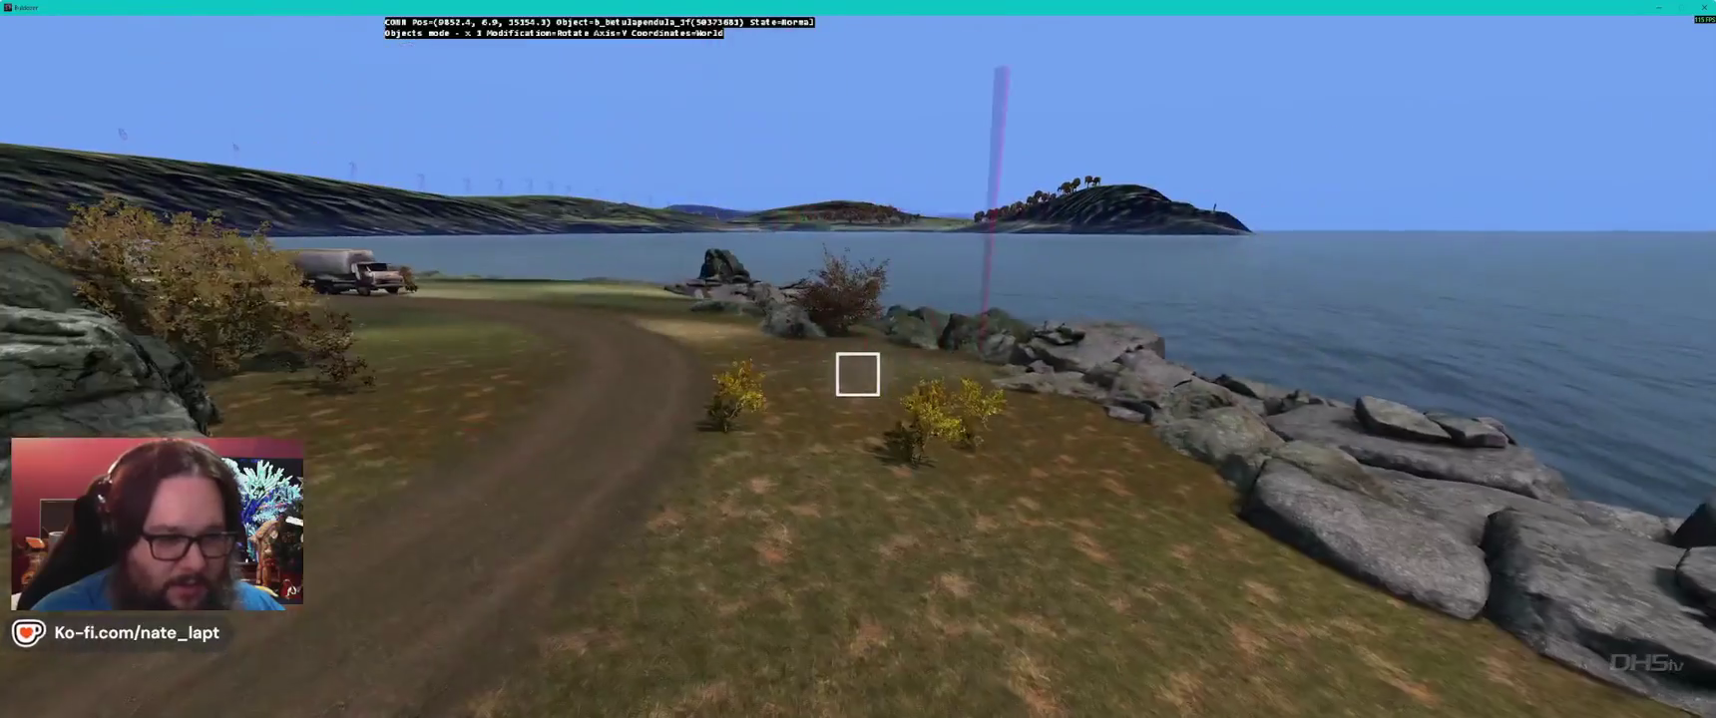
drag(857, 374, 857, 374)
key(w)
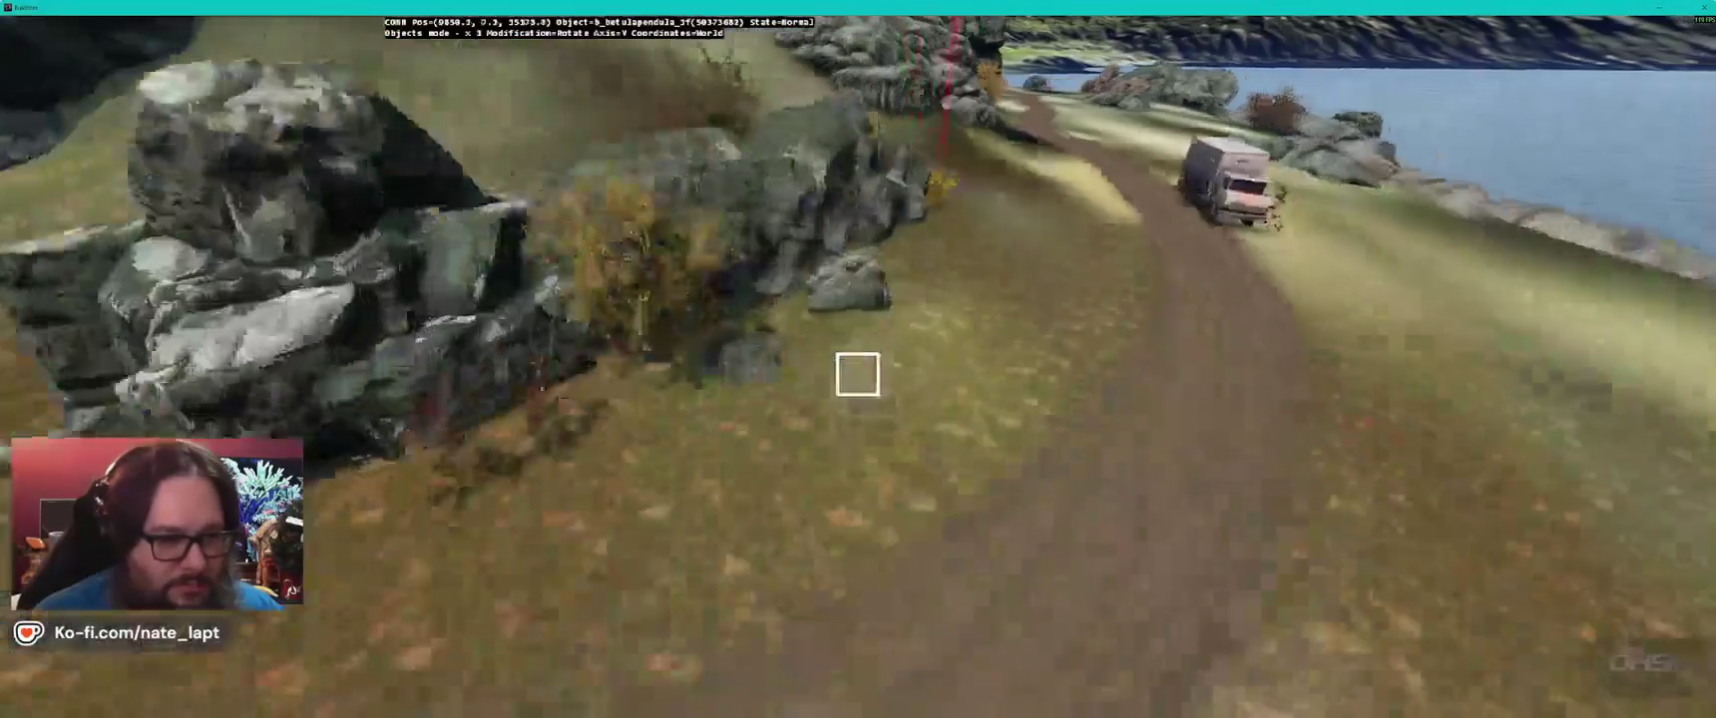
key(a)
drag(857, 374, 857, 375)
key(w)
- Select the b_betulanana_1s_summer dwarf birch in the Library manager
key(alt+Tab)
scroll(1653, 95, up, 2)
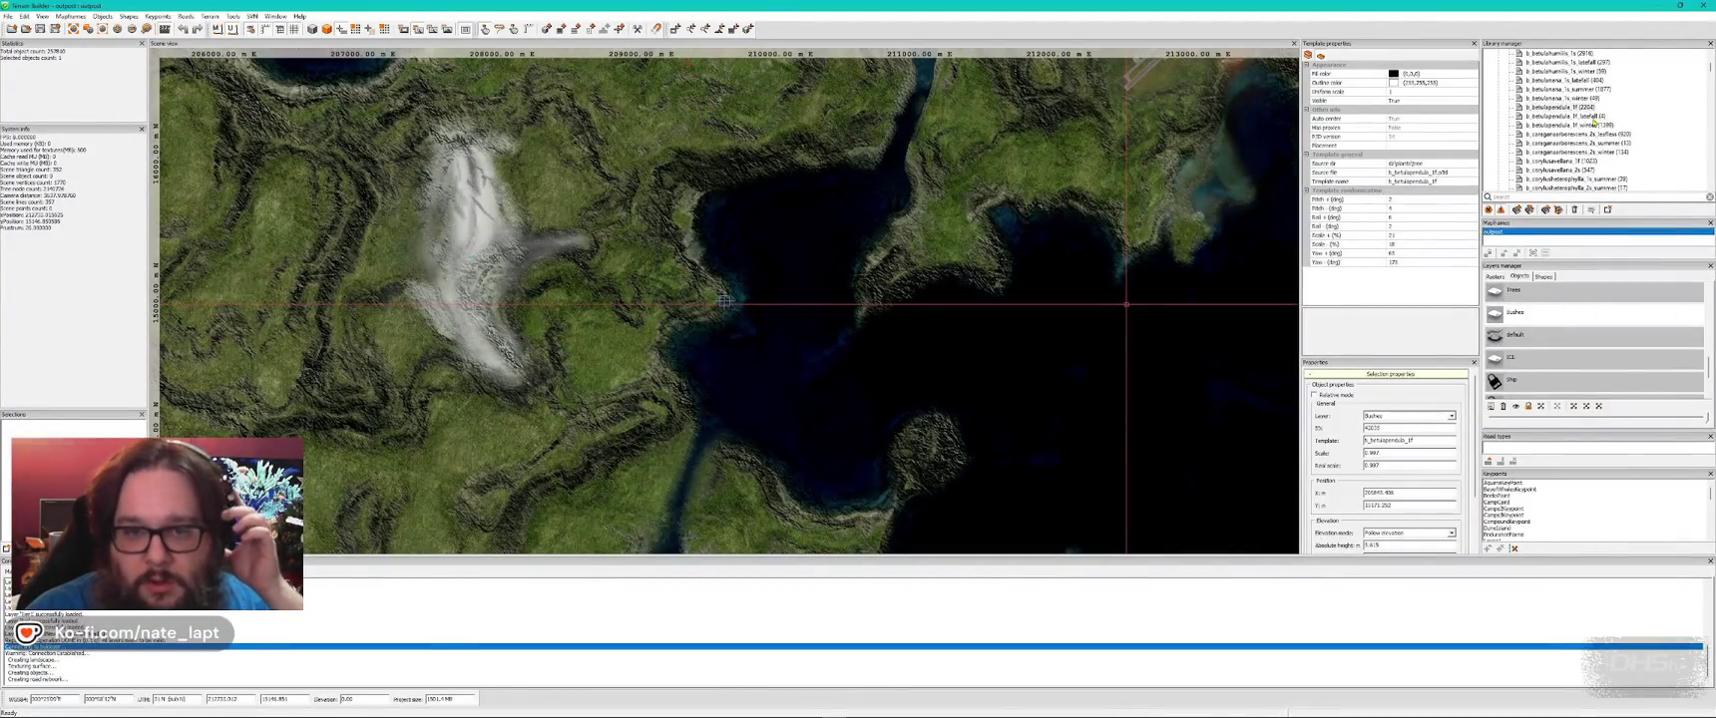
click(1586, 87)
- Place dwarf birches beside the rocks, near the road and beside the truck
key(alt+Tab)
key(Insert)
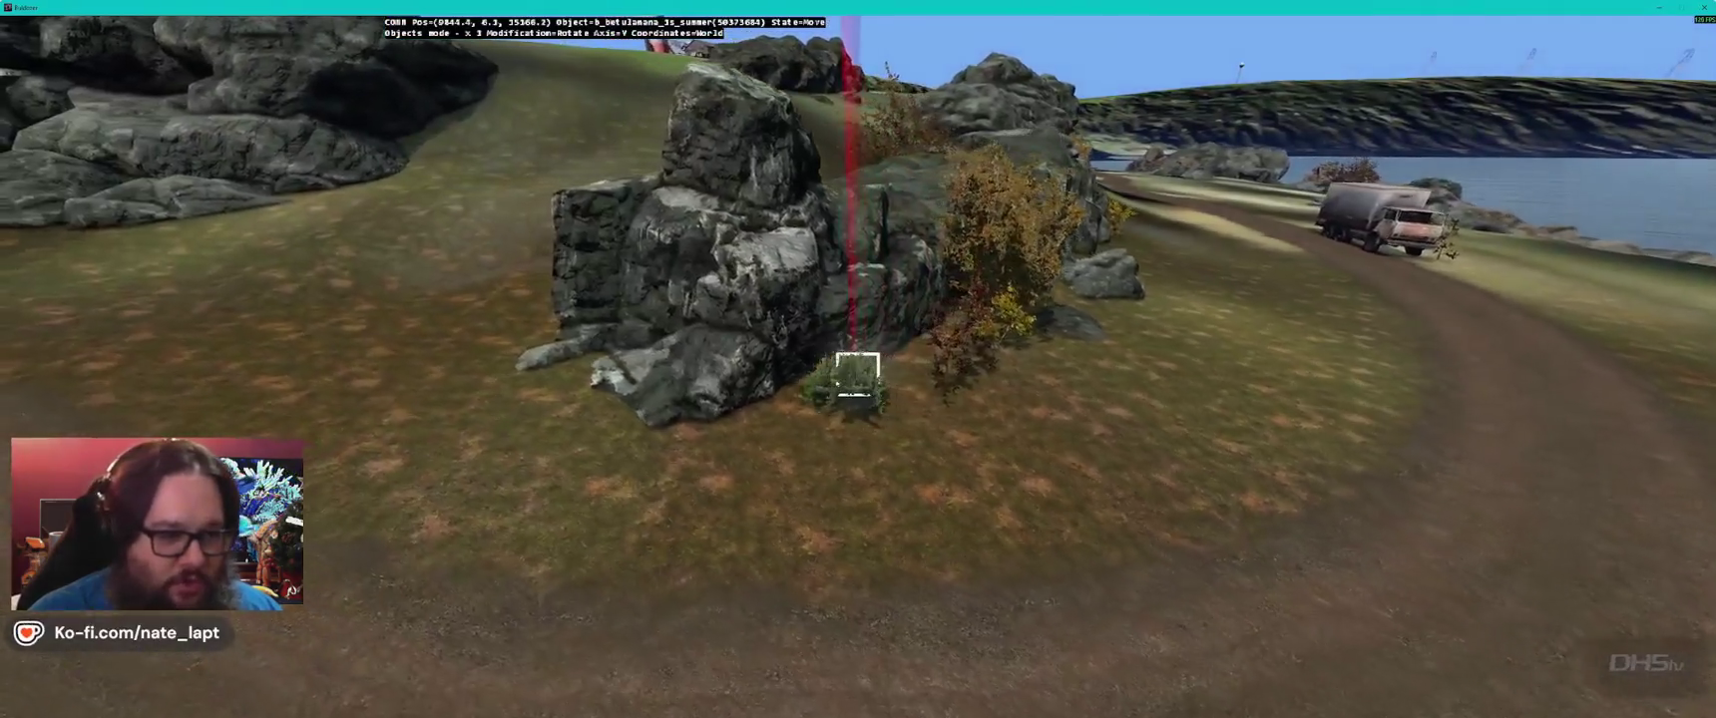
key(Insert)
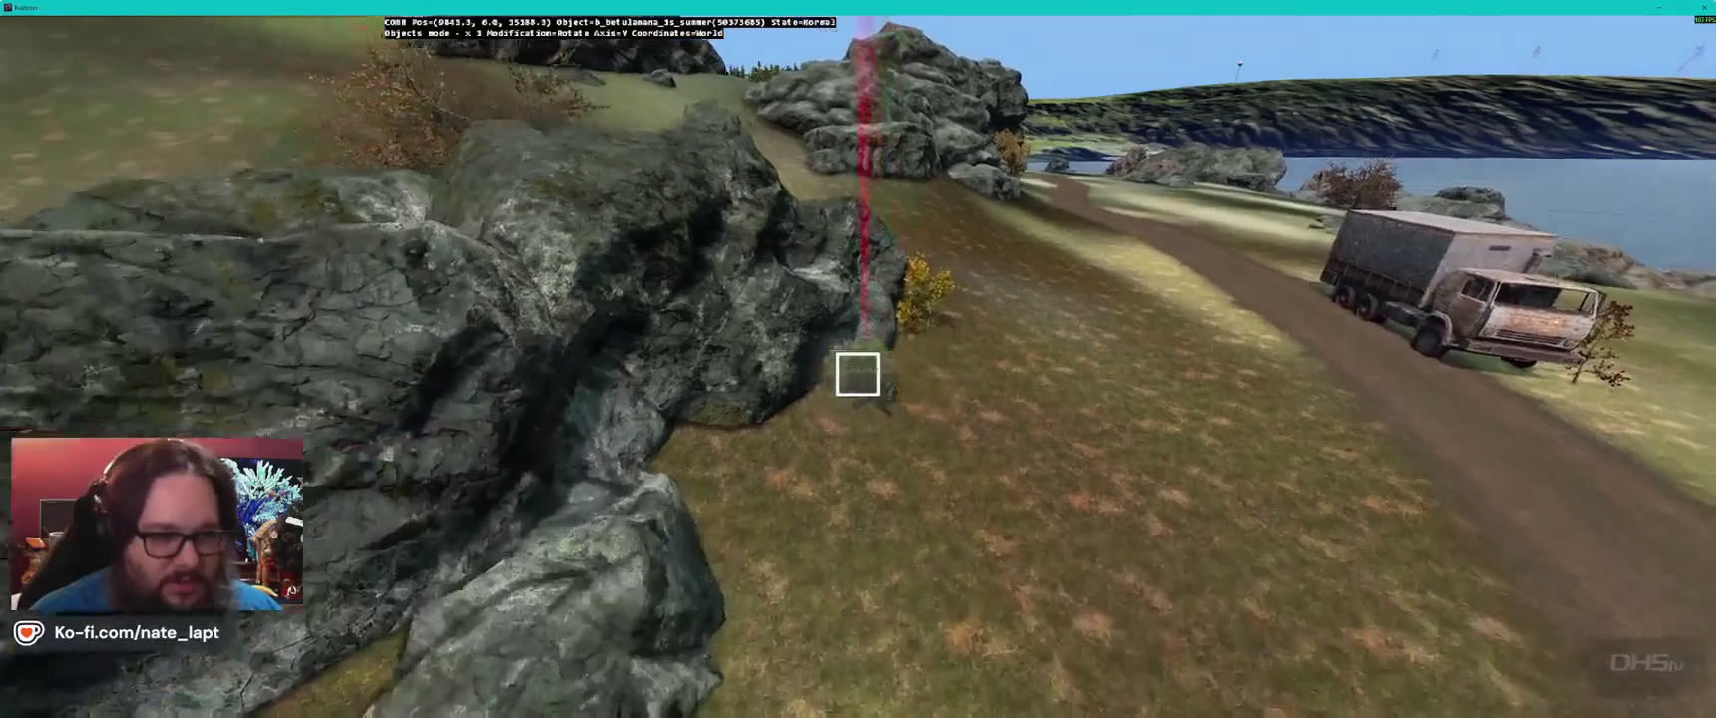
key(Insert)
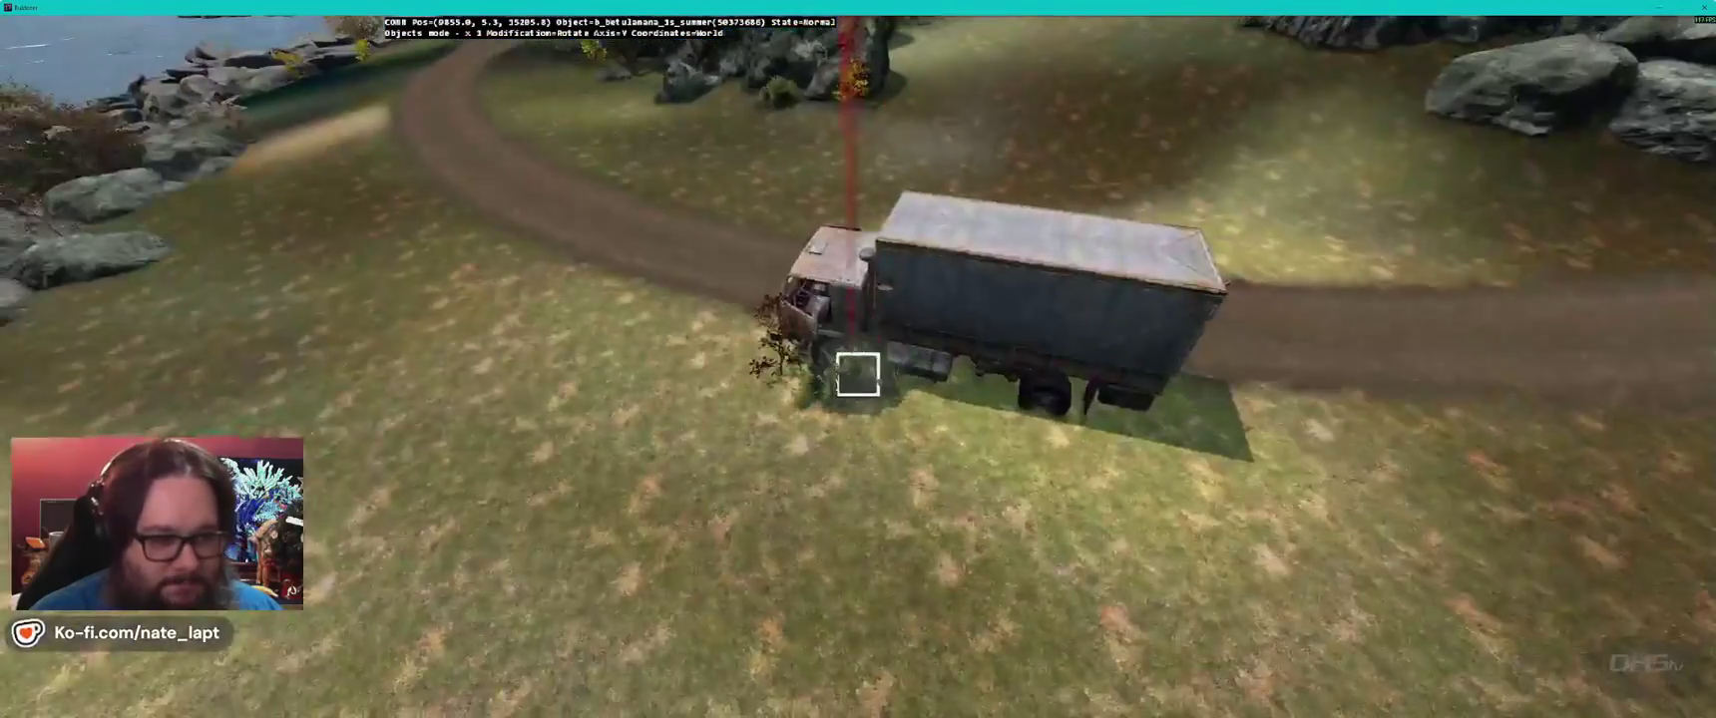
- Place dwarf birches on the cliff edge by the water and along the village house wall
key(w)
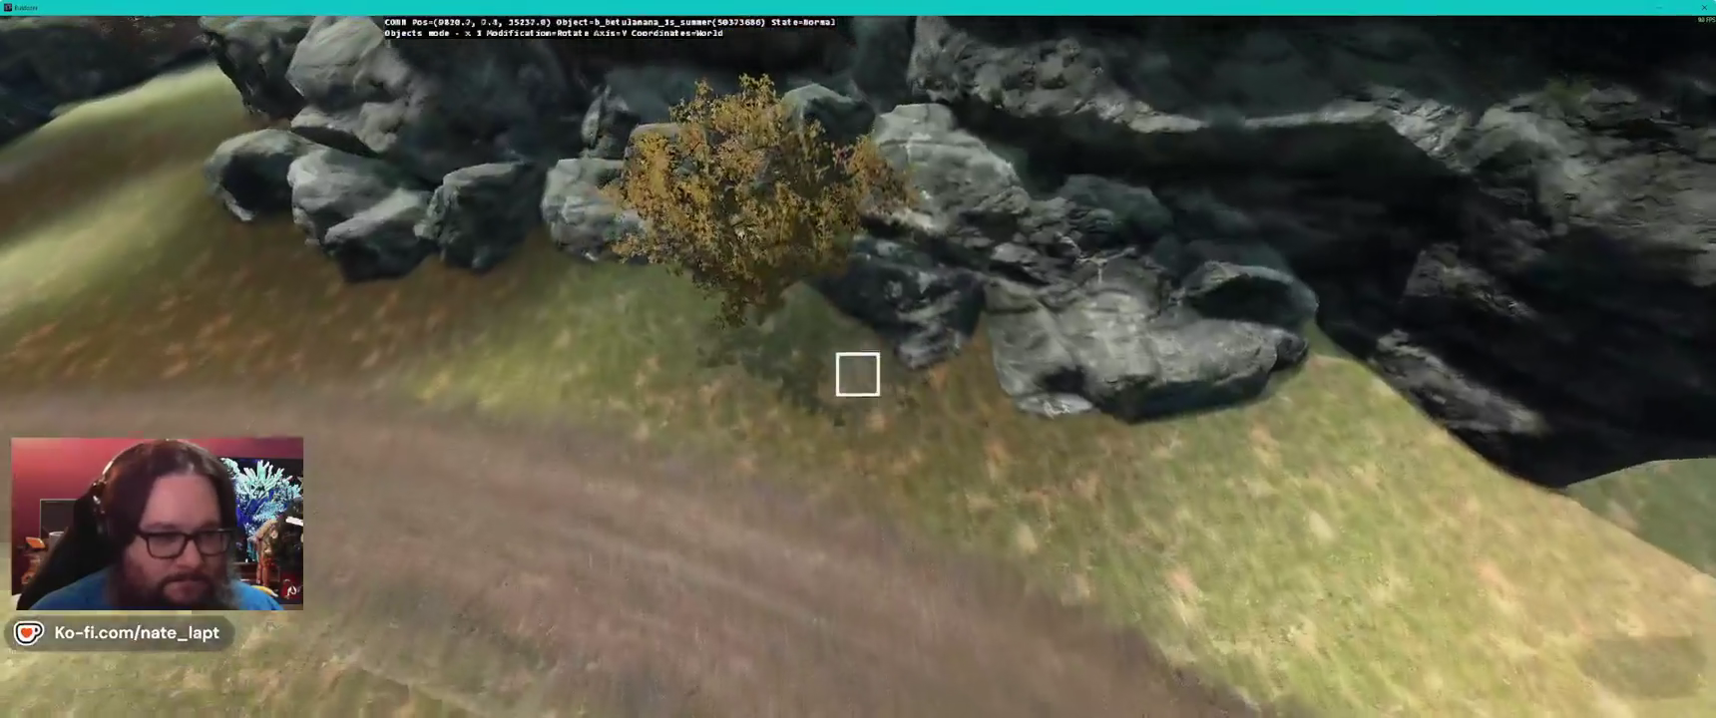
key(Insert)
key(w)
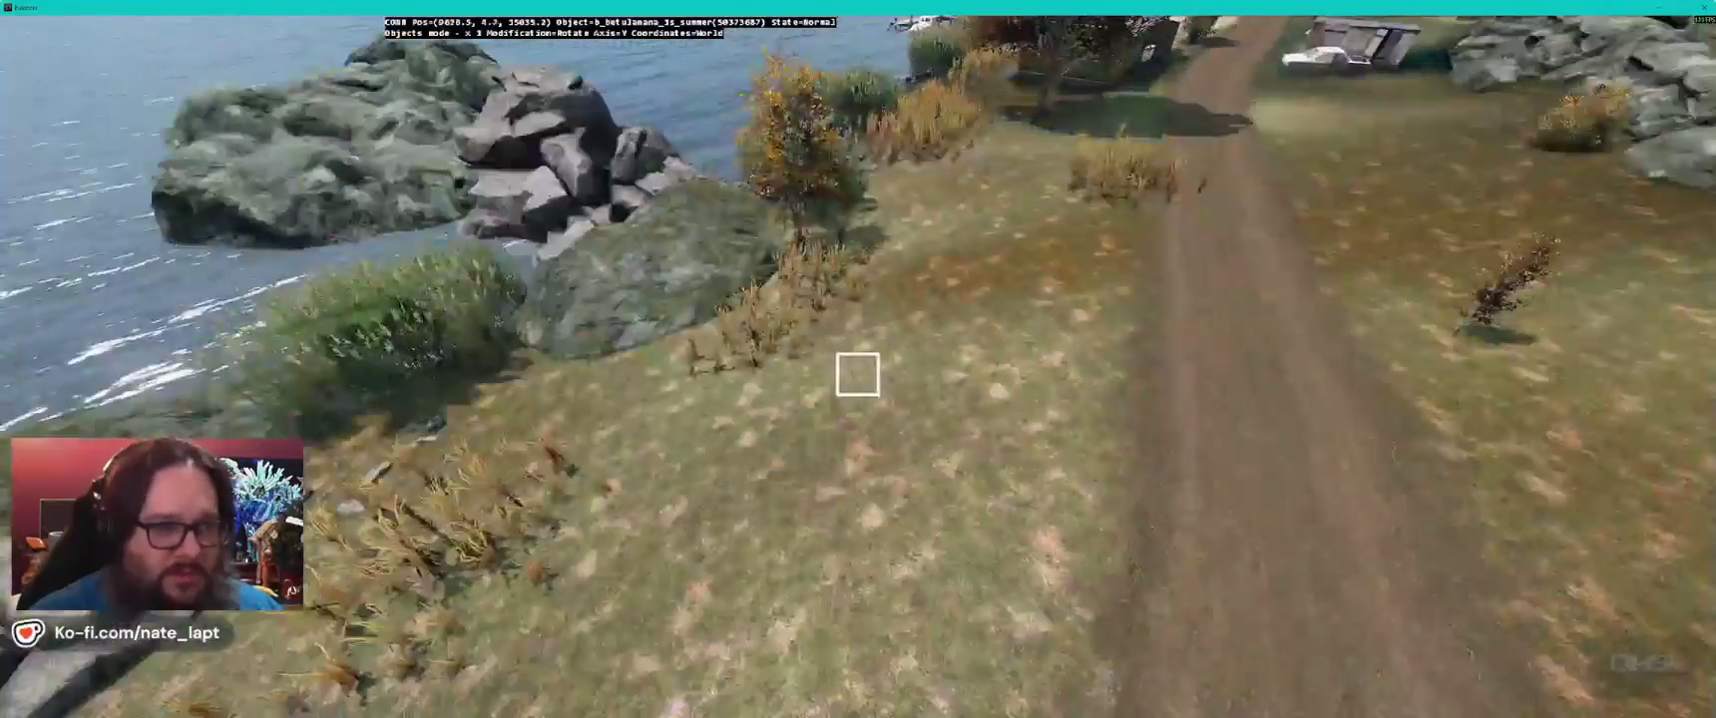
key(Insert)
key(d)
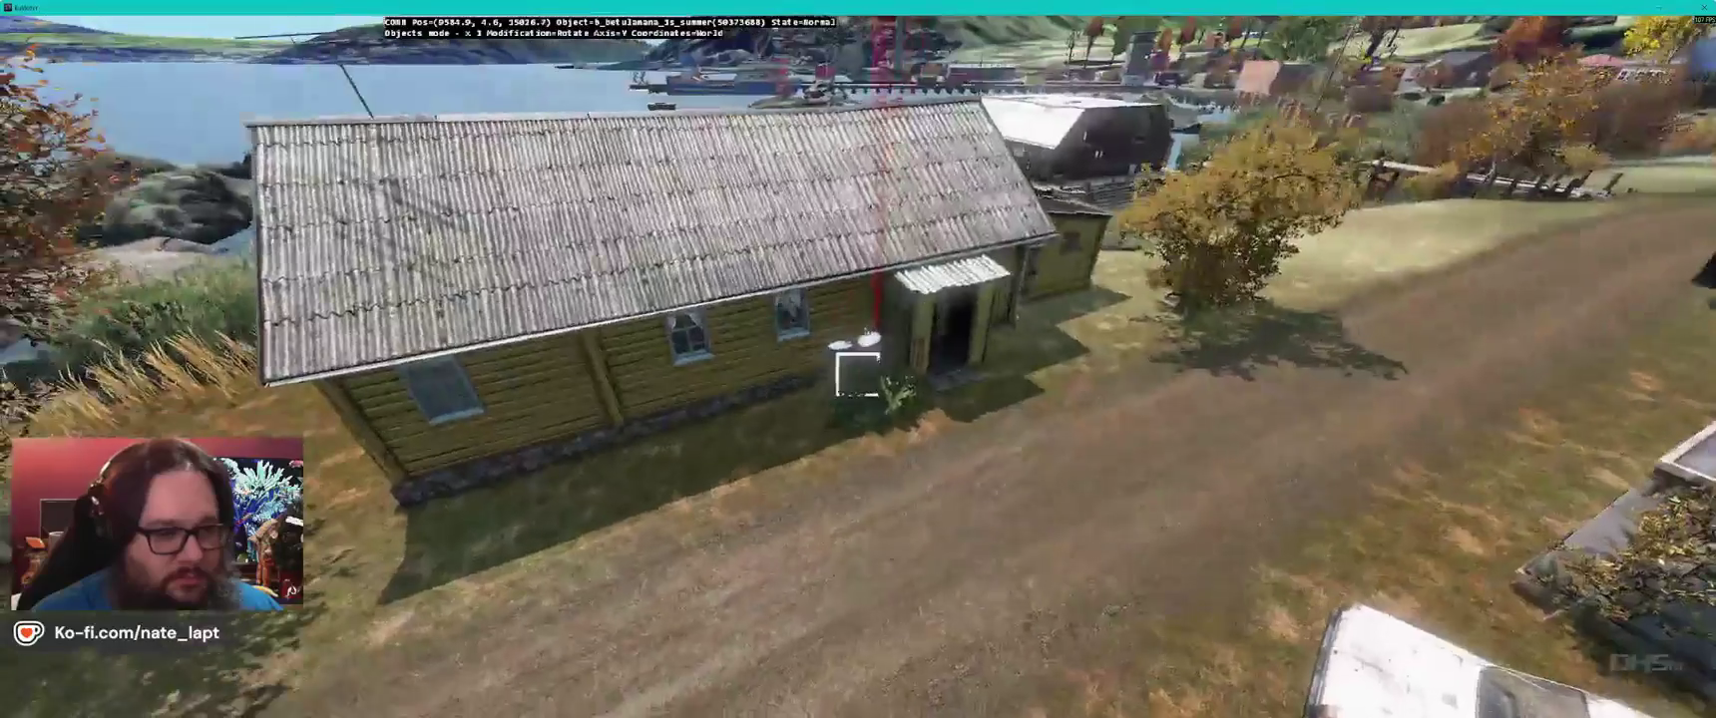
key(s)
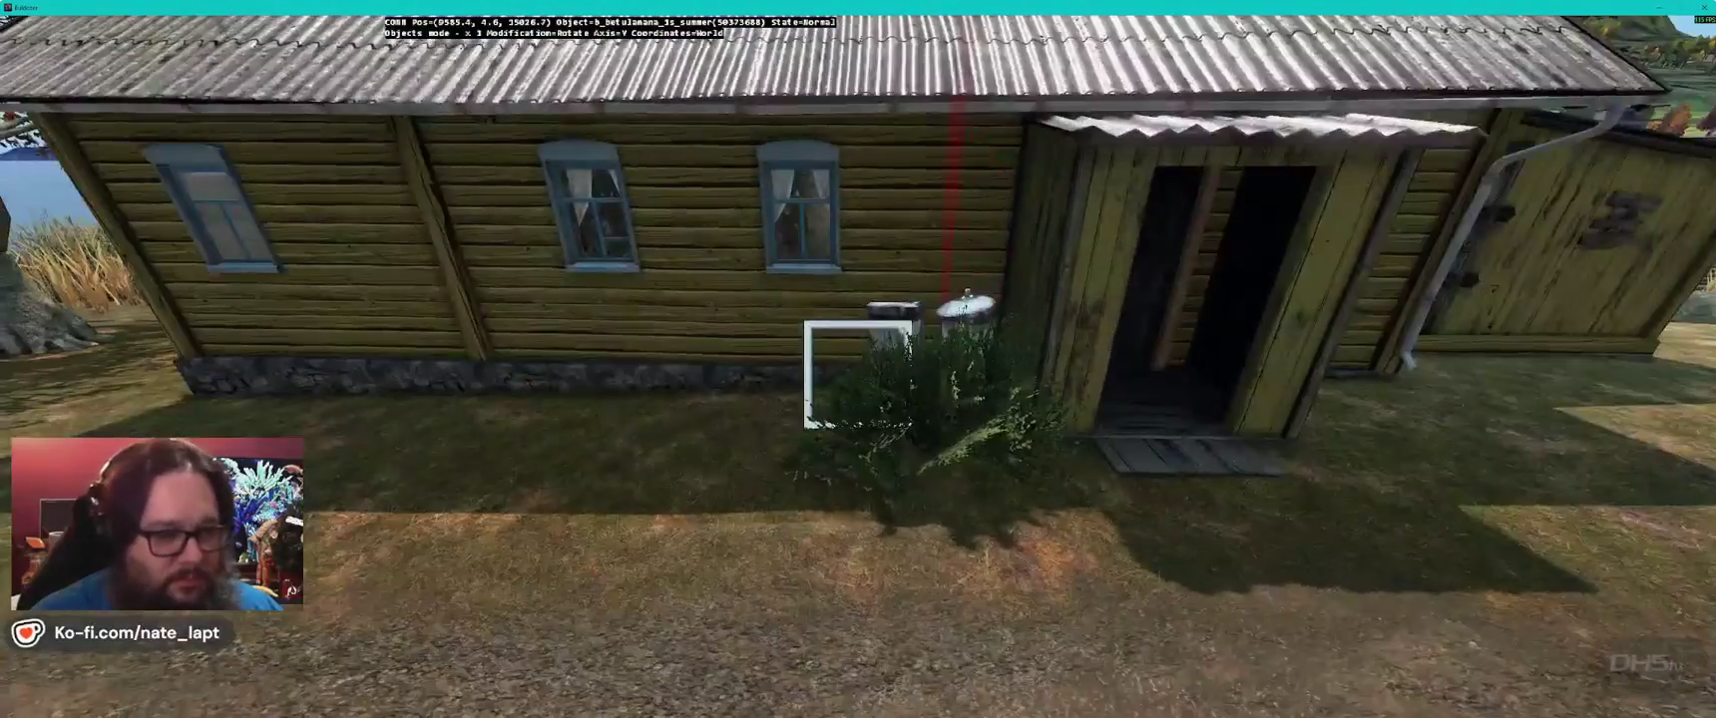
key(a)
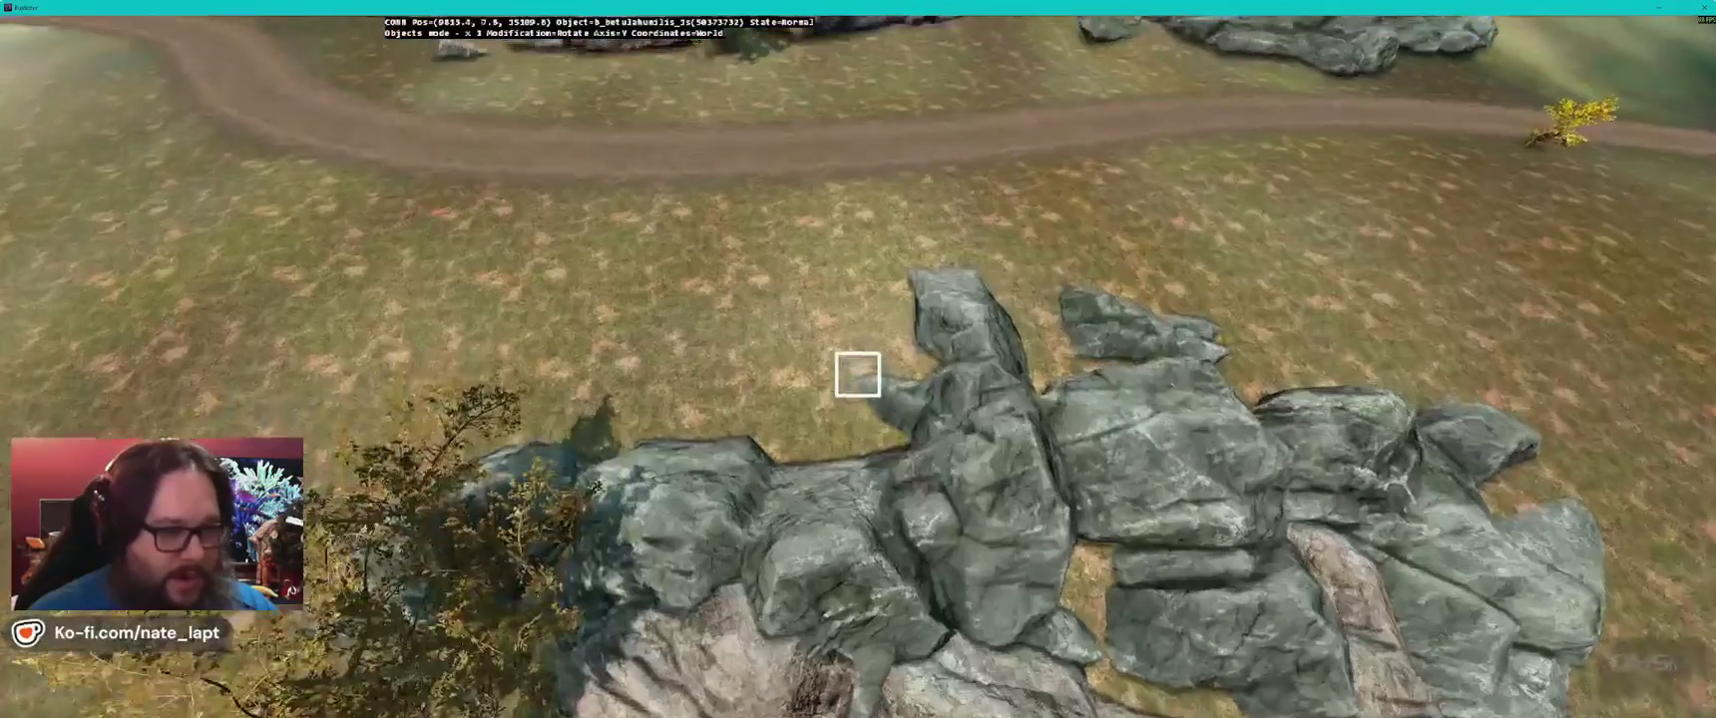
- Drop several birch shrubs among the rocks and along the roadside
click(858, 373)
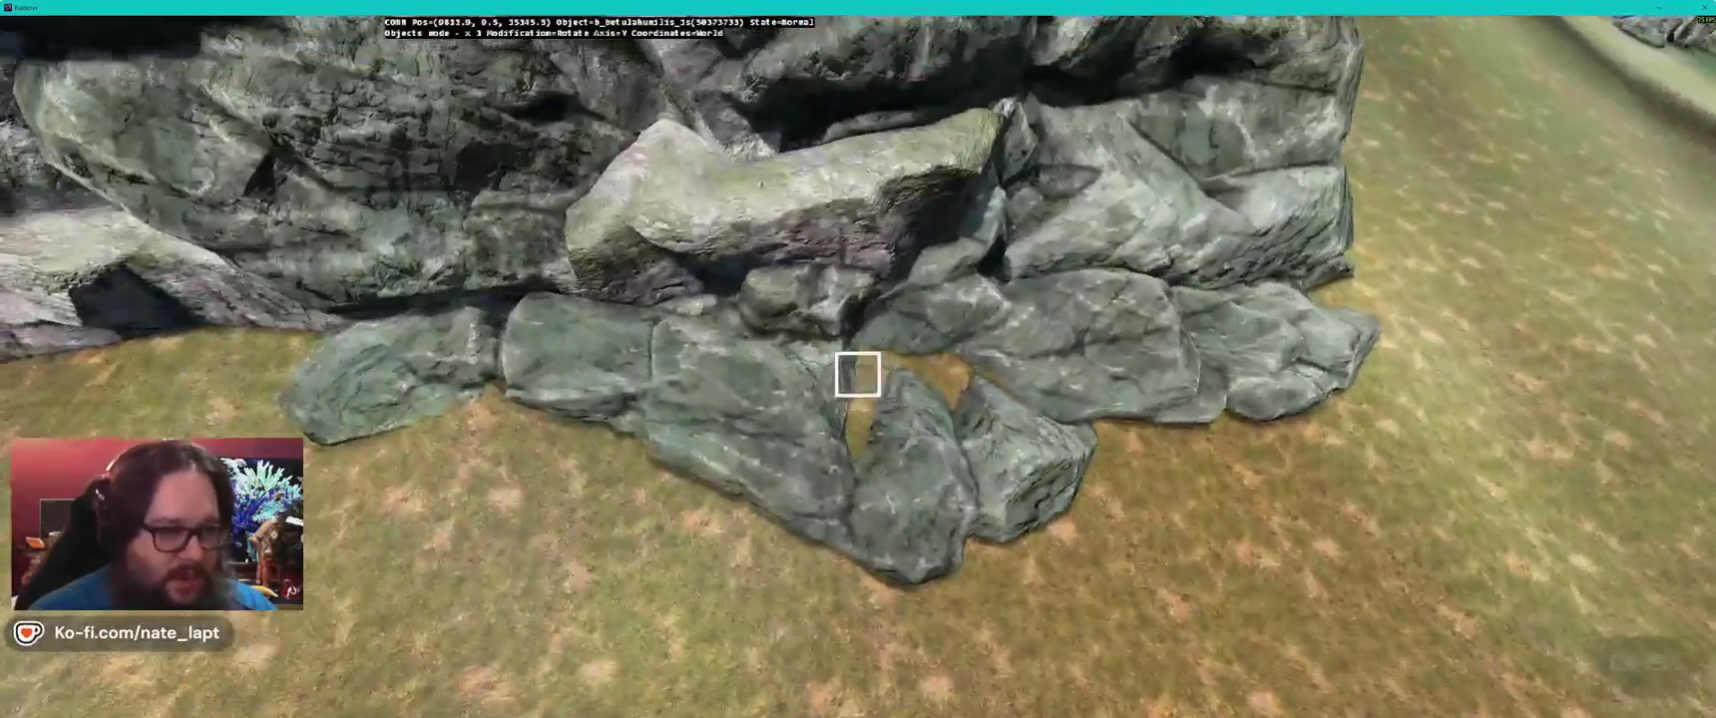
click(860, 374)
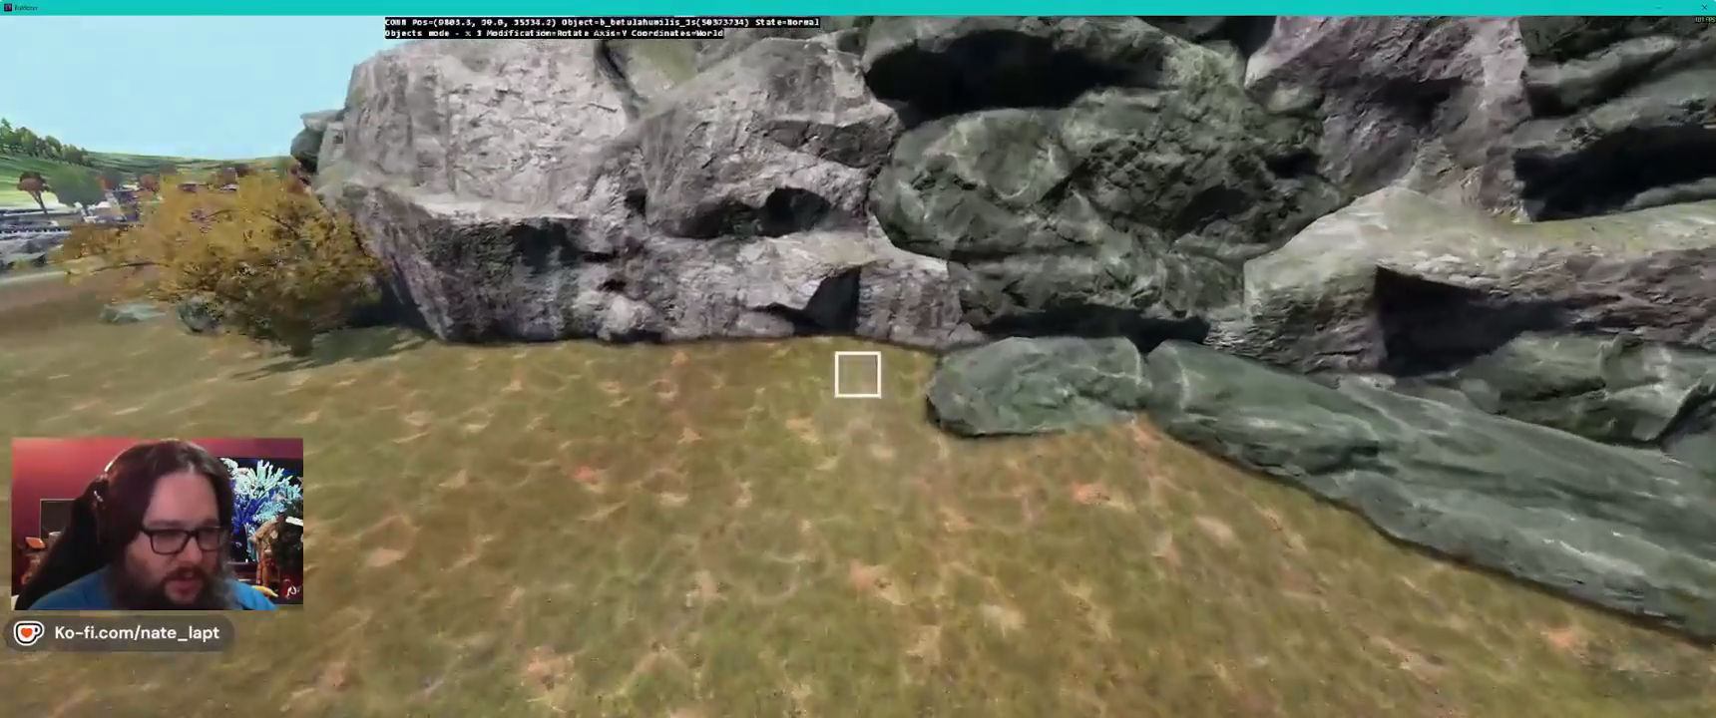
click(858, 374)
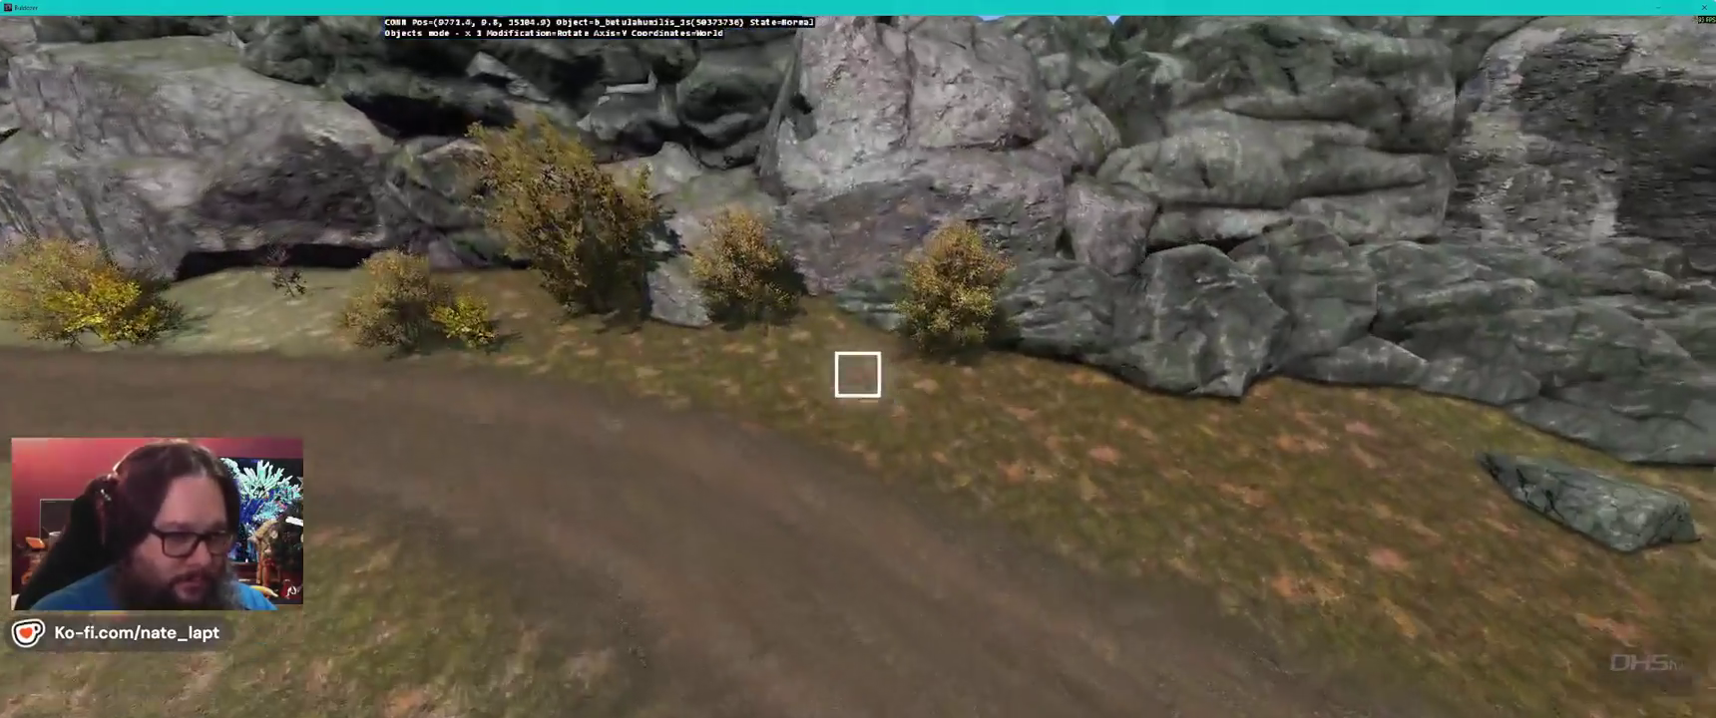
click(858, 375)
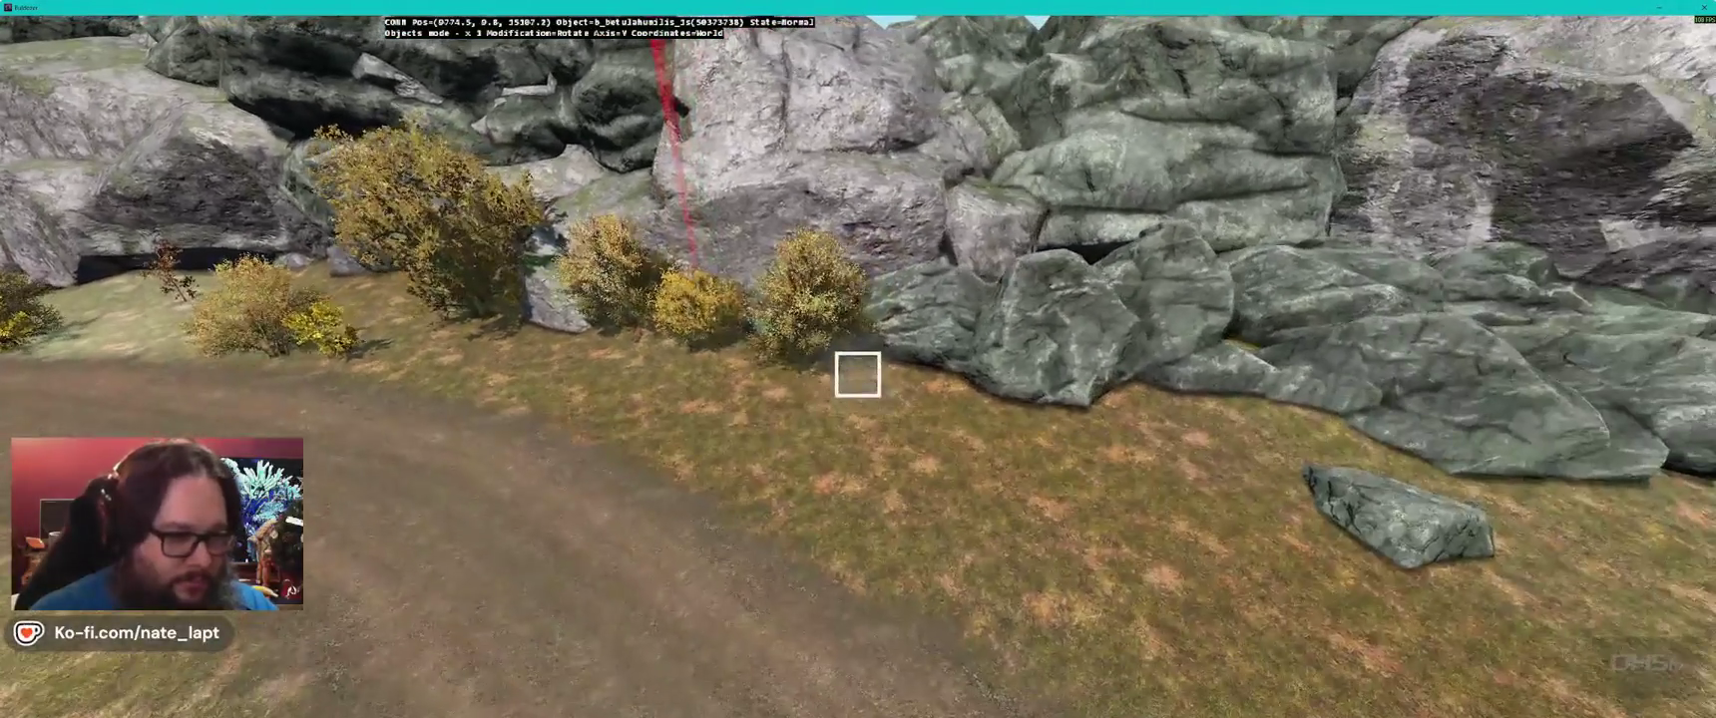
click(859, 397)
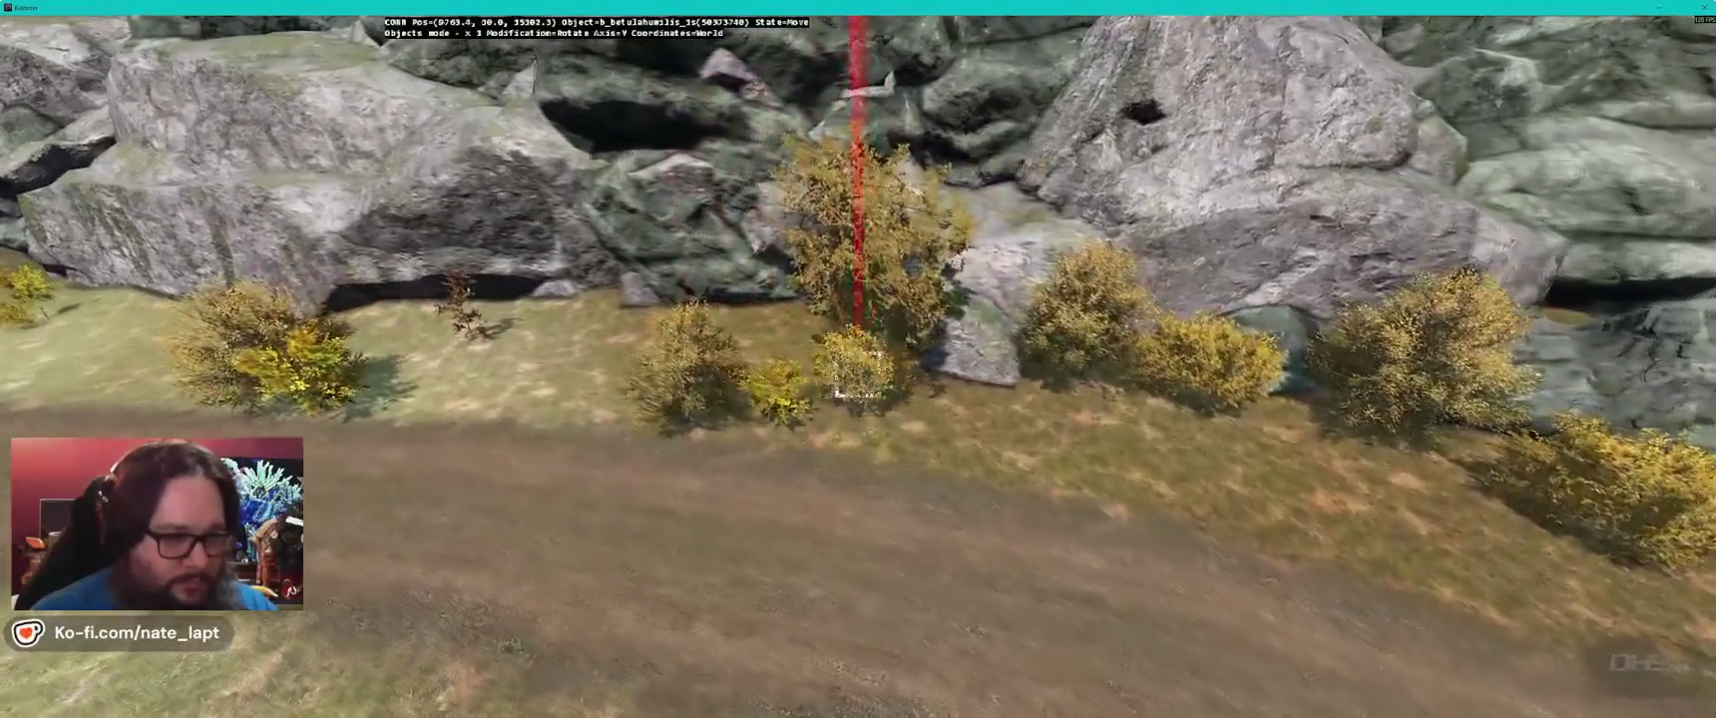
click(858, 374)
- Set down the next shrub and review the roadside shrubs from several angles
key(a)
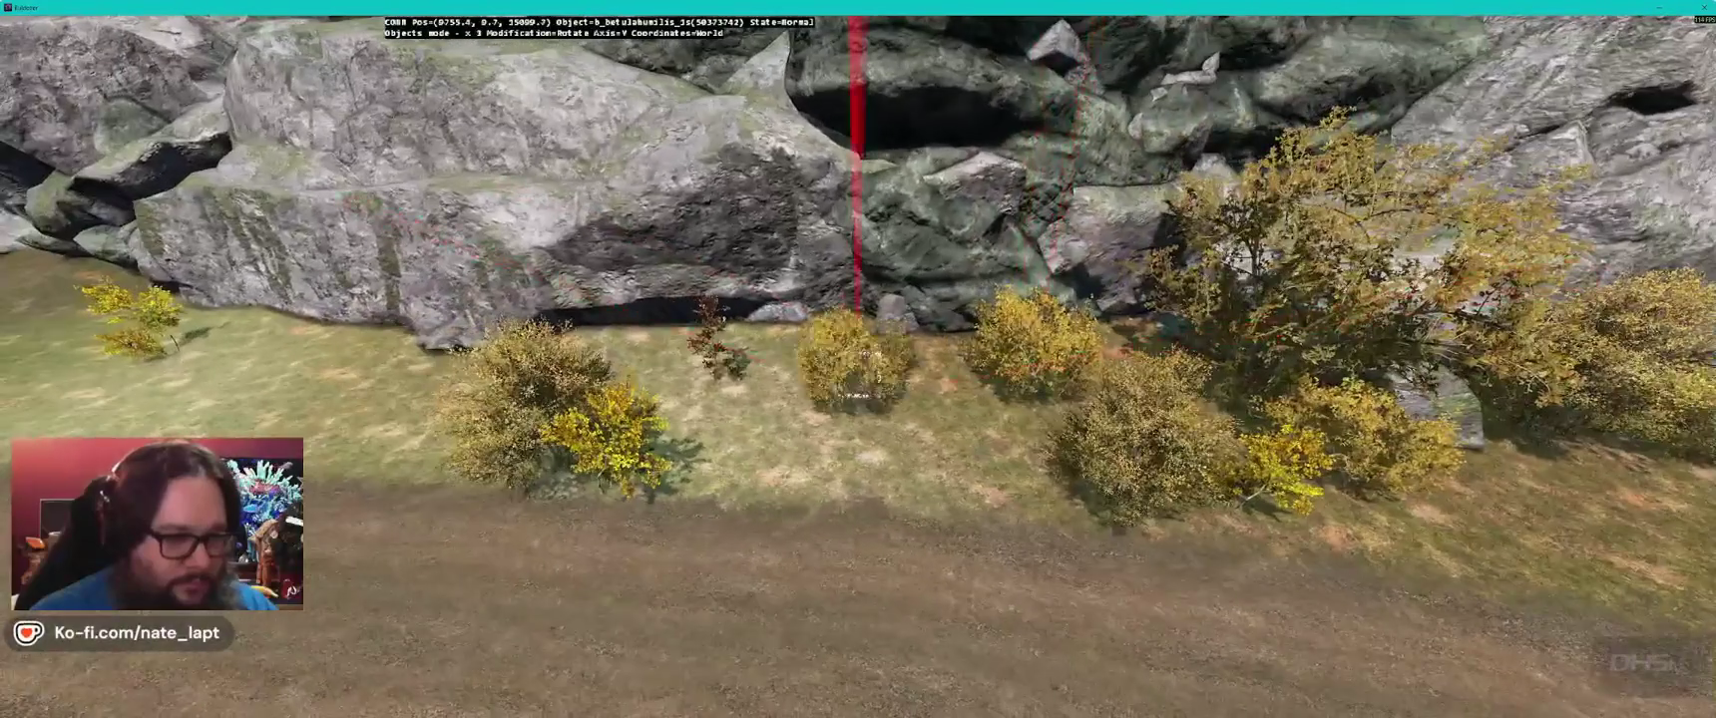
key(d)
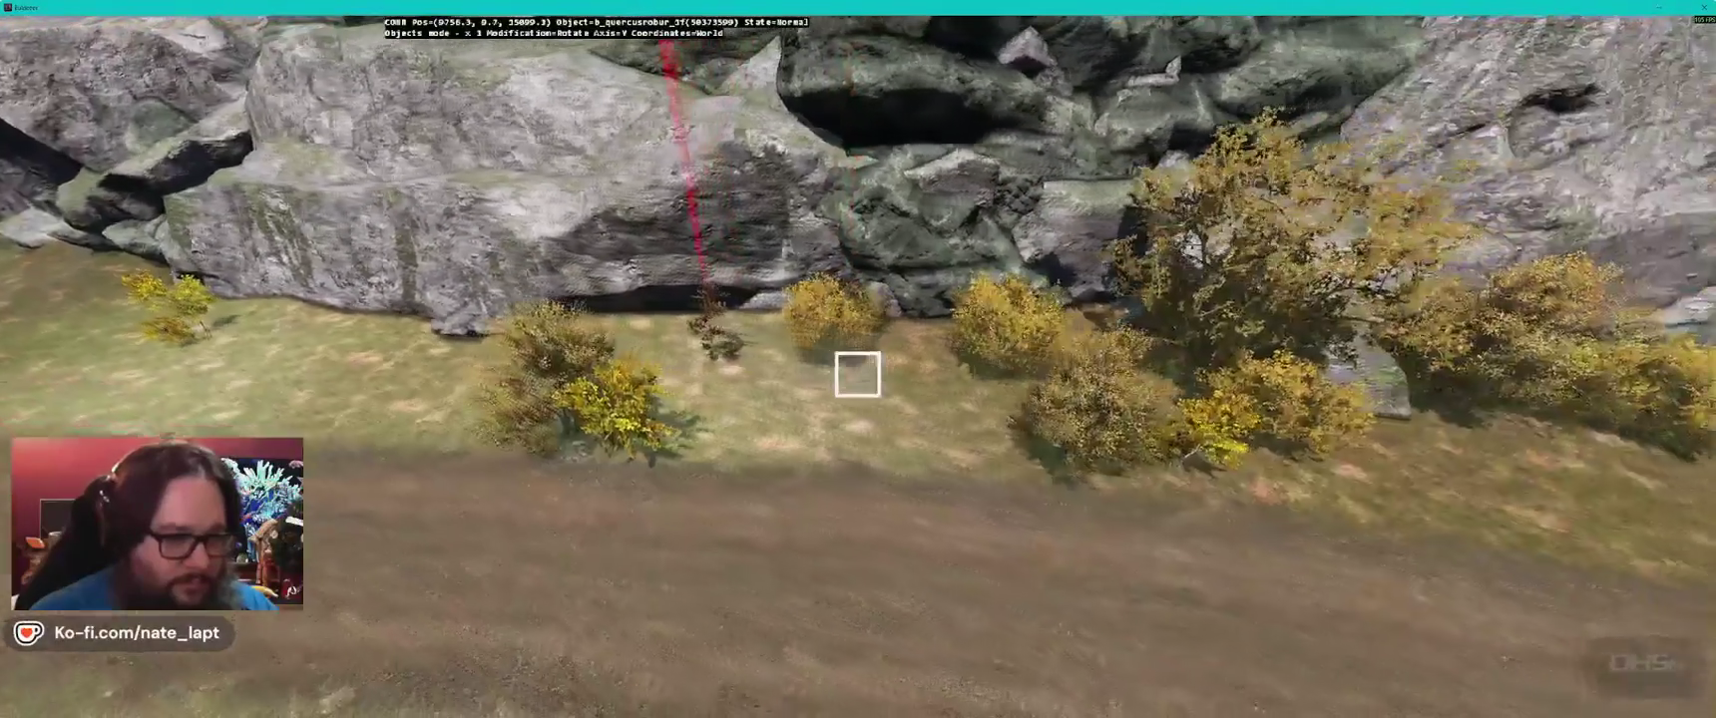
click(858, 374)
key(a)
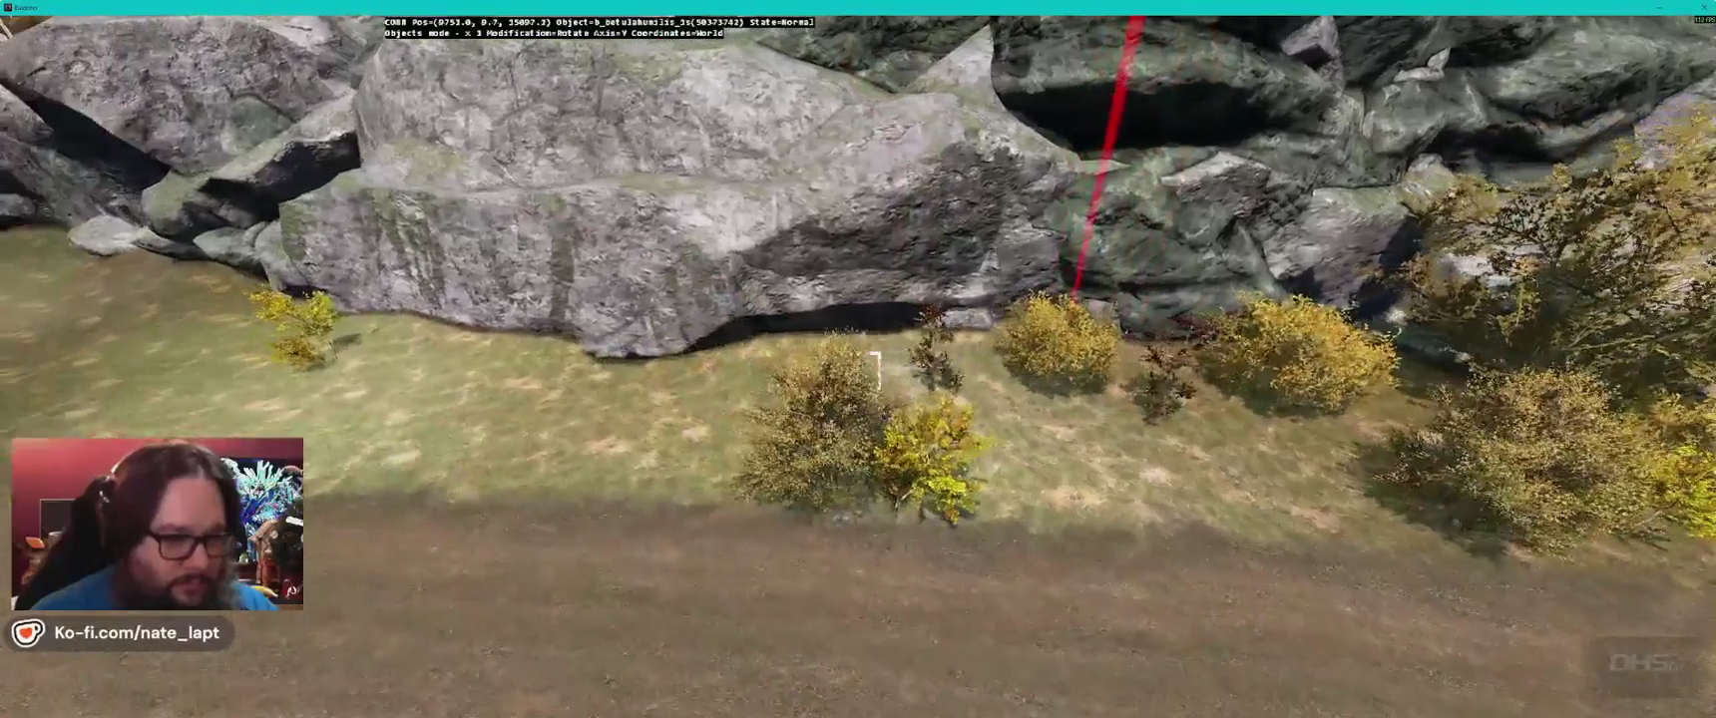
key(s)
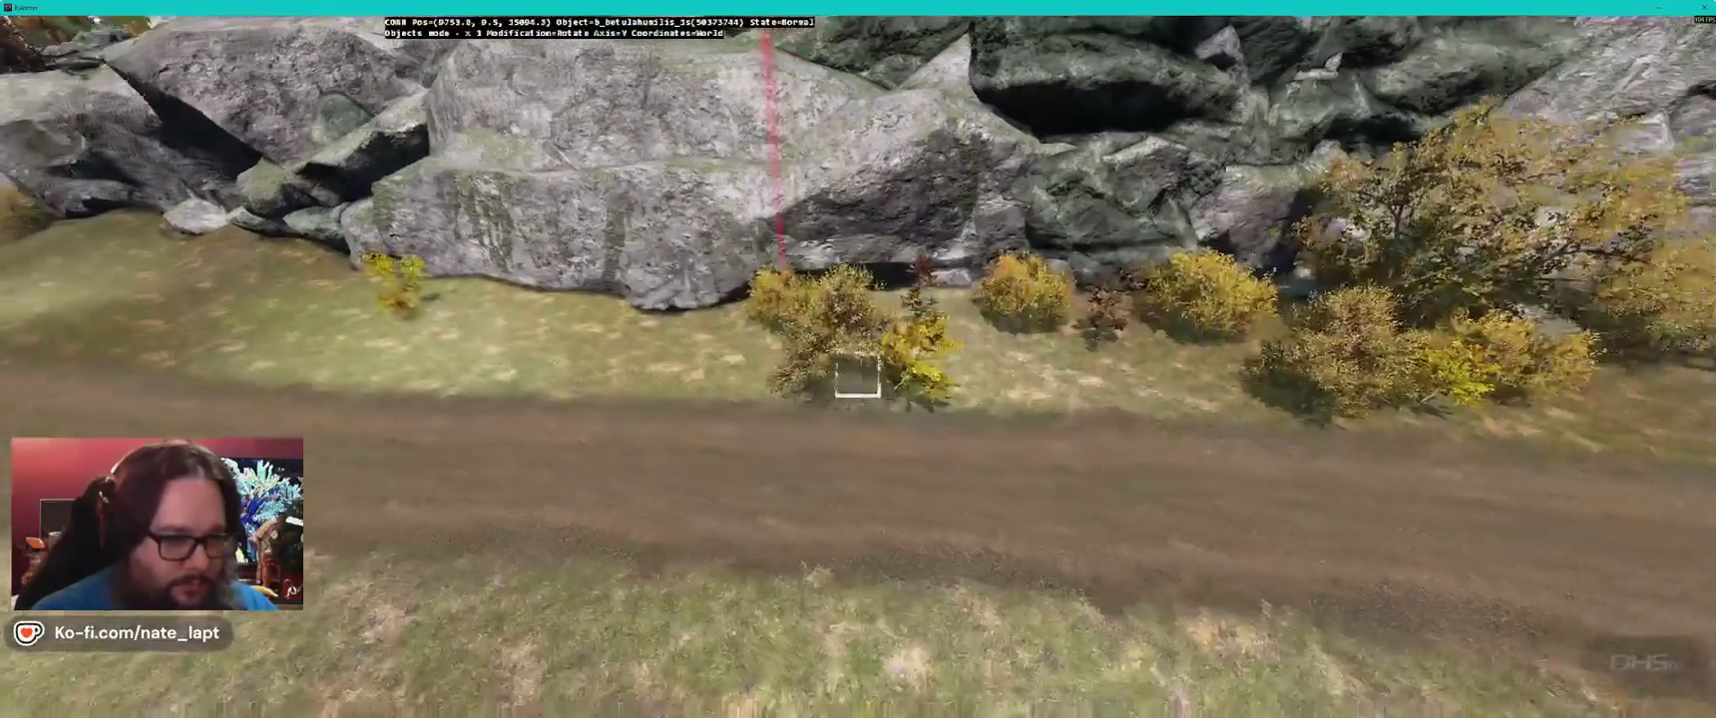
key(d)
key(a)
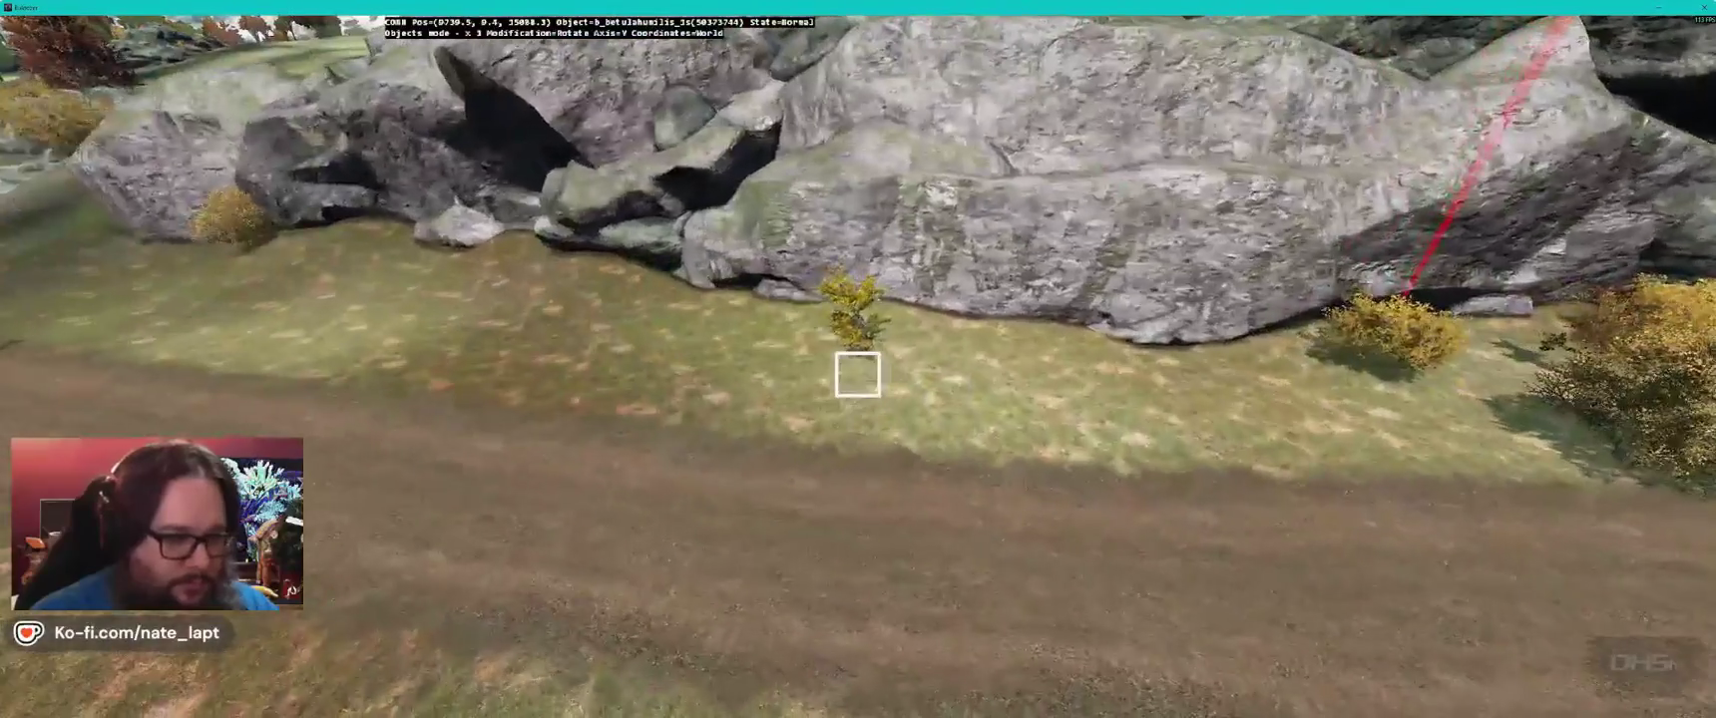
key(d)
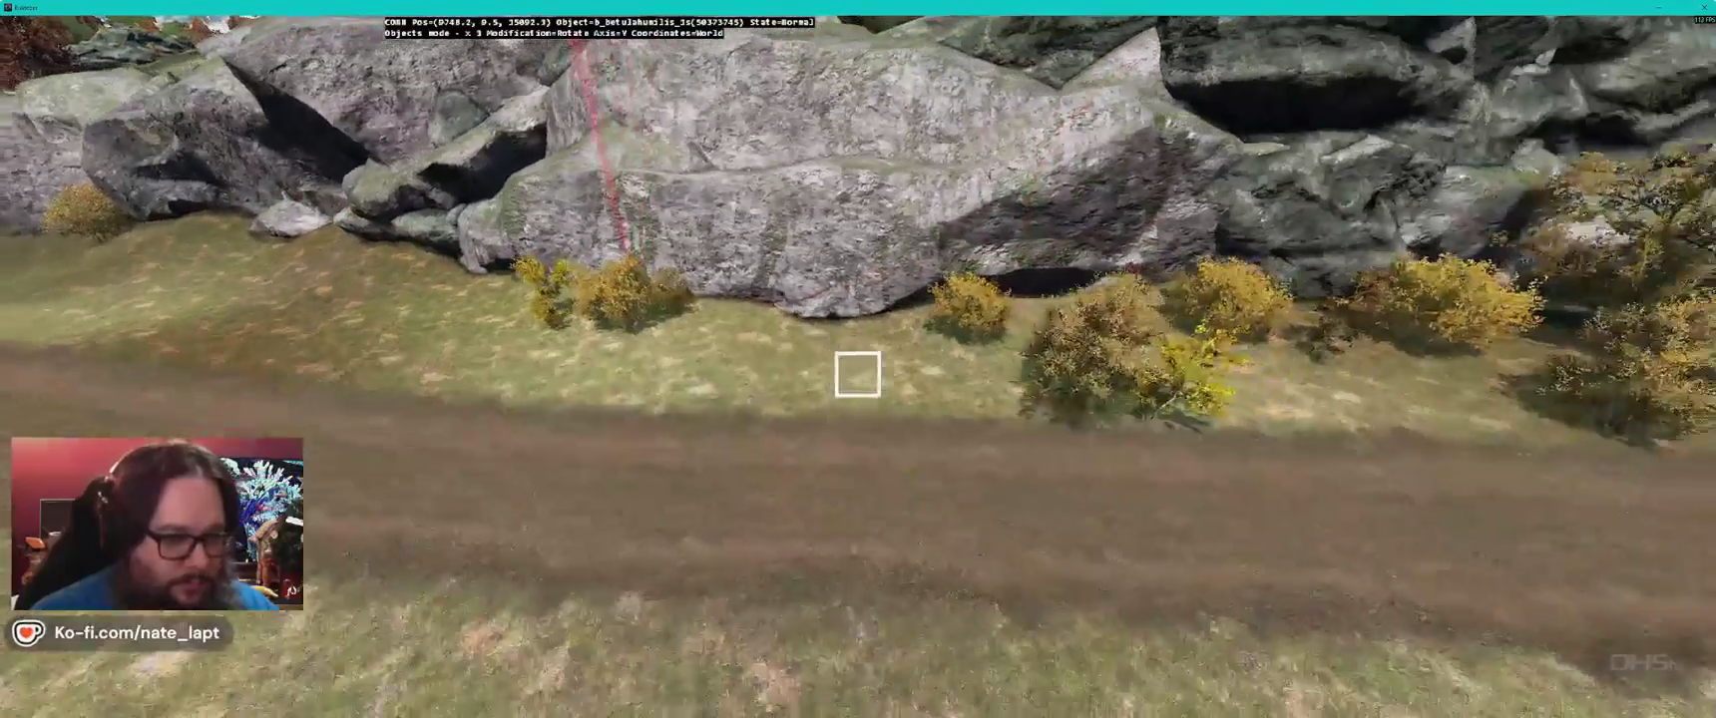
key(d)
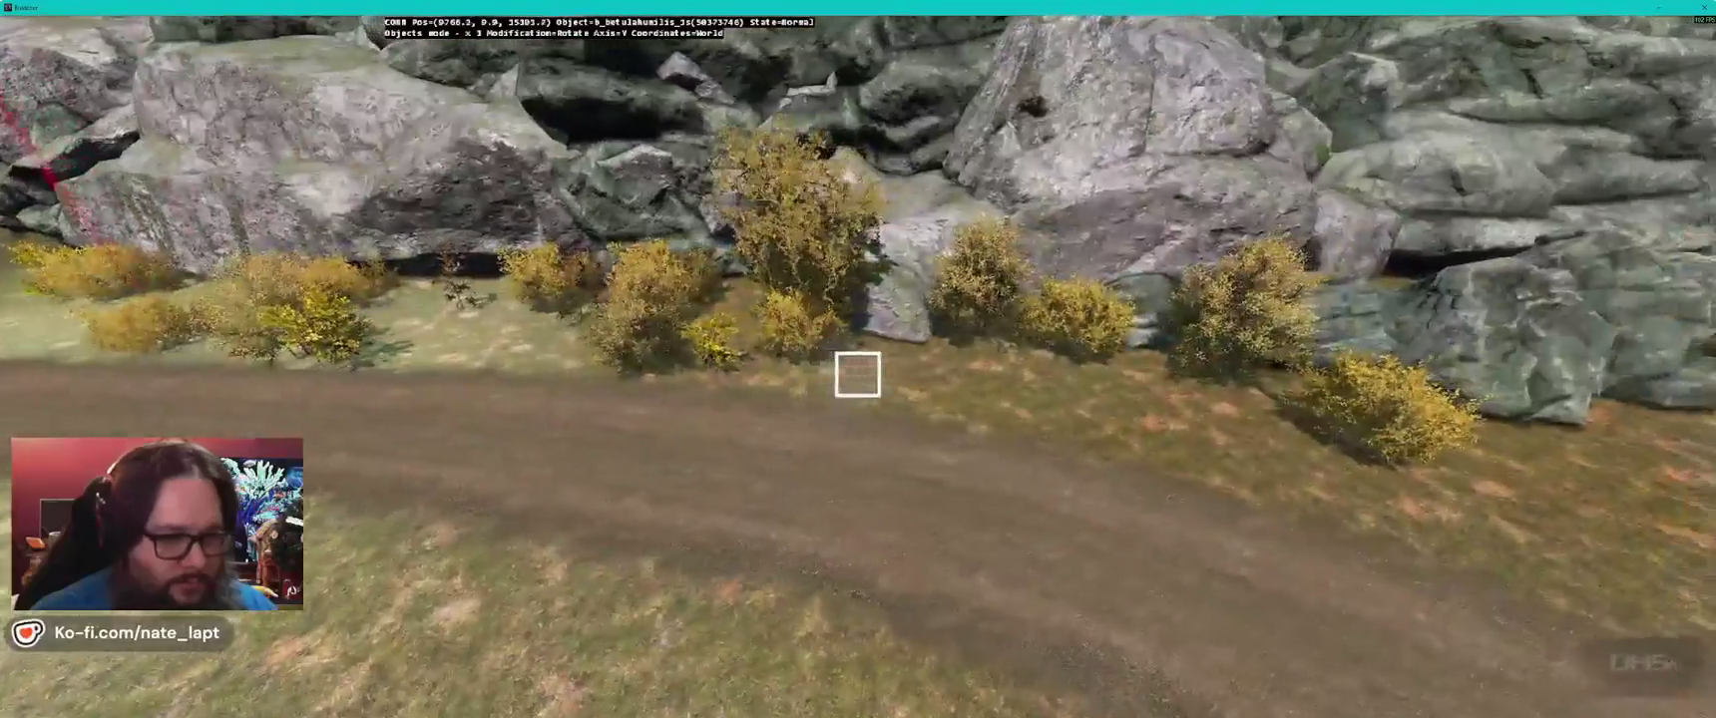
mouse_move(858, 374)
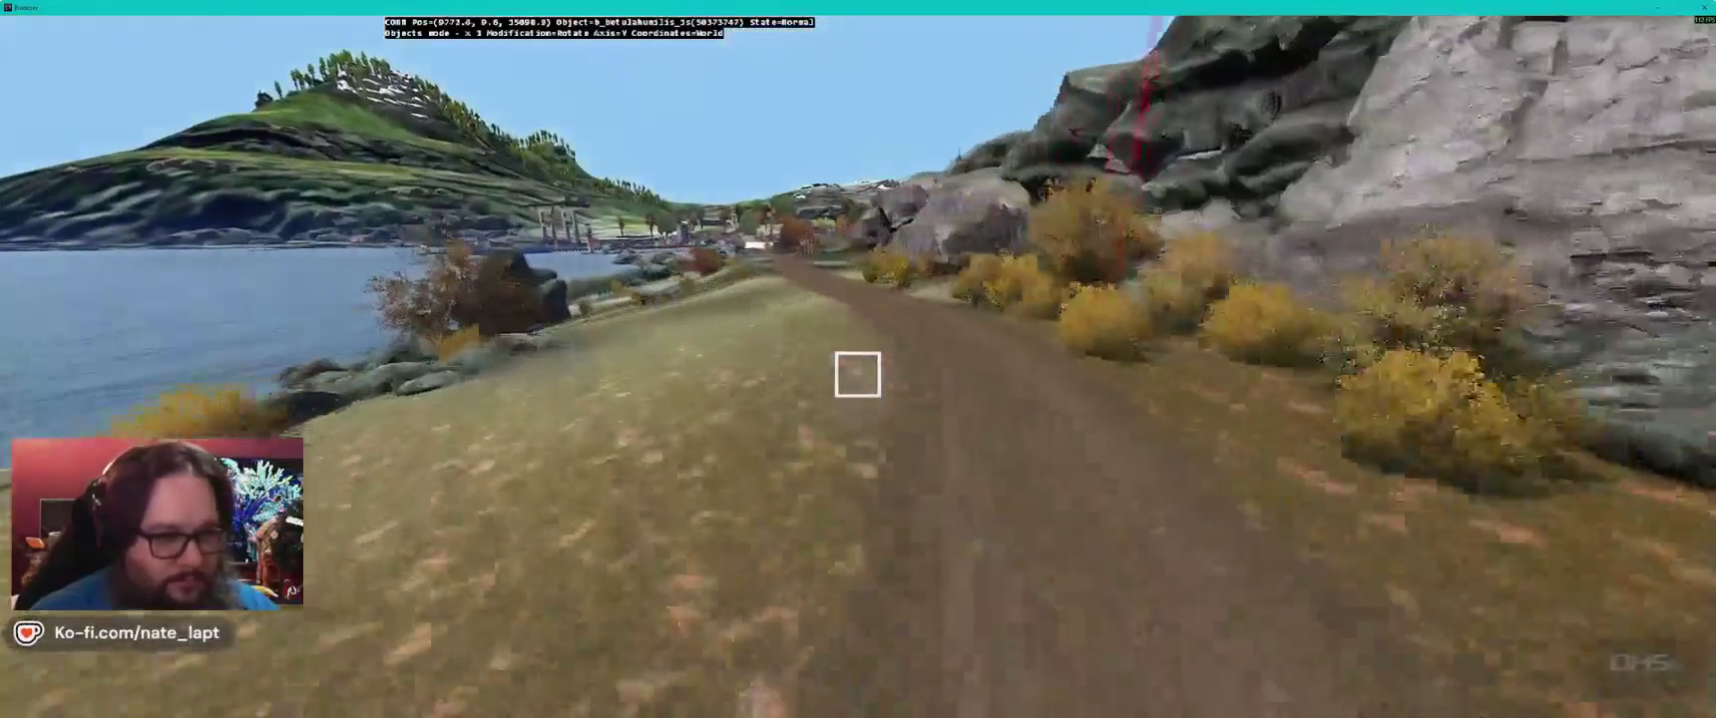
- Add a new birch bush in the open field
key(w)
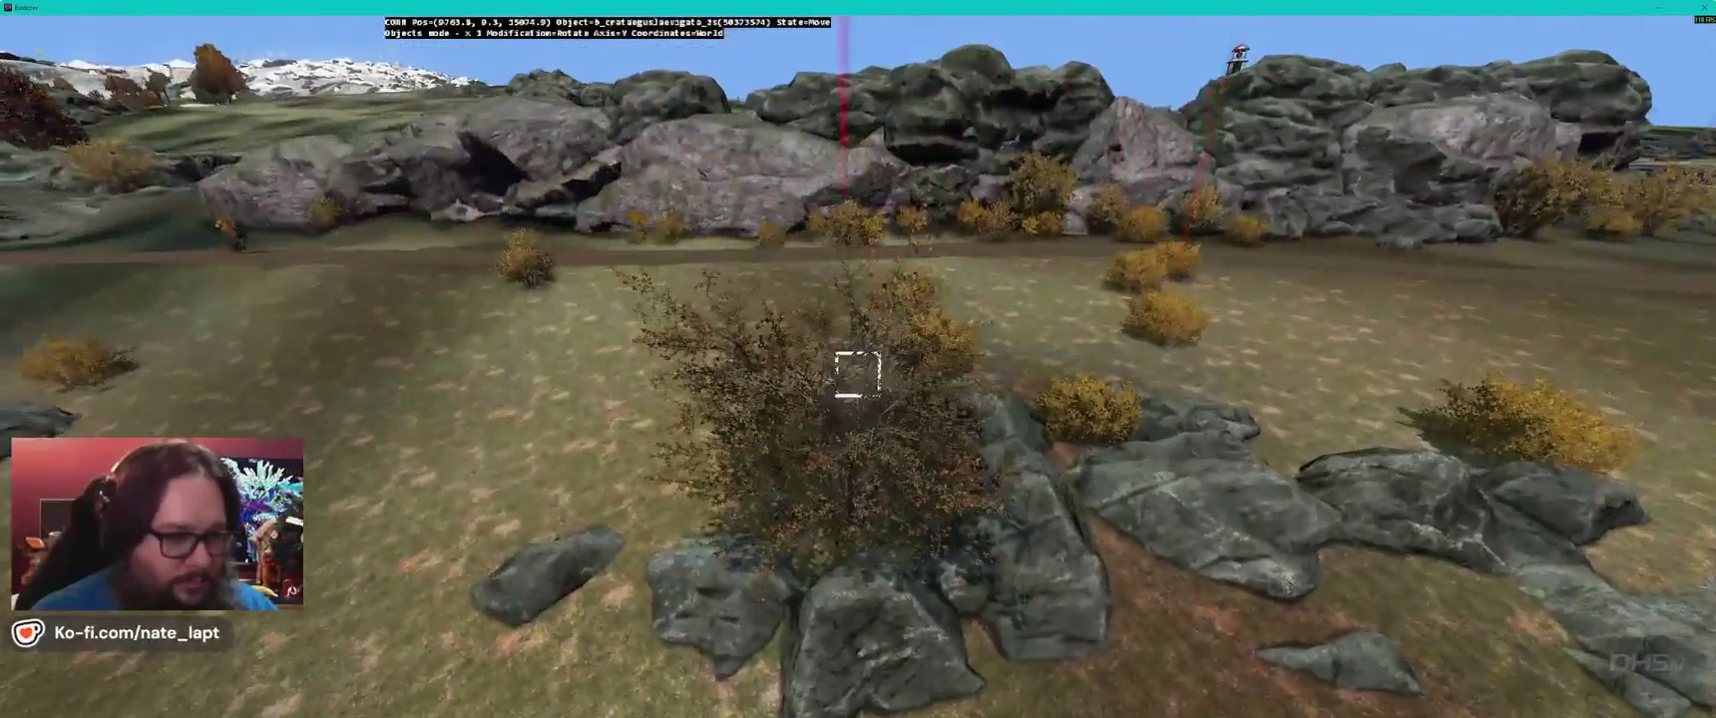
key(Insert)
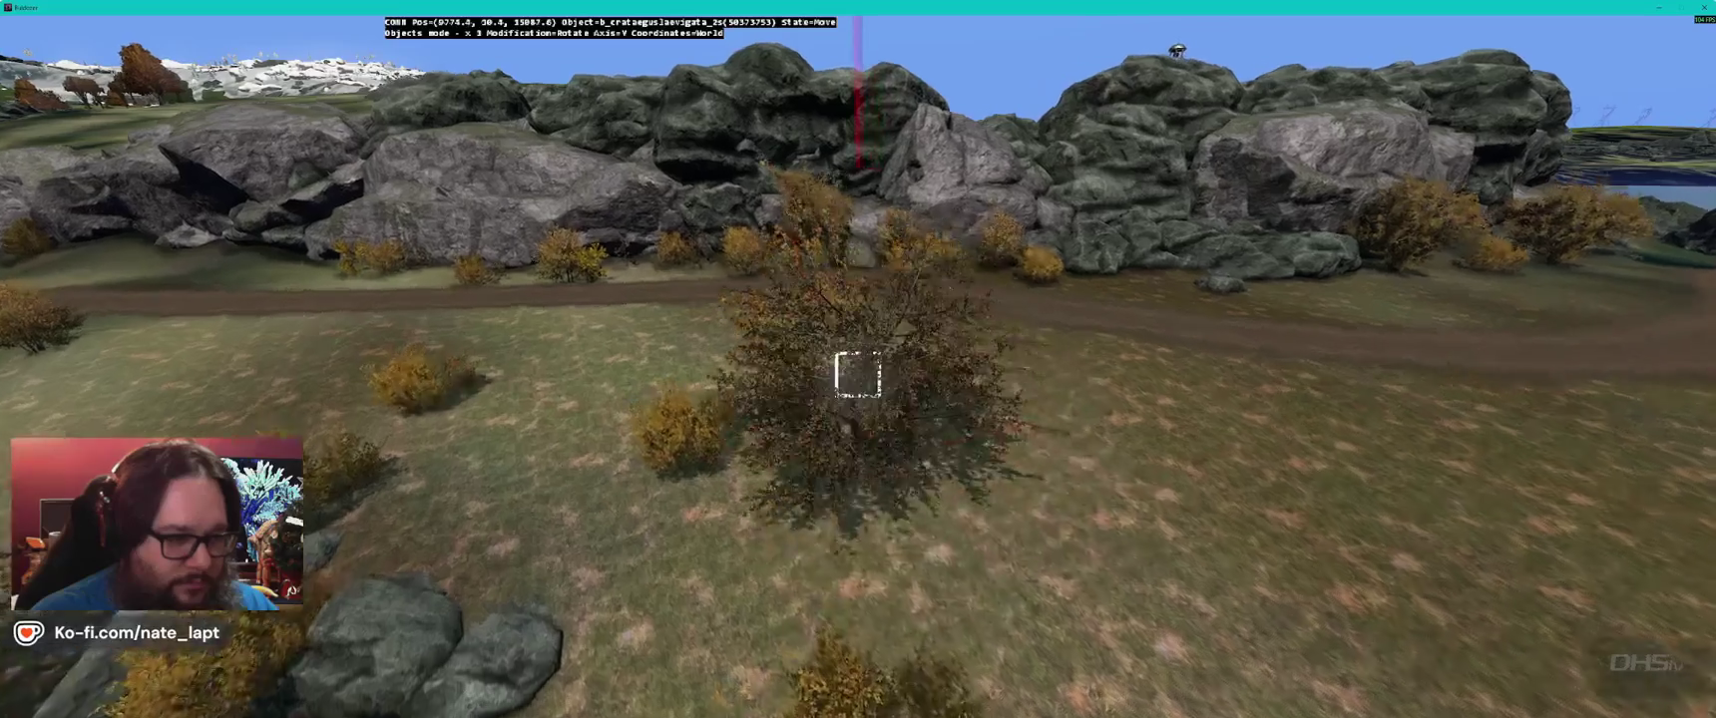
key(s)
- Fly over the ridge toward the lighthouse and inspect the bushes along the rock outcrop
key(w)
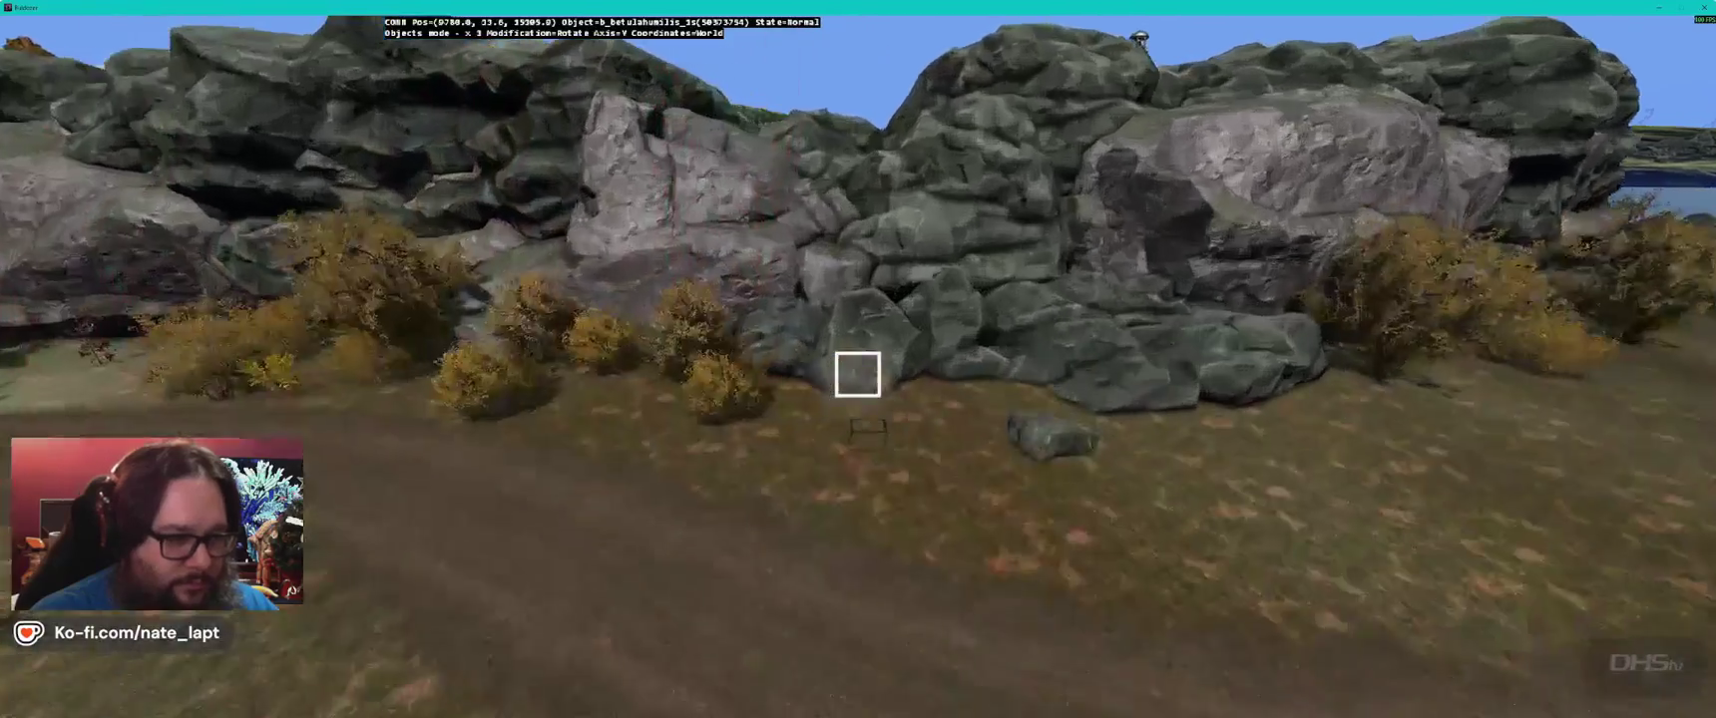
key(s)
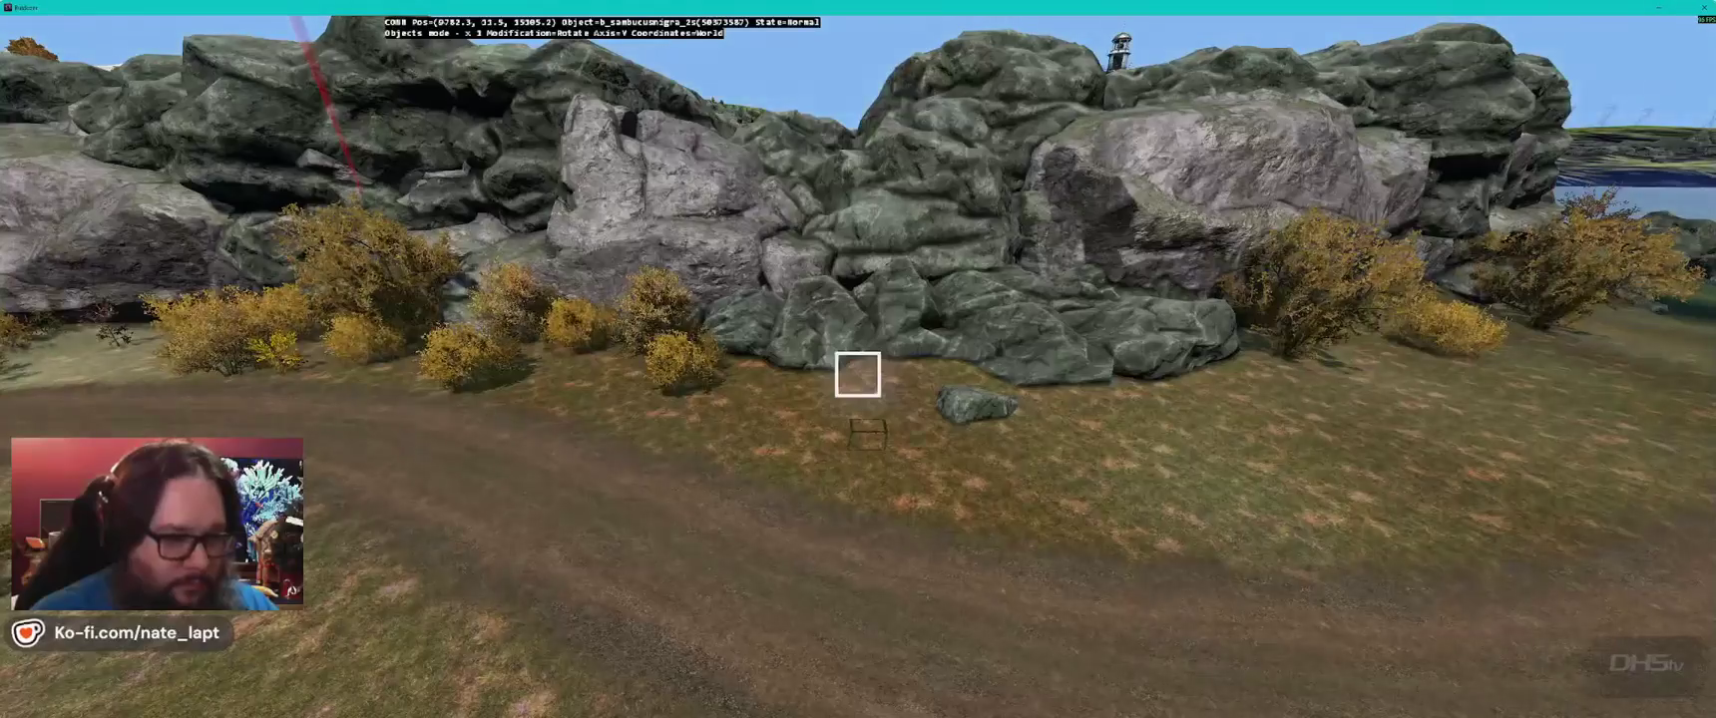
key(w)
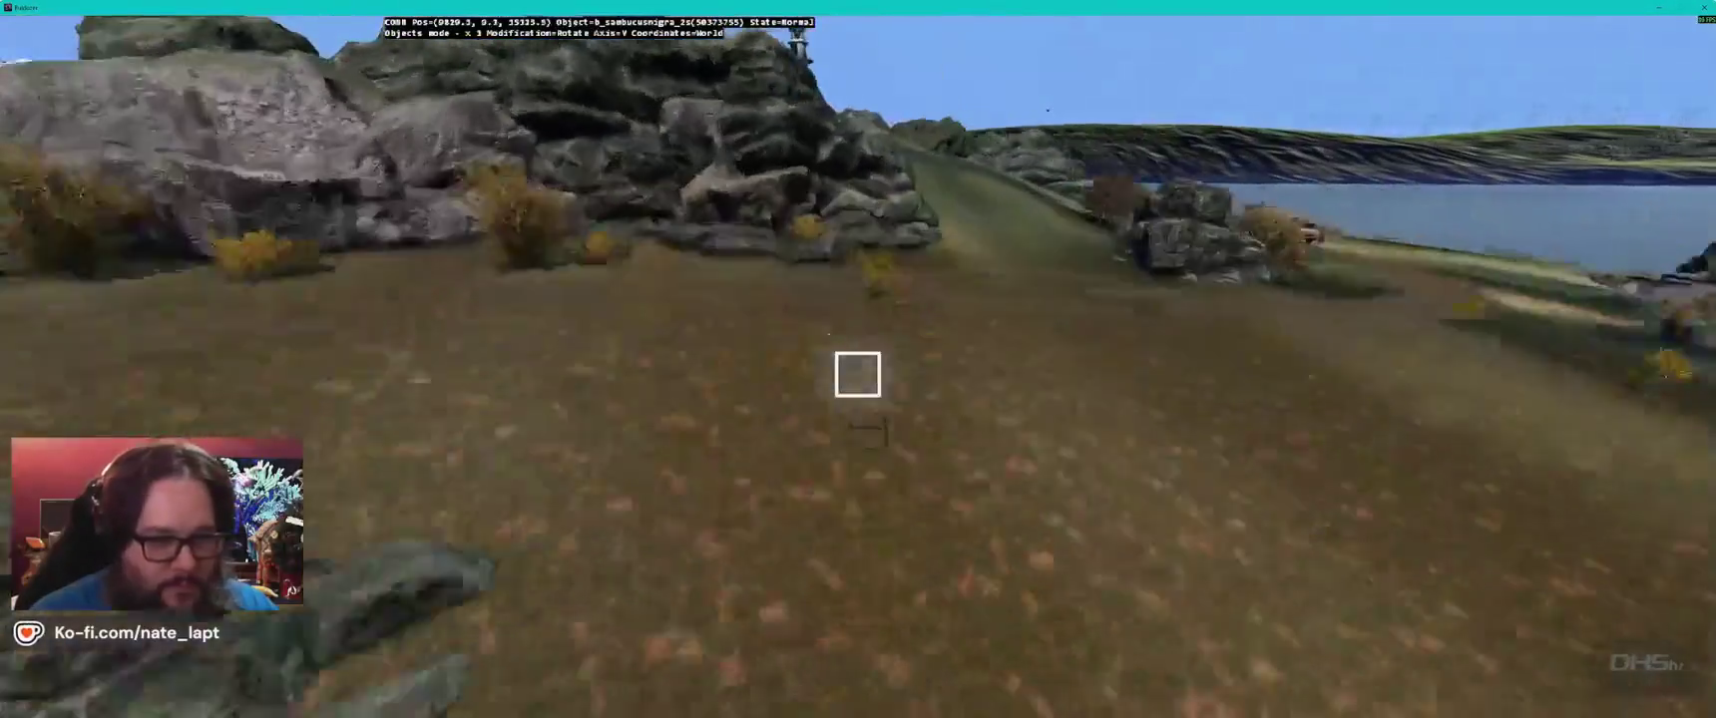
key(w)
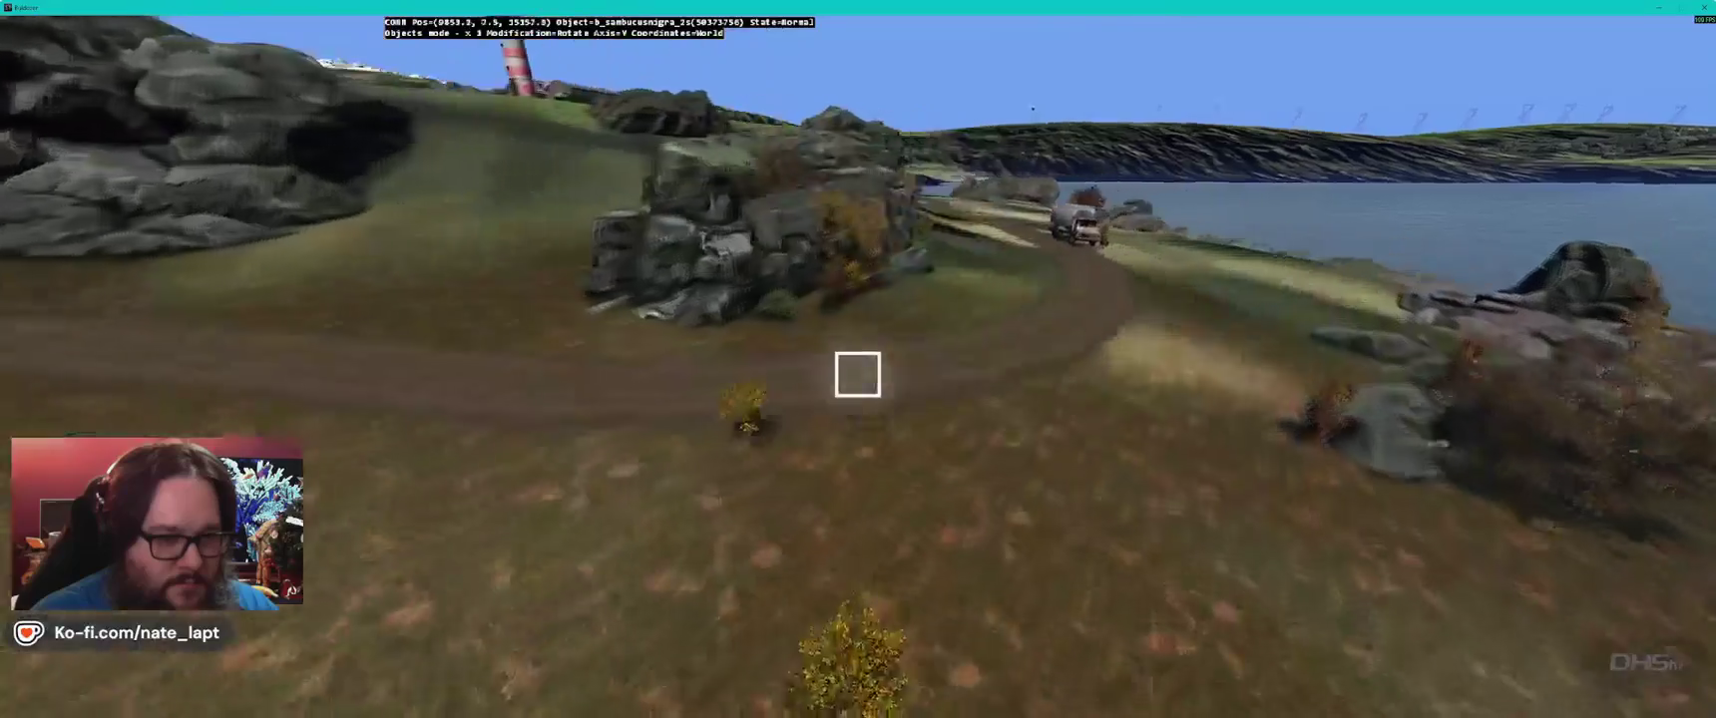
key(w)
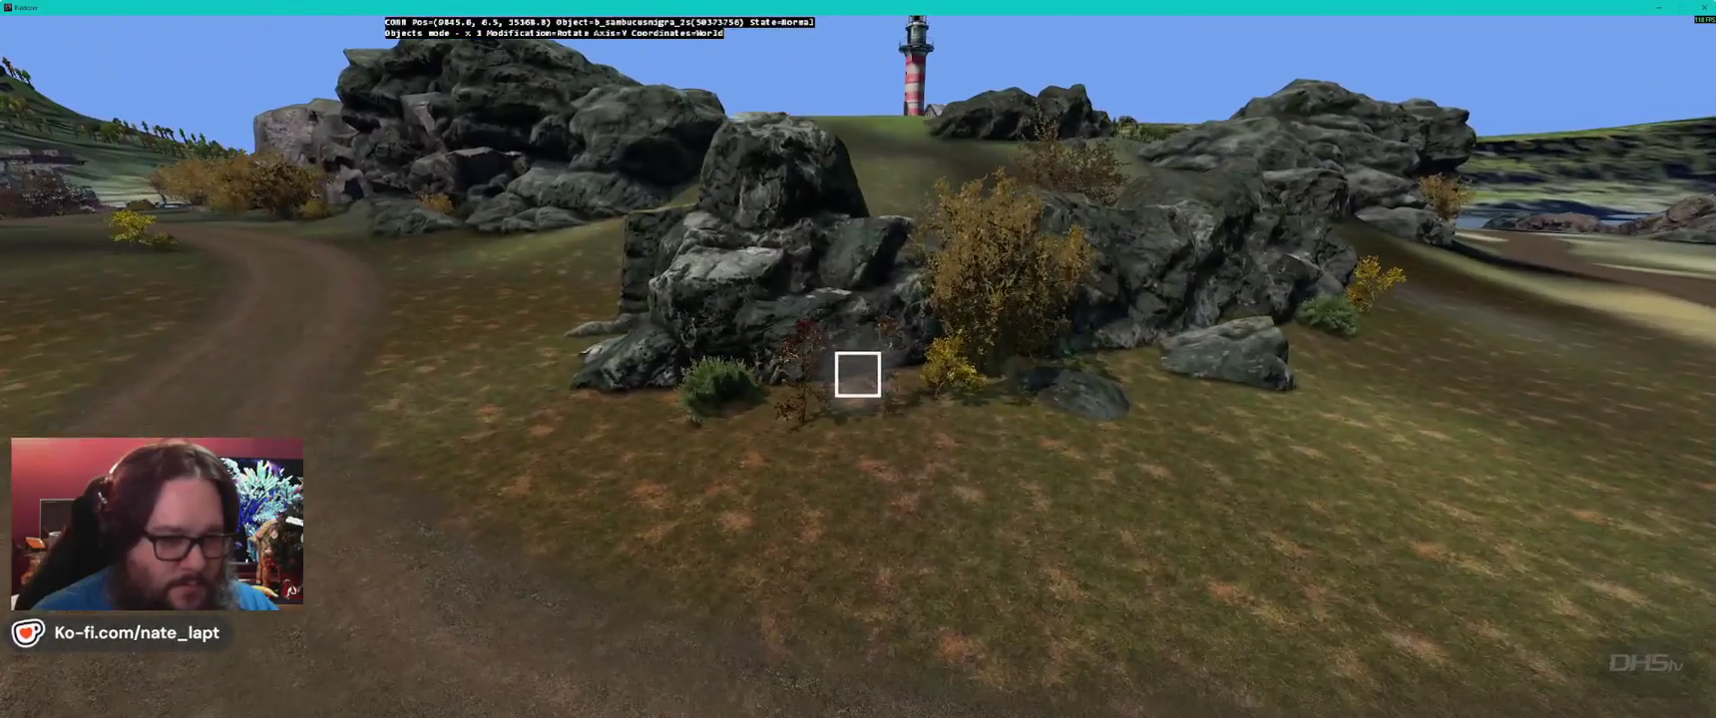
key(w)
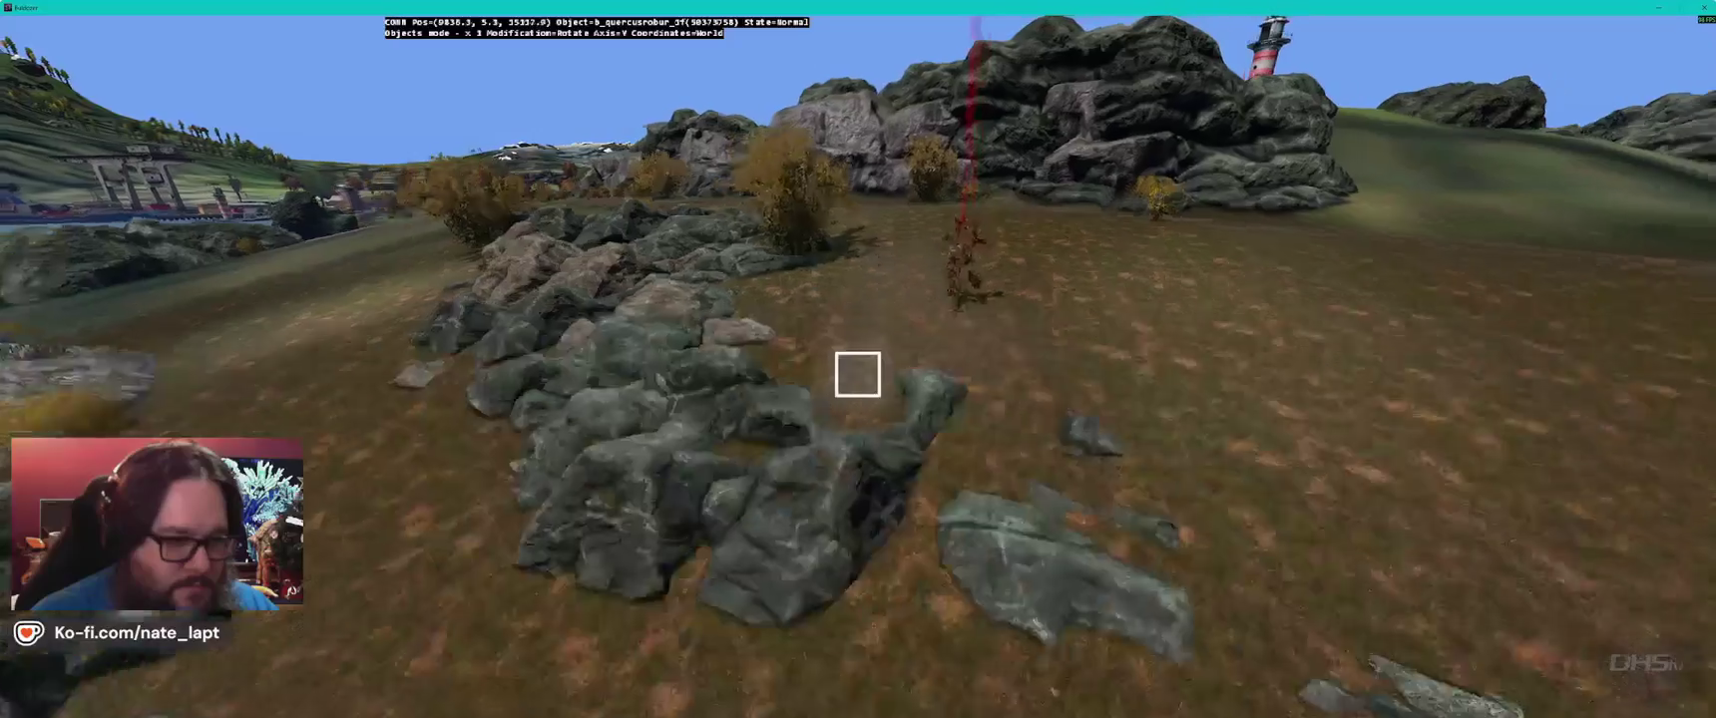
key(w)
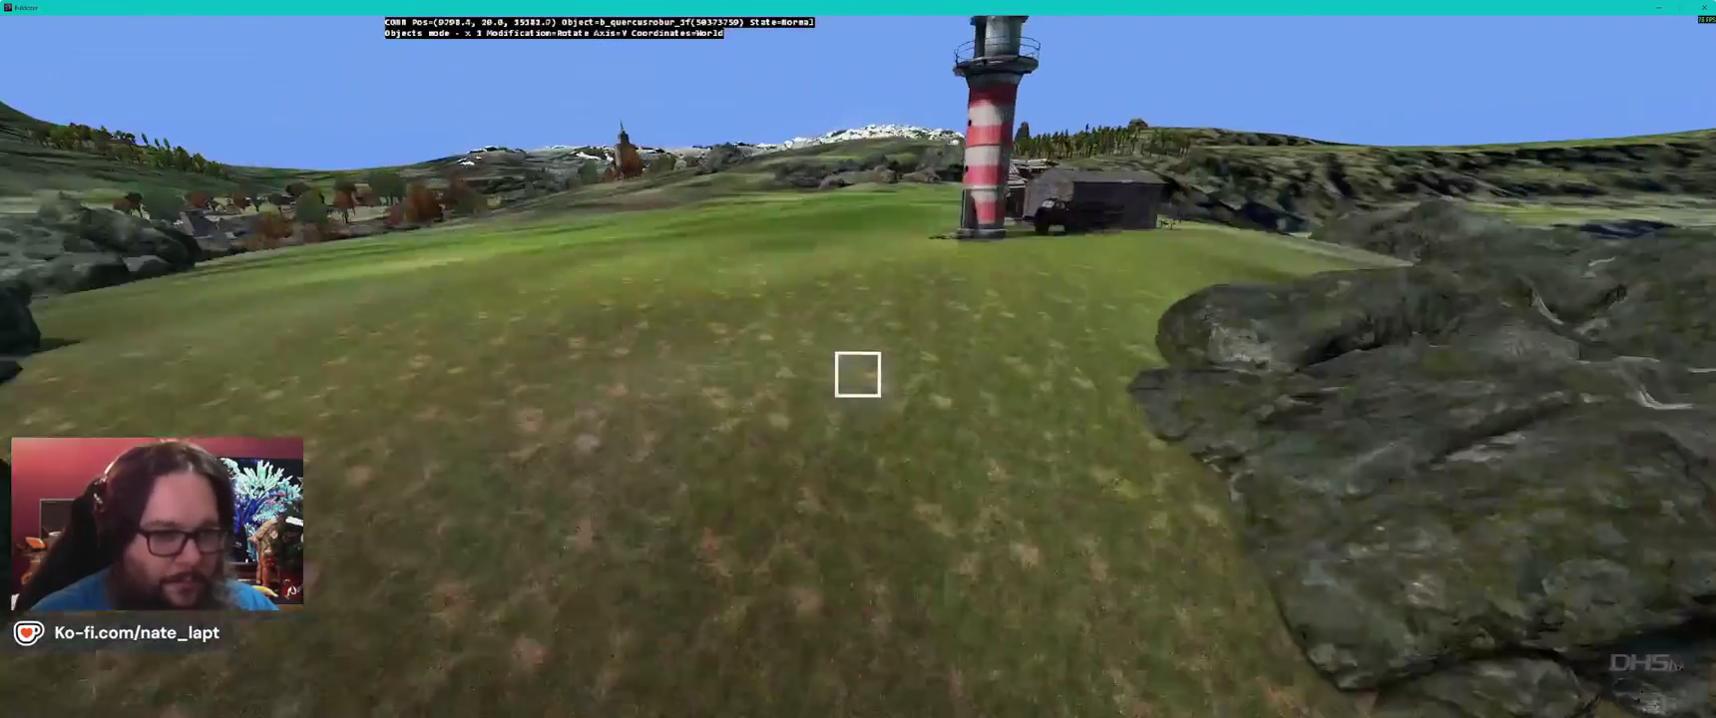
key(w)
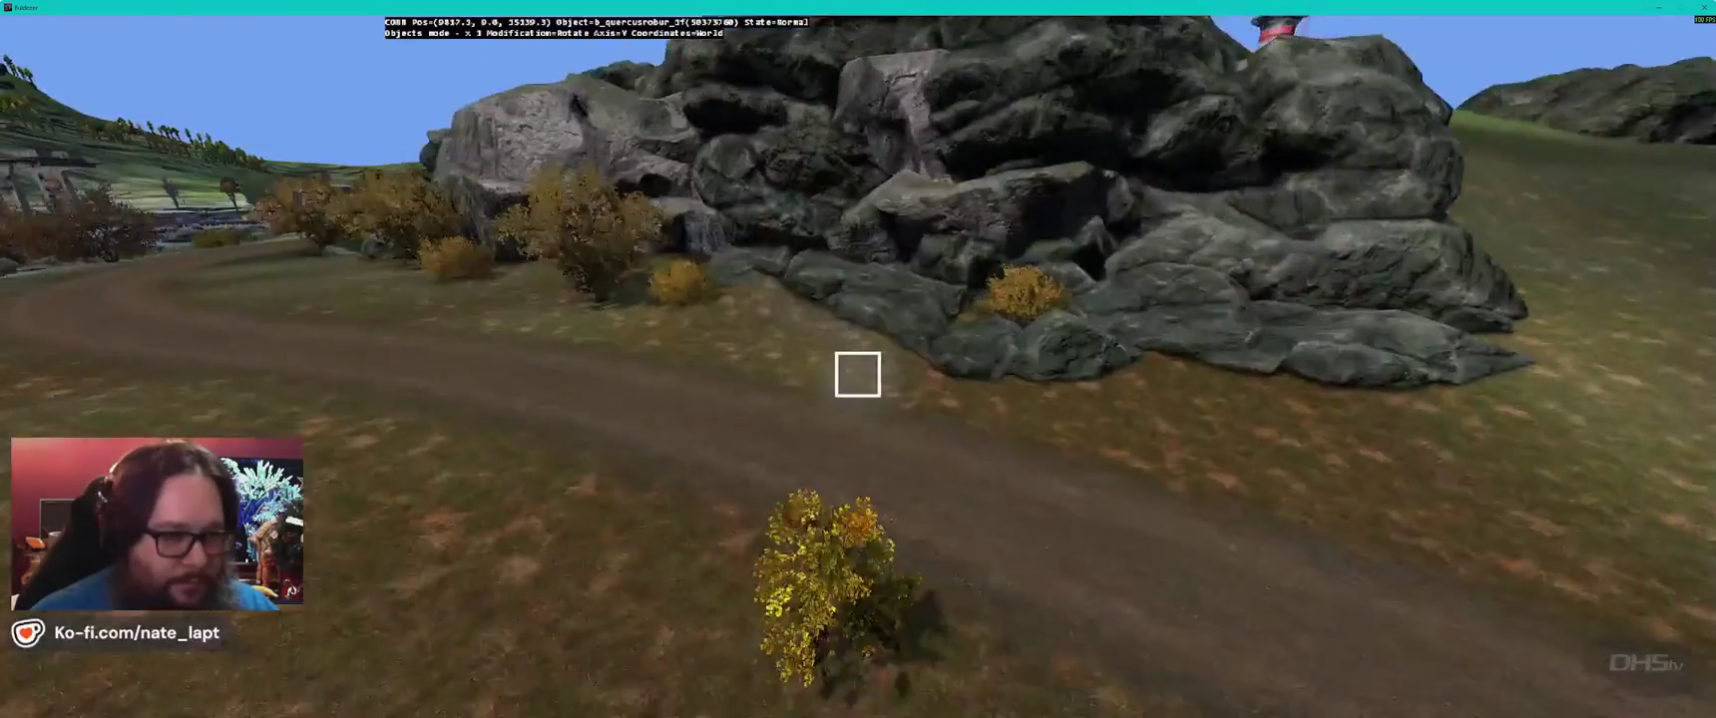
key(w)
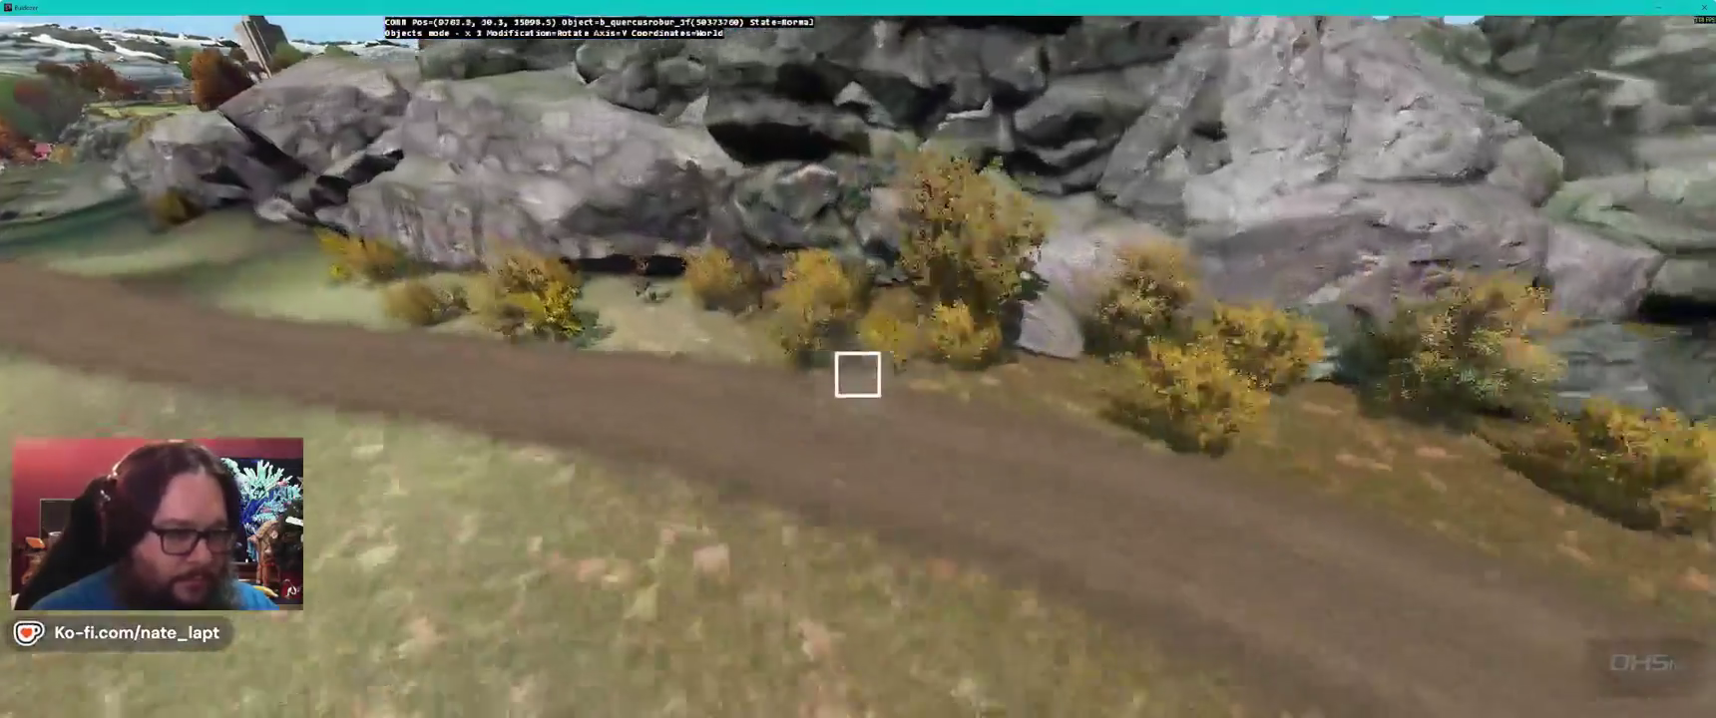
key(w)
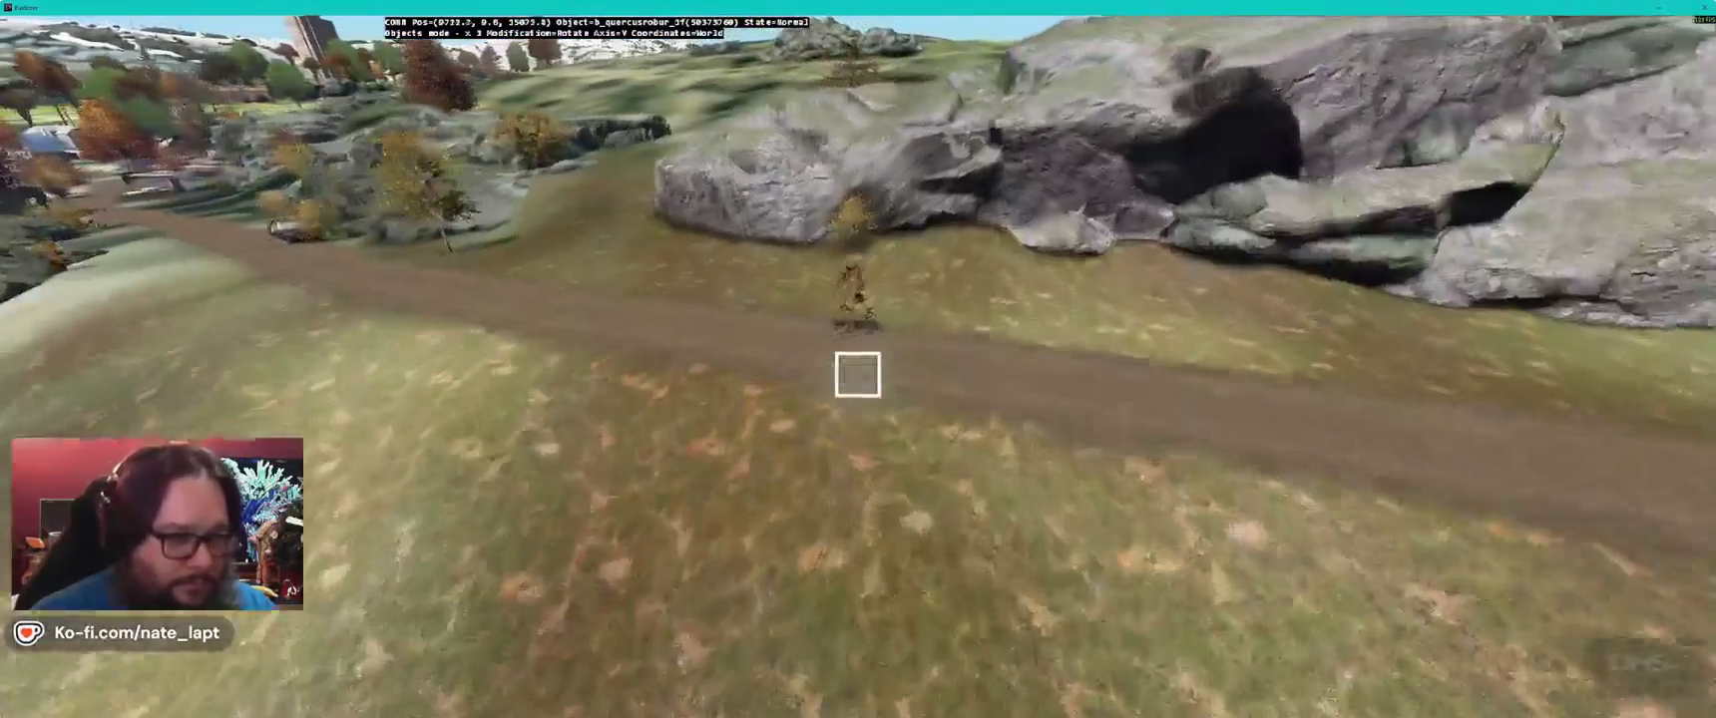
key(w)
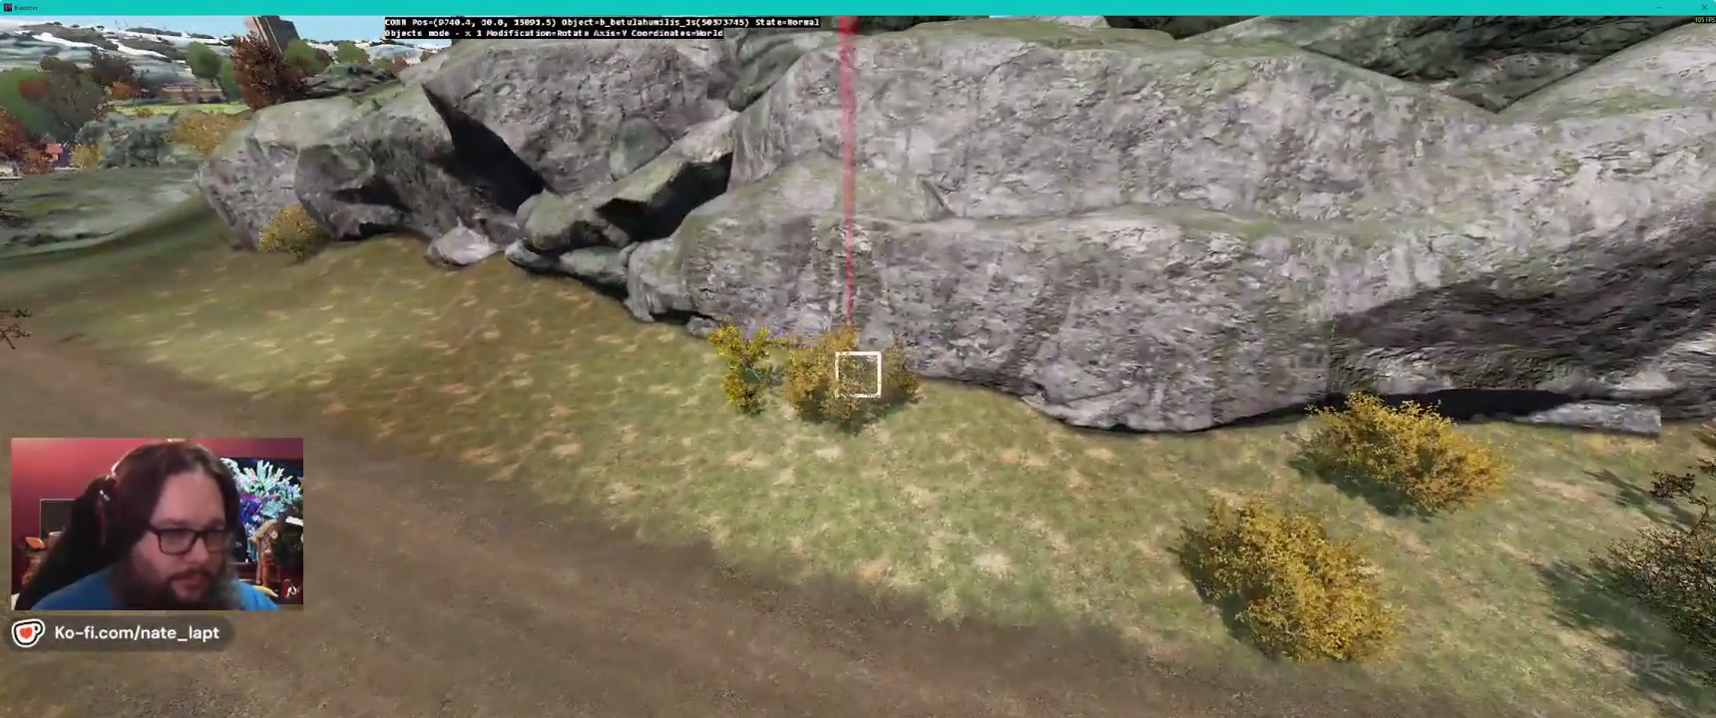
key(alt+Tab)
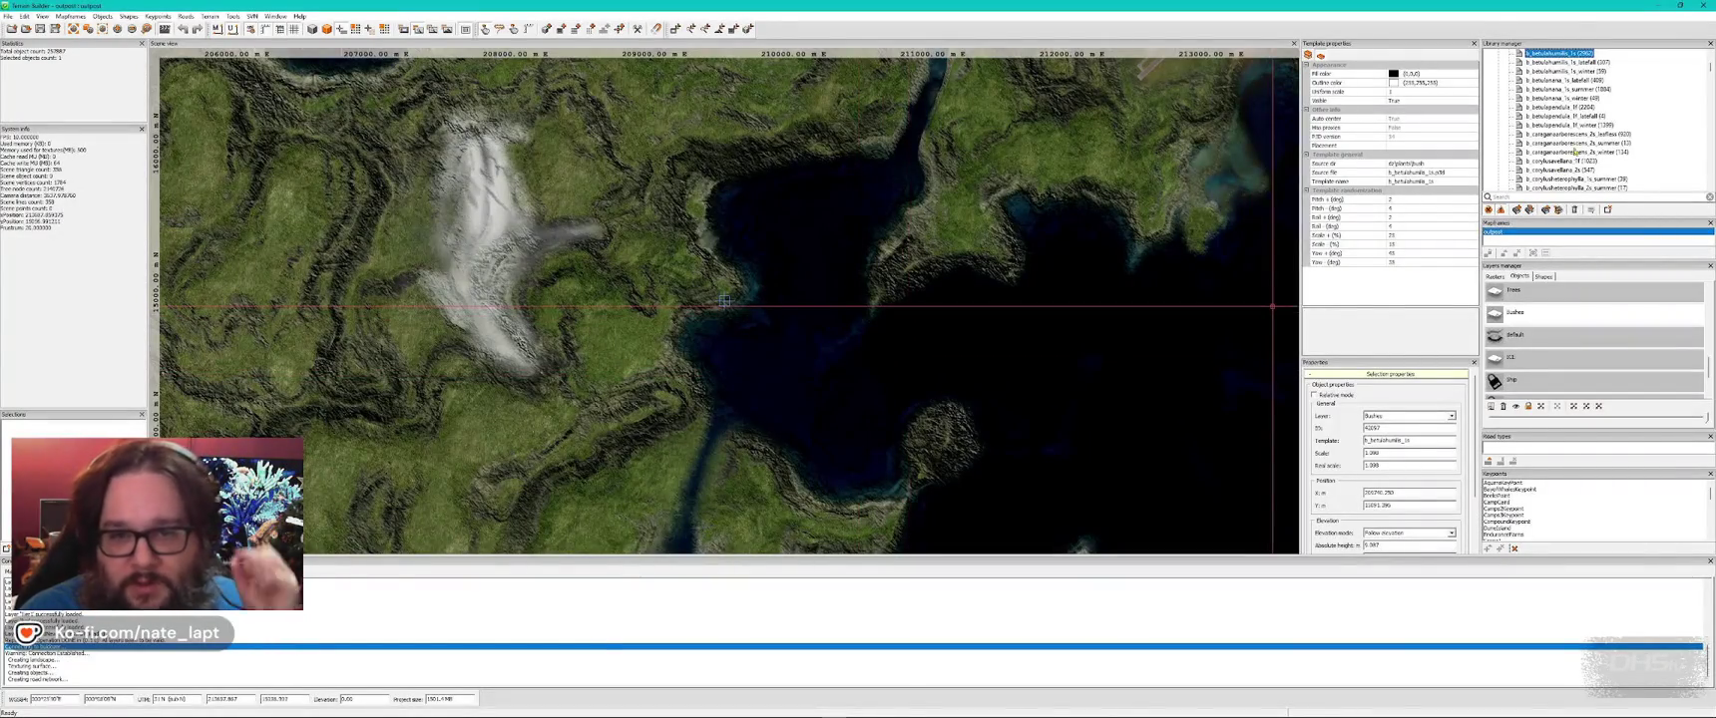
- Scroll the library list and check the rocks across the road in the 3D preview
scroll(1553, 148, down, 2)
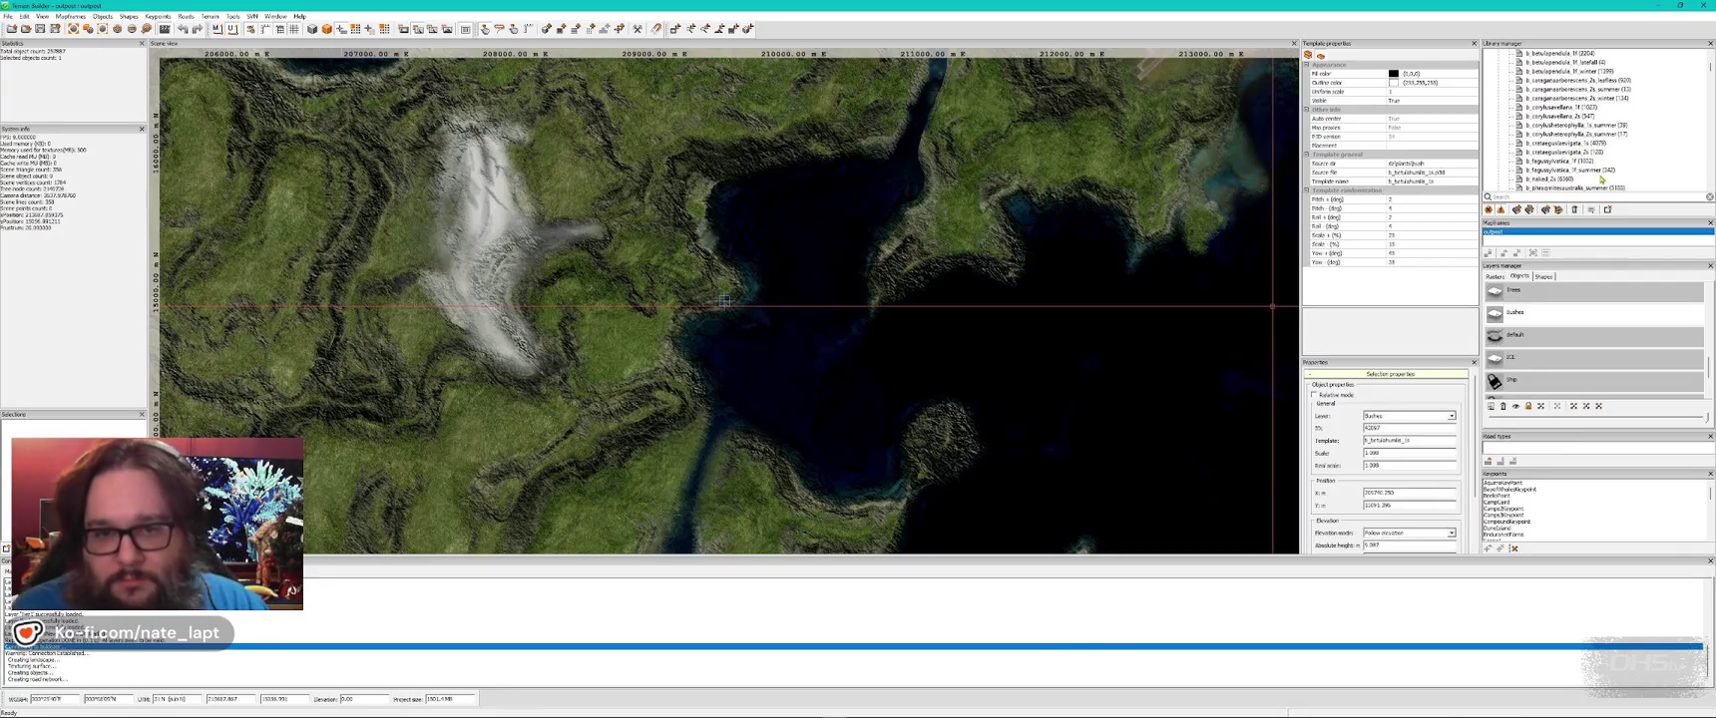
scroll(1601, 177, down, 1)
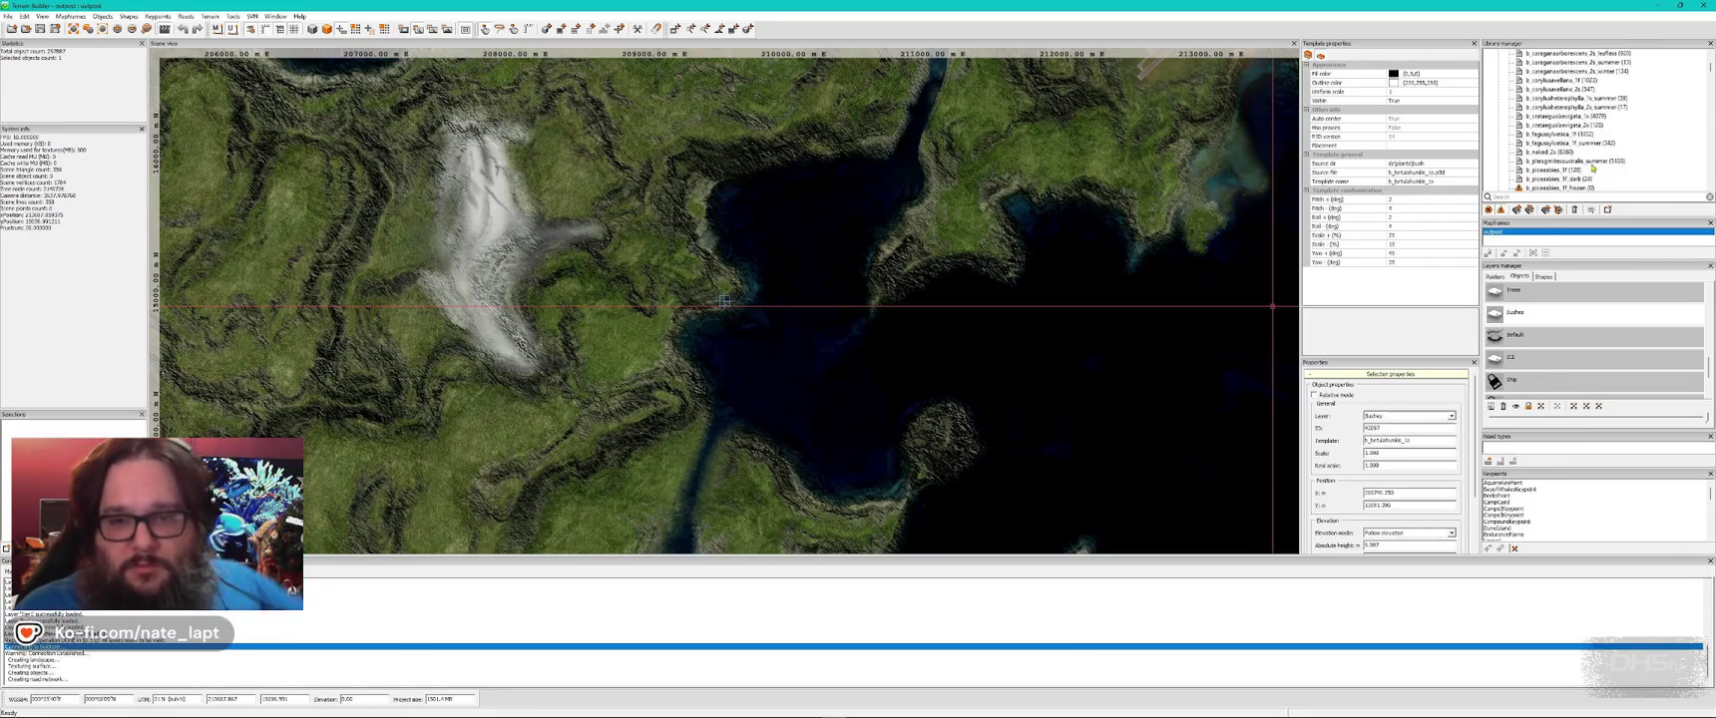
scroll(1574, 145, down, 3)
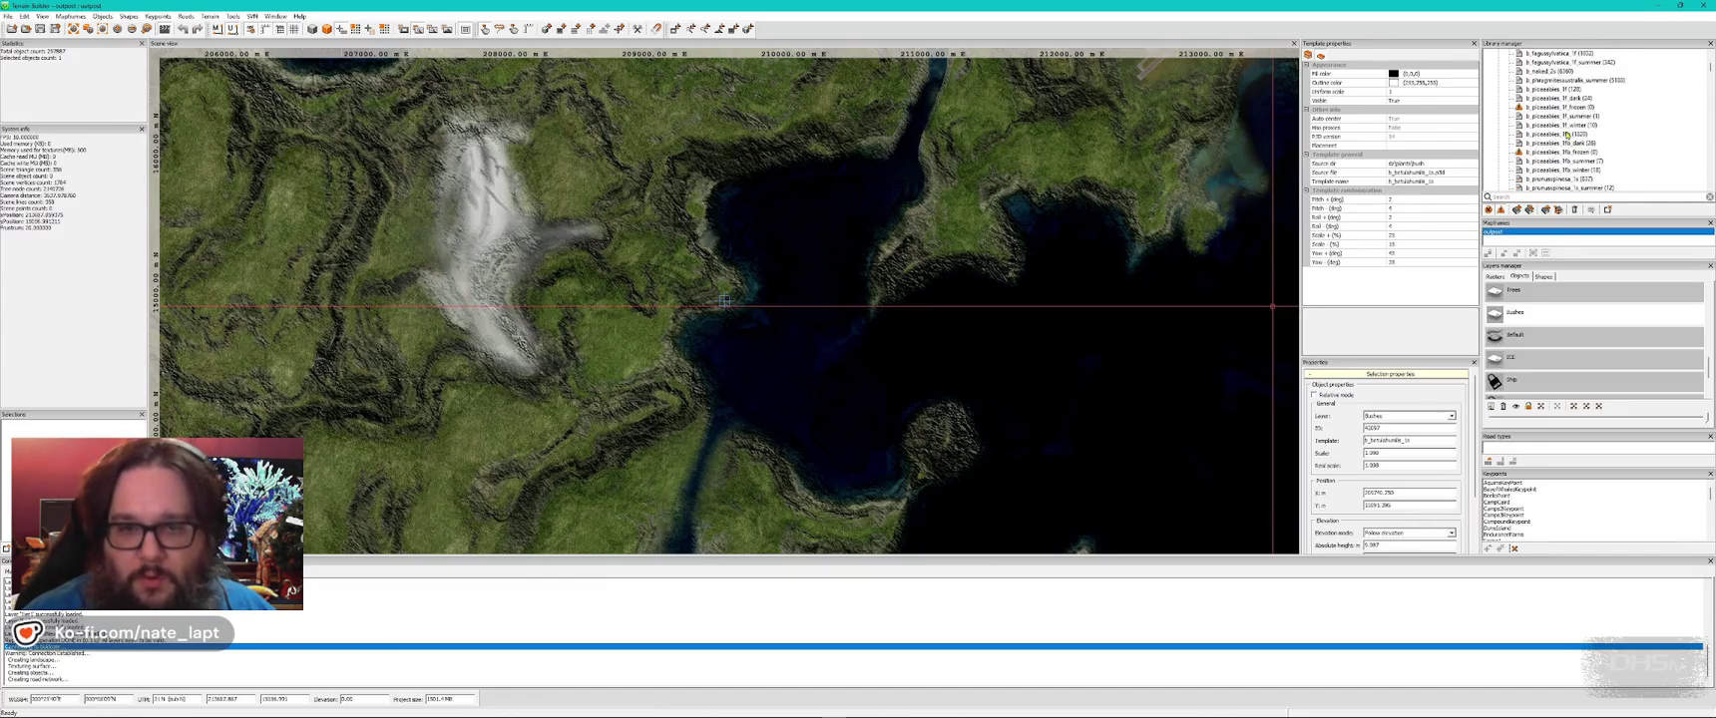
key(alt+Tab)
key(w)
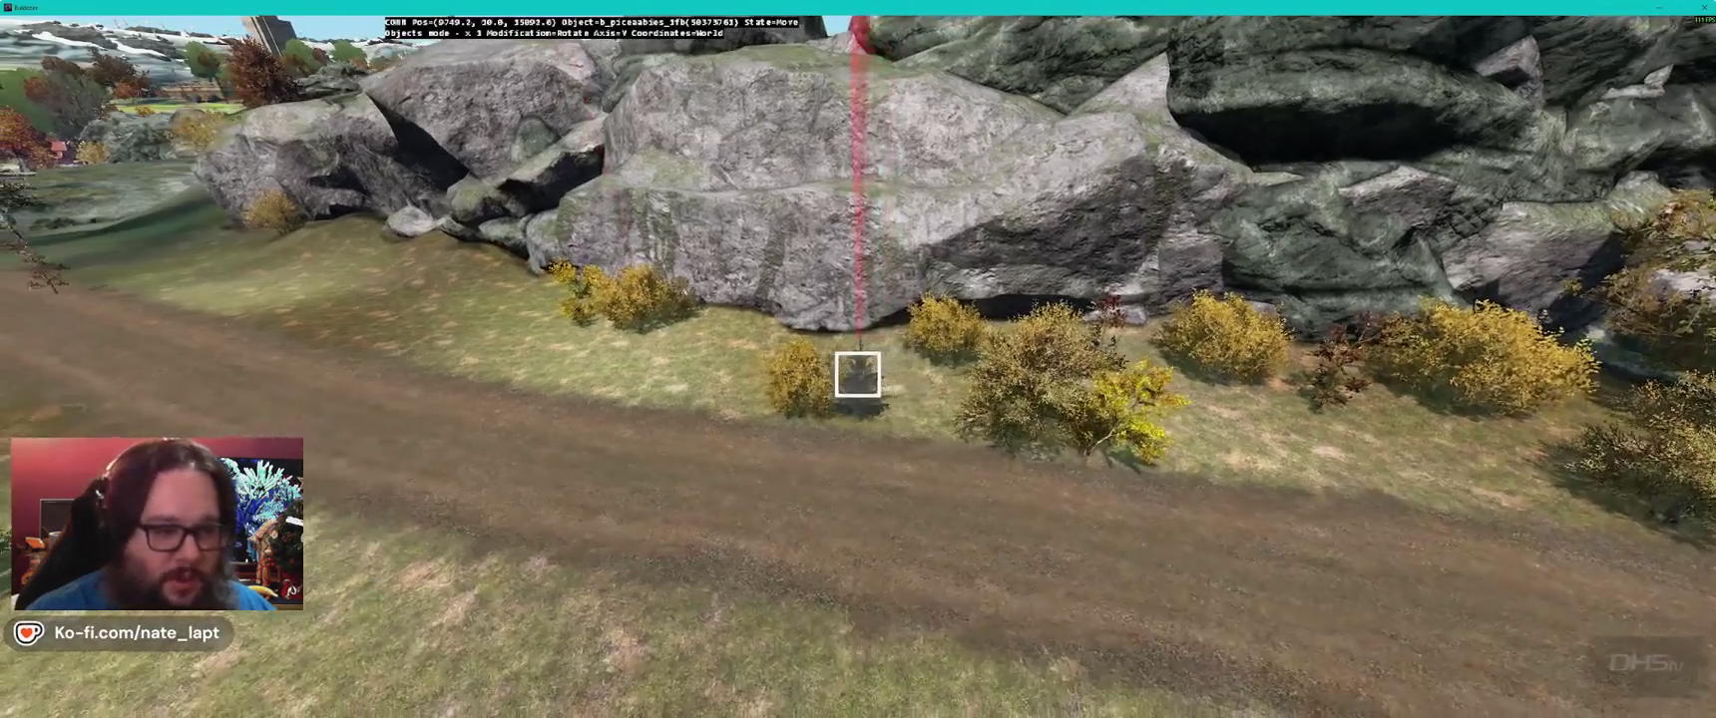
key(s)
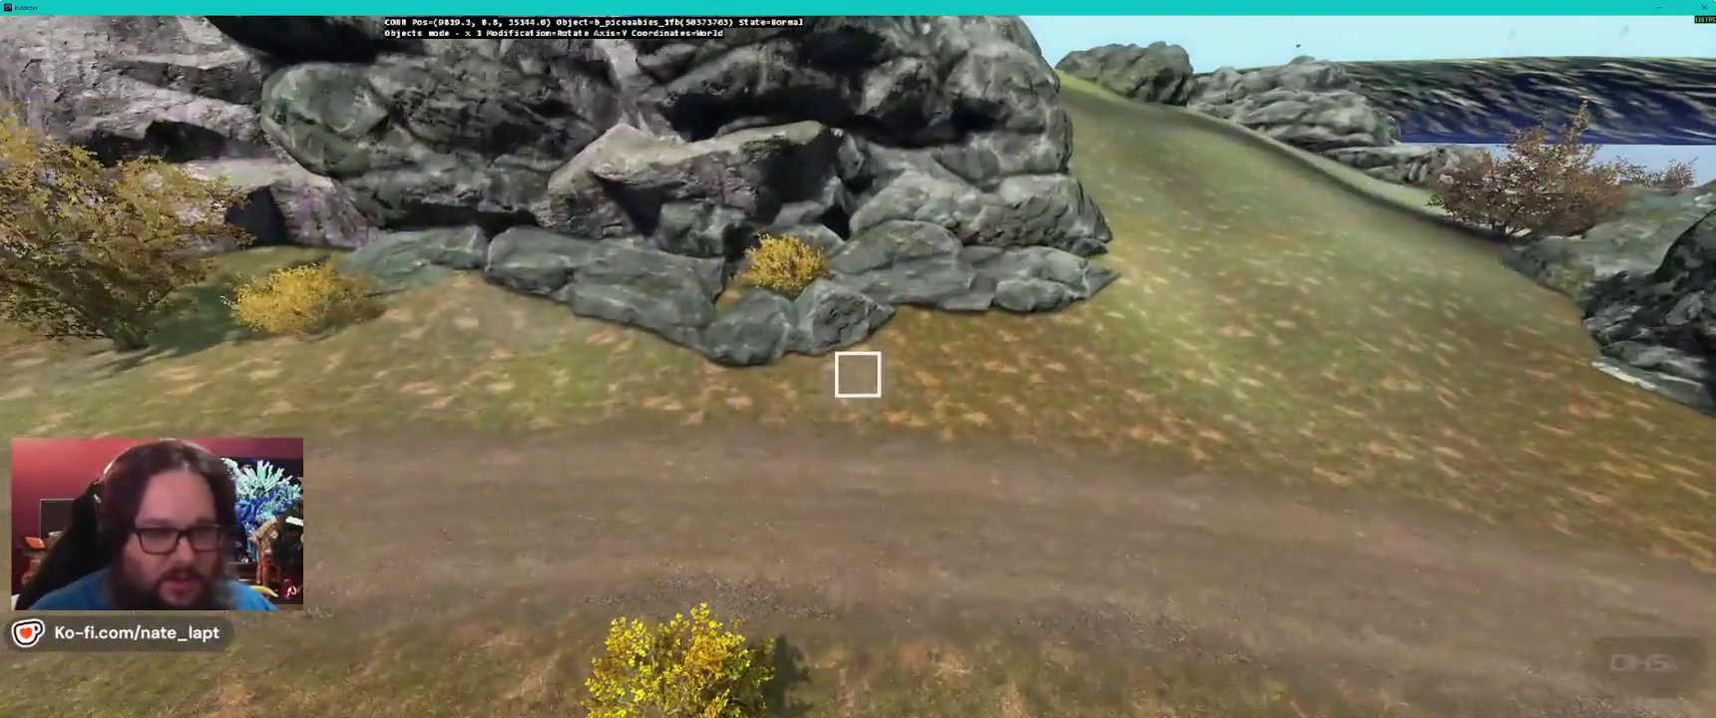
key(alt+Tab)
- Retune the b_piceaabies_3fb randomization, setting roll values to 2 and Yaw + to 265°
click(1392, 199)
key(Down)
key(Down)
text(2)
key(Down)
text(2)
key(Down)
key(Down)
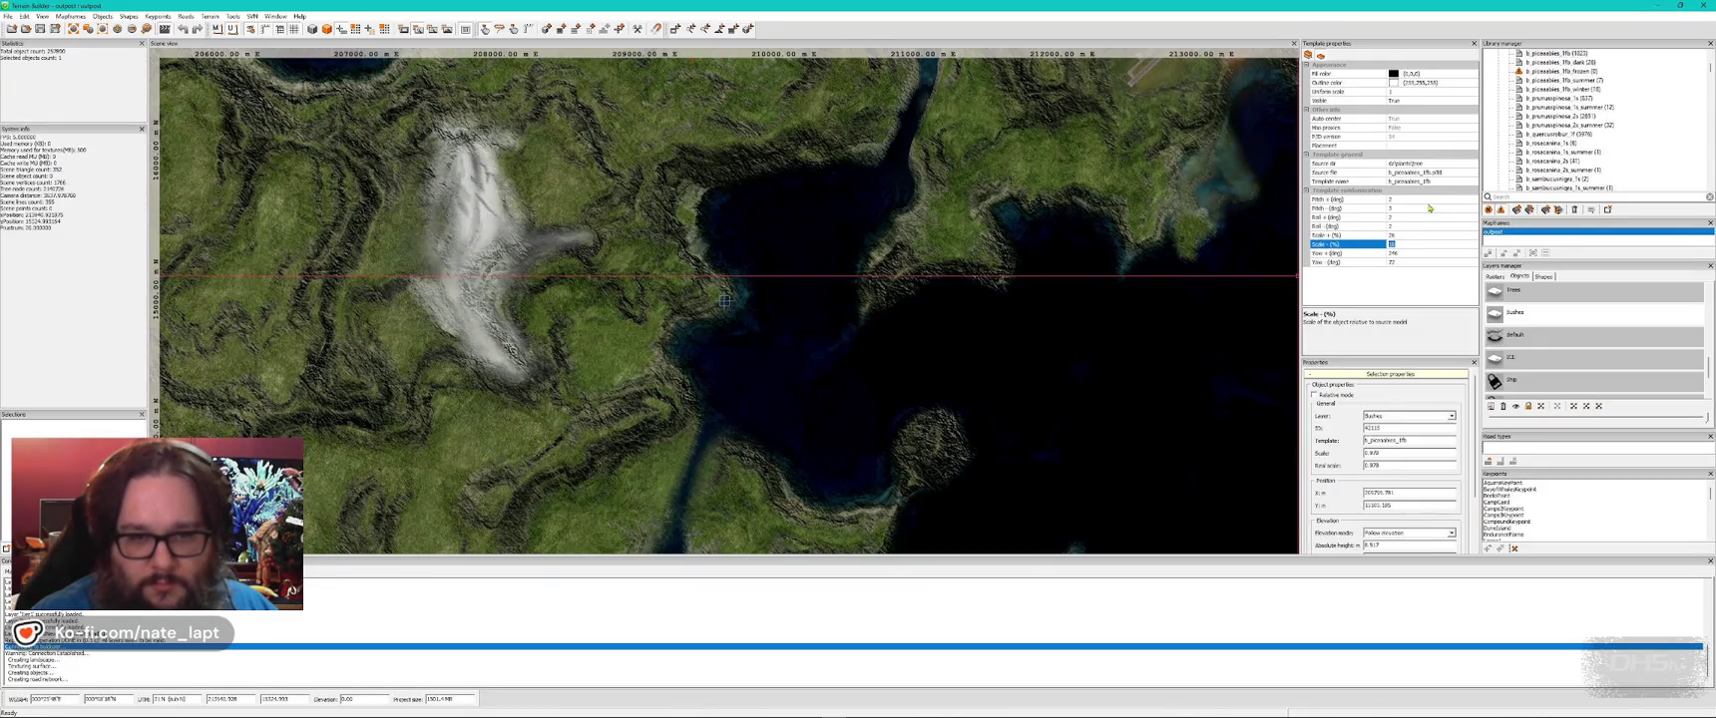
key(Down)
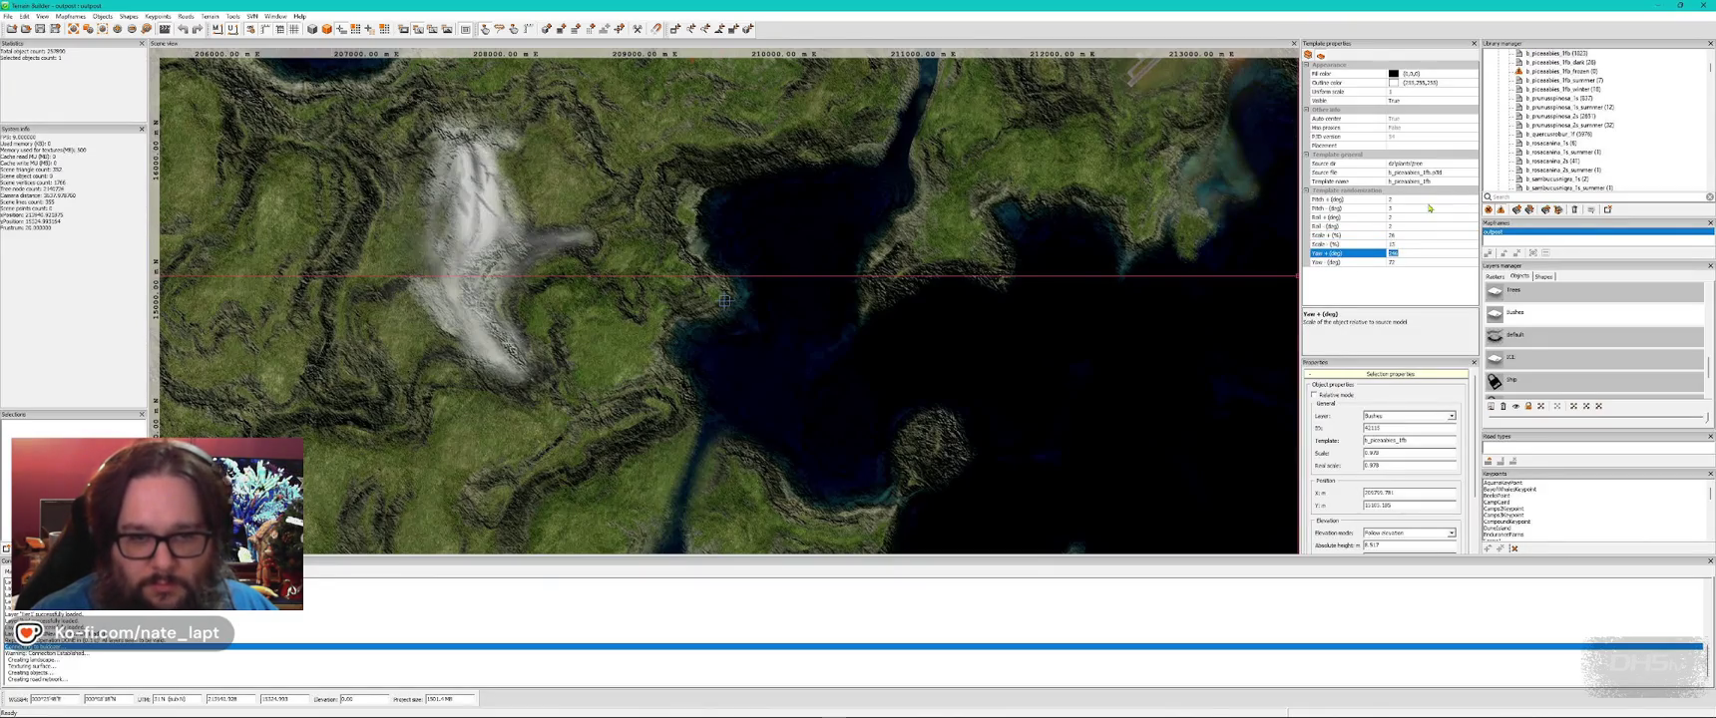
text(265)
key(Down)
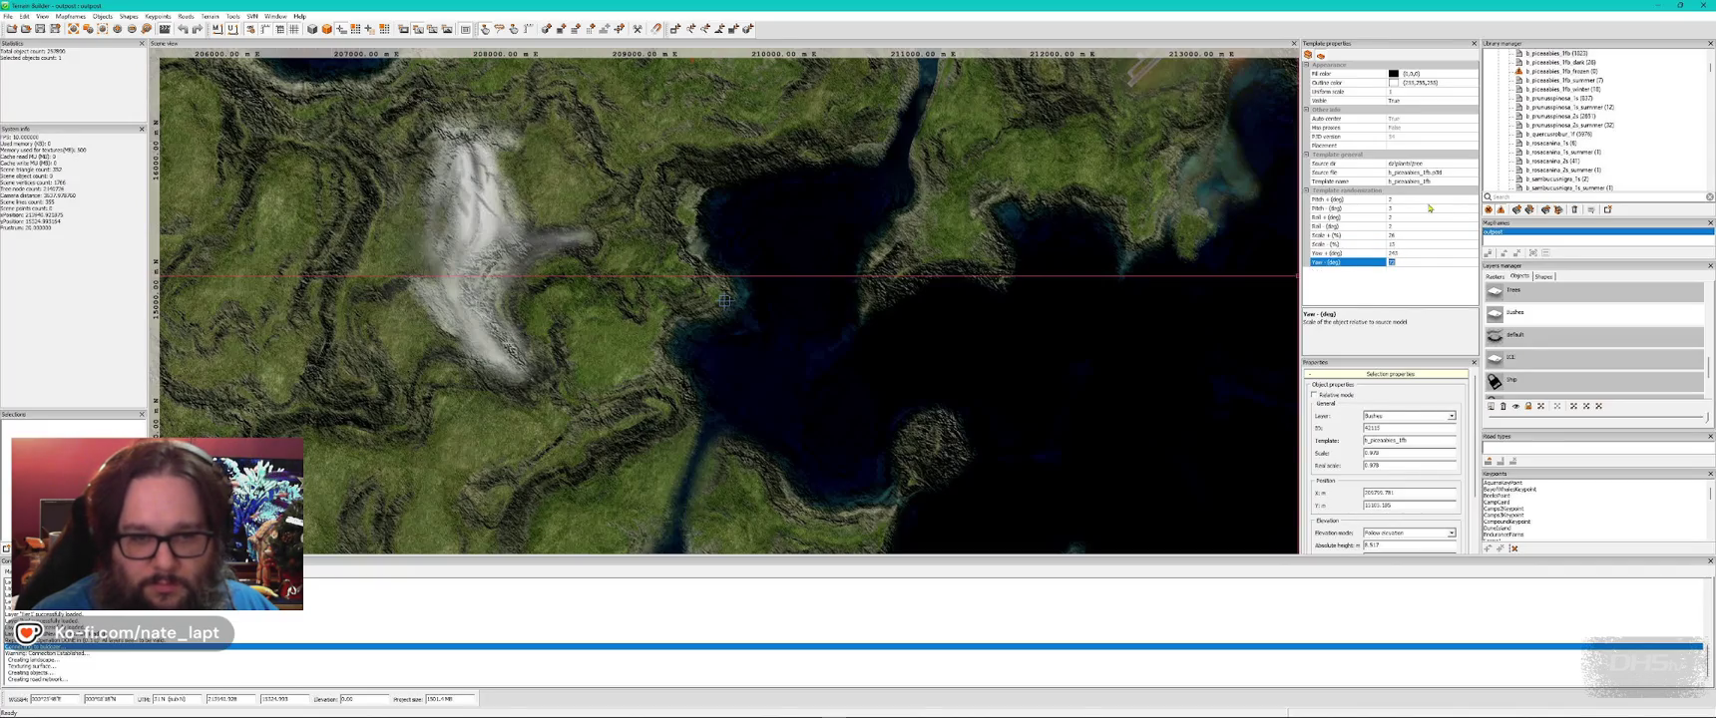
key(alt+Tab)
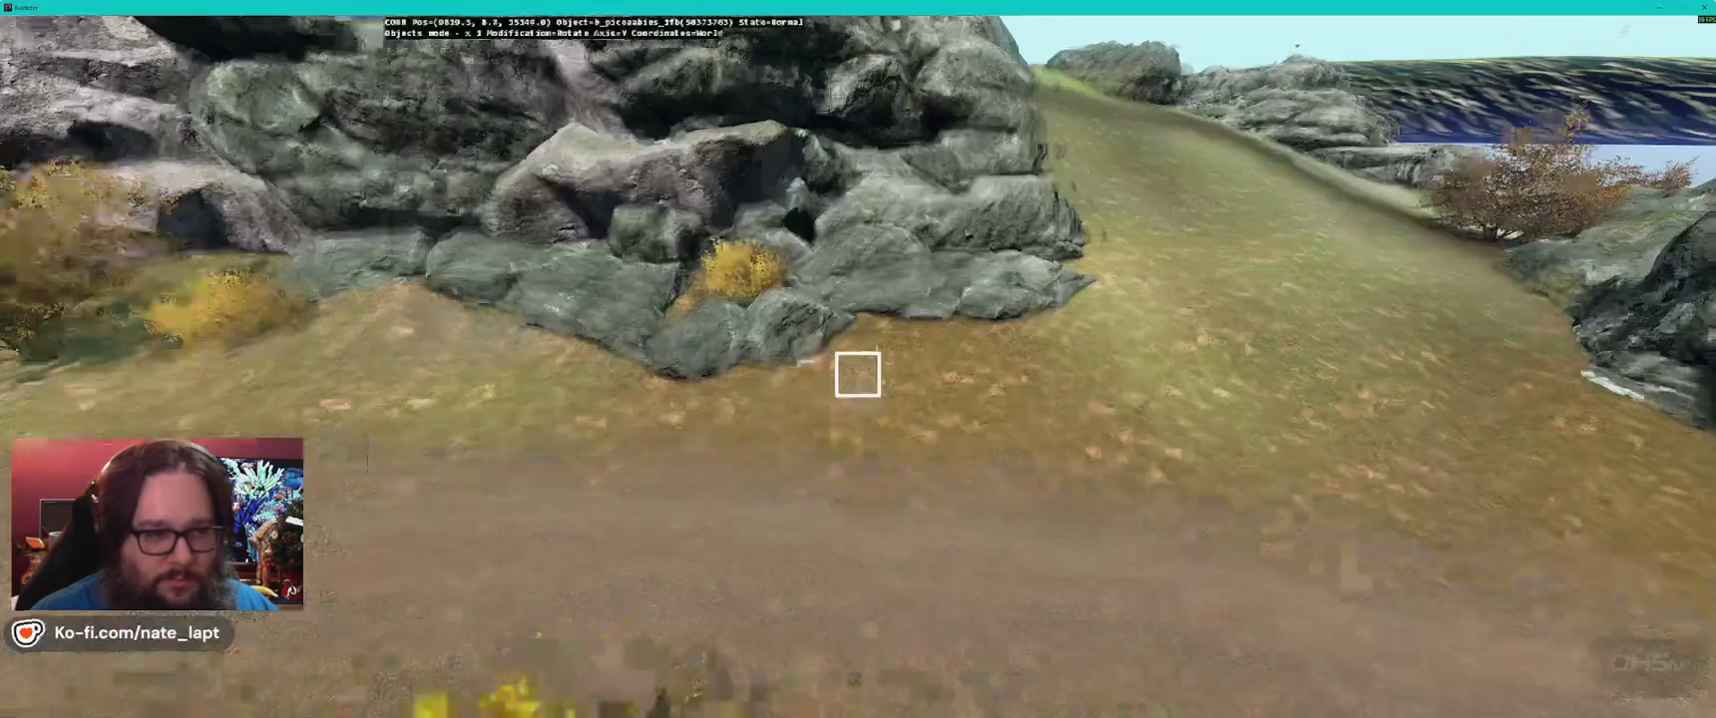
- Carry a spruce sapling over to the roadside near the truck and set it down
key(w)
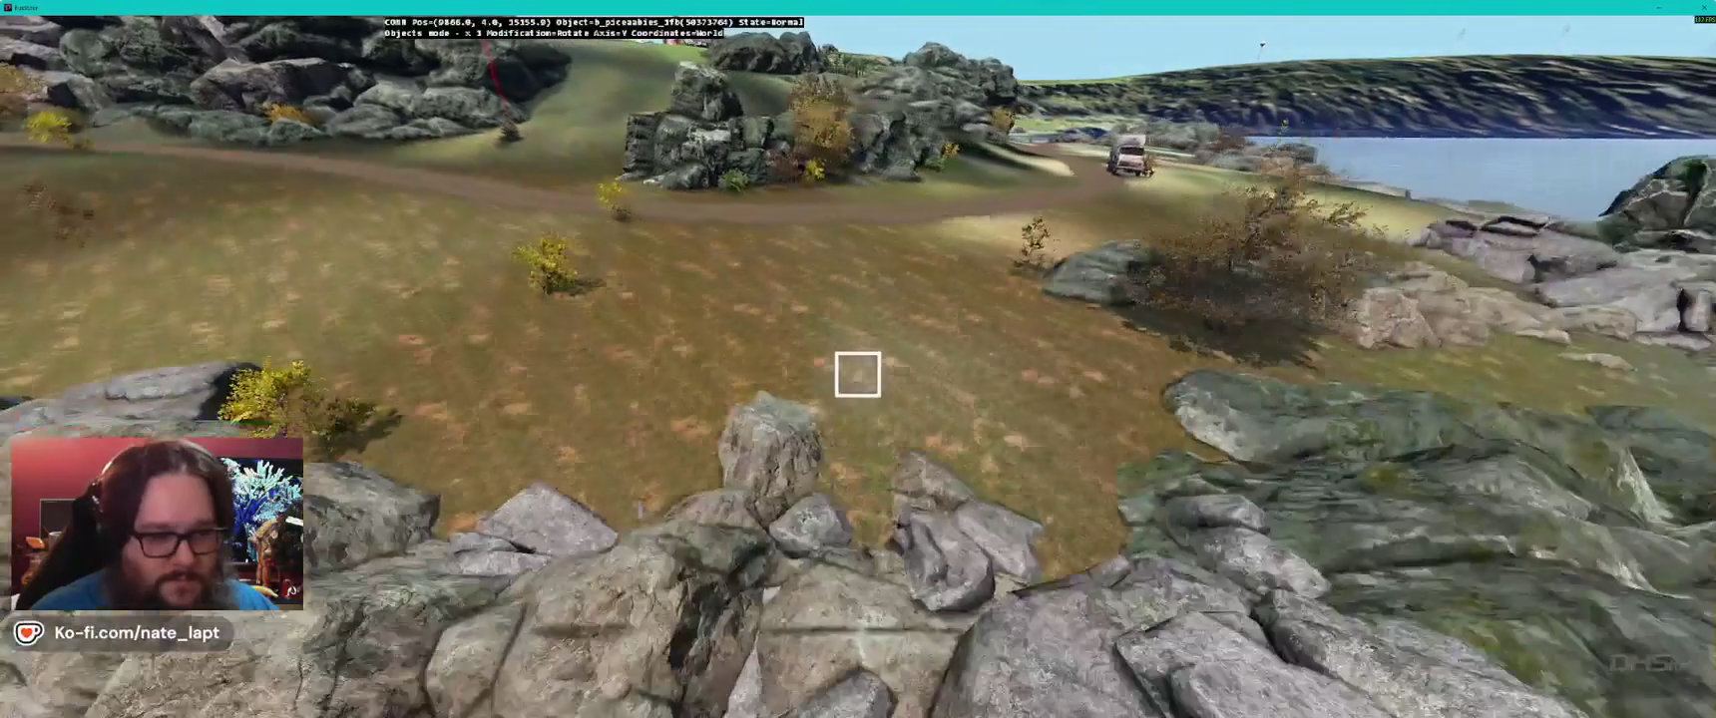
key(w)
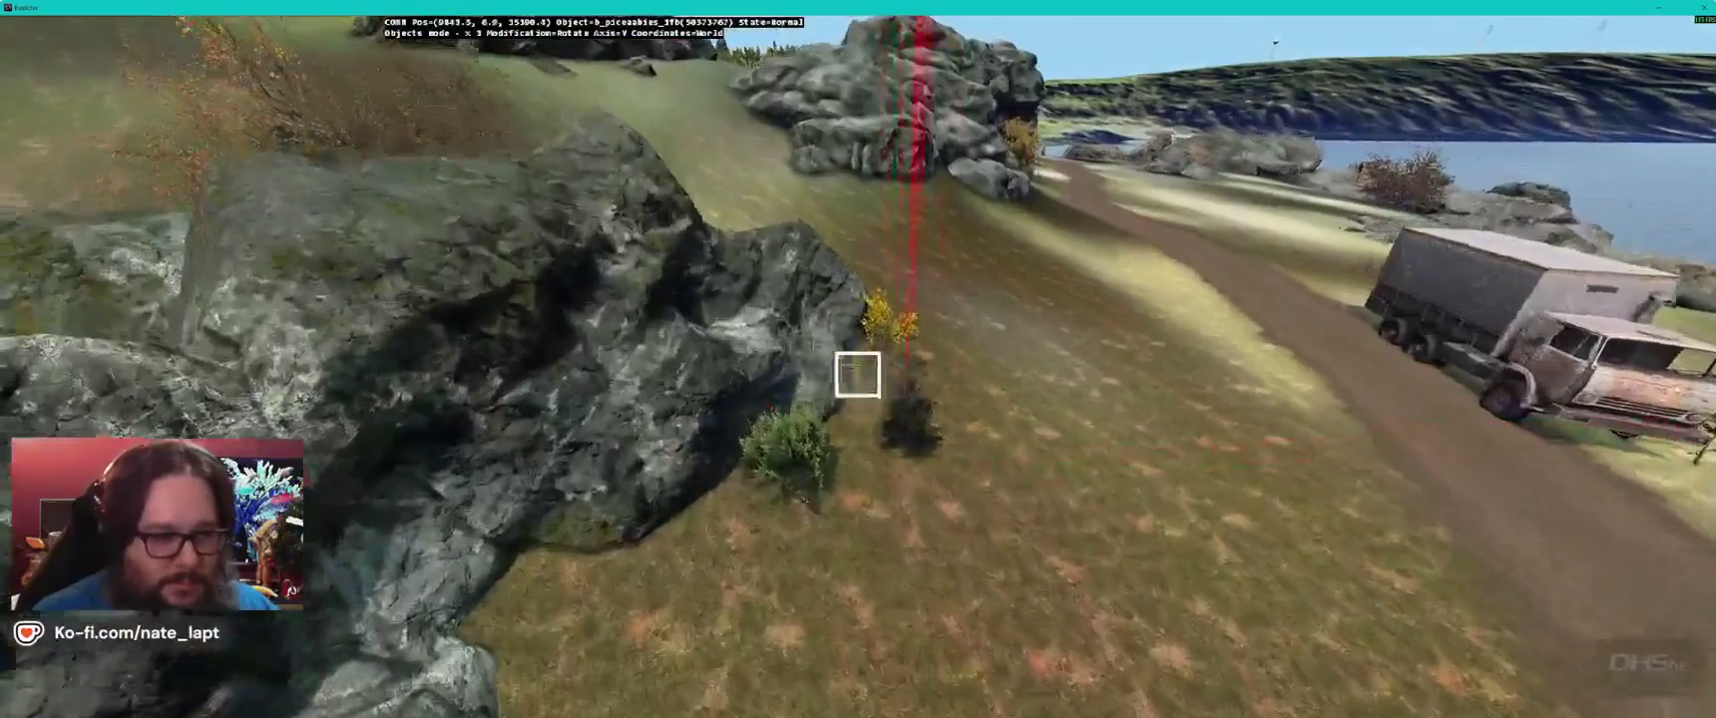
key(w)
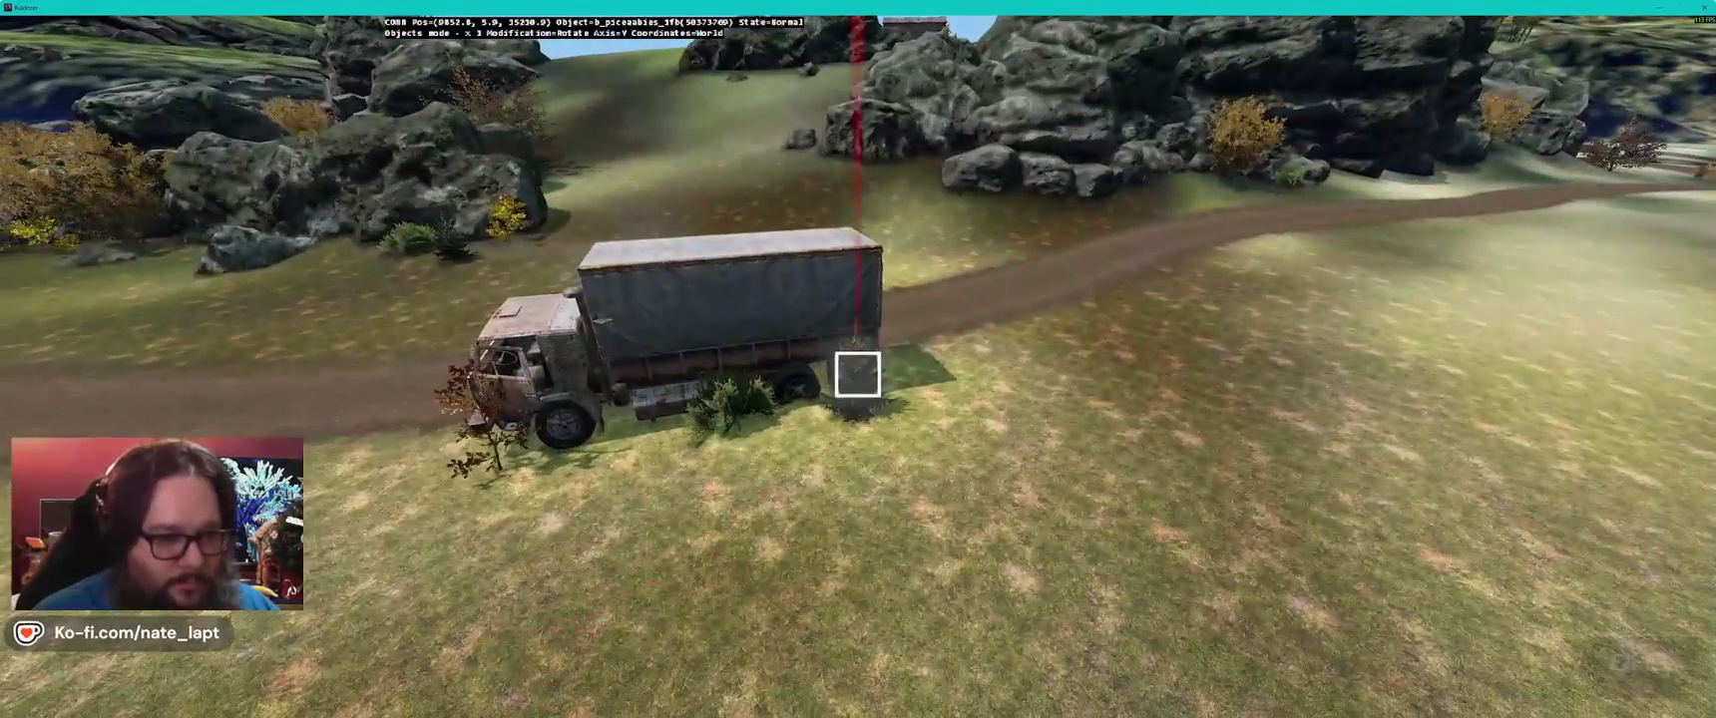
key(w)
key(s)
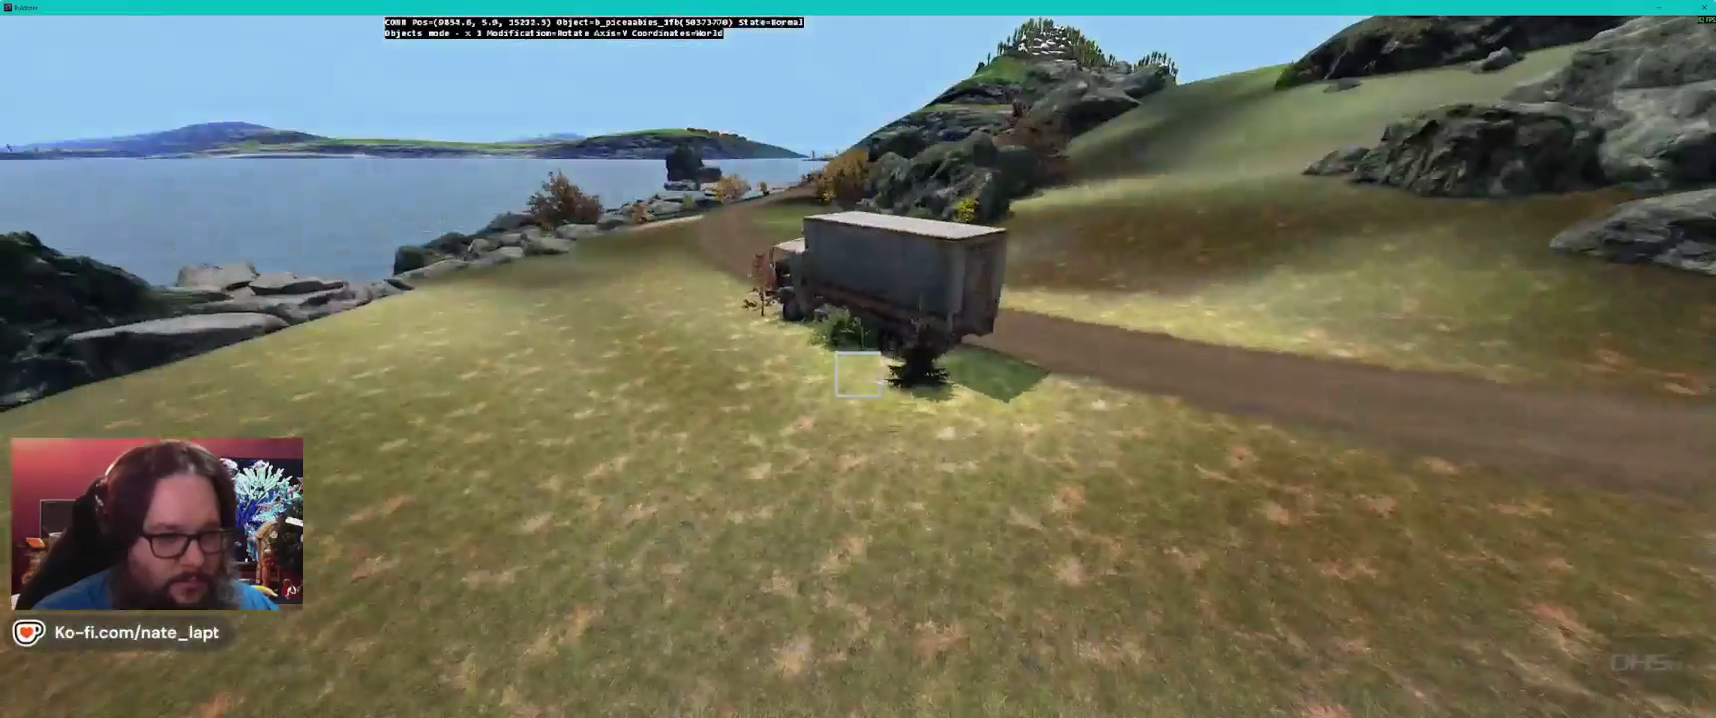
drag(858, 374, 858, 374)
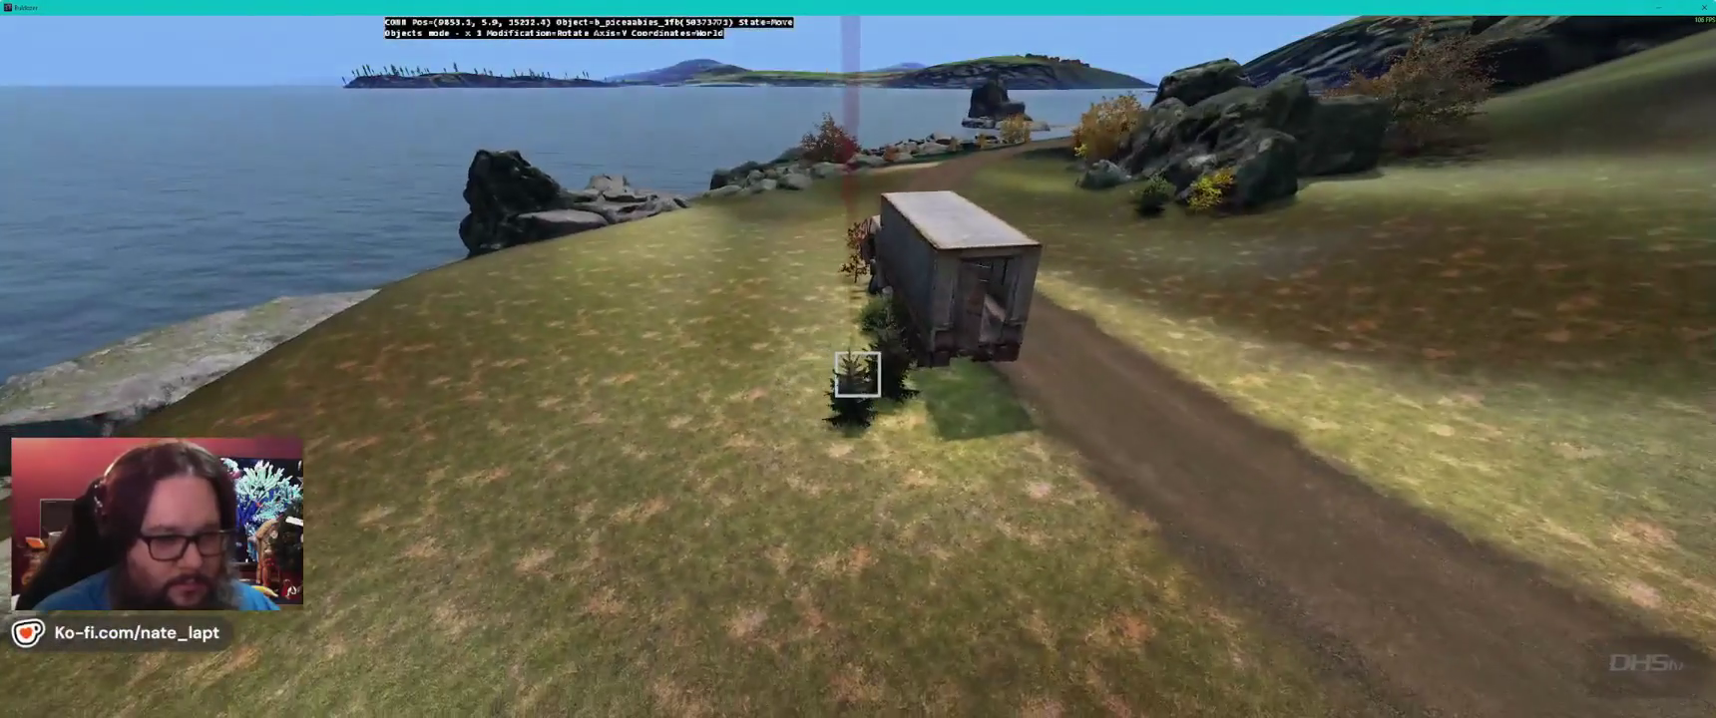
key(w)
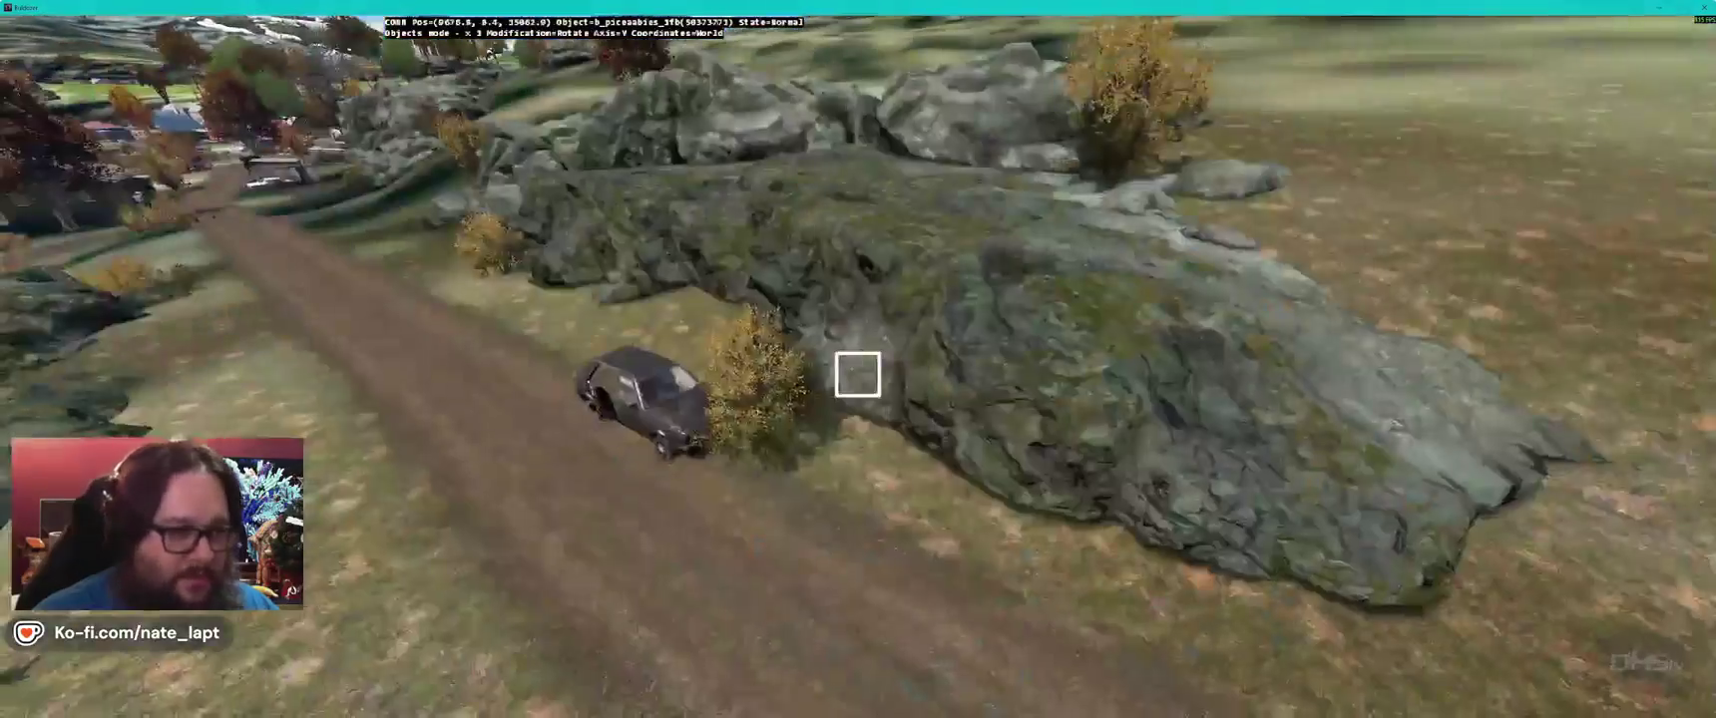
key(w)
drag(858, 374, 858, 374)
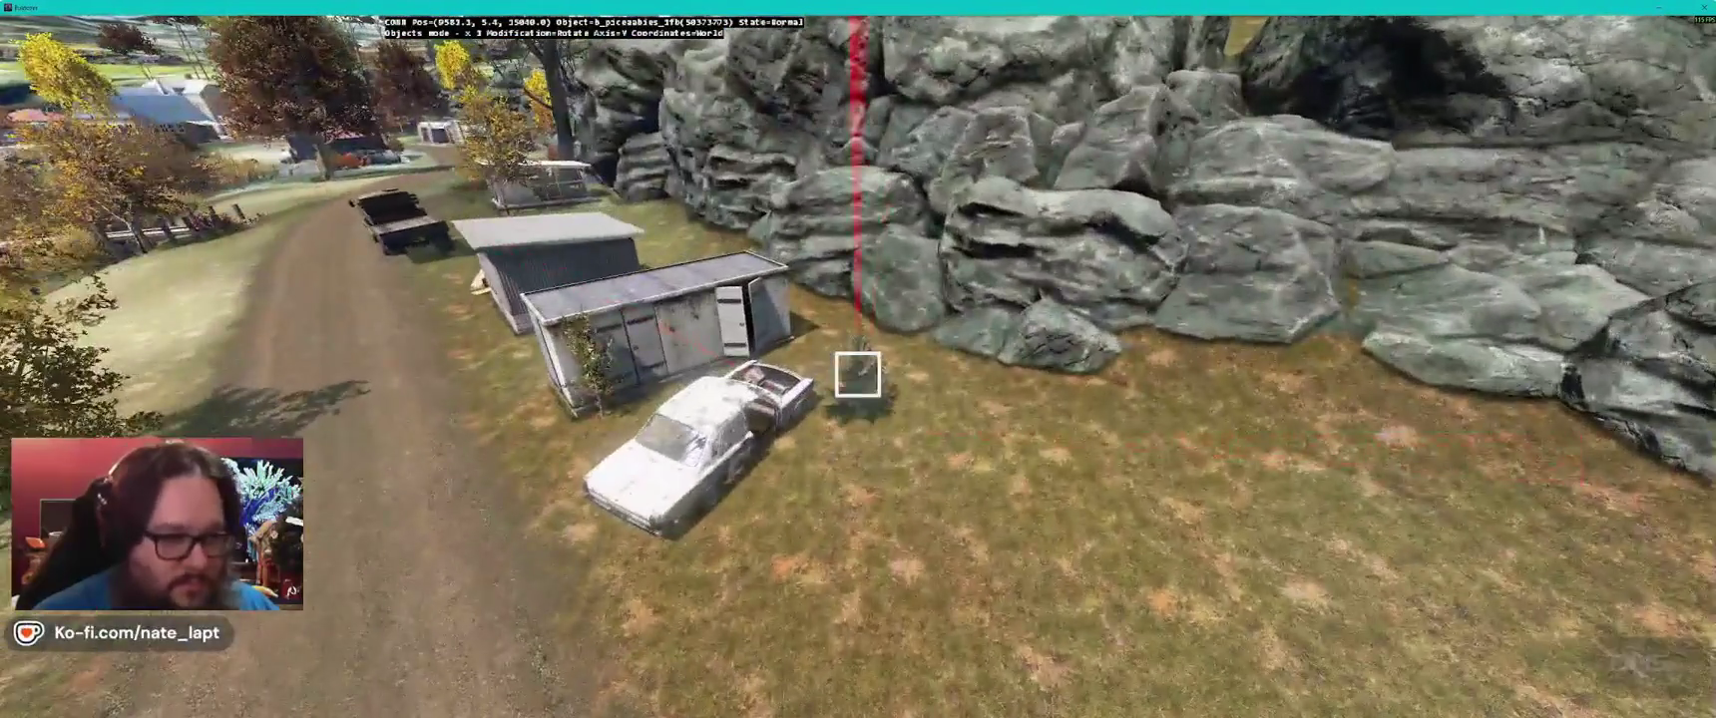
- Reposition another spruce by the rock wall and sheds and place one beside the dirt road
key(w)
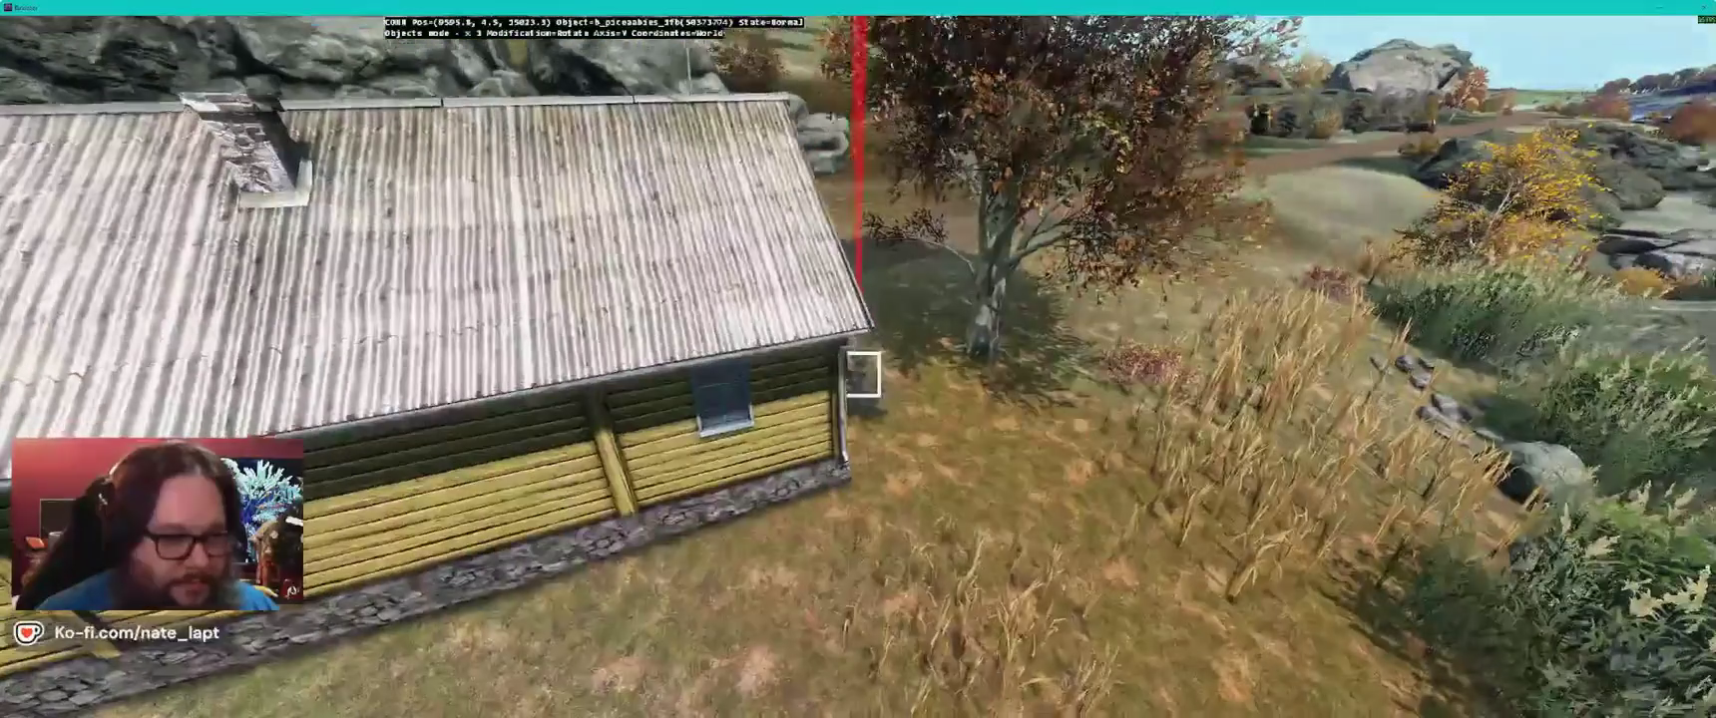
drag(863, 374, 858, 375)
key(w)
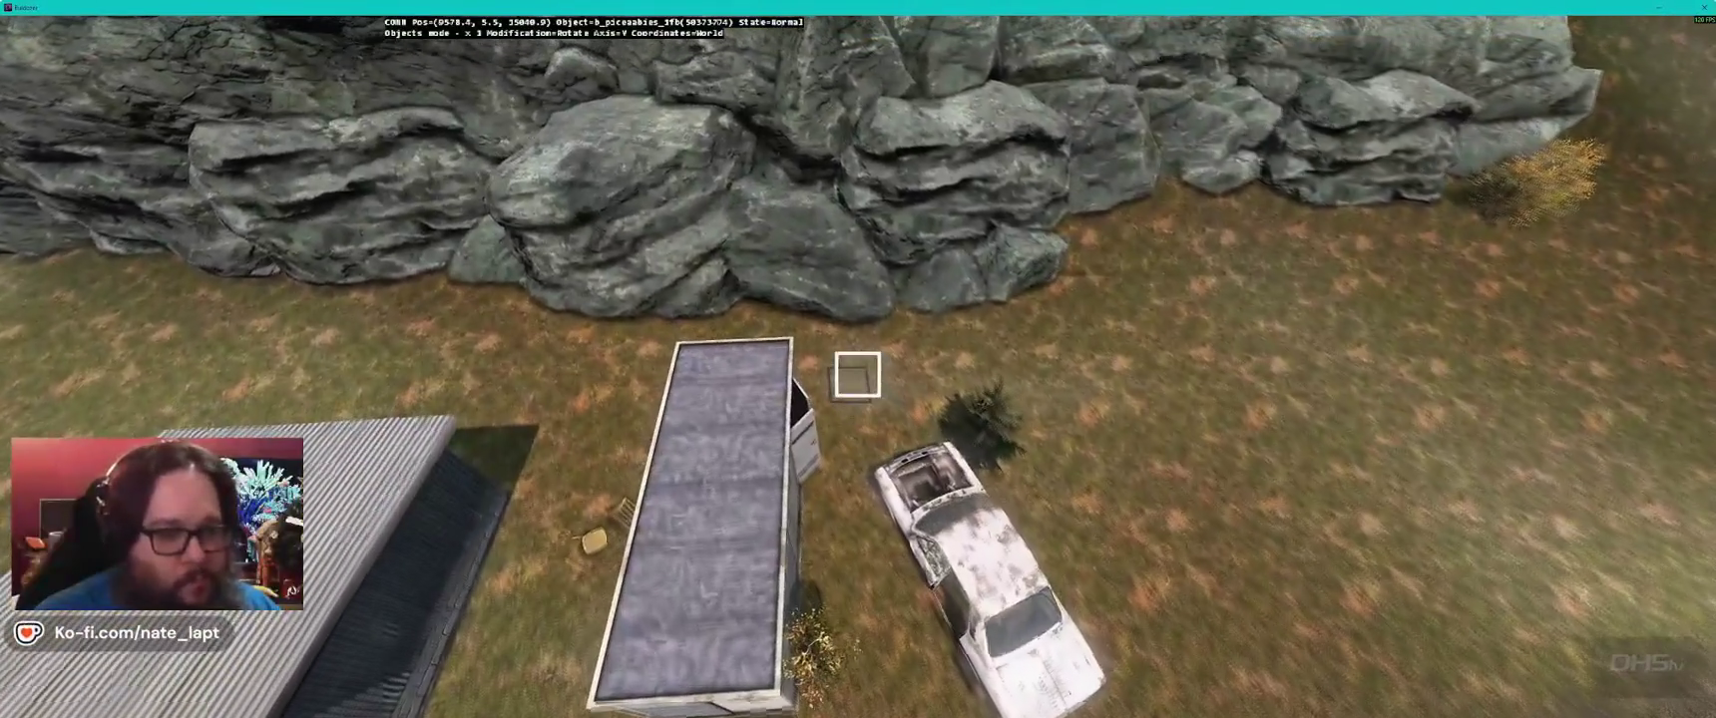
drag(858, 374, 858, 374)
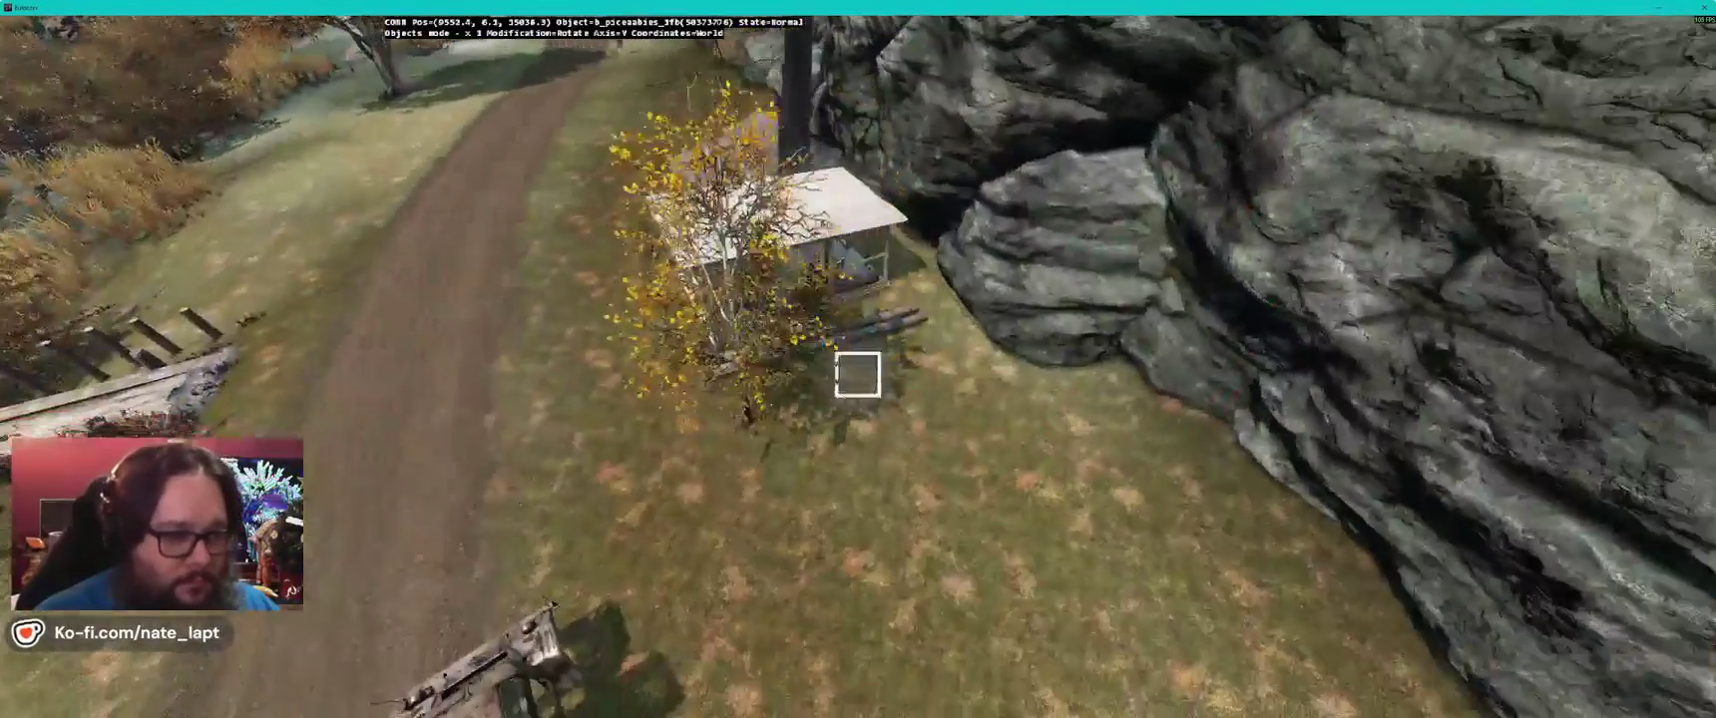
key(w)
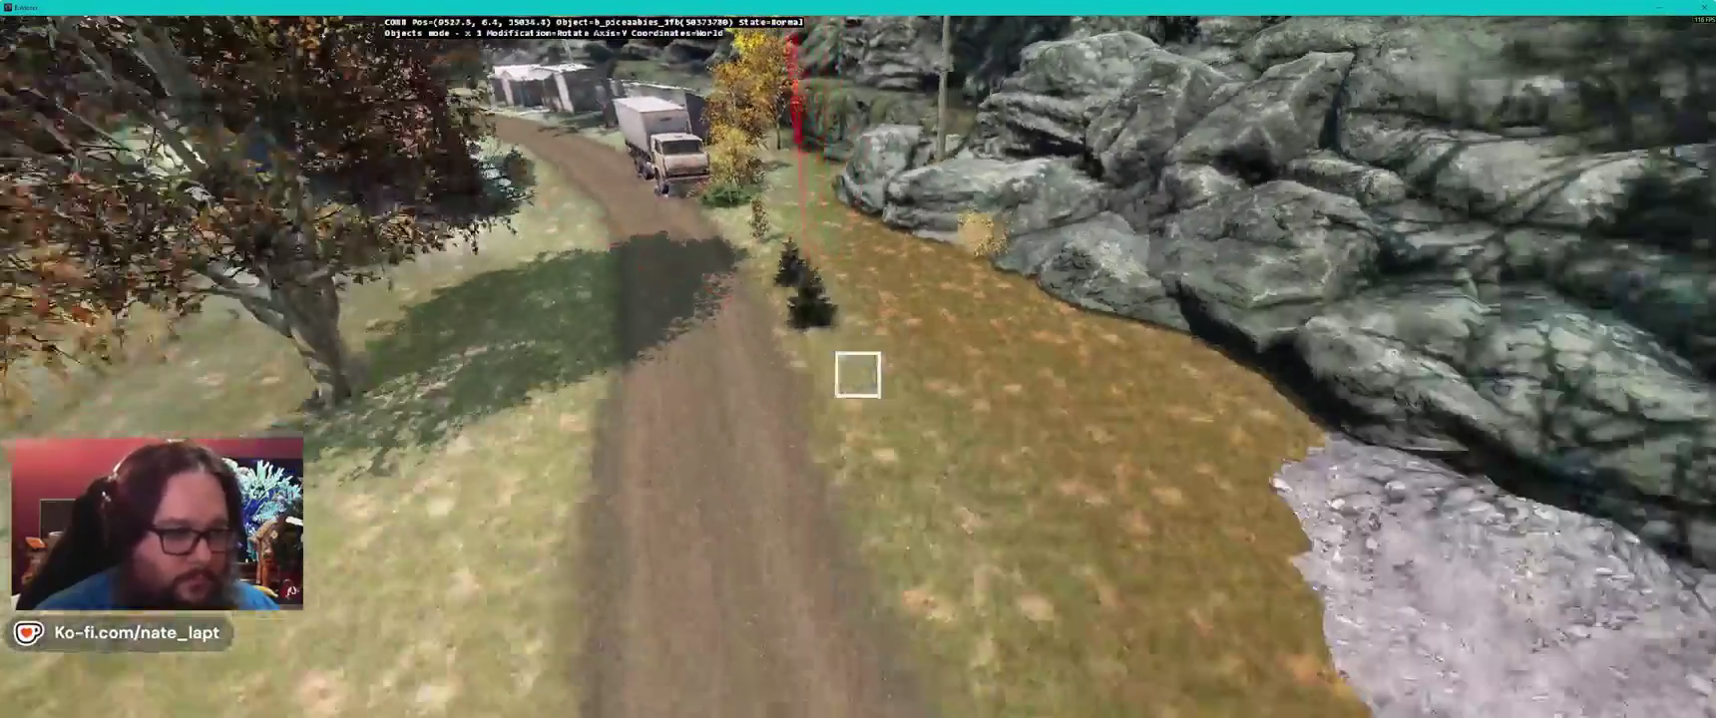
click(858, 374)
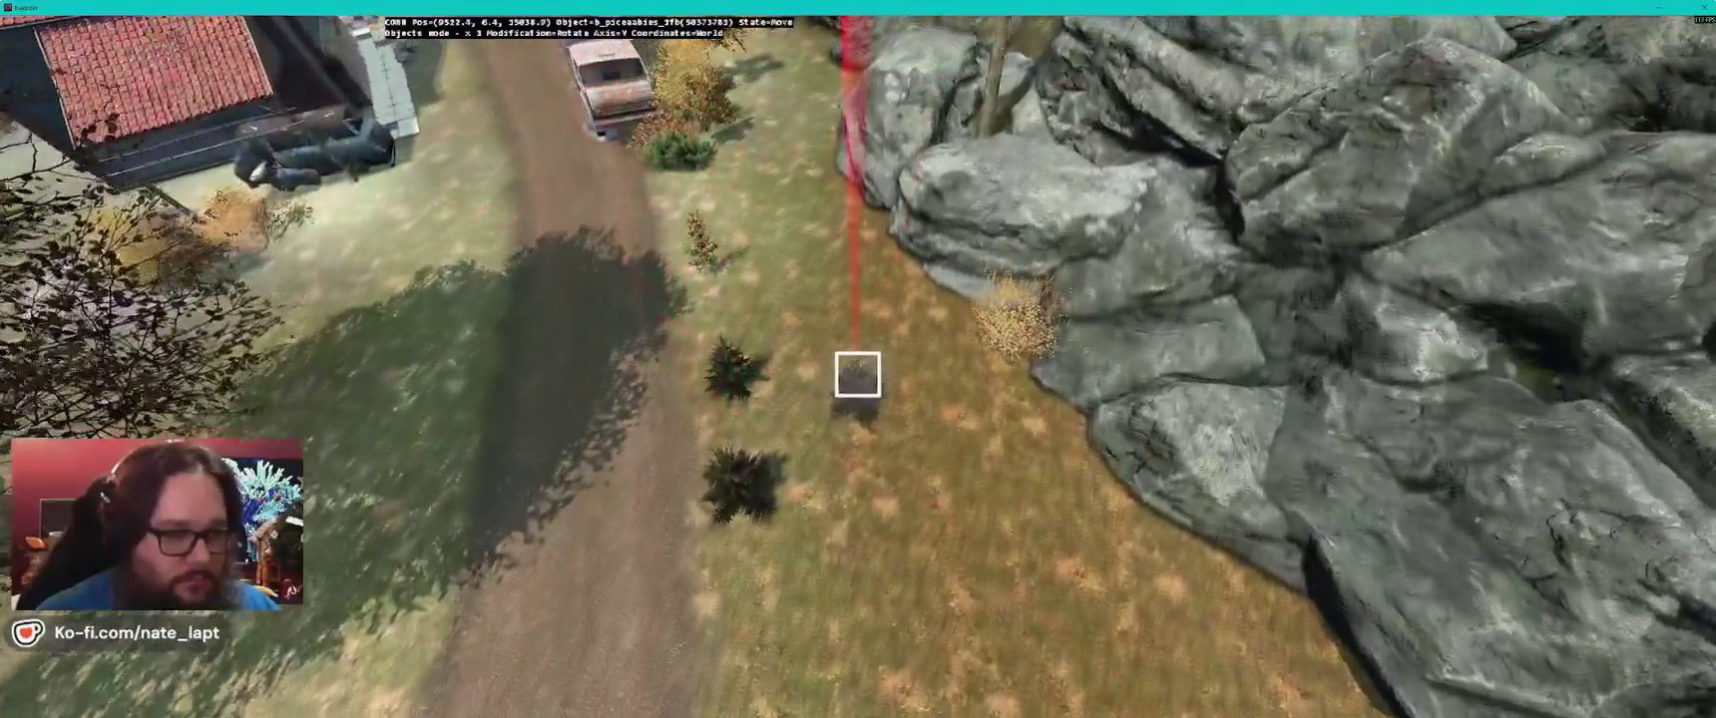
drag(858, 374, 858, 374)
key(alt+Tab)
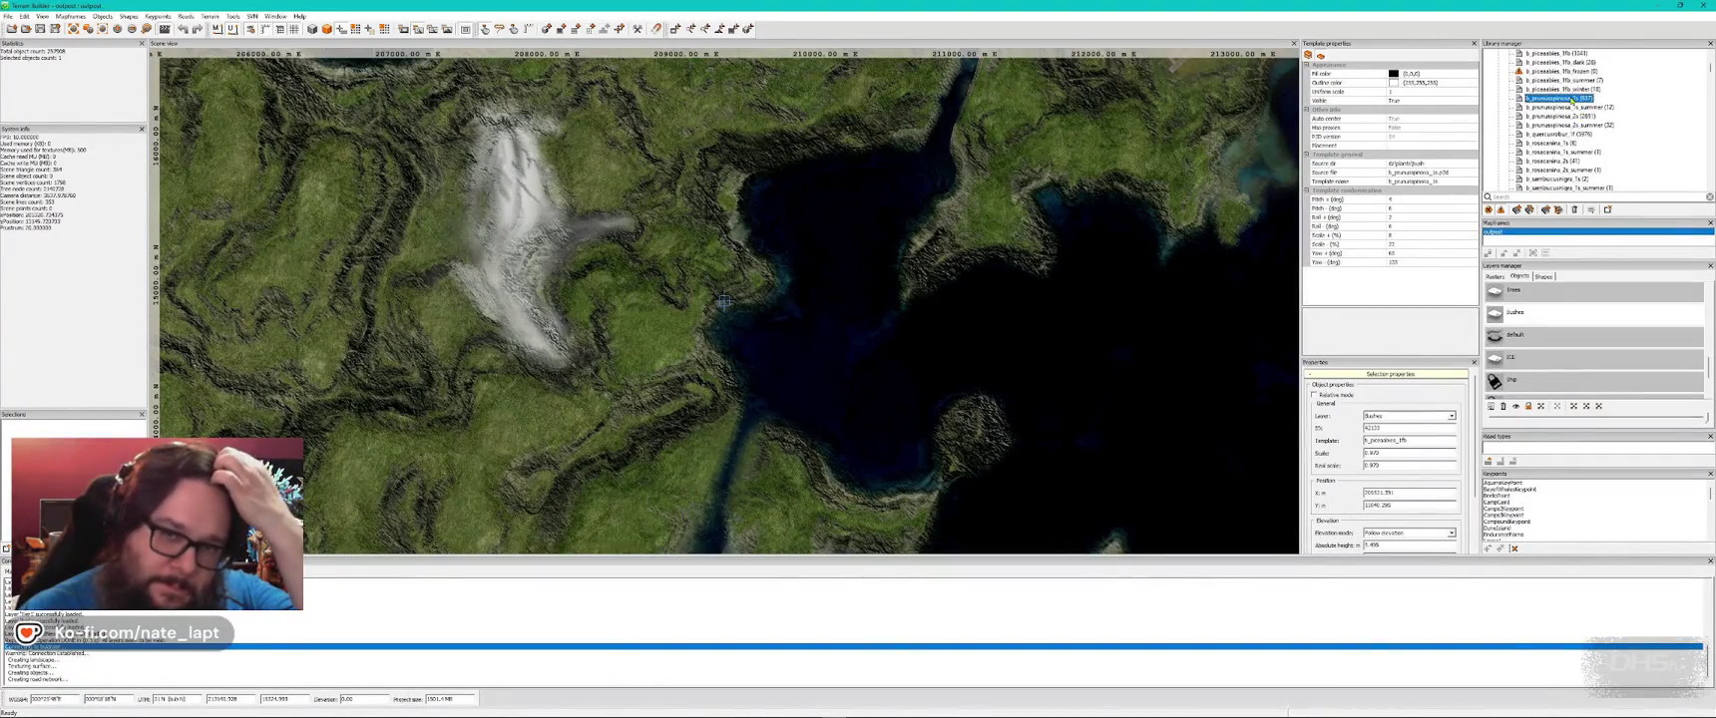
- Drop the carried bush beside the rocks and add another near the dirt track
key(alt+Tab)
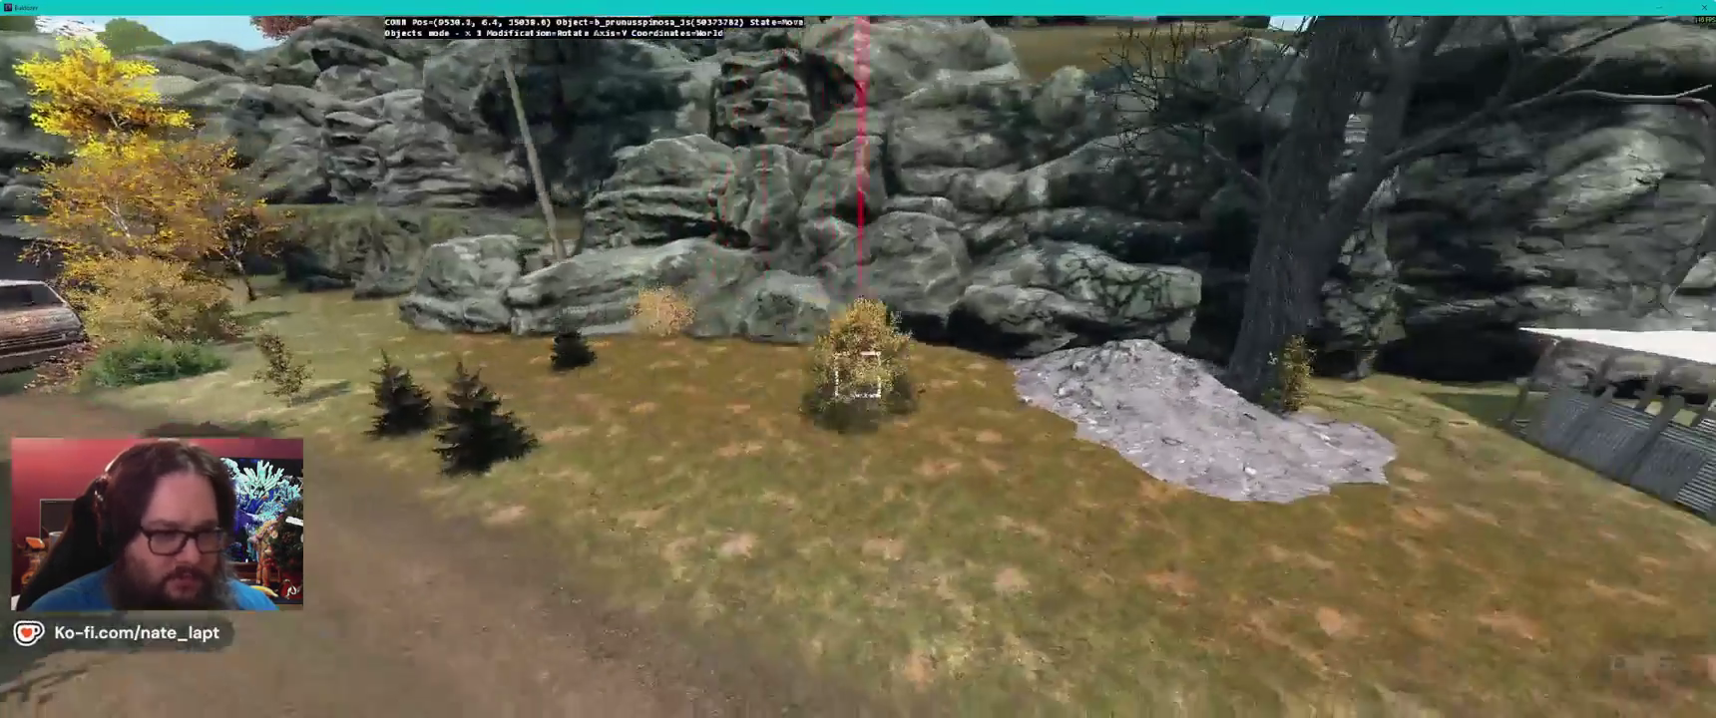
drag(859, 375, 858, 374)
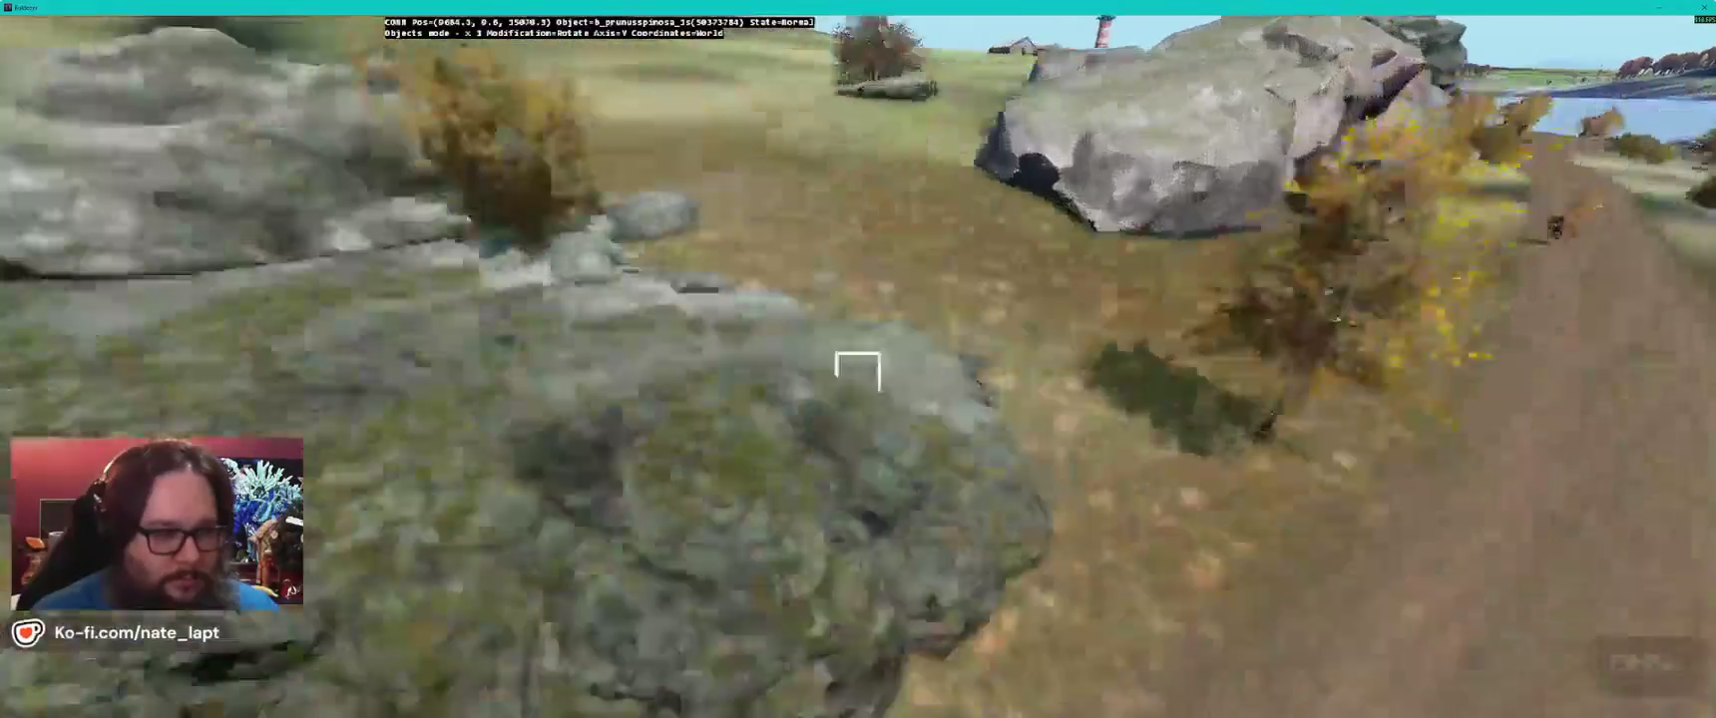
click(858, 374)
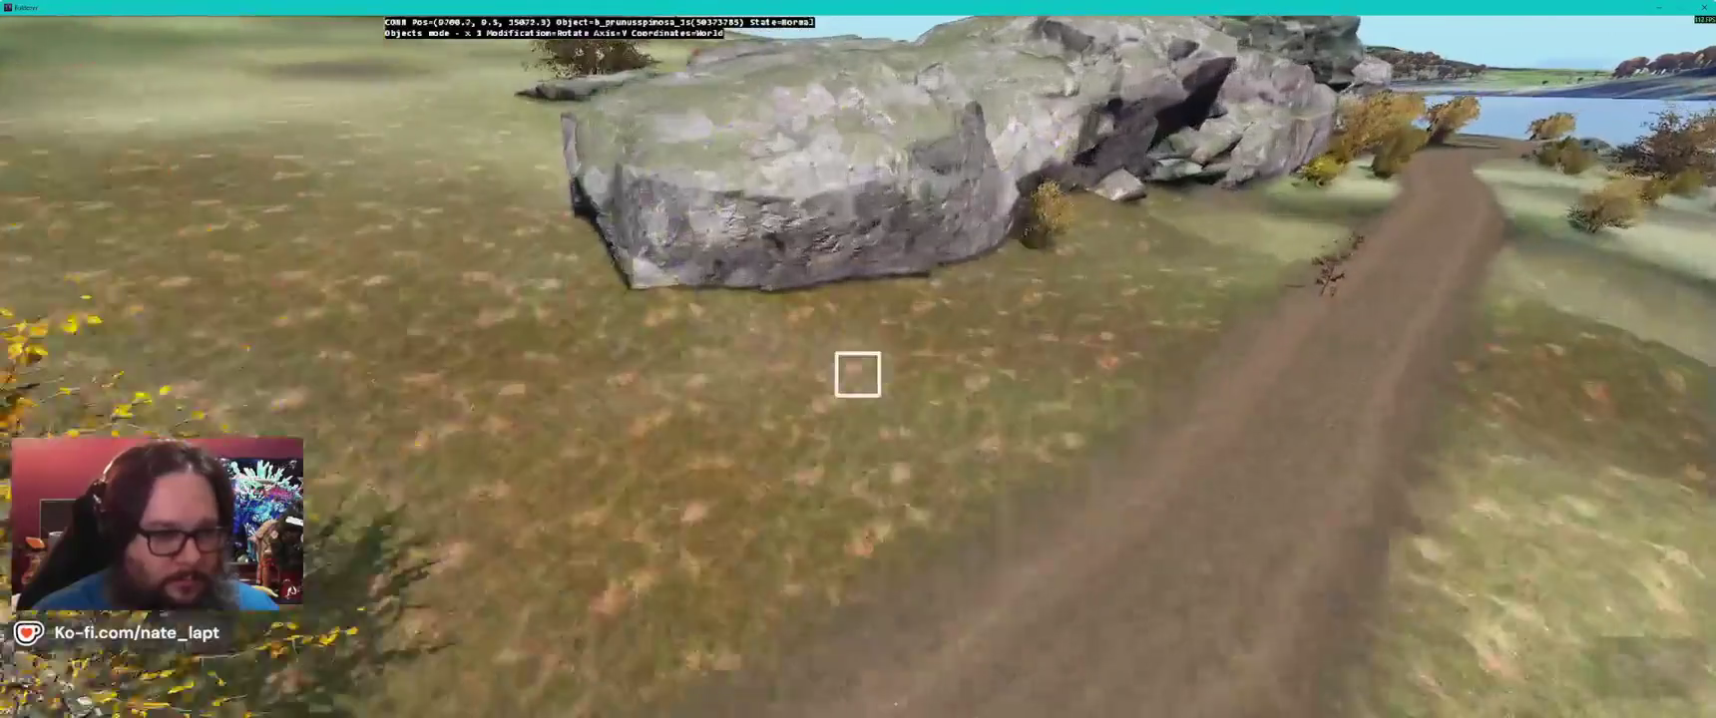
click(858, 375)
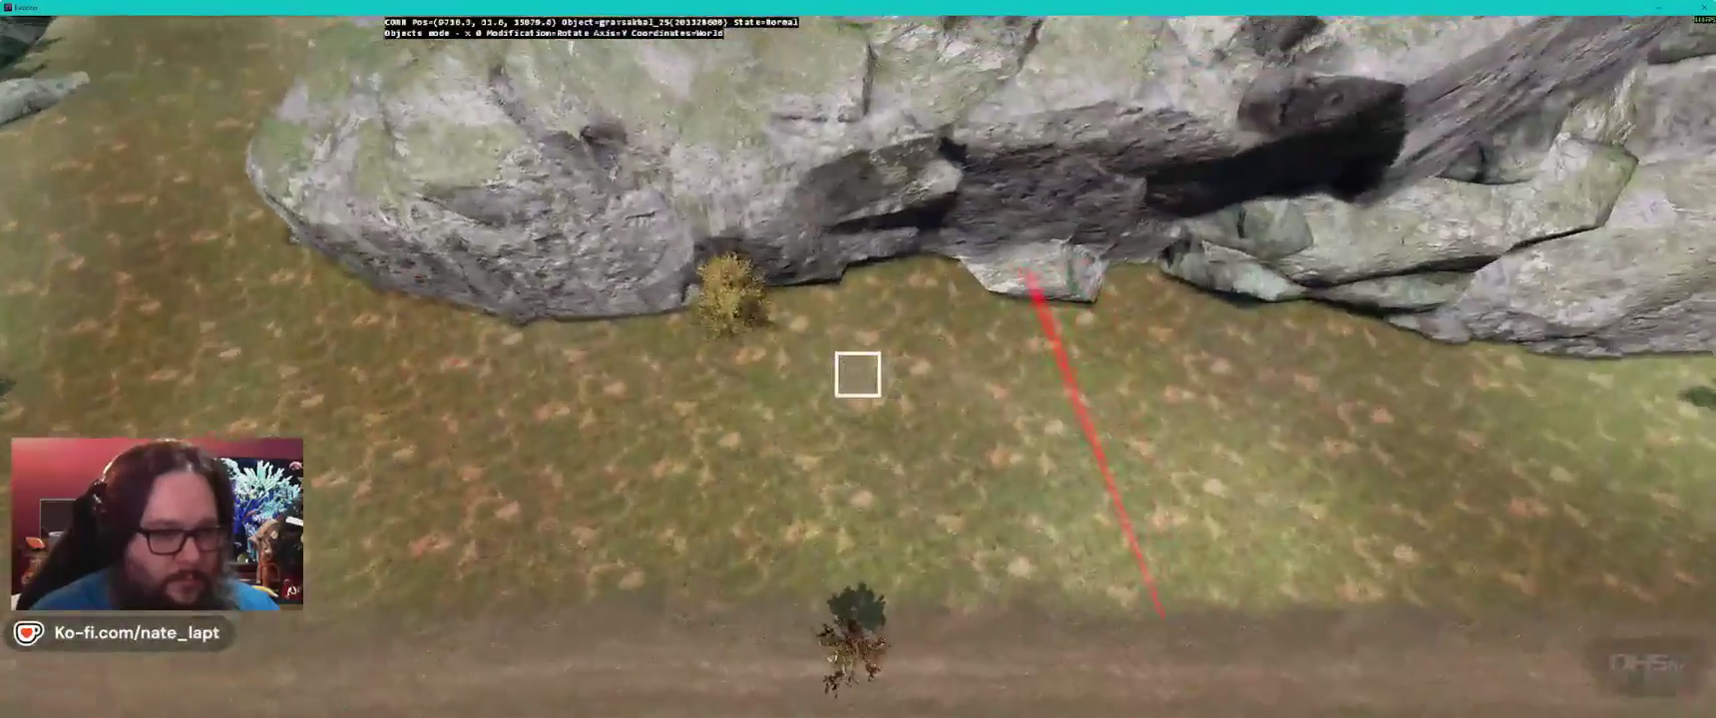
drag(858, 374, 858, 374)
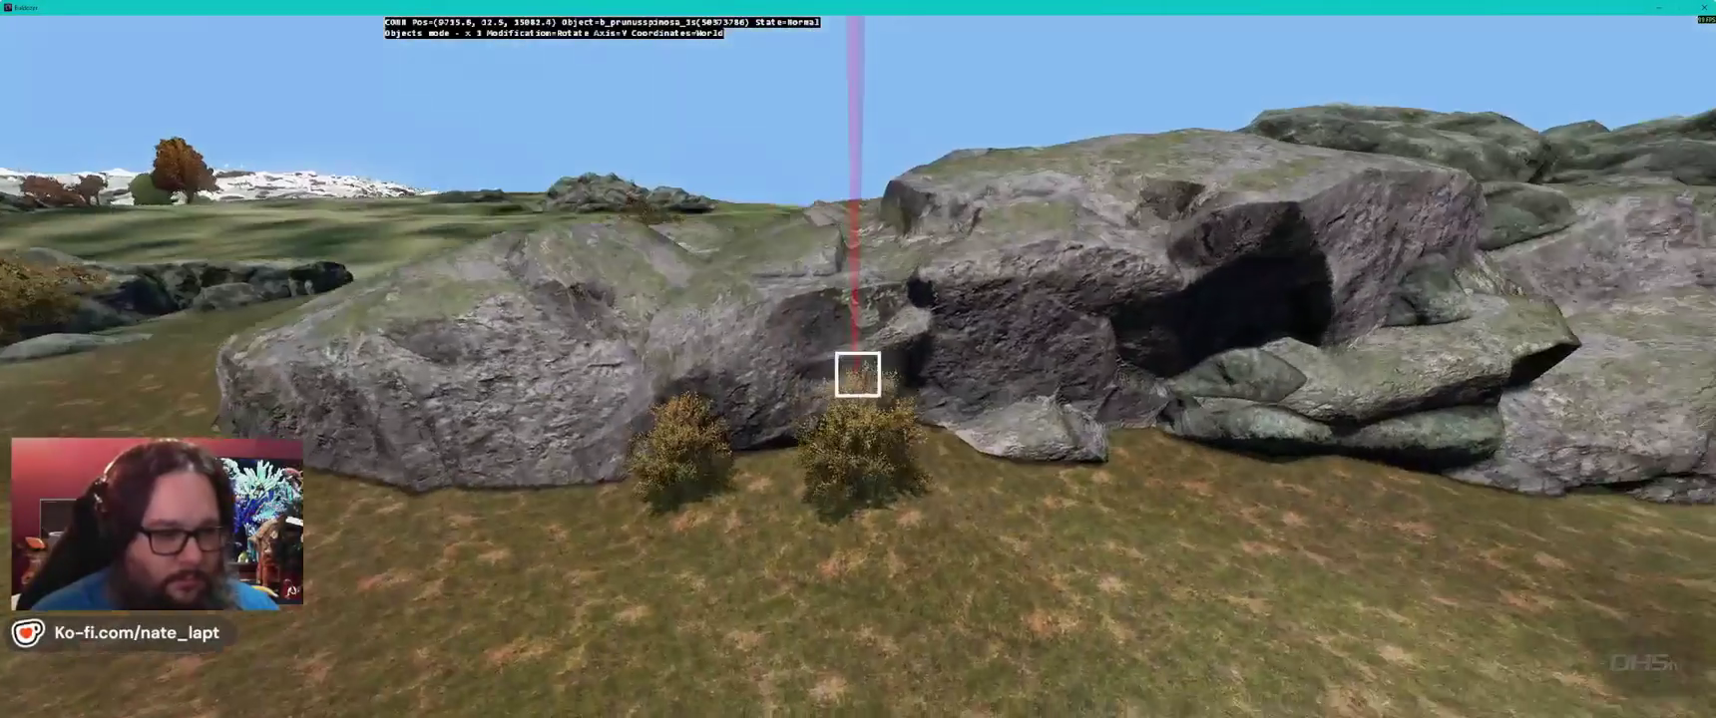
- Plant two blackthorn bushes along the rock outcrop's base and nudge them into place
click(858, 374)
key(w)
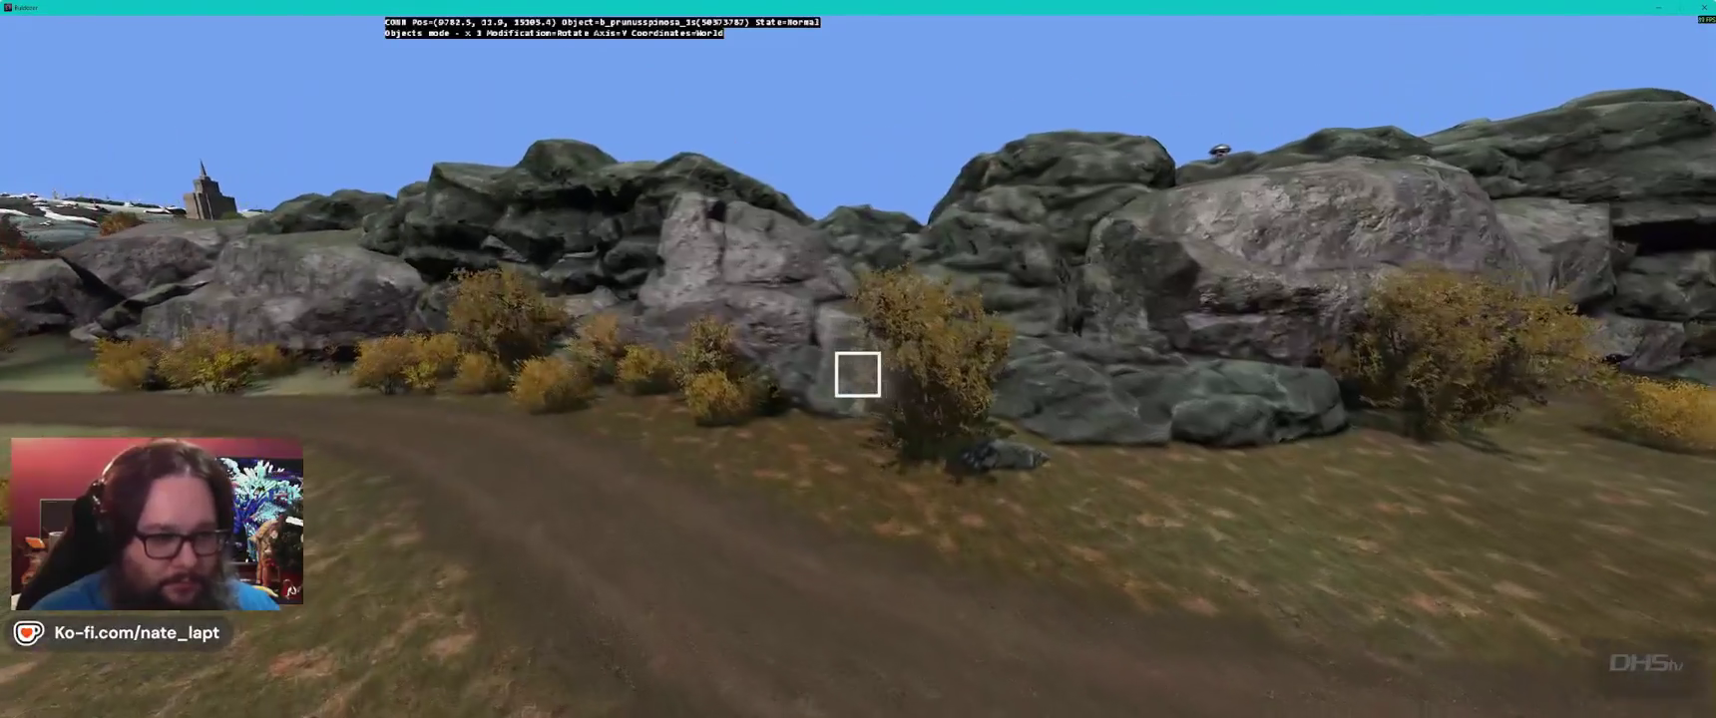
click(858, 374)
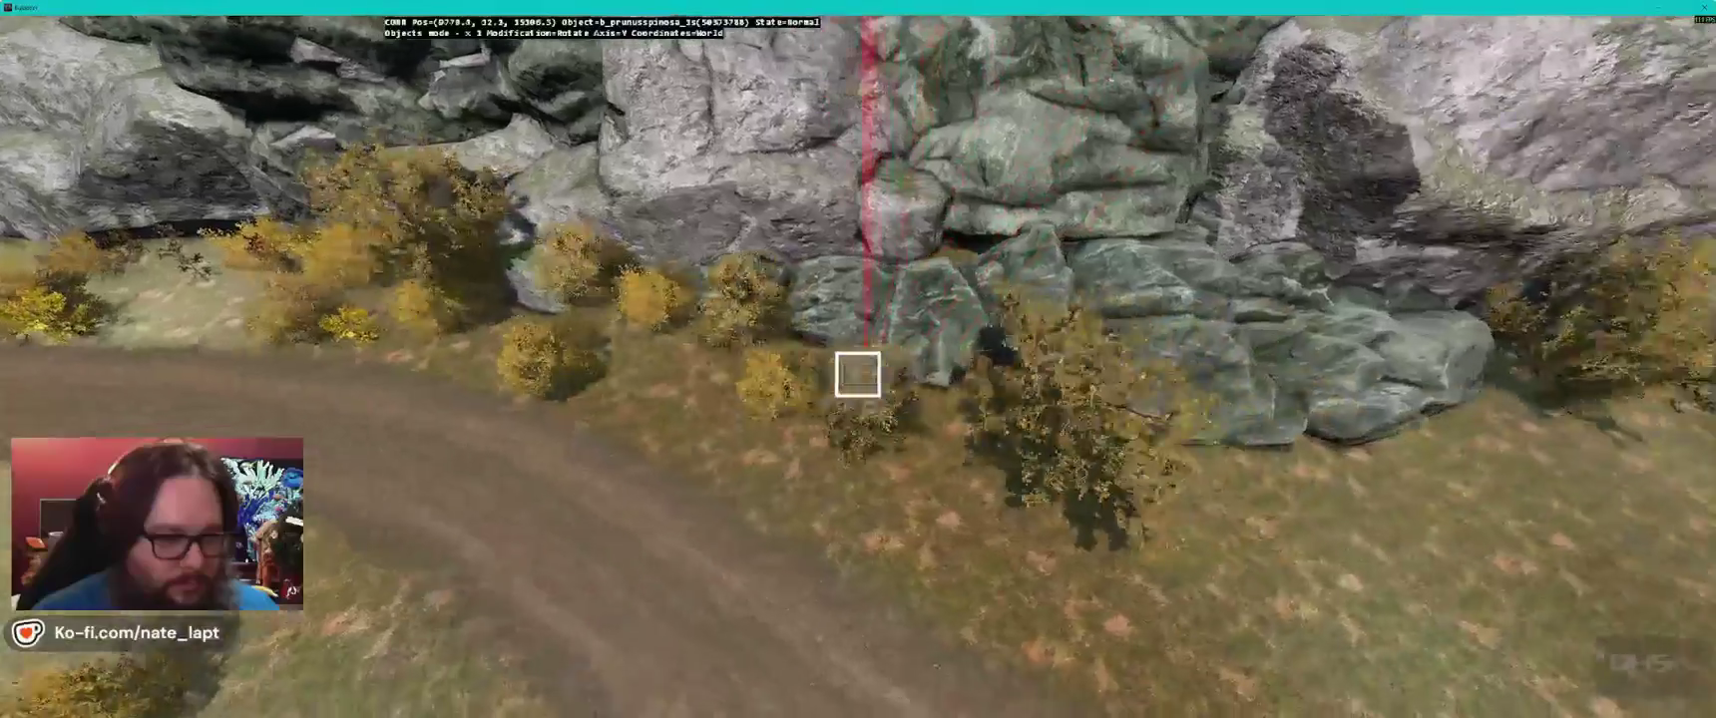
drag(858, 374, 858, 374)
key(w)
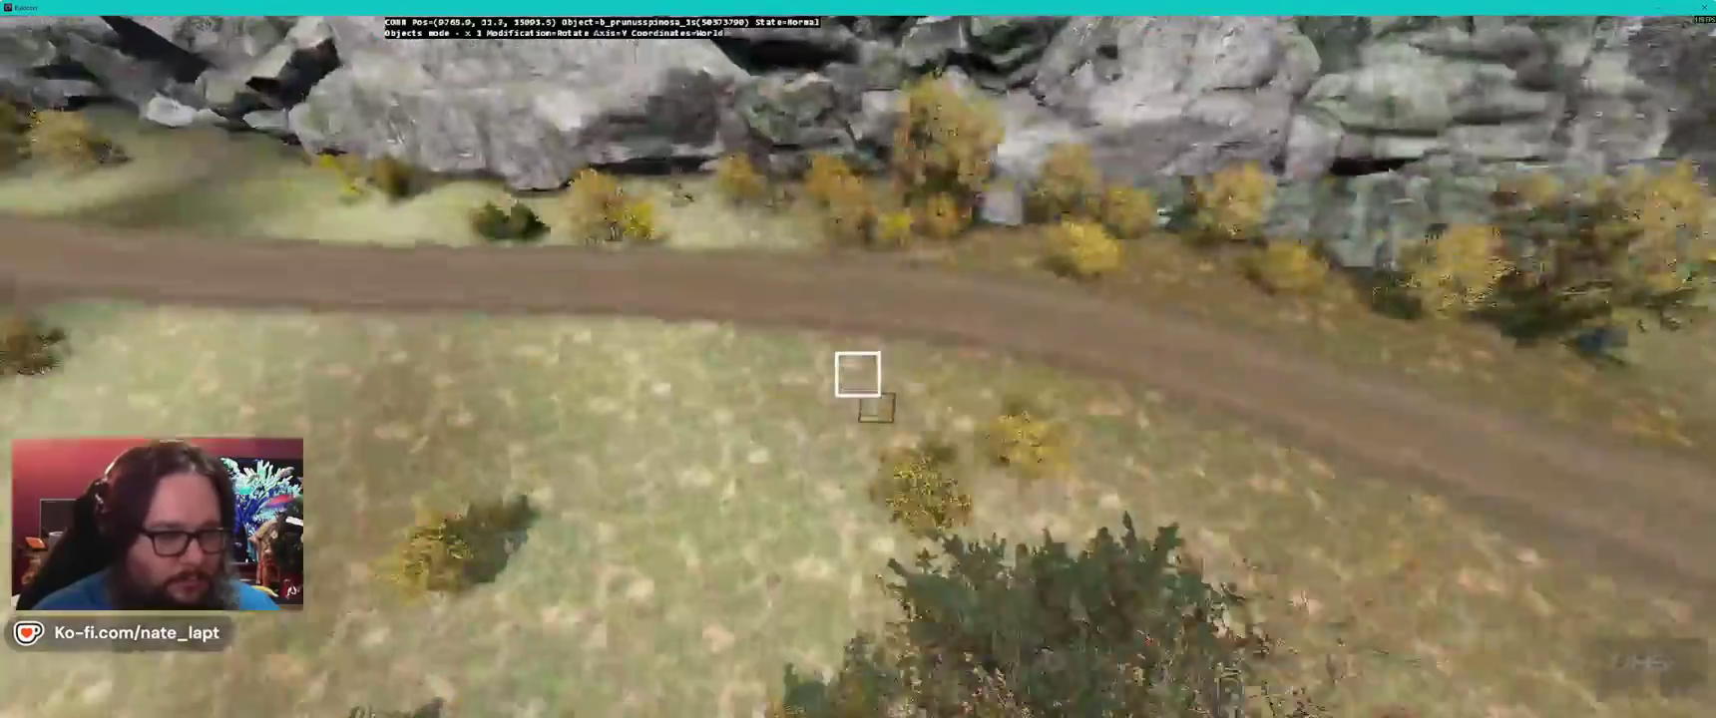
key(alt+Tab)
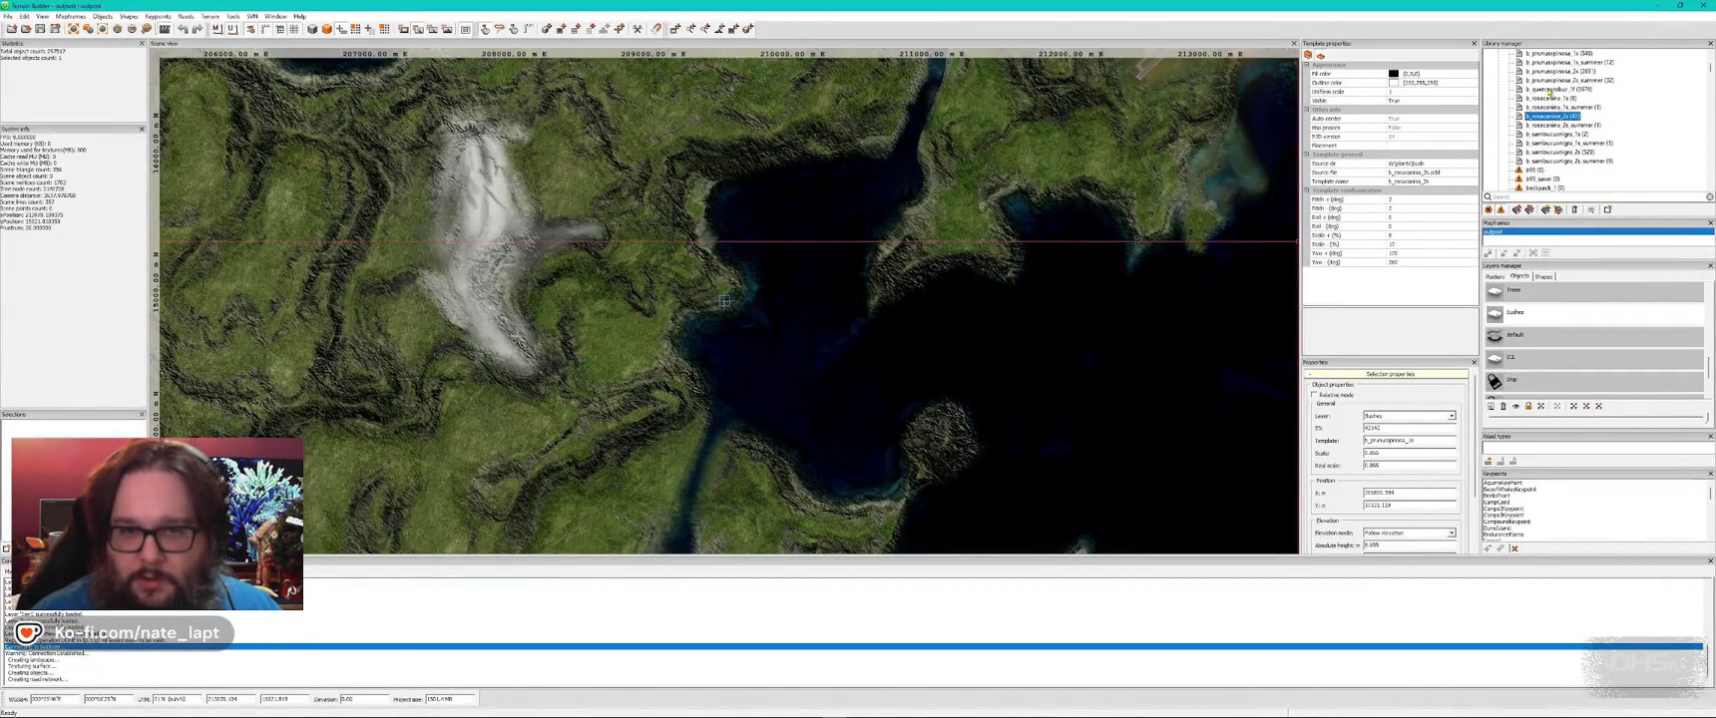
- Check the b_quercusrobur_1f oak sapling in the library and return to the shoreline preview
key(alt+Tab)
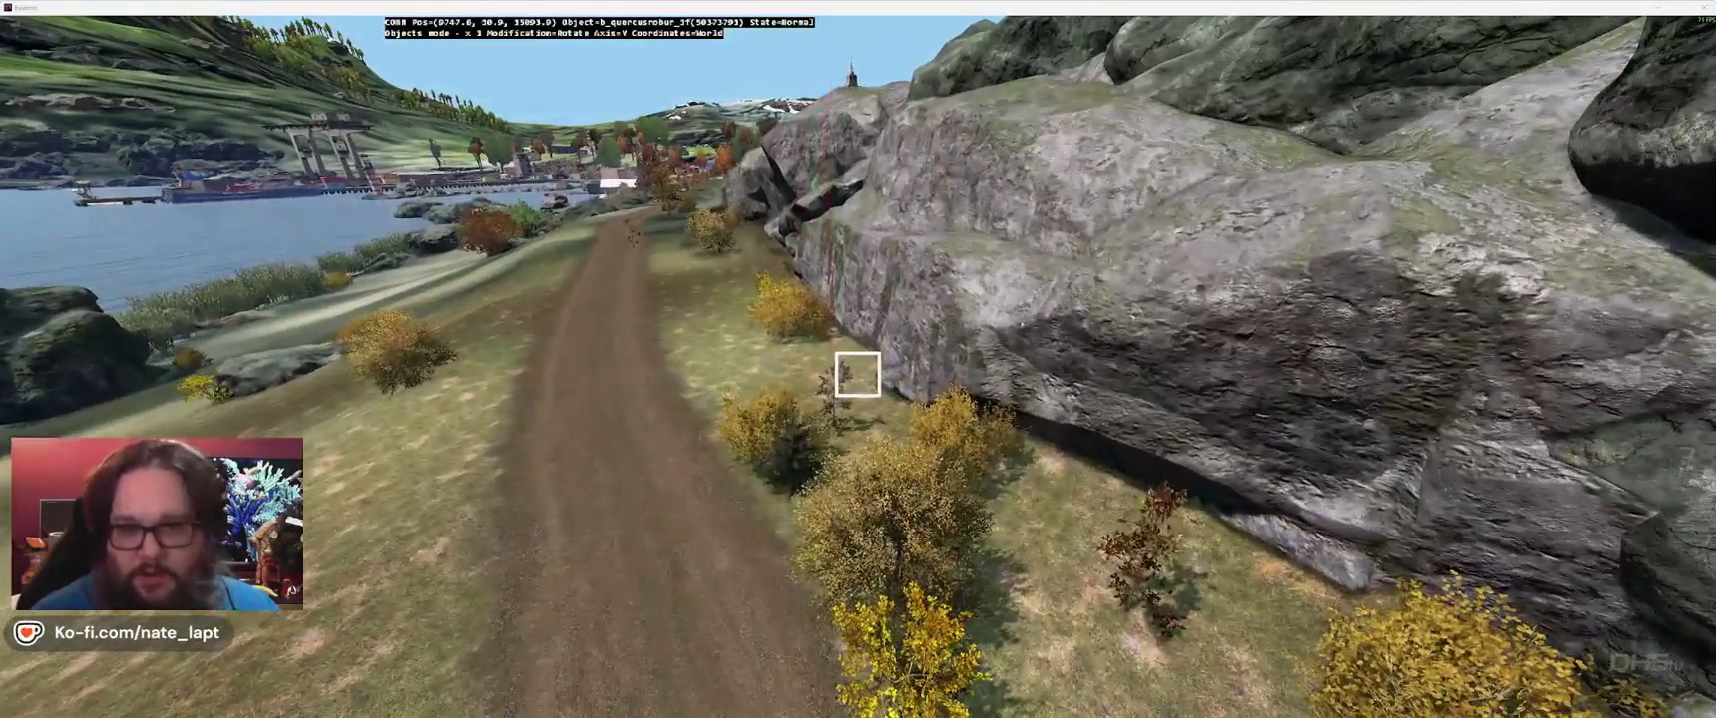
key(alt+Tab)
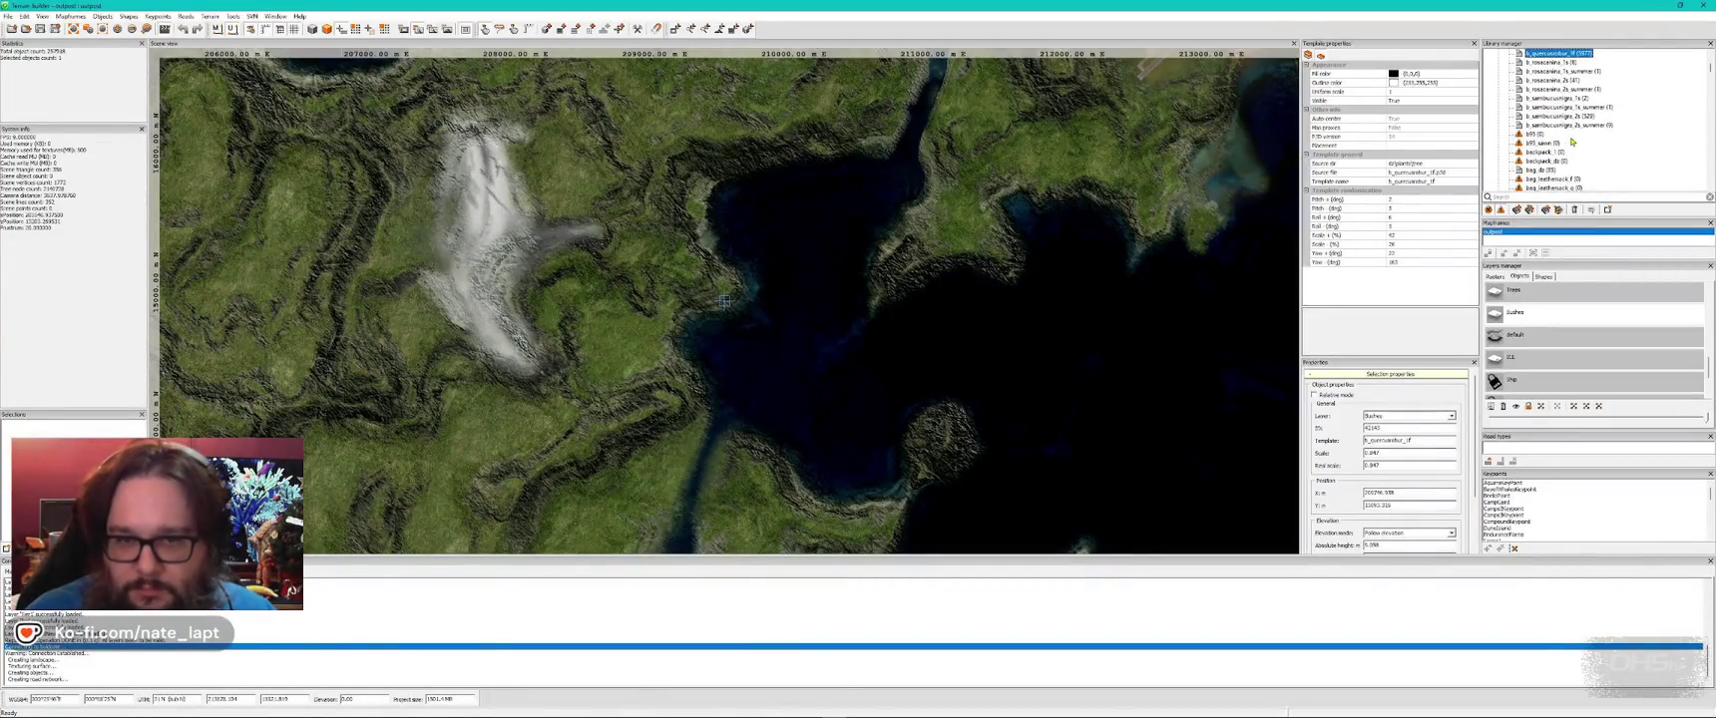
scroll(1574, 142, up, 2)
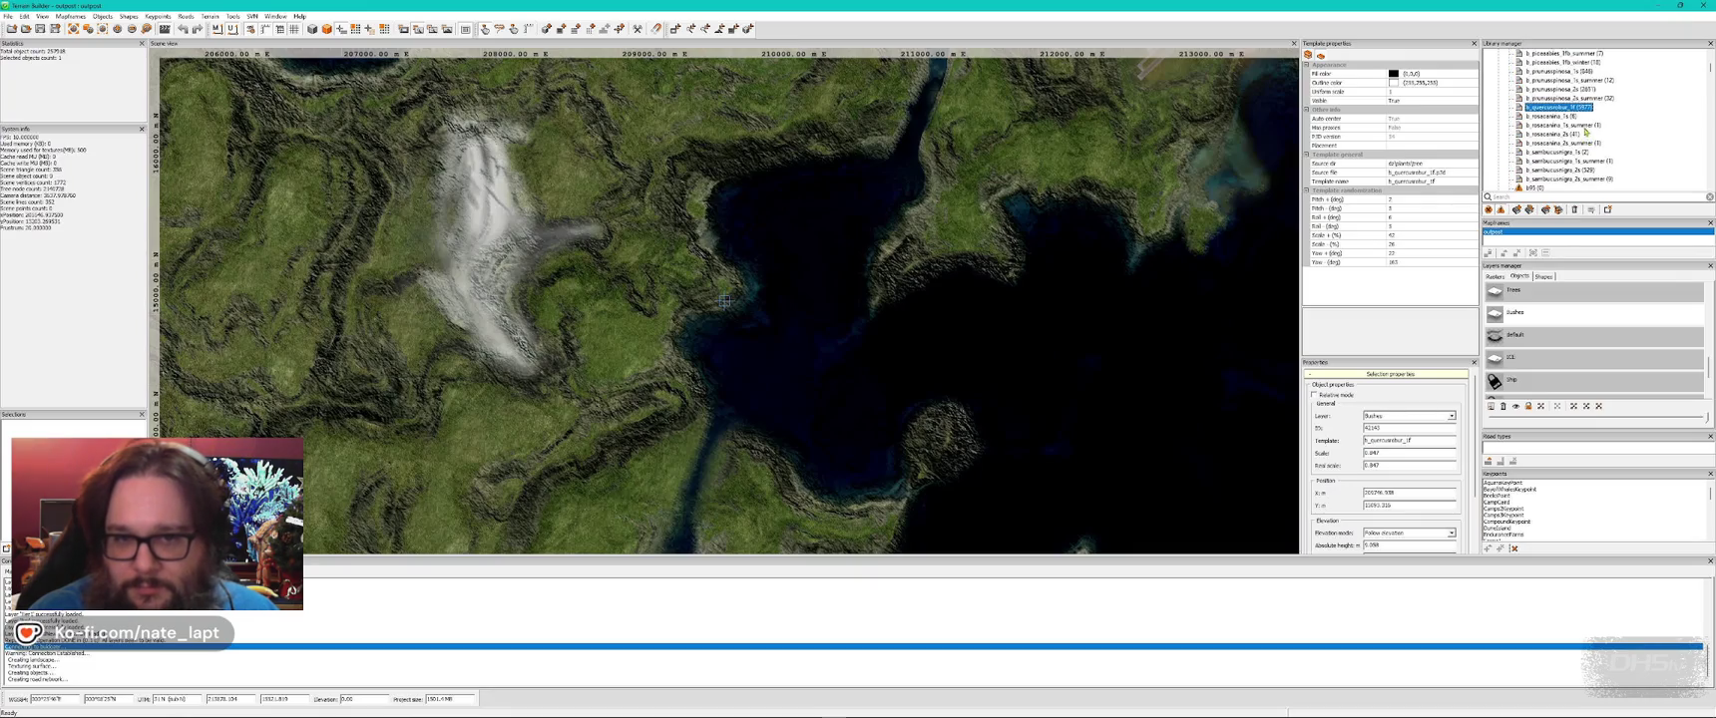
key(alt+Tab)
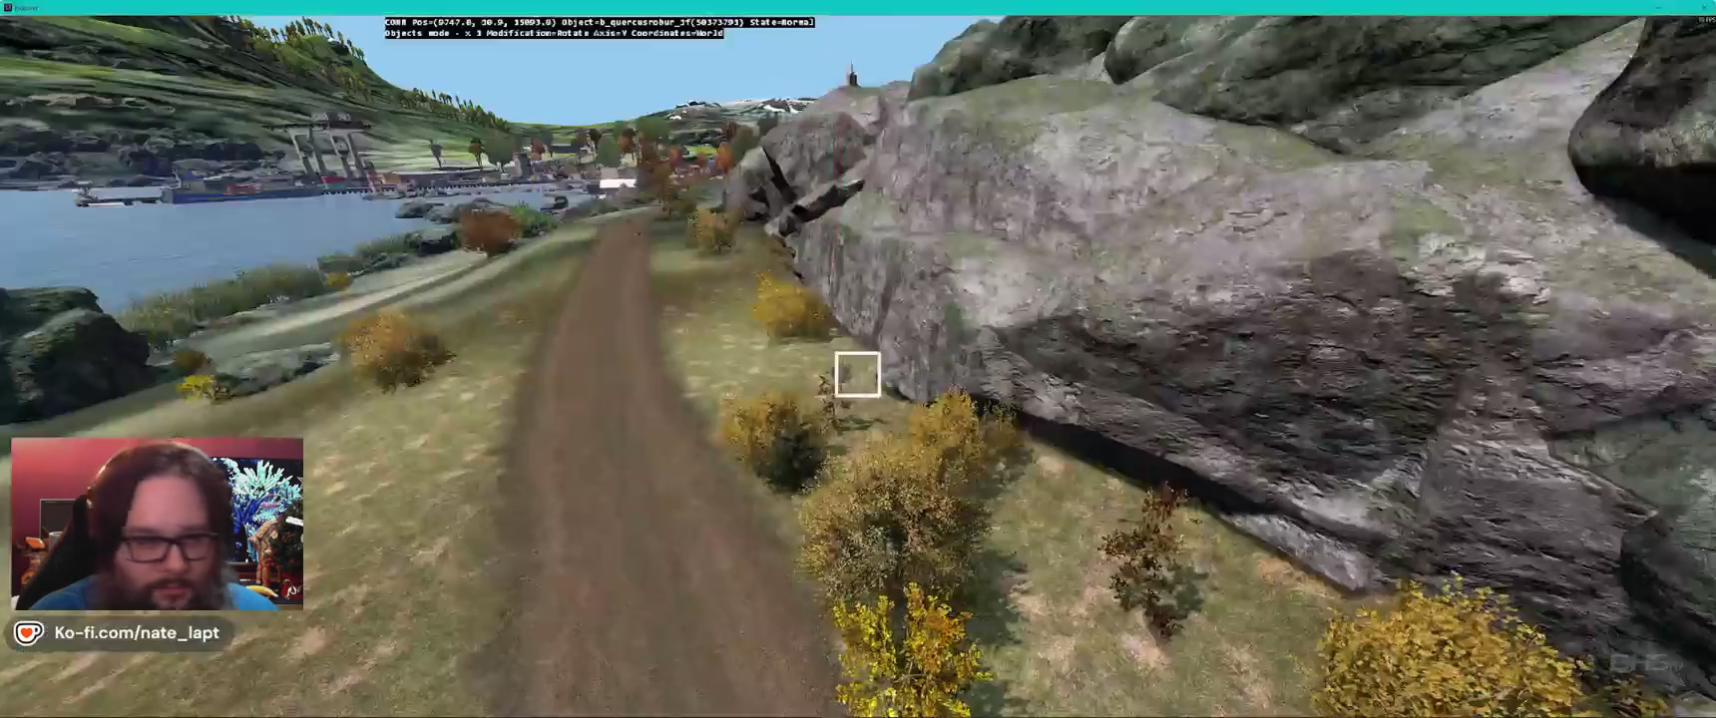
- Fly along the dirt road past the shacks and pick up a blackthorn bush to move it
key(w)
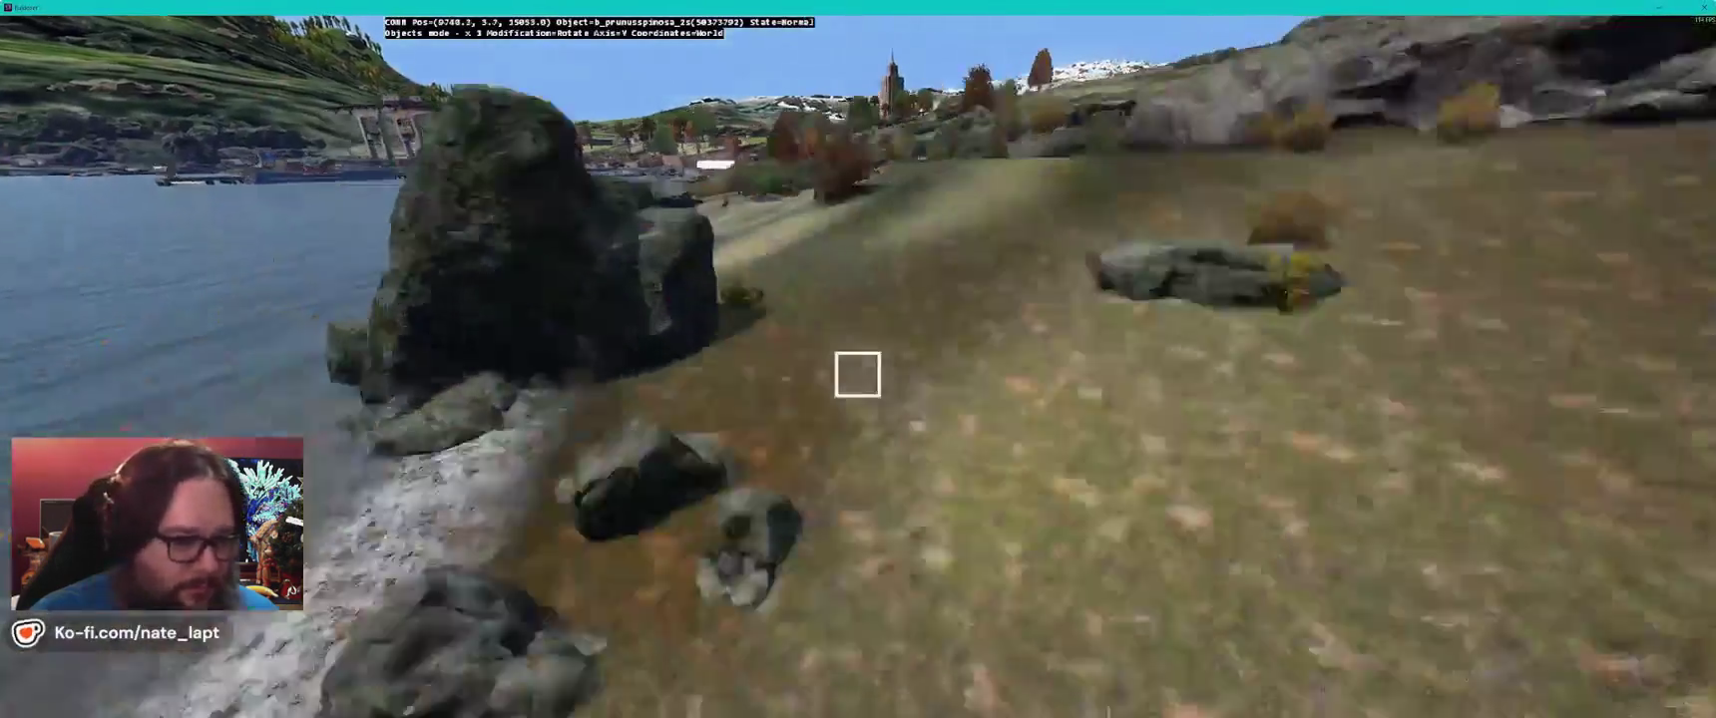
key(w)
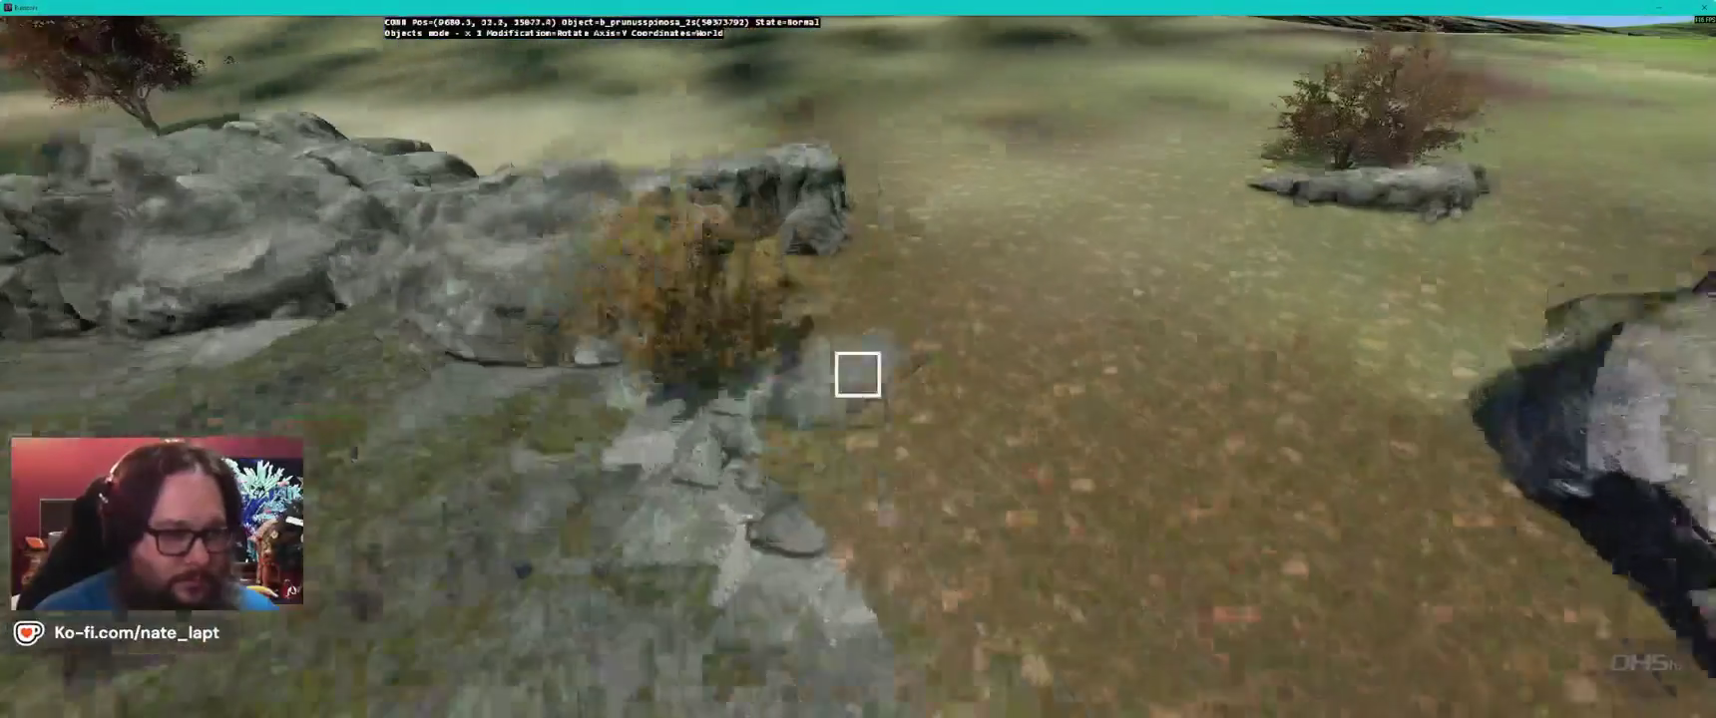
key(w)
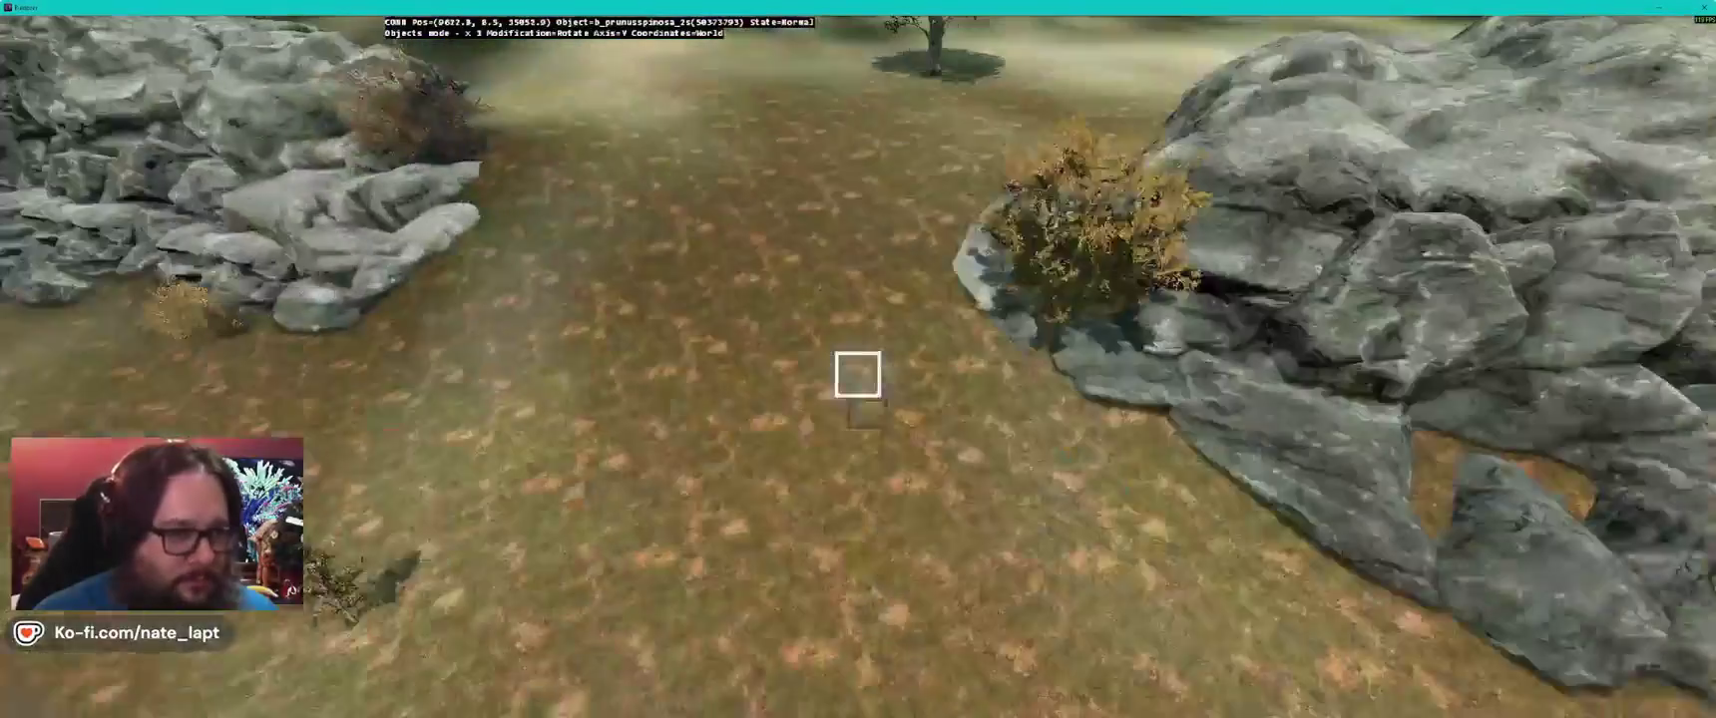
key(w)
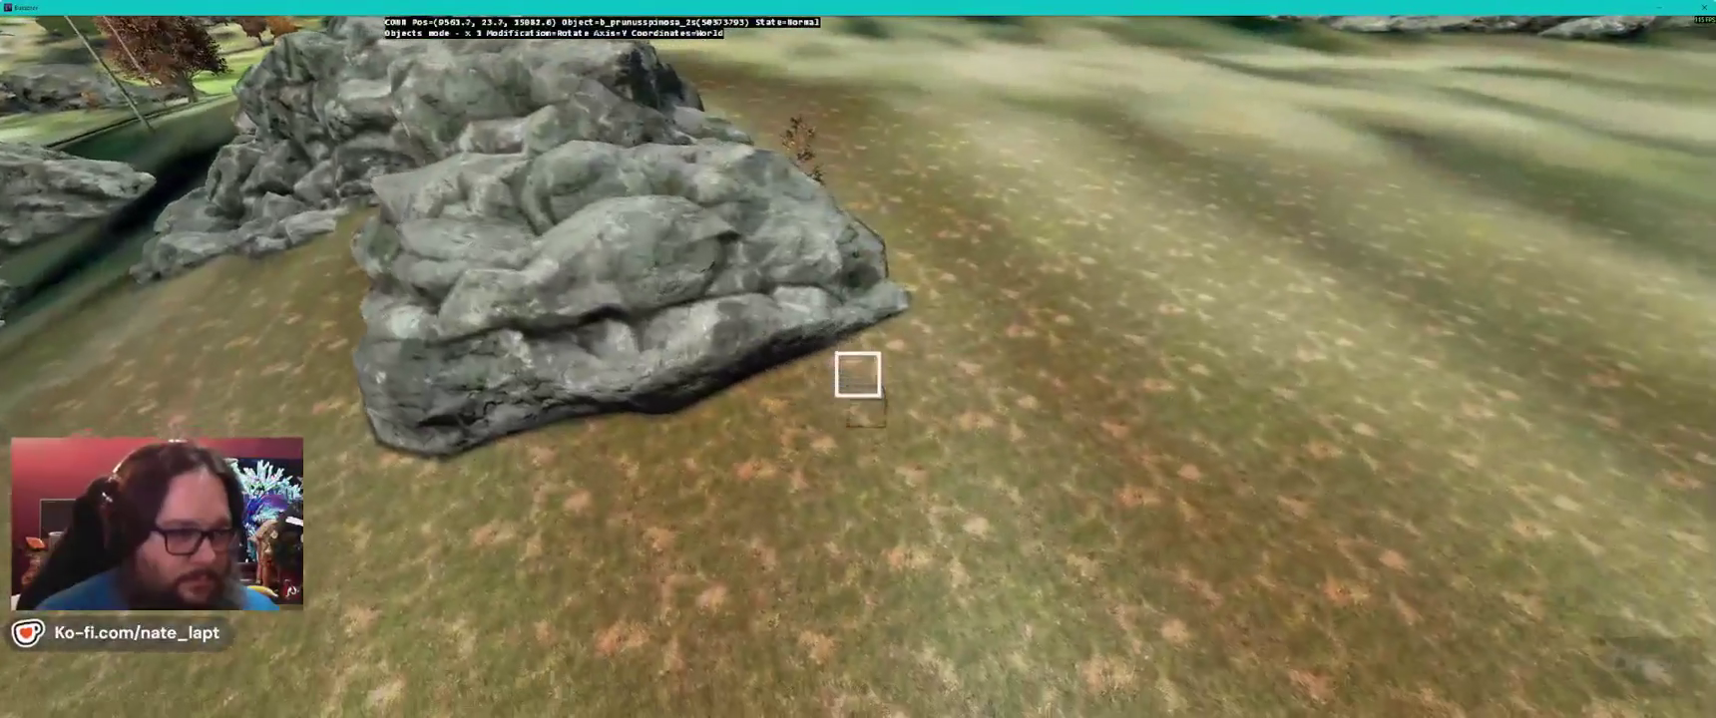
key(w)
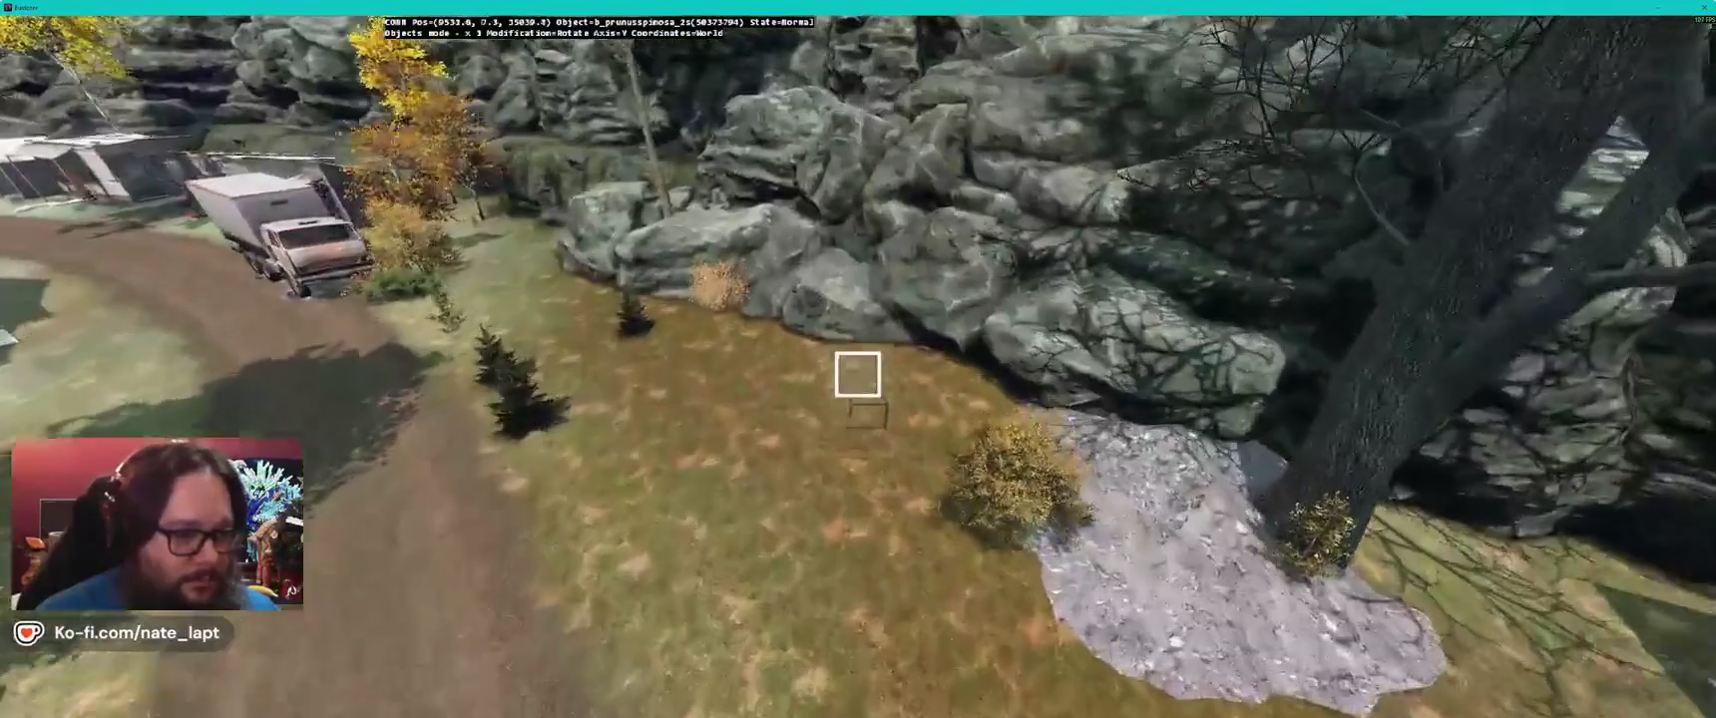
key(w)
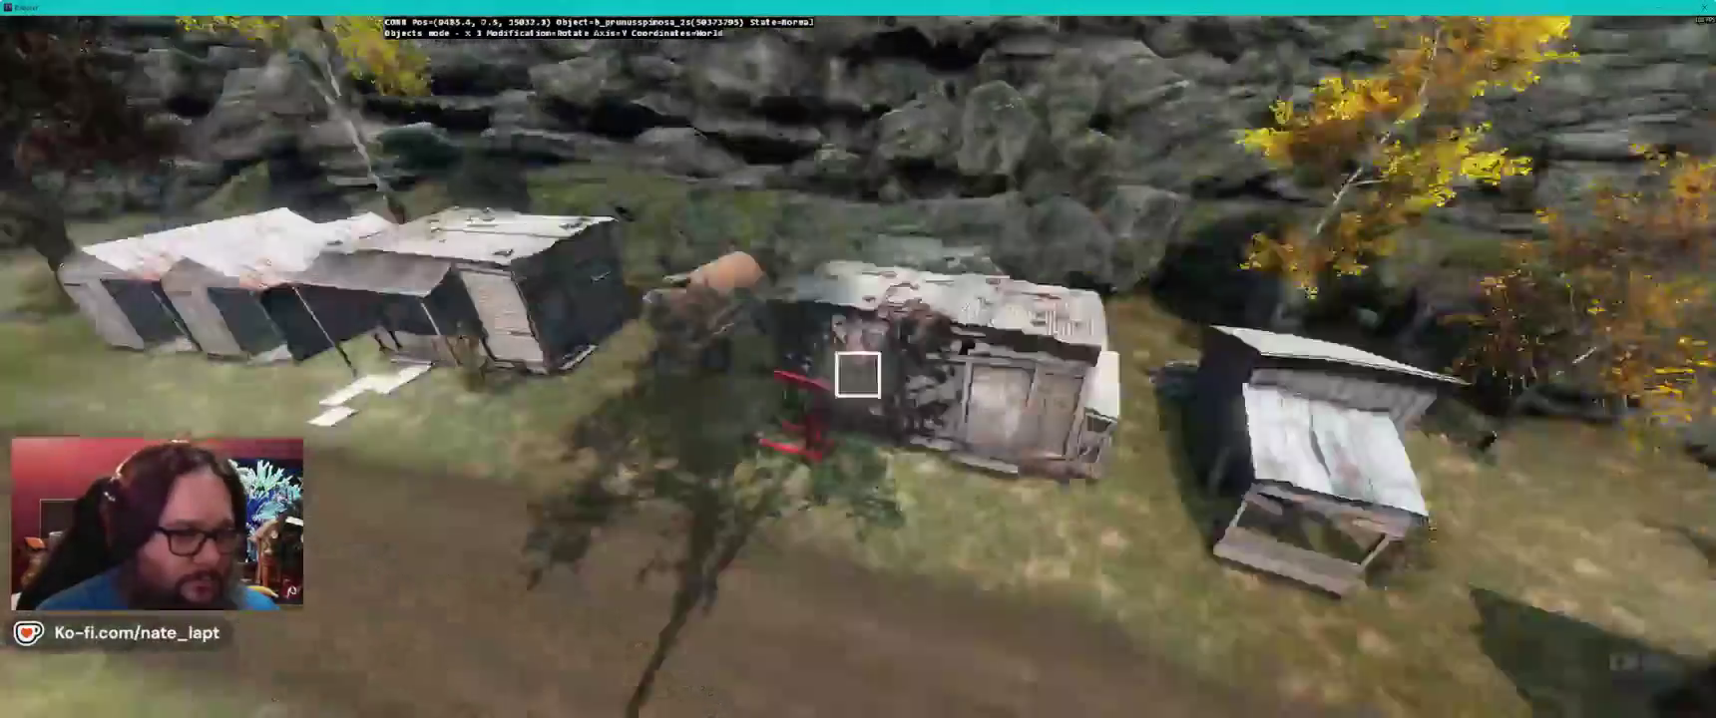
key(w)
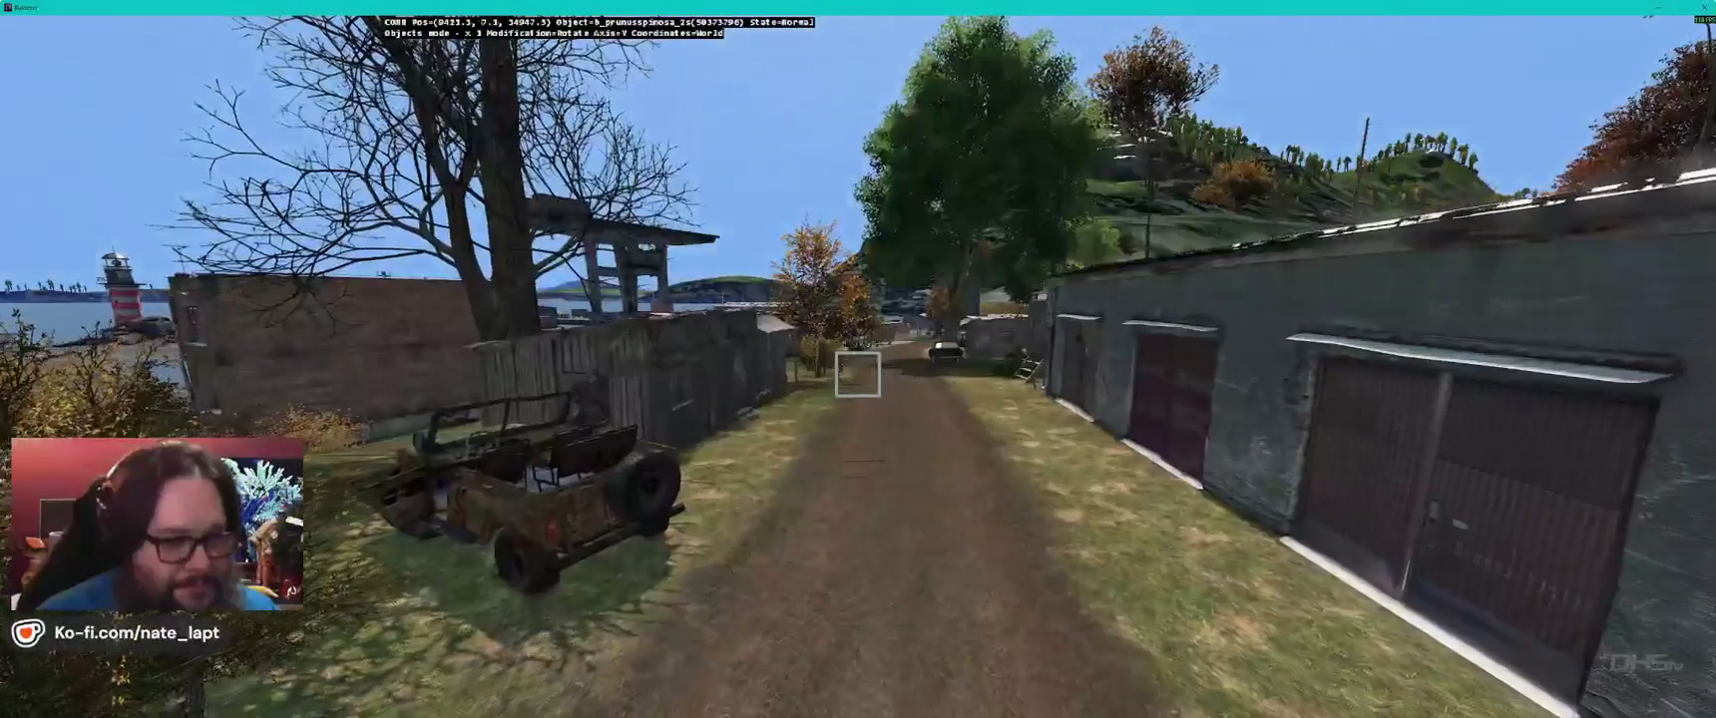
drag(858, 374, 858, 374)
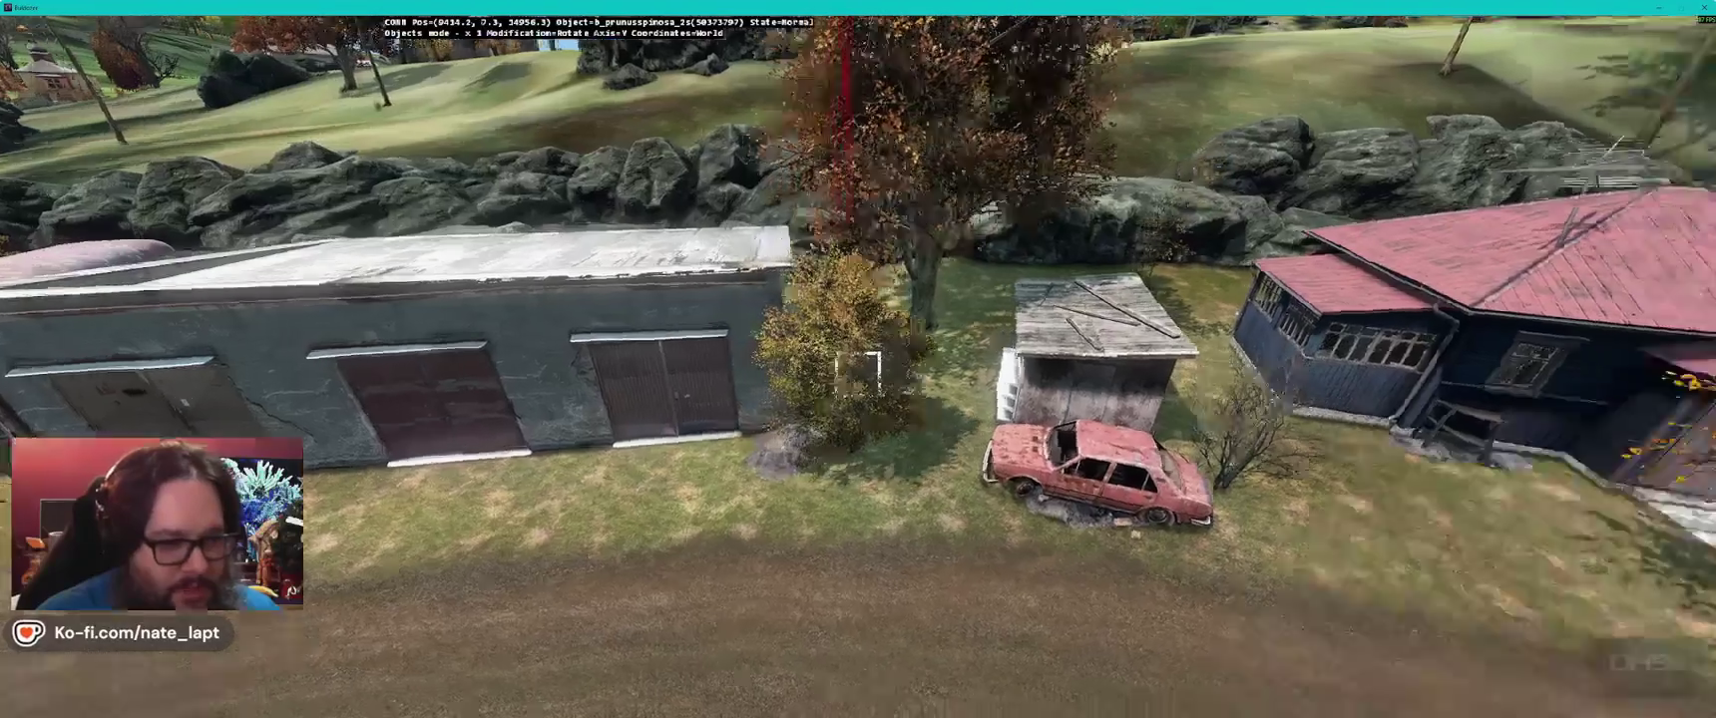
- Carry the bush past the garages and trailers and drop it on the shore grass
key(w)
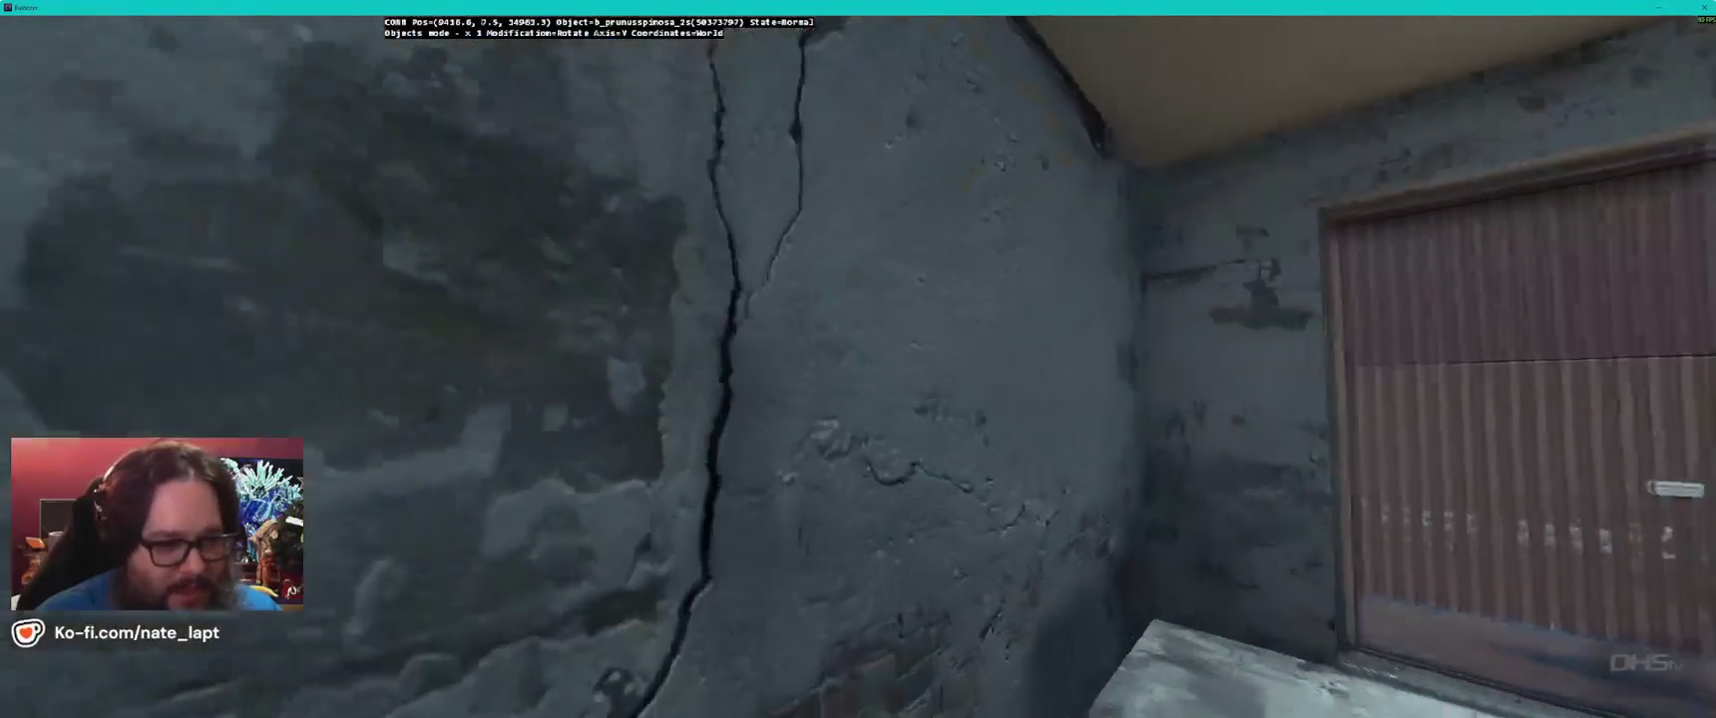
key(s)
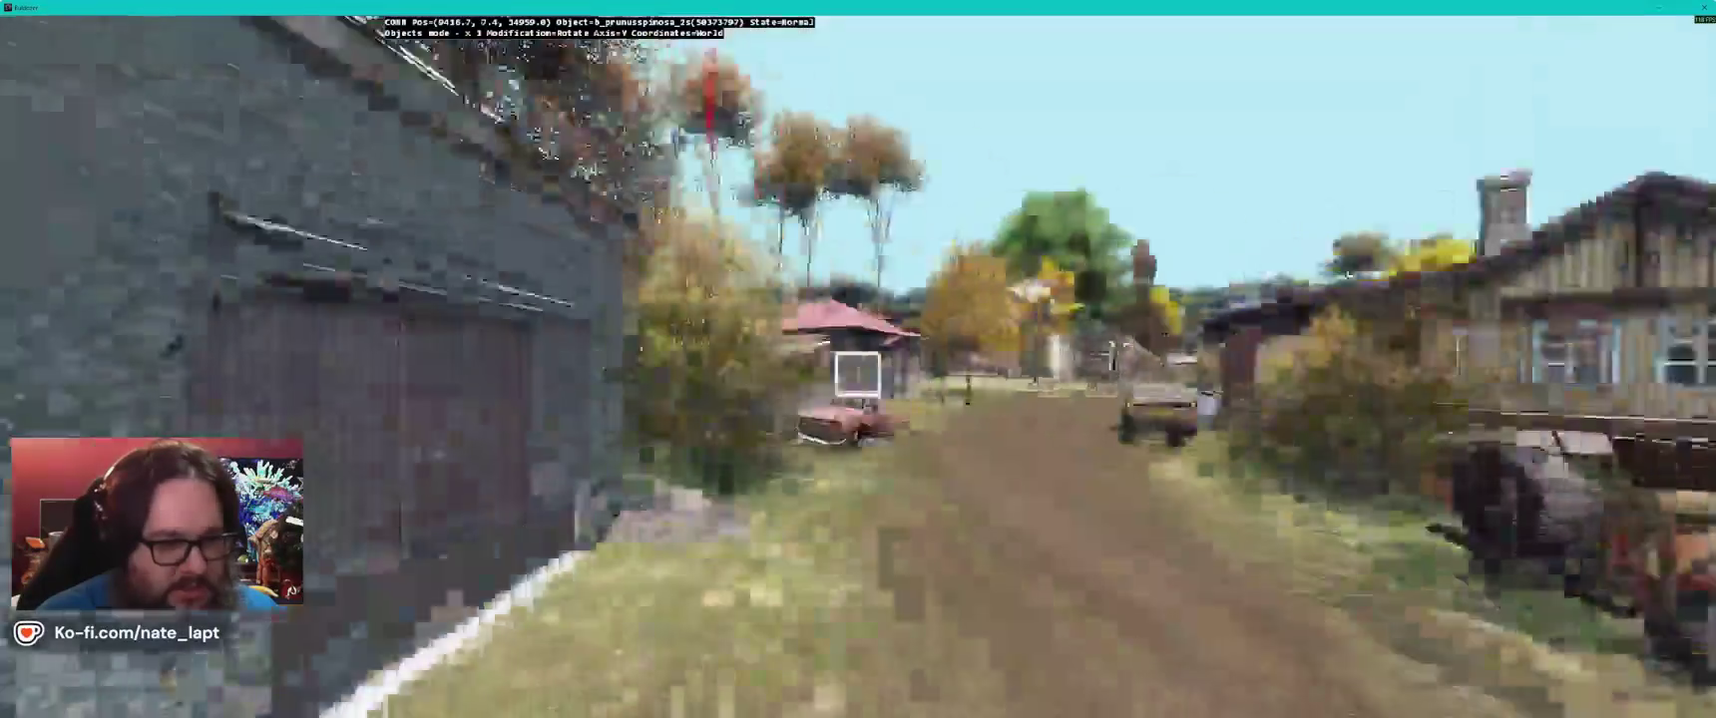
key(w)
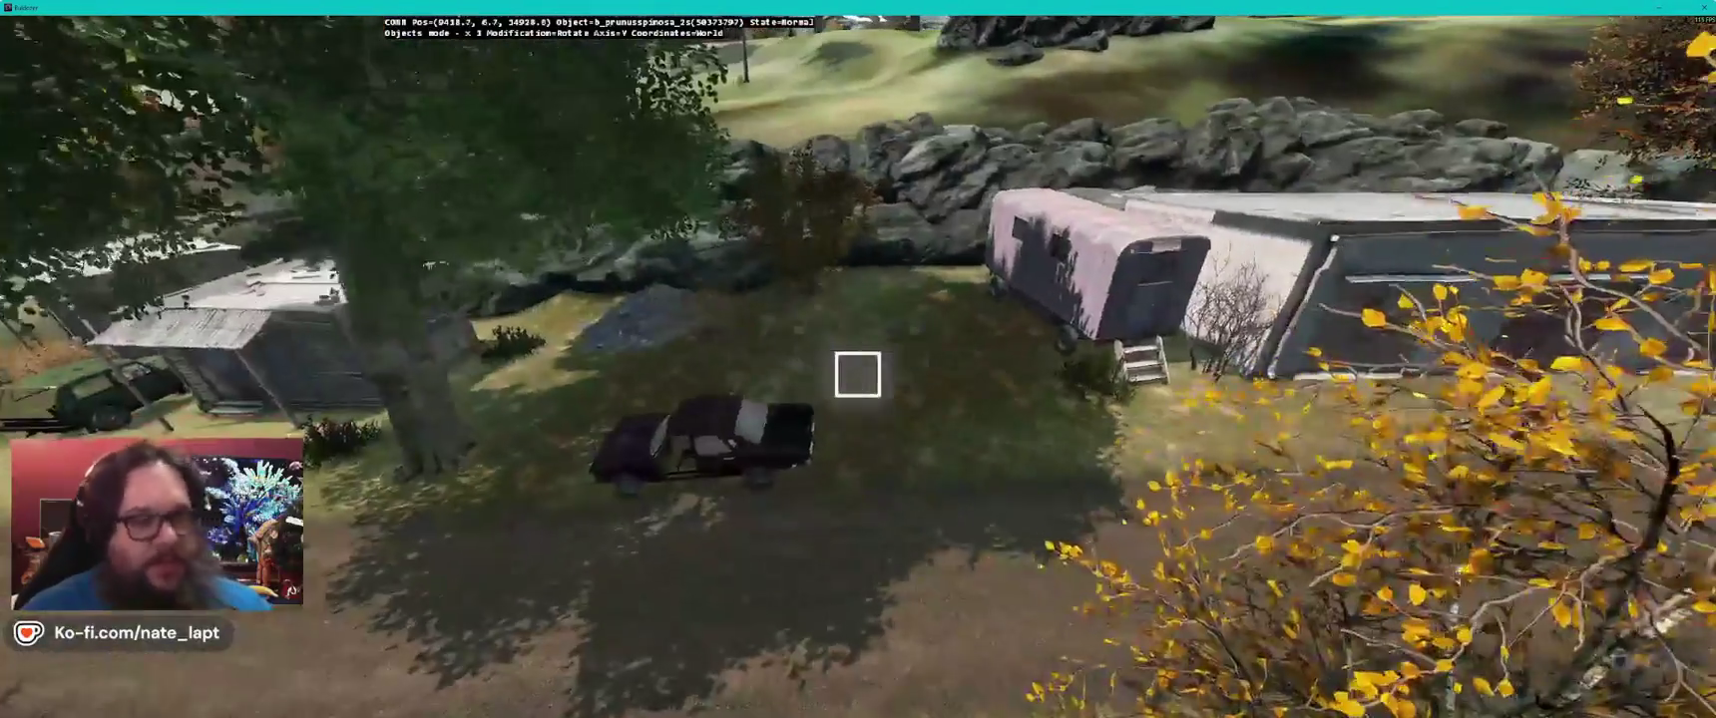
key(w)
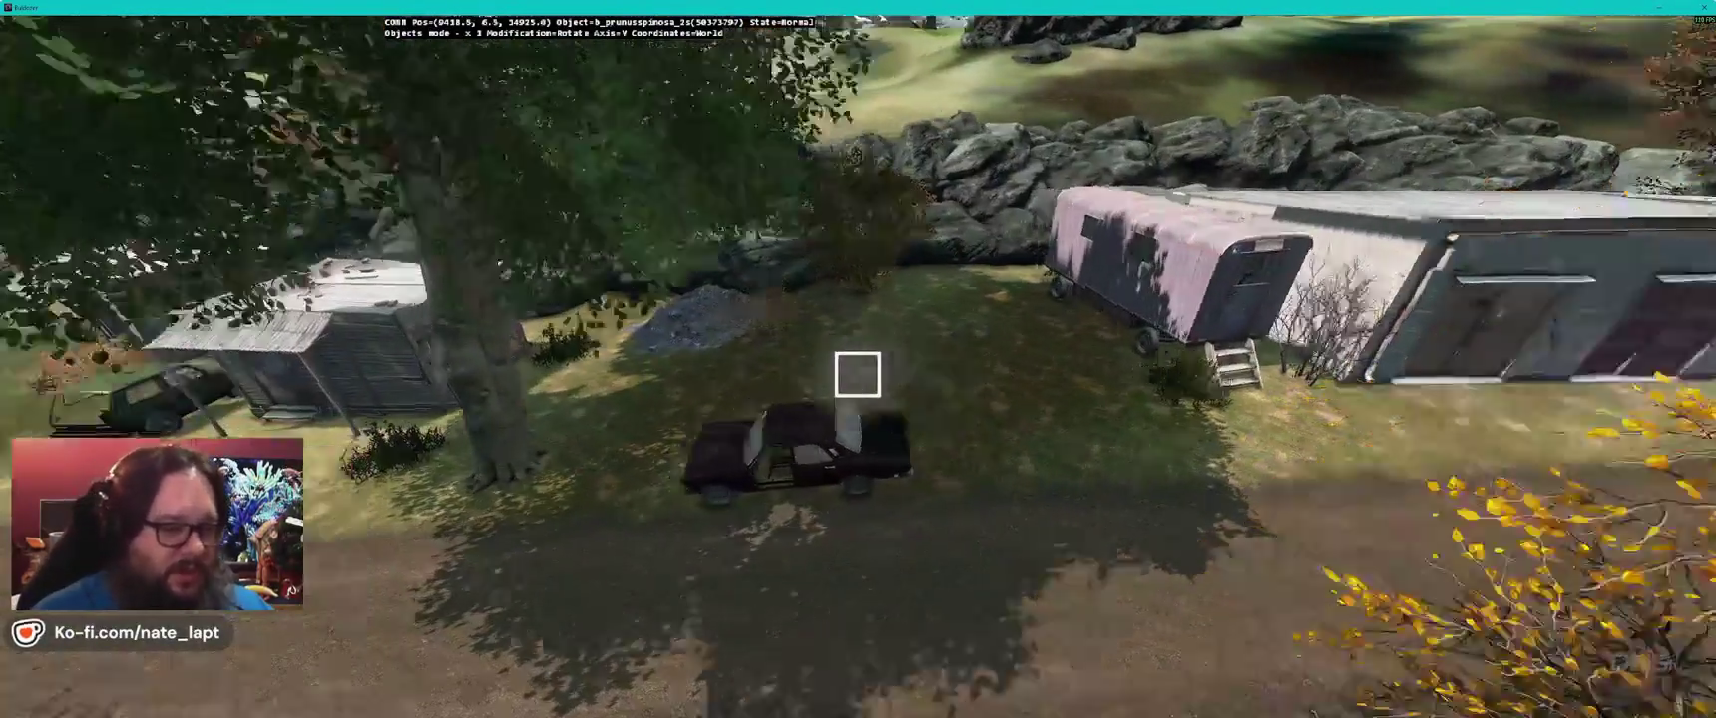
key(w)
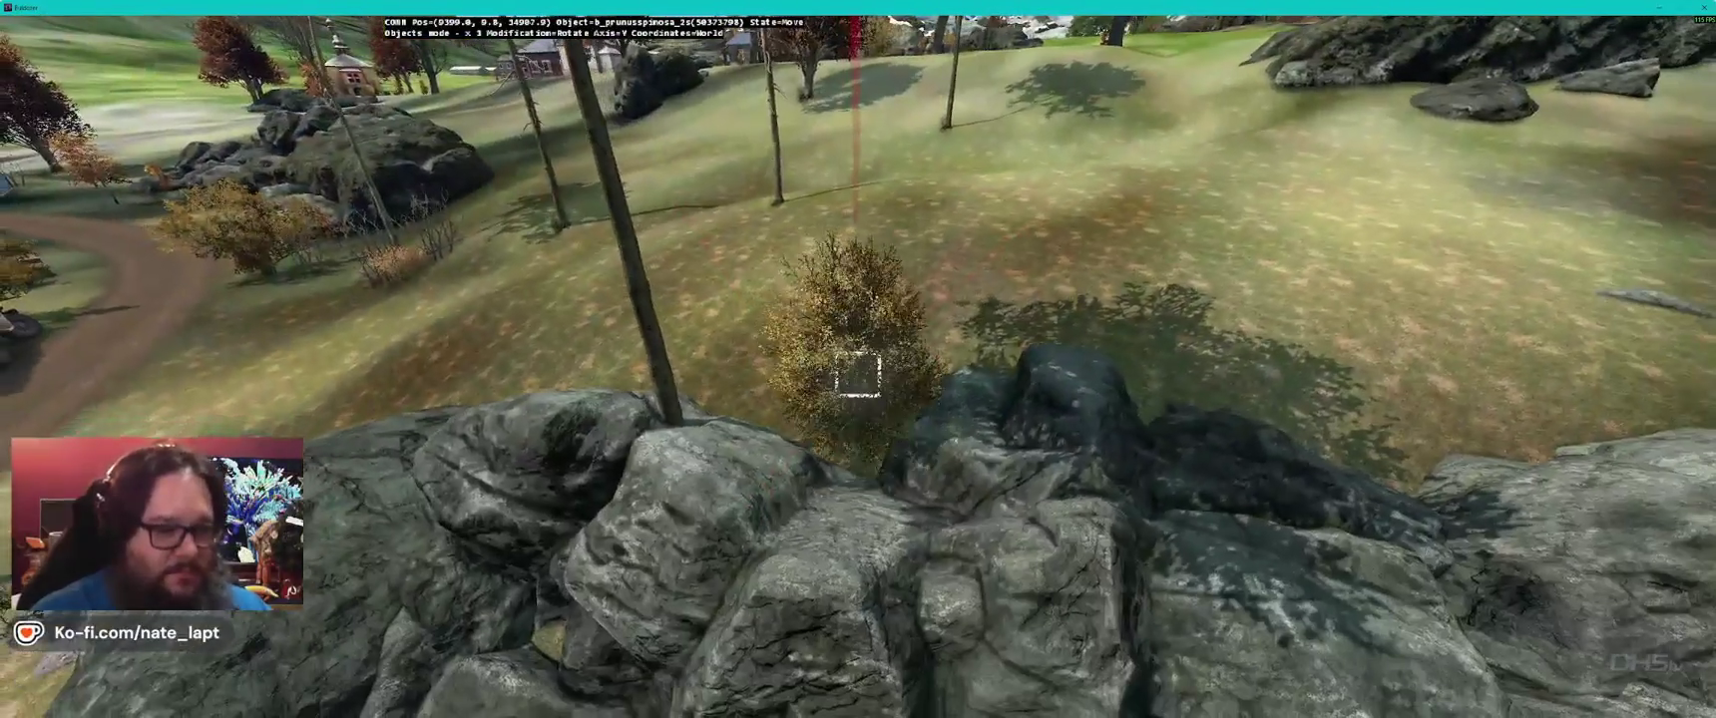
key(w)
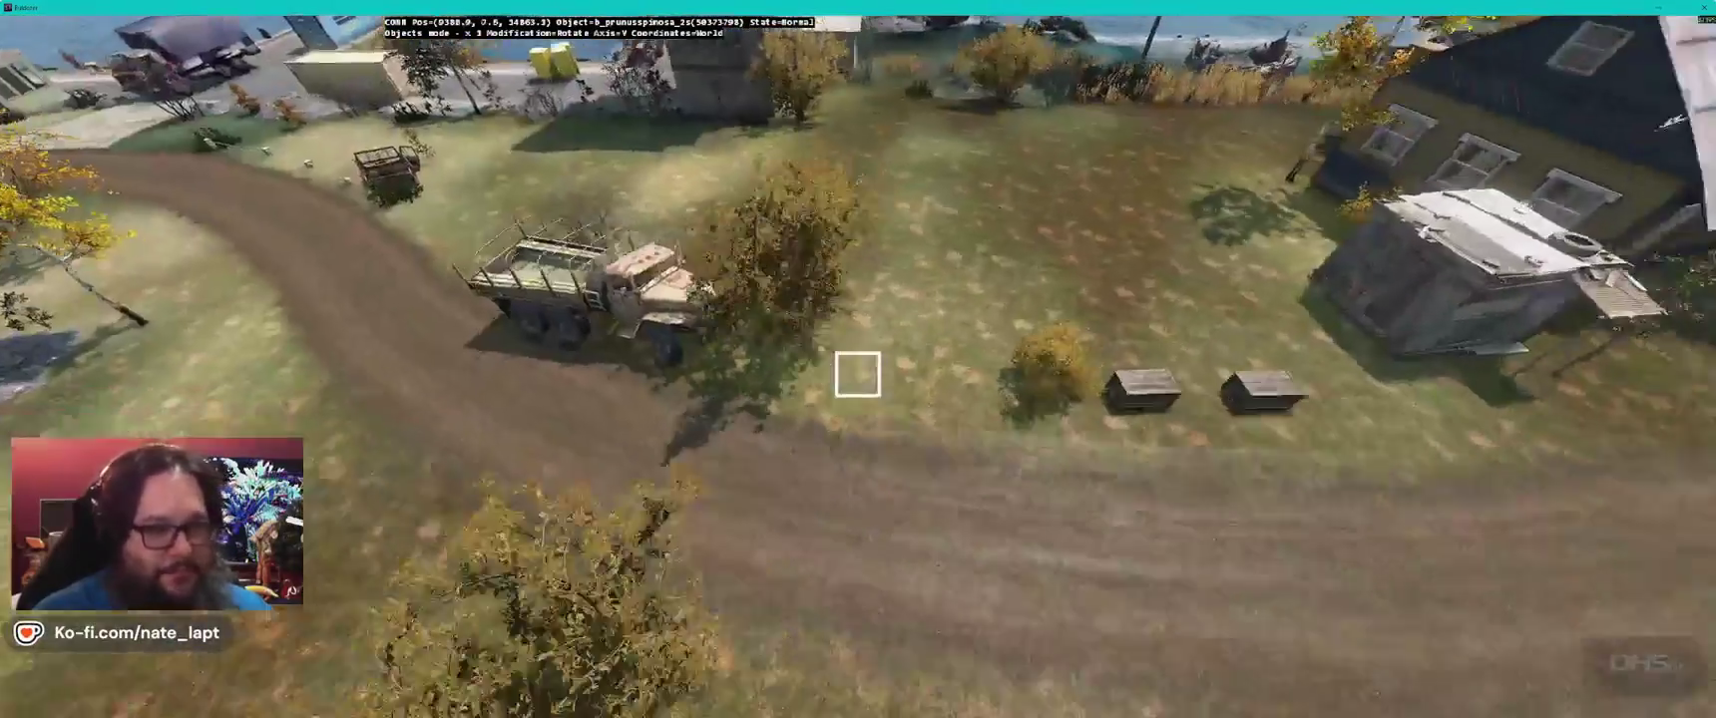
key(w)
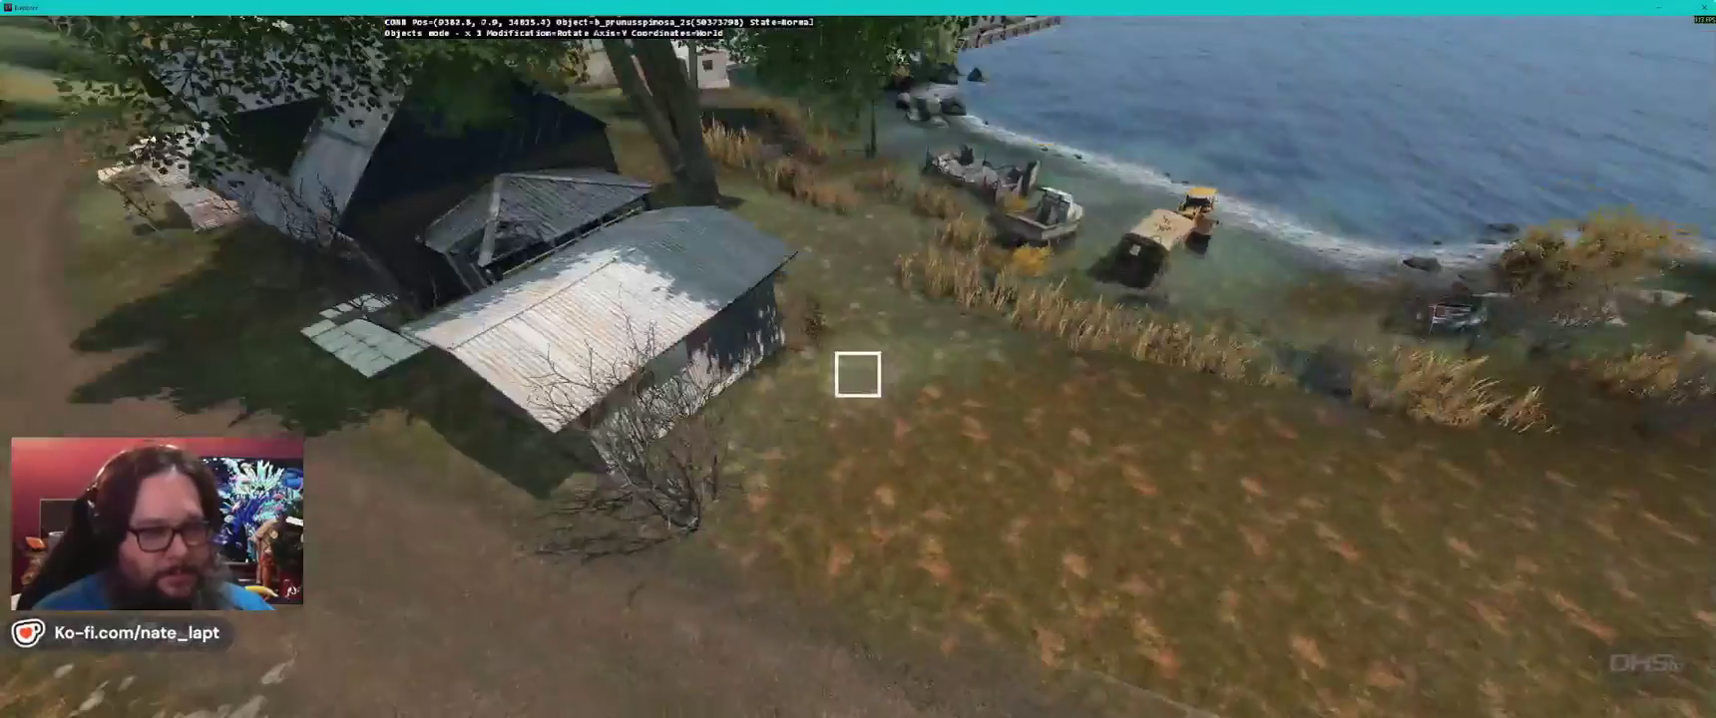
key(w)
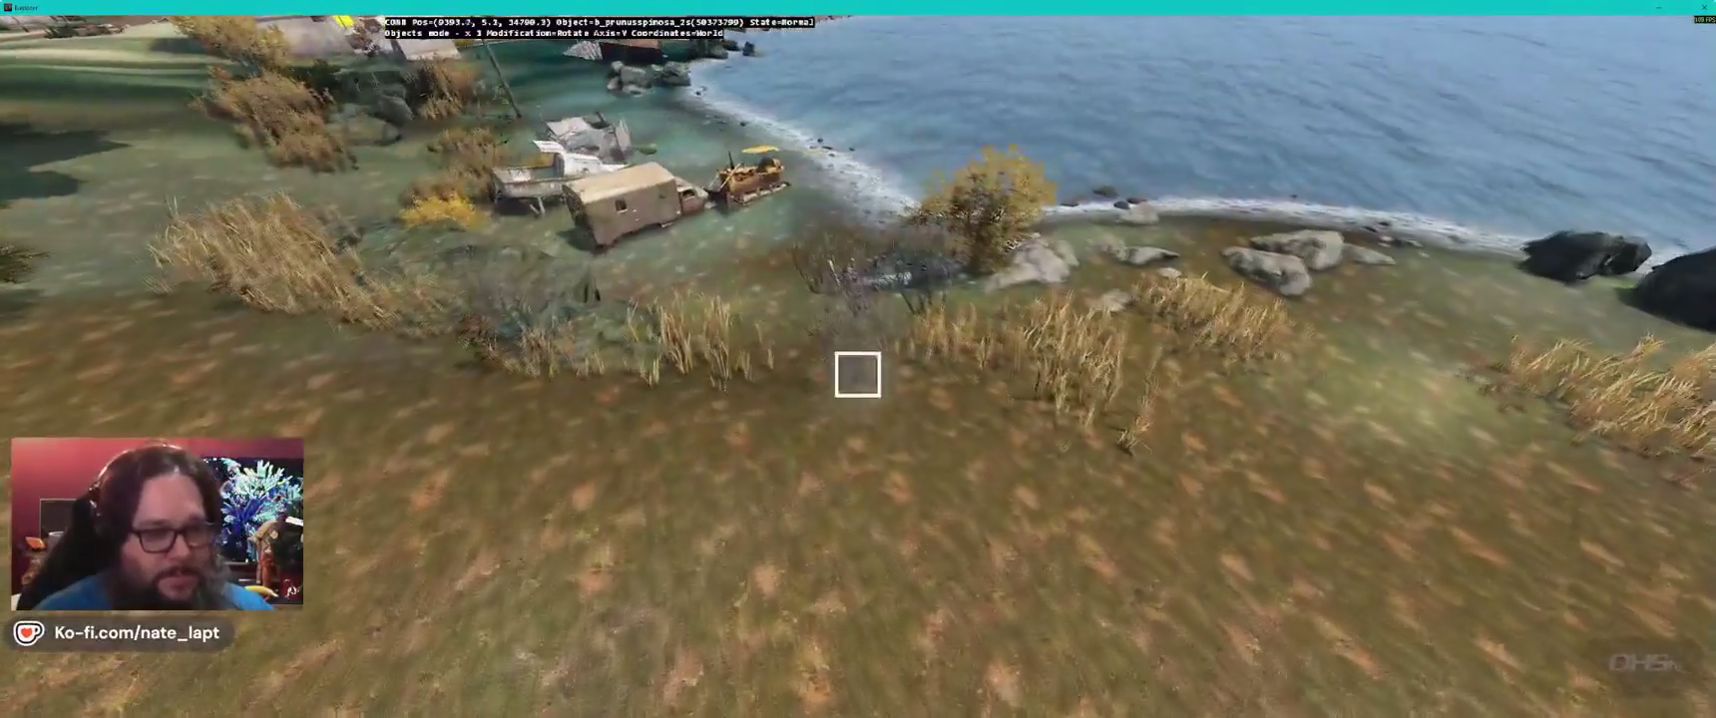
click(858, 374)
- Place four b_prunusspinosa_2s bushes against the shore rocks and the next rock formation
key(w)
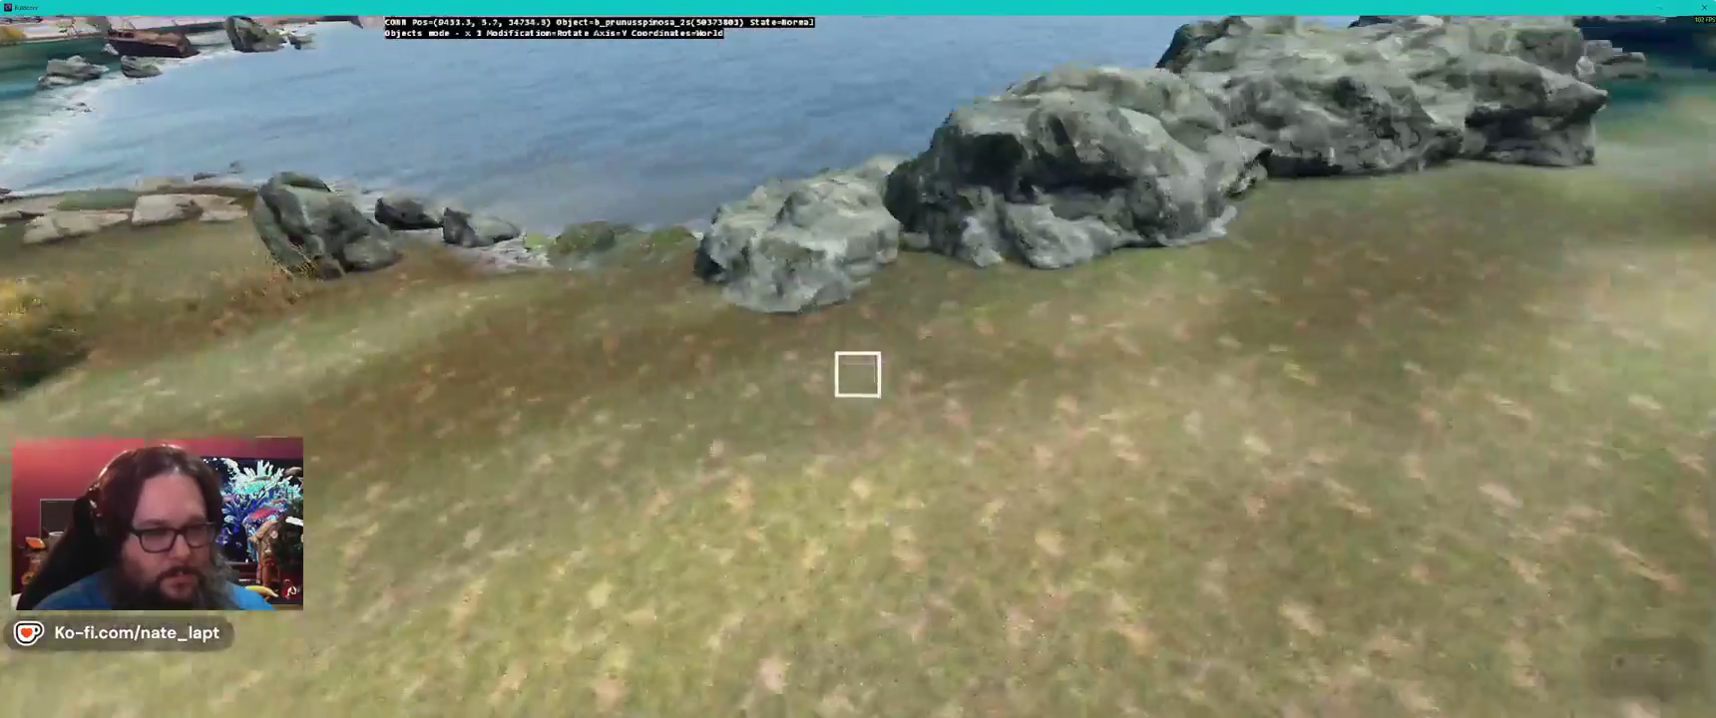
click(858, 374)
key(w)
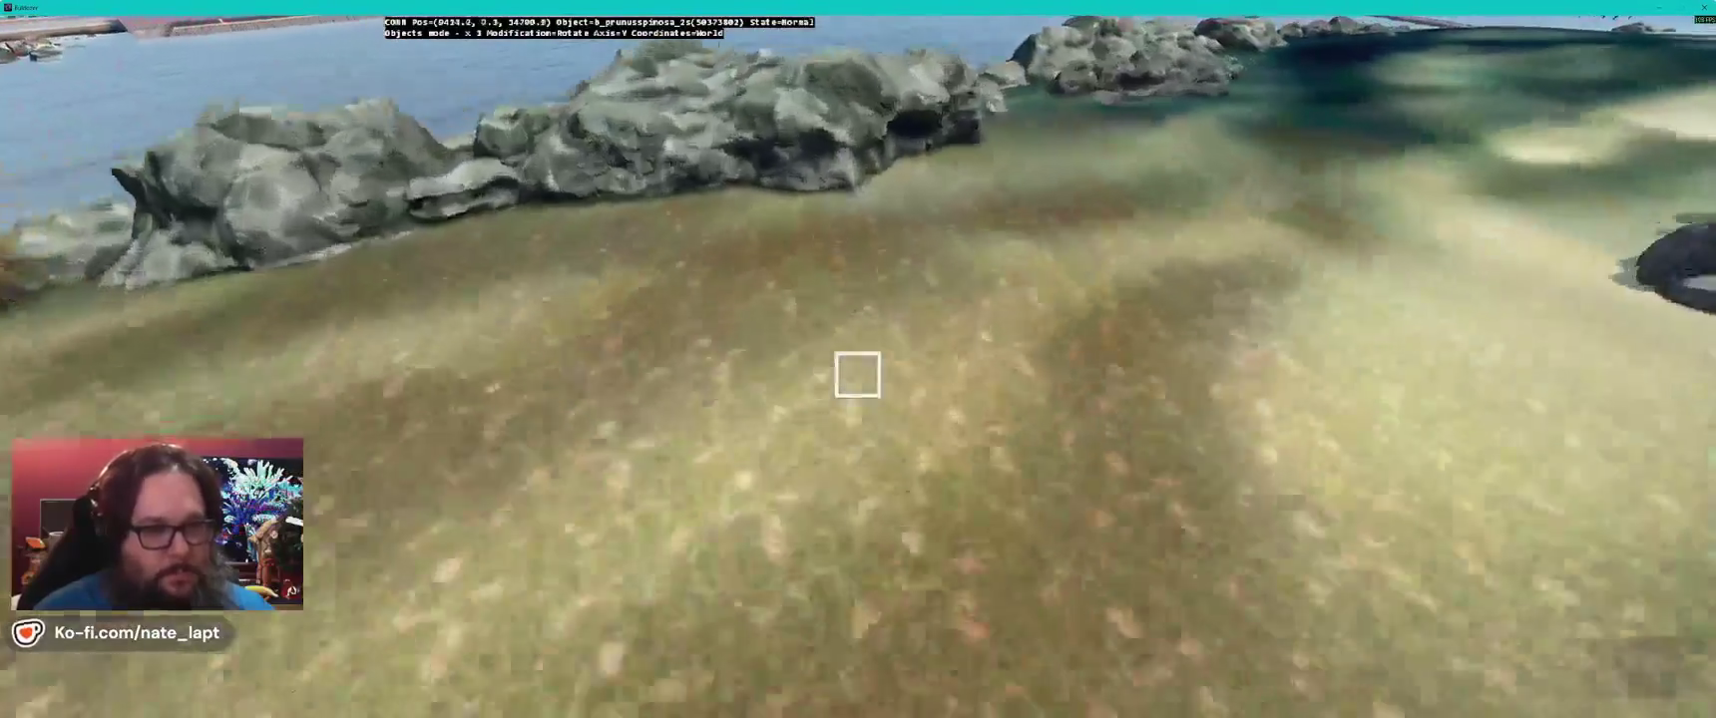
click(858, 374)
key(w)
click(859, 374)
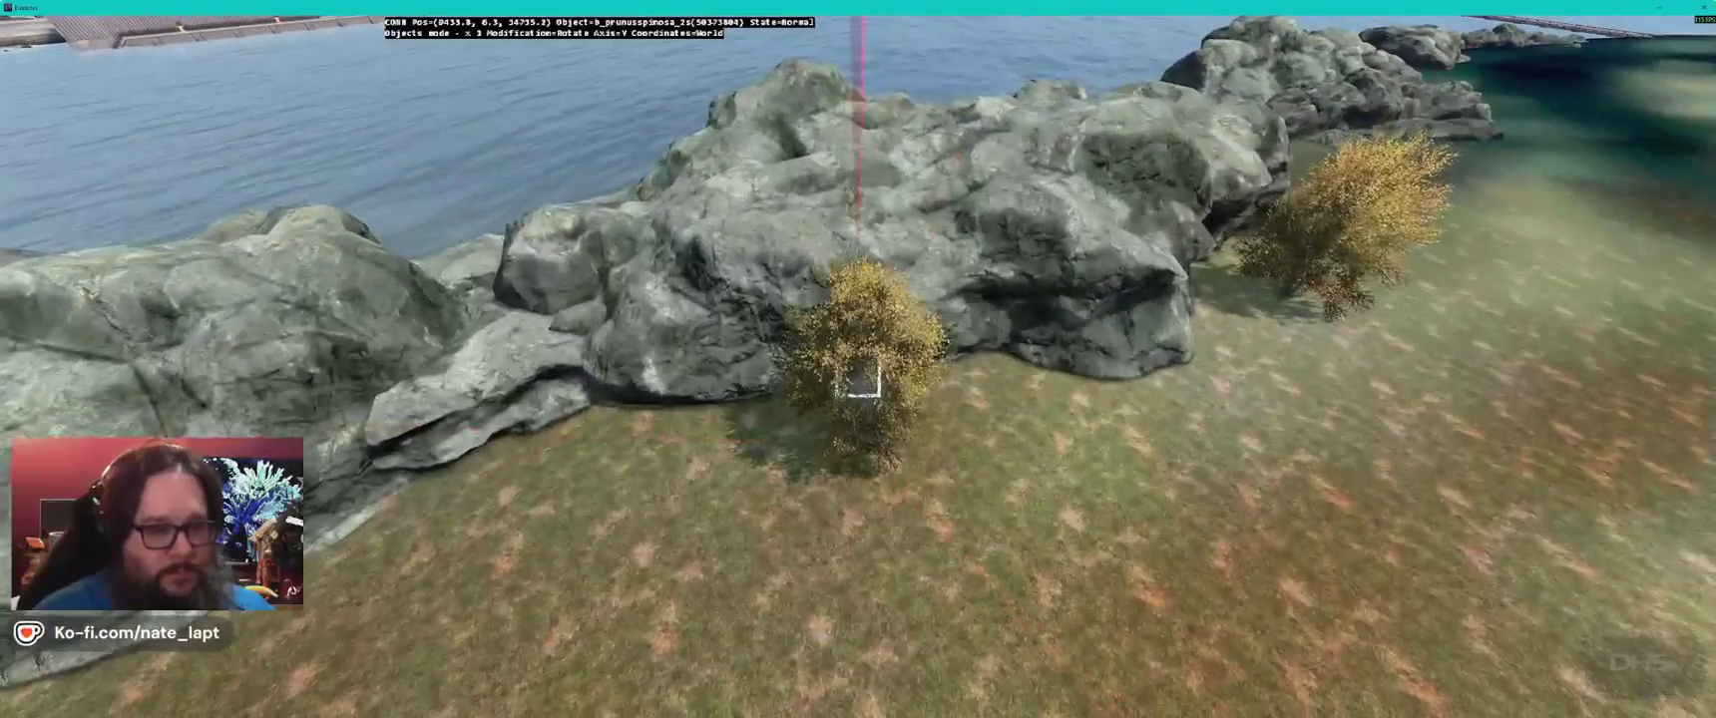
key(w)
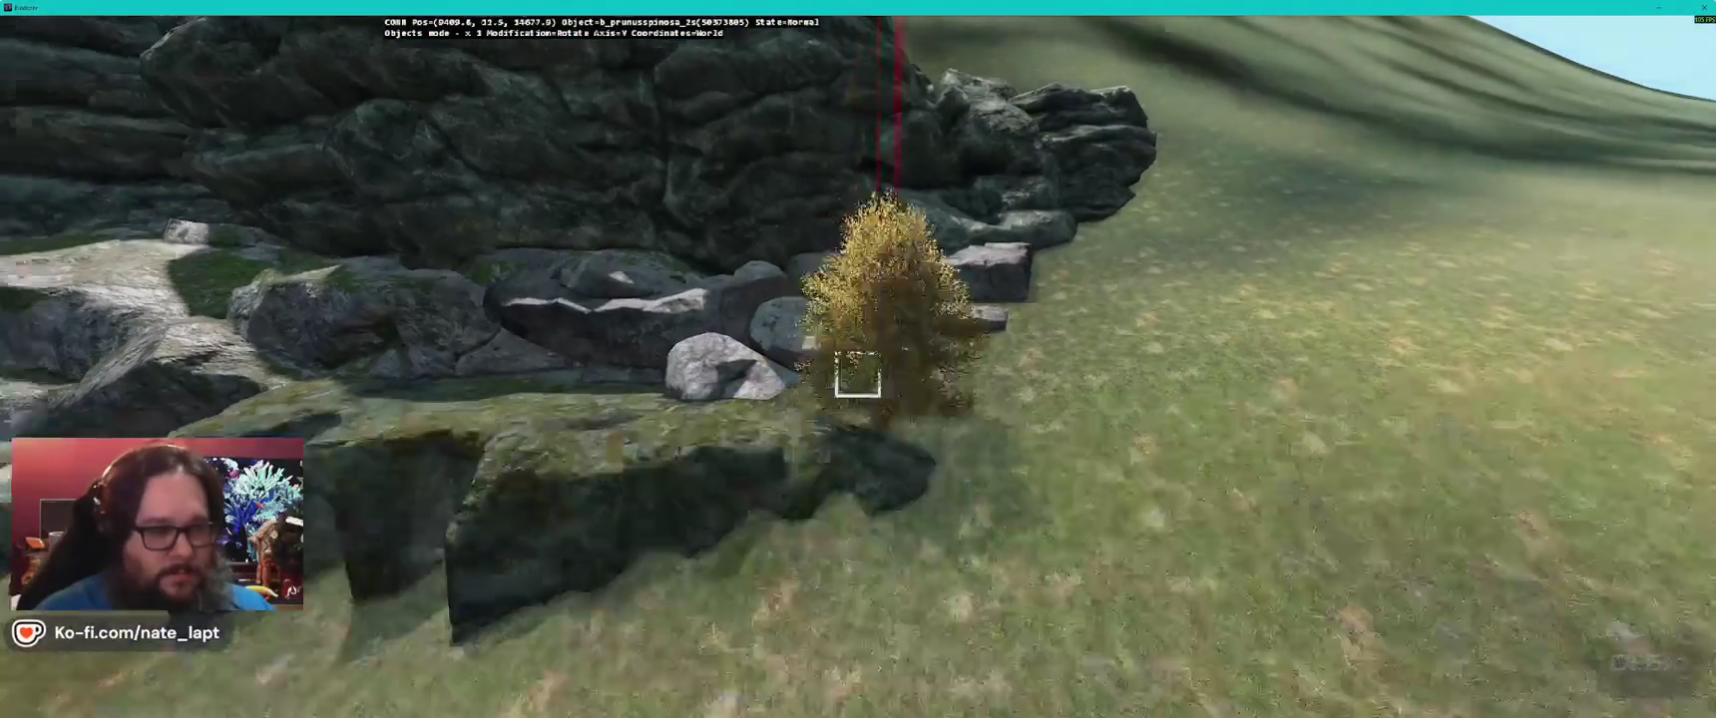
key(w)
click(858, 374)
- Place blackthorn bushes beside the large village rock and near the village road
key(w)
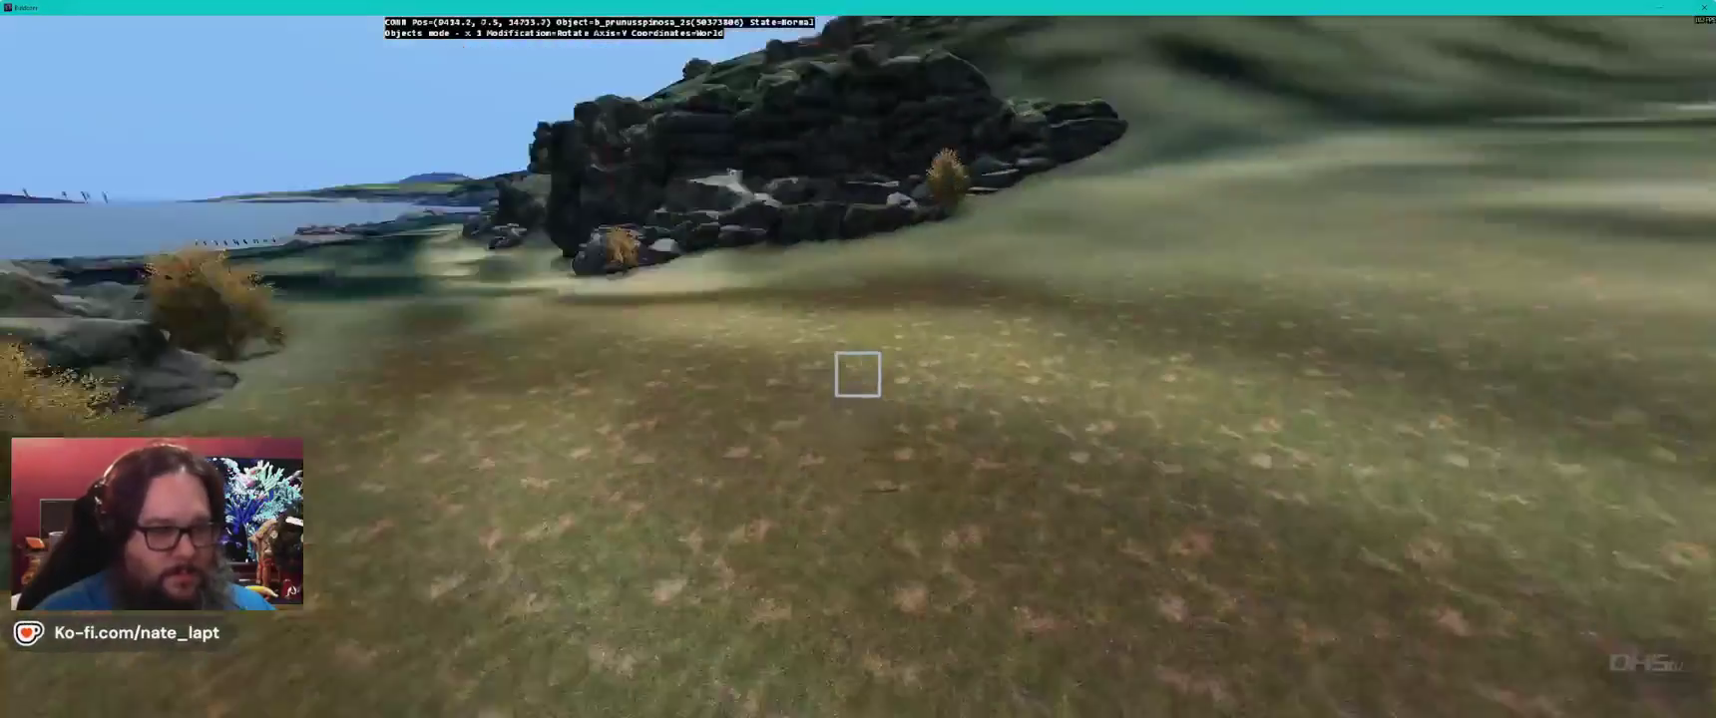
key(w)
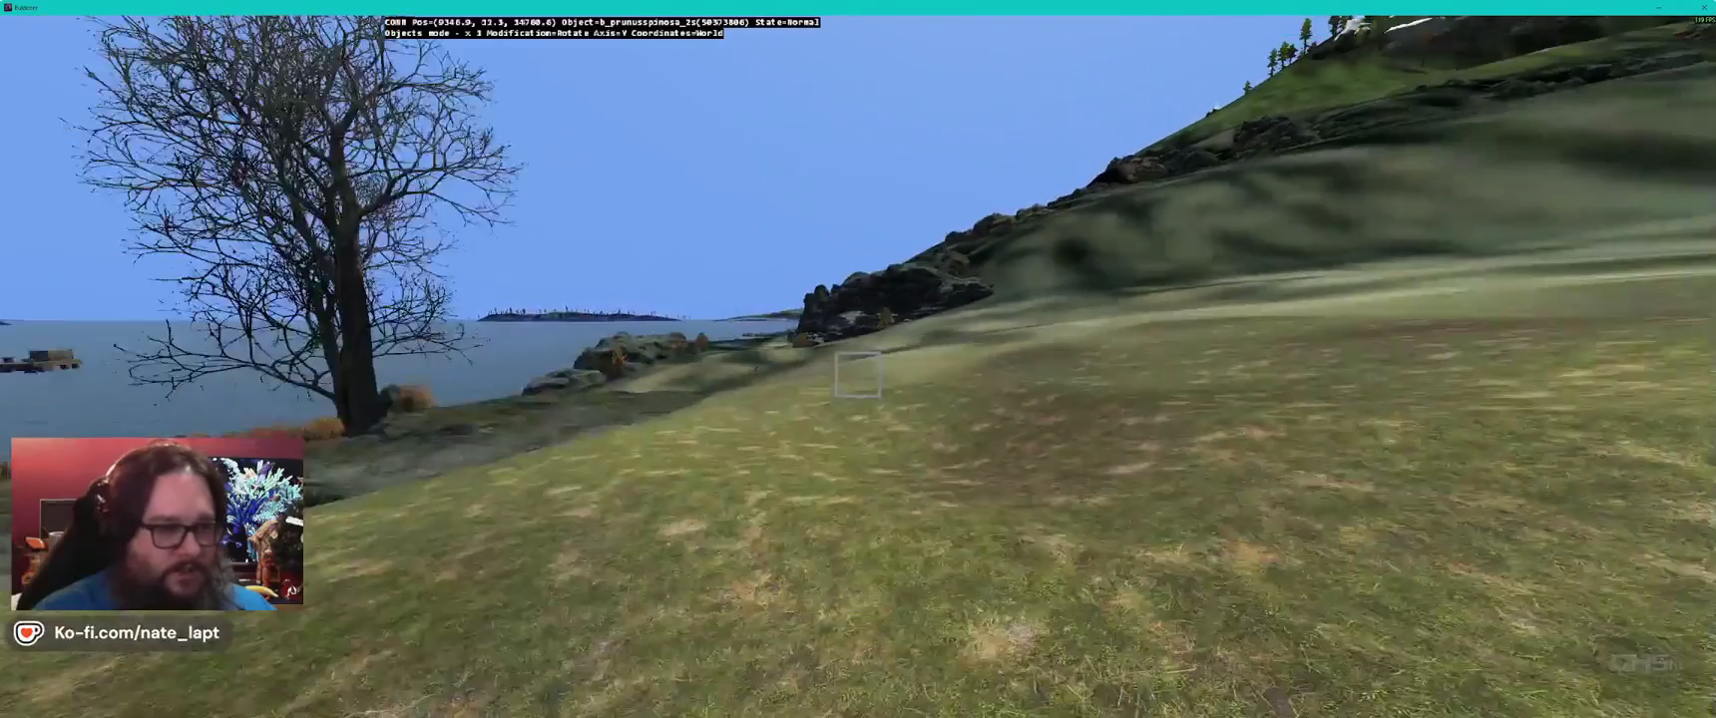
key(w)
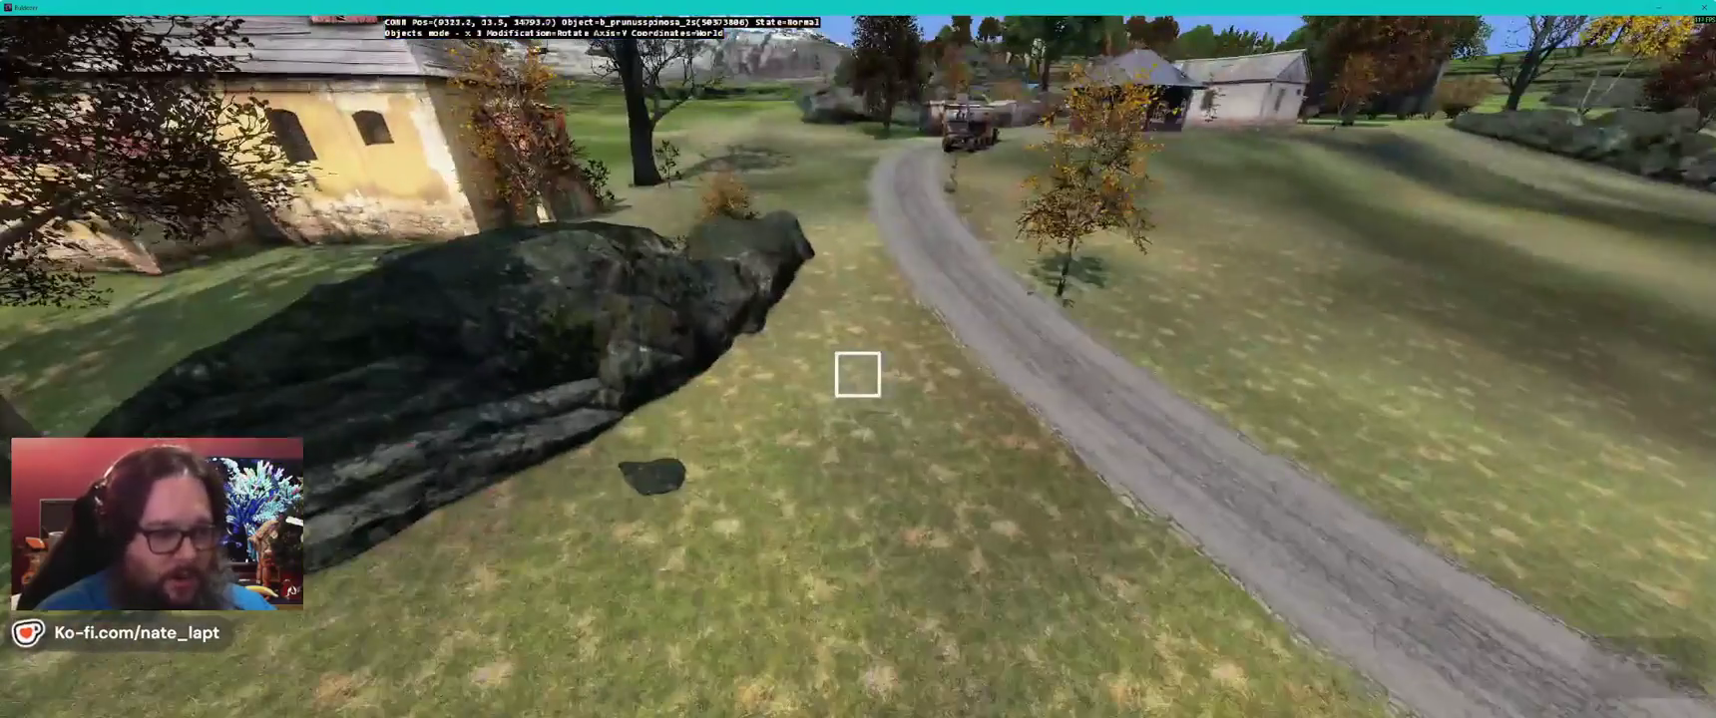
click(858, 374)
key(w)
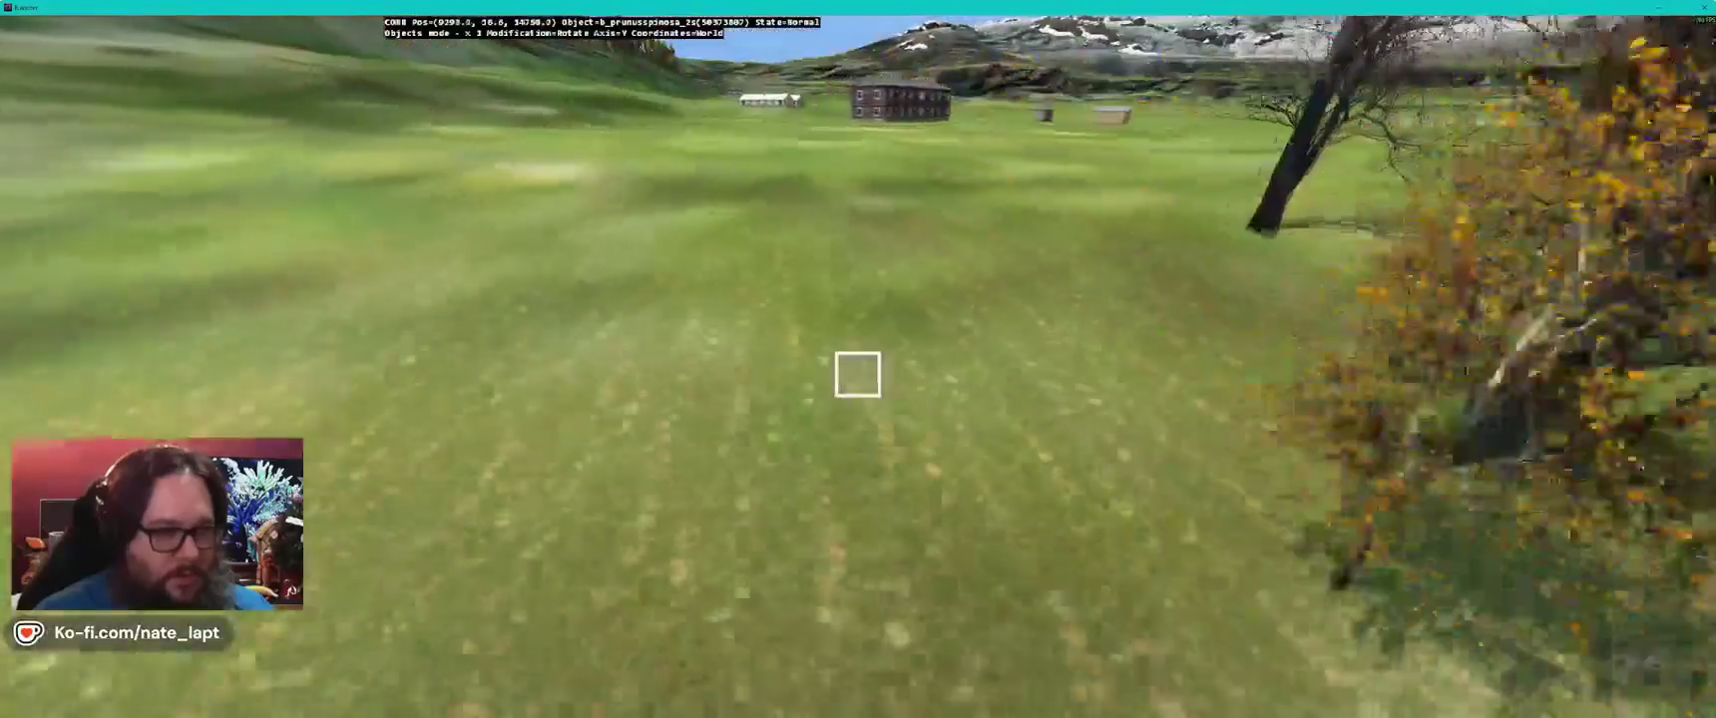
key(w)
click(858, 374)
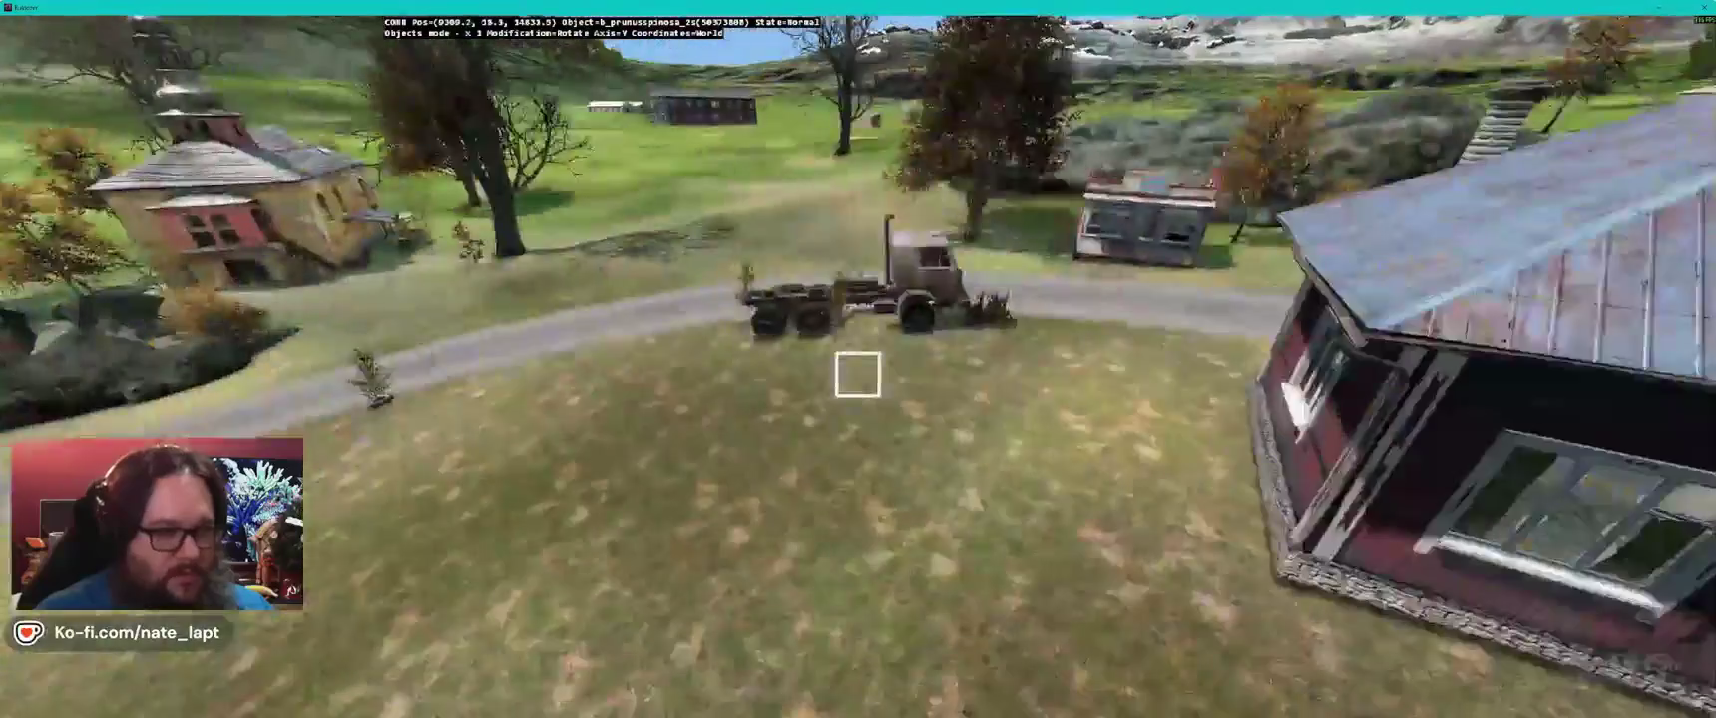
- Fly over the village rooftops and return to the Terrain Builder map window
key(w)
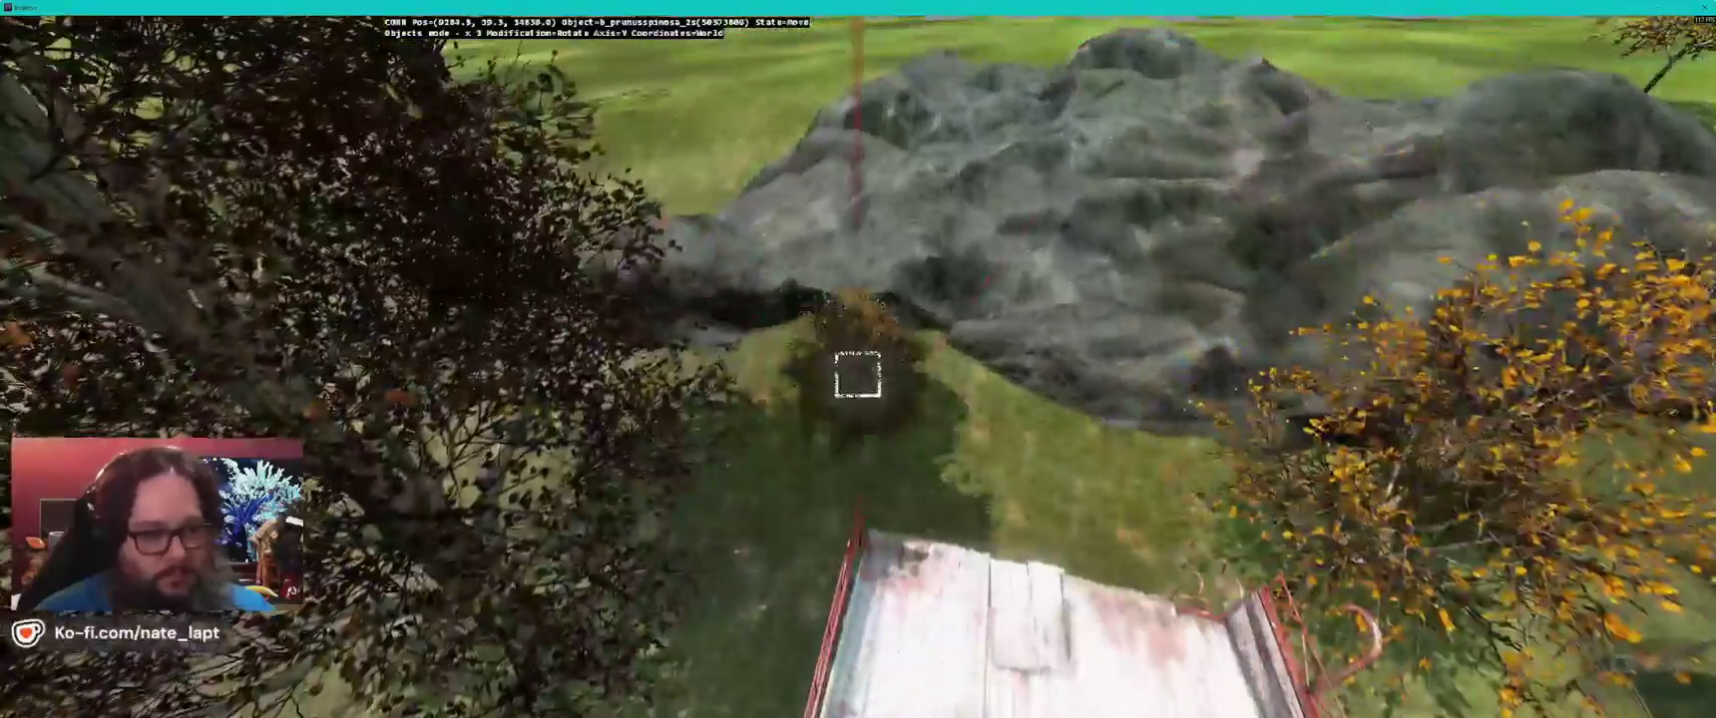
key(w)
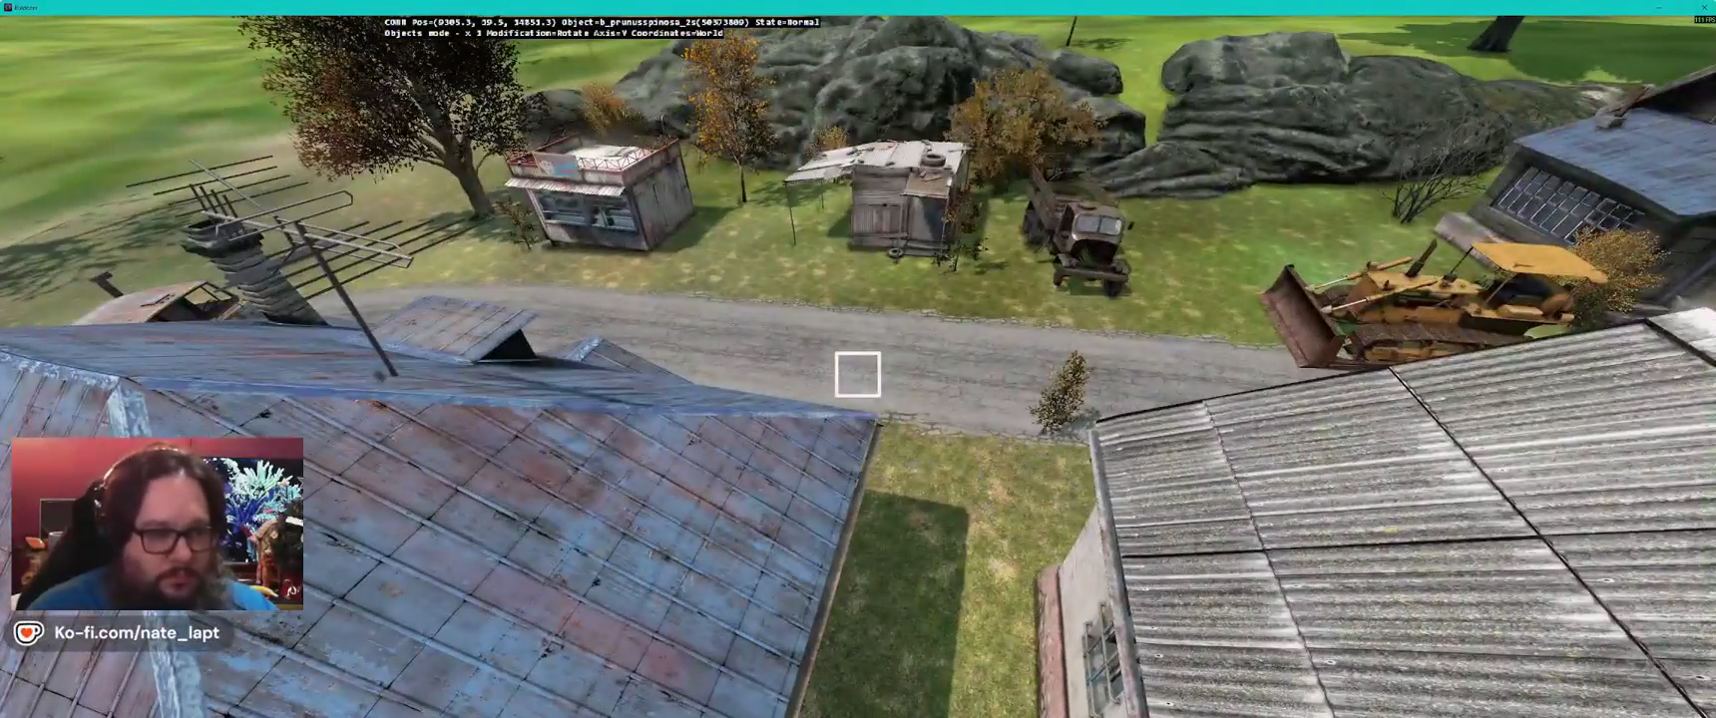
key(w)
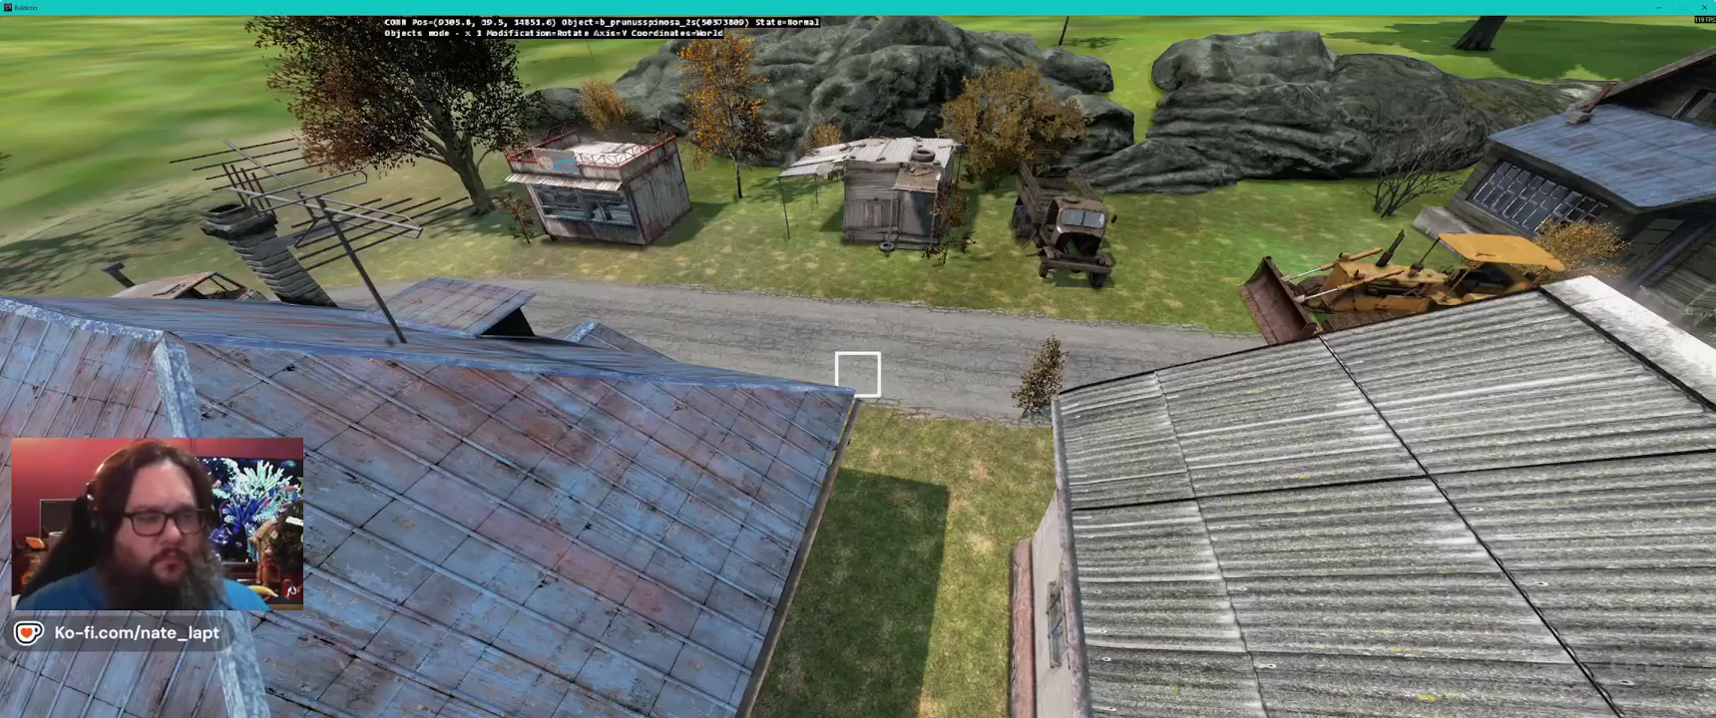
key(alt+Tab)
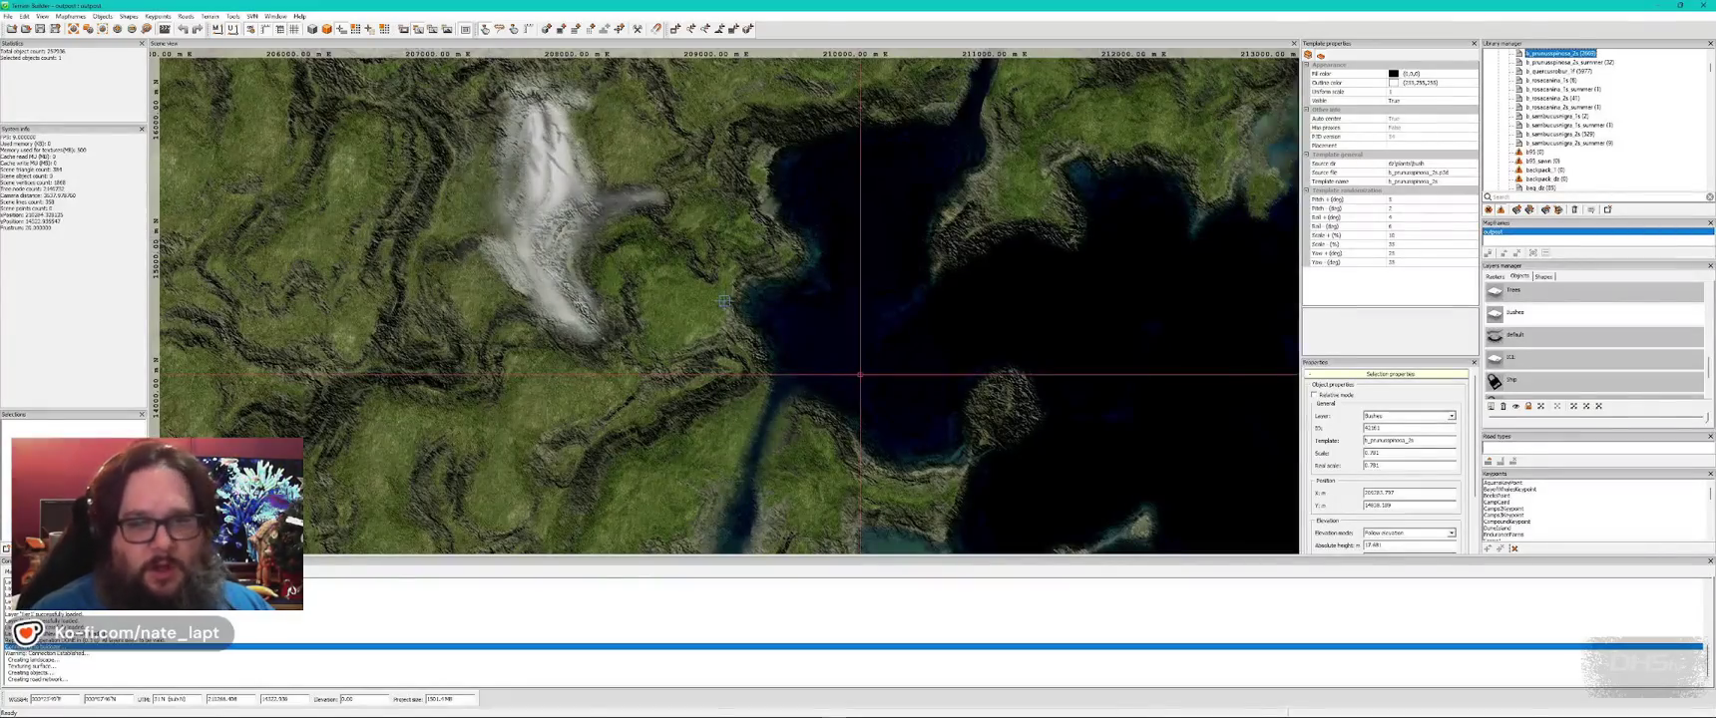
- Back in Buldozer, fly past the blue-roofed house and ruin and pick up a bush
scroll(1546, 176, up, 2)
scroll(1560, 173, up, 1)
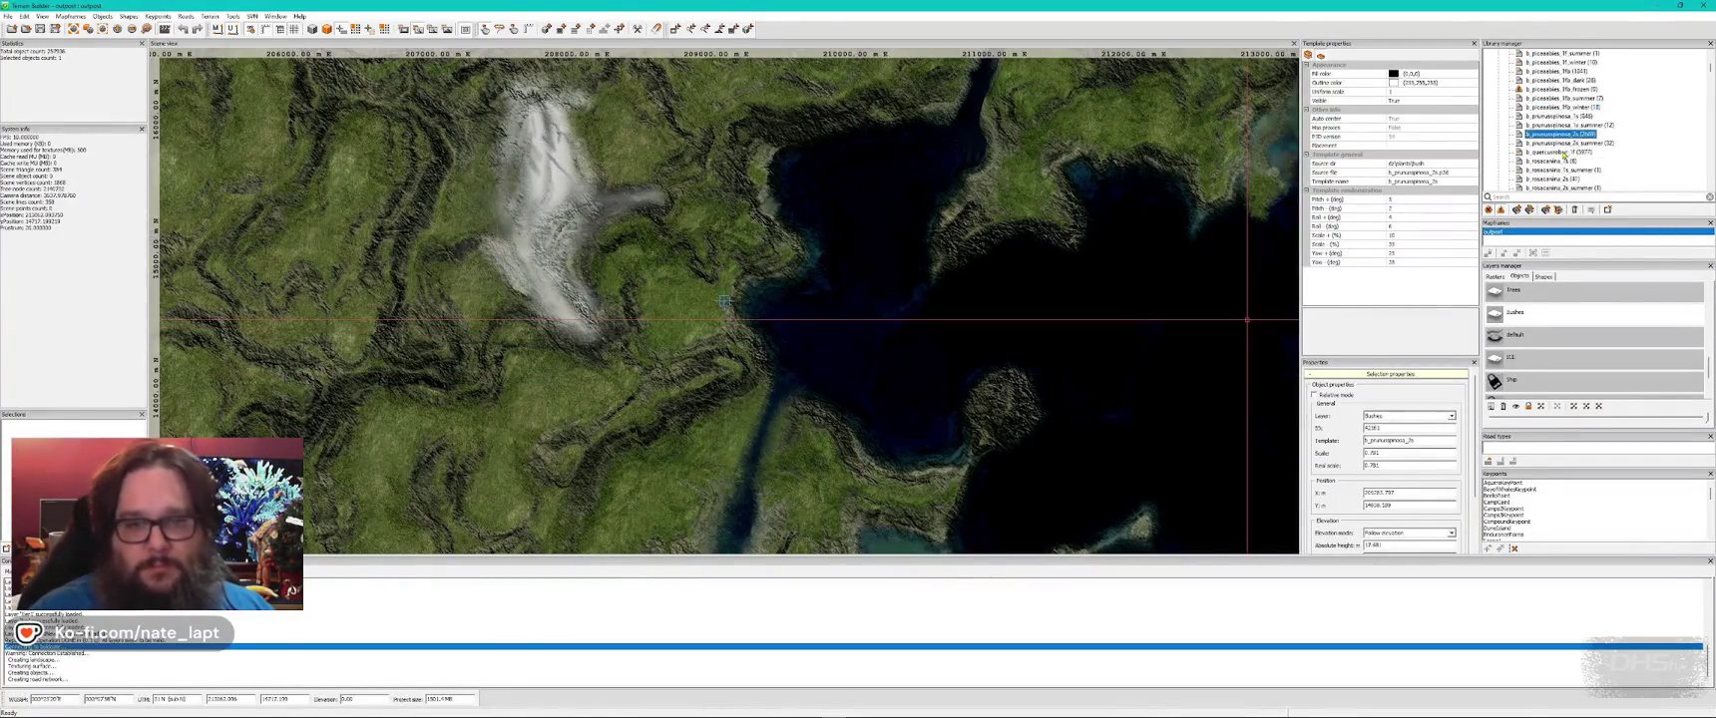
key(alt+Tab)
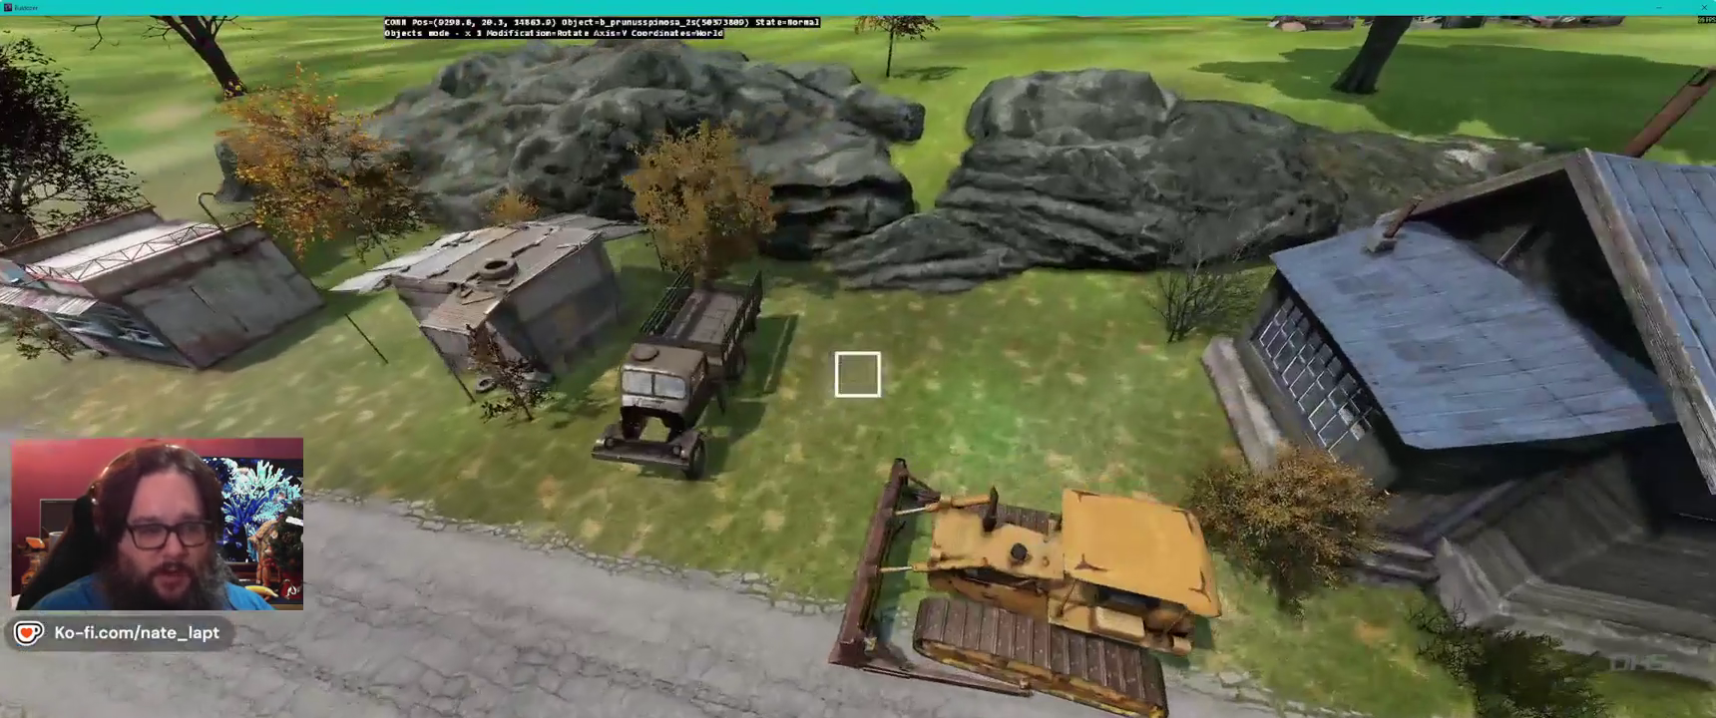
key(d)
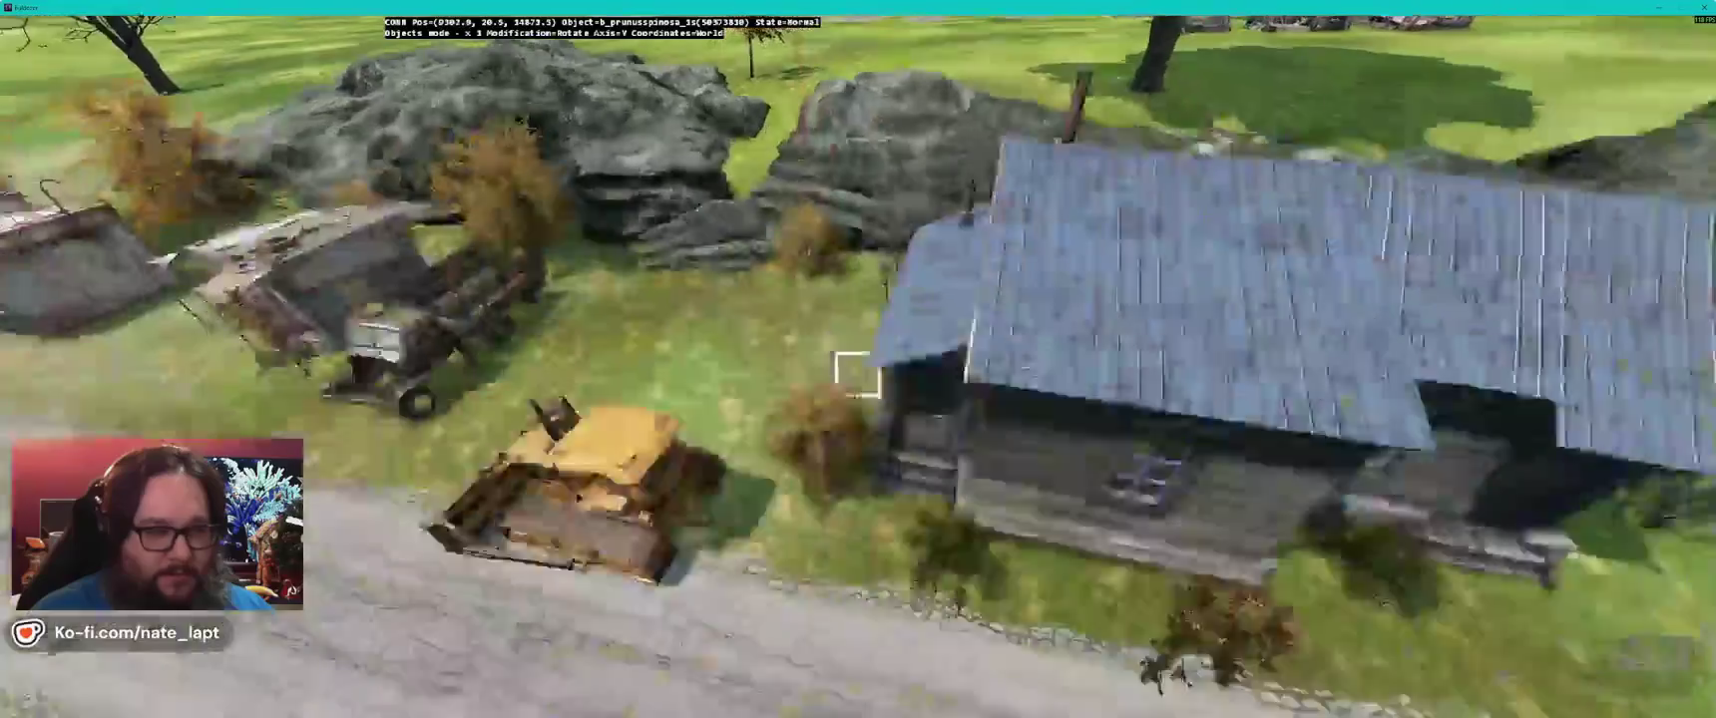
key(d)
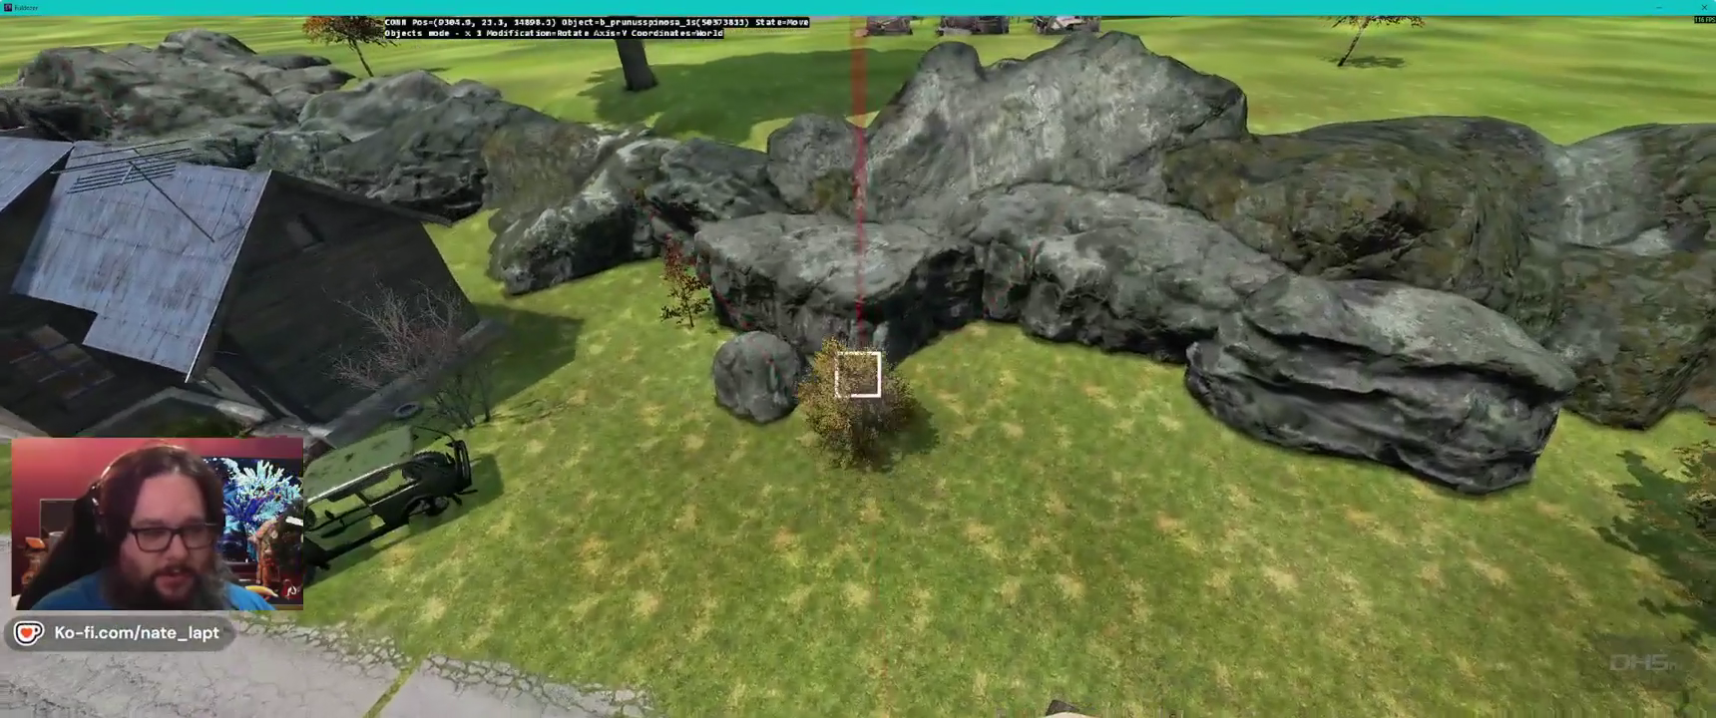
key(d)
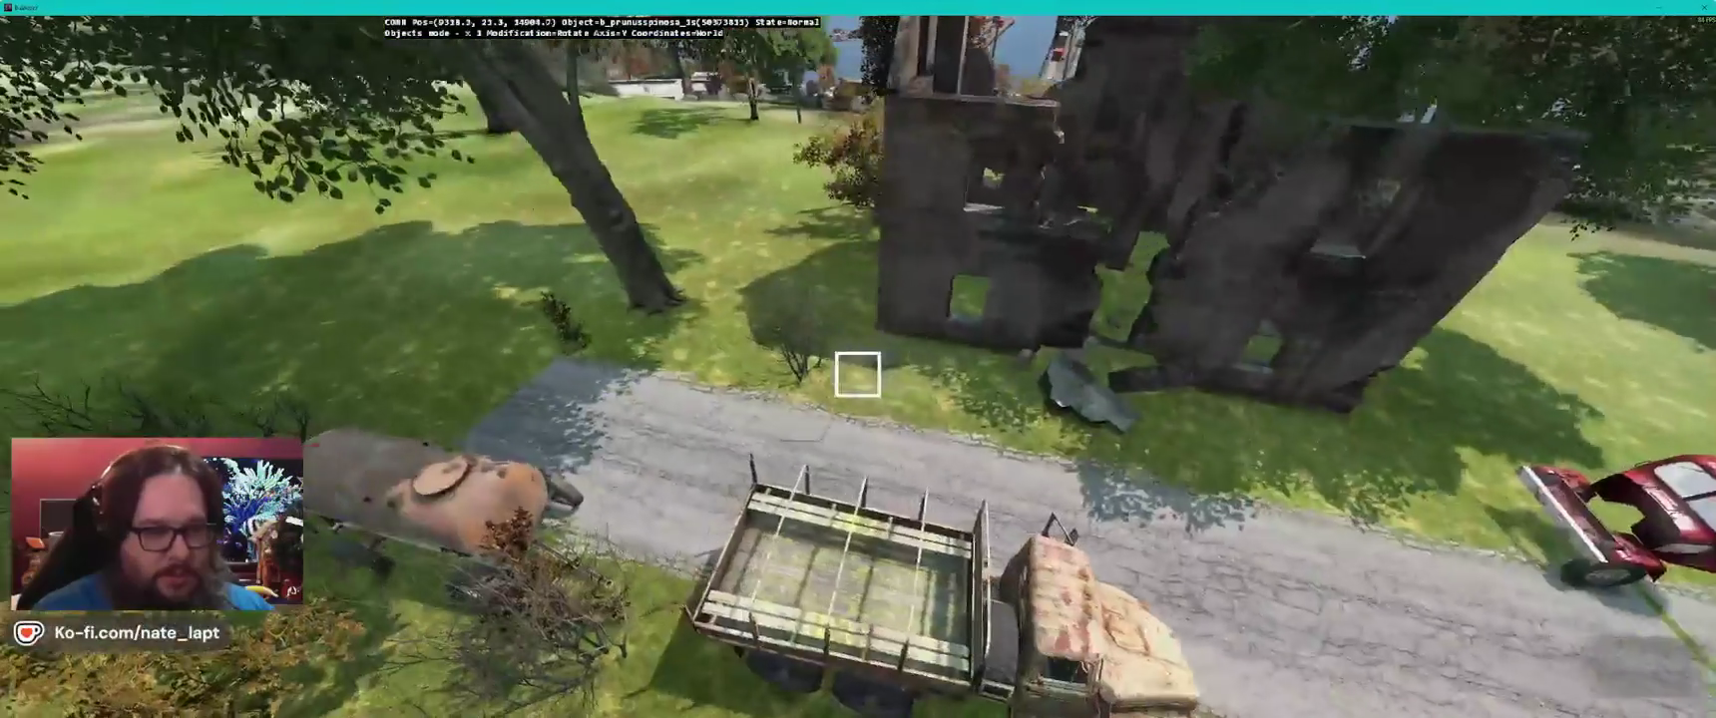
drag(858, 374, 859, 374)
- Move the bush to the market building, then fly toward the blue container by the shore
key(d)
key(w)
key(s)
key(d)
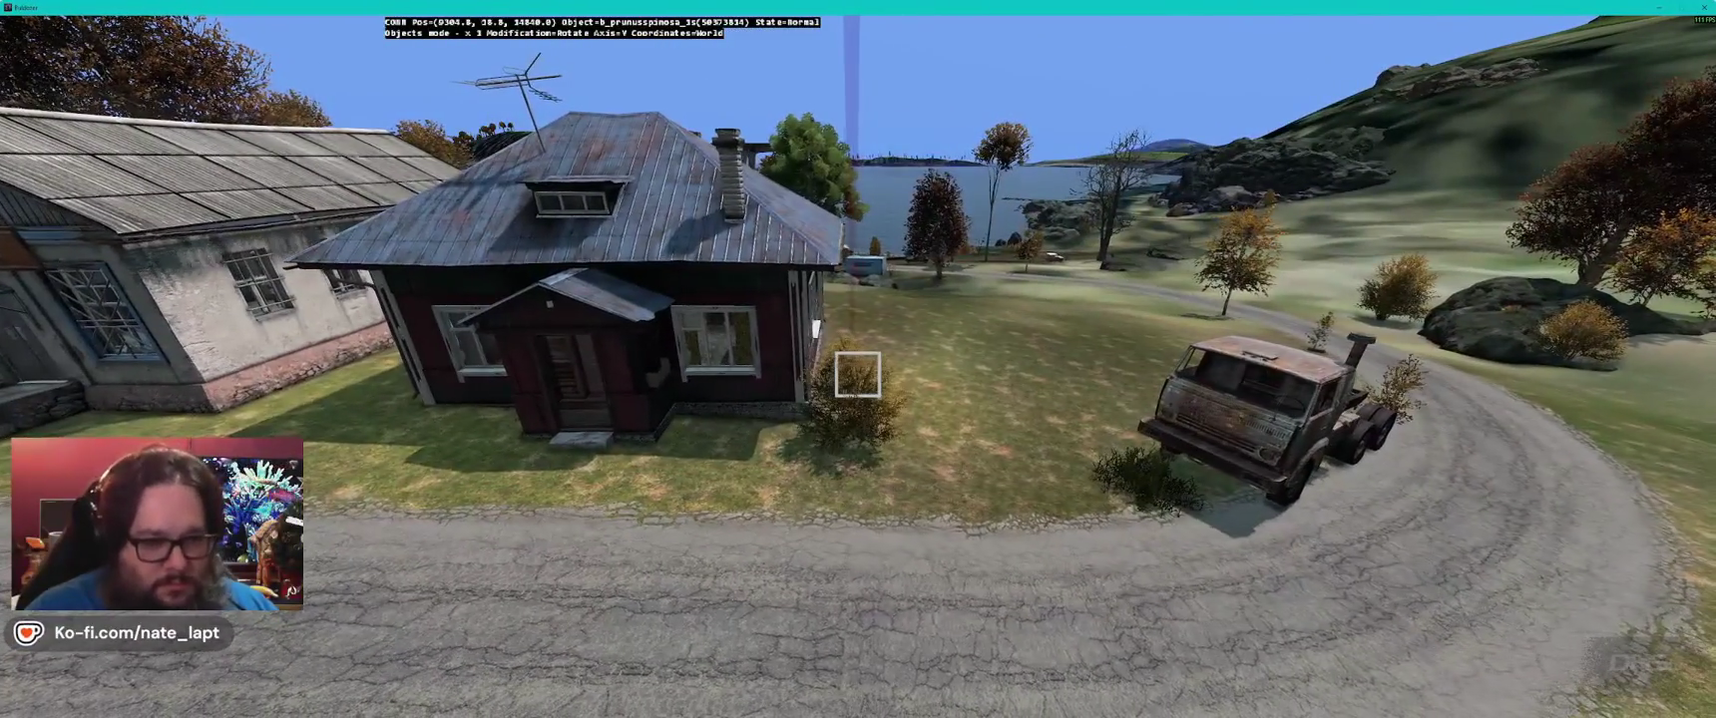
key(w)
drag(858, 374, 858, 374)
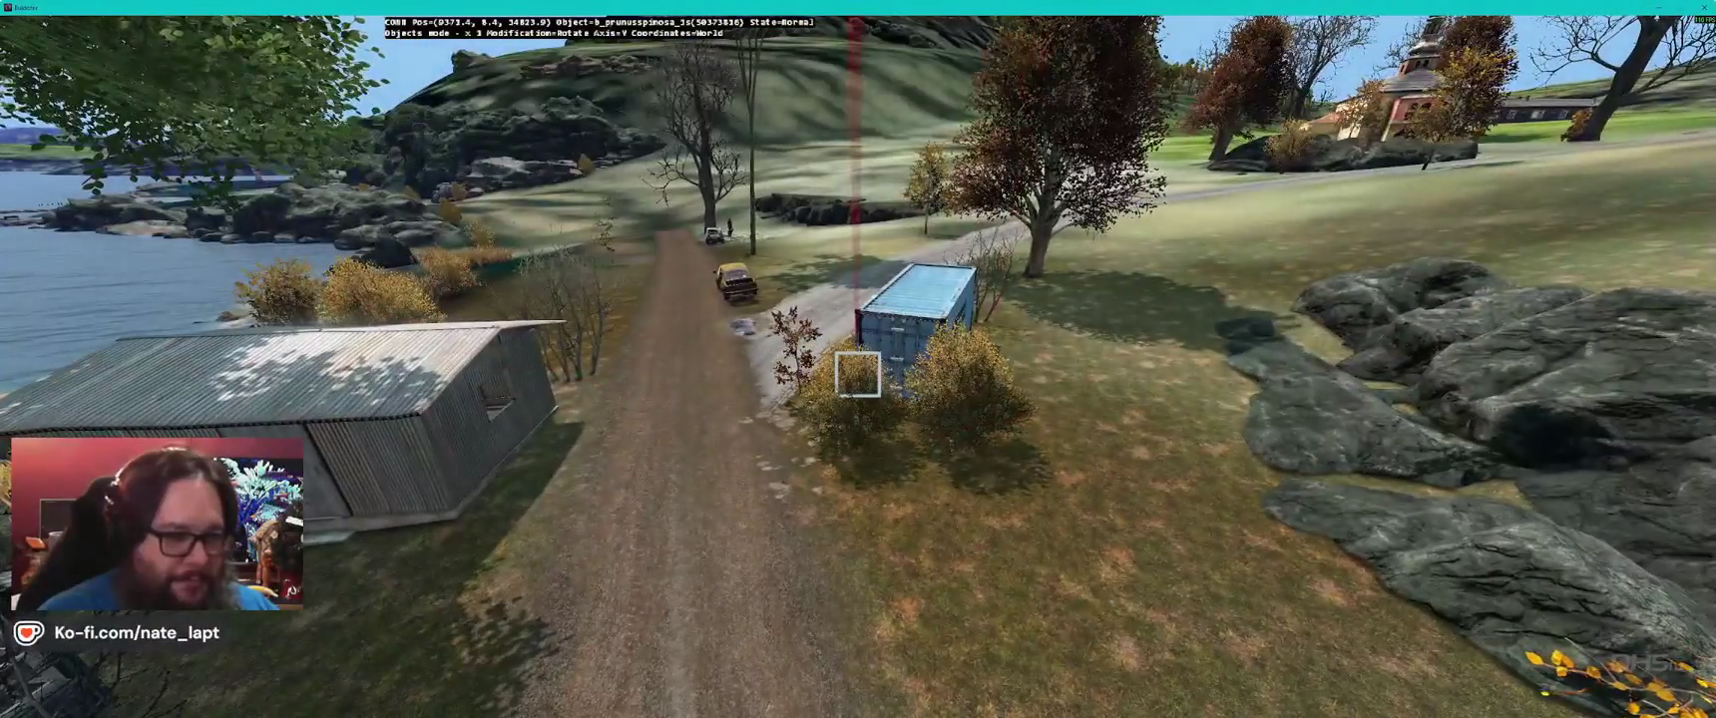
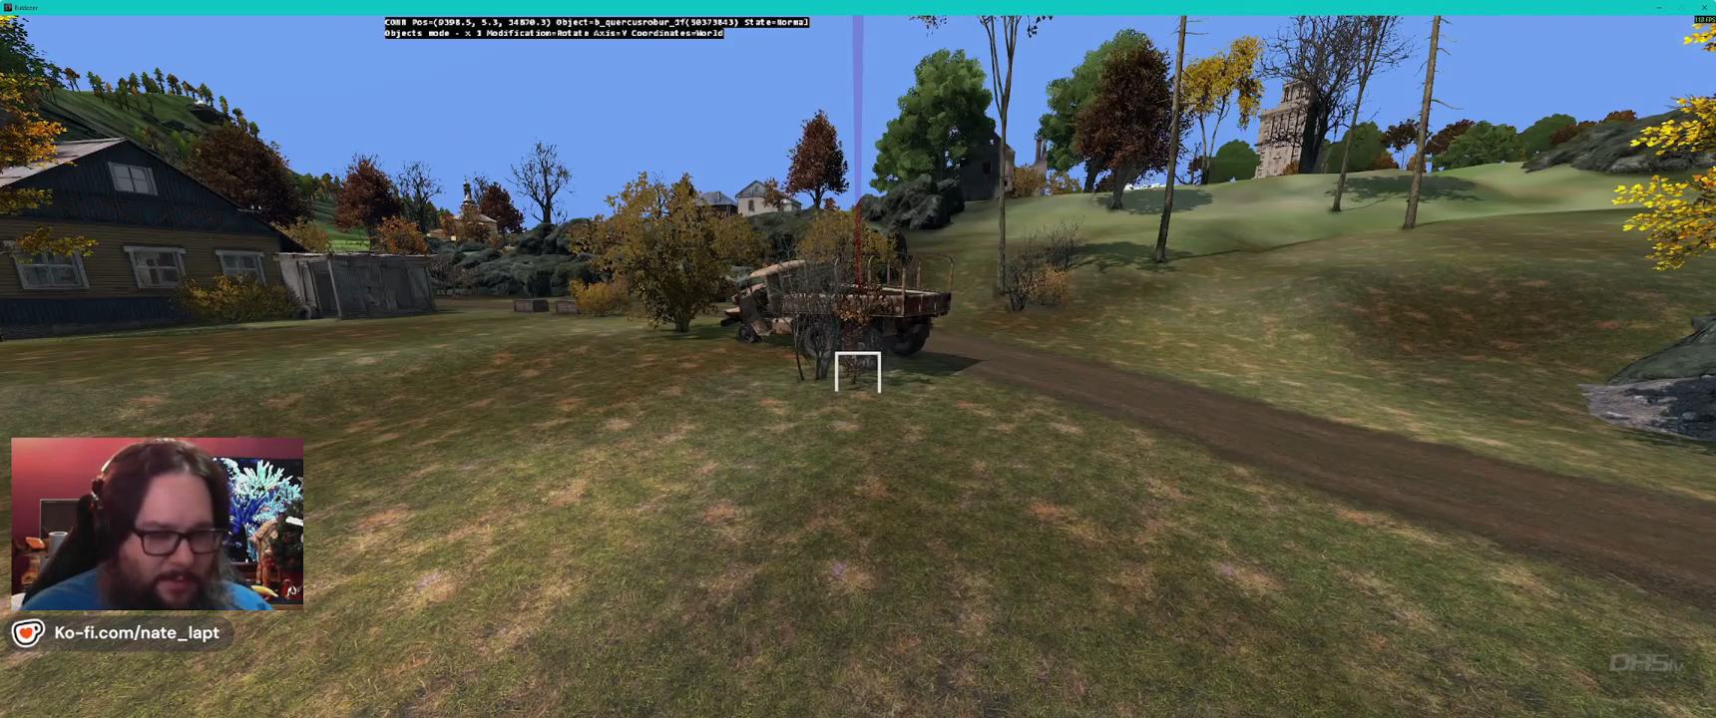
- Fly toward the village to inspect both sheds and the black car
key(w)
key(w)
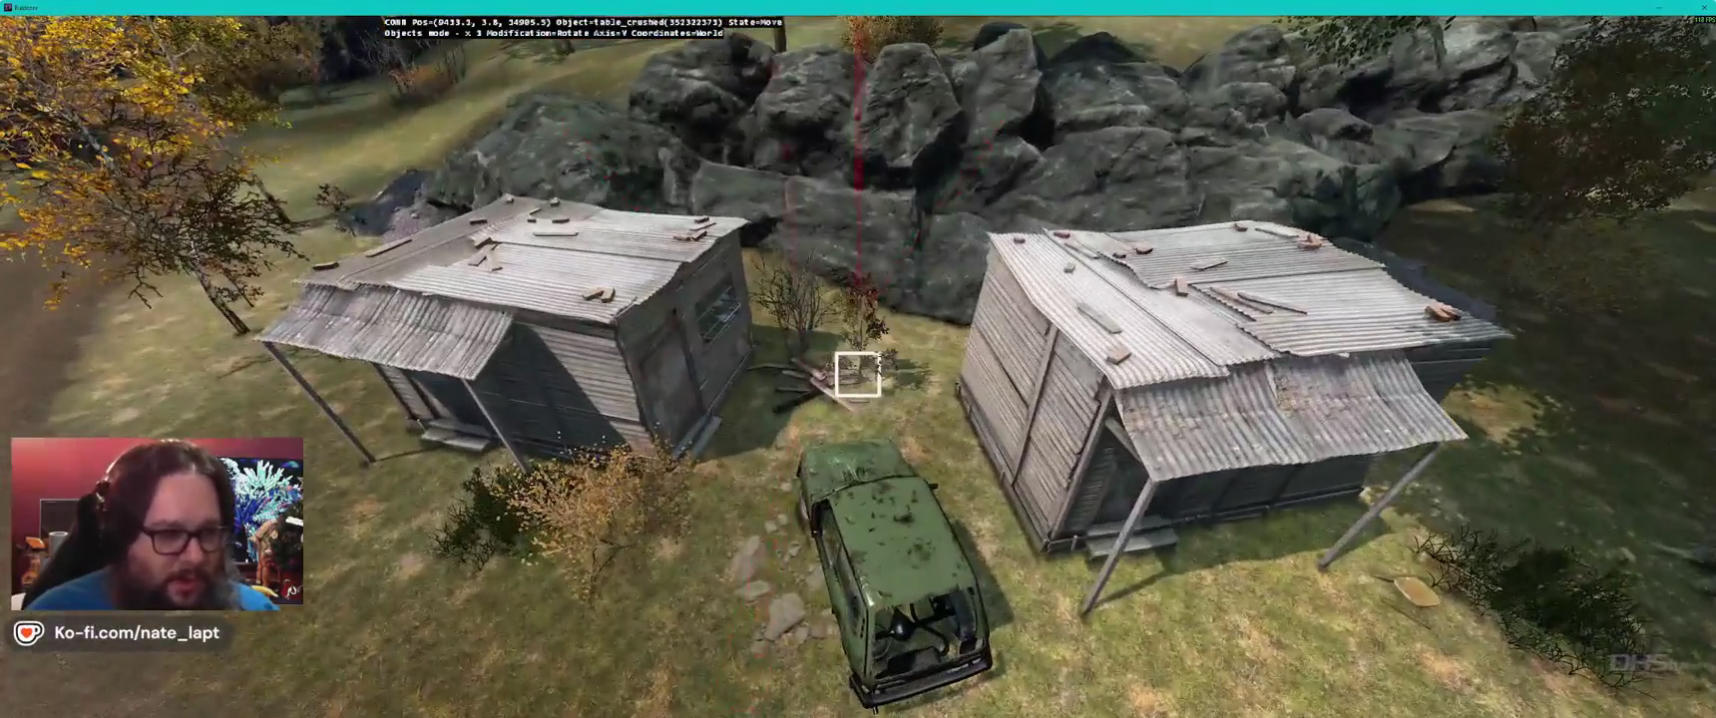
key(s)
key(b)
key(w)
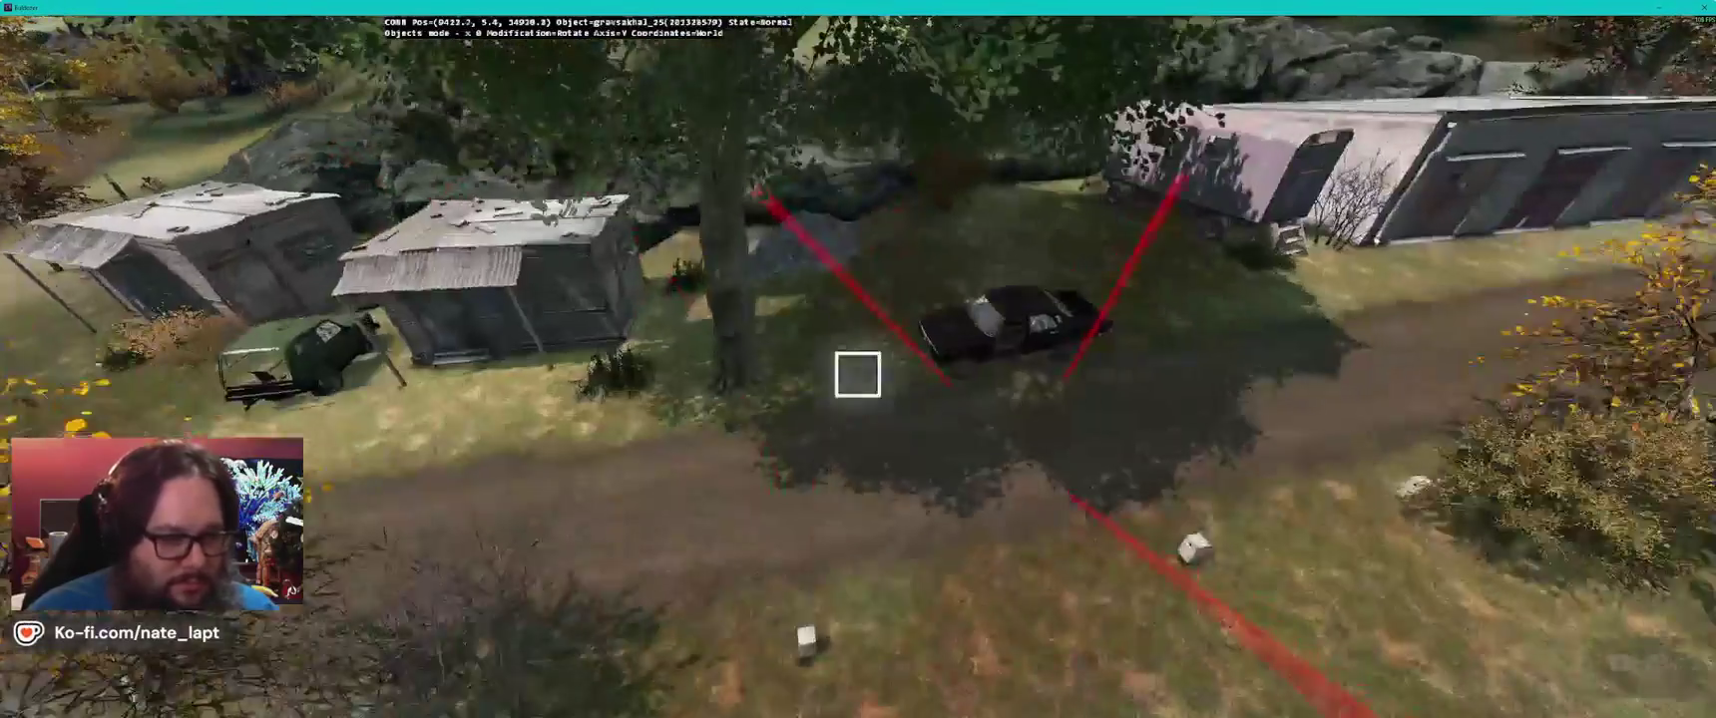
key(s)
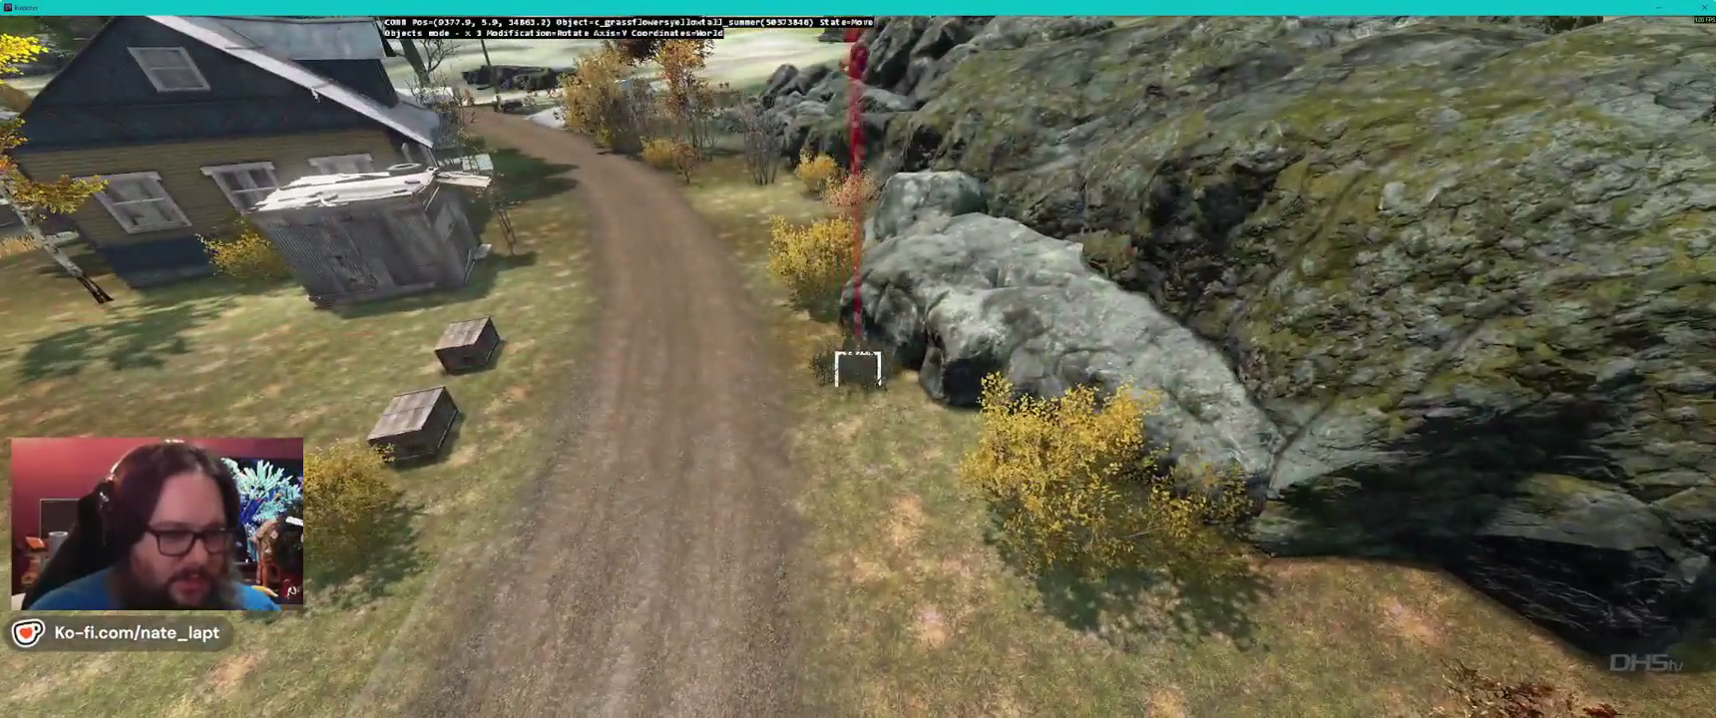
- Look over the dirt road and blue container from several angles, then return to Terrain Builder
key(s)
key(s)
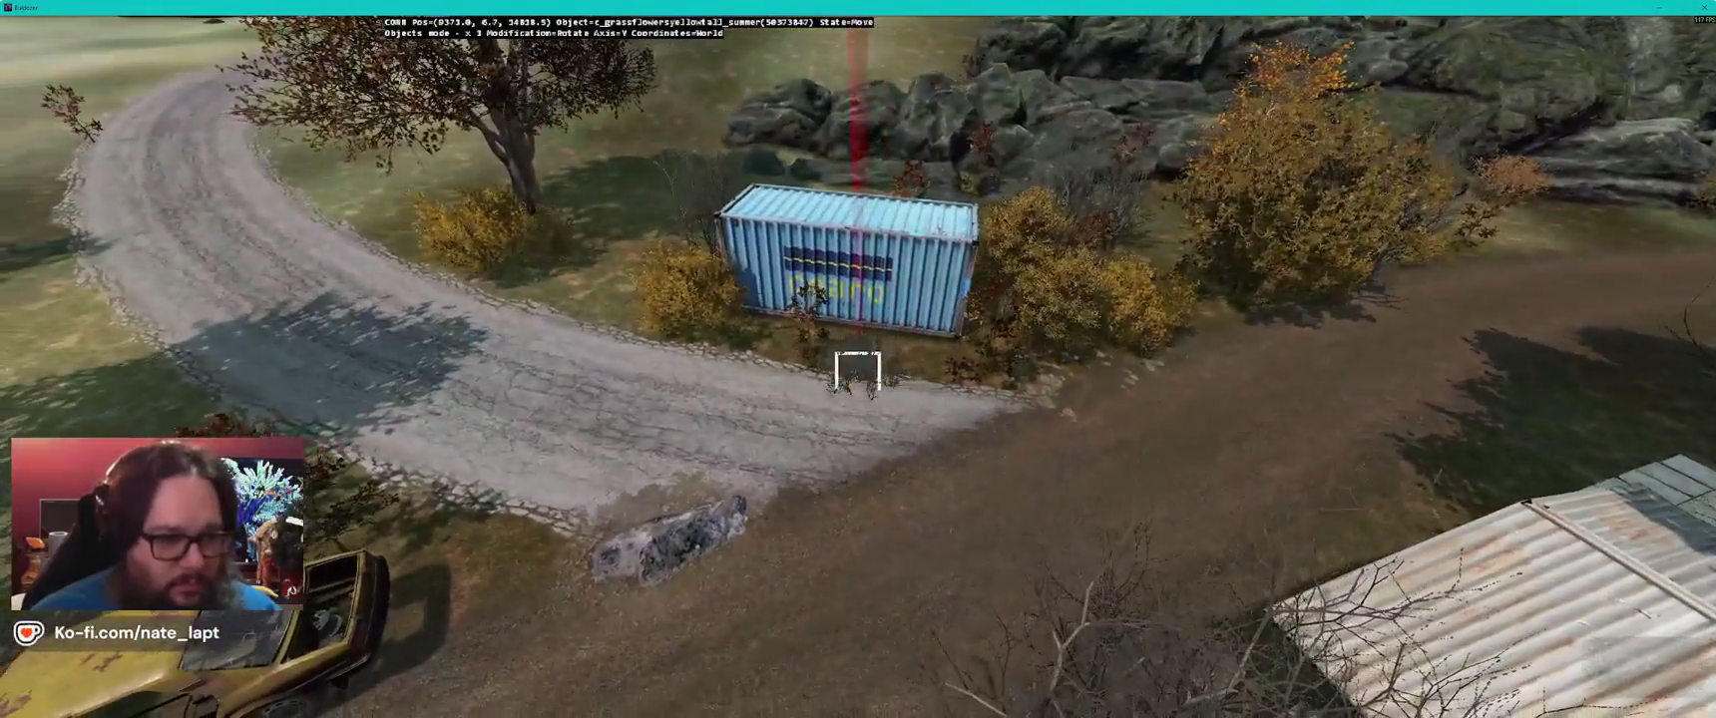
key(s)
key(w)
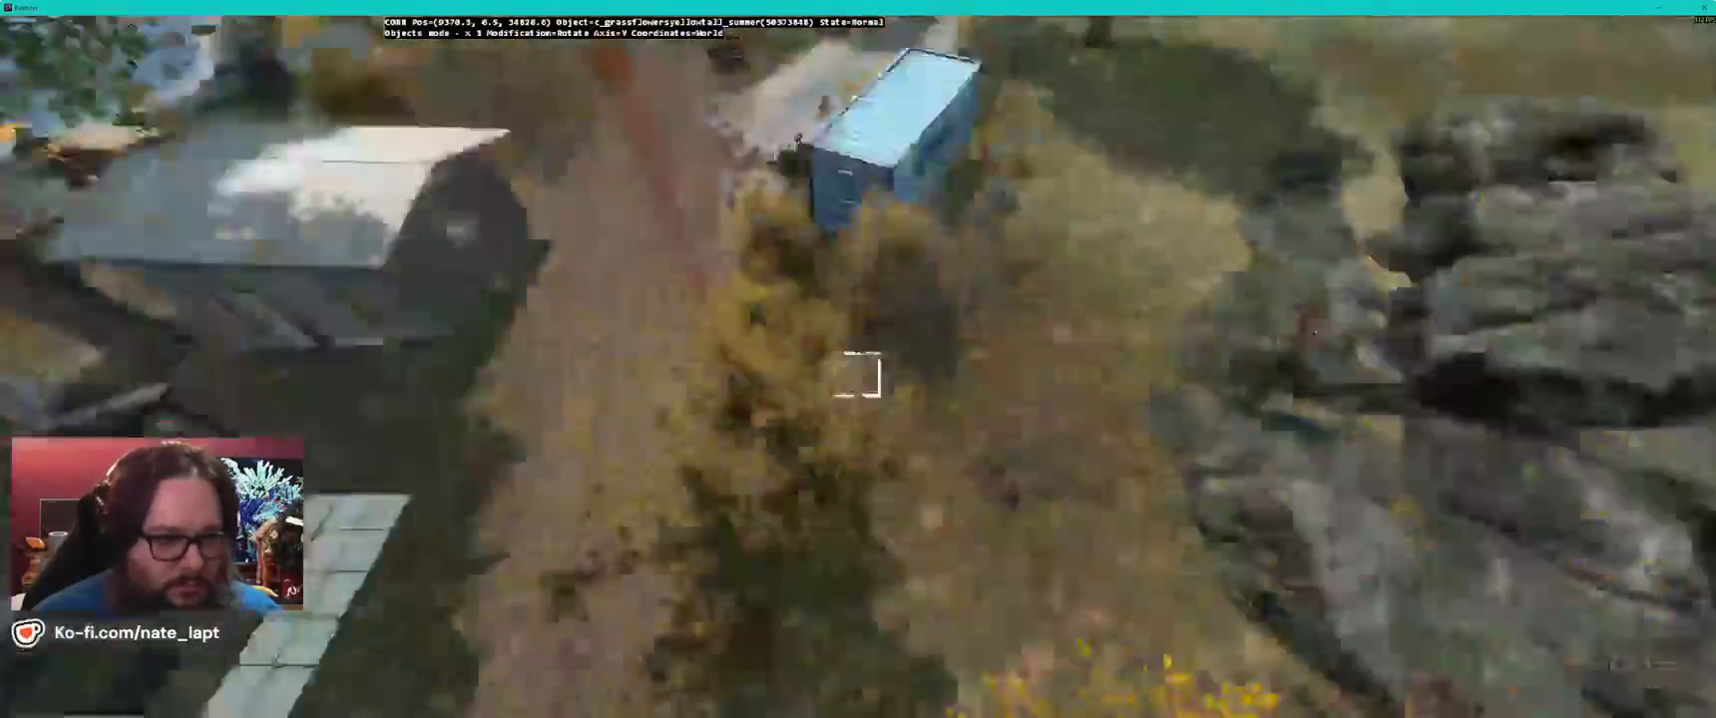
key(s)
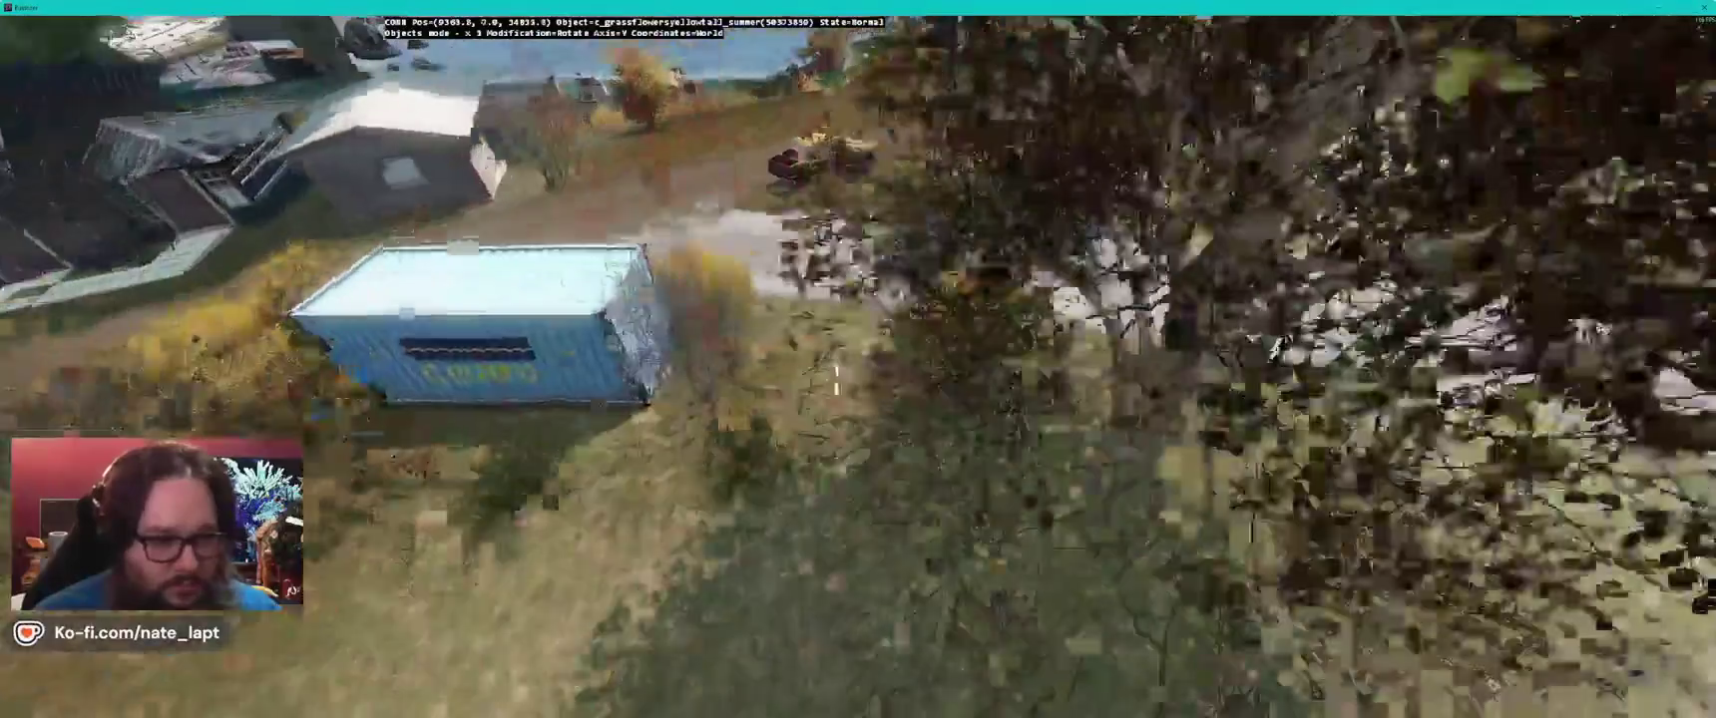
key(alt+Tab)
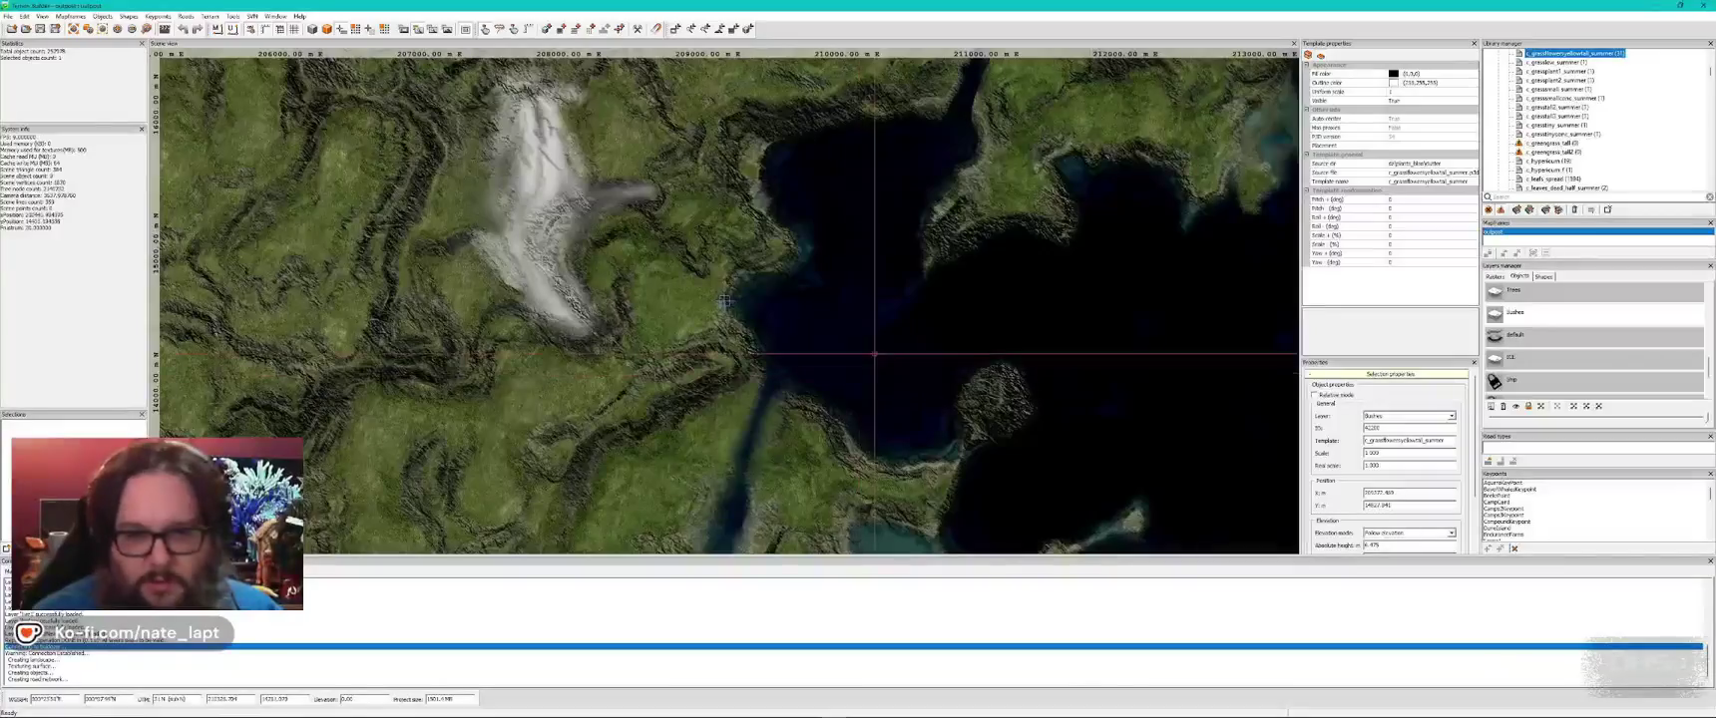
- Set the yellow flower template's randomisation to Scale + 12%, Scale − 6% and Yaw + 45°
click(1408, 199)
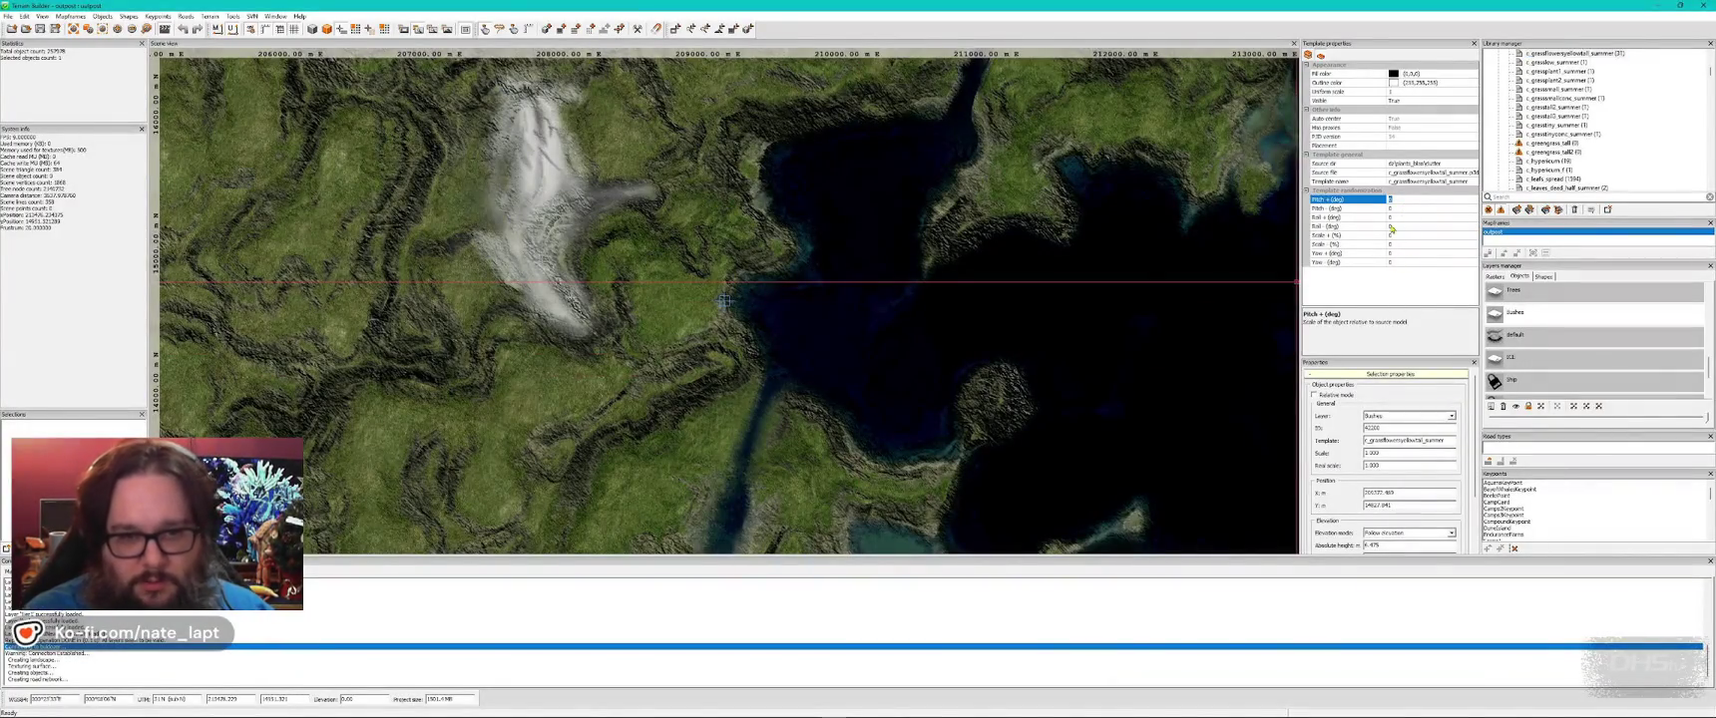
key(Down)
key(Down)
key(Down)
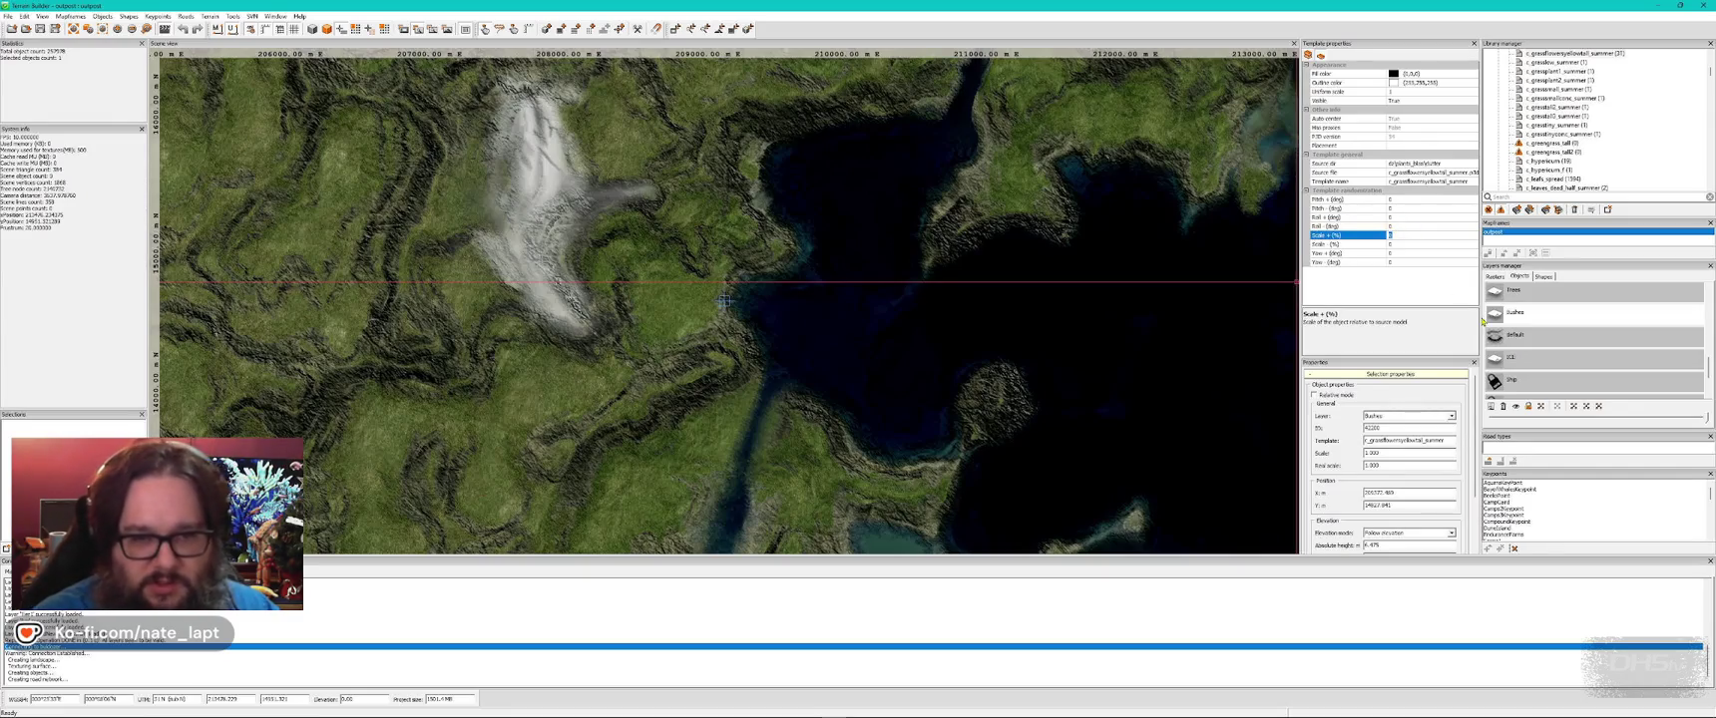
text(12)
key(Down)
text(6)
key(Down)
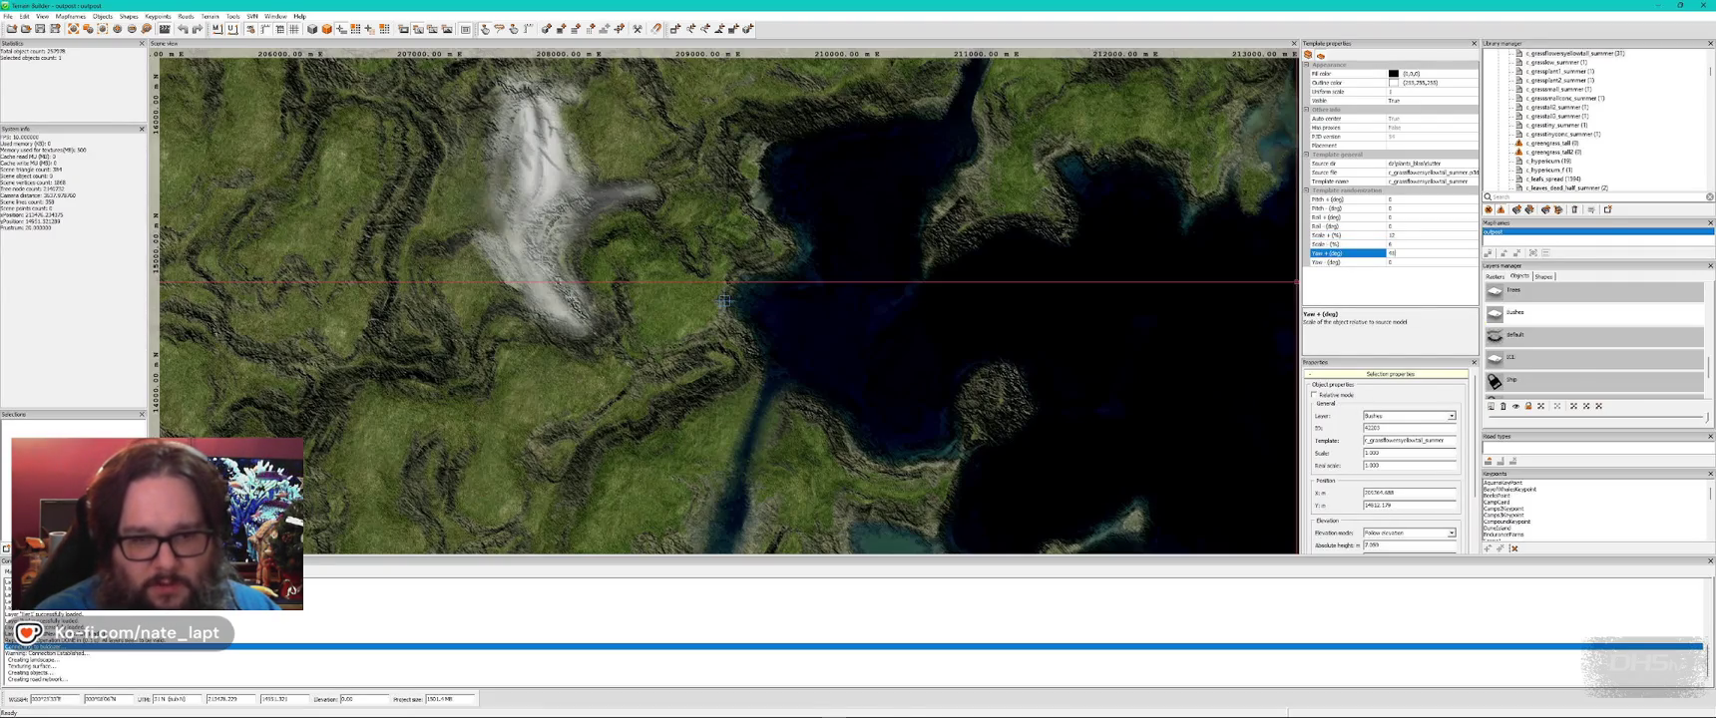
key(Down)
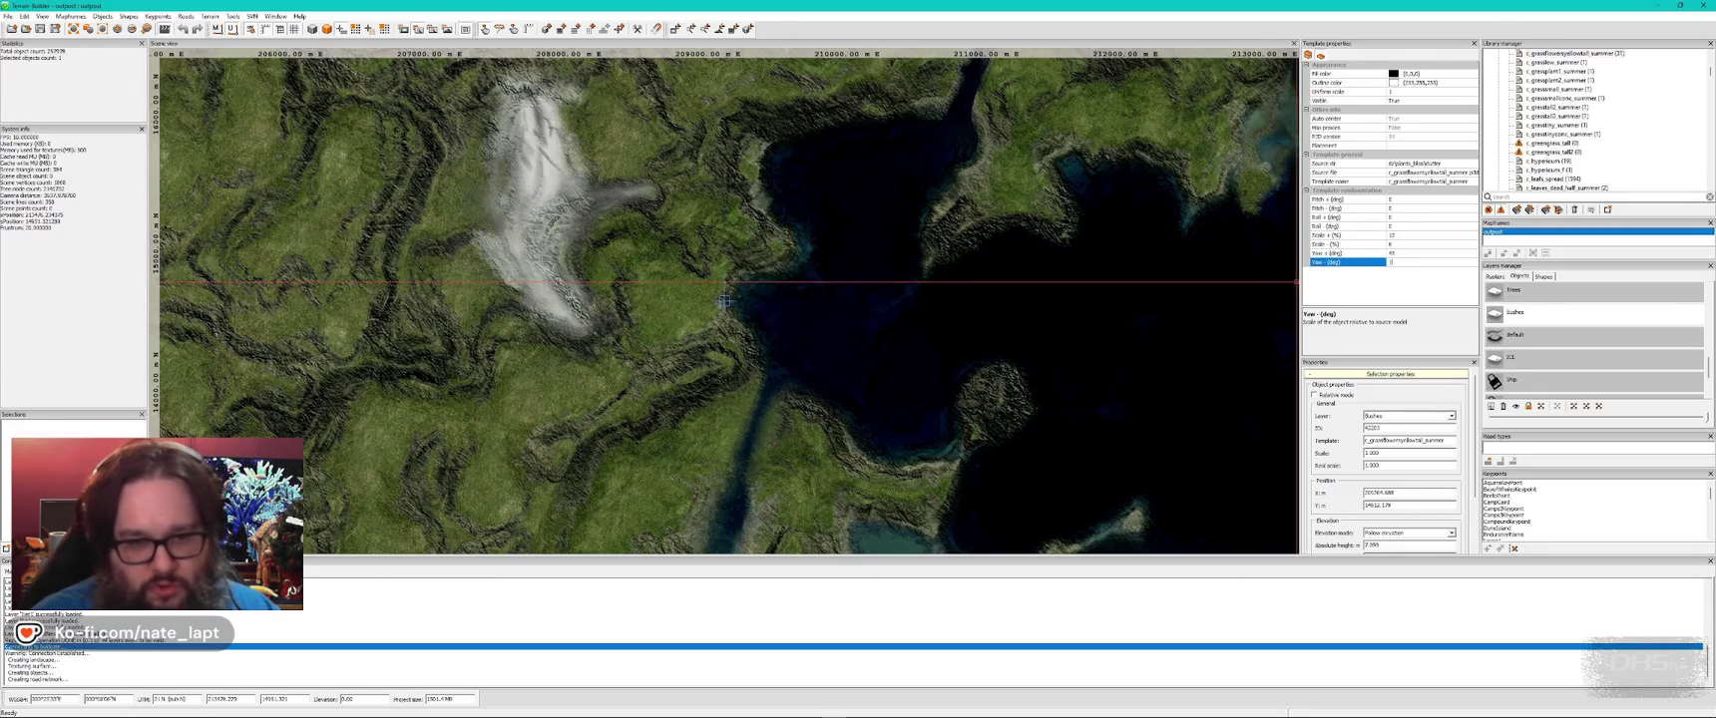
key(alt+Tab)
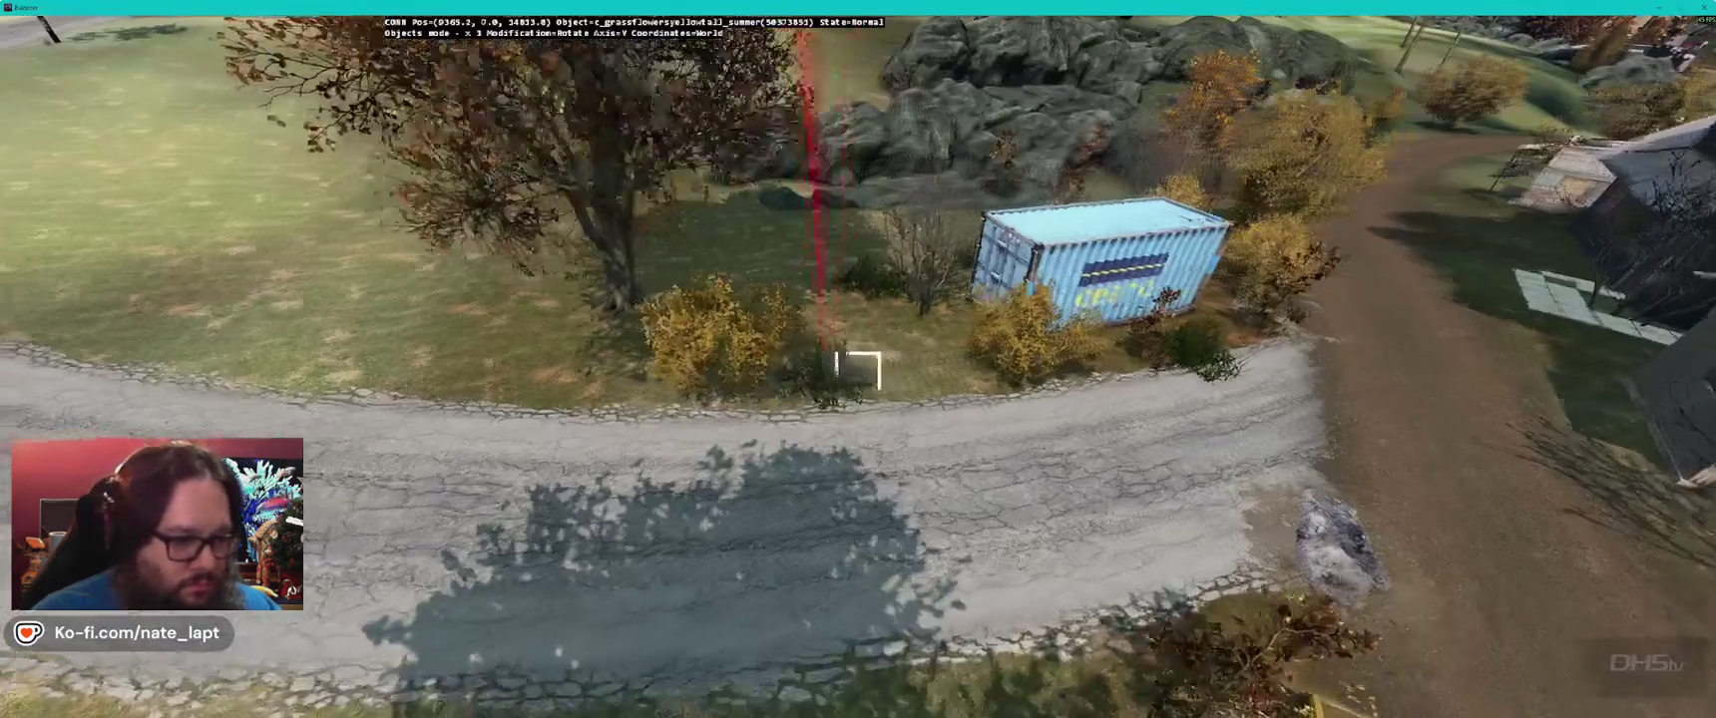
- Reposition a flower clump, then fly toward the green shed, container and red truck
key(w)
drag(858, 369, 859, 369)
key(w)
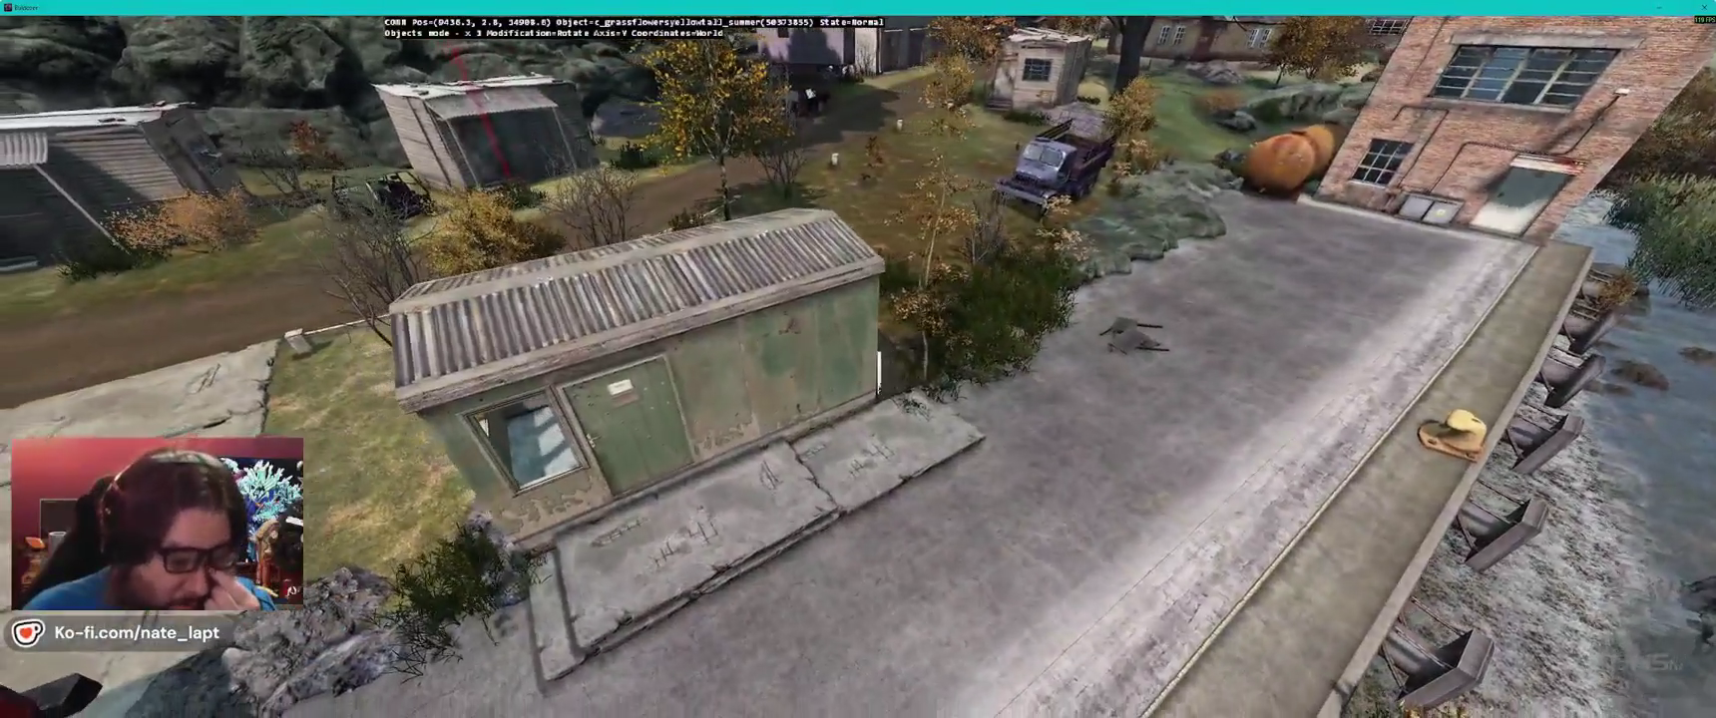
key(s)
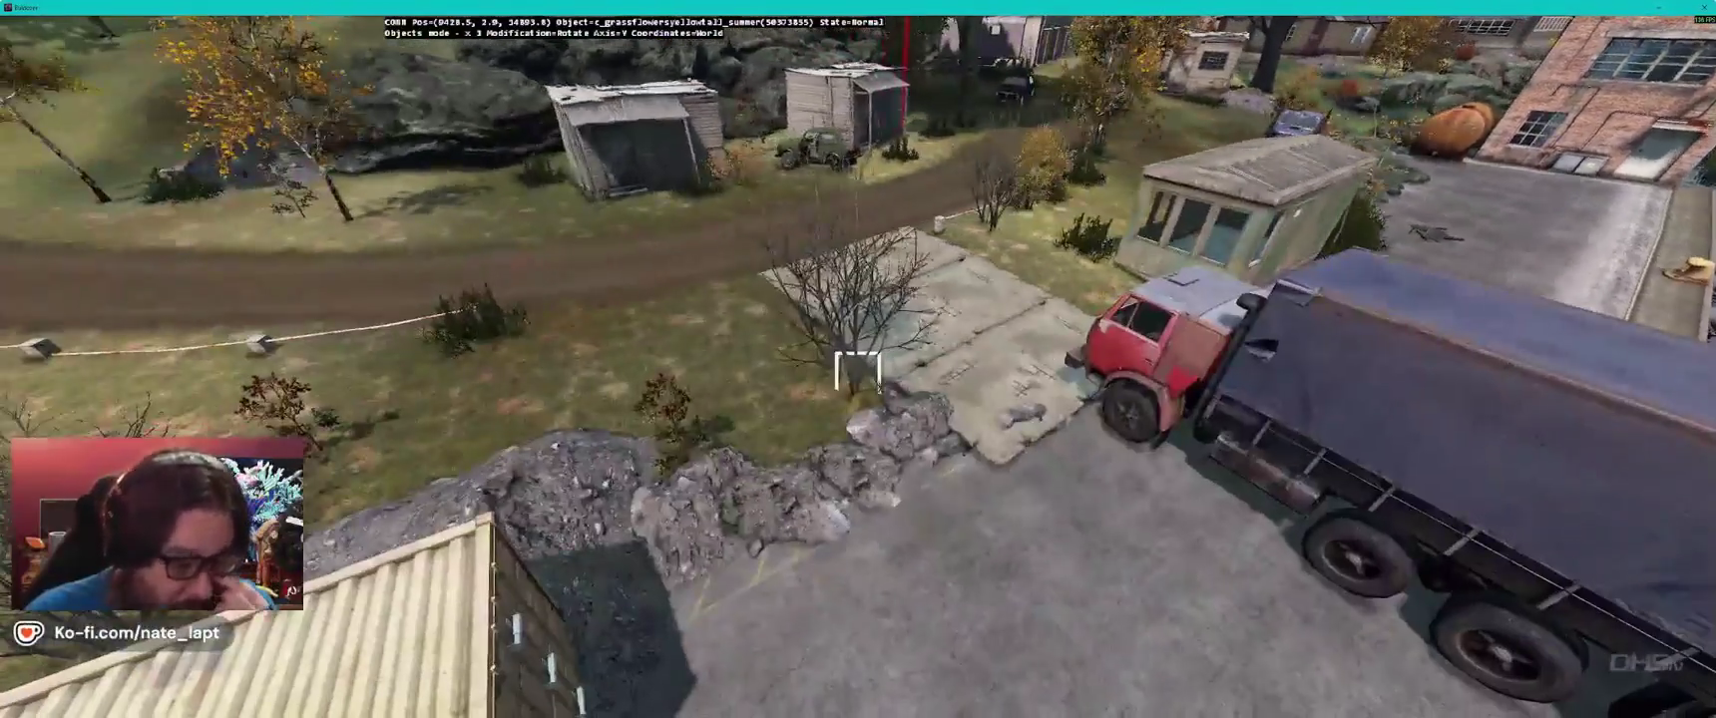
key(w)
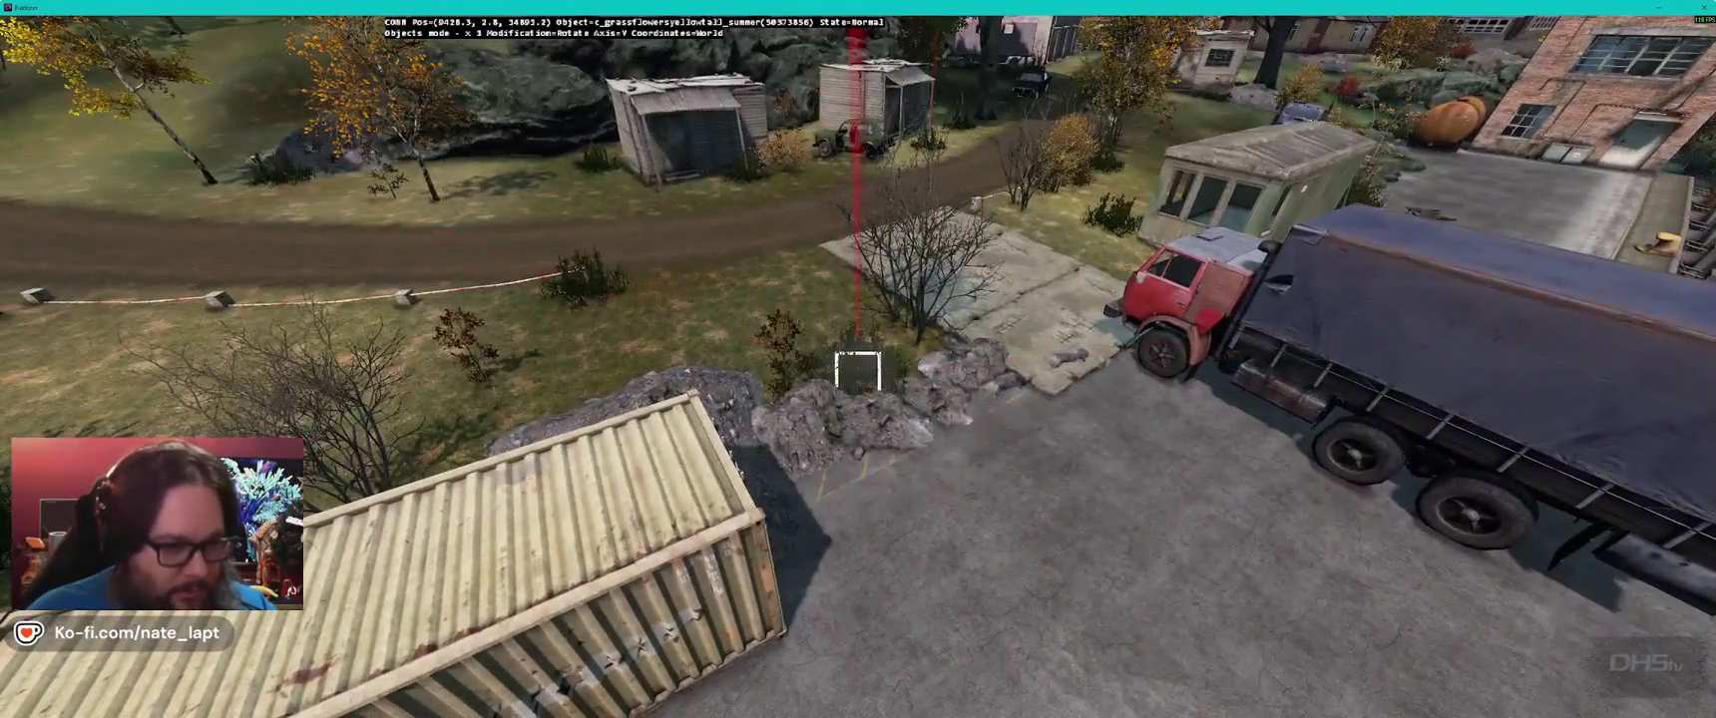
- Survey the lakeside road and shed area, then switch back to Terrain Builder
key(a)
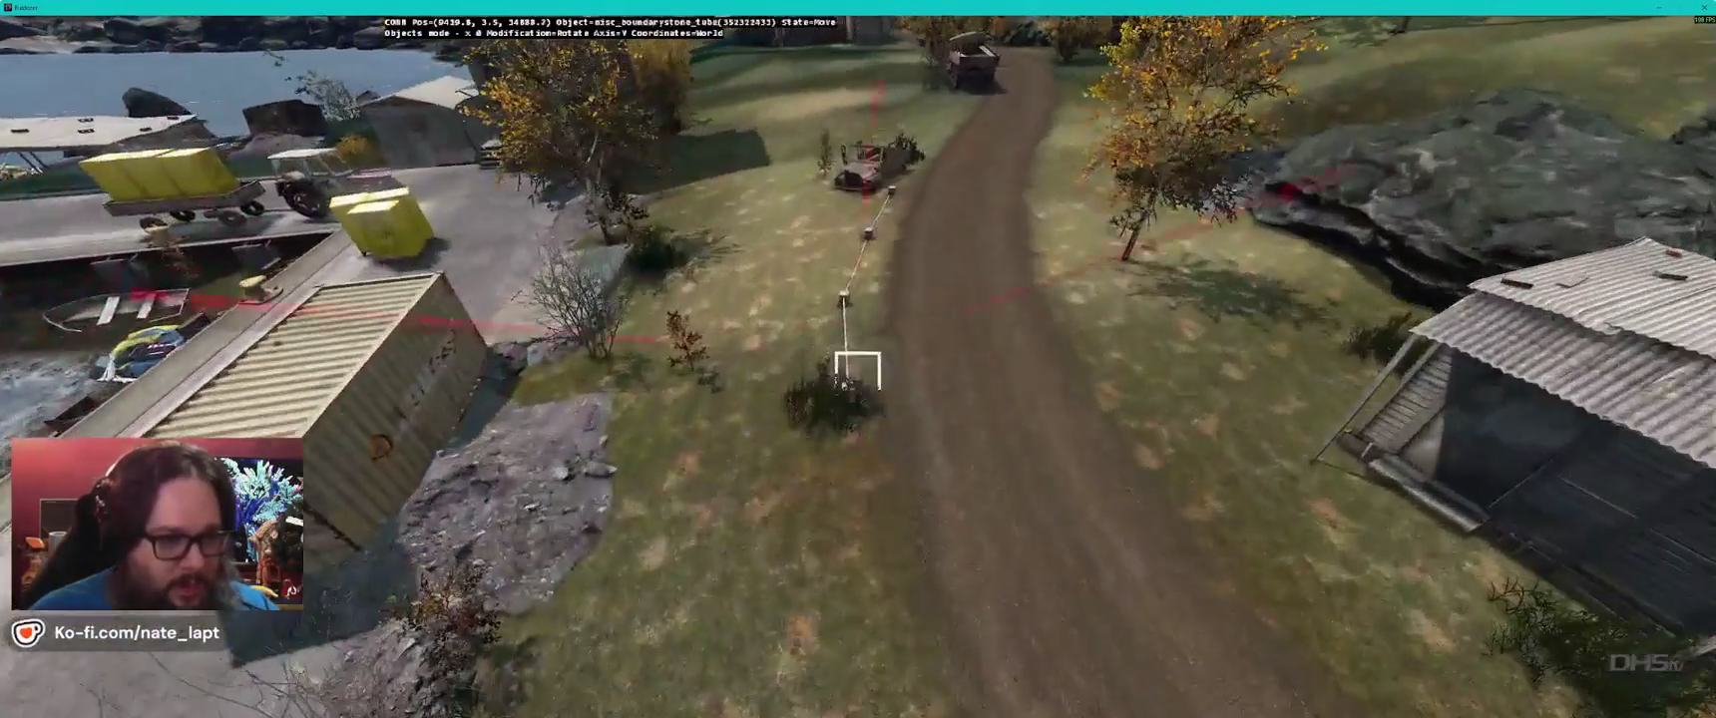
key(a)
key(w)
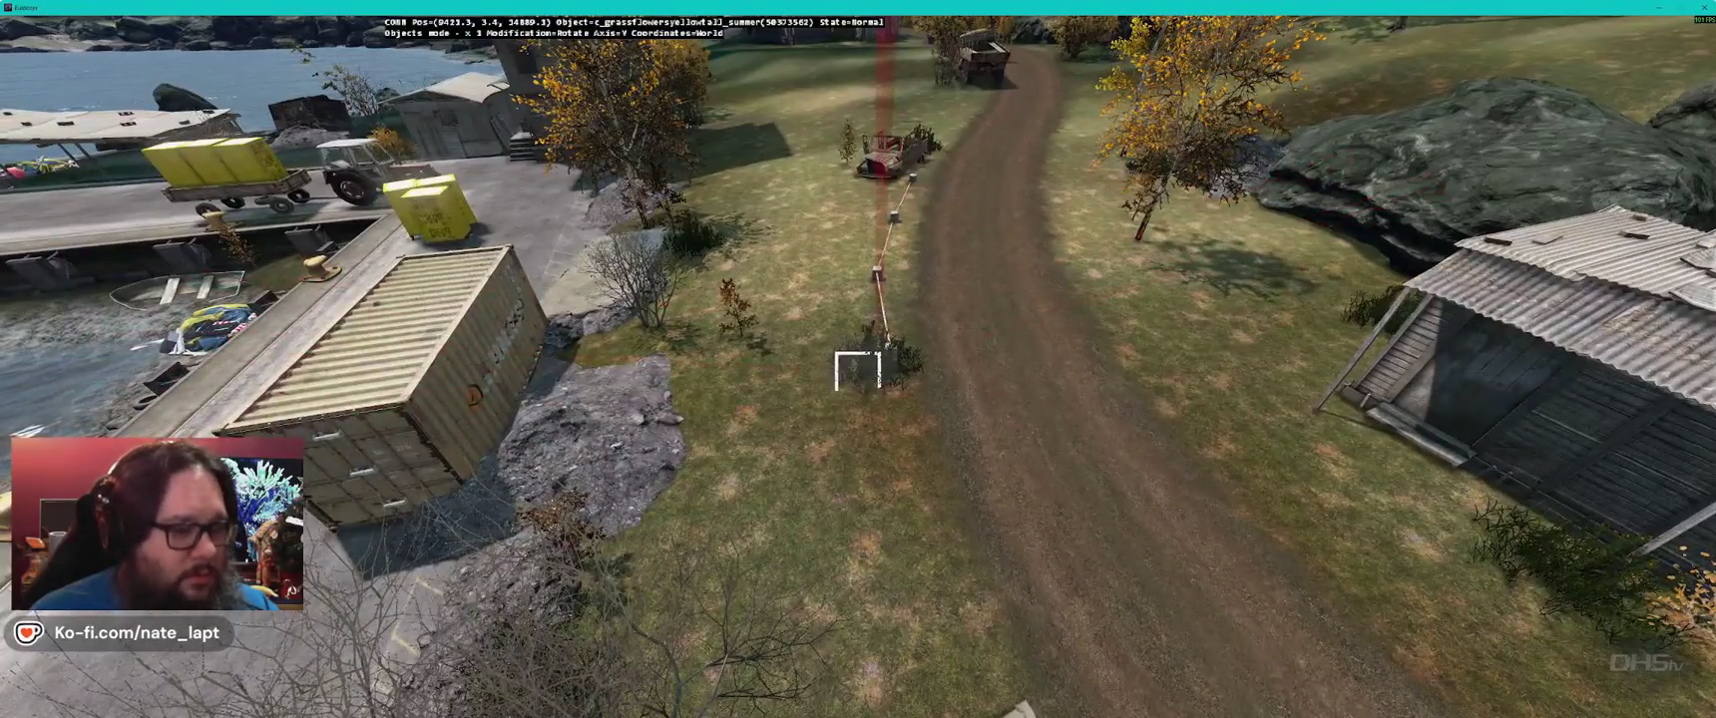
key(w)
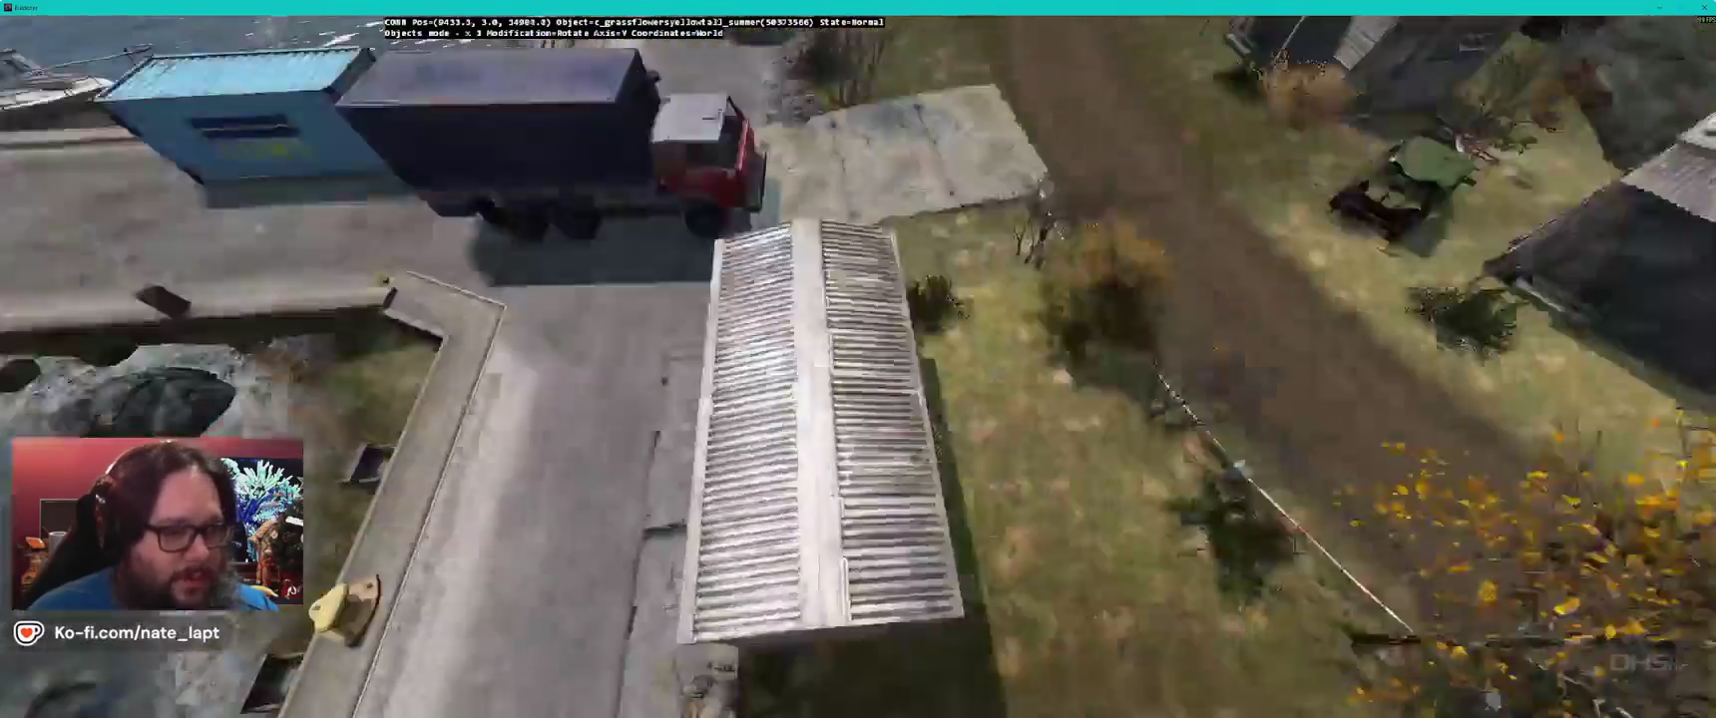
key(d)
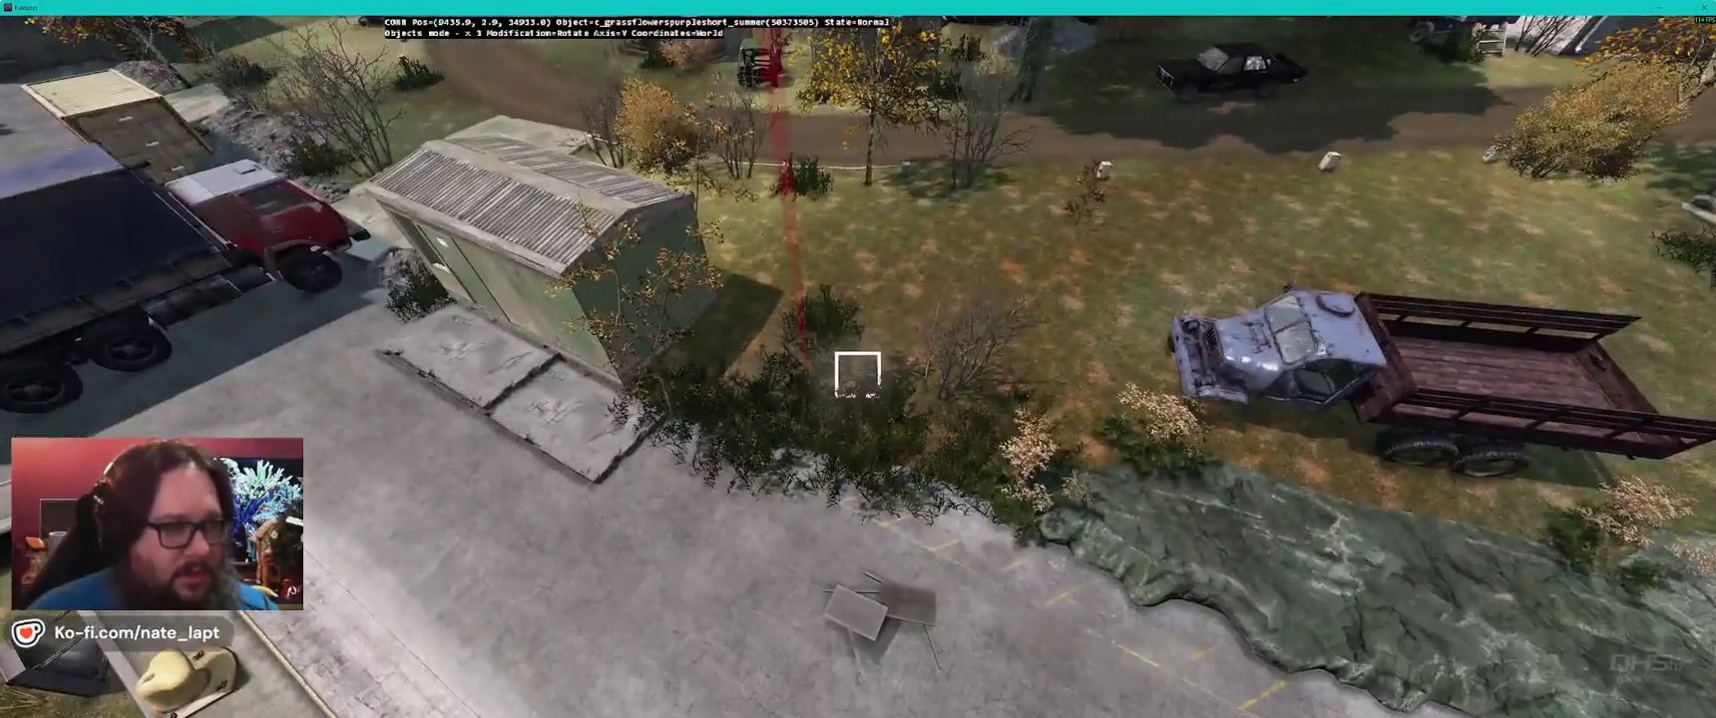
key(s)
key(w)
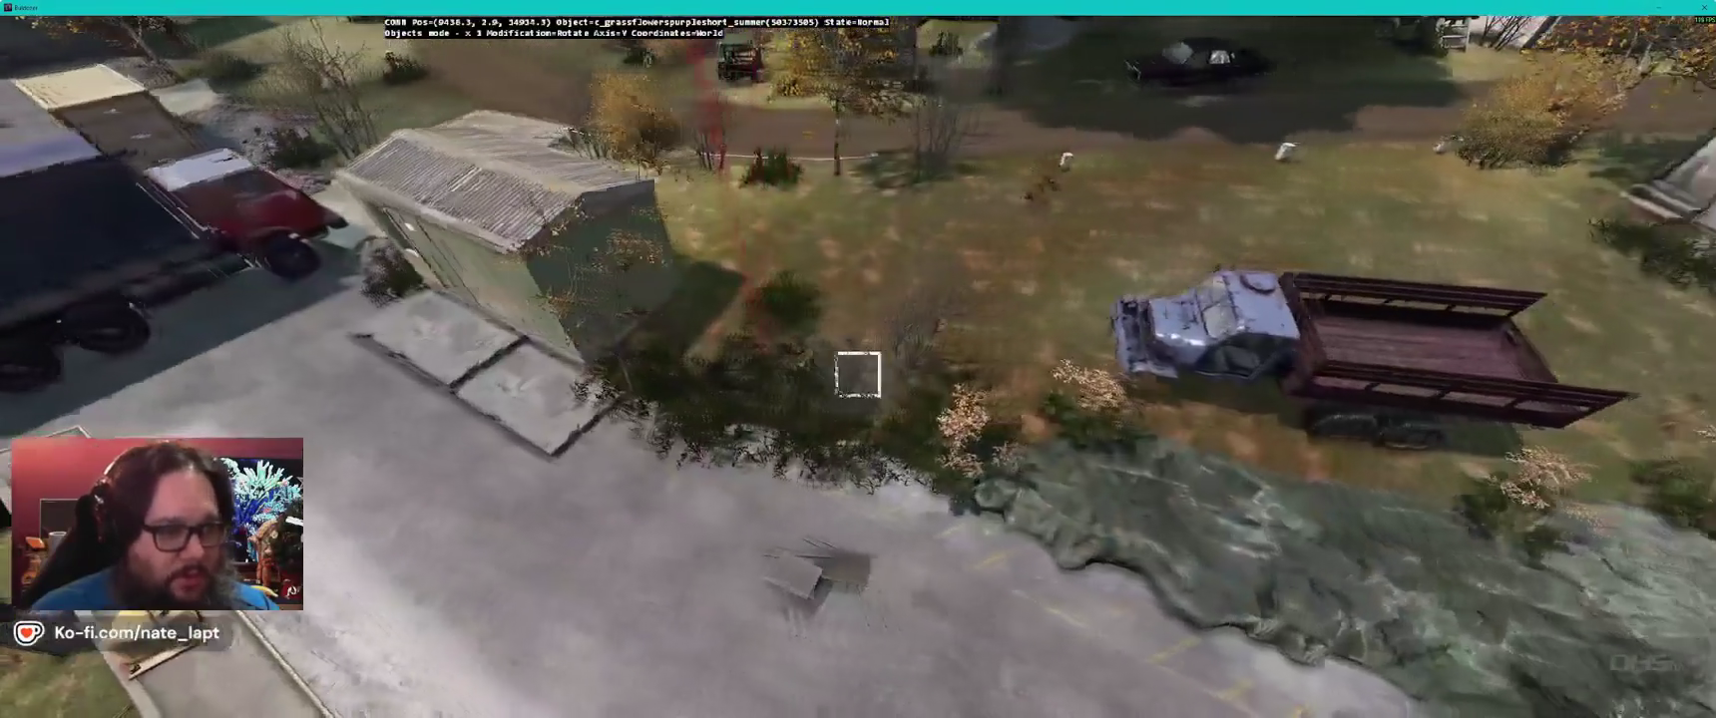
key(s)
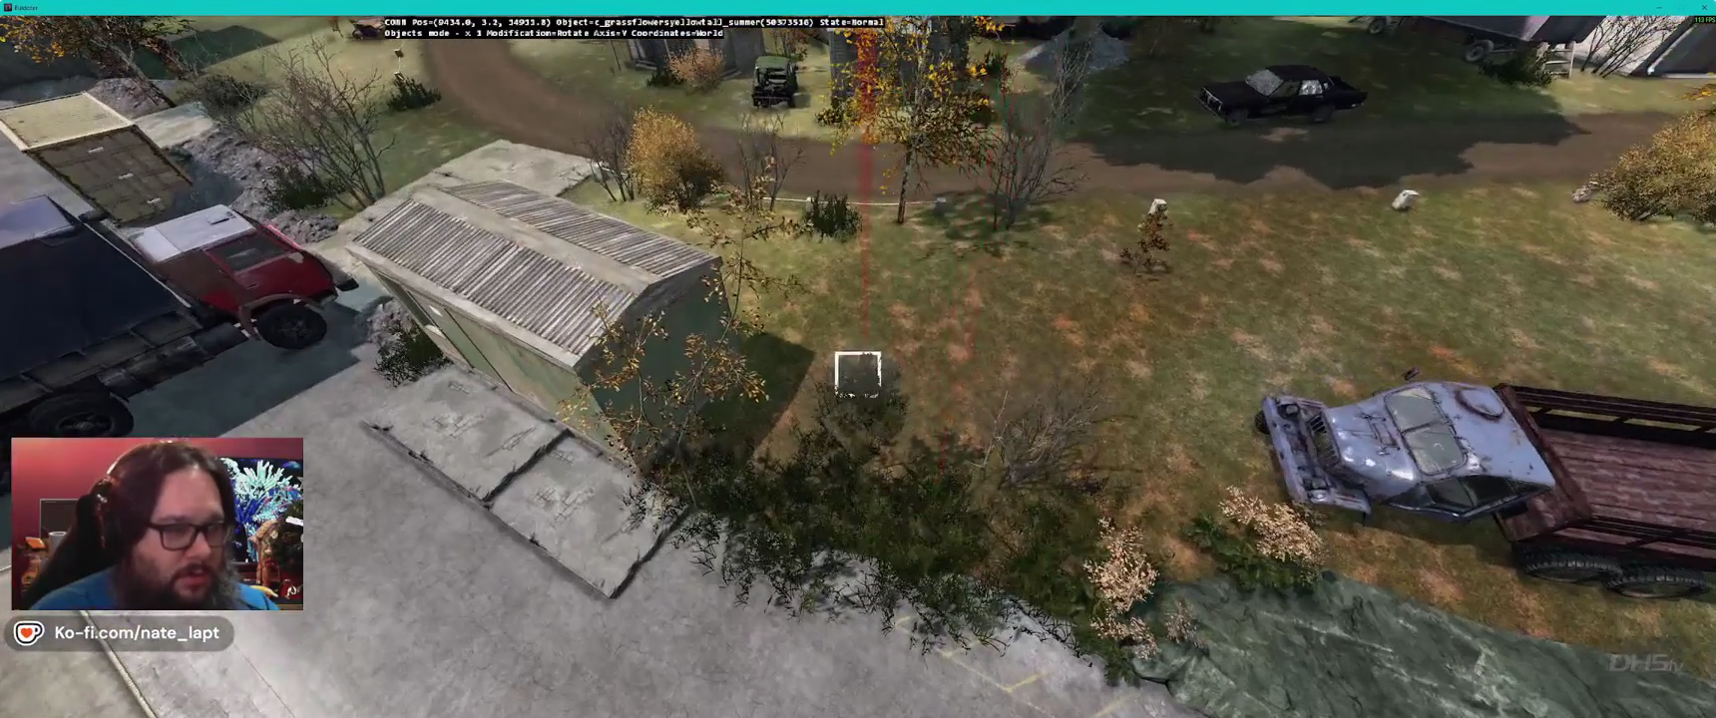
key(s)
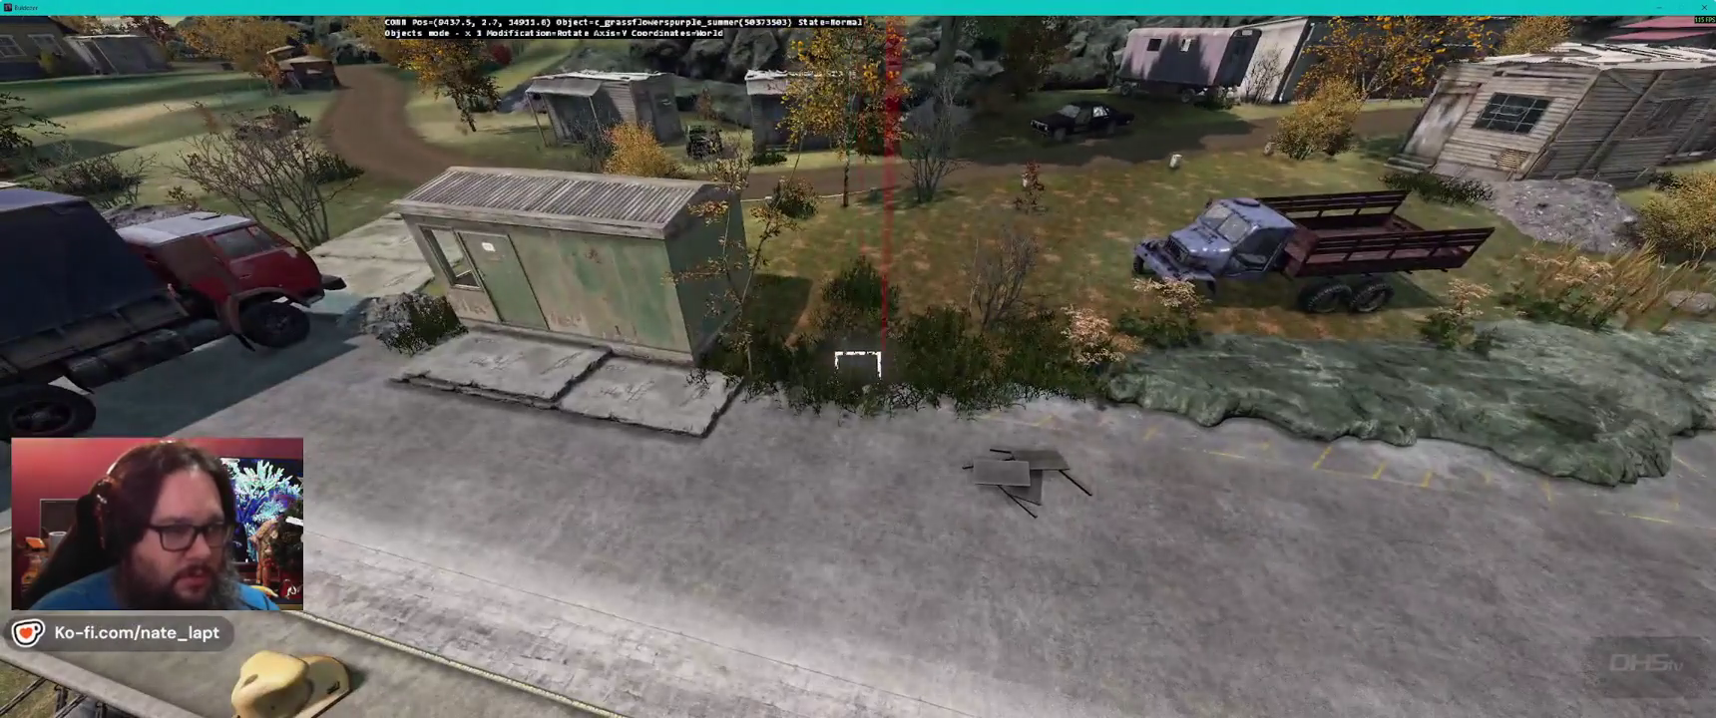
key(alt+Tab)
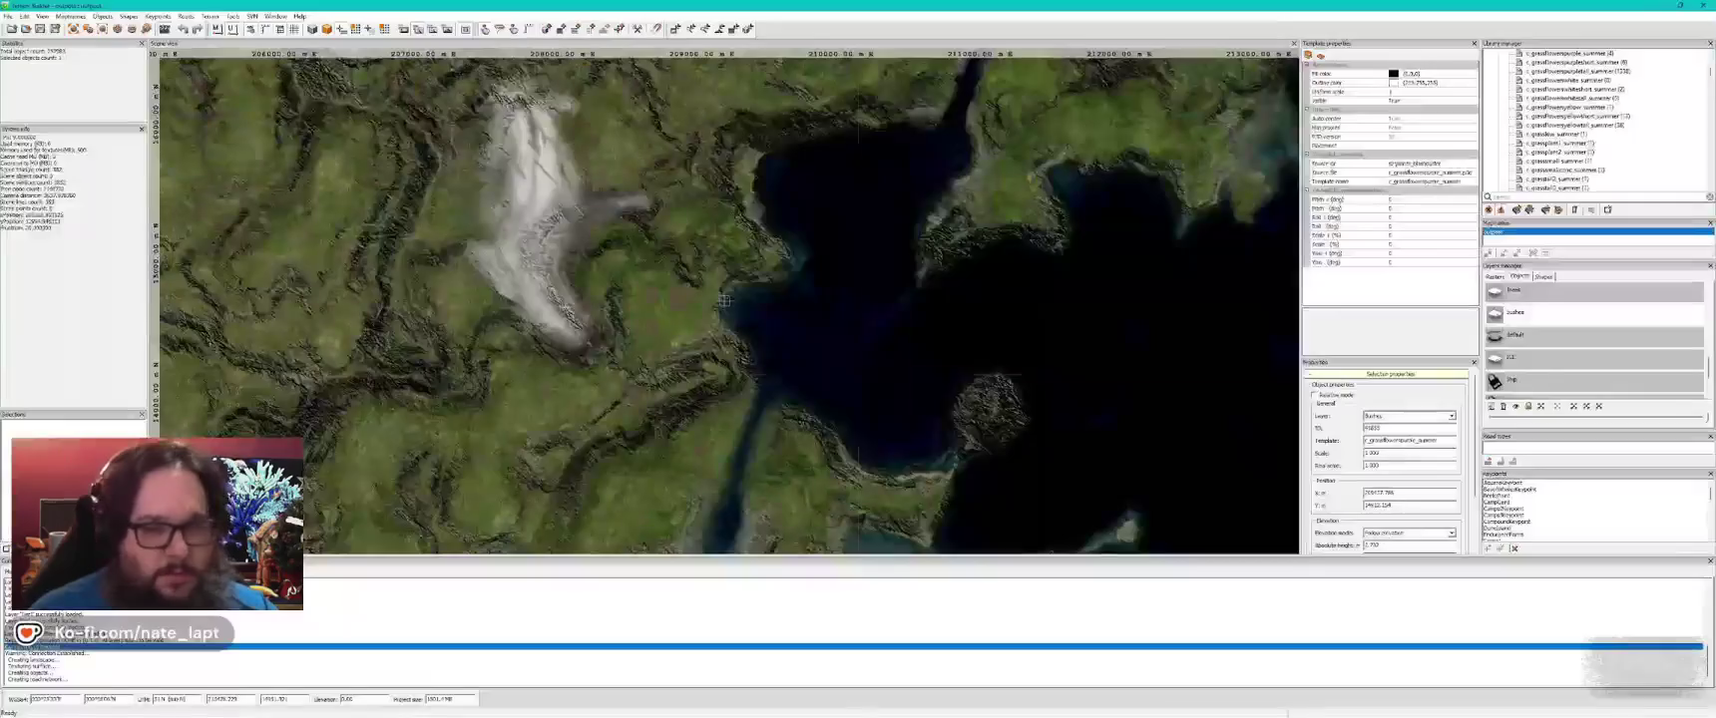
- Set the purple flower template to Scale + 10%, Scale − 6%, Yaw + 42°, with Yaw − cleared
click(1408, 208)
click(1409, 216)
click(1410, 227)
click(1411, 231)
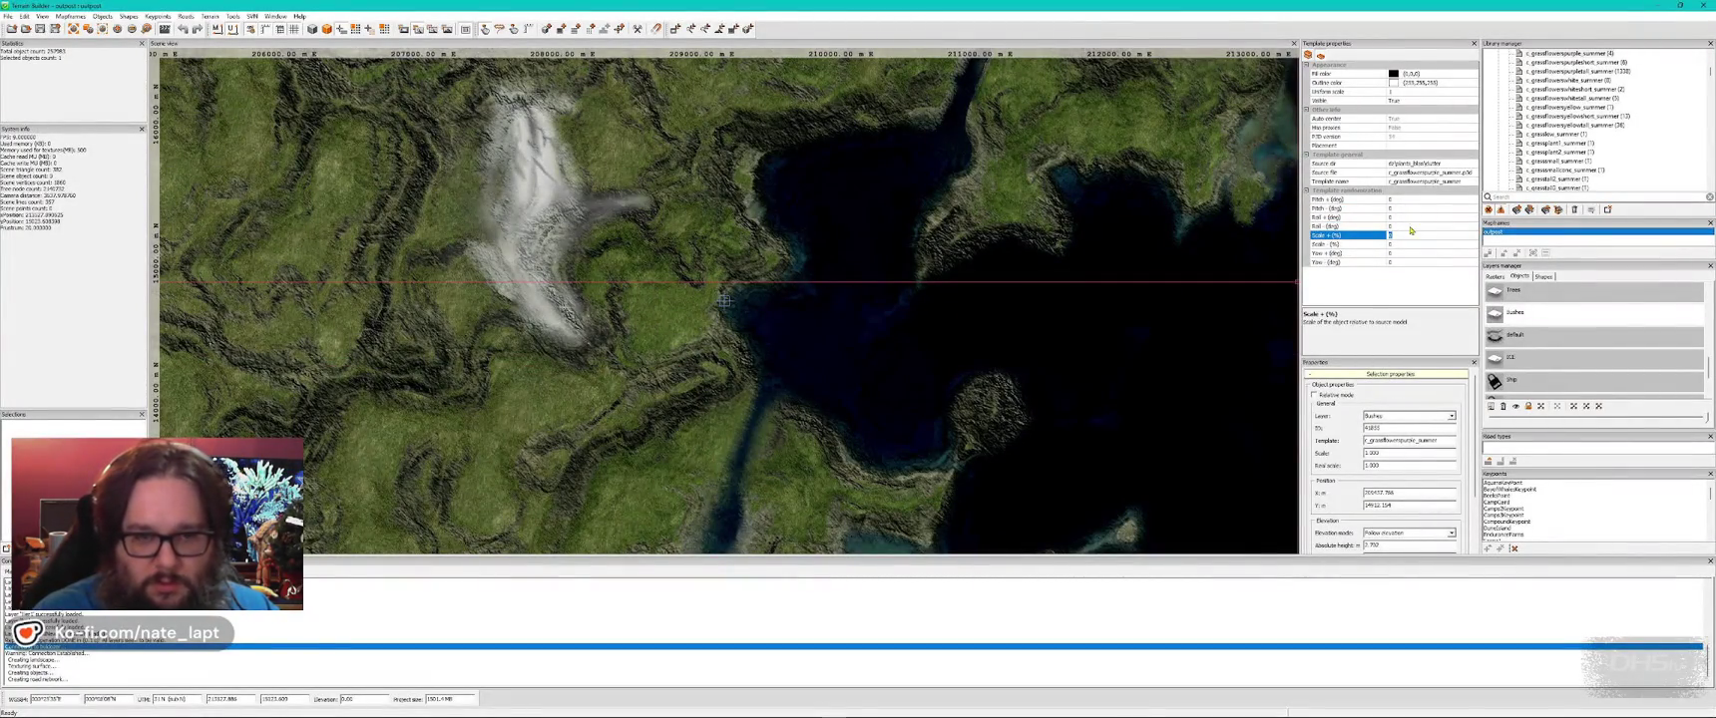
text(10)
key(Down)
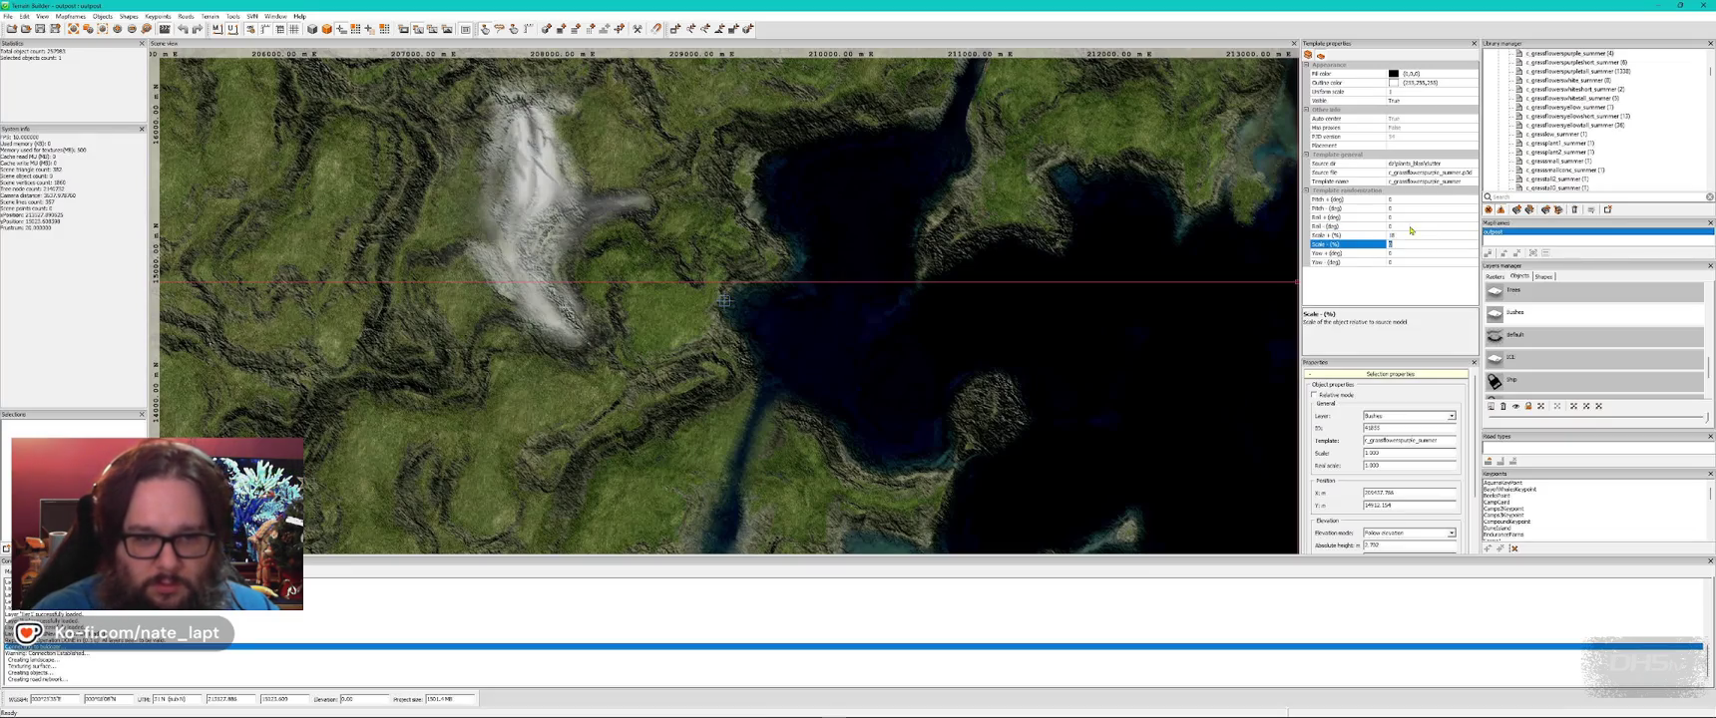
text(6)
key(Down)
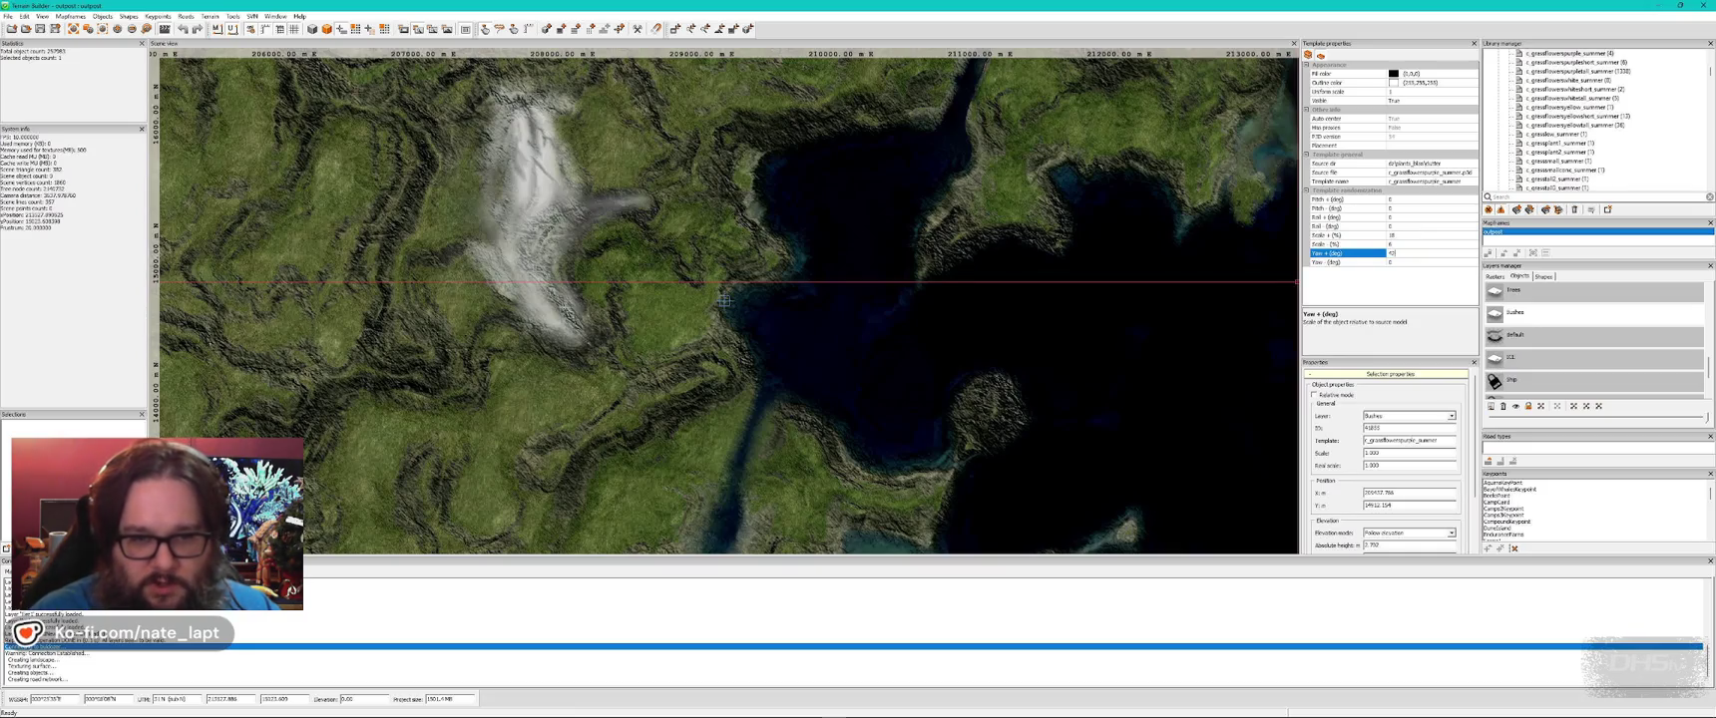
text(42)
key(Down)
key(BackSpace)
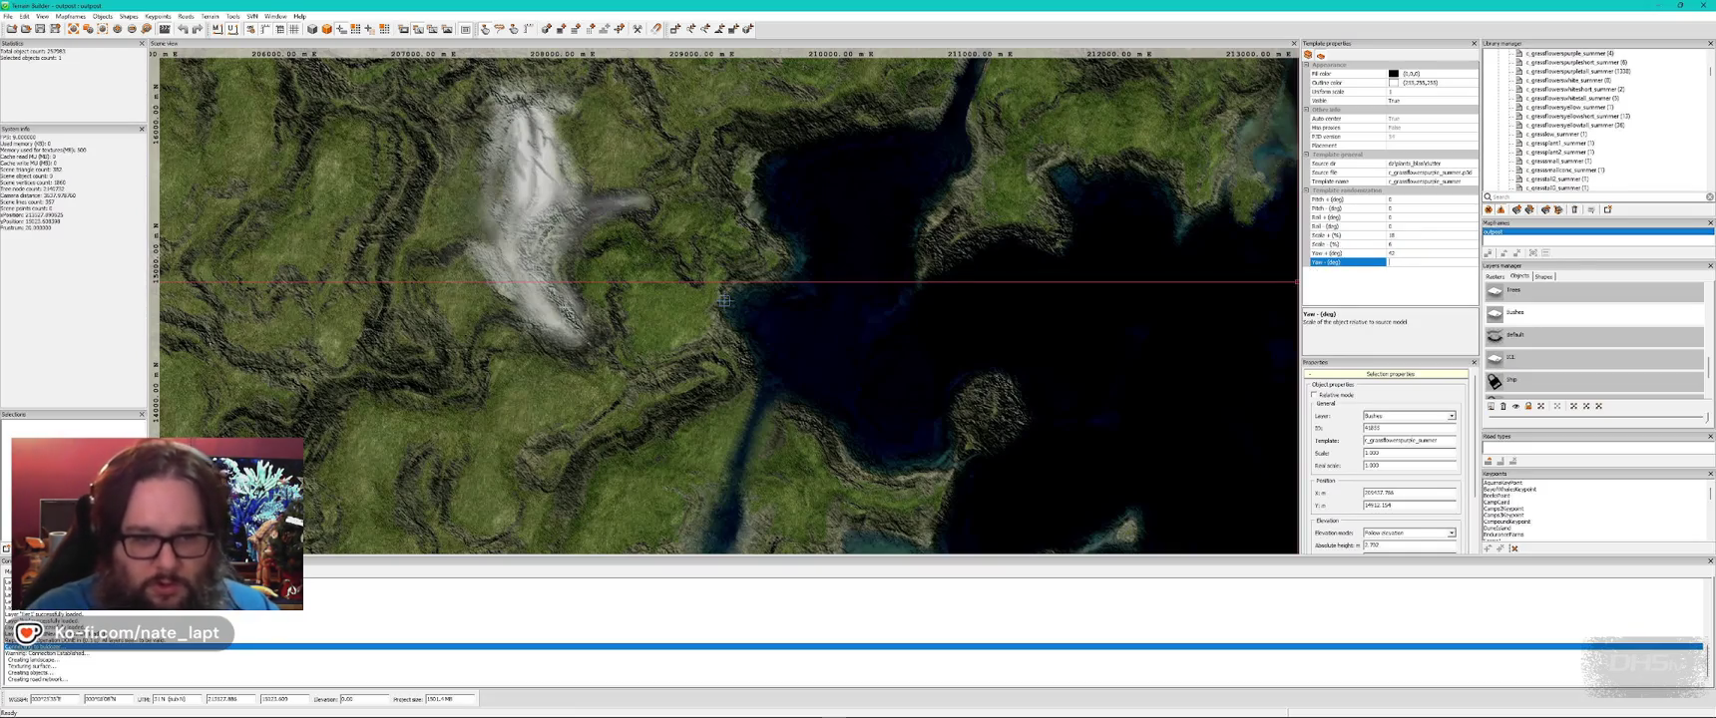
key(alt+Tab)
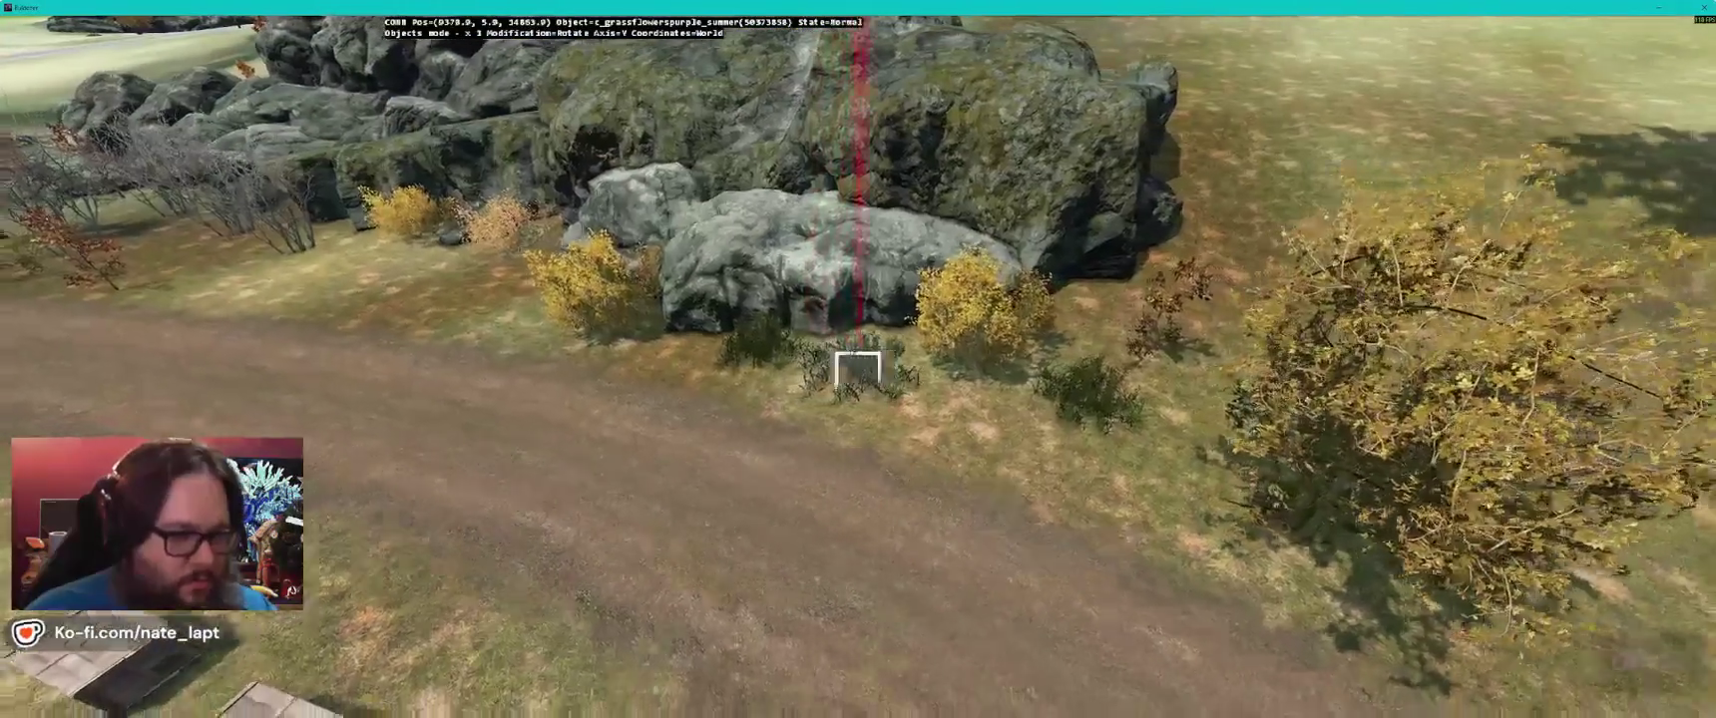
- Carry the purple grass clump to the rocks, drop it beside the dirt road, then survey the village
key(s)
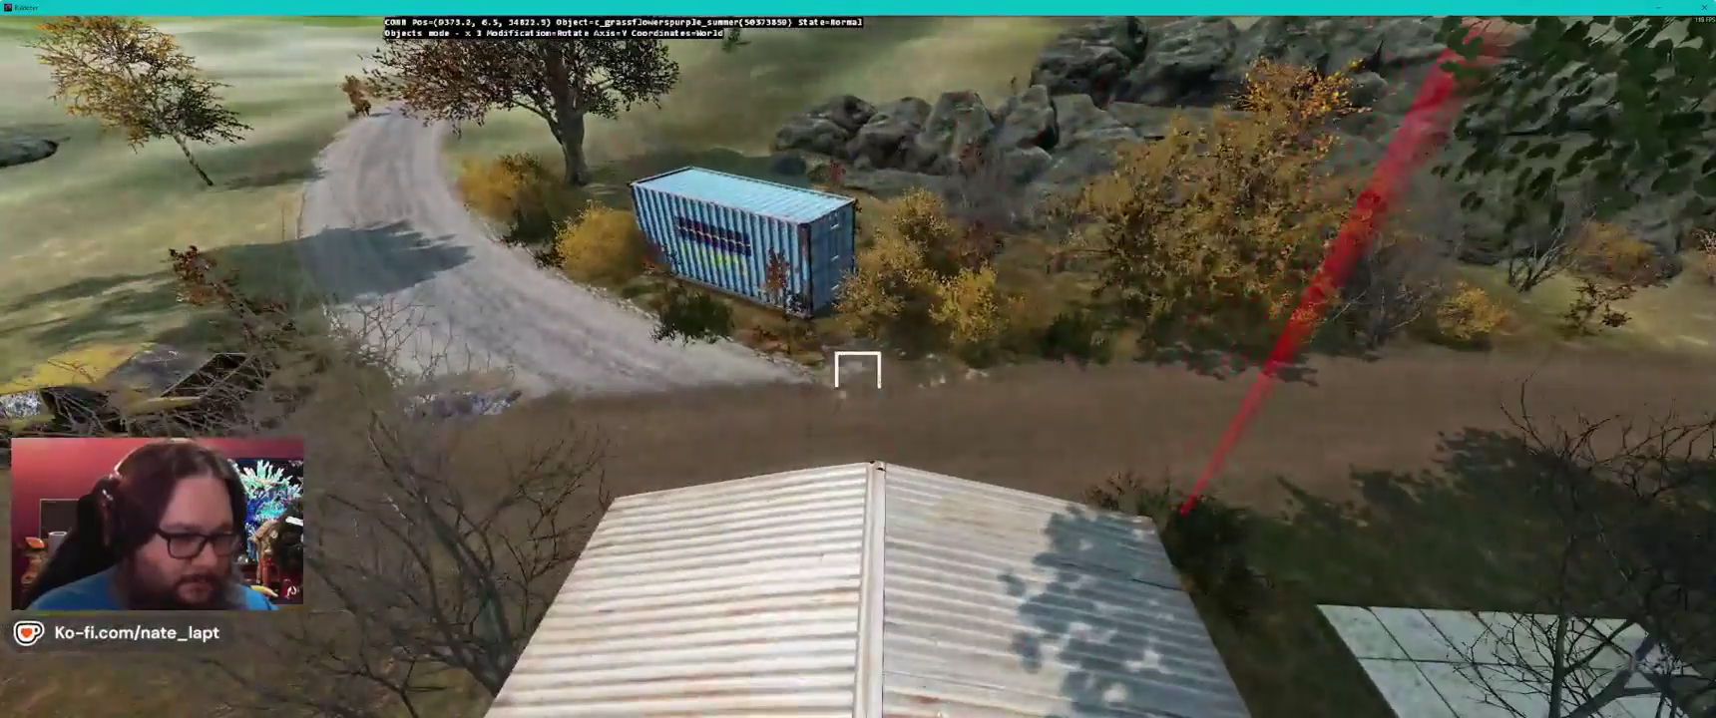
key(w)
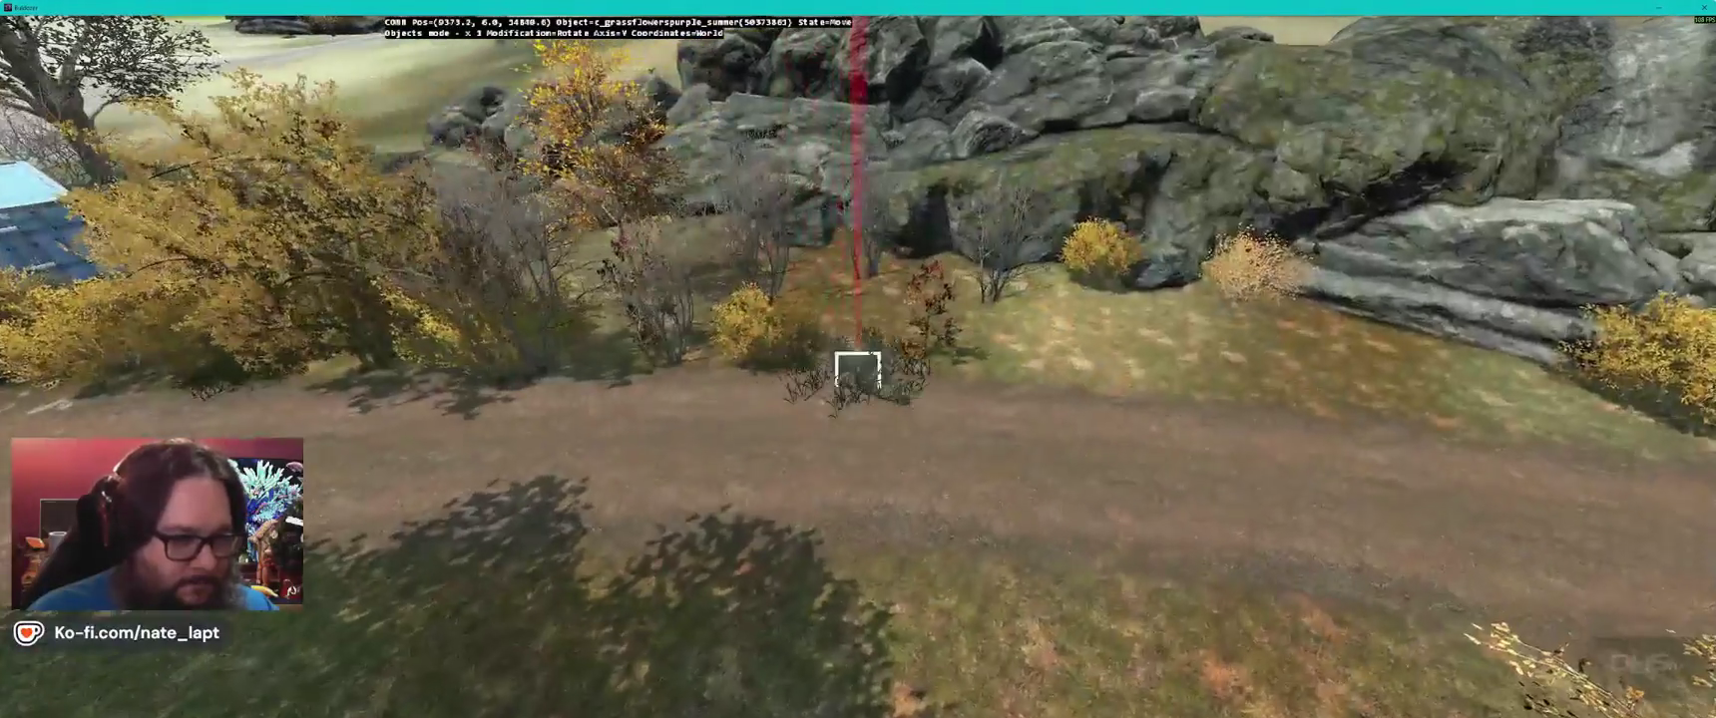
drag(858, 369, 858, 370)
key(s)
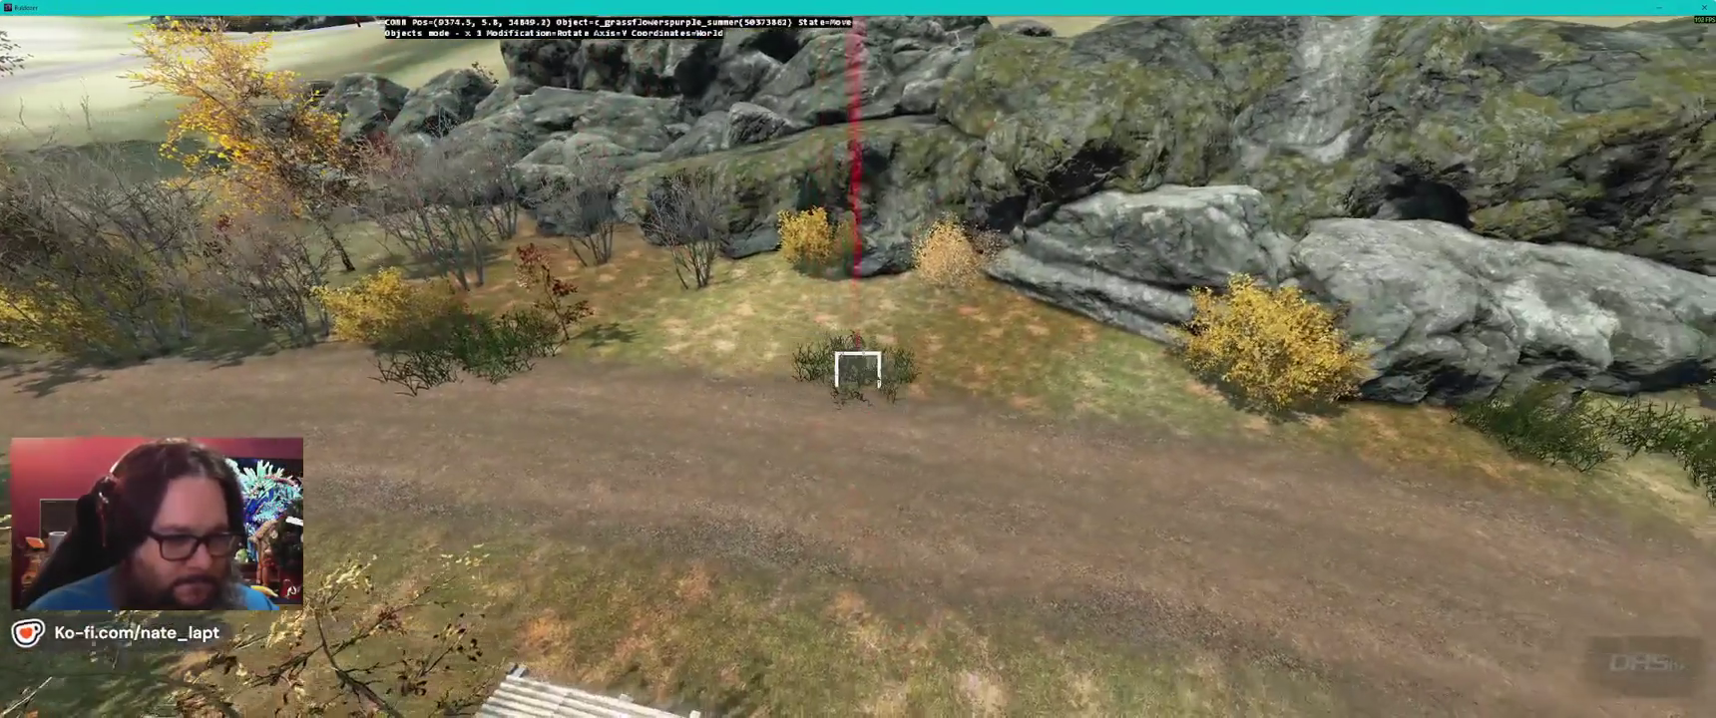
key(s)
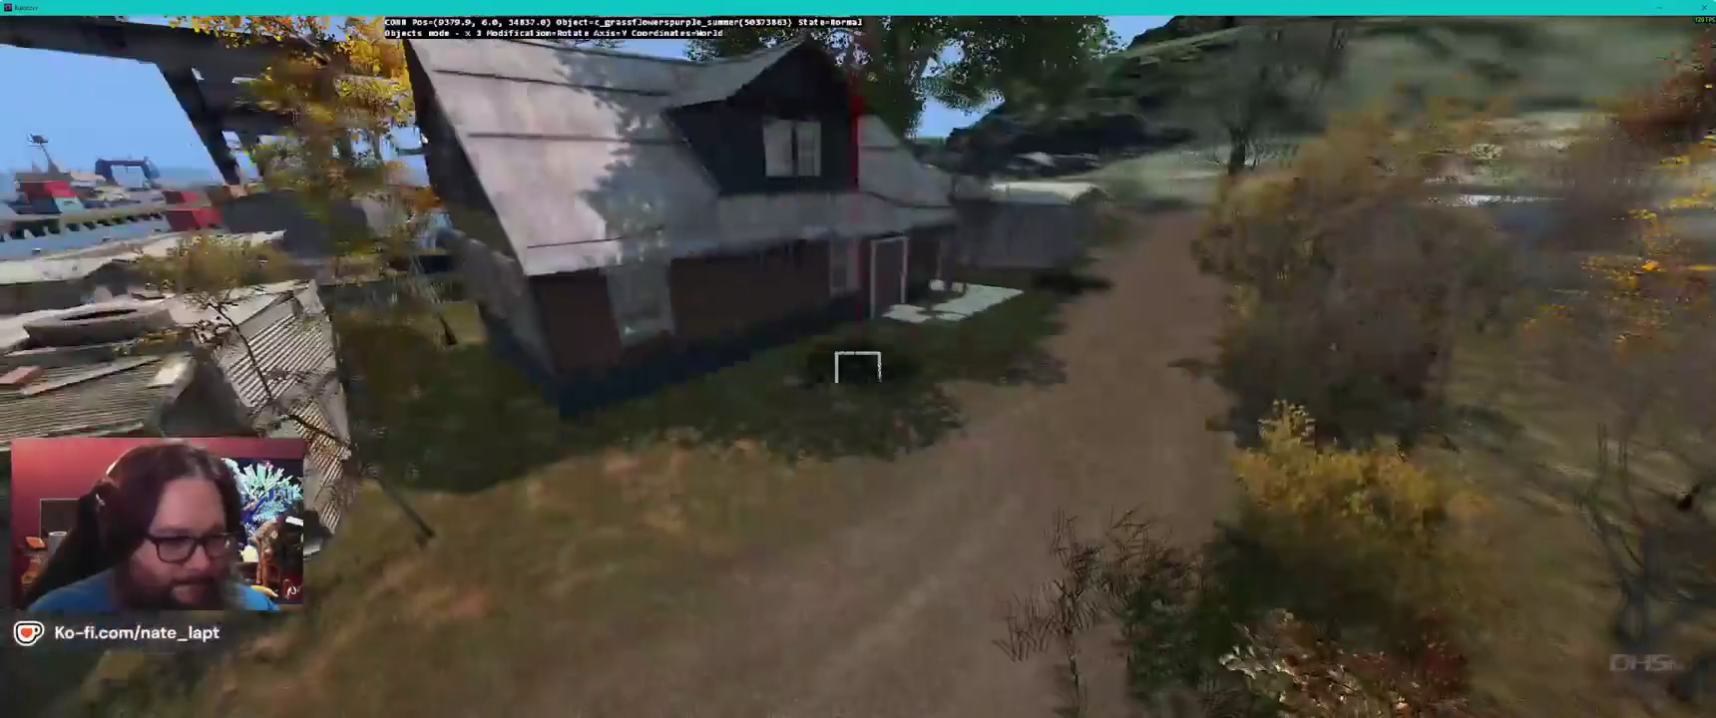
key(s)
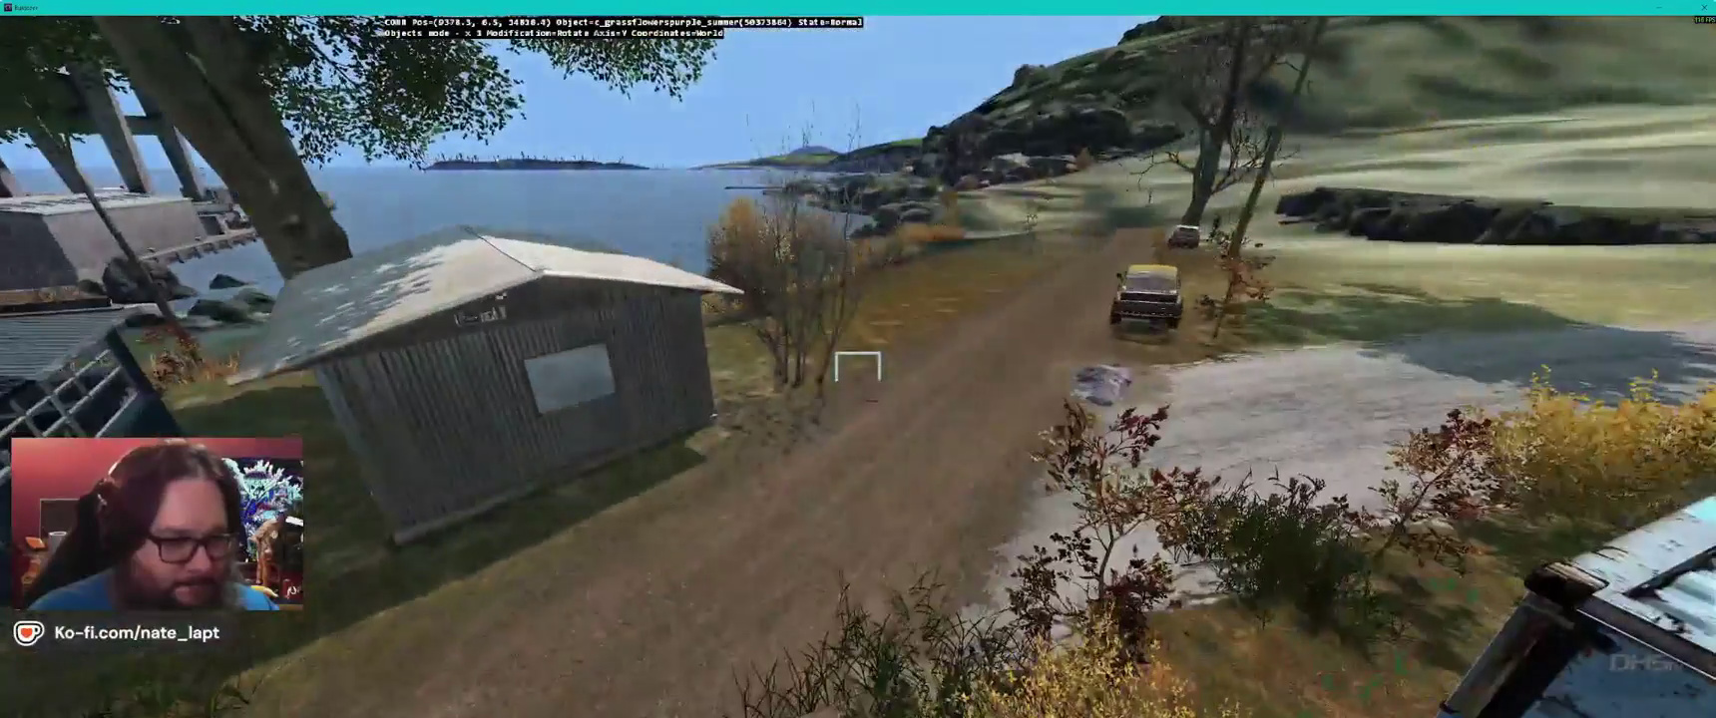
key(s)
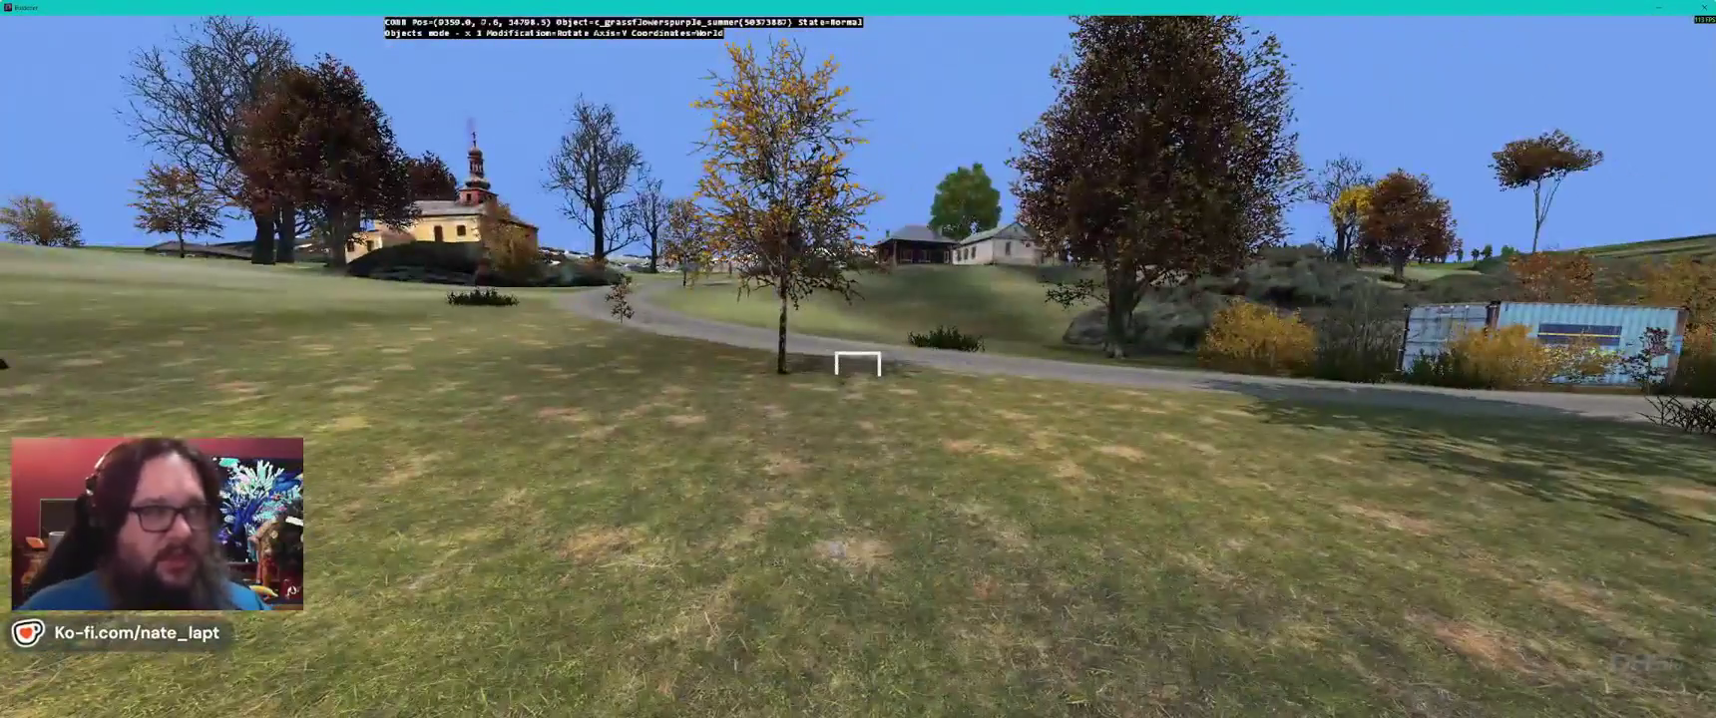
- Bring in a new purple grass-flower clump and fly past the trailer, garages and red-roofed house
key(w)
key(Insert)
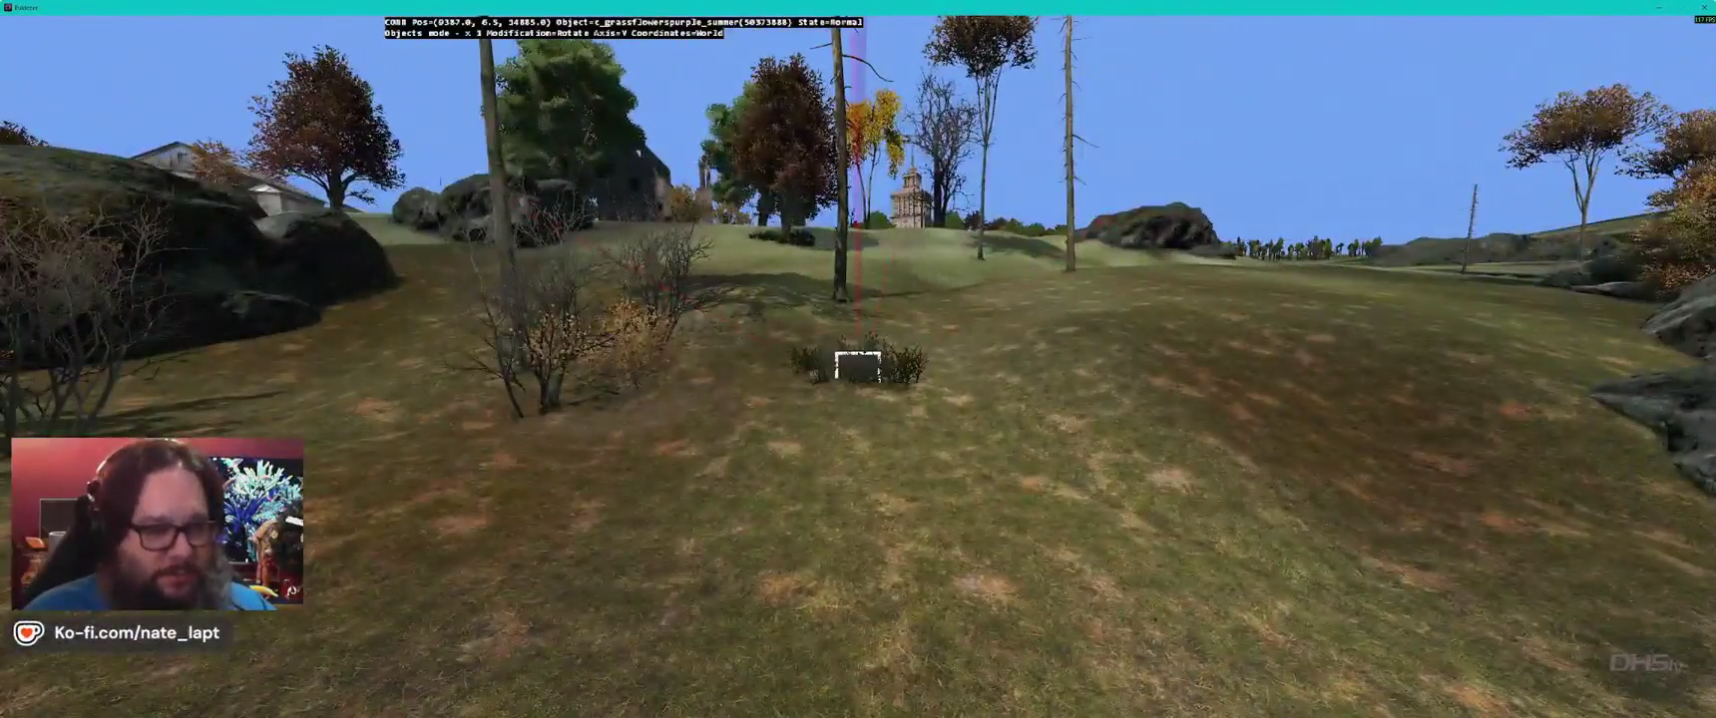
key(w)
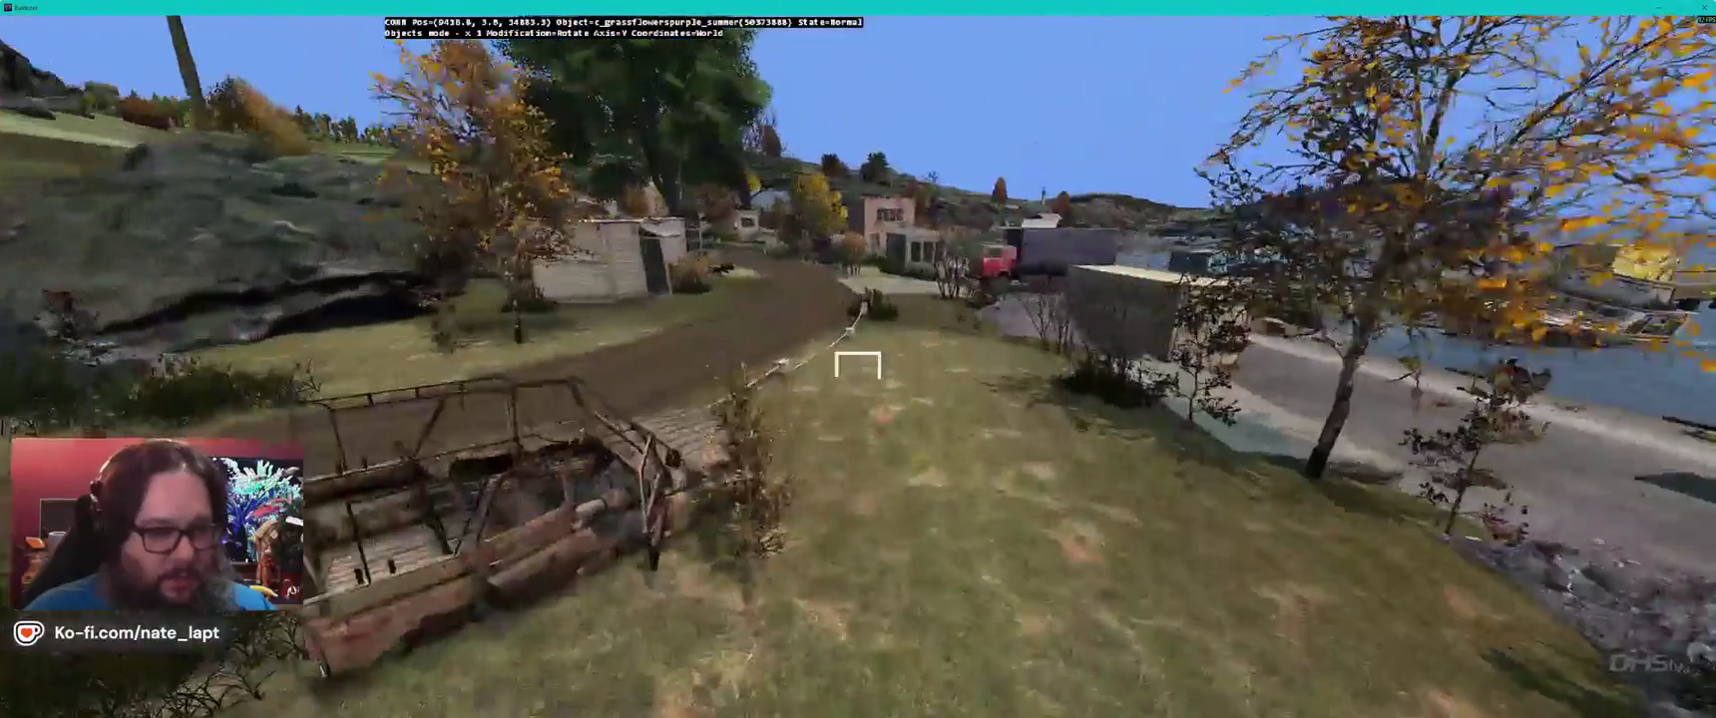
key(Insert)
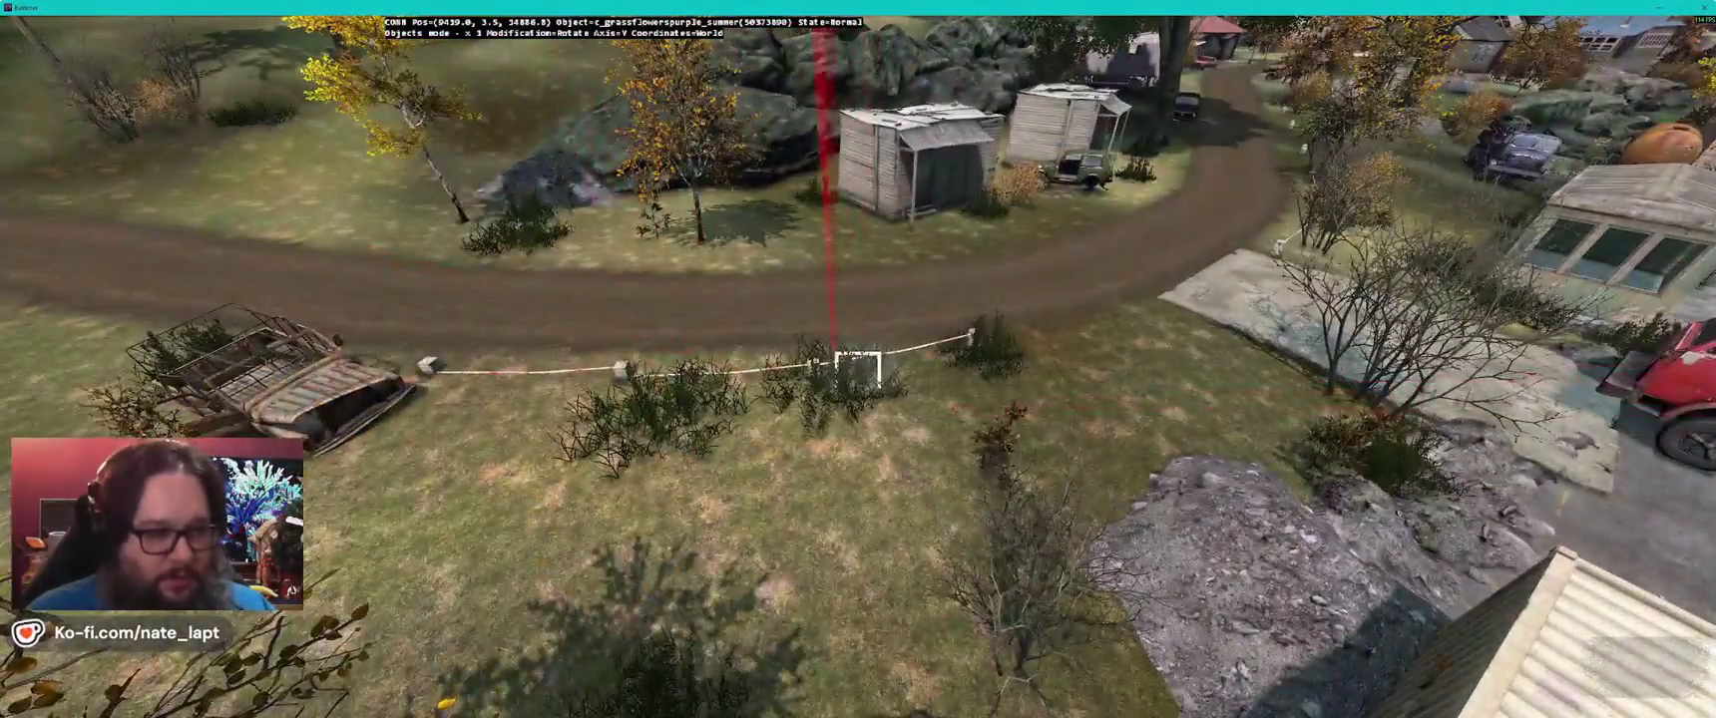
key(w)
key(w)
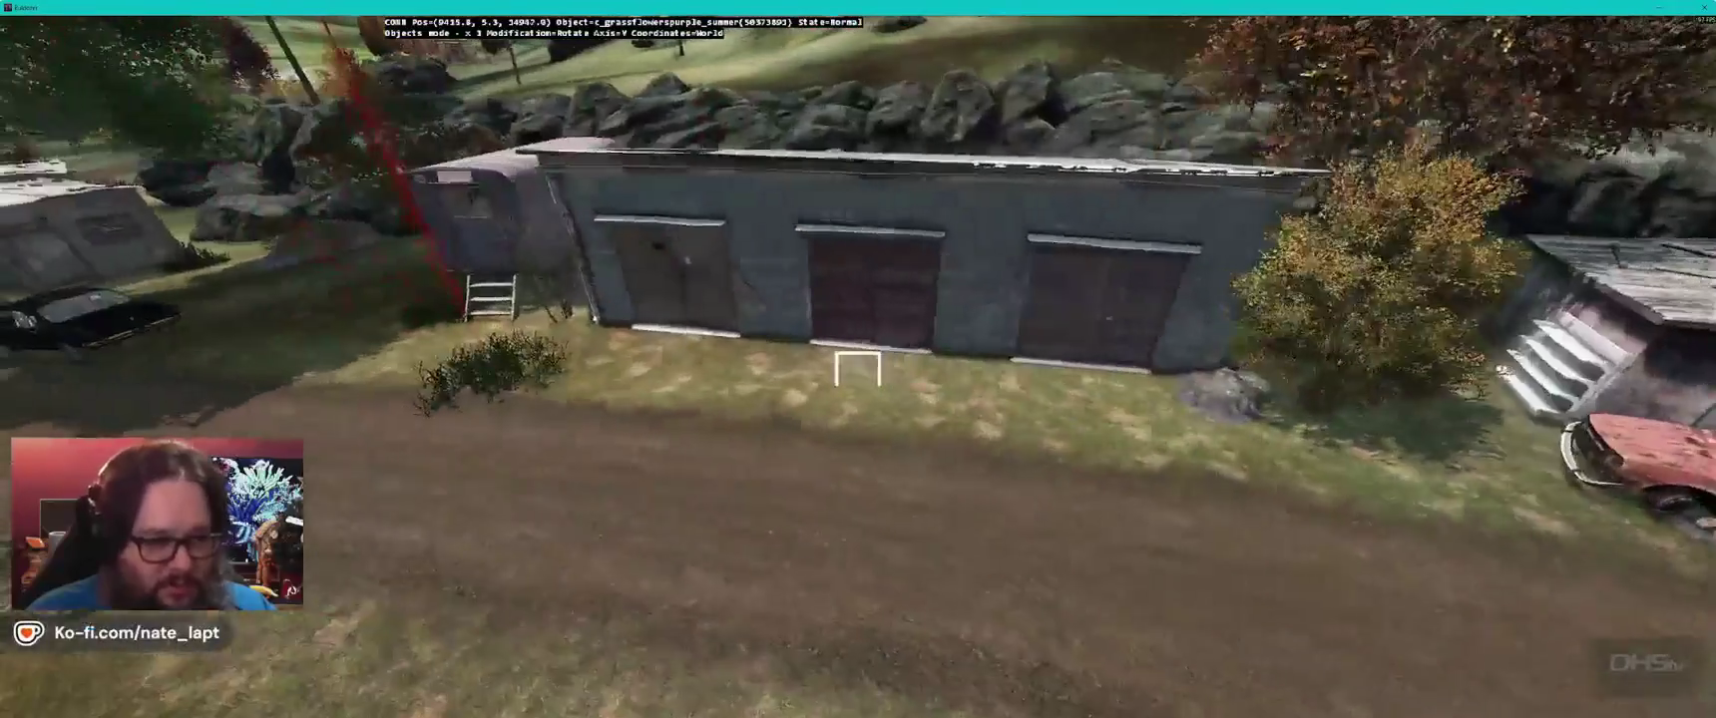
key(d)
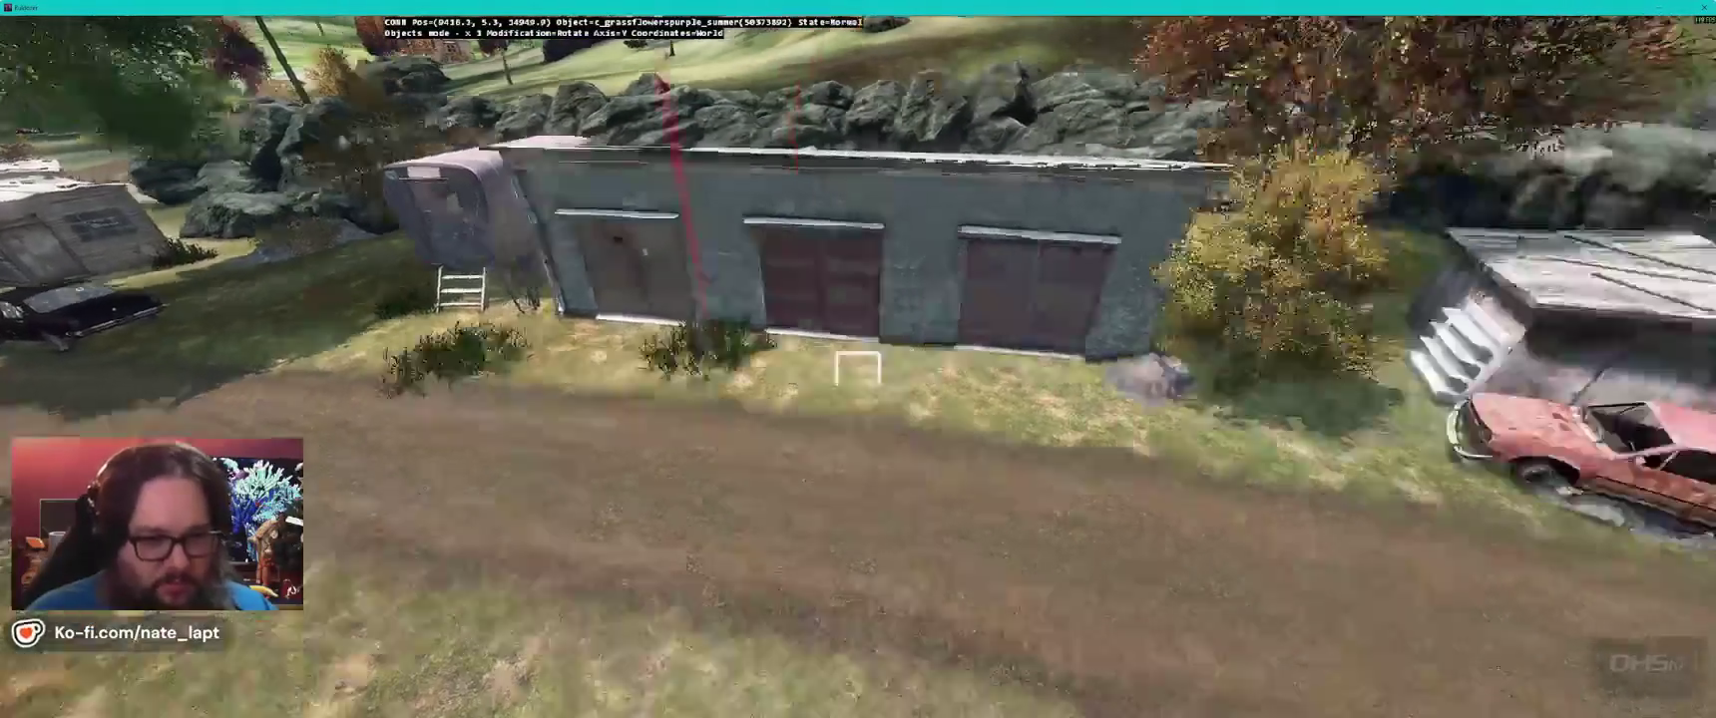
key(w)
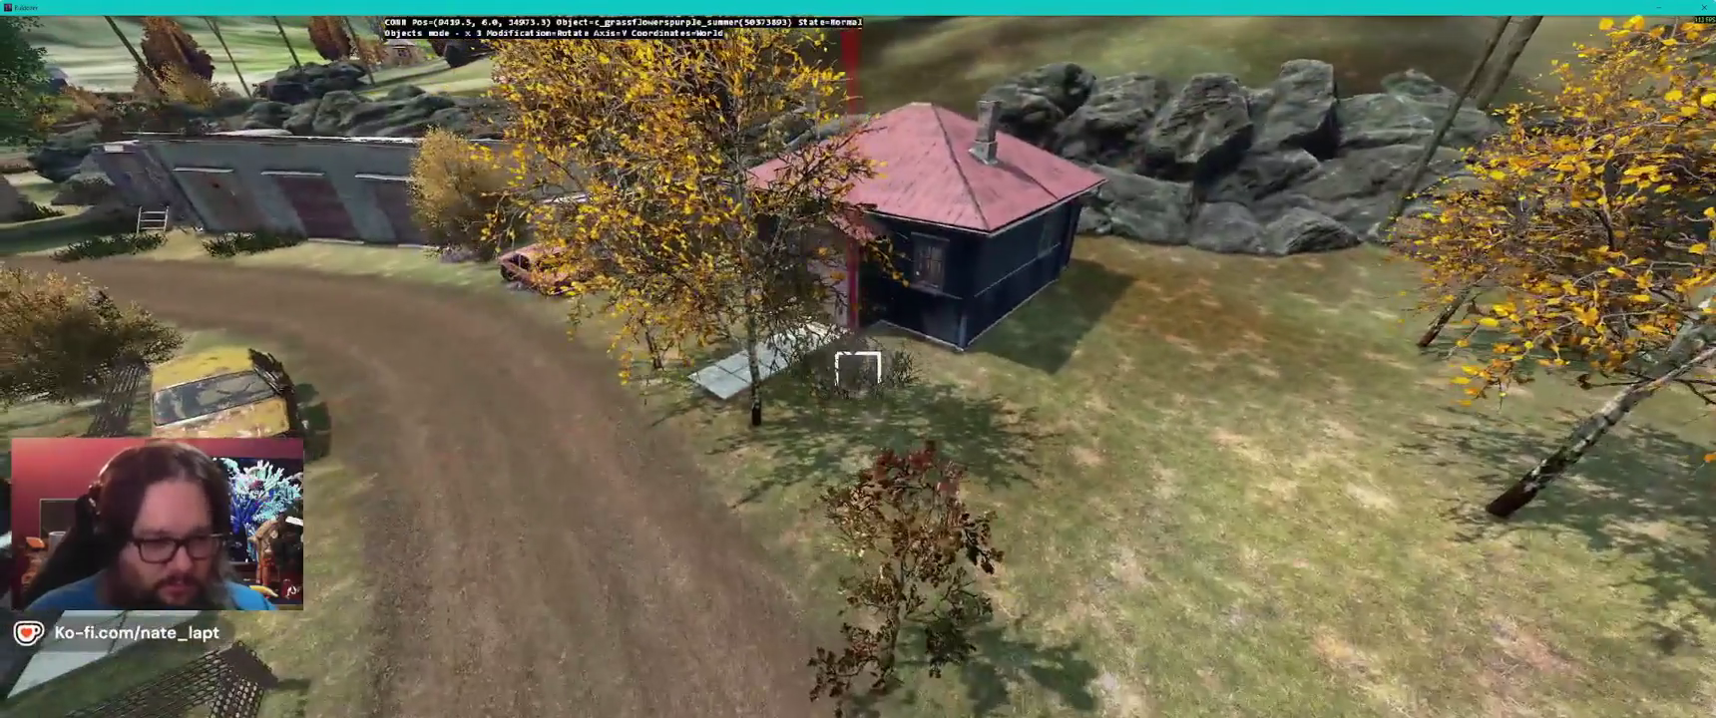
key(s)
key(alt+Tab)
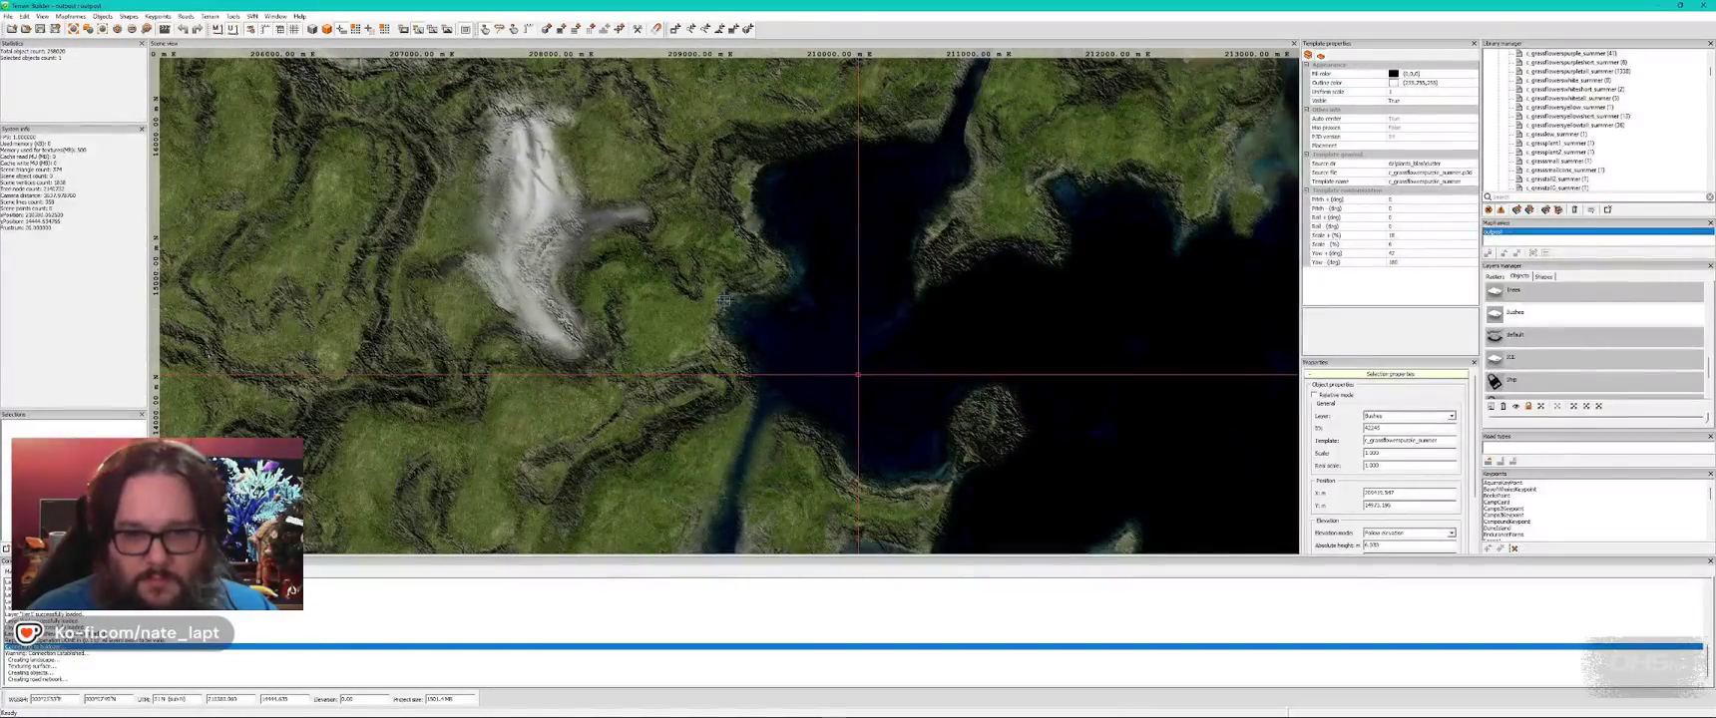
- Fly past the trailer and house, and set the grass clump down beside the twin wooden sheds
key(alt+Tab)
key(w)
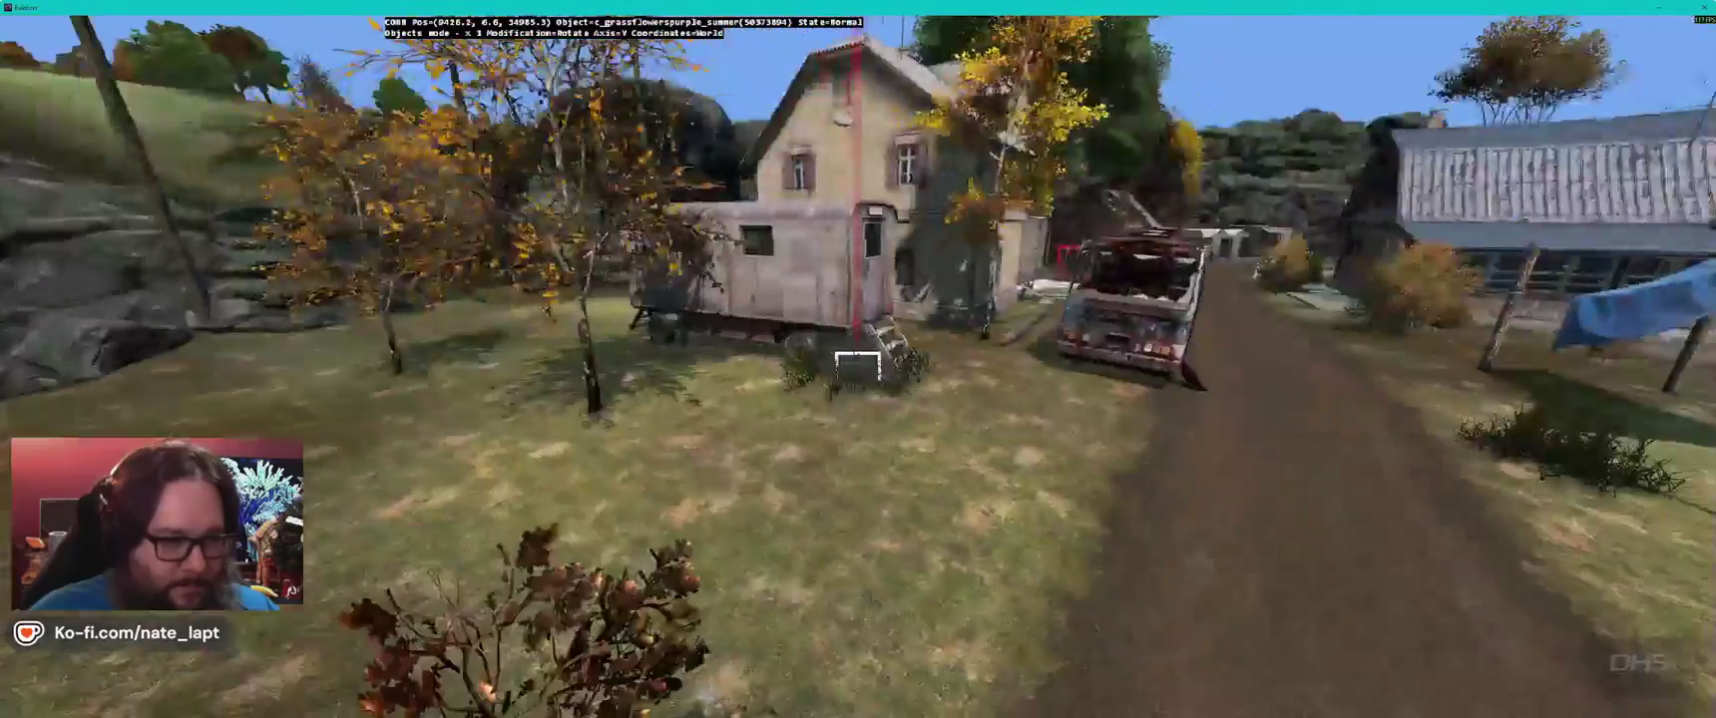
key(q)
key(w)
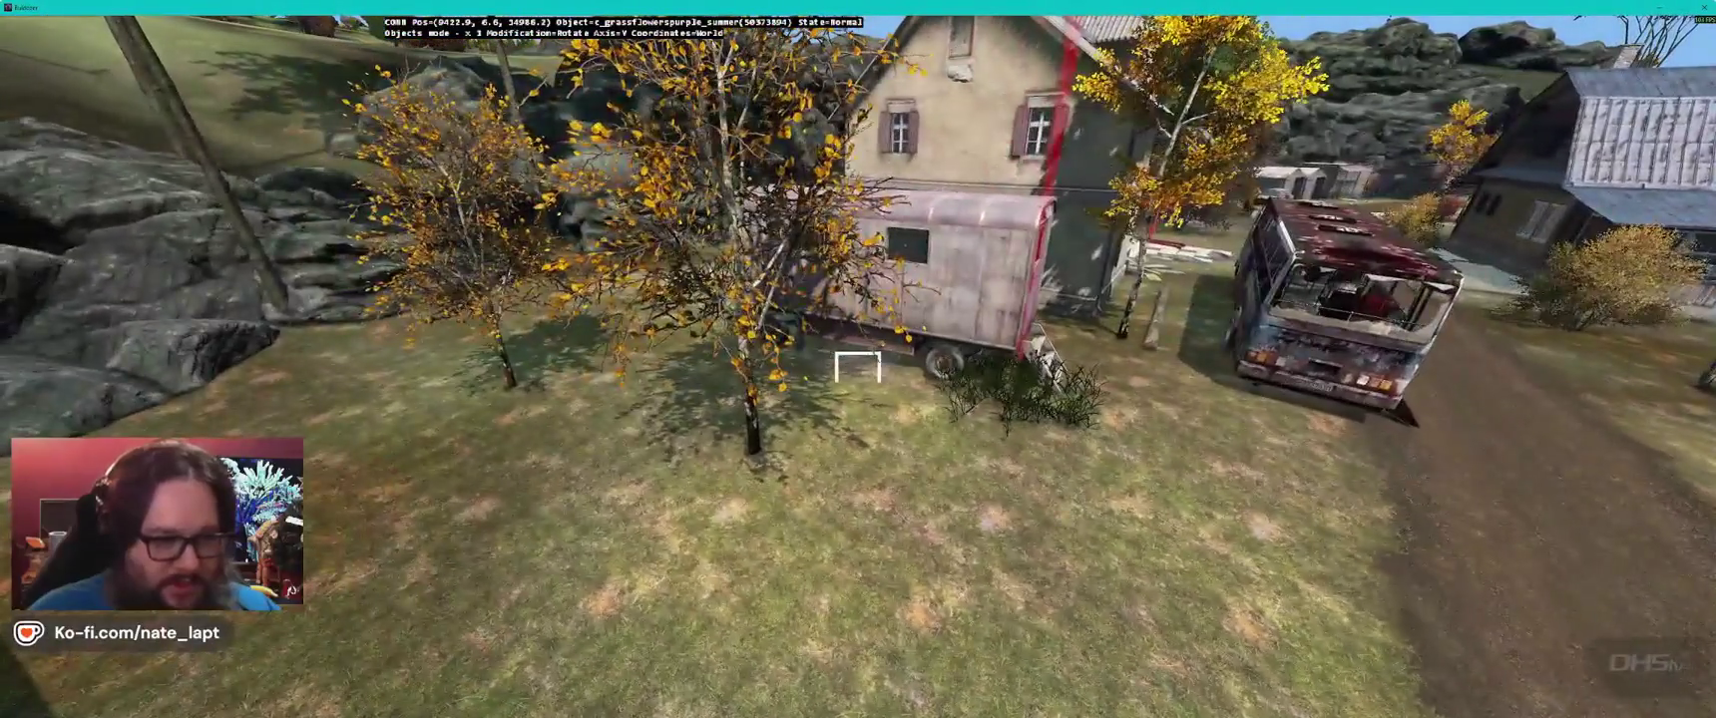
key(z)
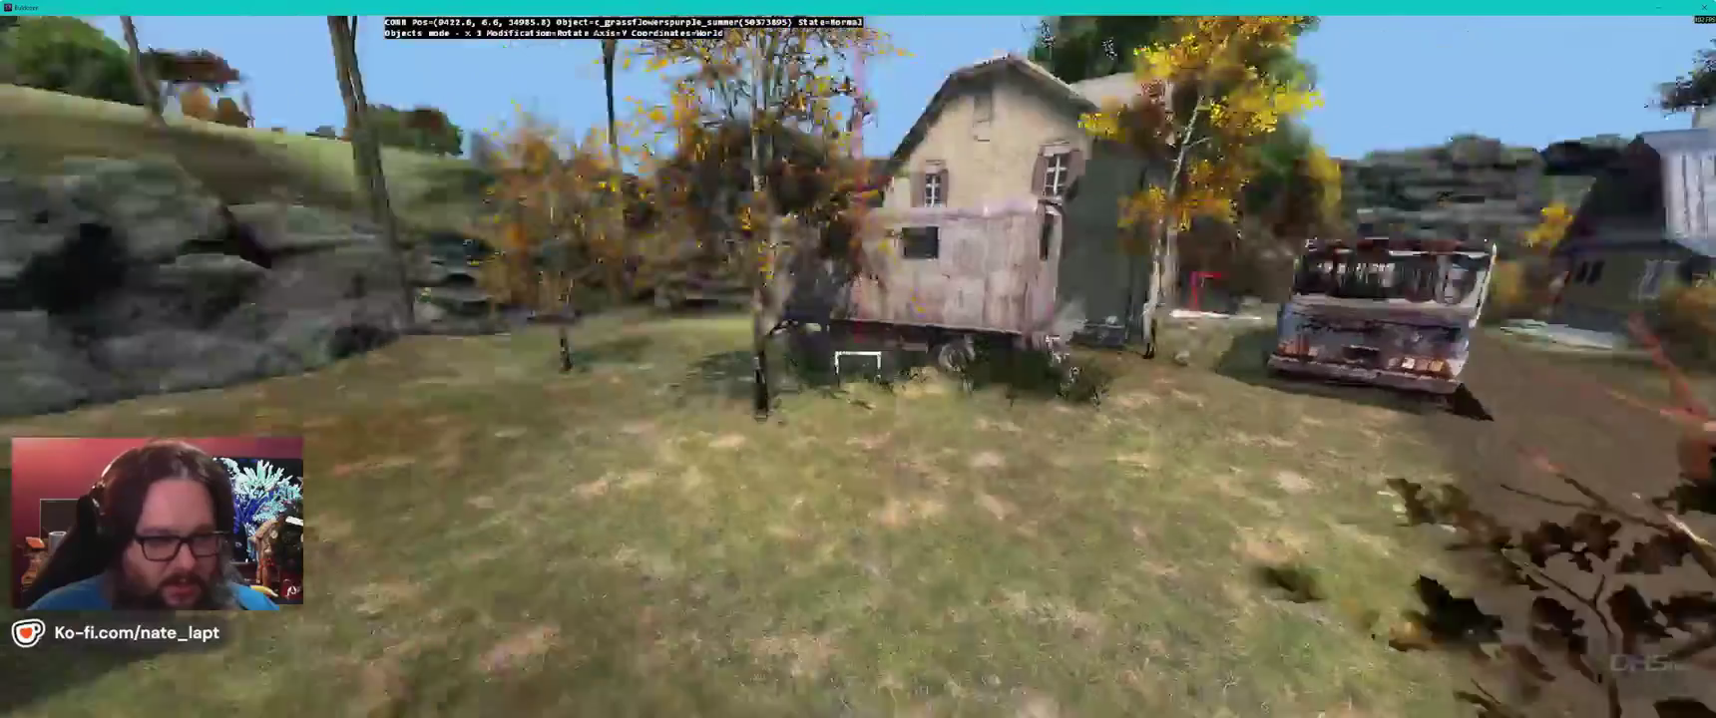
key(w)
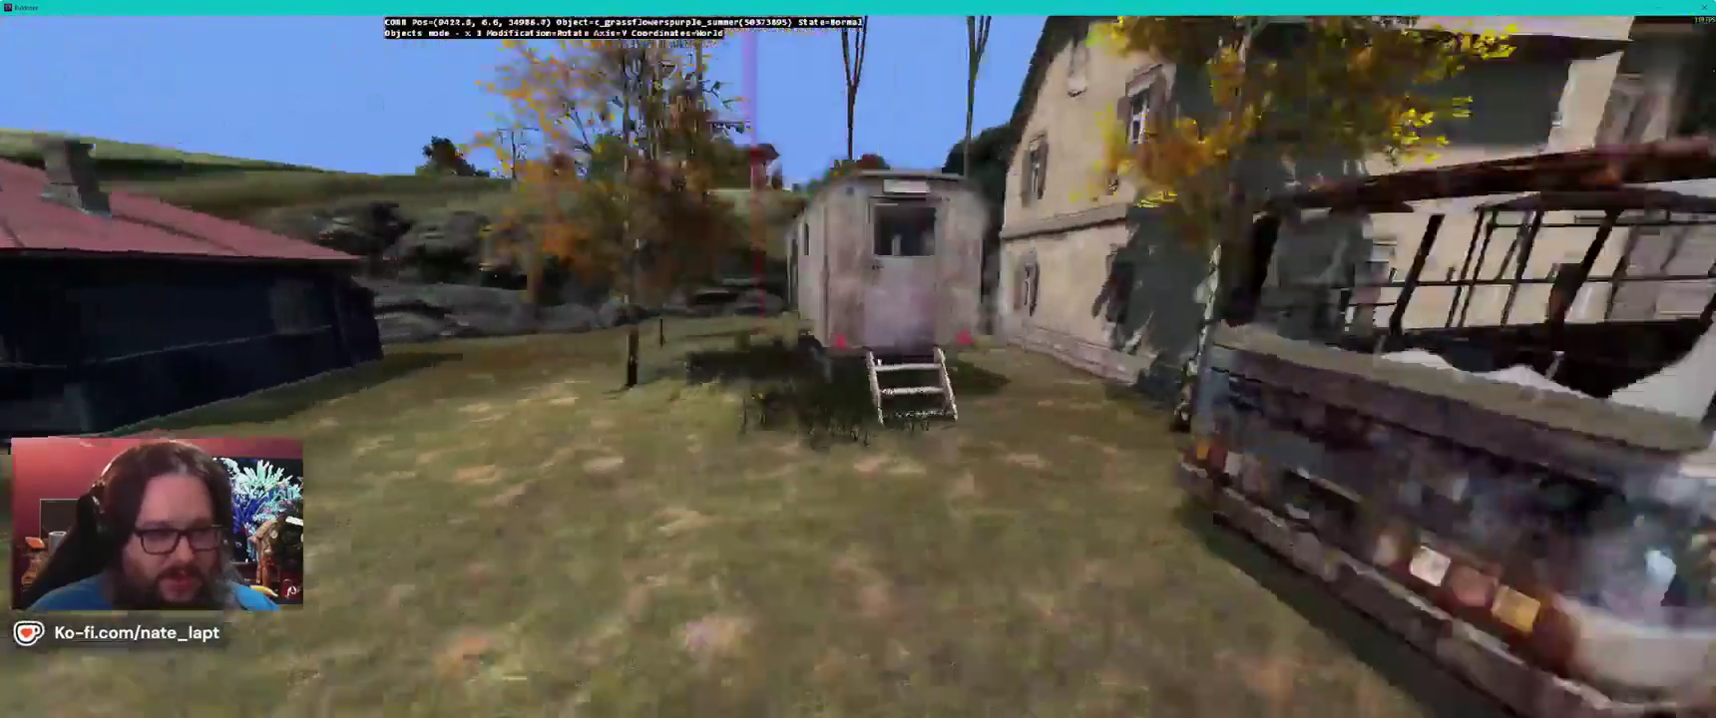
key(w)
key(q)
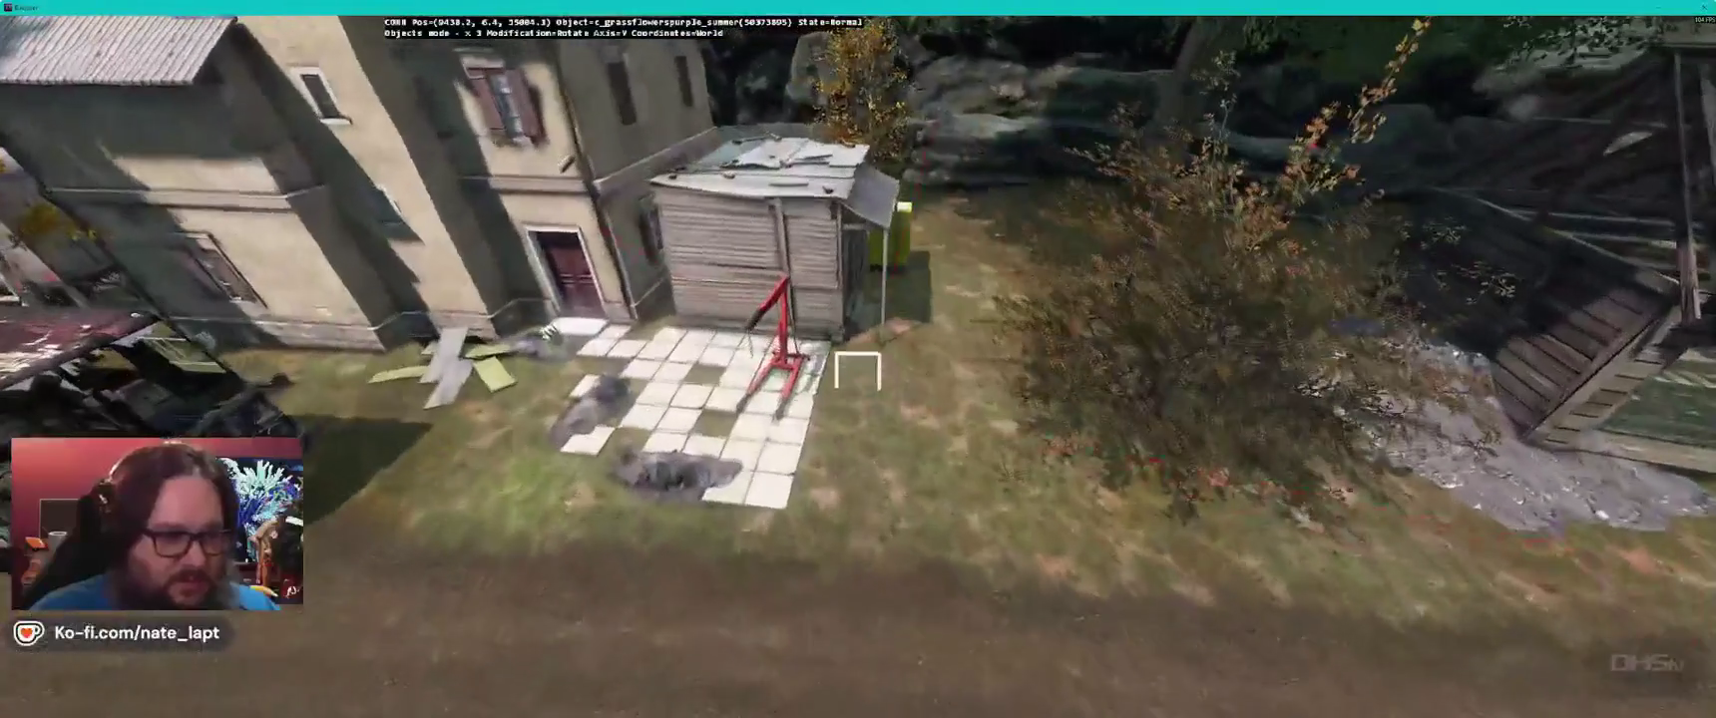
key(d)
drag(859, 371, 858, 365)
key(w)
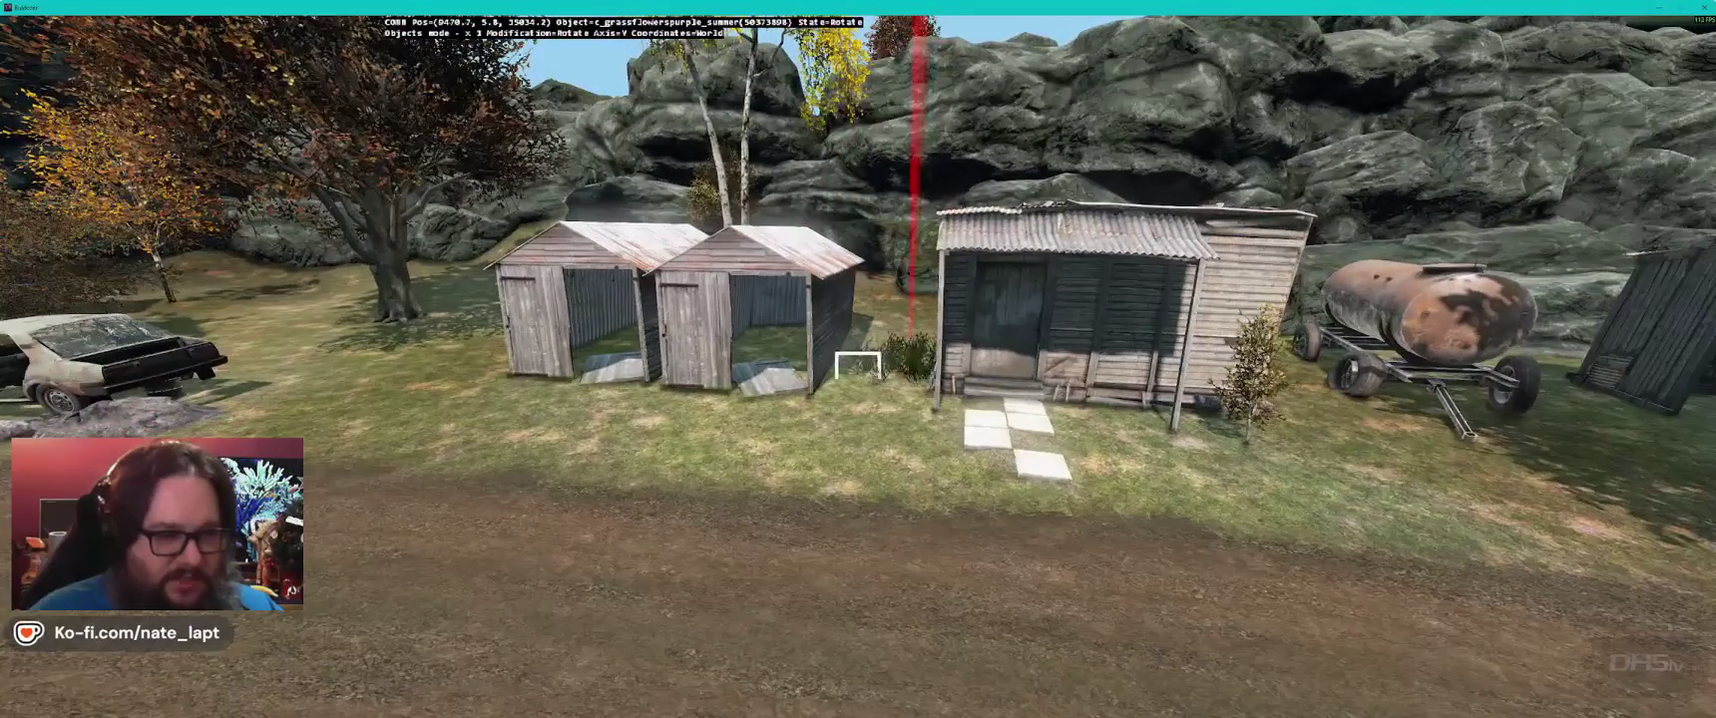
- Choose c_leafs_spread in the Library manager as the next object to place
key(alt+Tab)
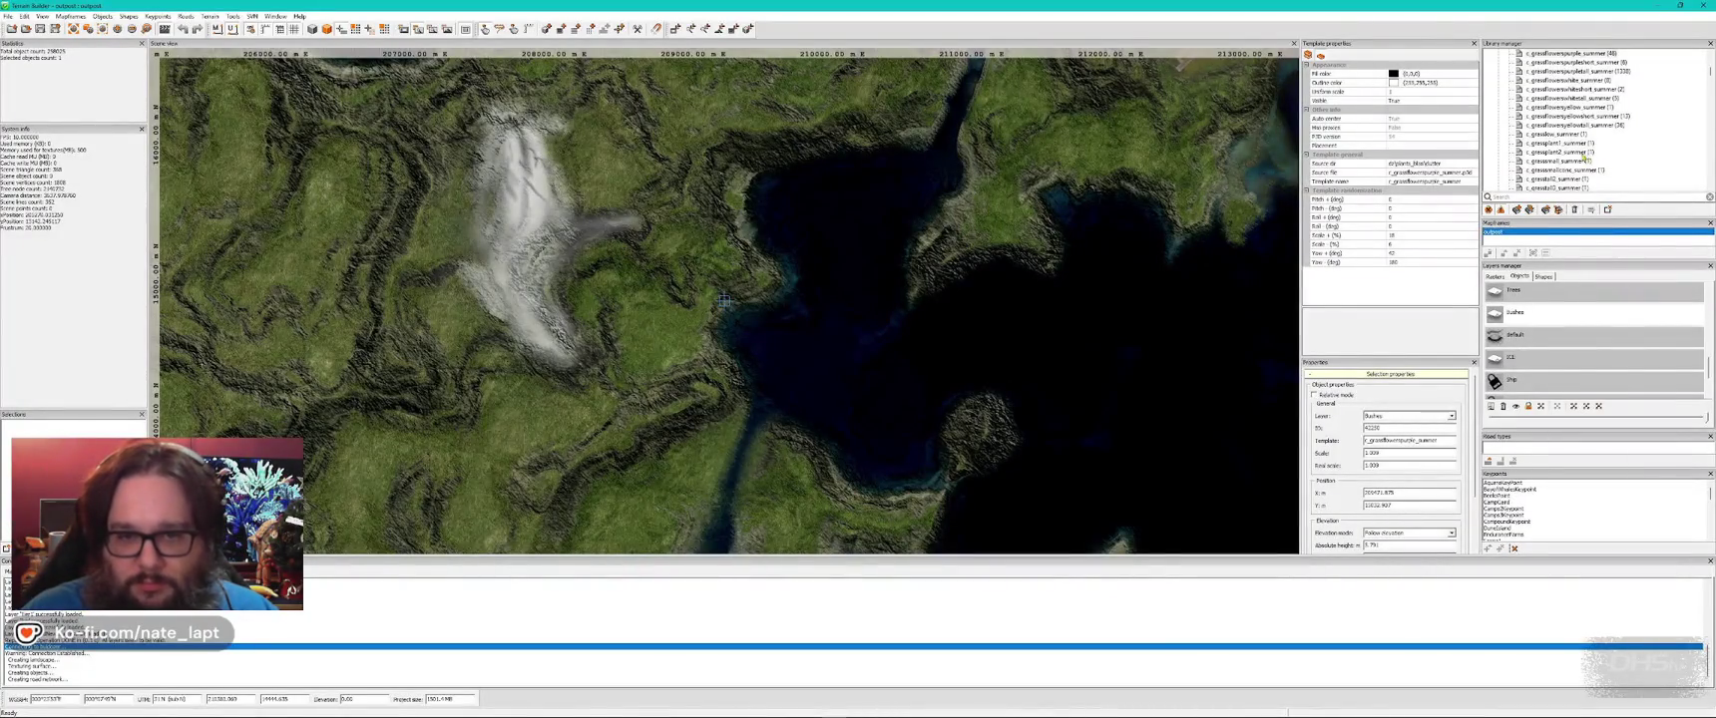
key(alt+Tab)
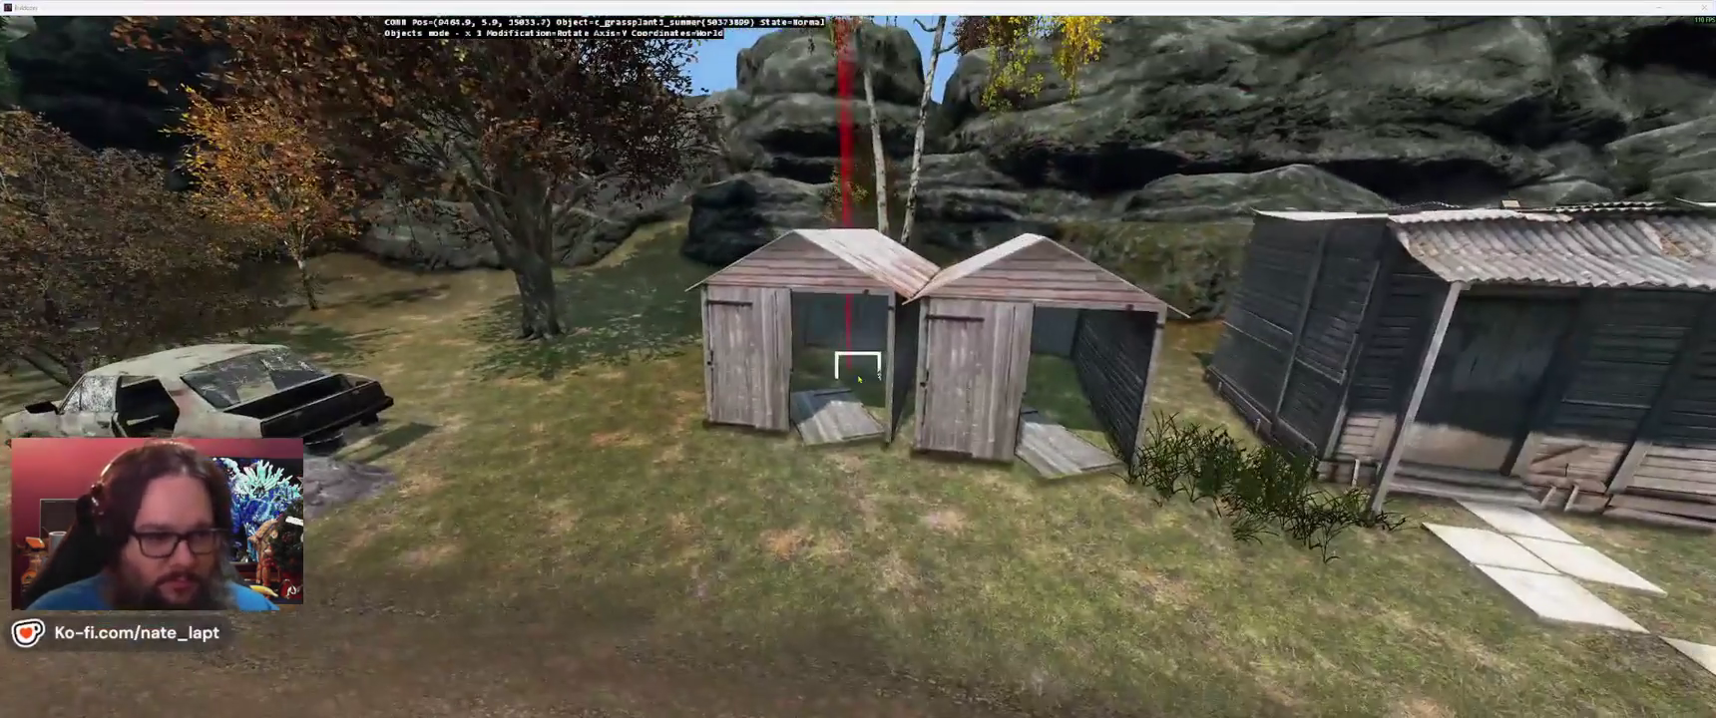
key(alt+Tab)
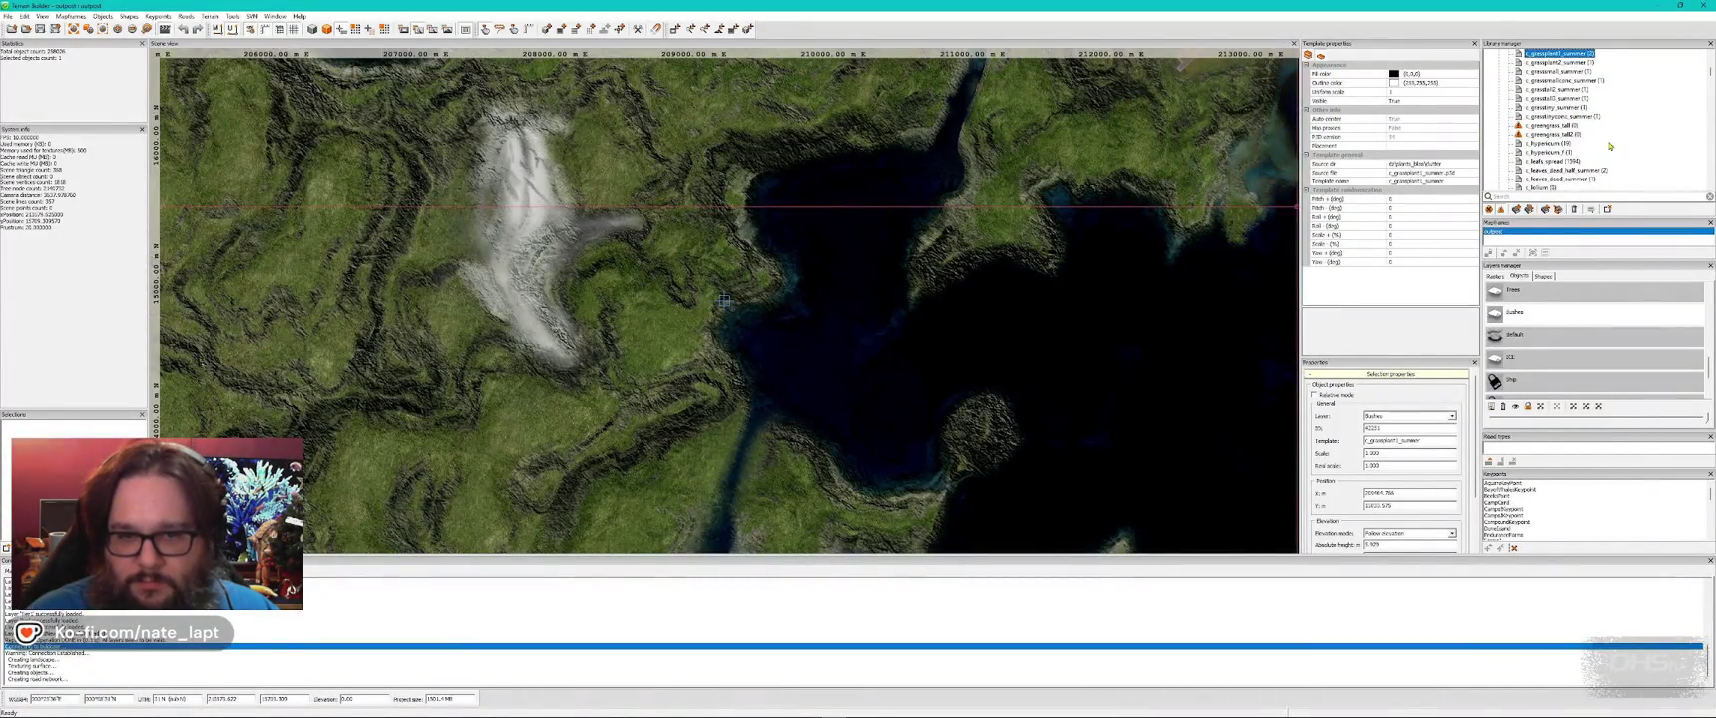
scroll(1609, 161, down, 1)
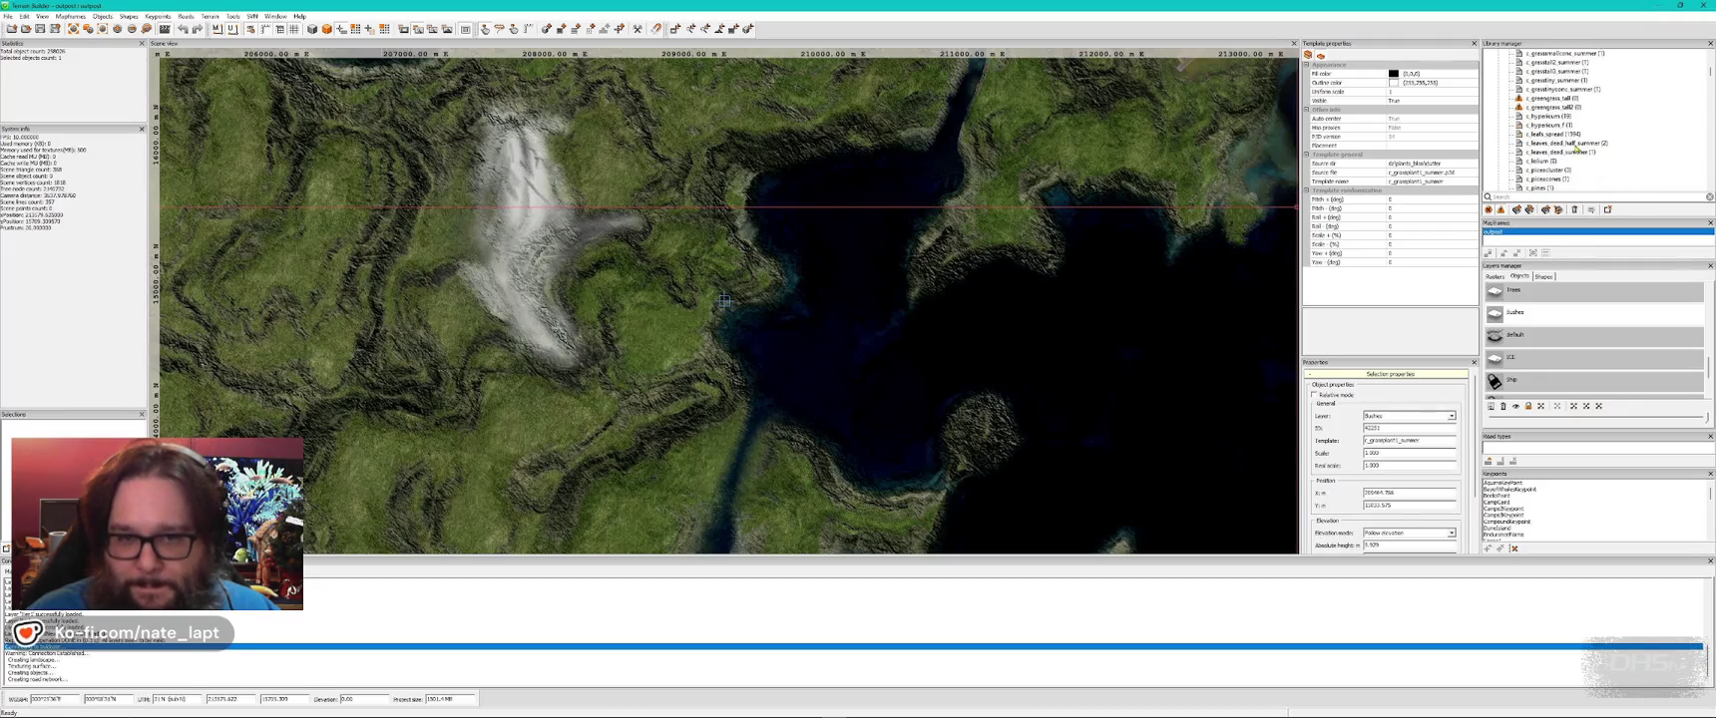
click(1562, 134)
key(alt+Tab)
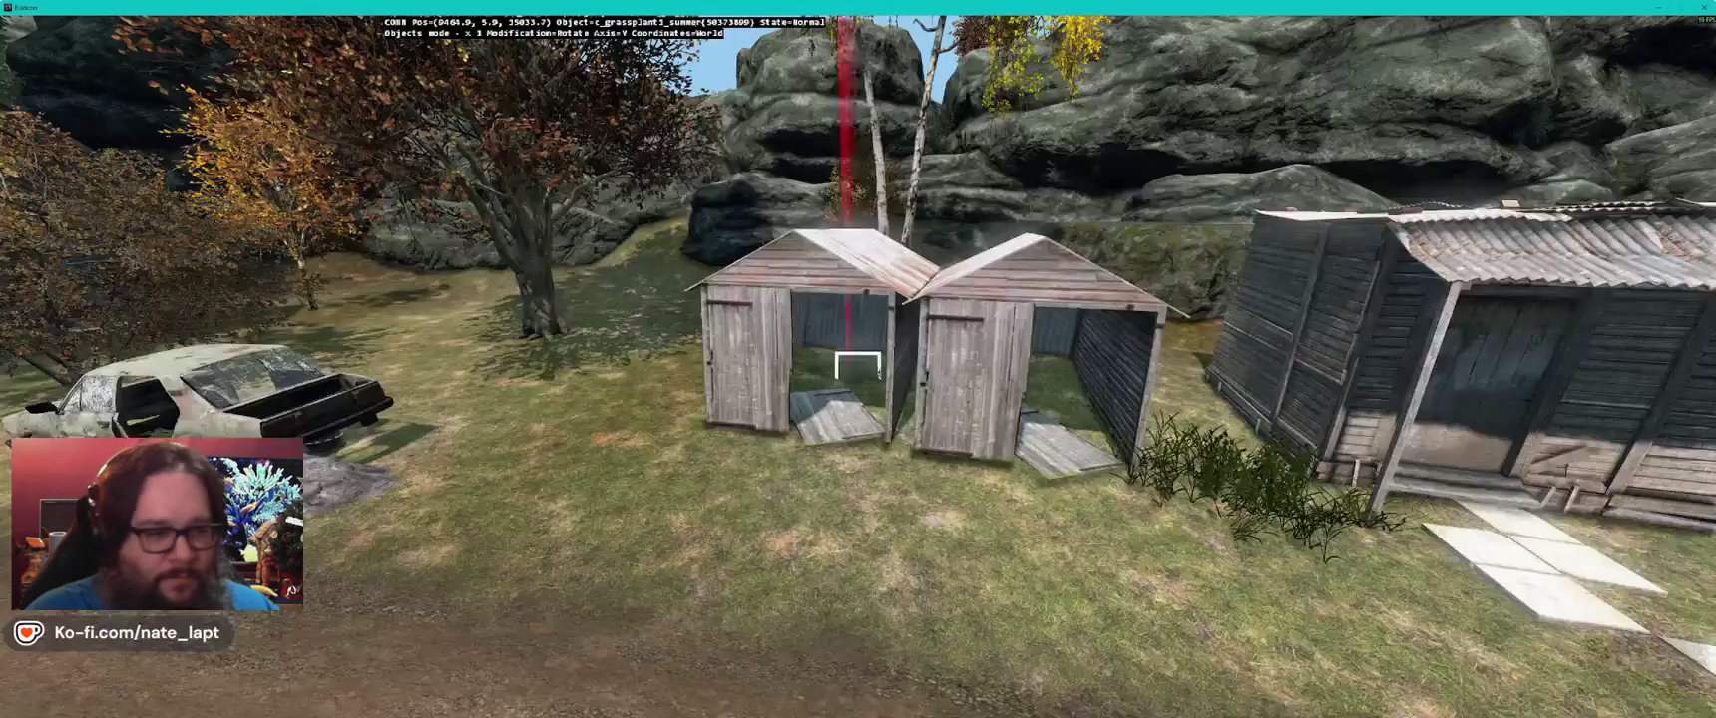
- Survey the sheds and tank trailer from above in Buldozer
key(s)
key(w)
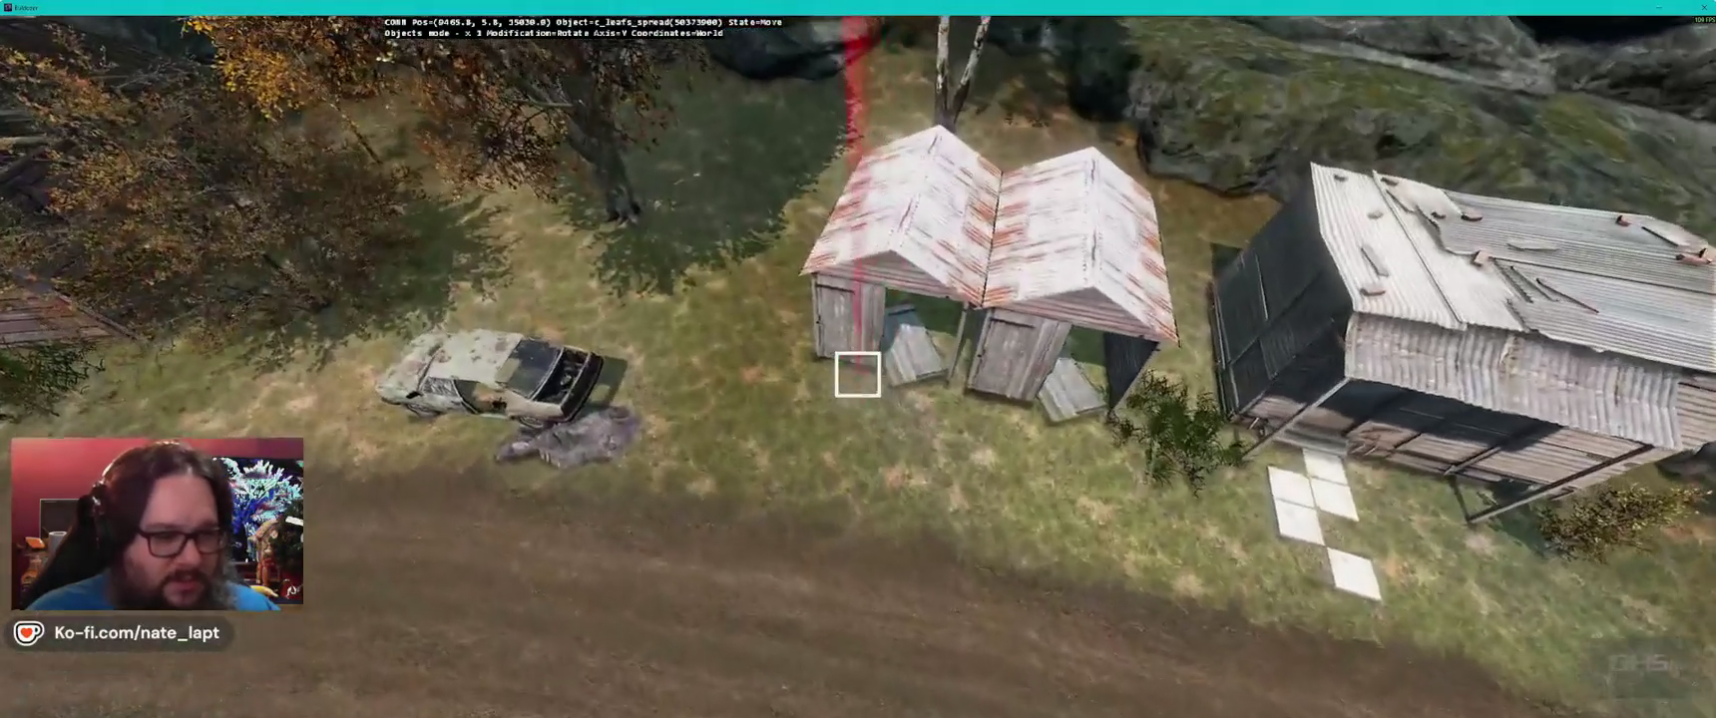
key(d)
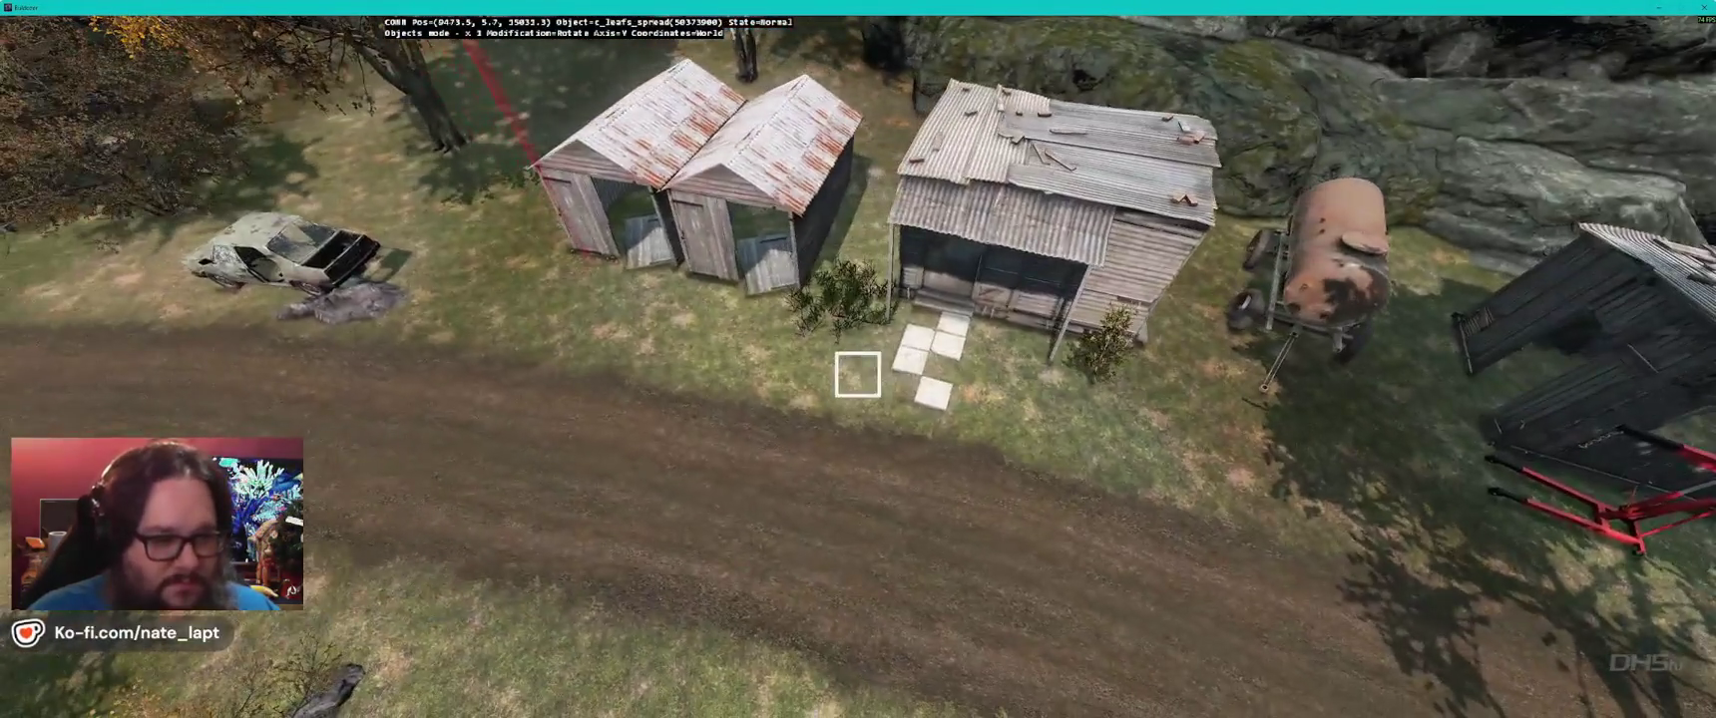
key(alt+Tab)
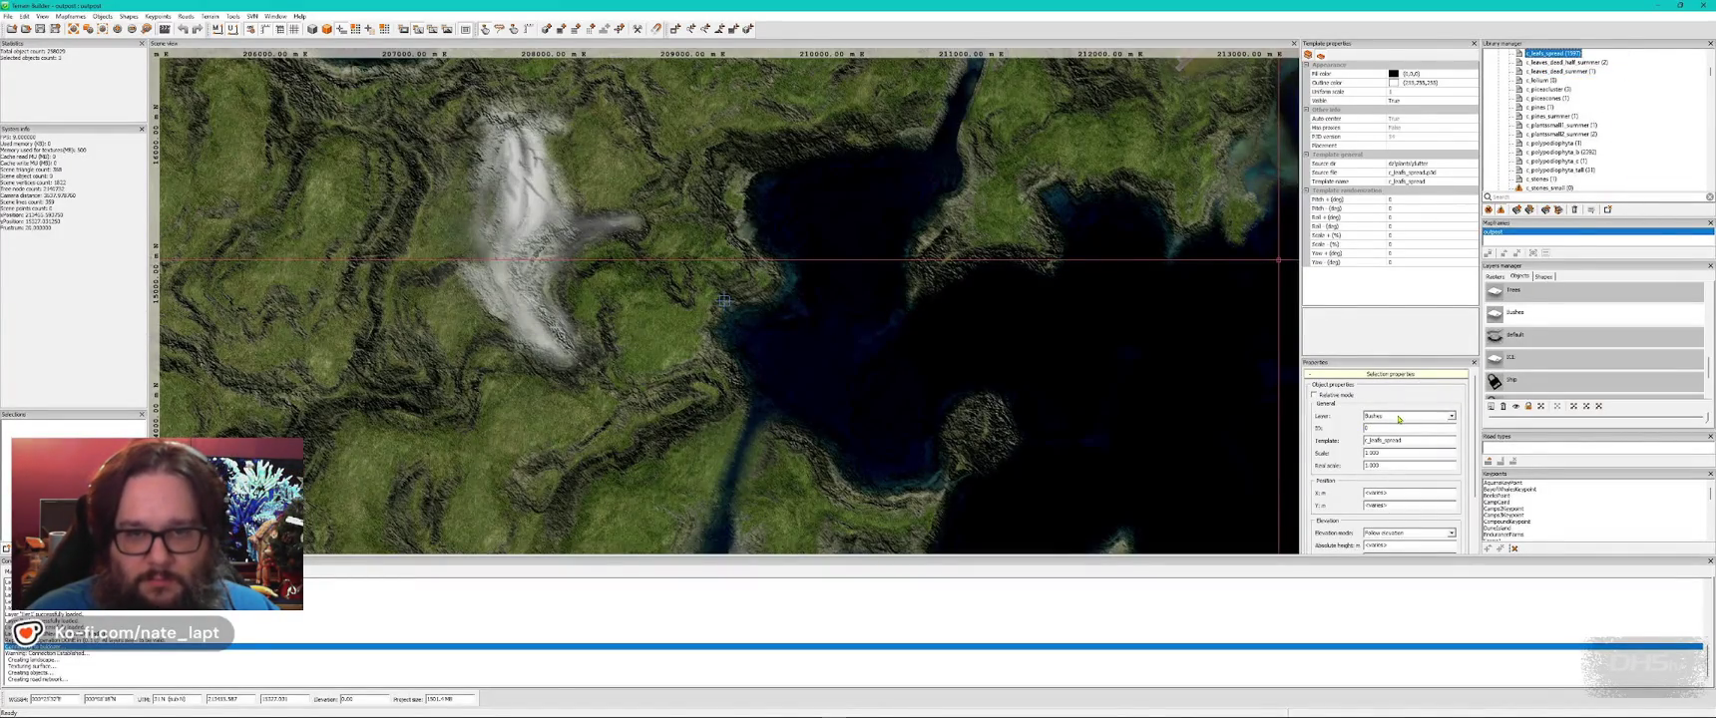
- Pick a layer for the placed spread-leaves object in its properties
click(1398, 419)
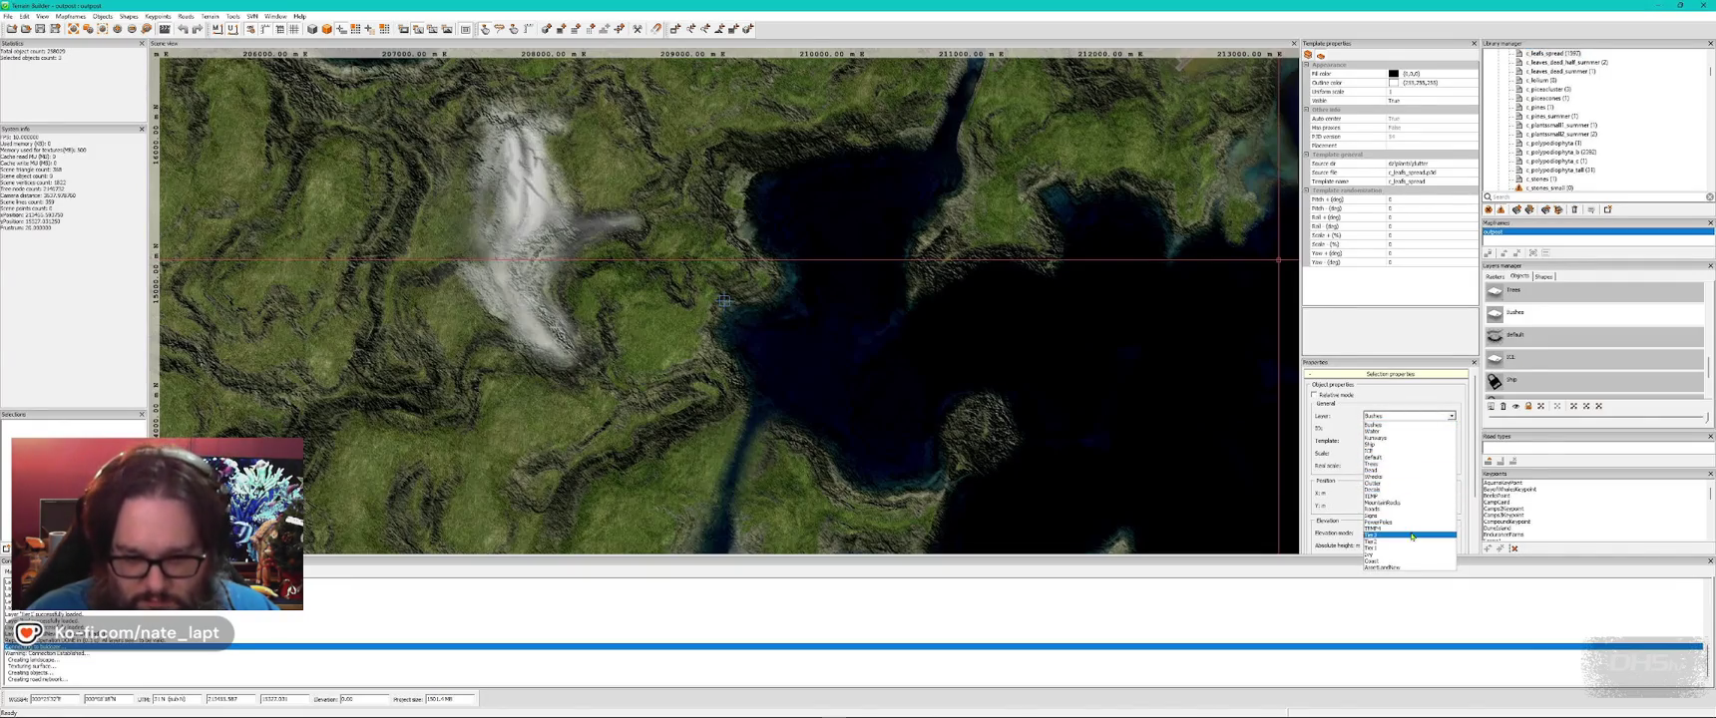
click(1386, 486)
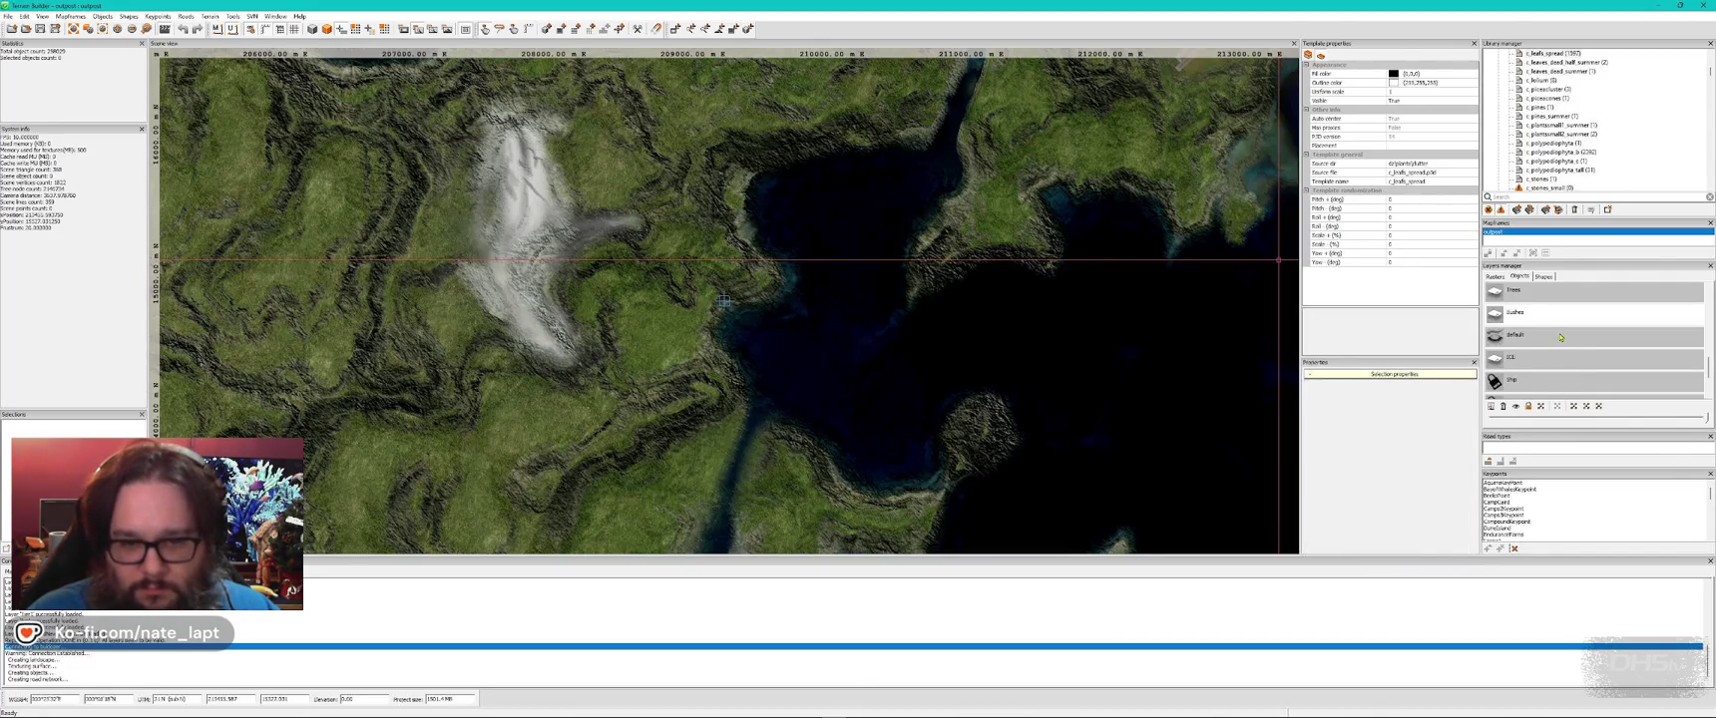
scroll(1557, 320, up, 3)
- Fly back out and look along the road toward the wrecked car
key(alt+Tab)
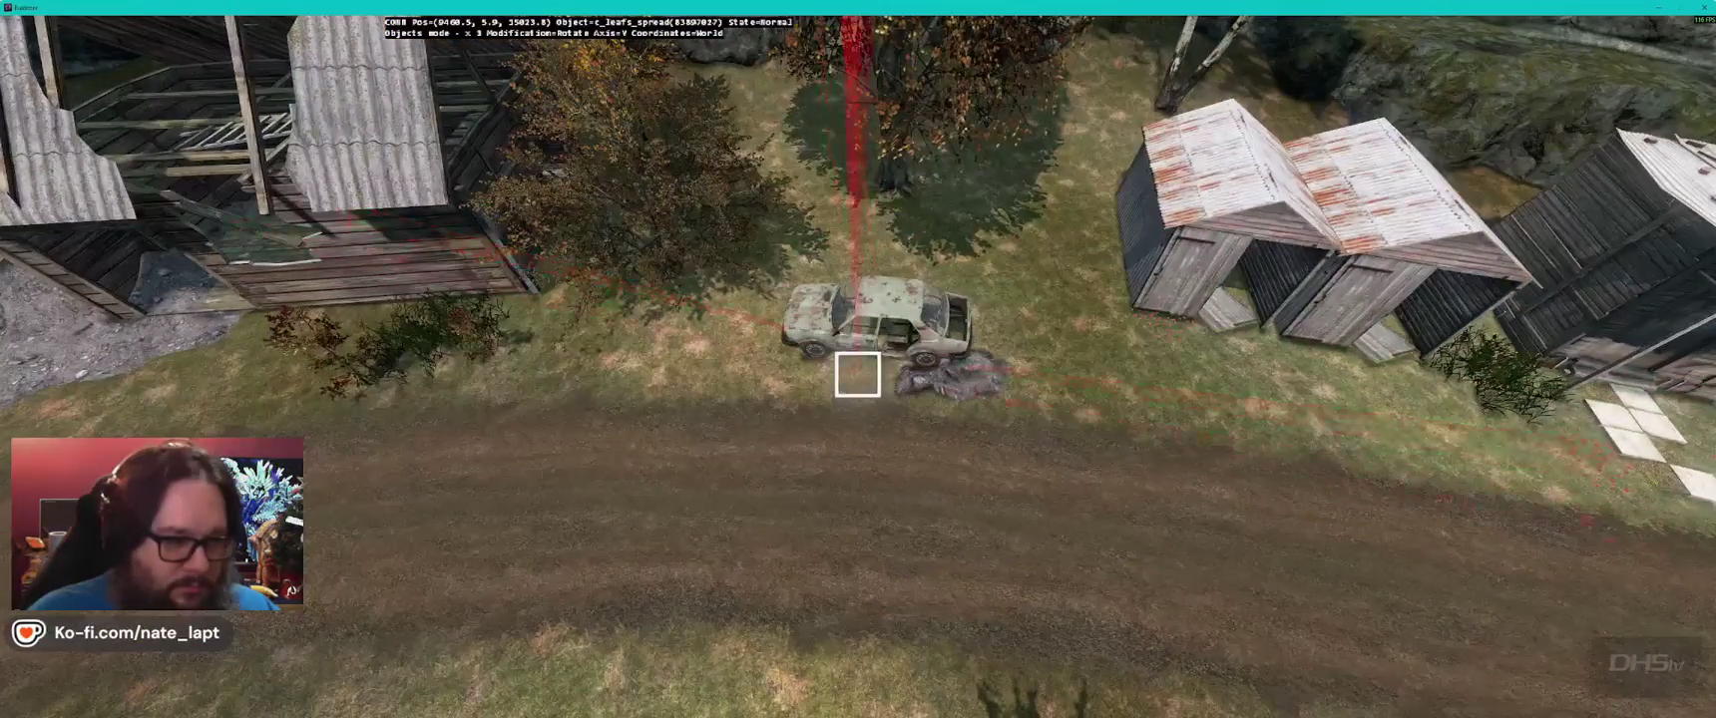
key(s)
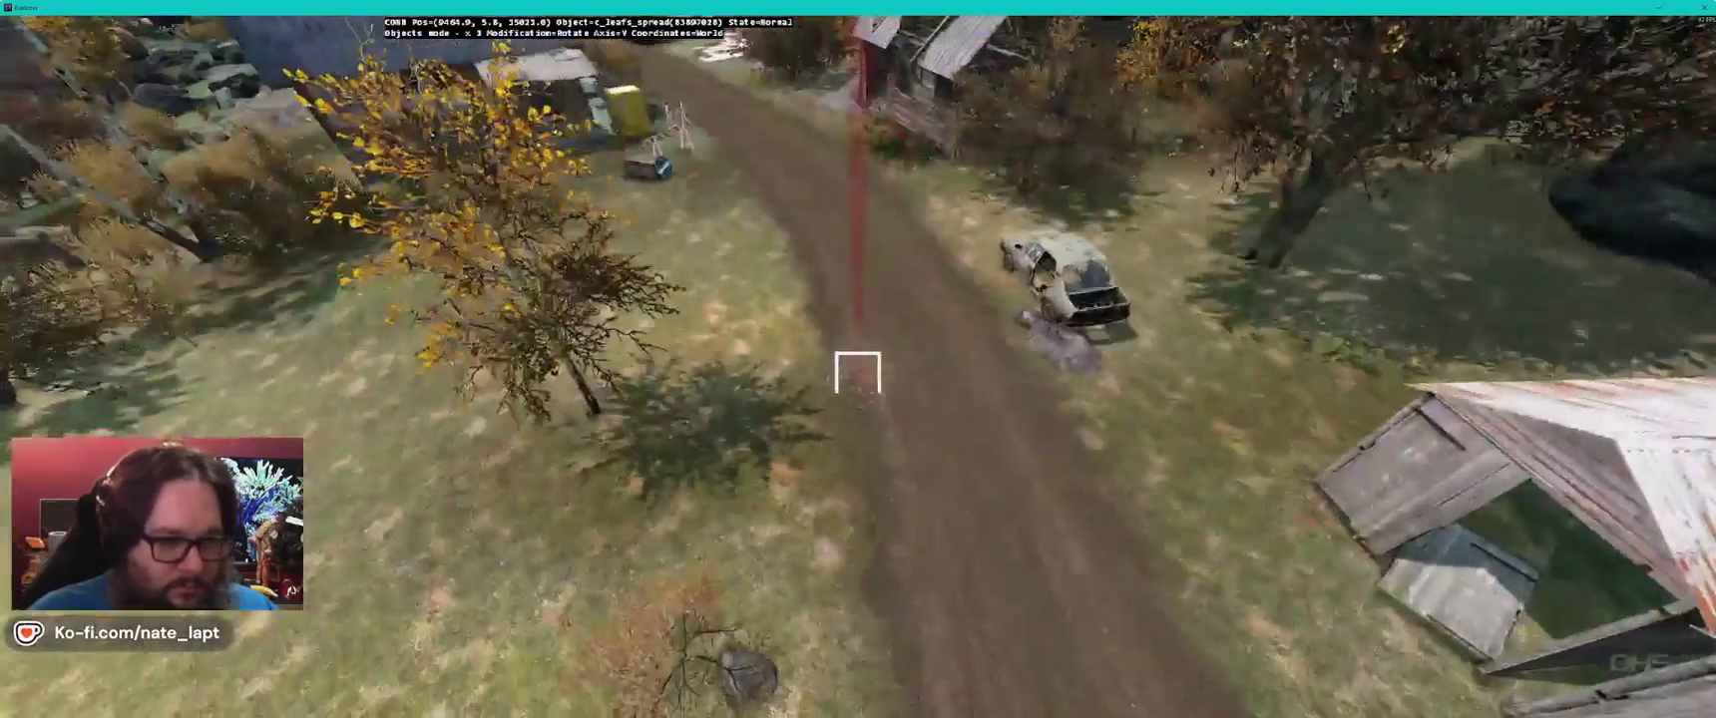
key(w)
key(w)
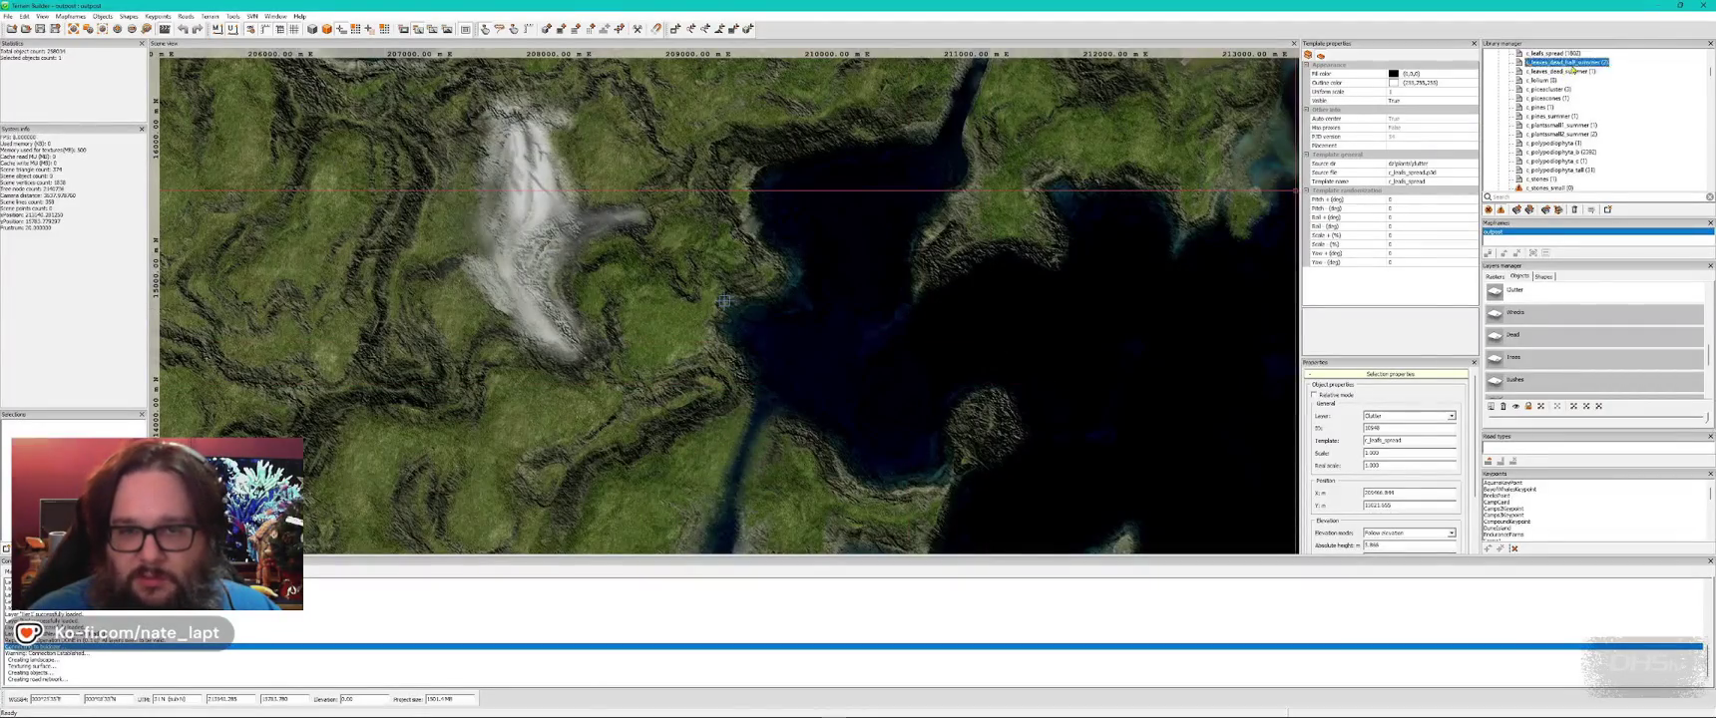
- Rotate and raise the c_leaves_dead_half_summer patch at the shed doorway, checking it in geometry diagnostics
key(d)
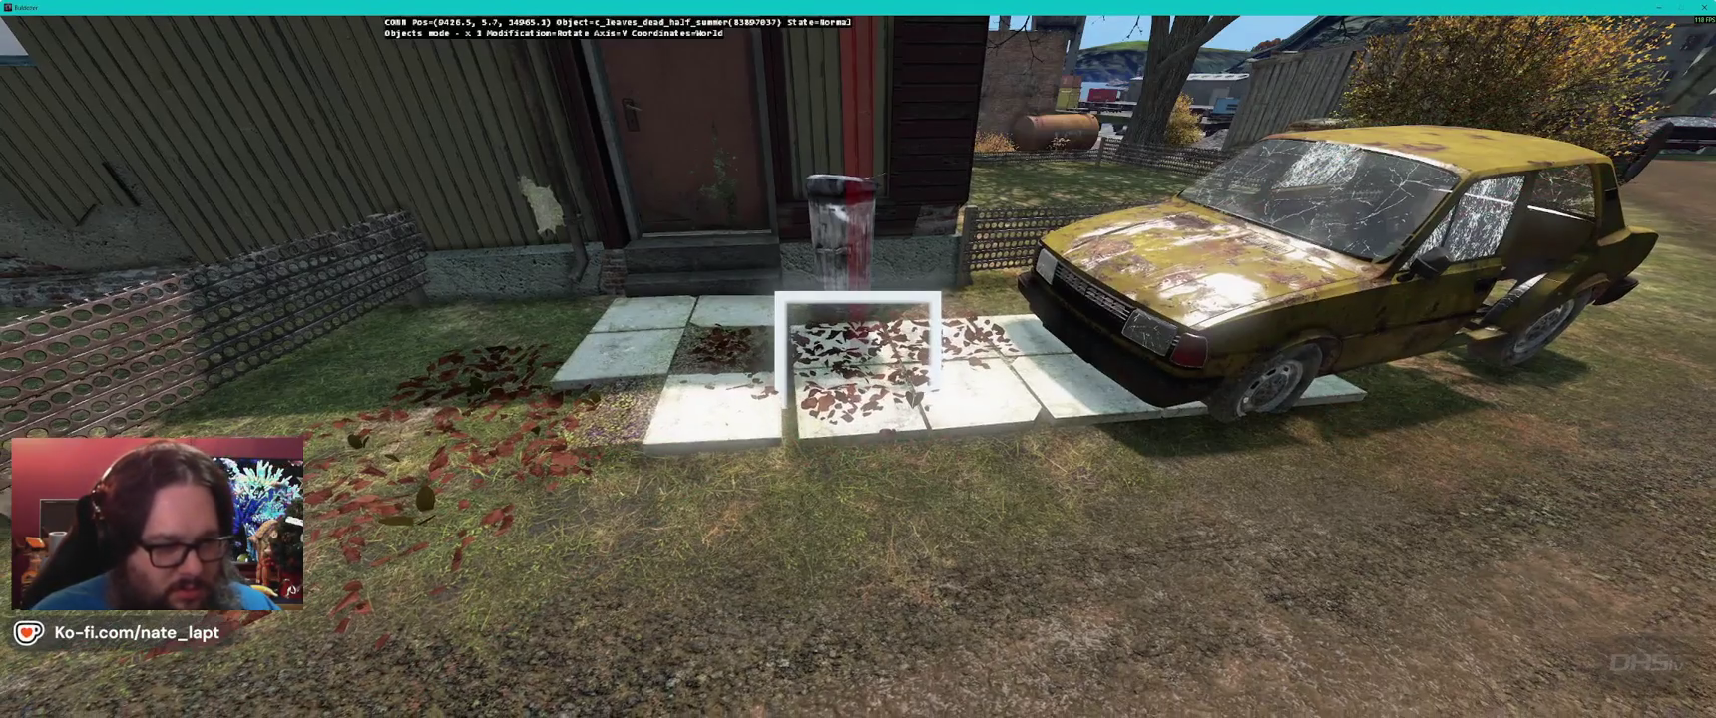
key(r)
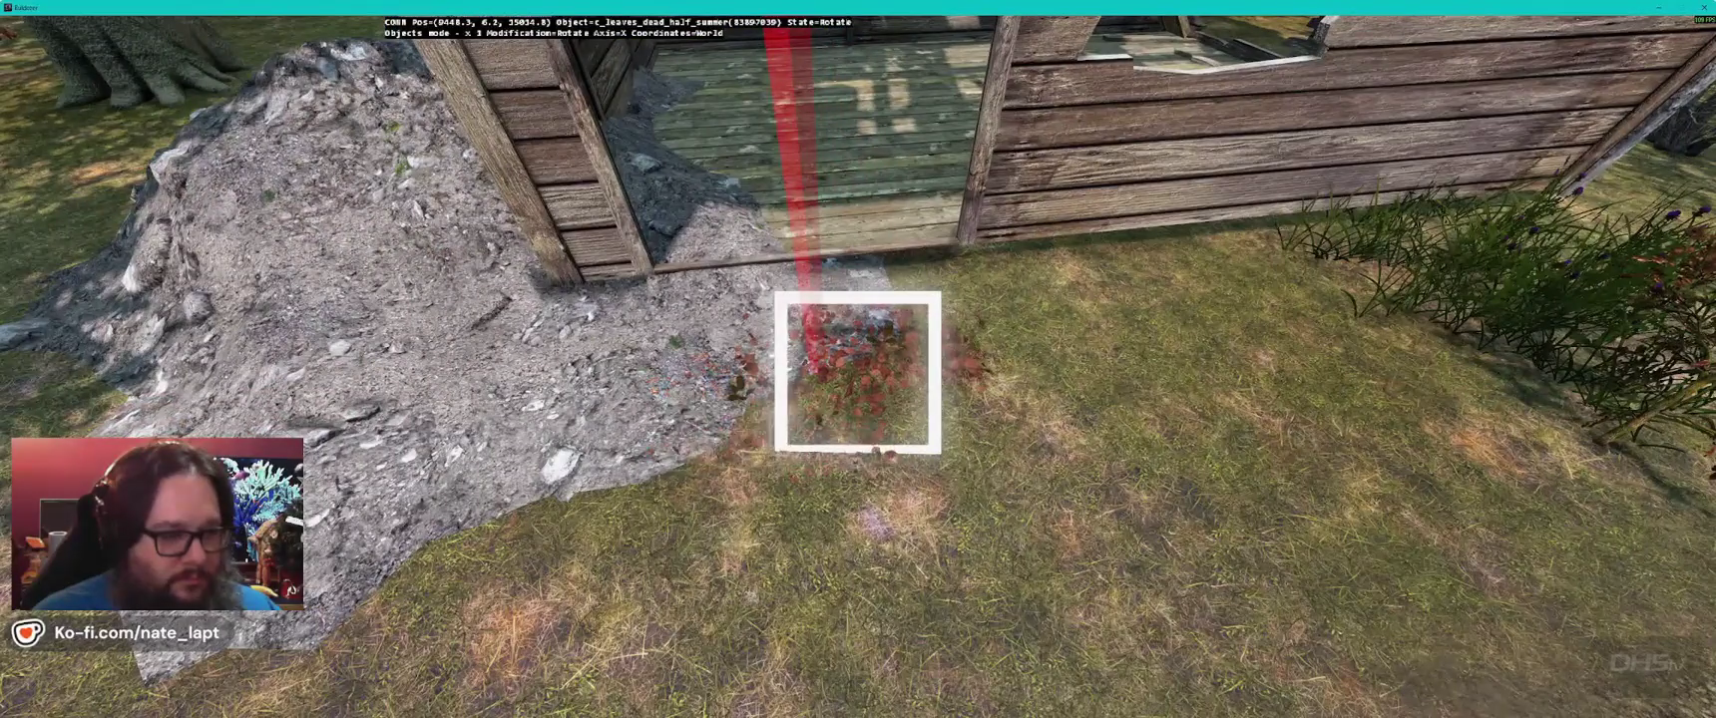
key(alt)
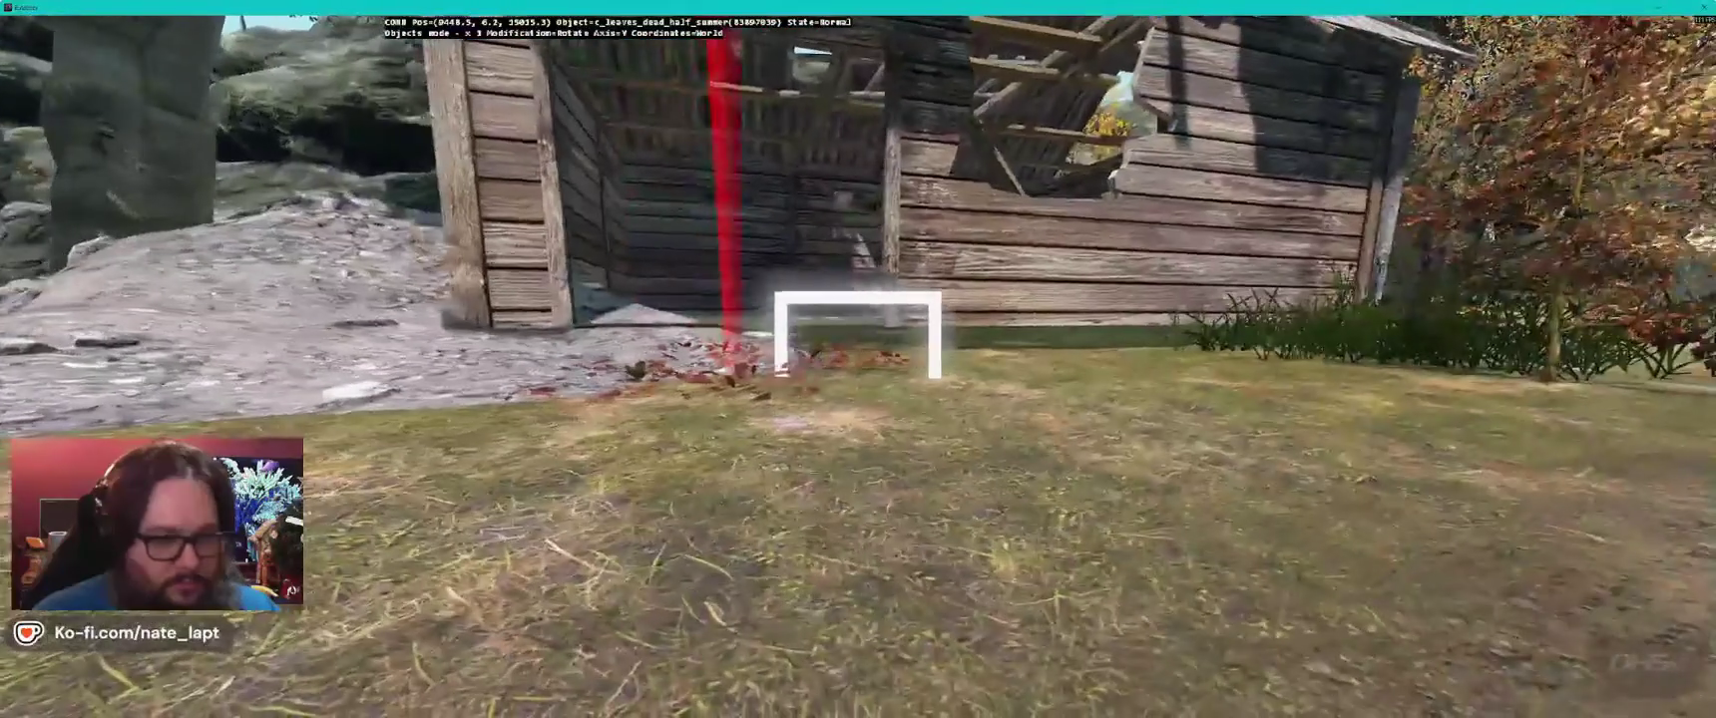
key(ctrl+super)
key(Right)
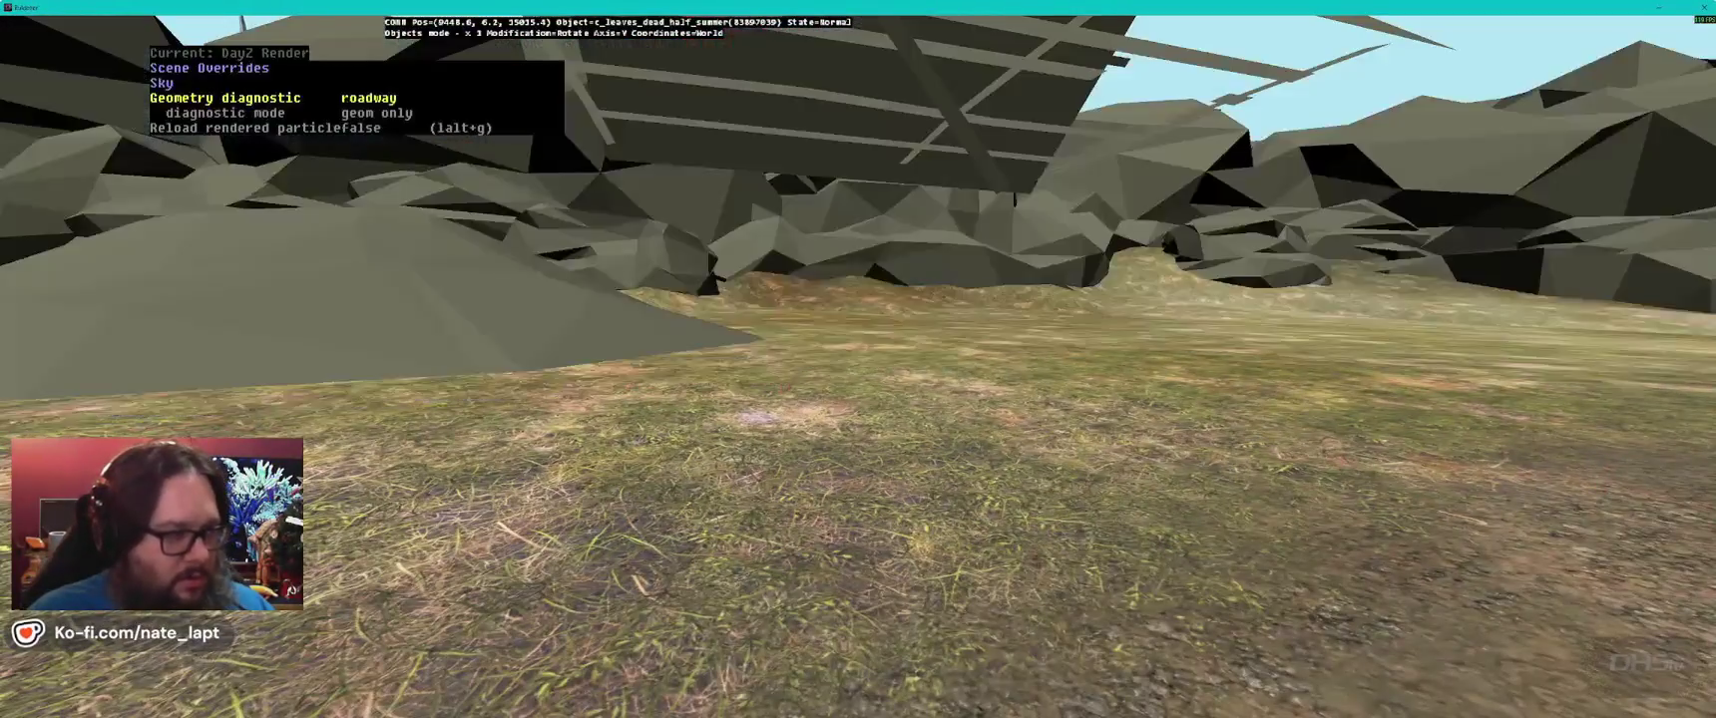
key(Right)
key(Right)
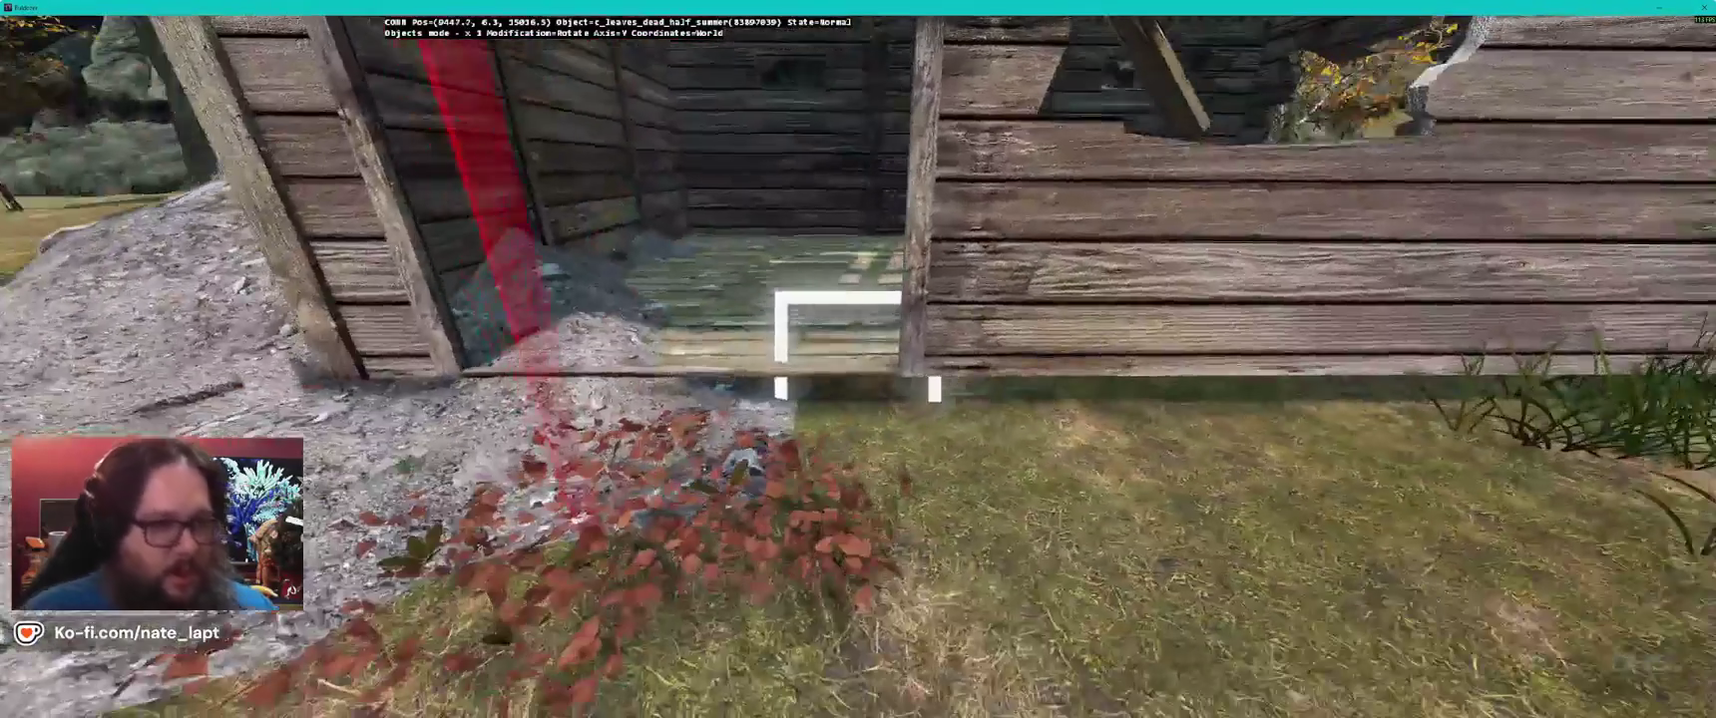
key(alt+Tab)
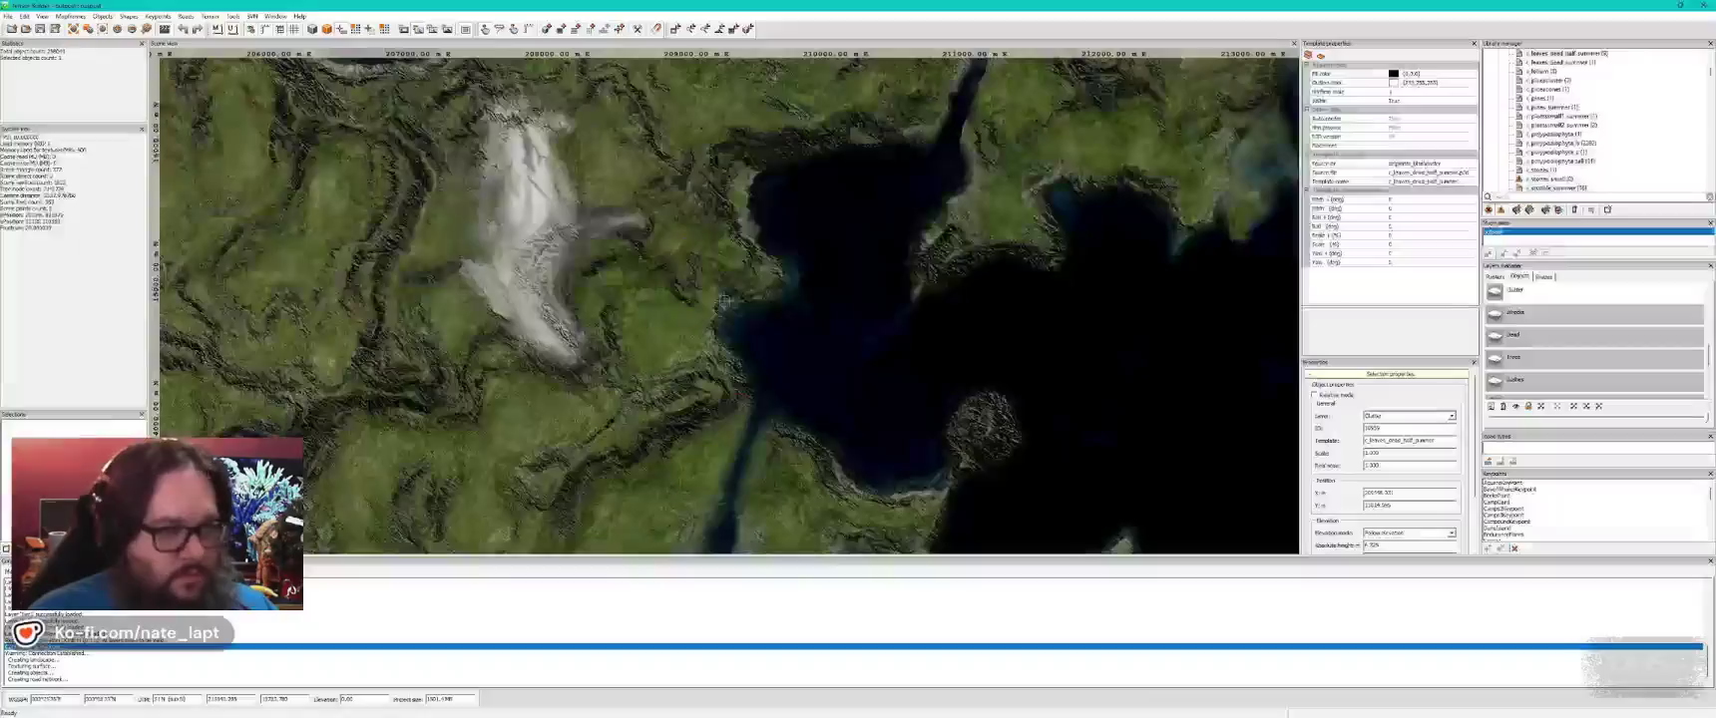
- Turn the shed, switch the terrain brush from smoothing to flattening, and check the ground beside its wall
scroll(1626, 362, up, 5)
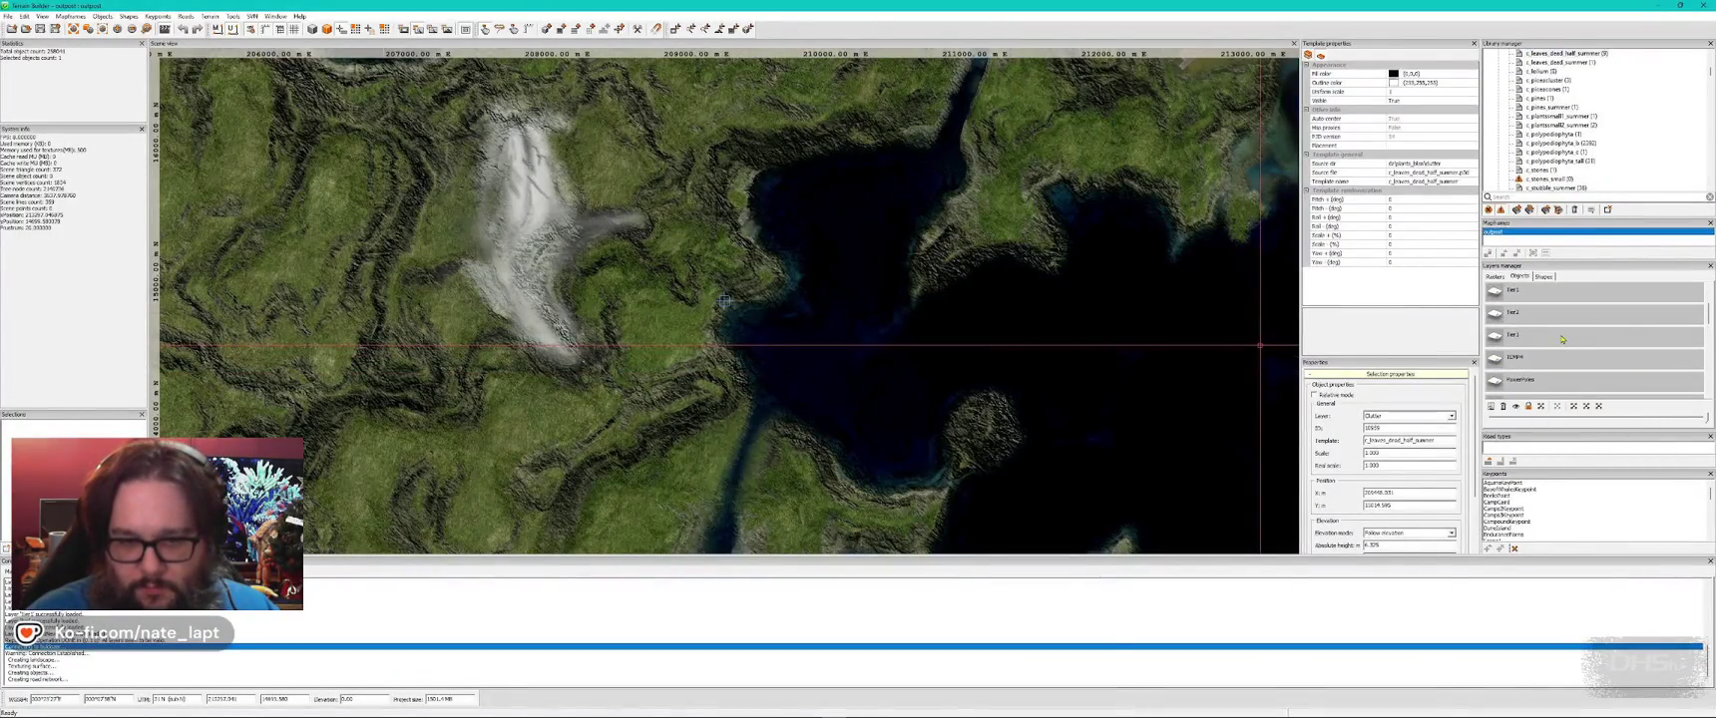
key(alt+Tab)
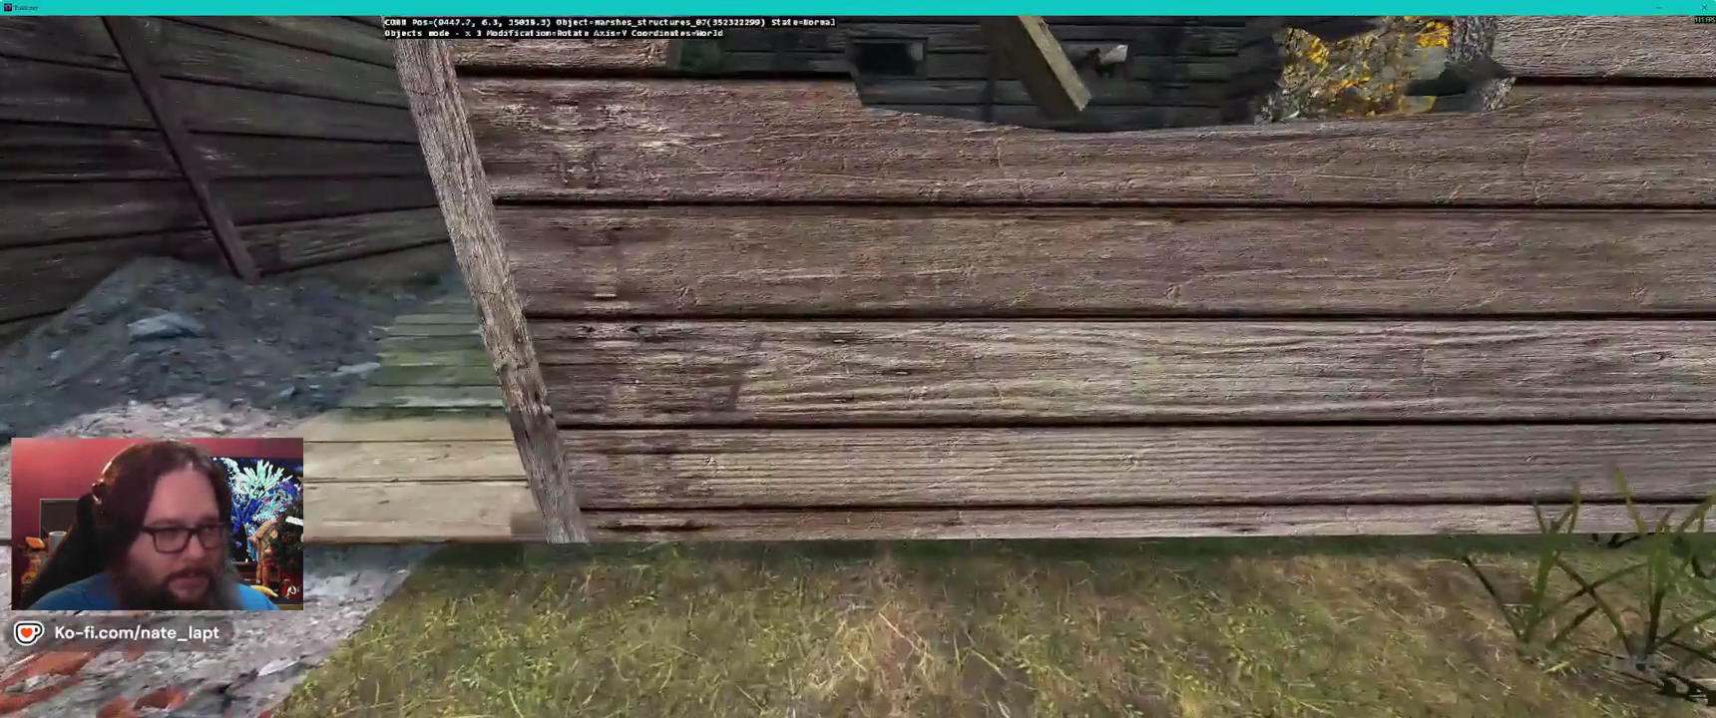
key(s)
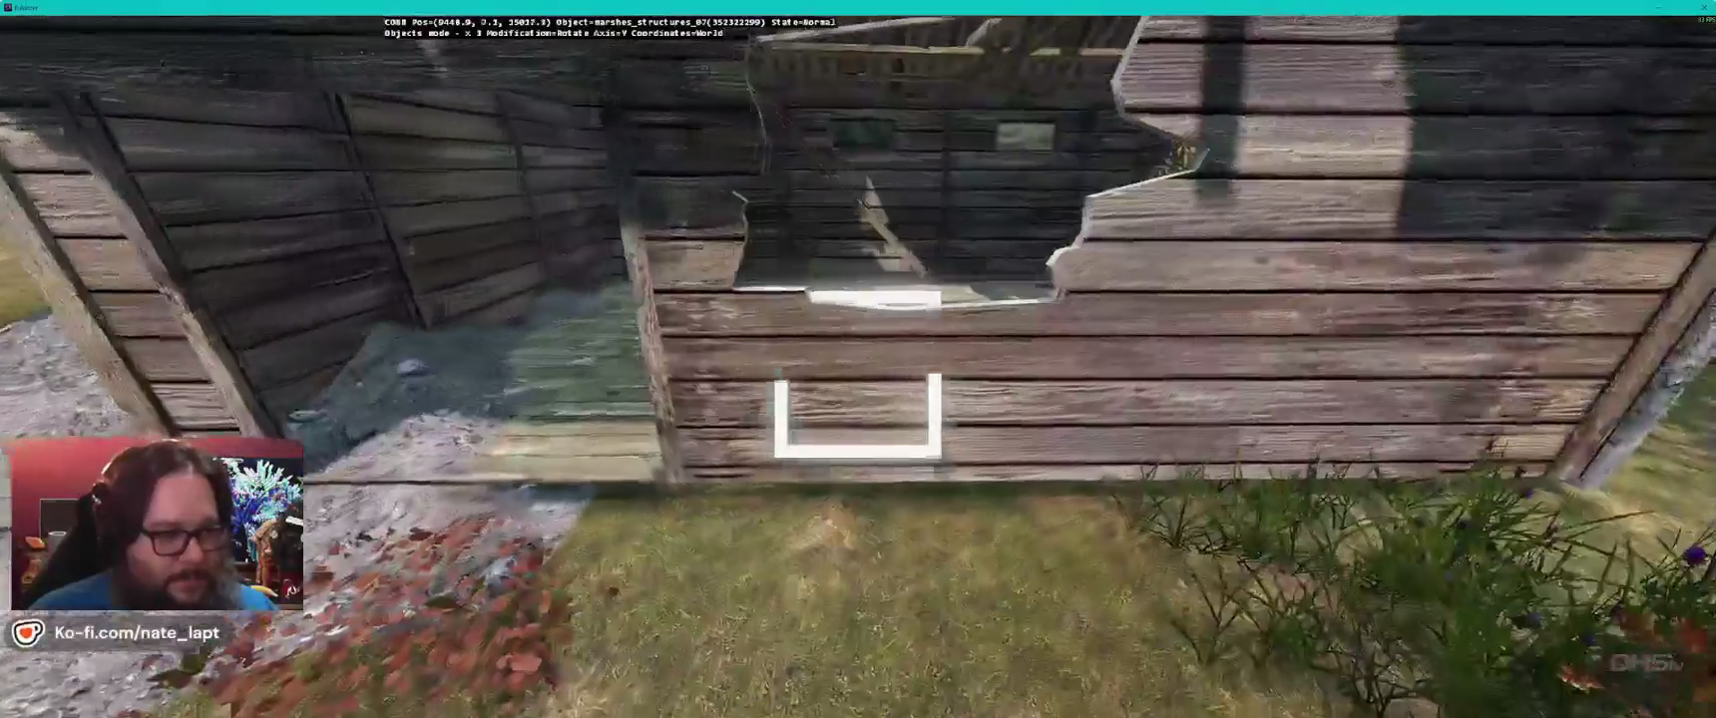
key(d)
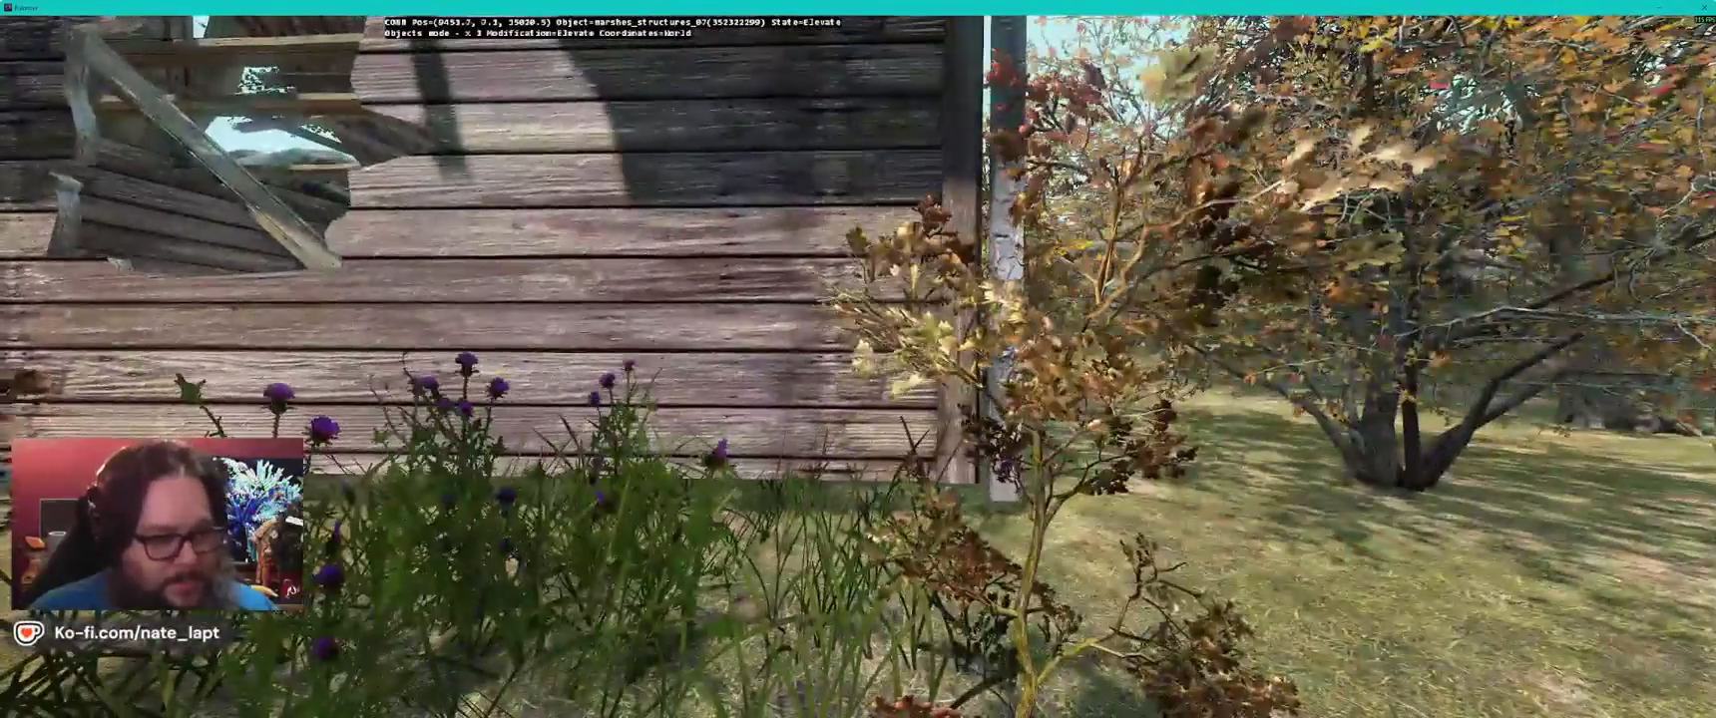
drag(898, 449, 930, 449)
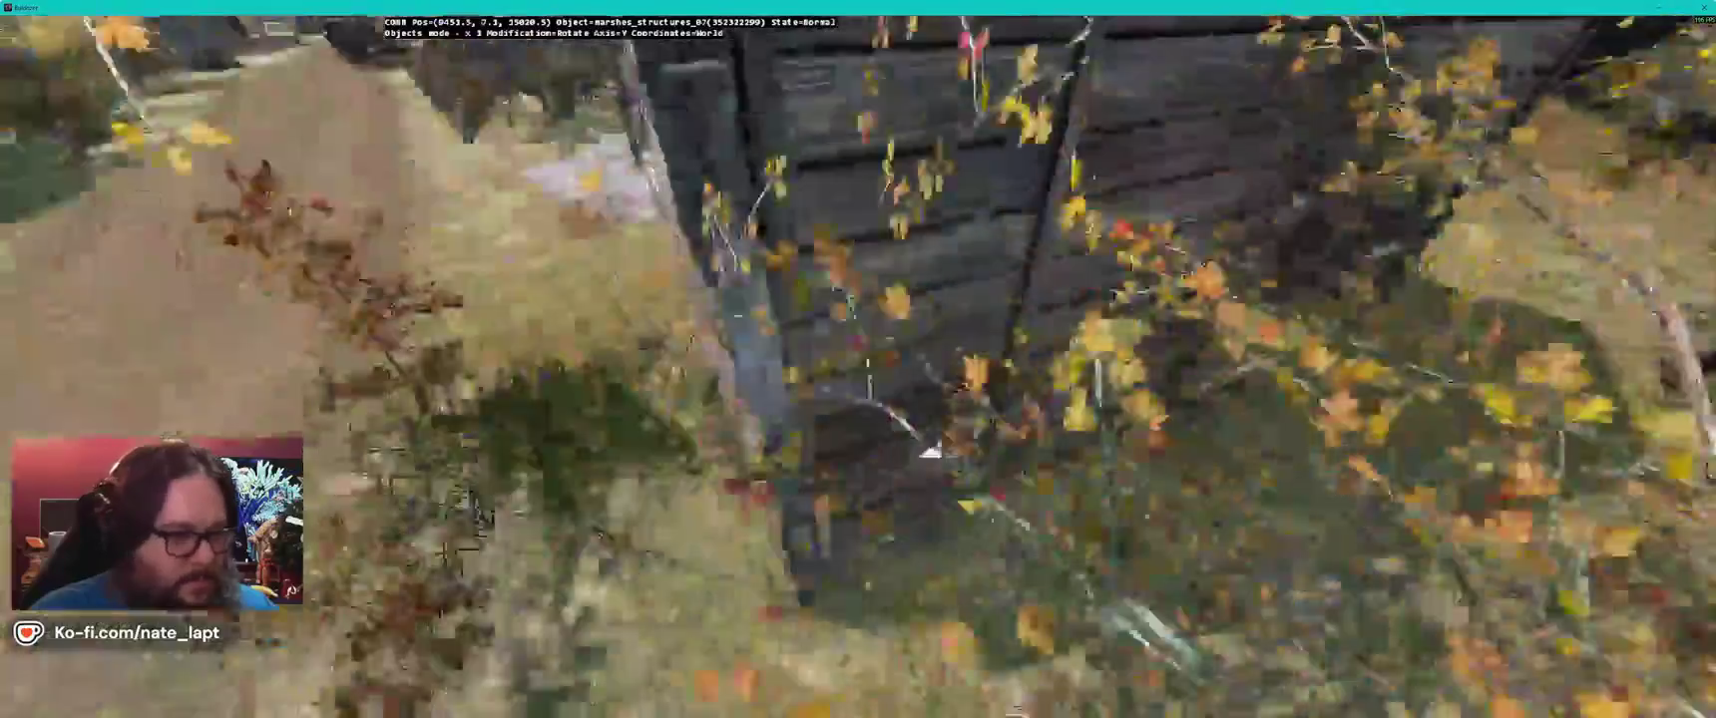
key(w)
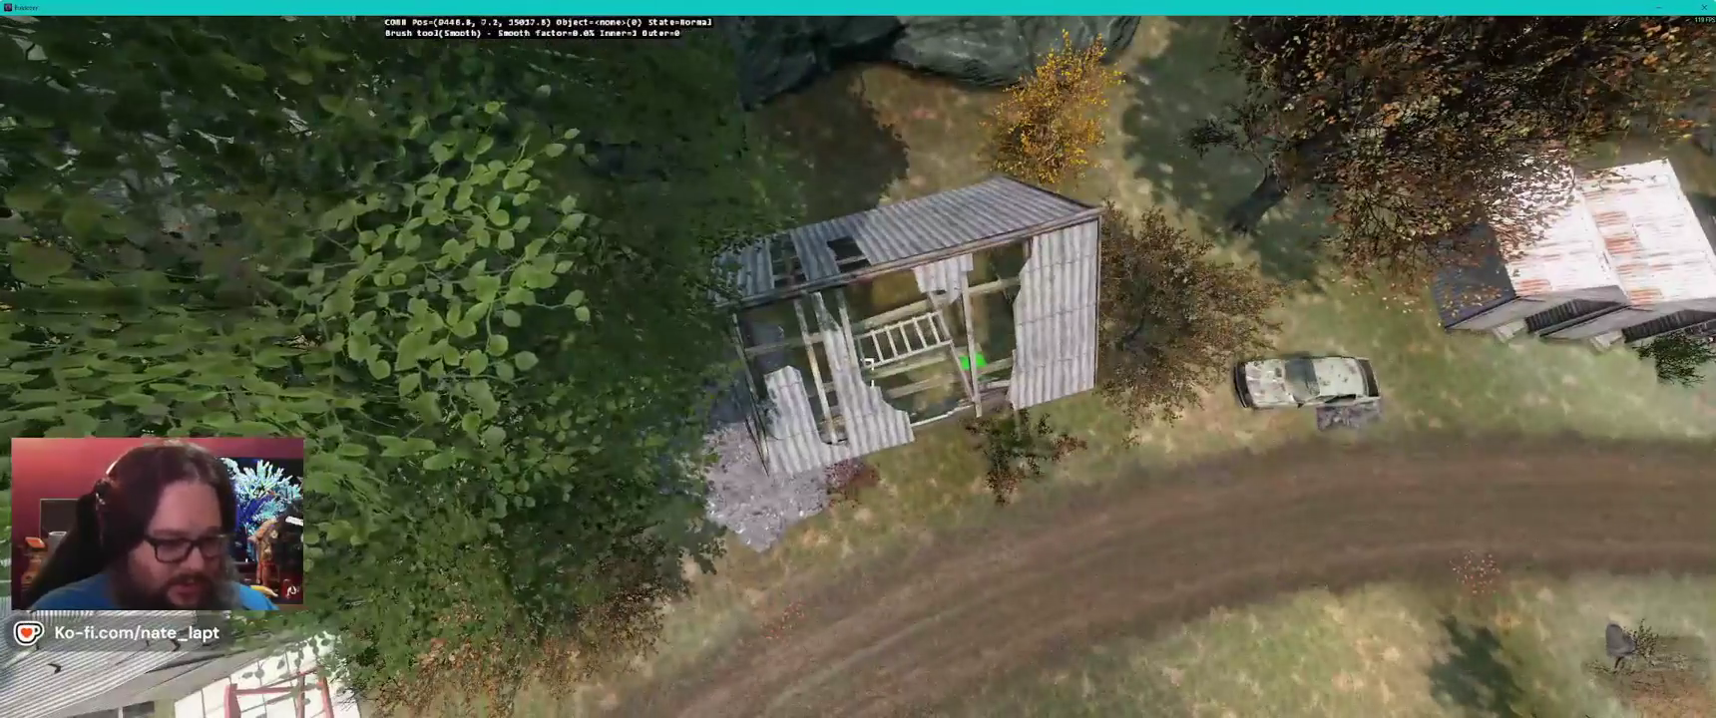
key(w)
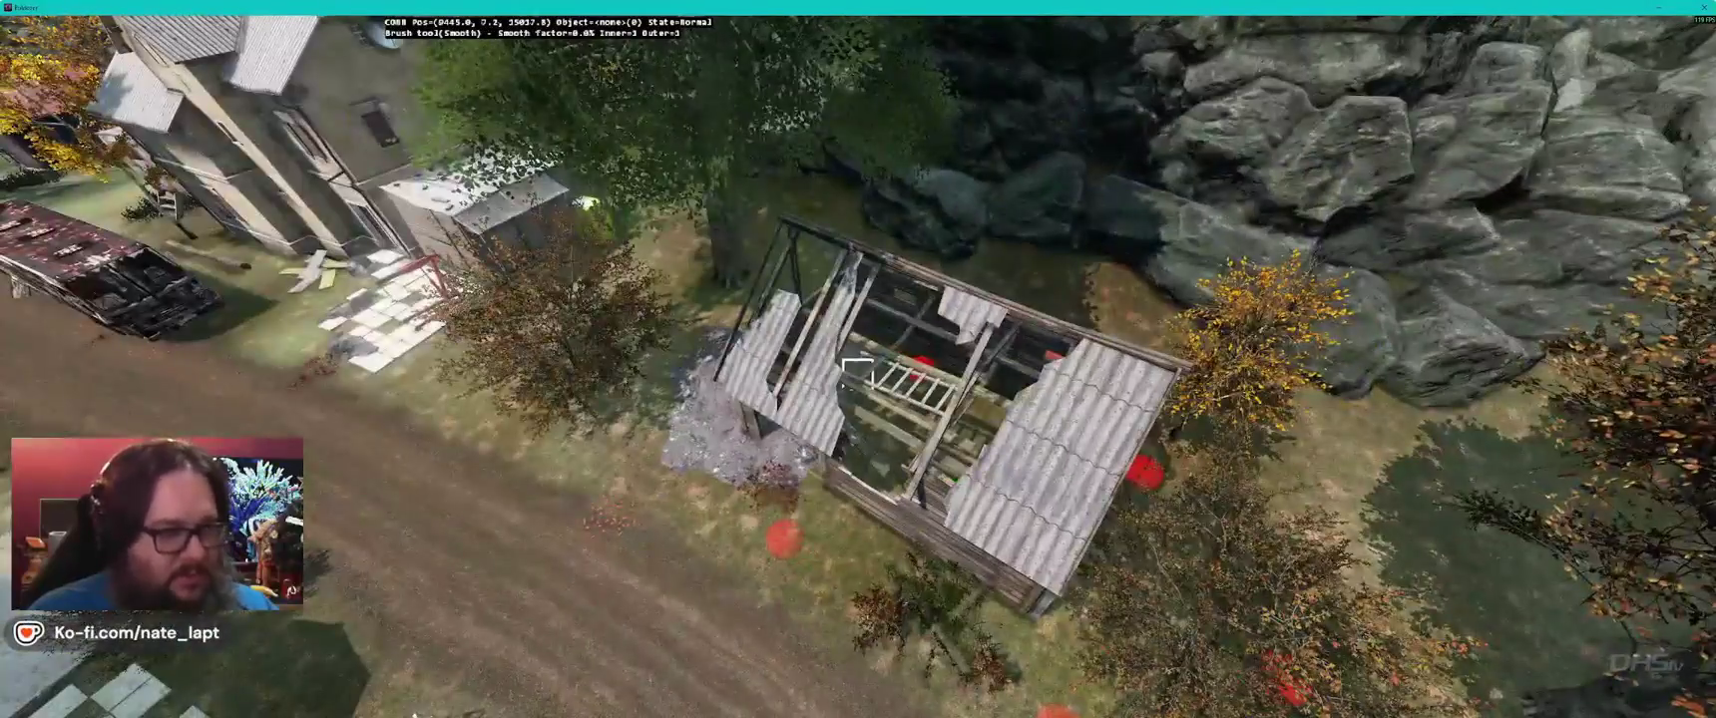
key(w)
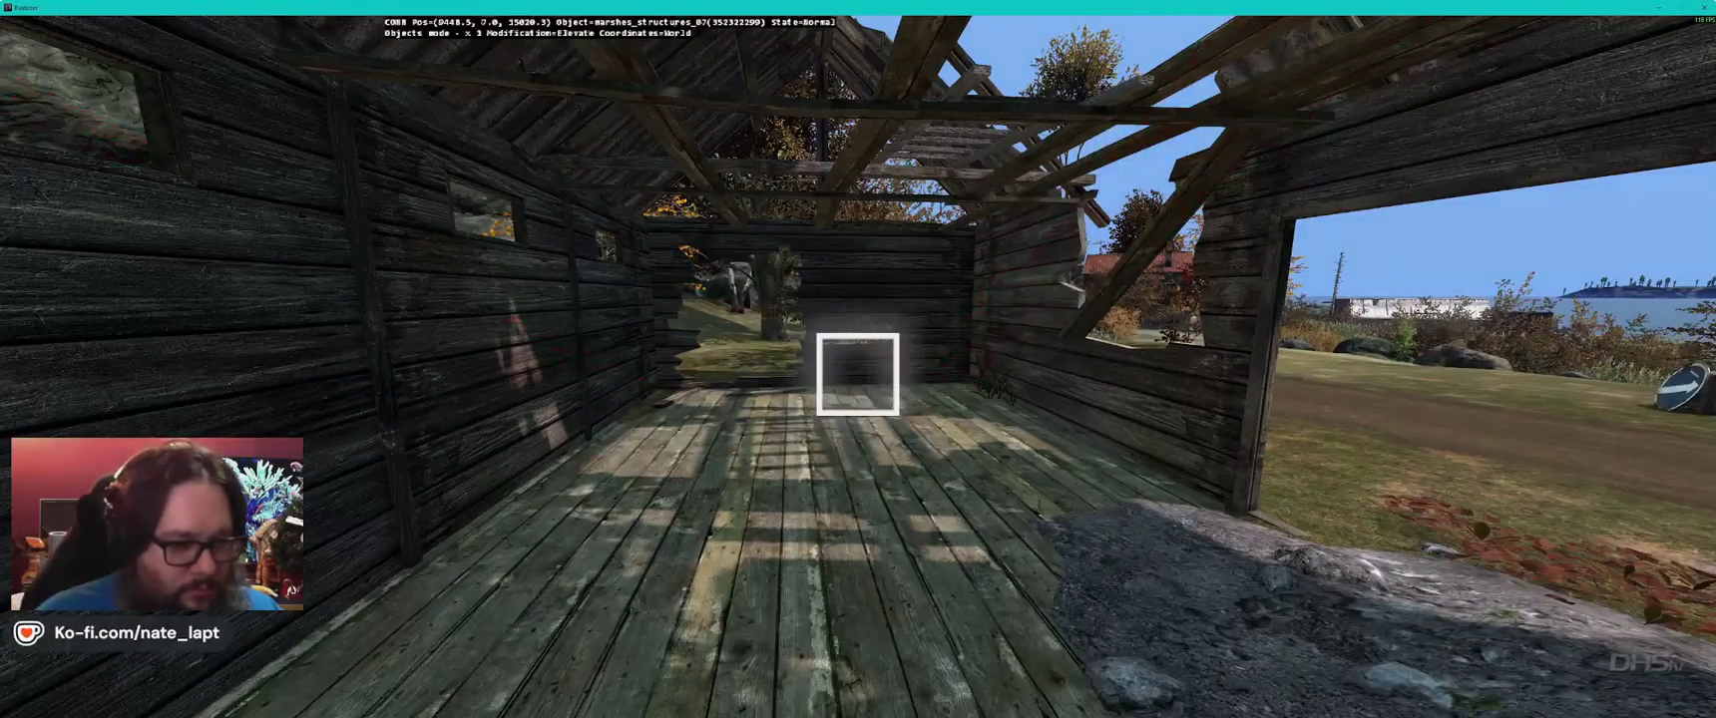
- Place a large rubble dirt pile (rubble_dirtpile_large) on the shed floor
key(shift)
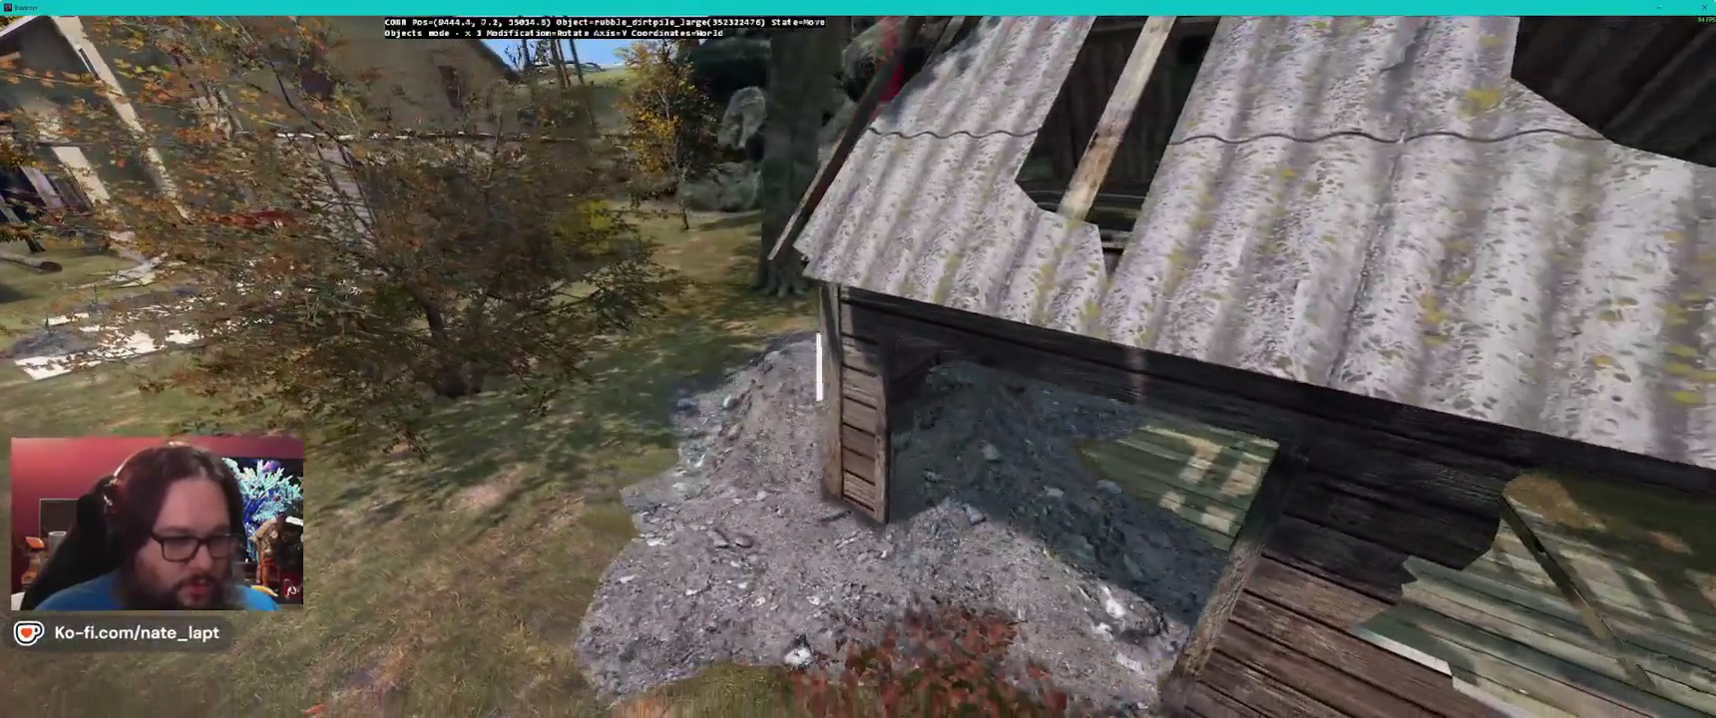
key(d)
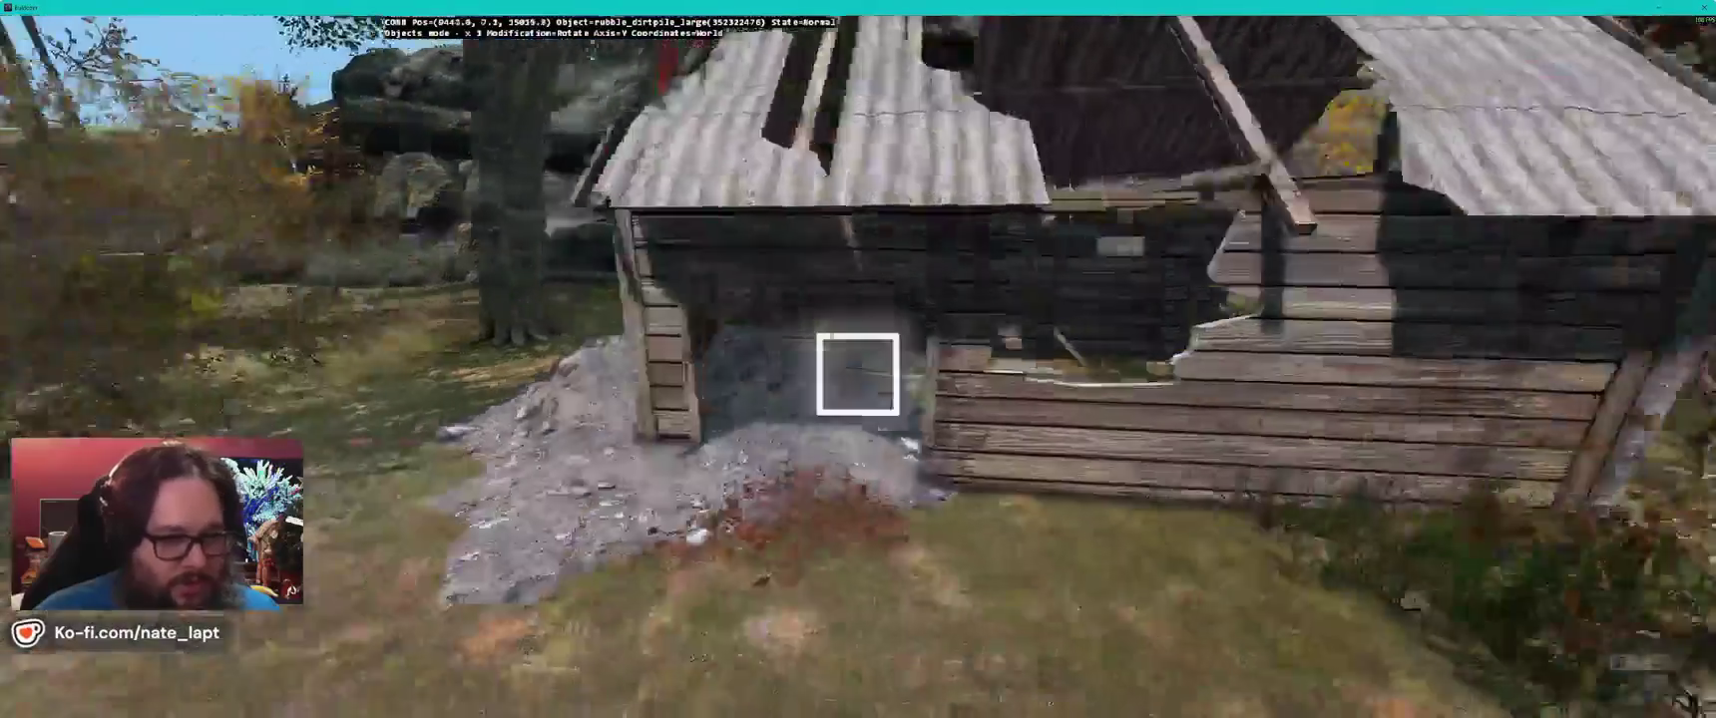
key(s)
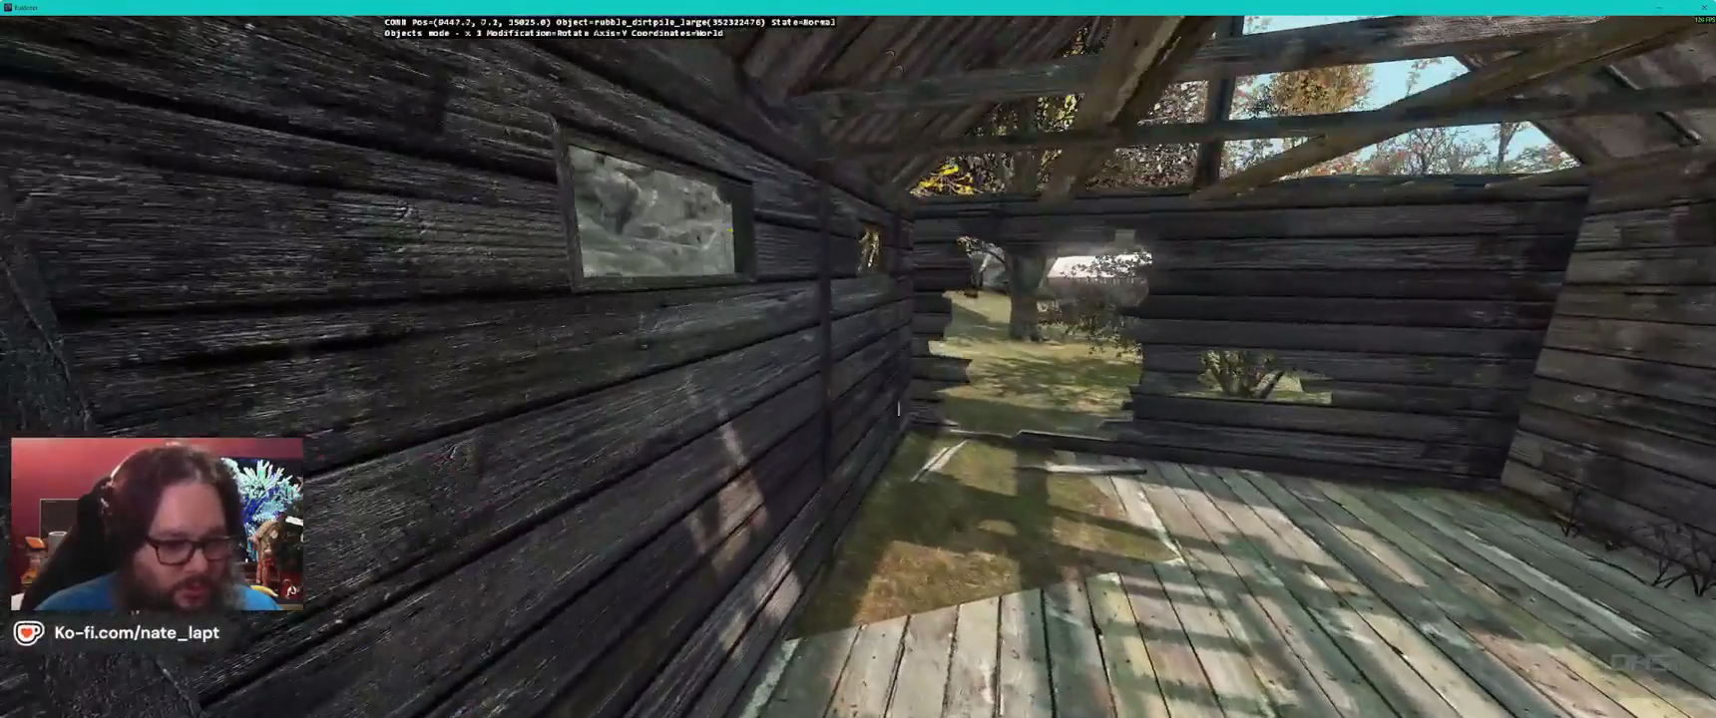
click(857, 375)
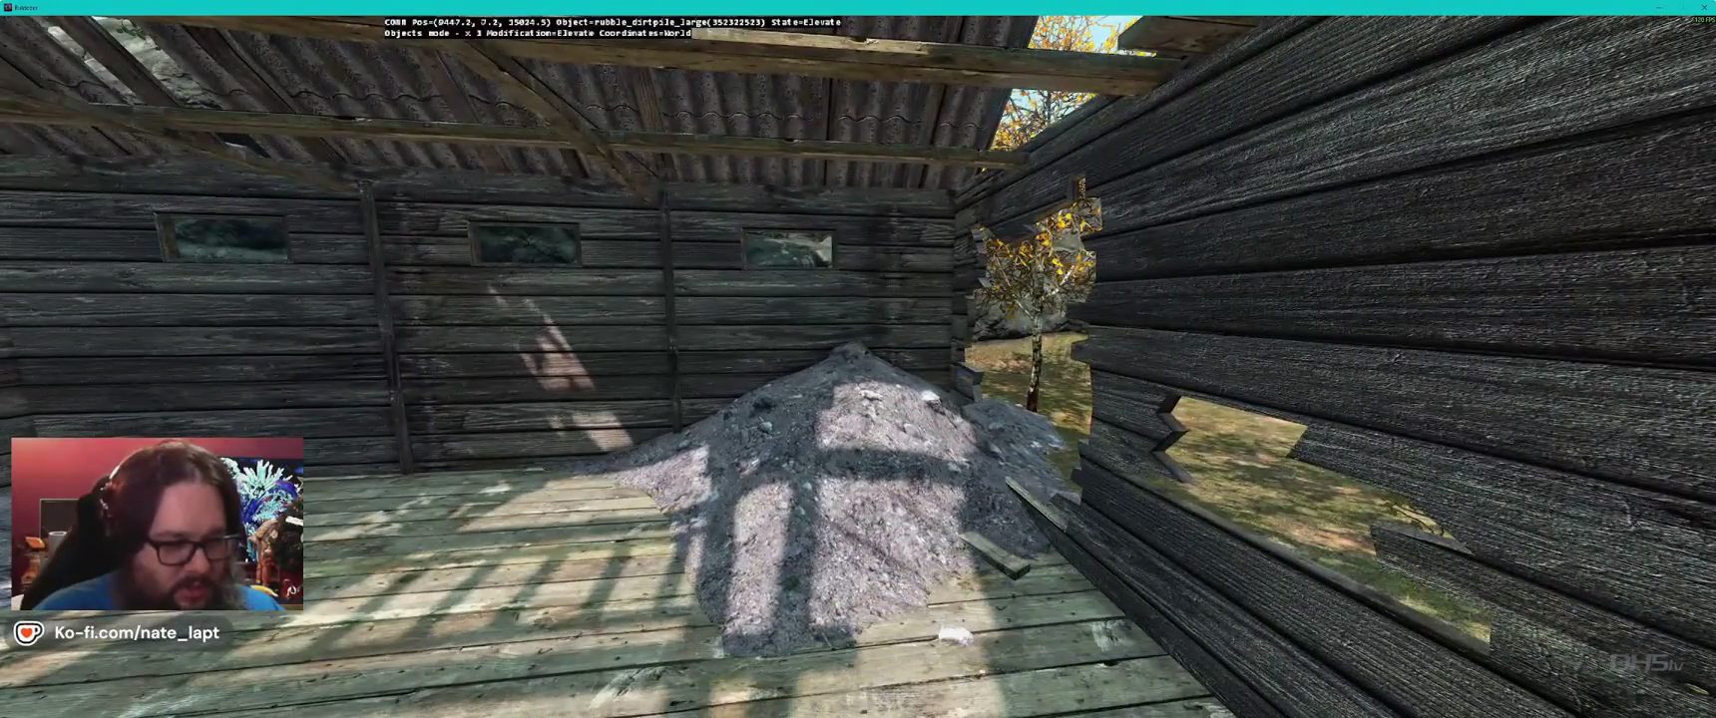
- Sink the dirt pile partly into the floor, turn it, and return to the map
key(w)
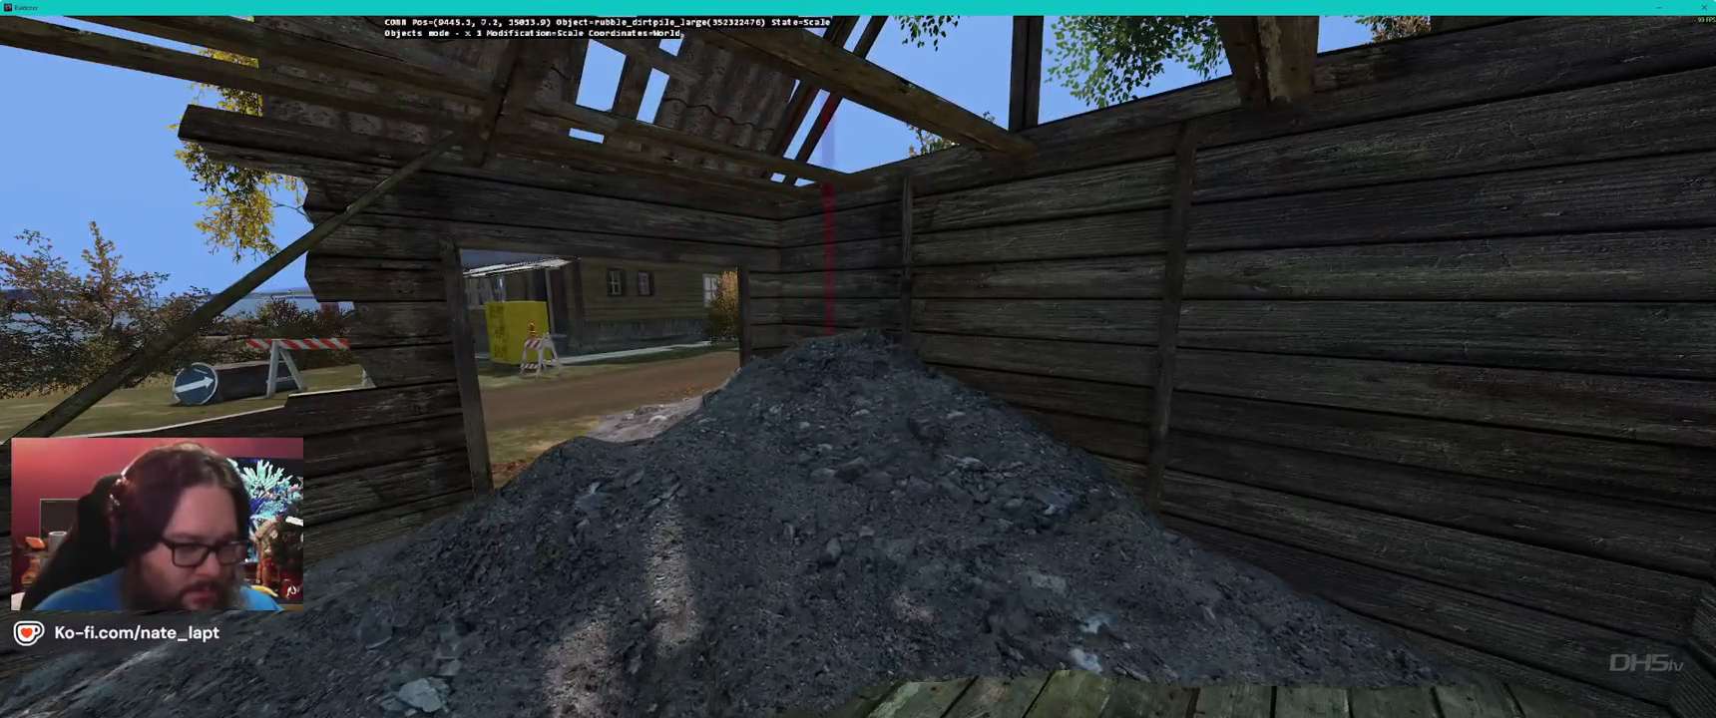
drag(859, 429, 858, 449)
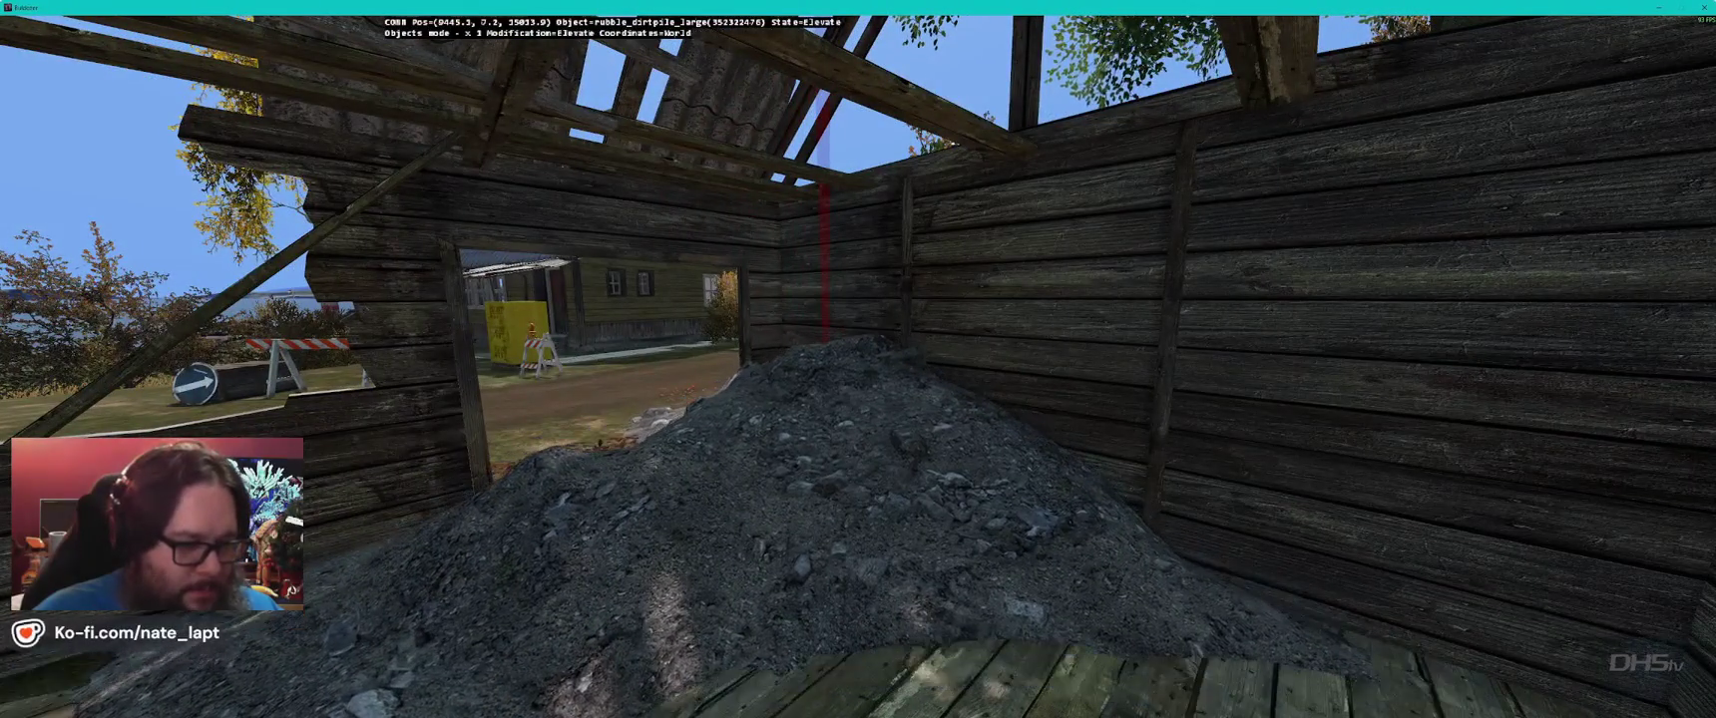
key(s)
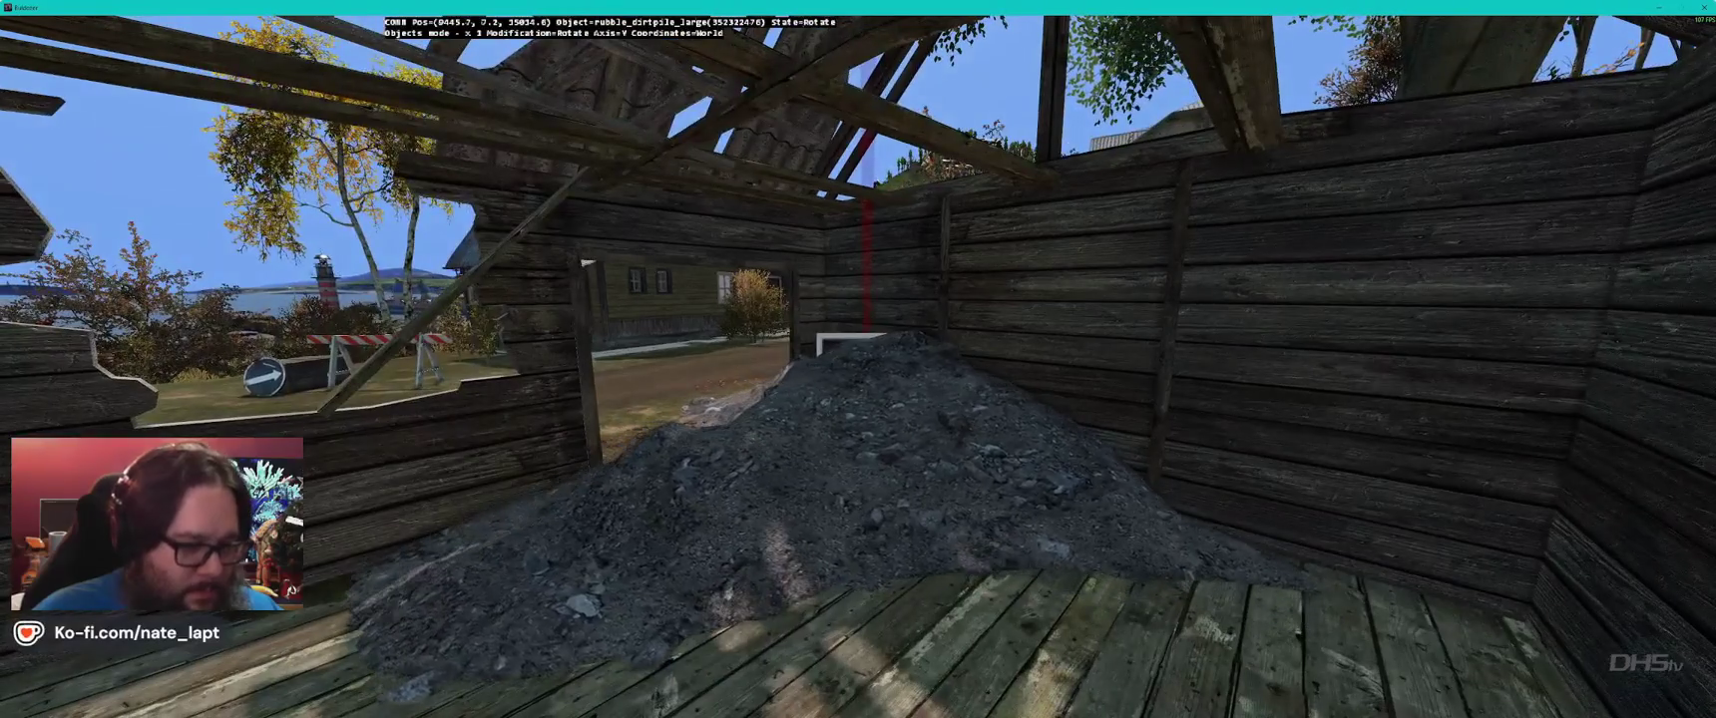
drag(858, 449, 913, 449)
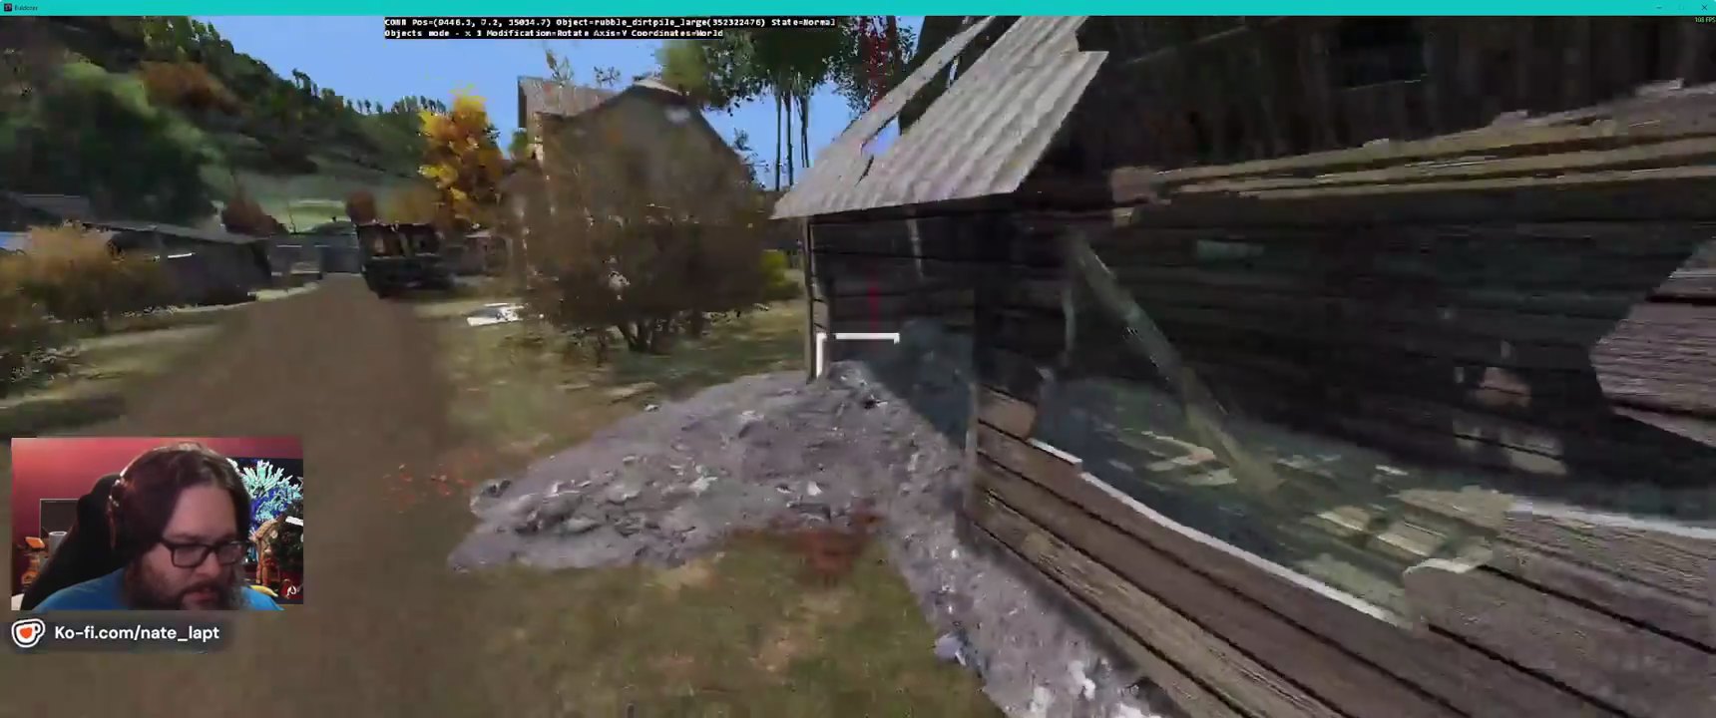
key(s)
key(s)
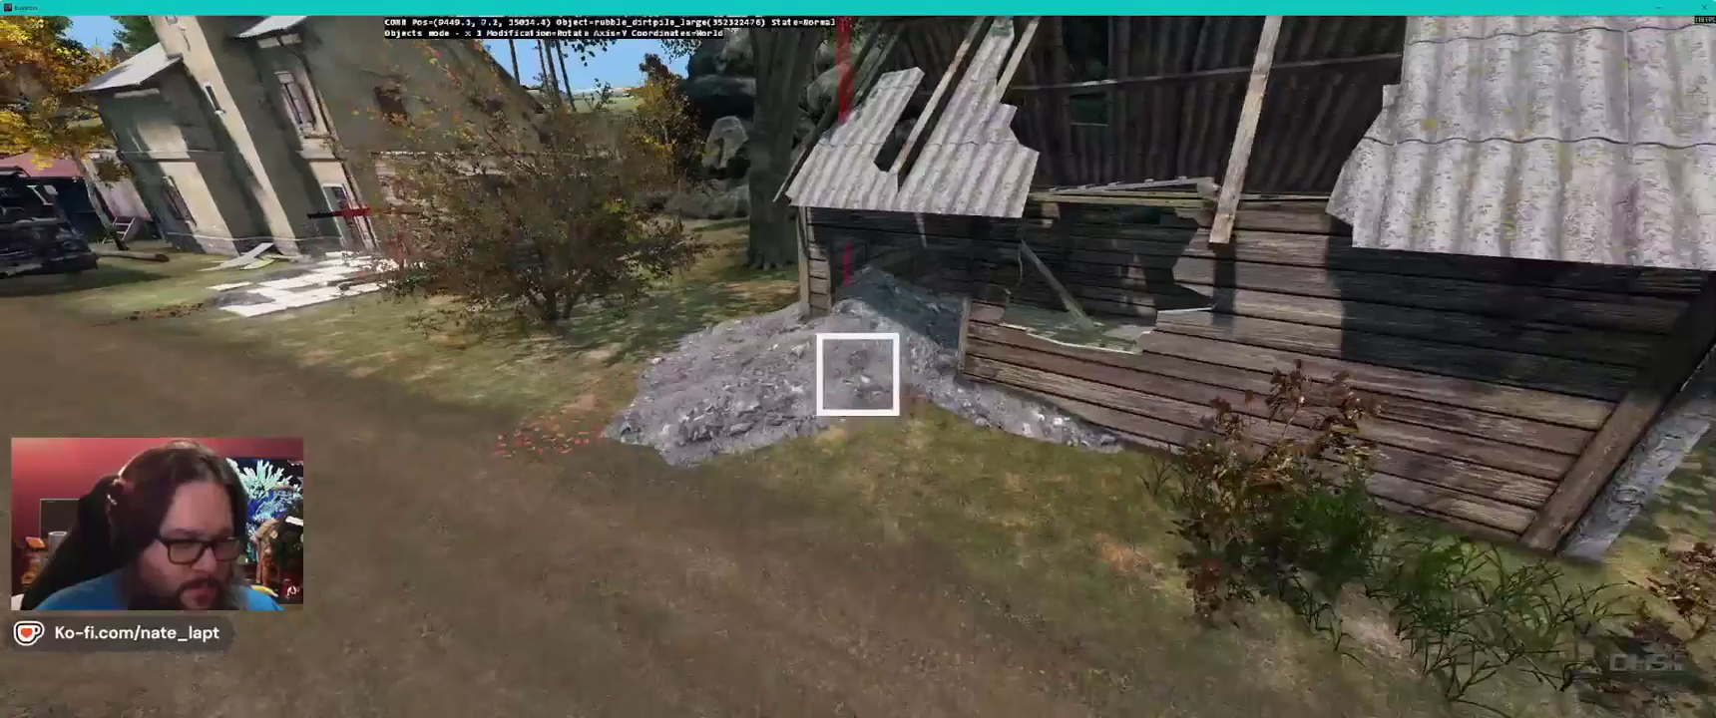
key(alt+Tab)
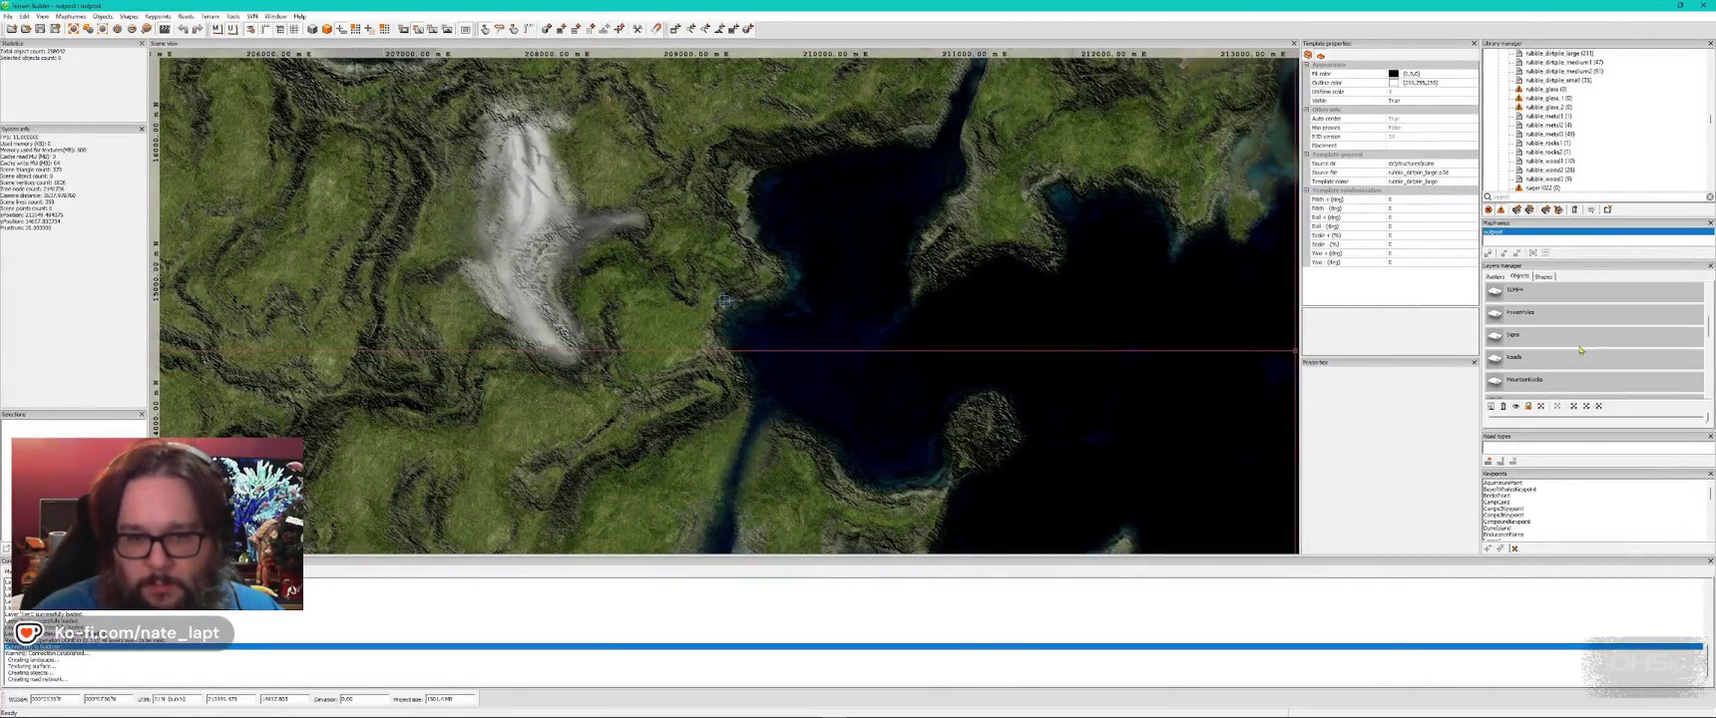
- Save the project, switch back to object editing and pick up the small dirt pile
scroll(1581, 349, down, 3)
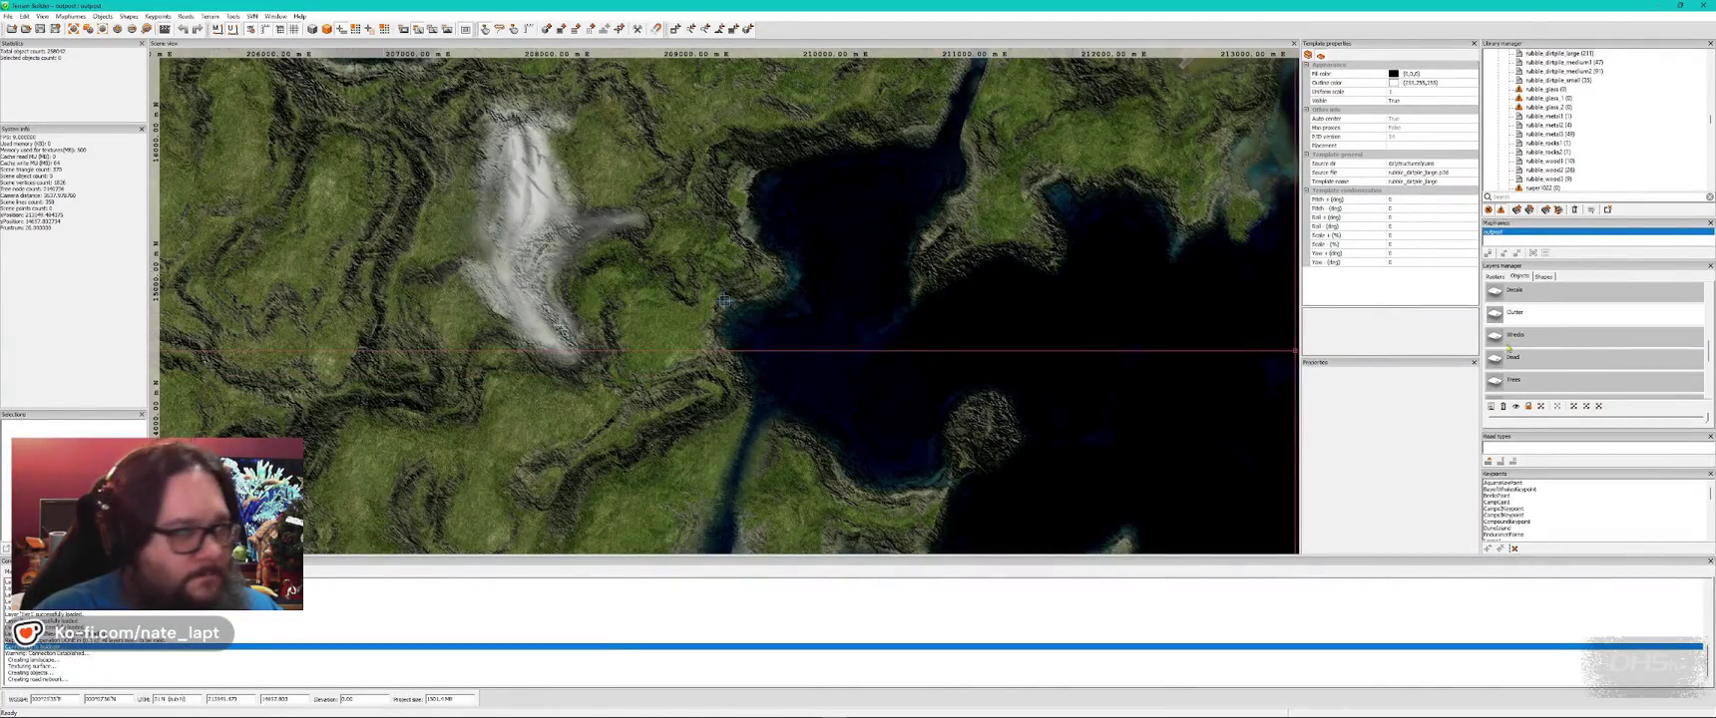
click(40, 29)
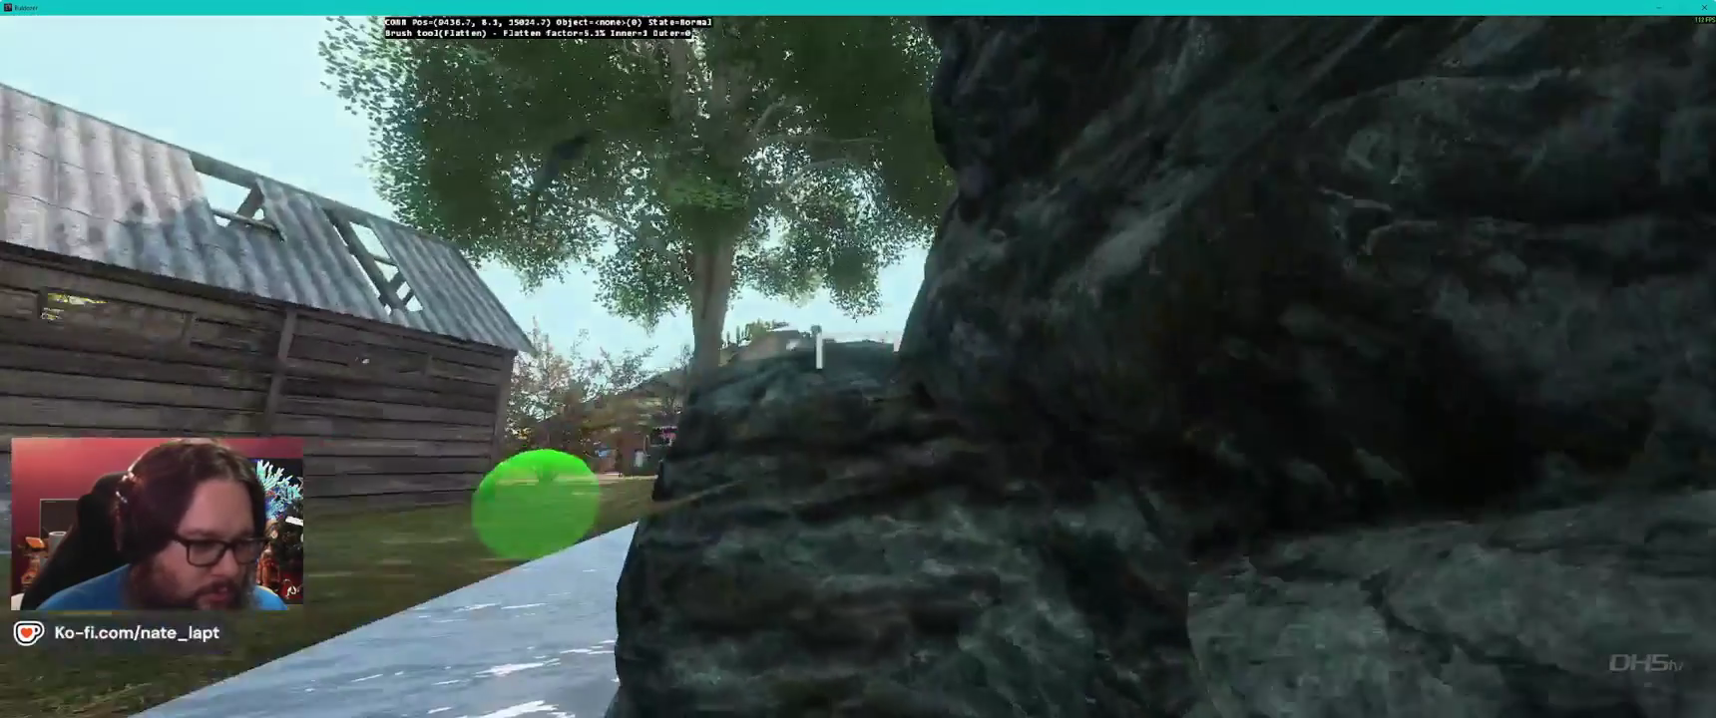
key(Tab)
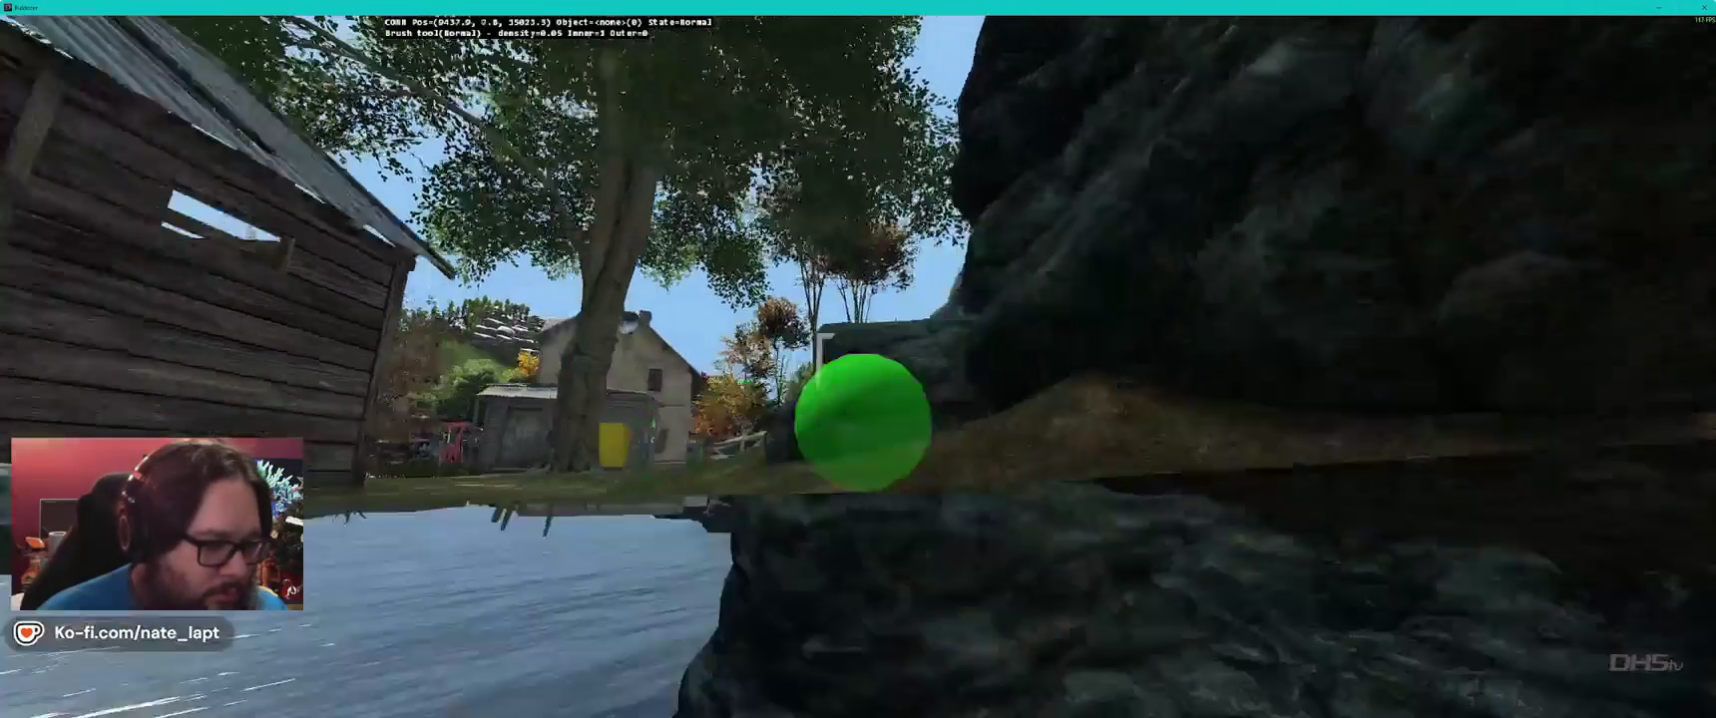
key(o)
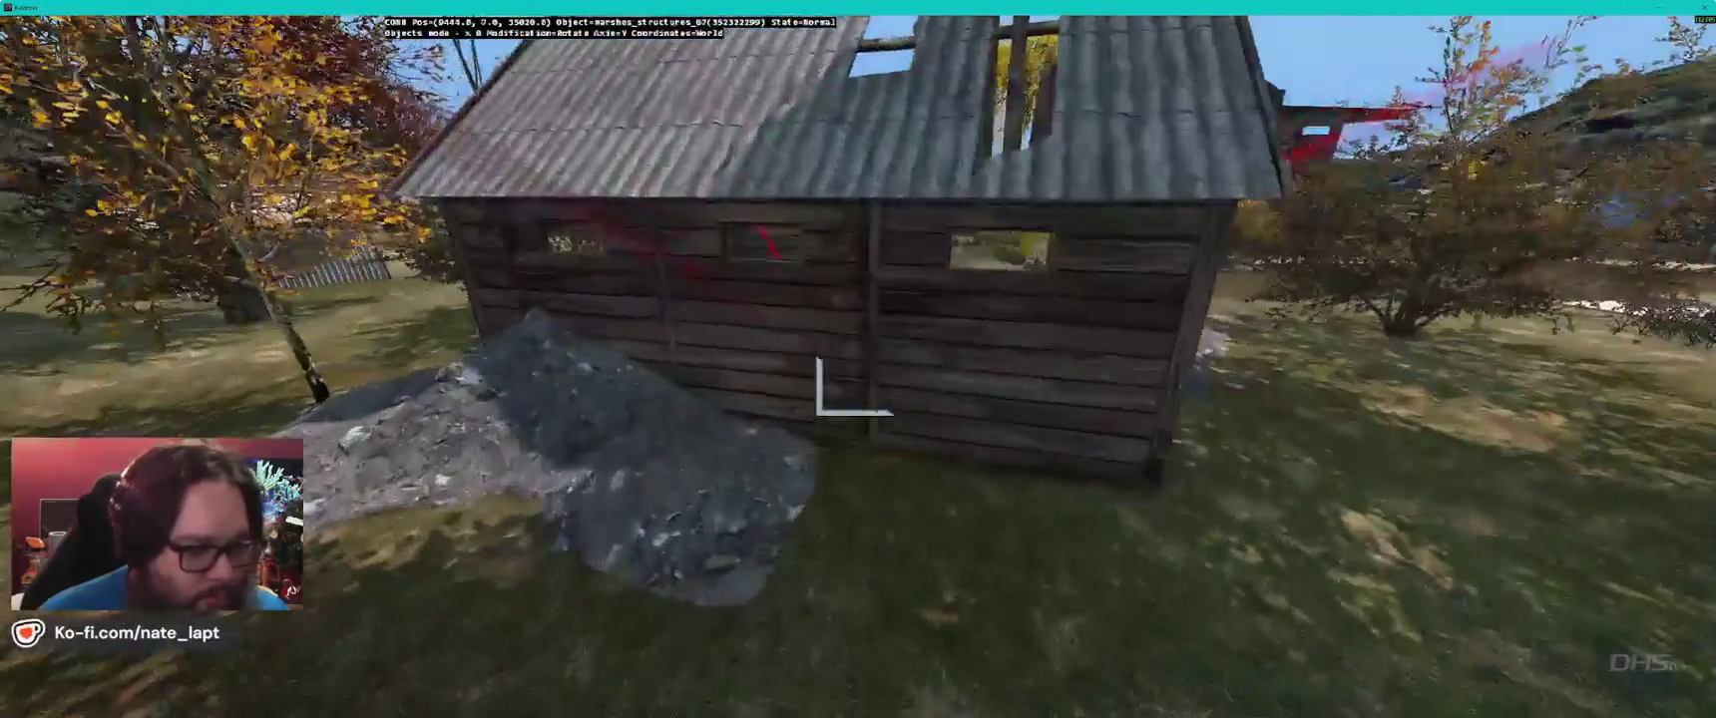
drag(855, 385, 858, 374)
key(3)
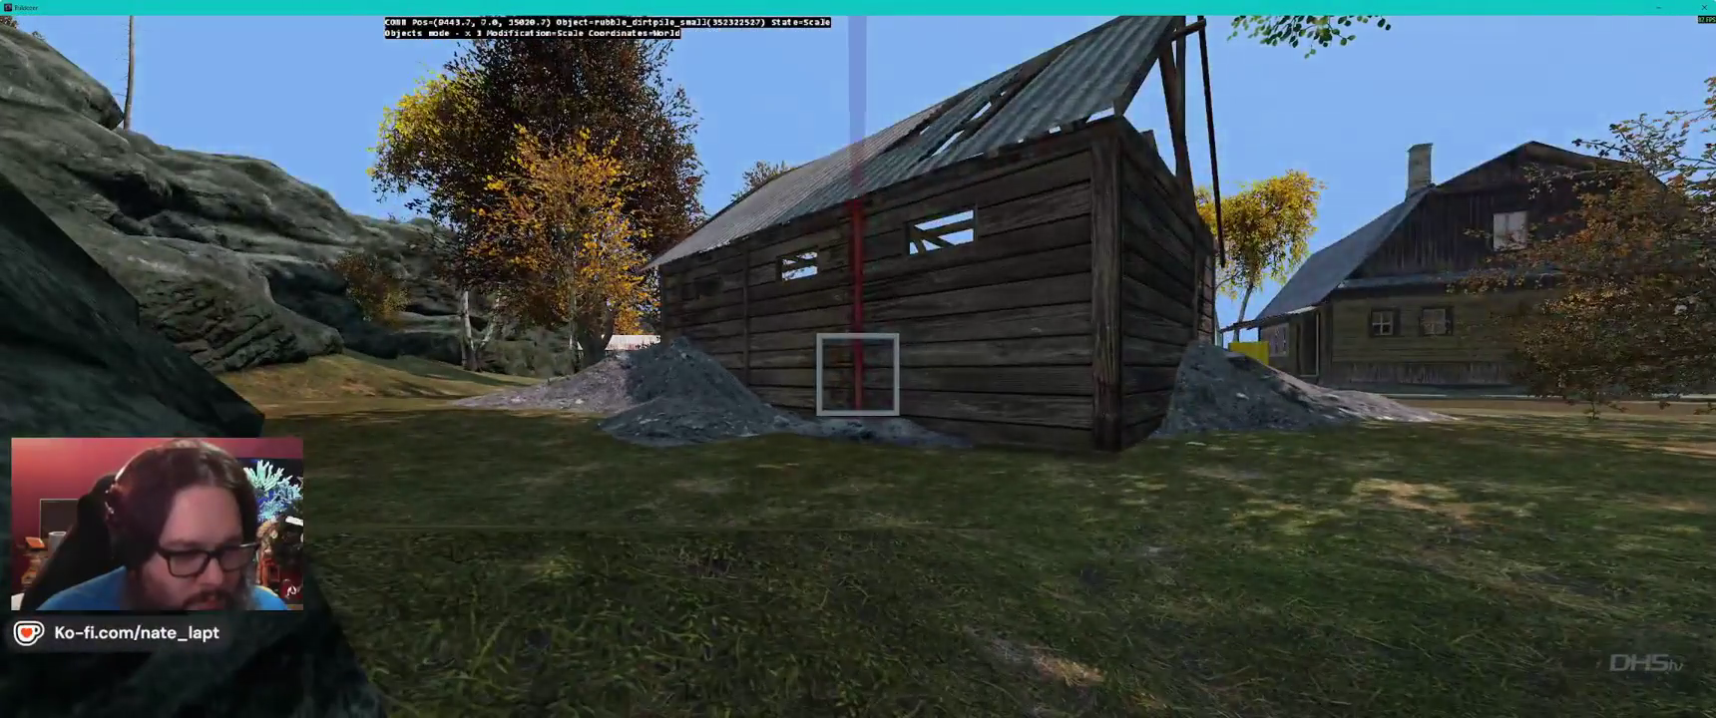
- Circle the camera around the shed and fly inside to check the rubble pile
key(w)
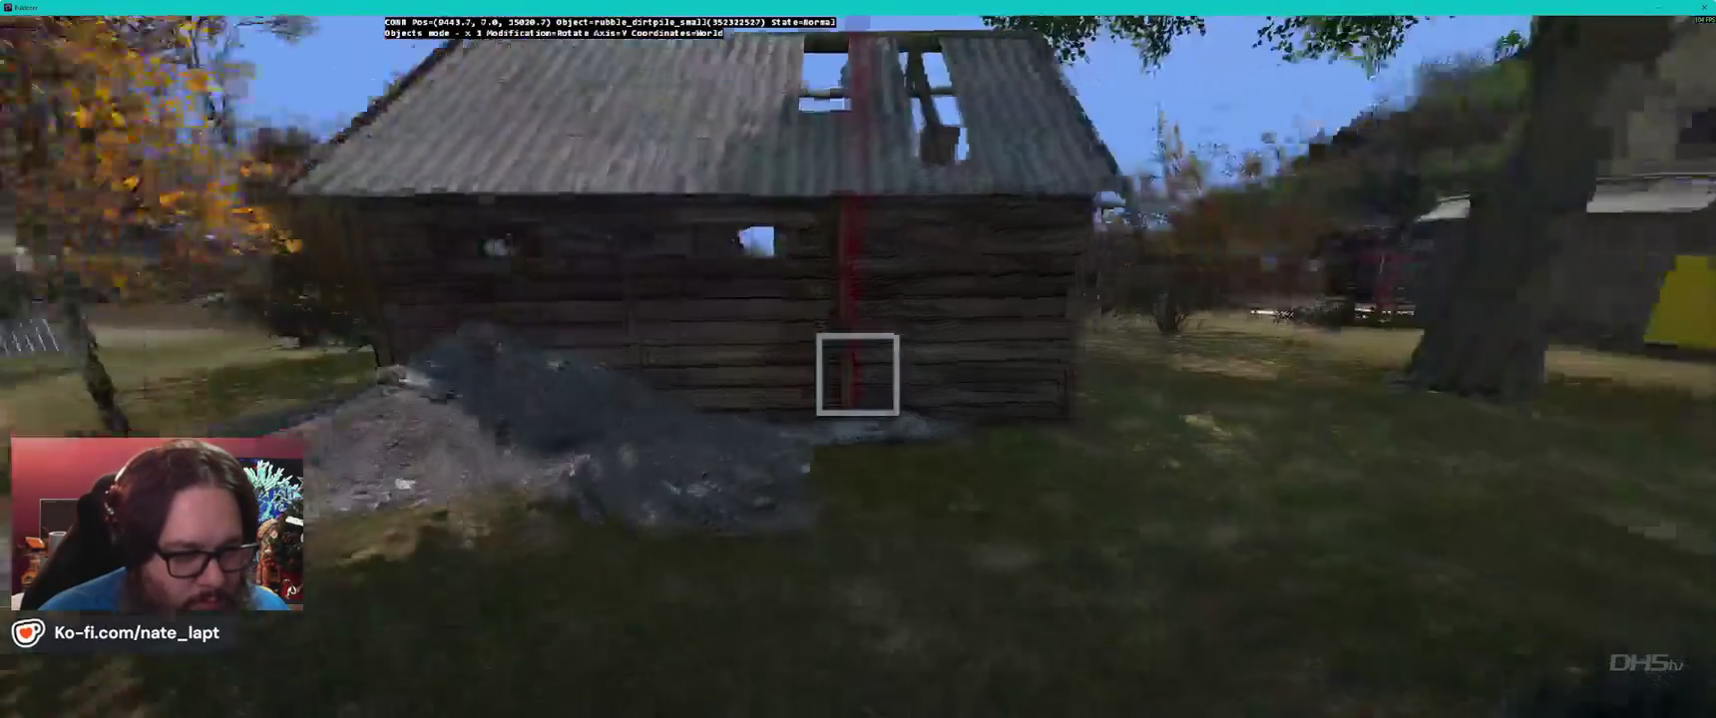
key(a)
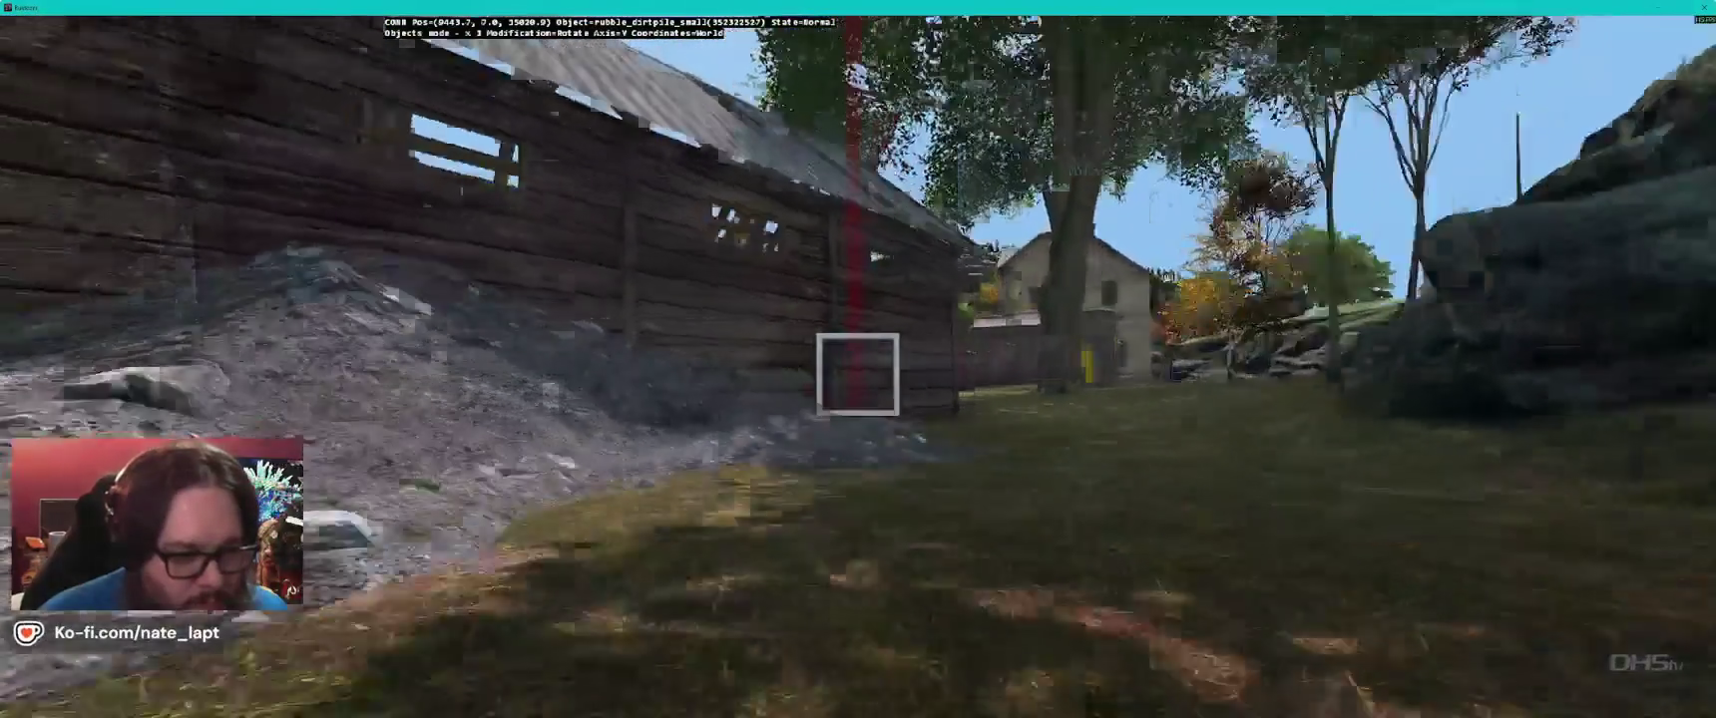
key(a)
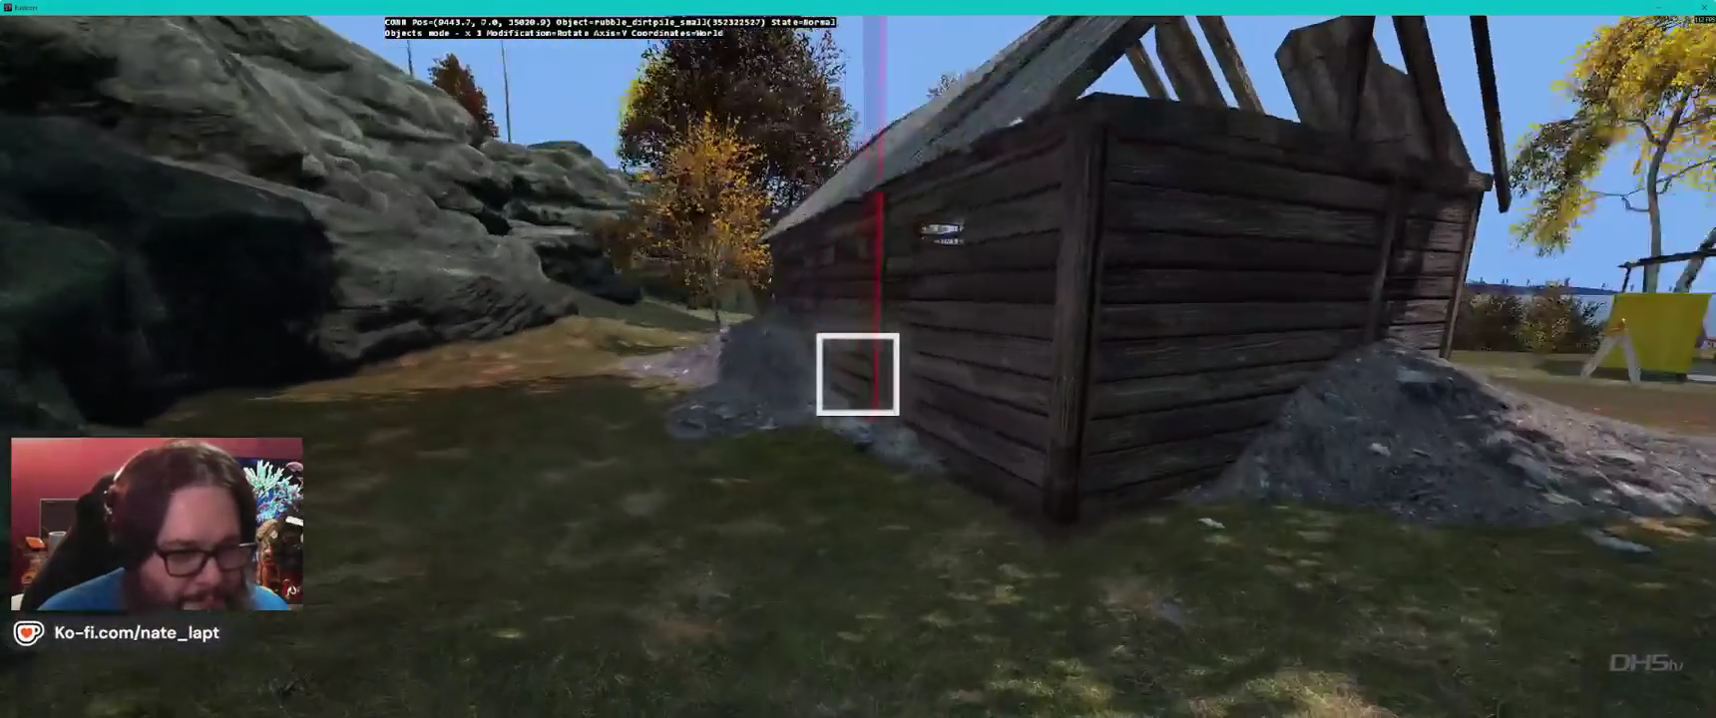
key(alt+Tab)
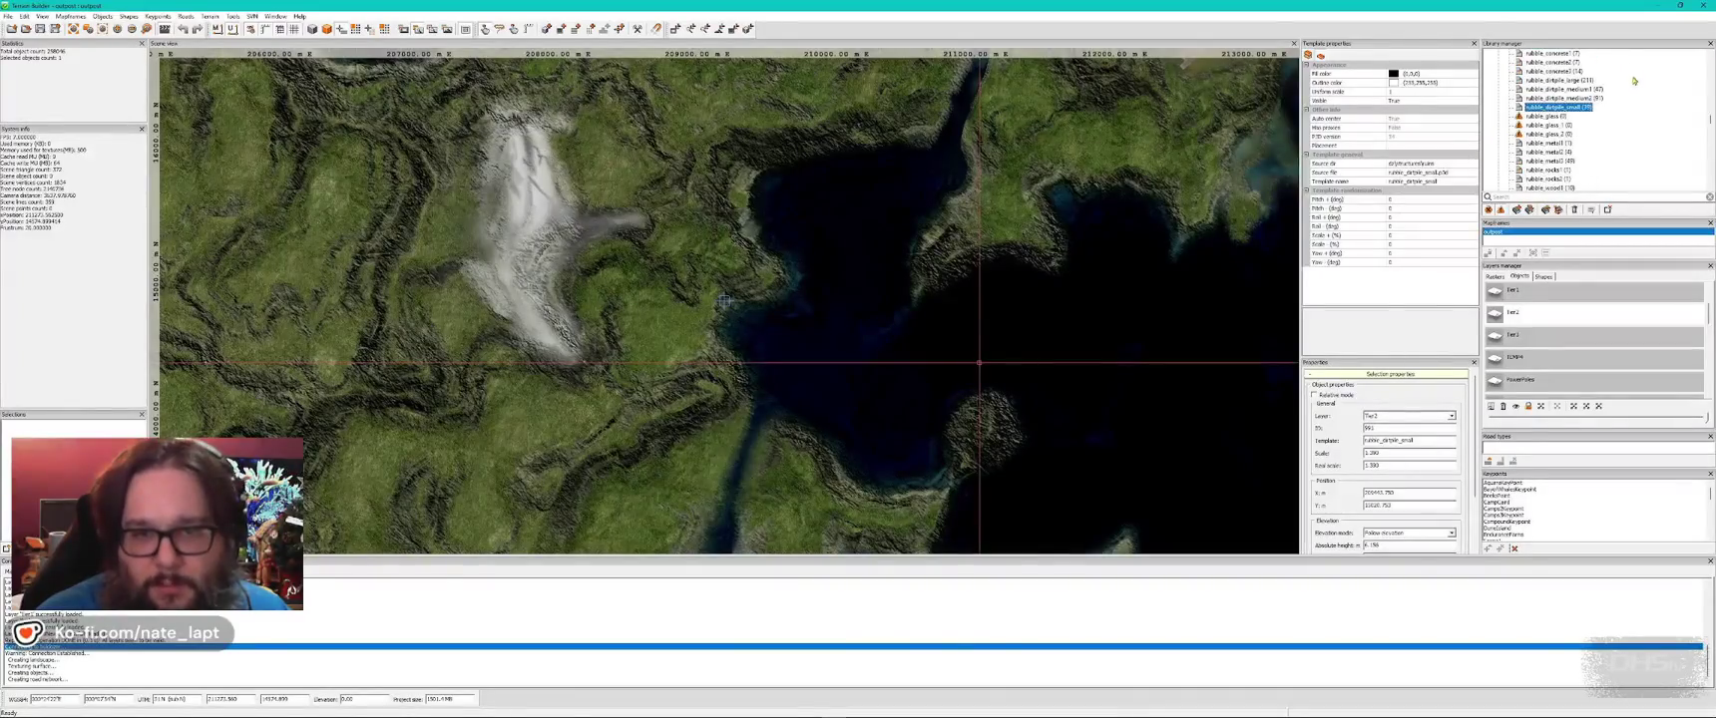
key(alt+Tab)
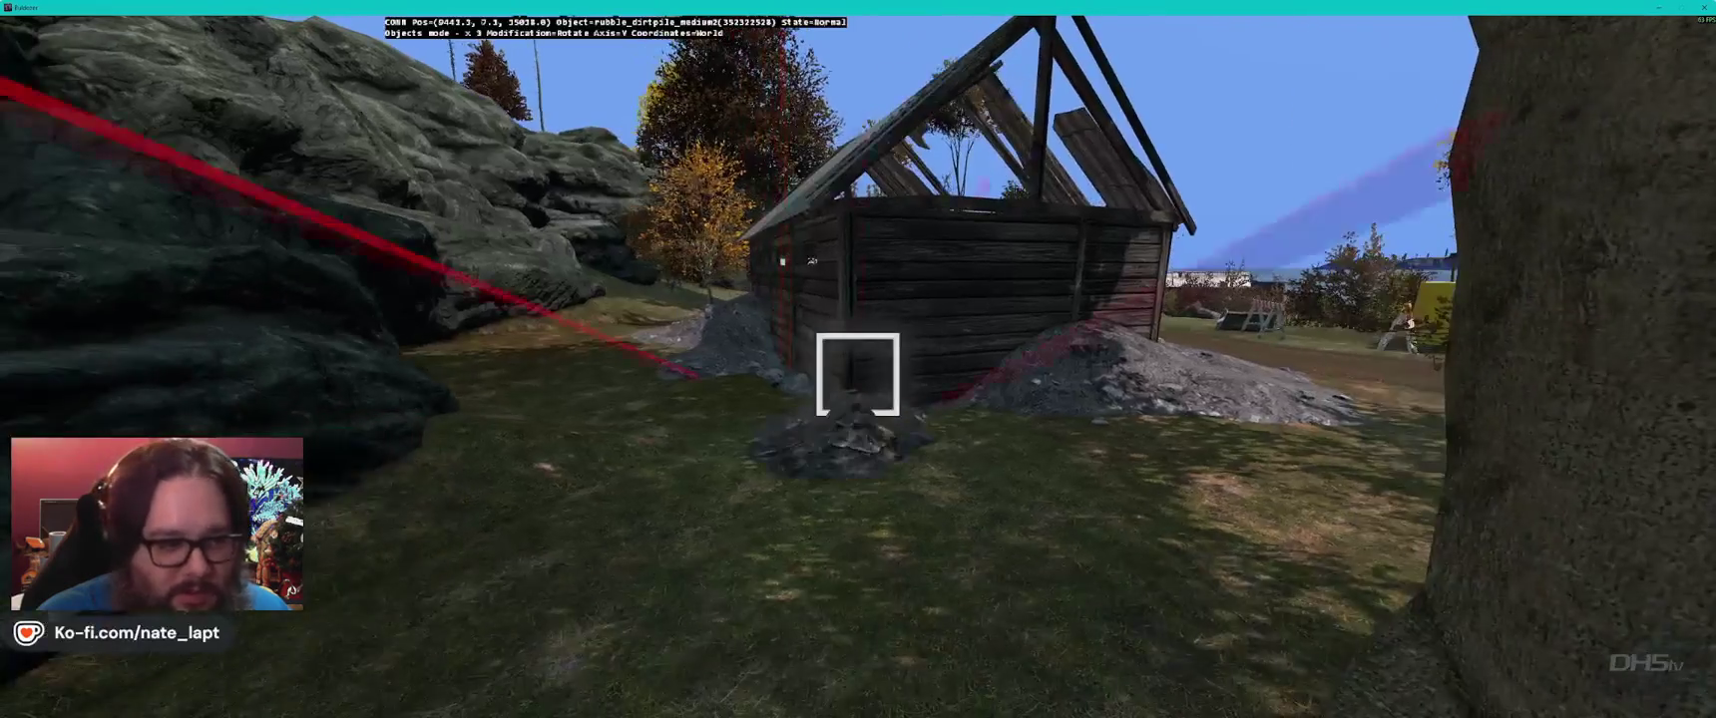
key(w)
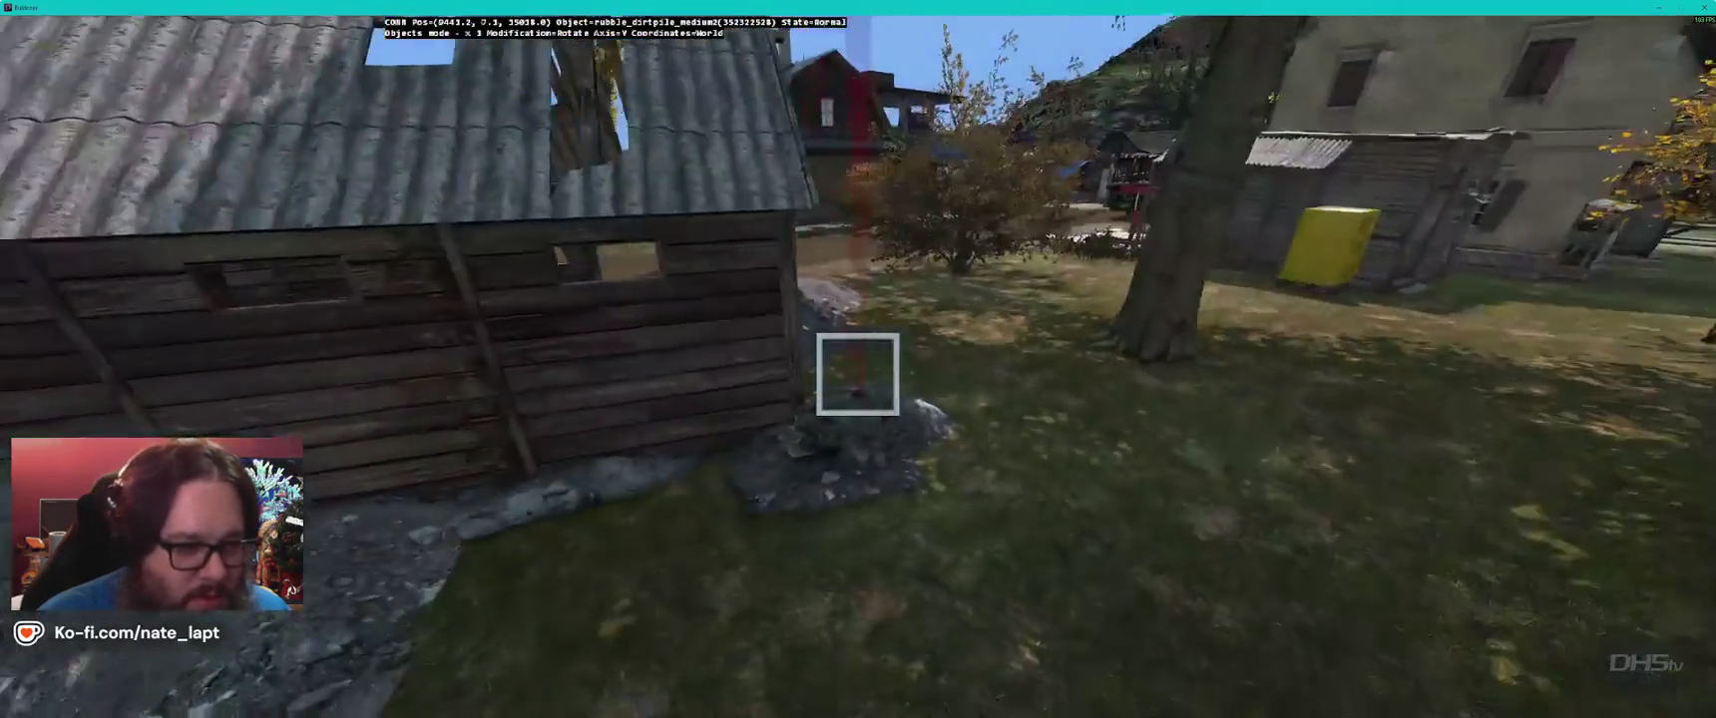
key(w)
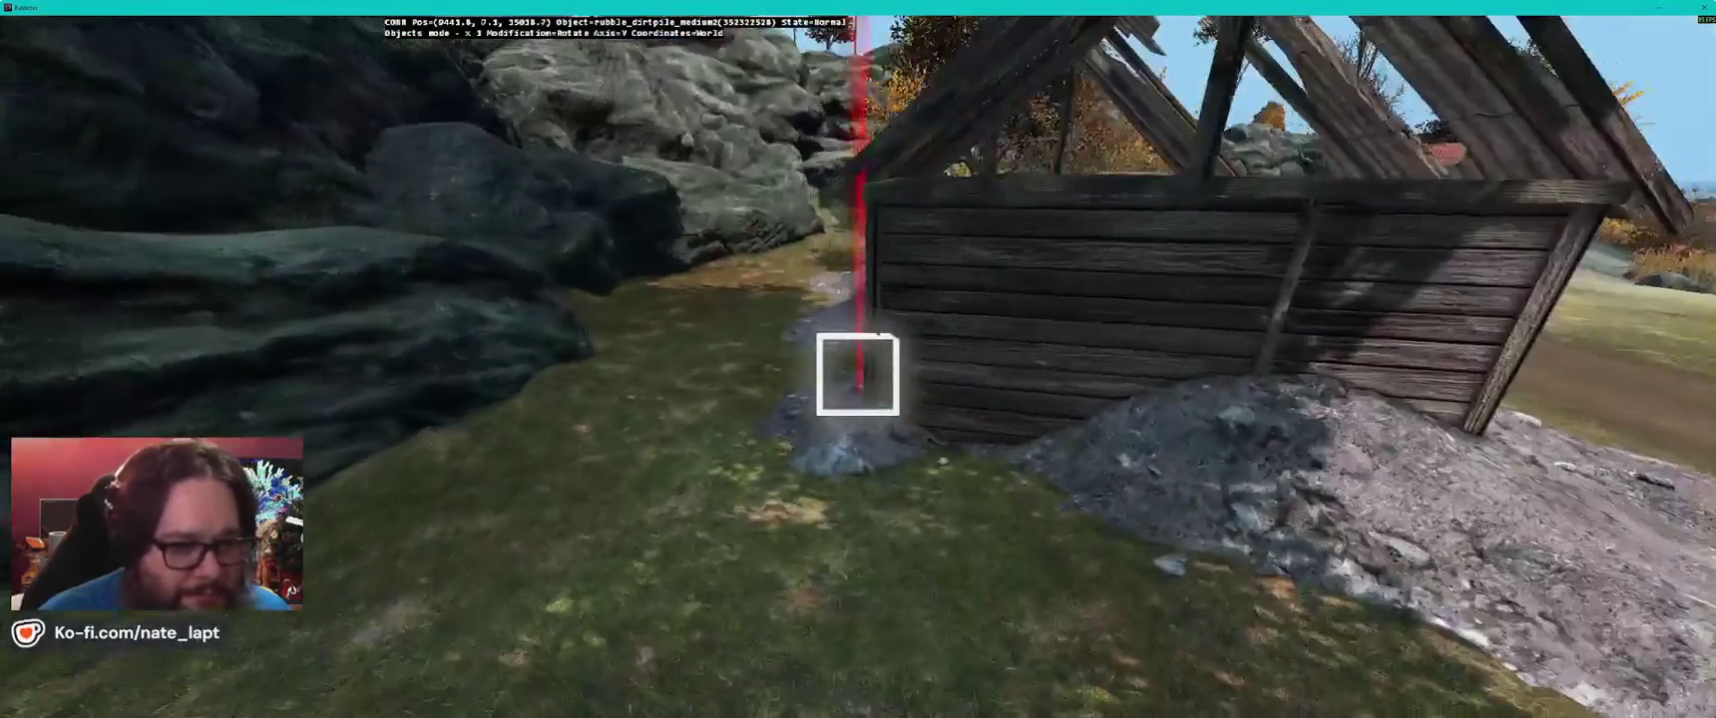
key(s)
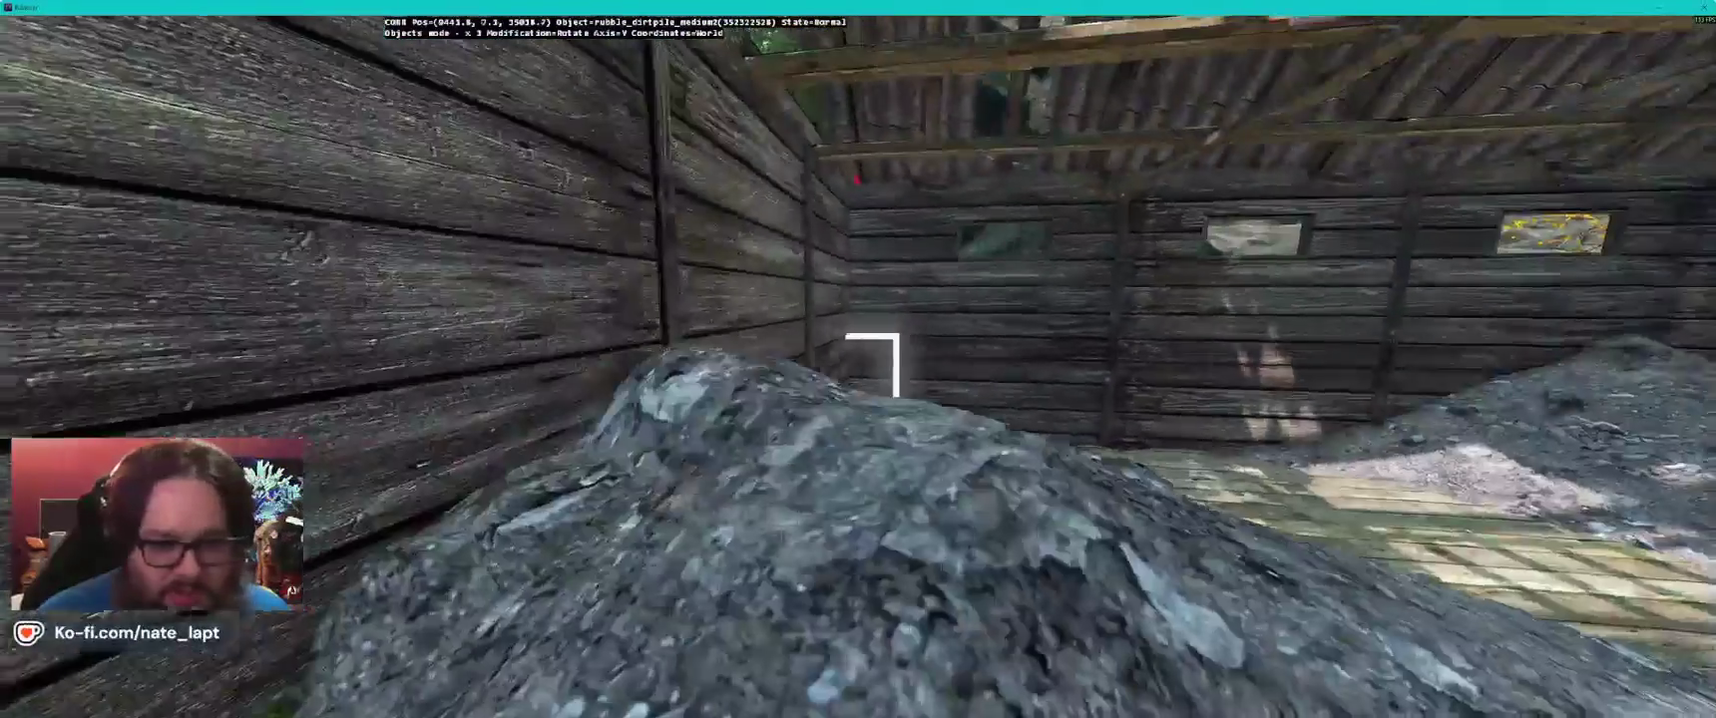
key(a)
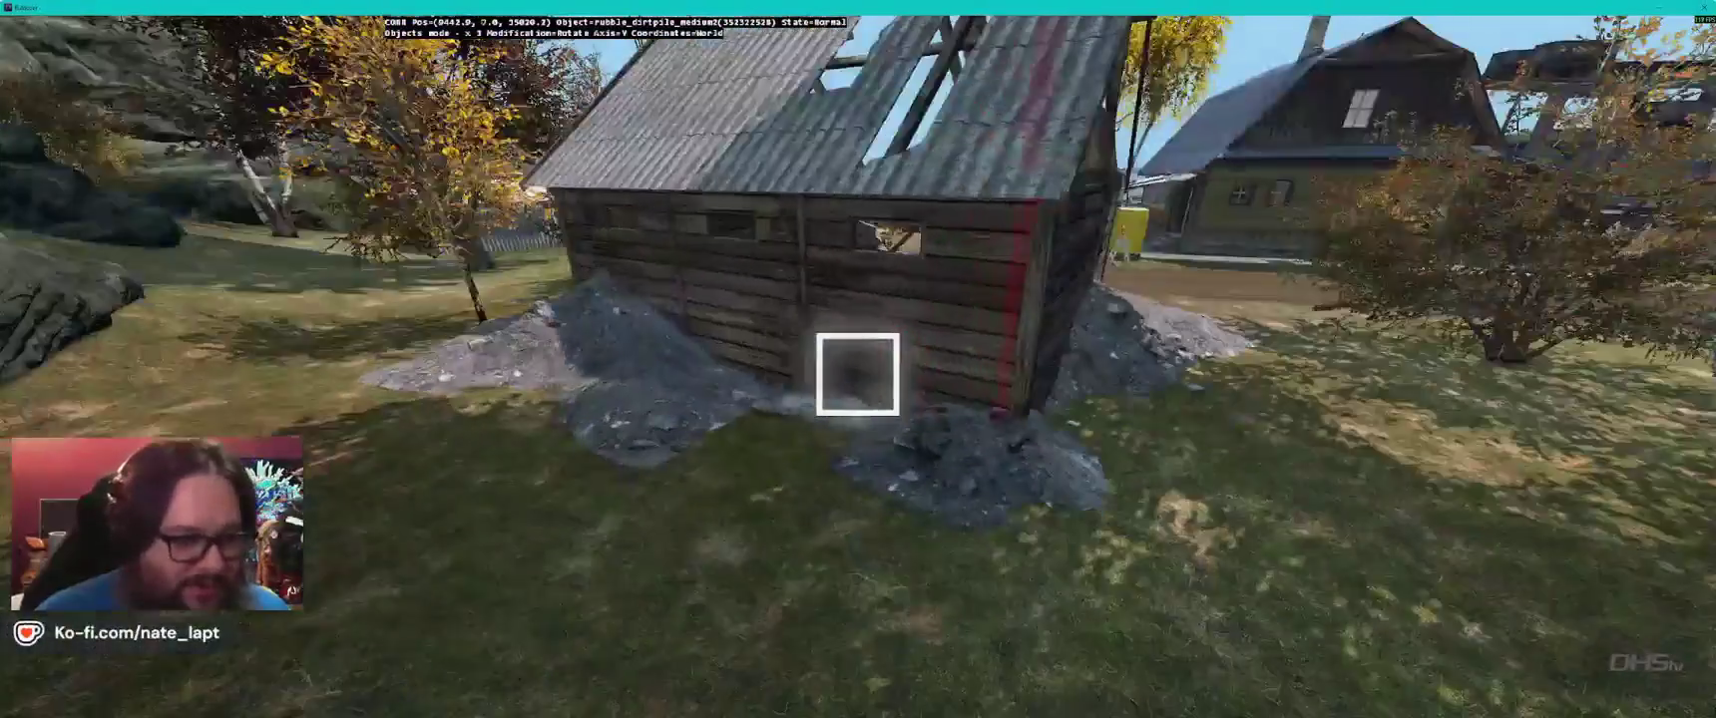
key(a)
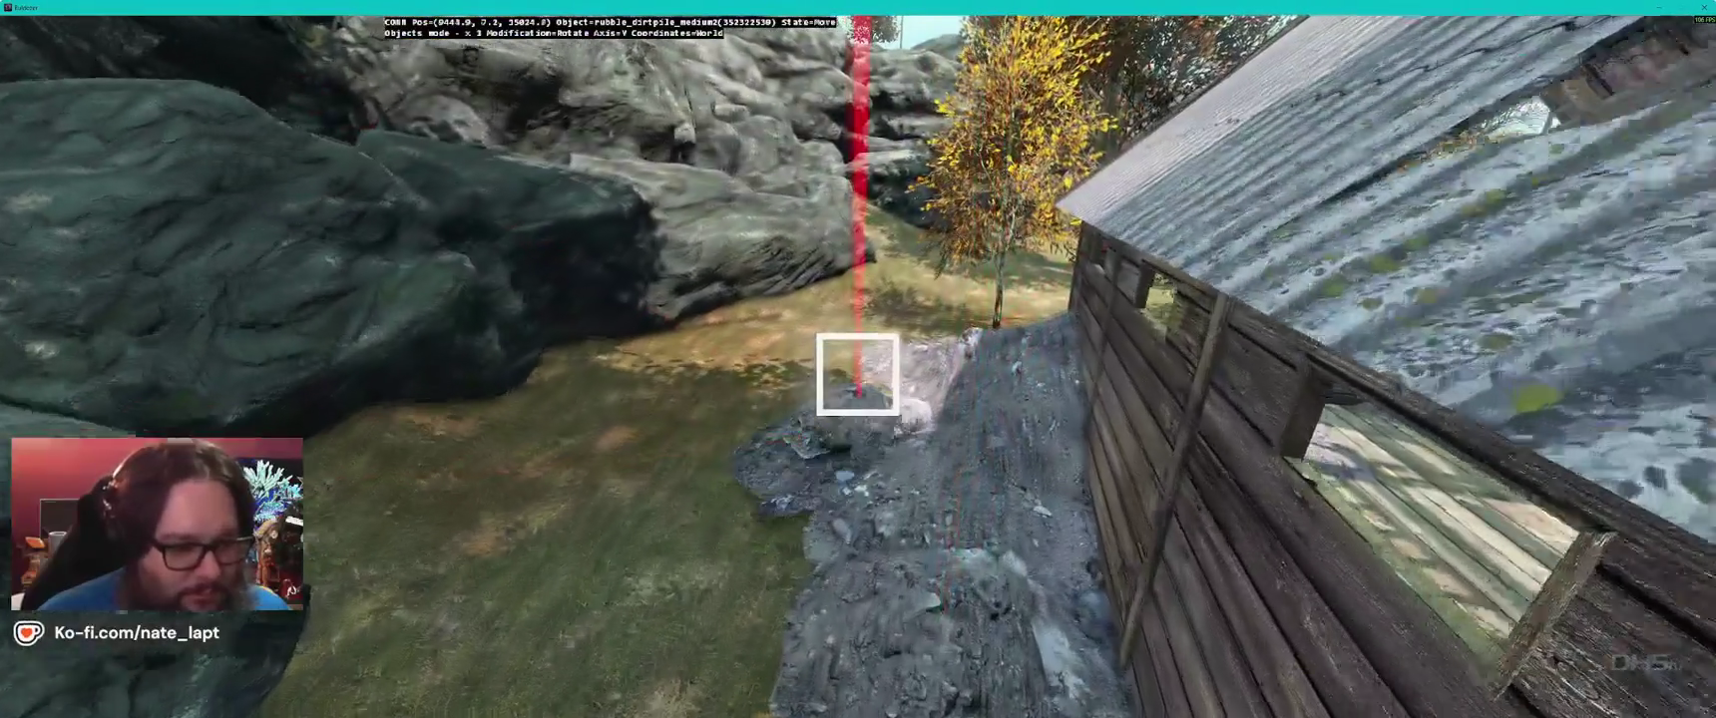
- Move, set down and rotate the medium dirt pile against the shed's front wall
drag(858, 375, 857, 374)
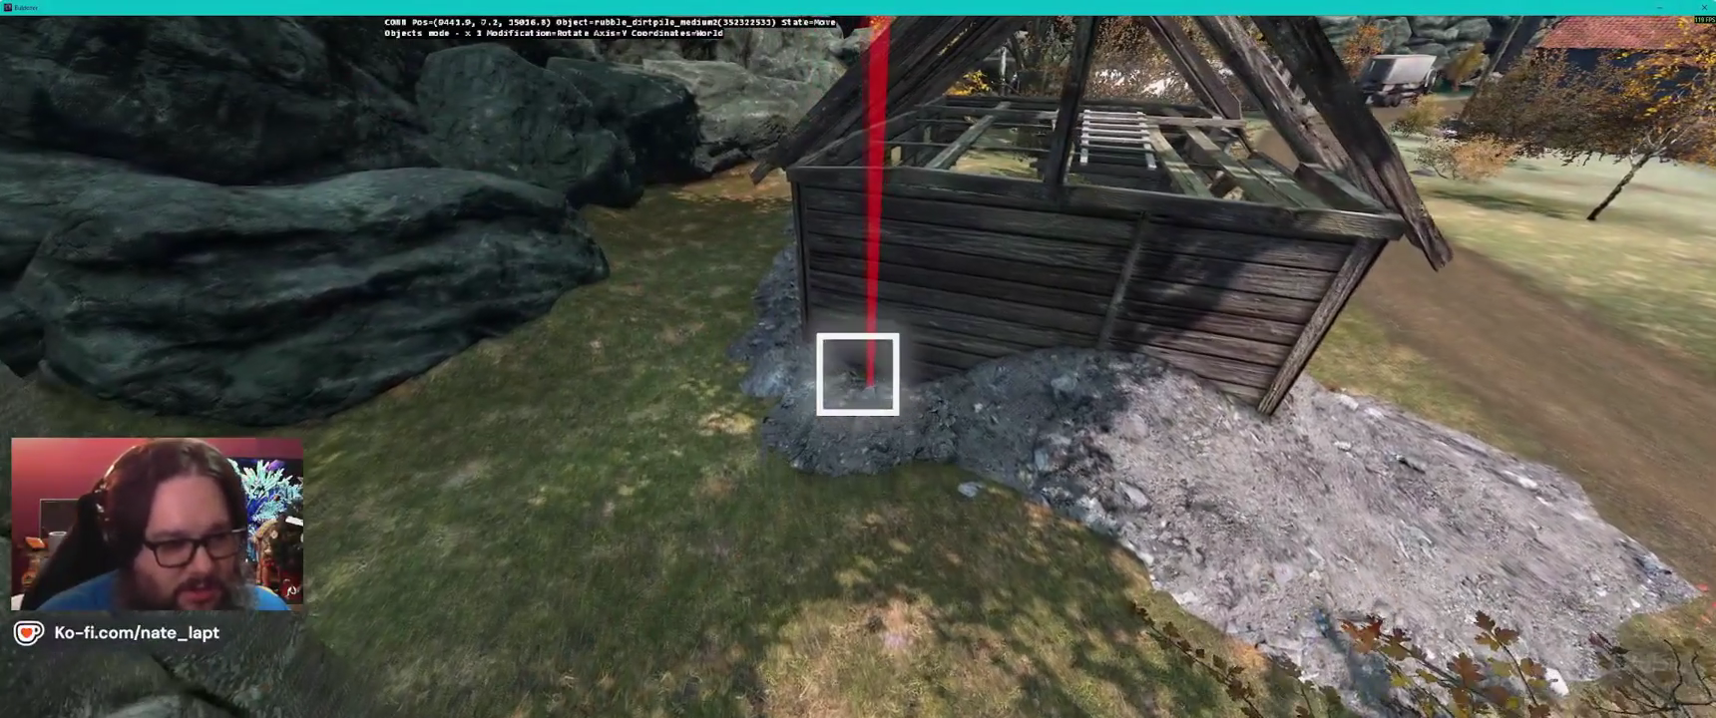
drag(857, 374, 857, 374)
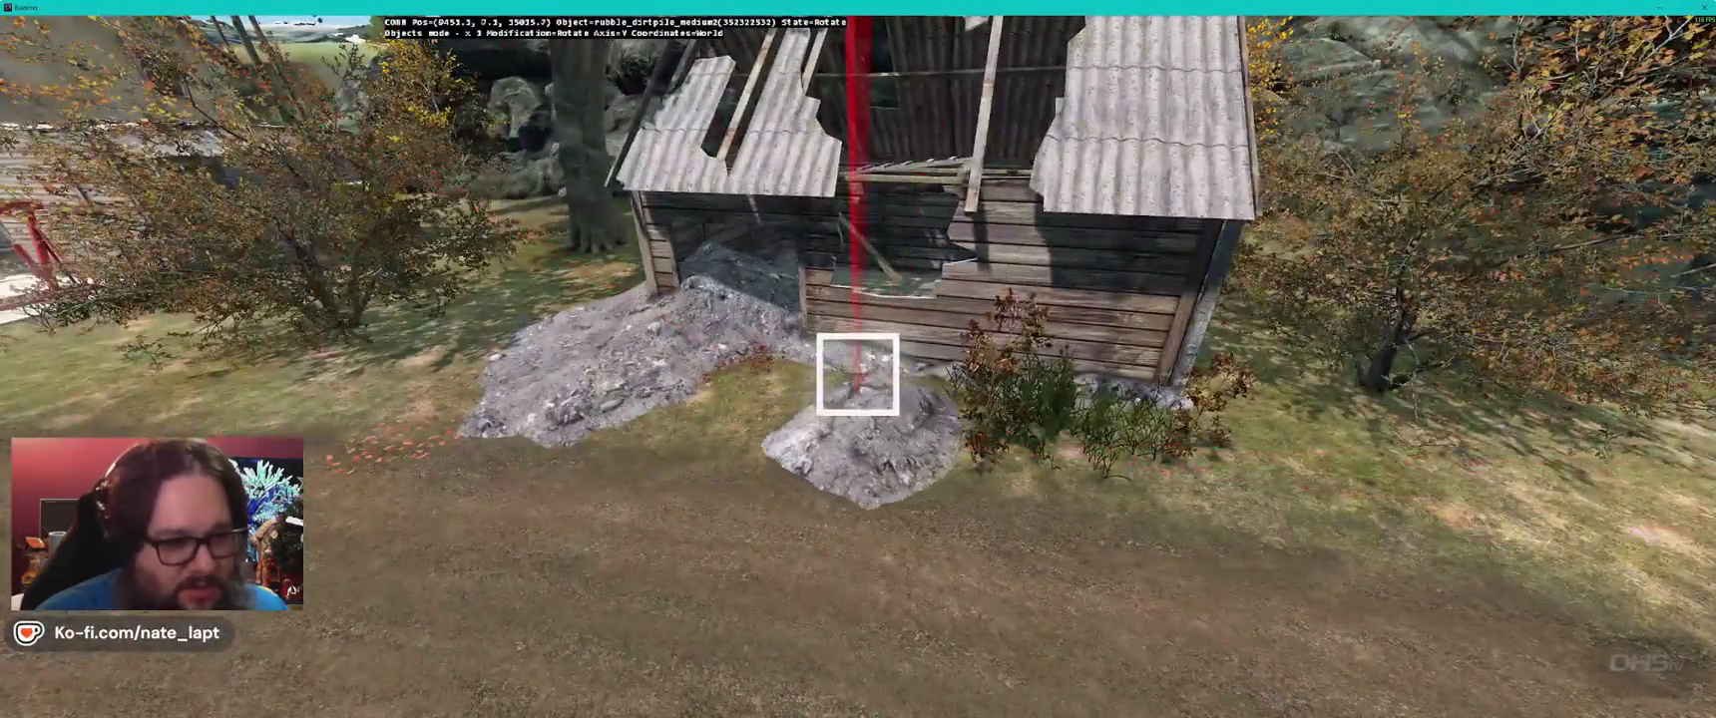
drag(857, 374, 857, 374)
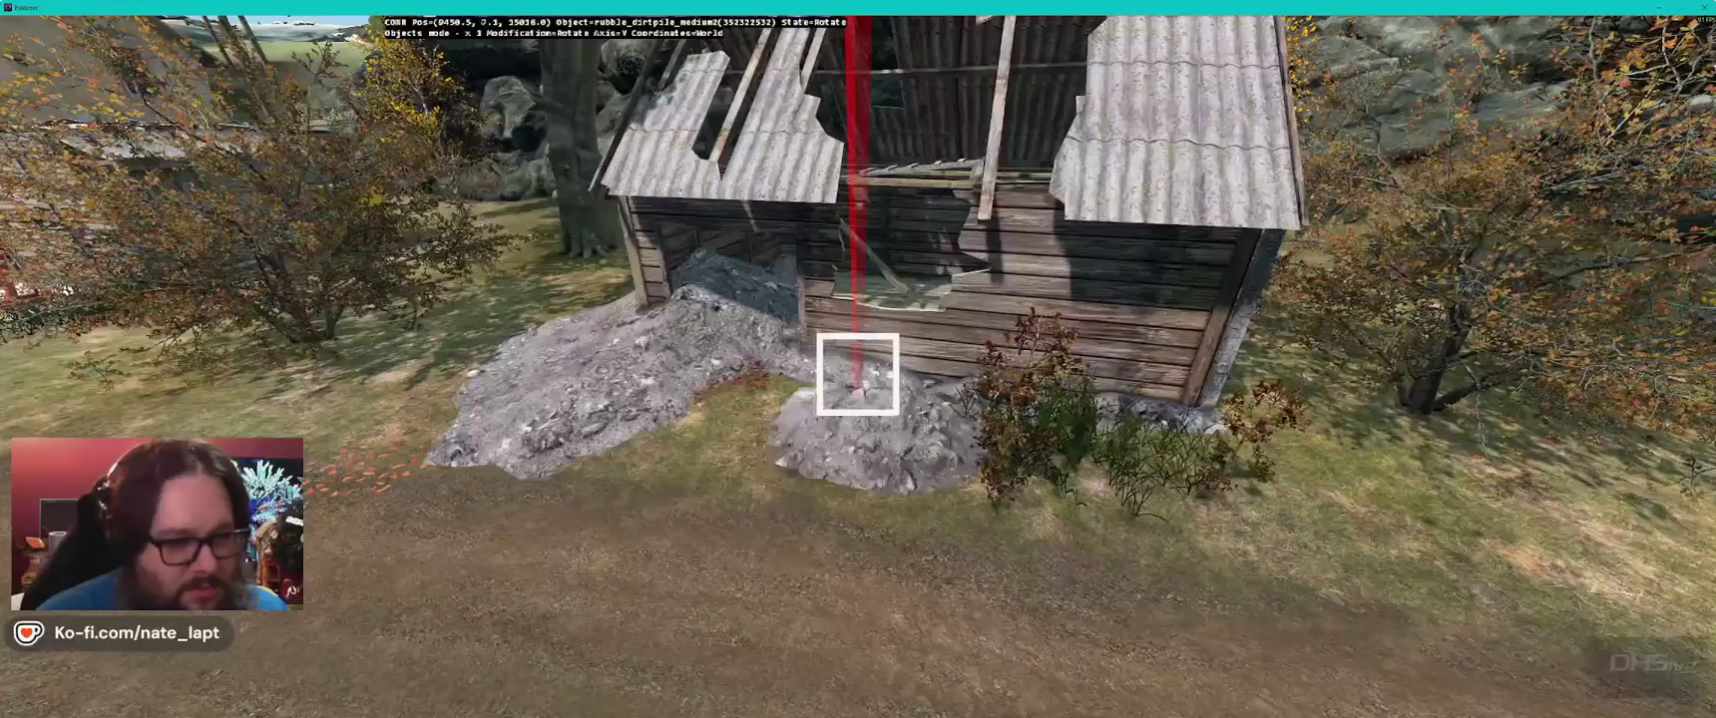
key(a)
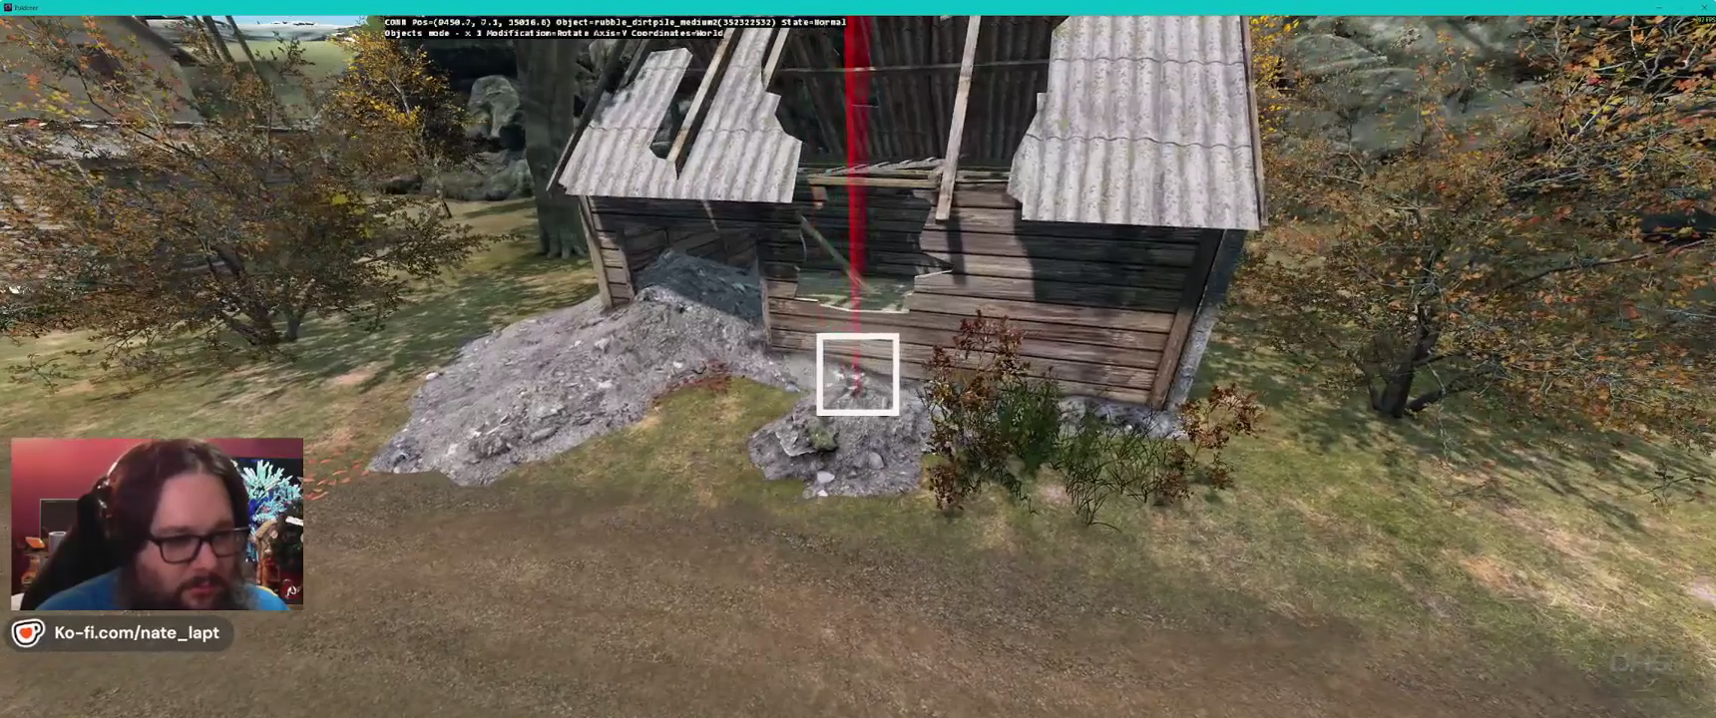
key(a)
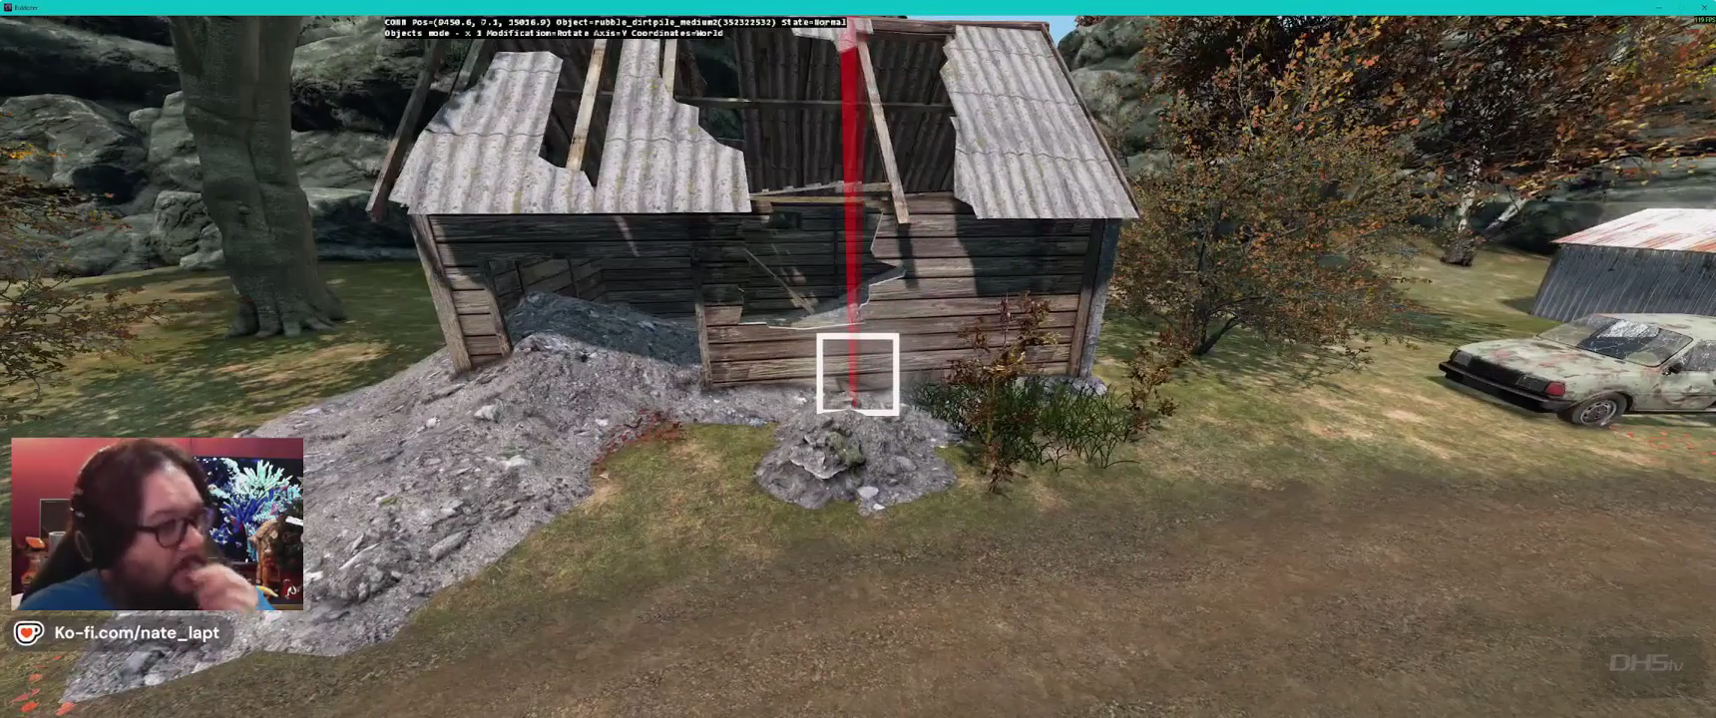
key(s)
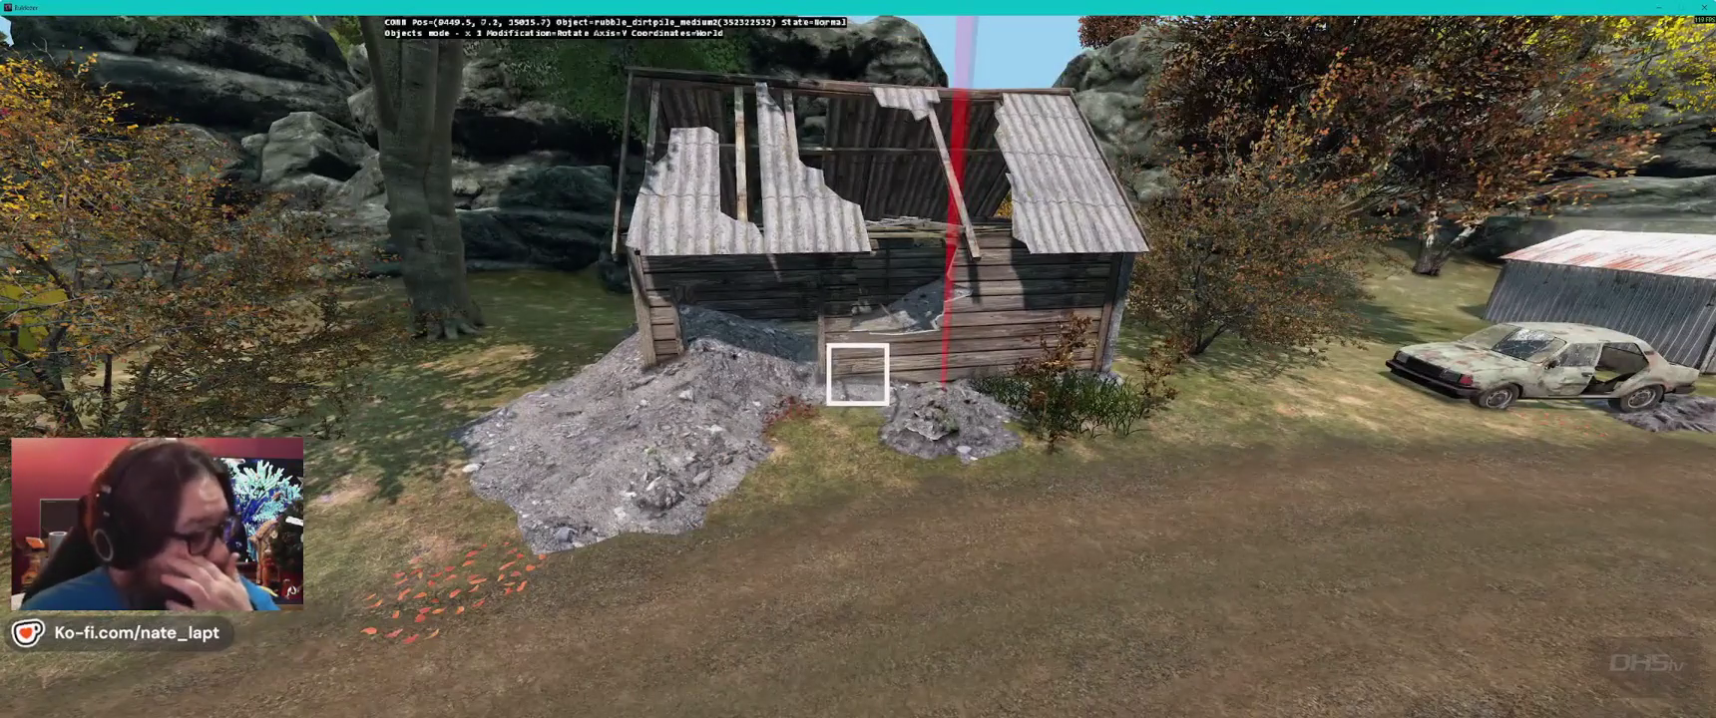
key(s)
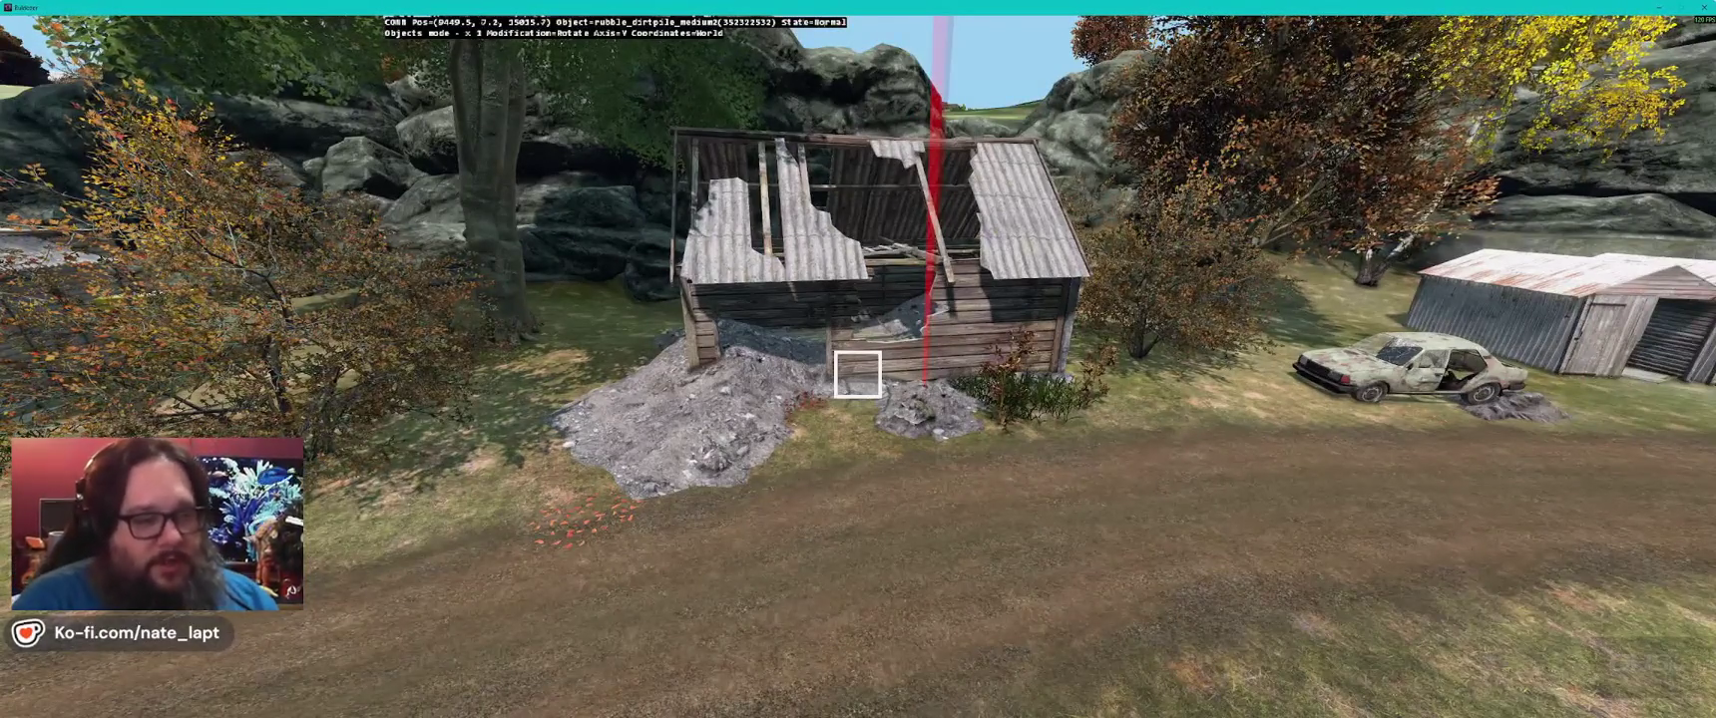
- Fly into and above the shed, then swing toward the neighbouring house
key(w)
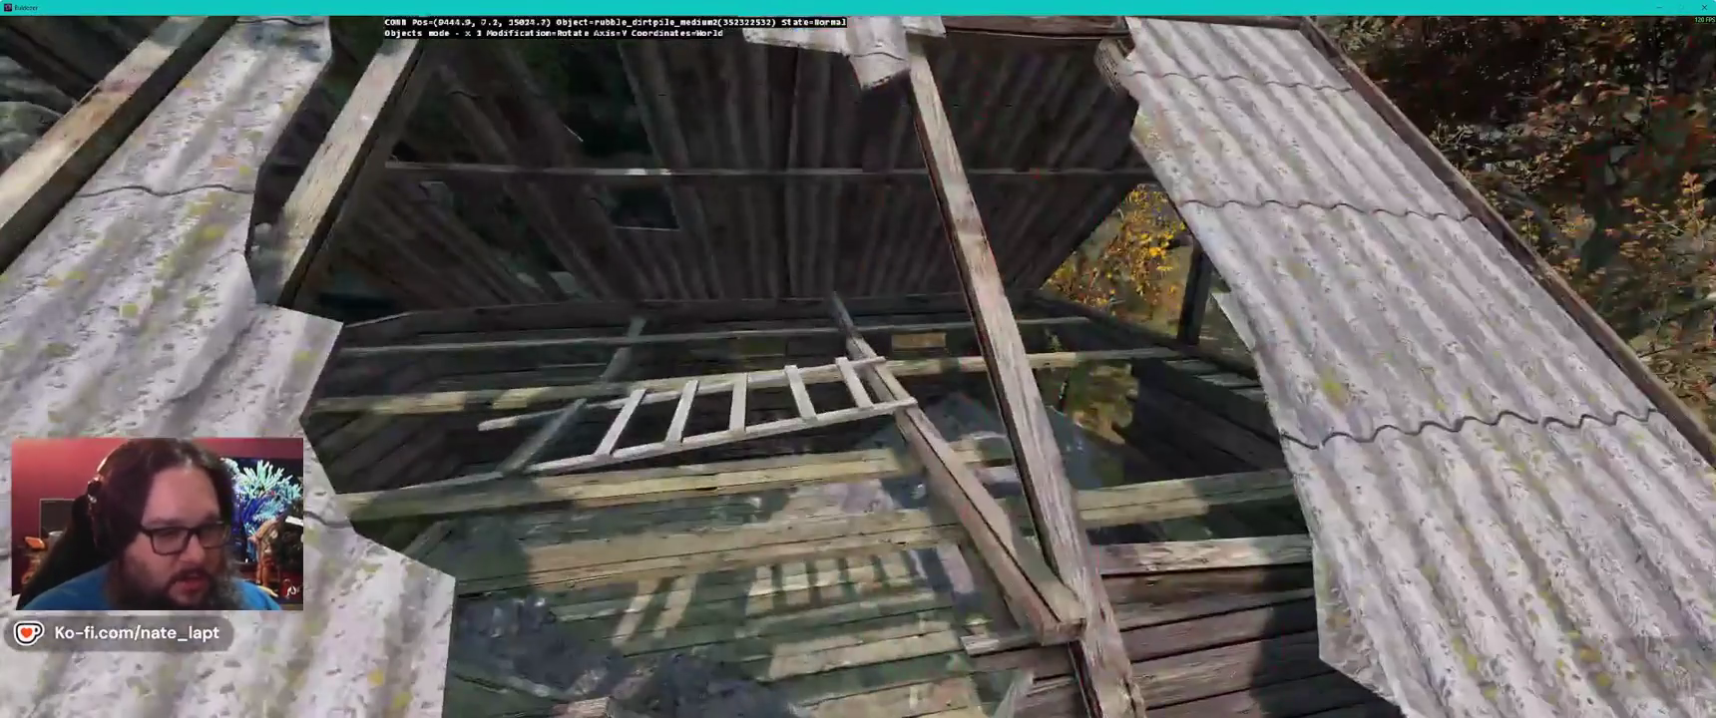
key(w)
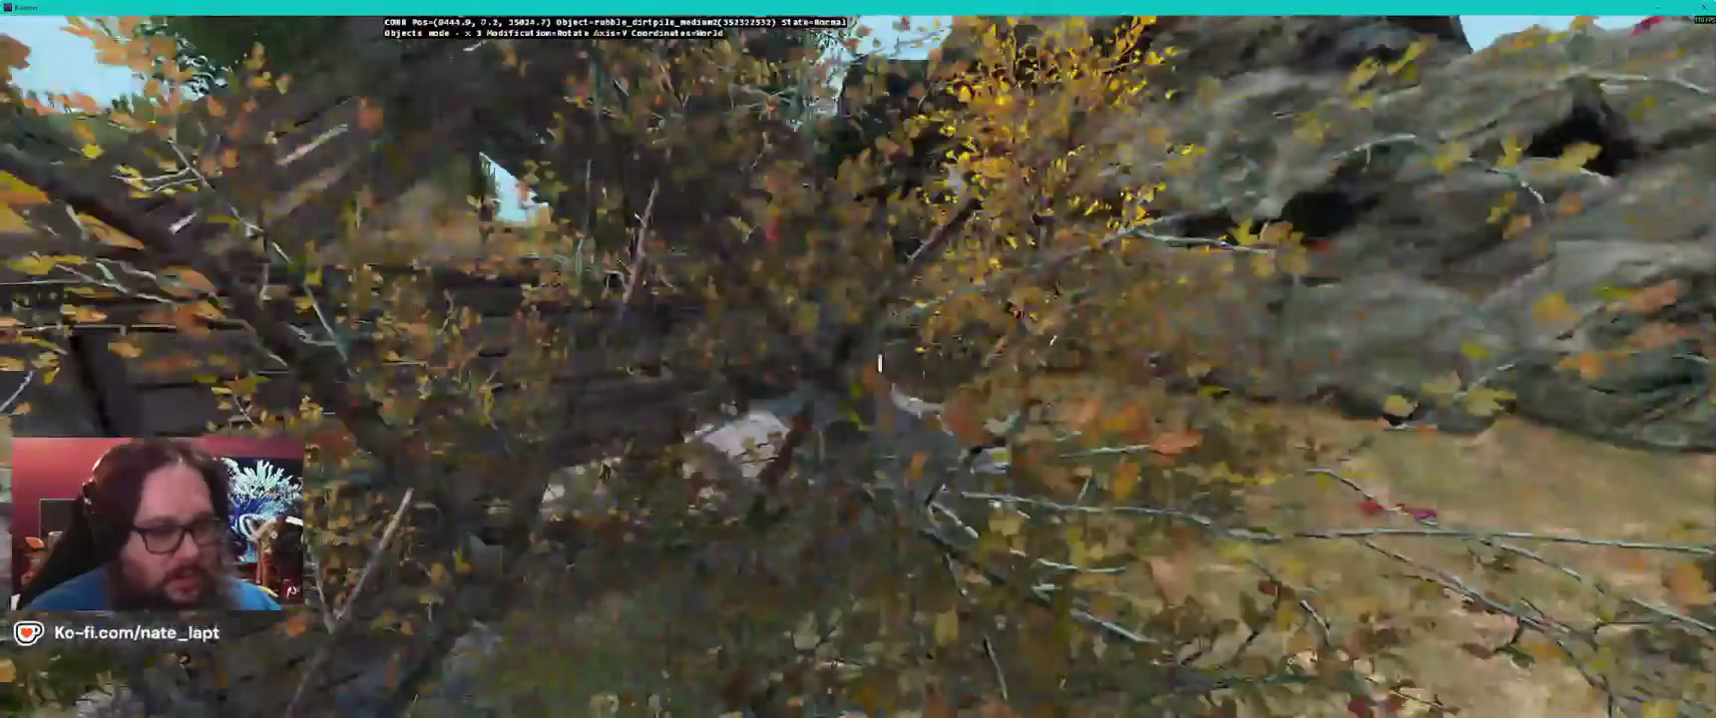
key(s)
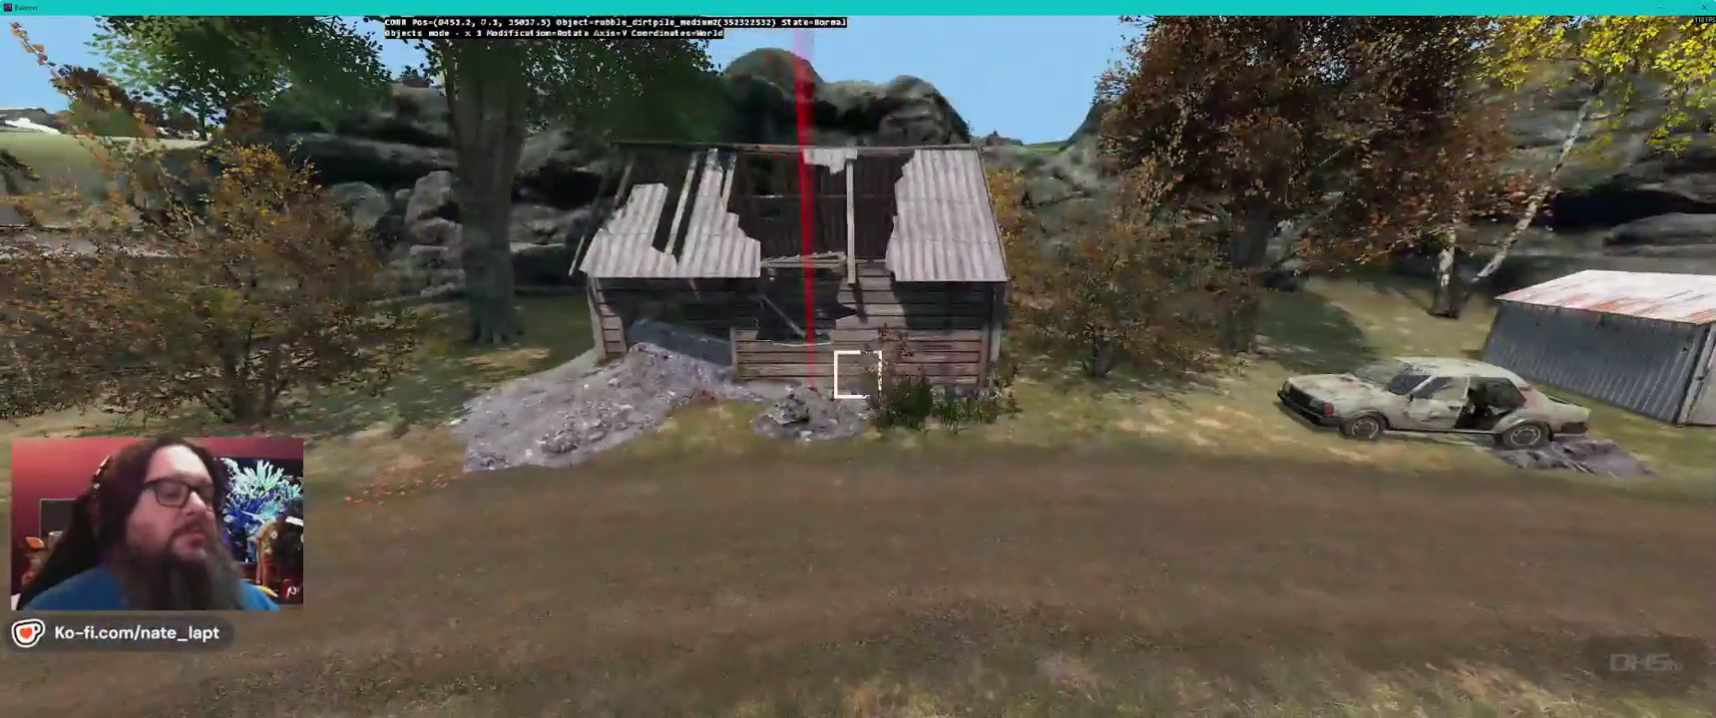
key(a)
- Toggle the Geometry diagnostic to view the shed's collision geometry, then return to the map
key(w)
key(super+alt)
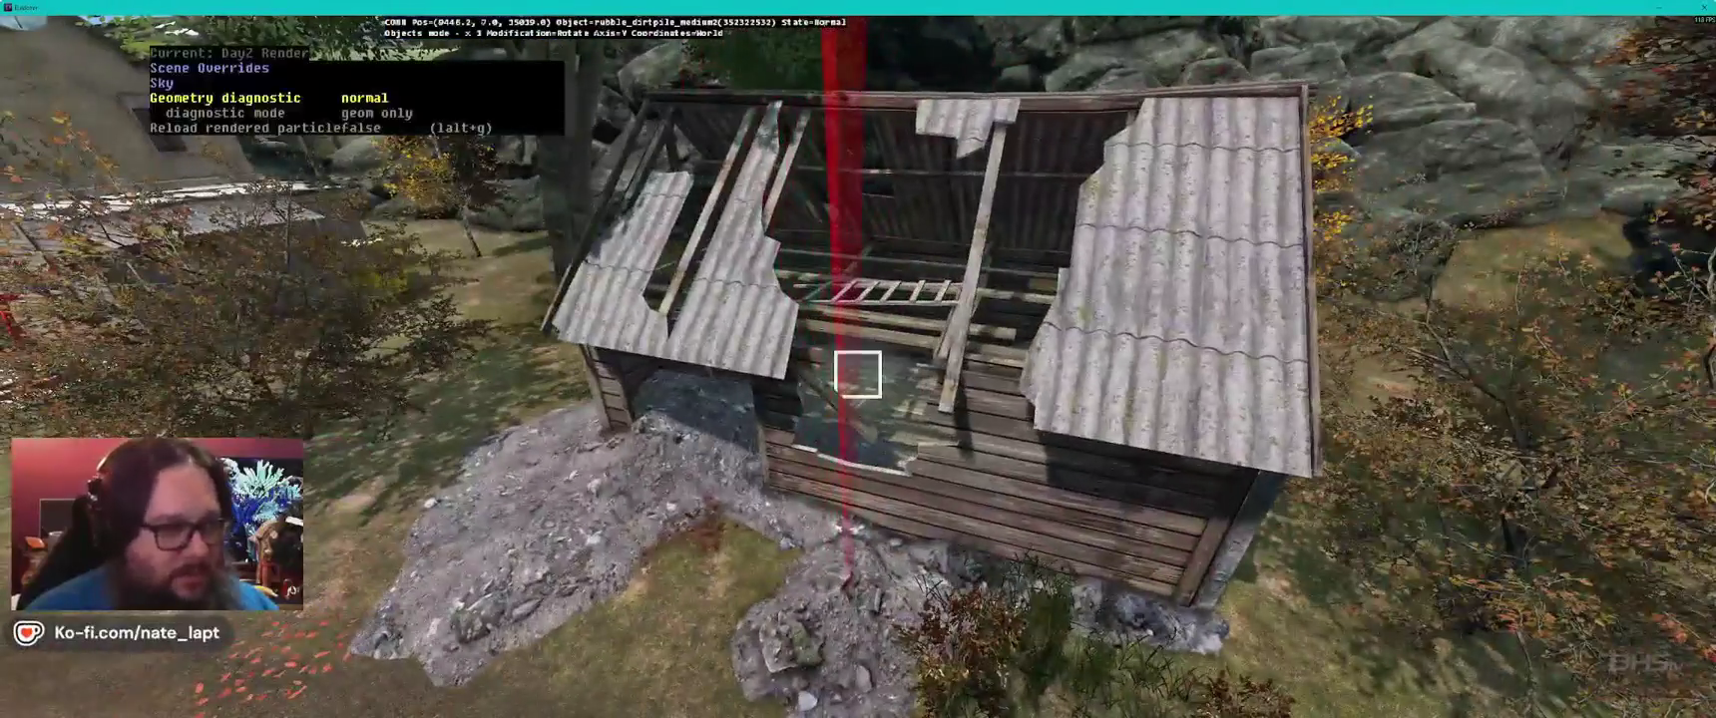
key(Right)
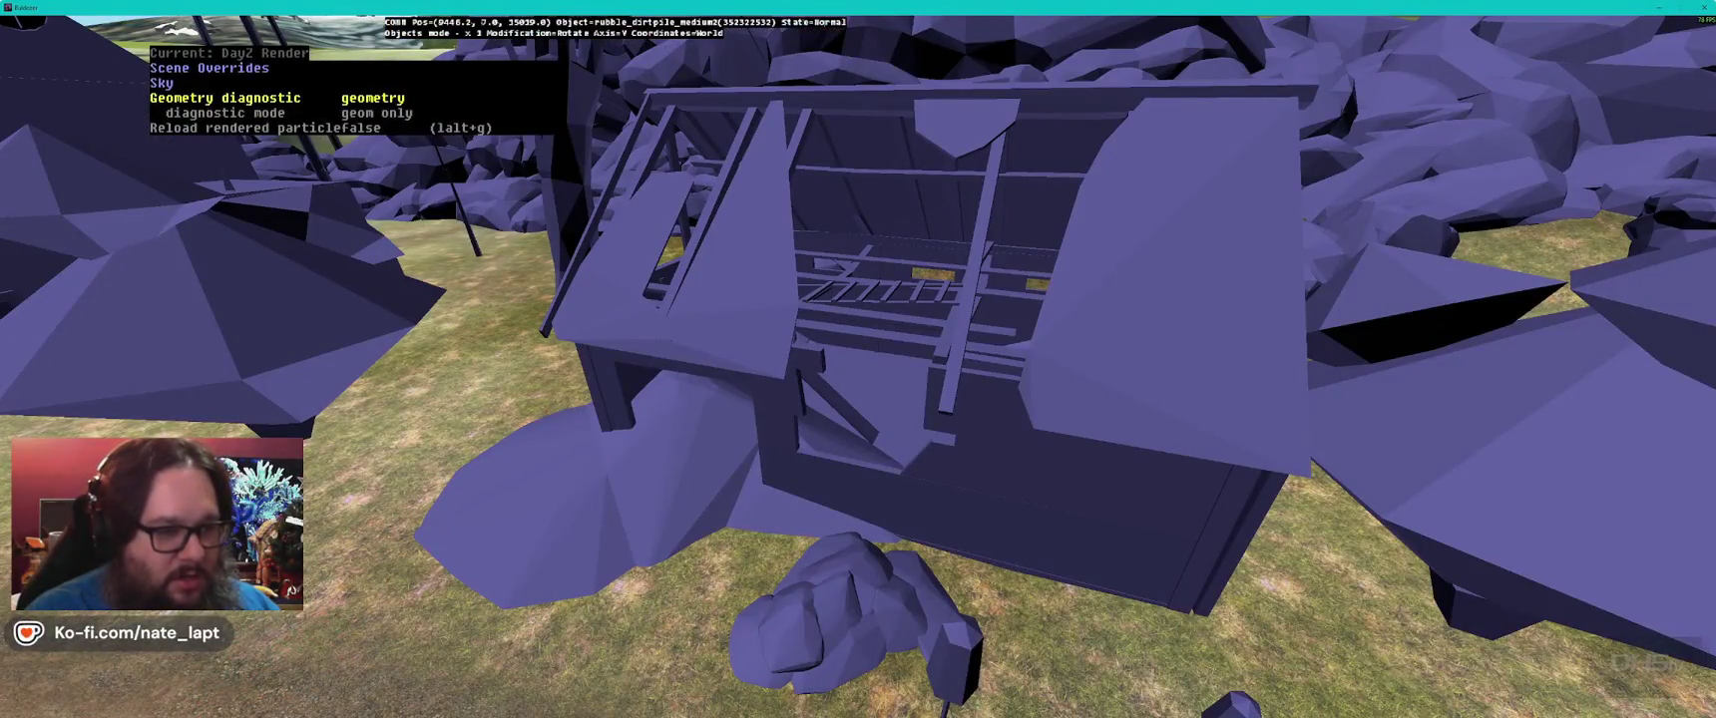
key(Right)
key(super+alt)
key(s)
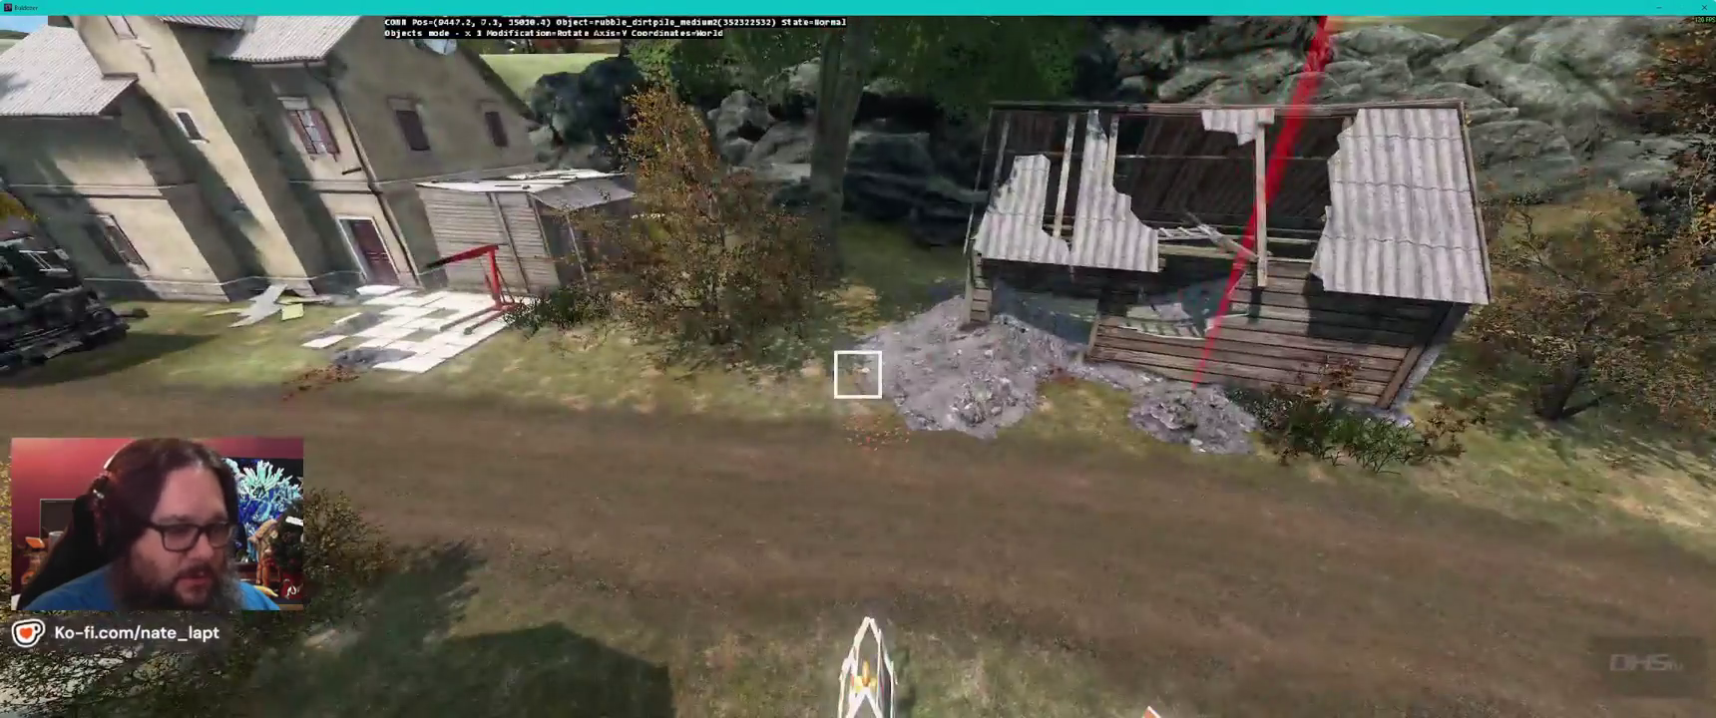
key(alt+Tab)
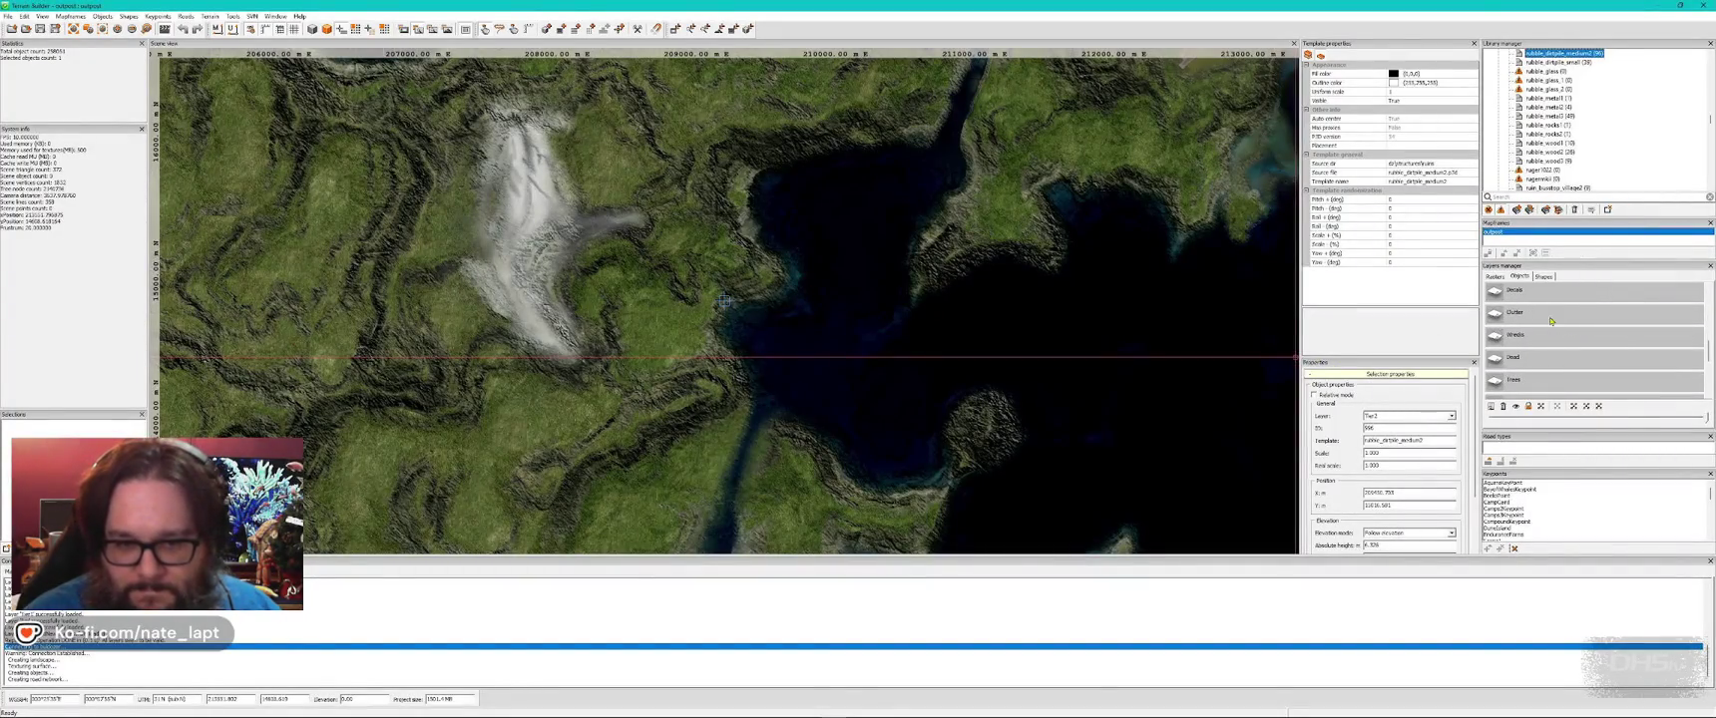
- Fly along the road to the broken shed and select the dead leaves object there
key(alt+Tab)
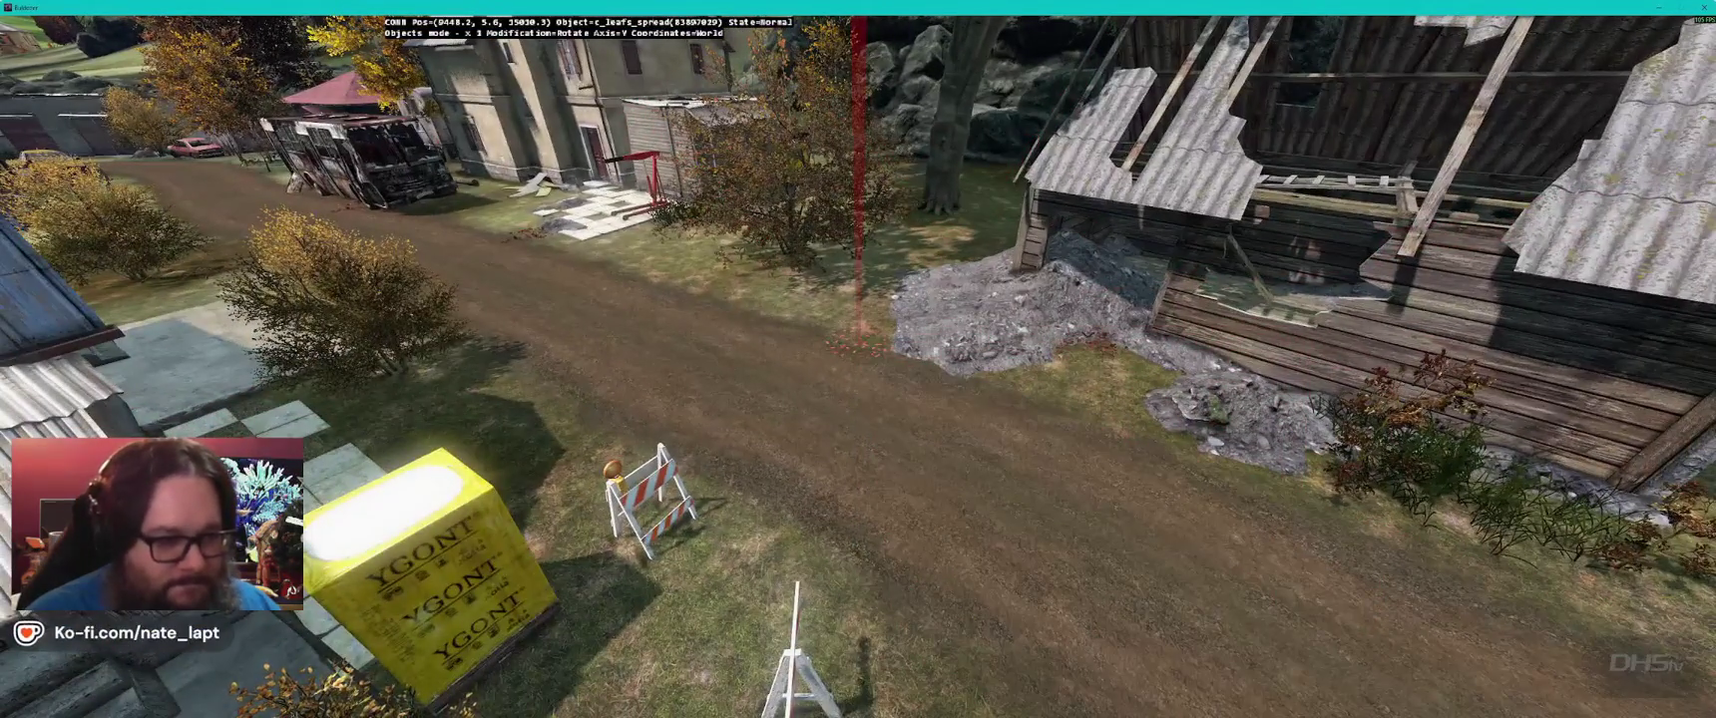
key(w)
key(w)
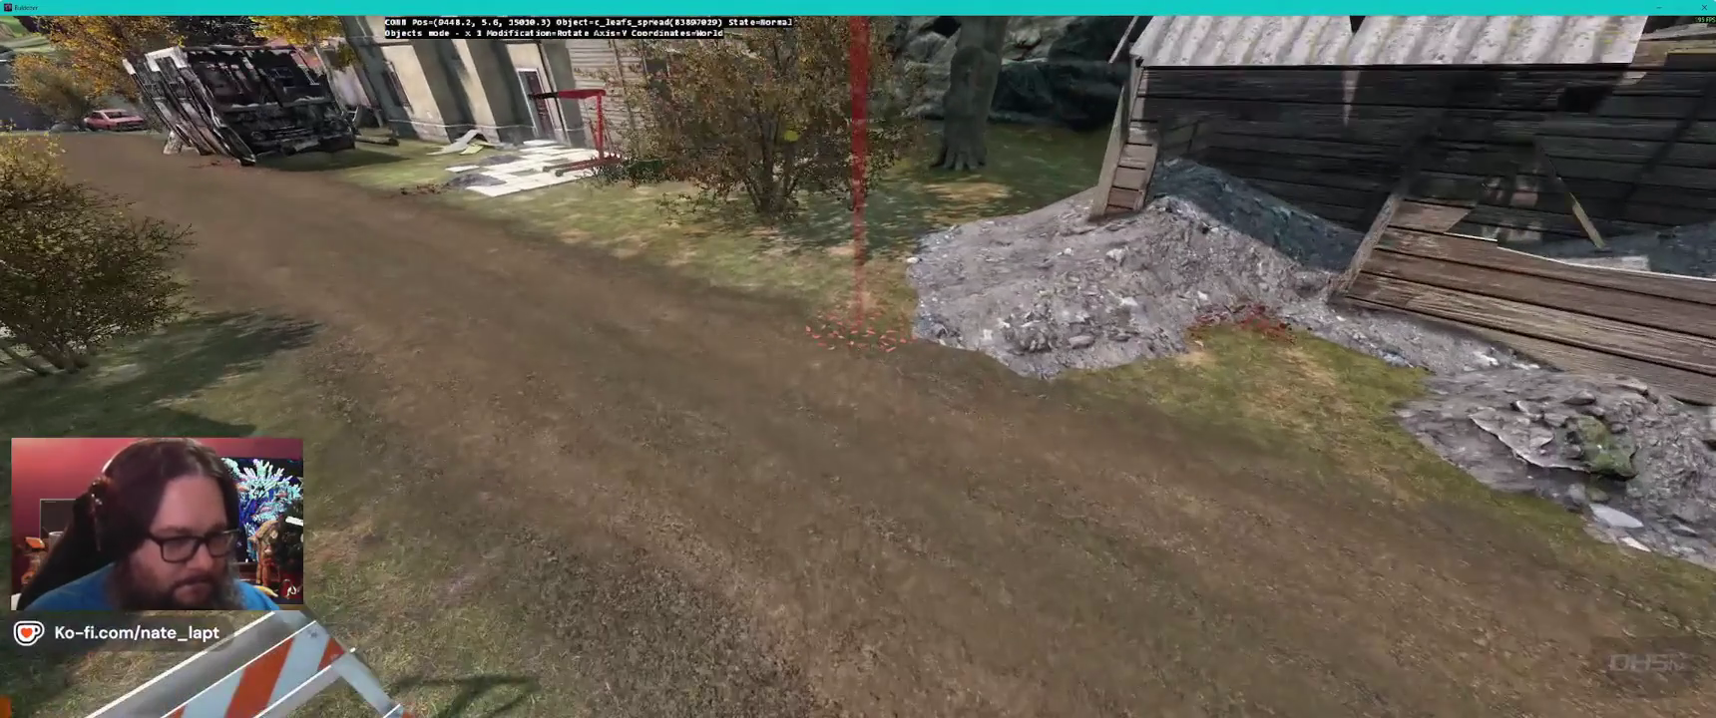
key(w)
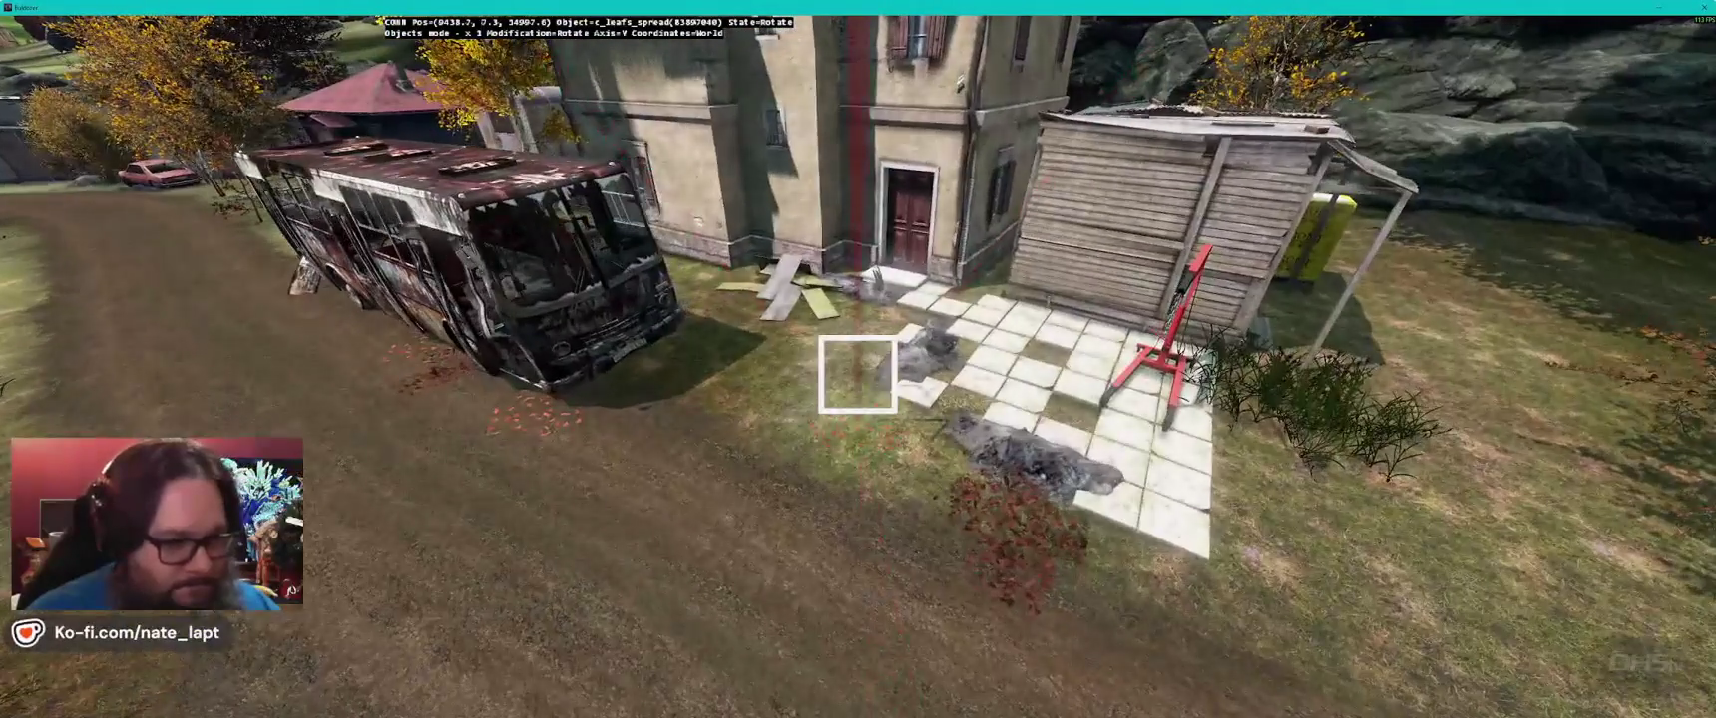
key(w)
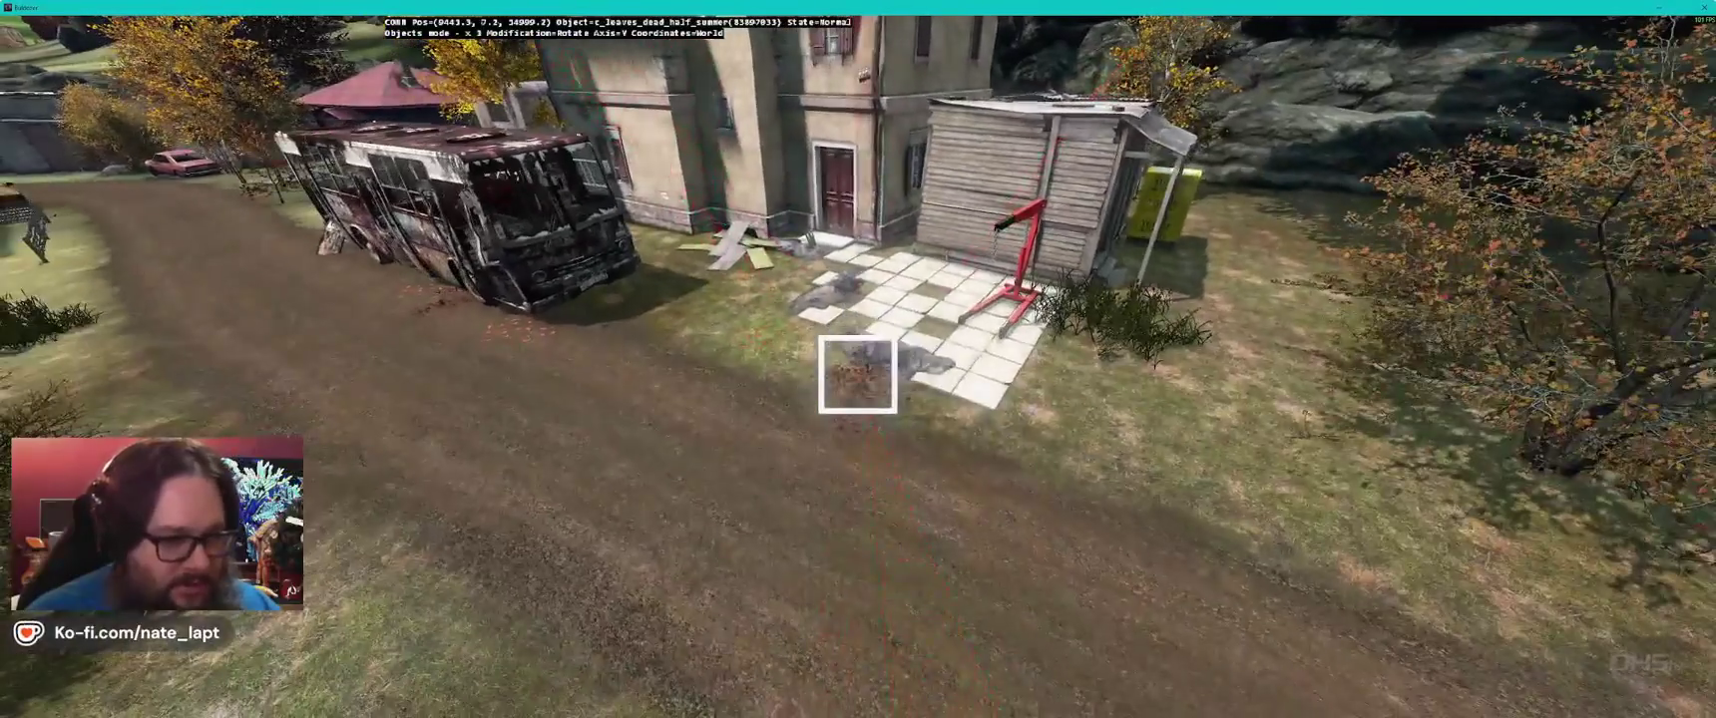
key(w)
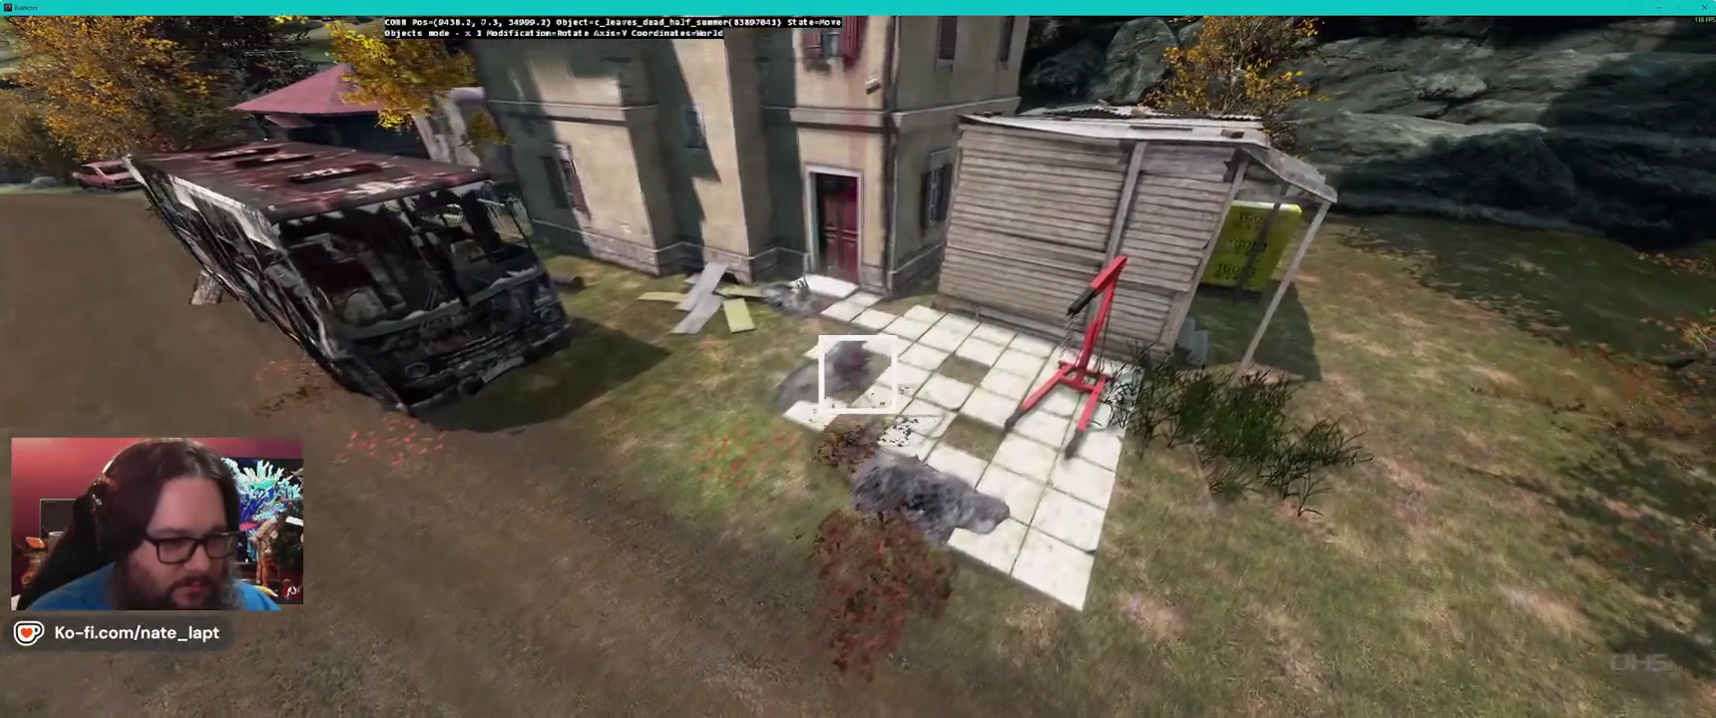
key(q)
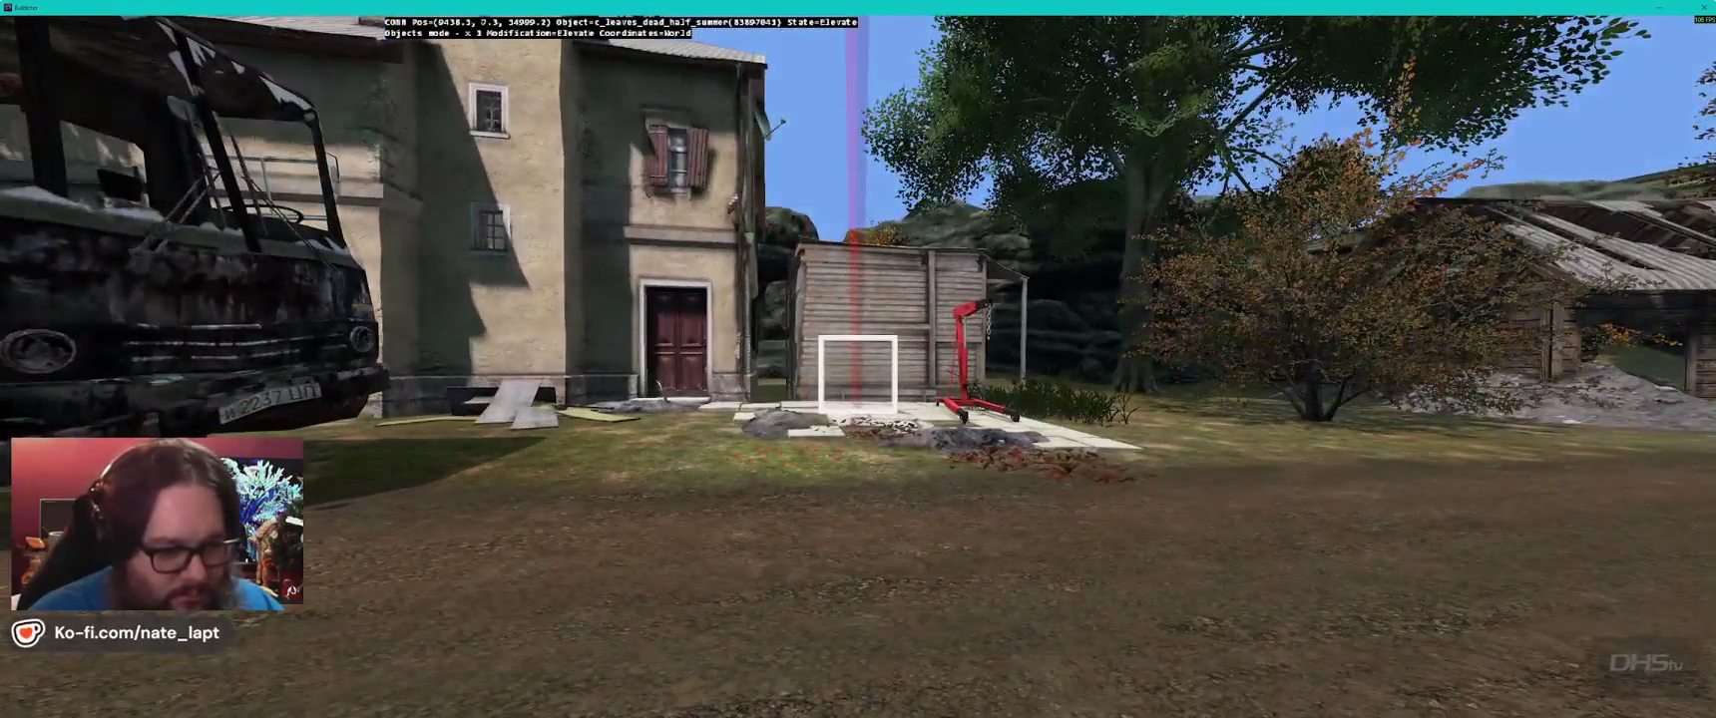
key(w)
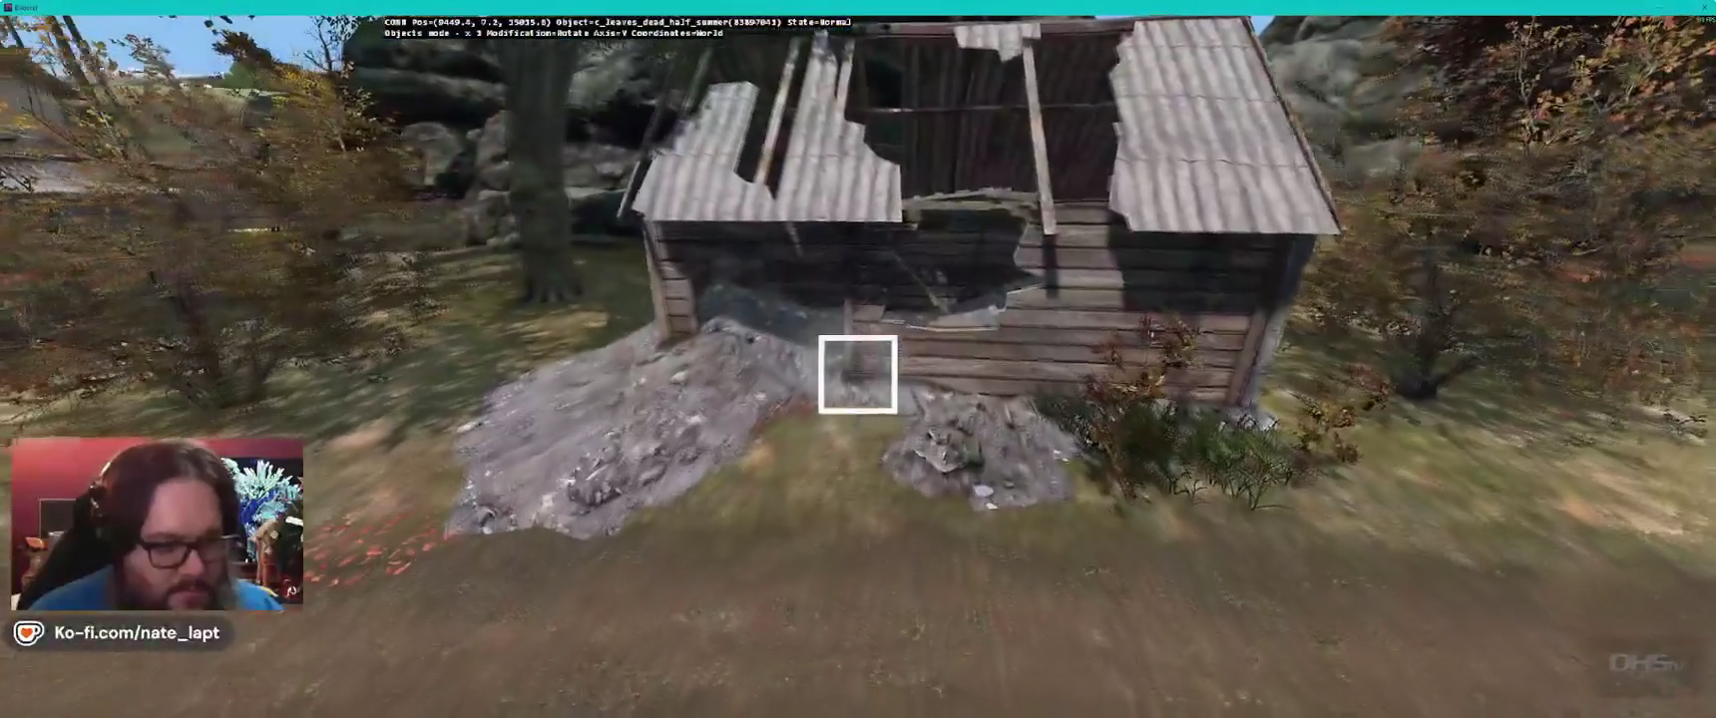
click(859, 375)
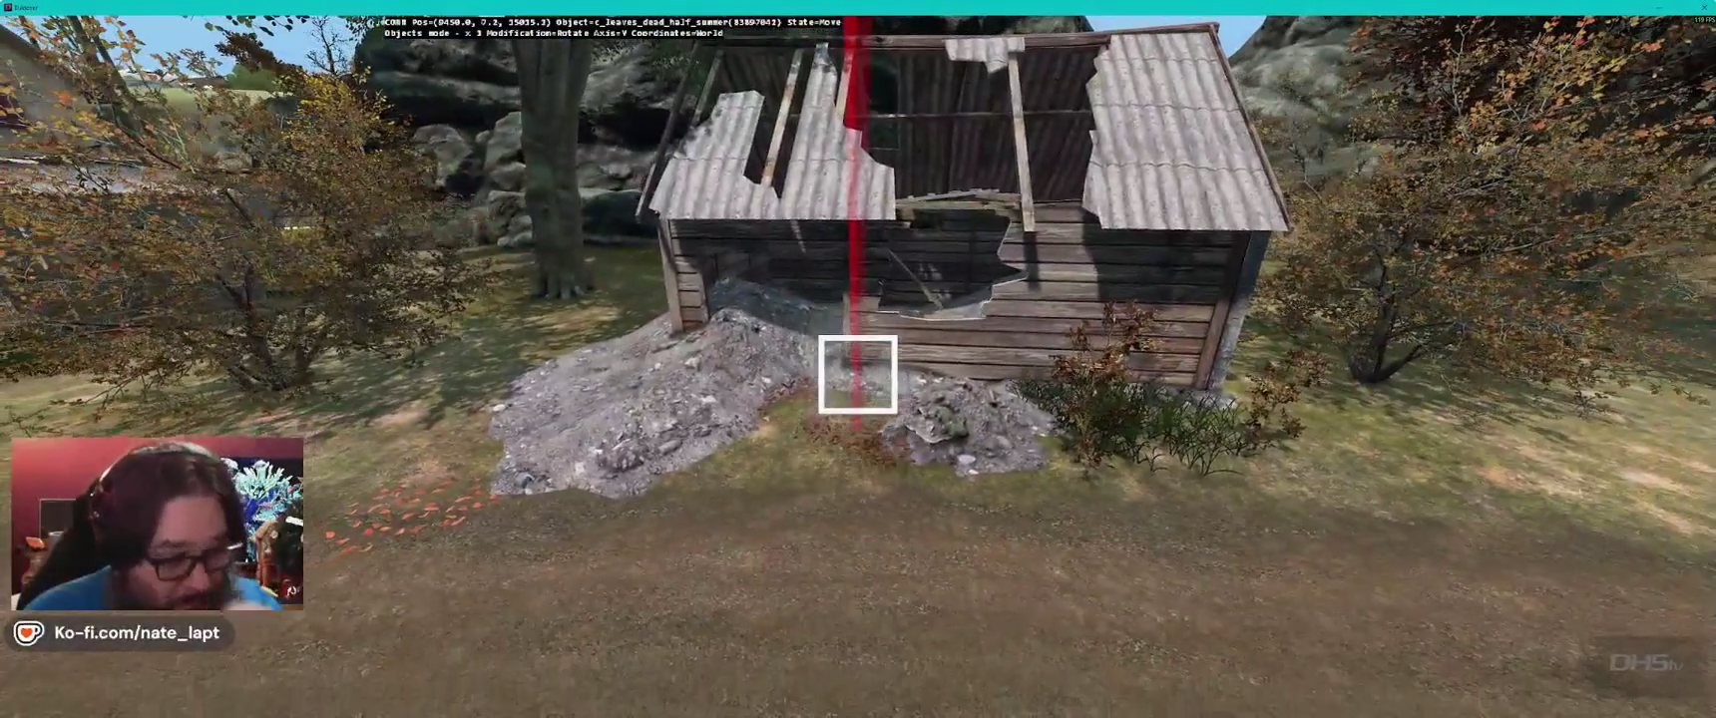
key(s)
- Fly past the sheds, tanker and engine hoist into the shed interior
key(w)
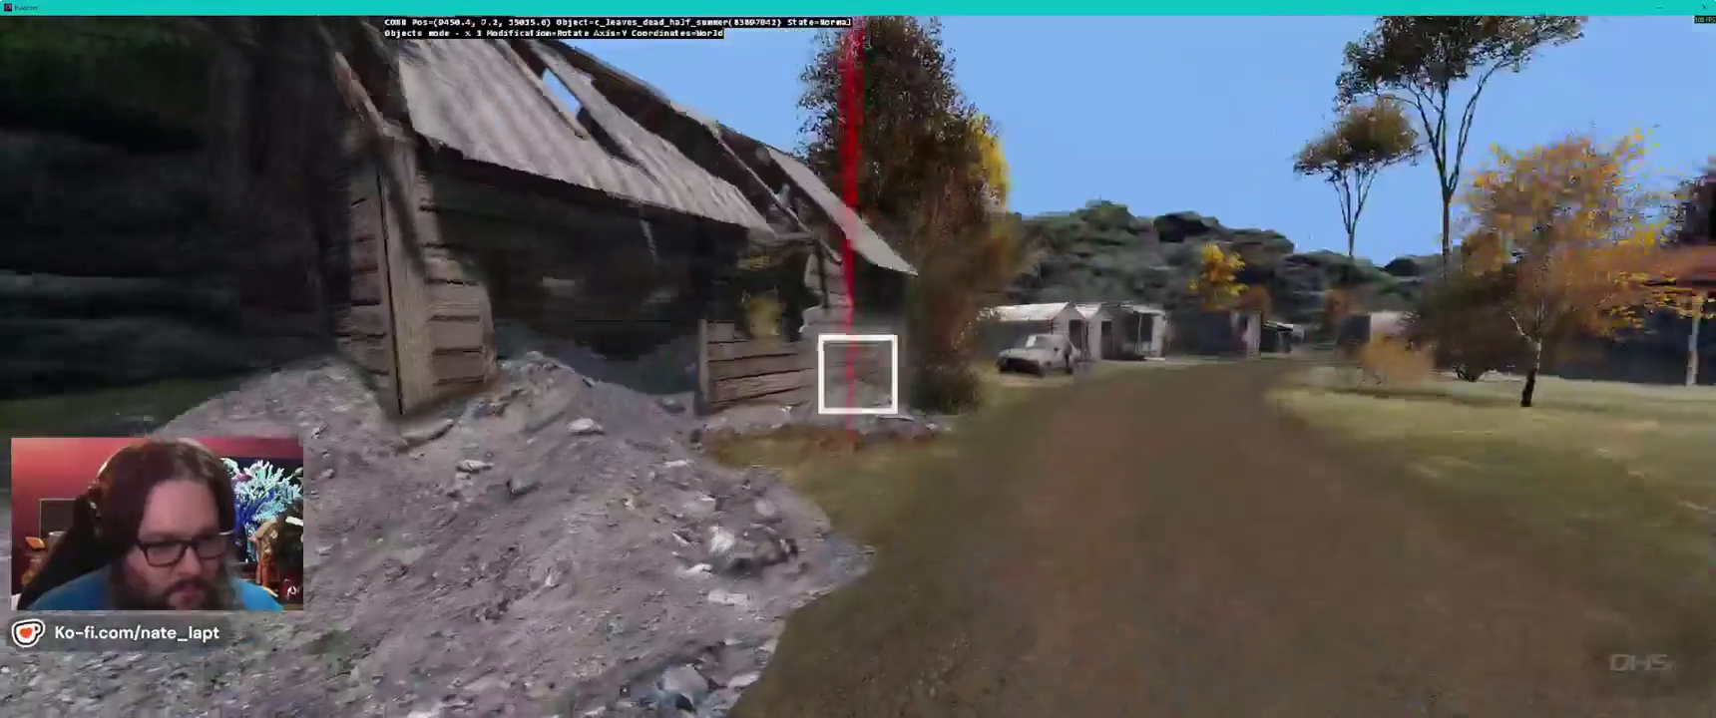
key(w)
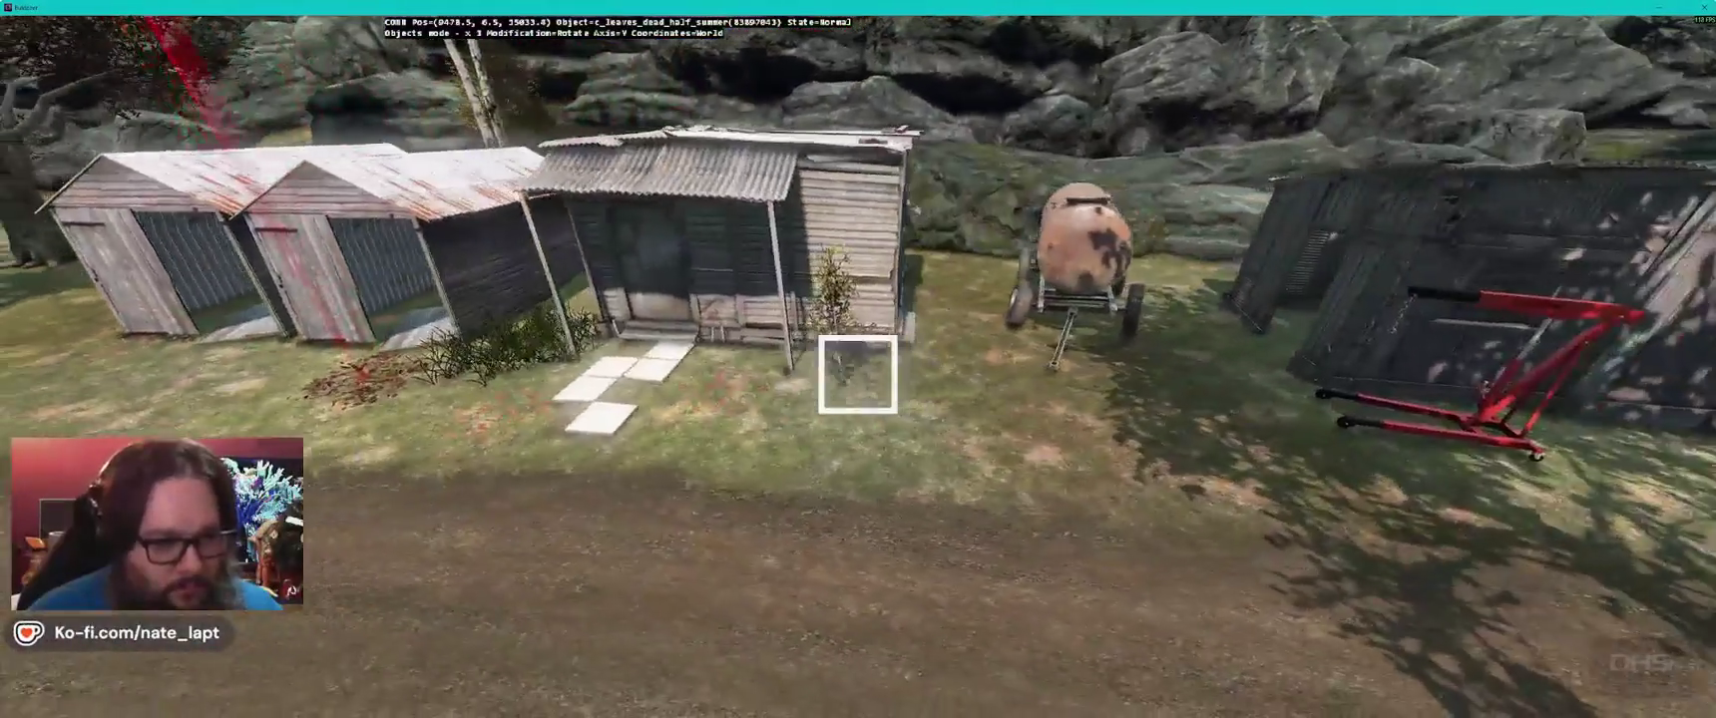
key(w)
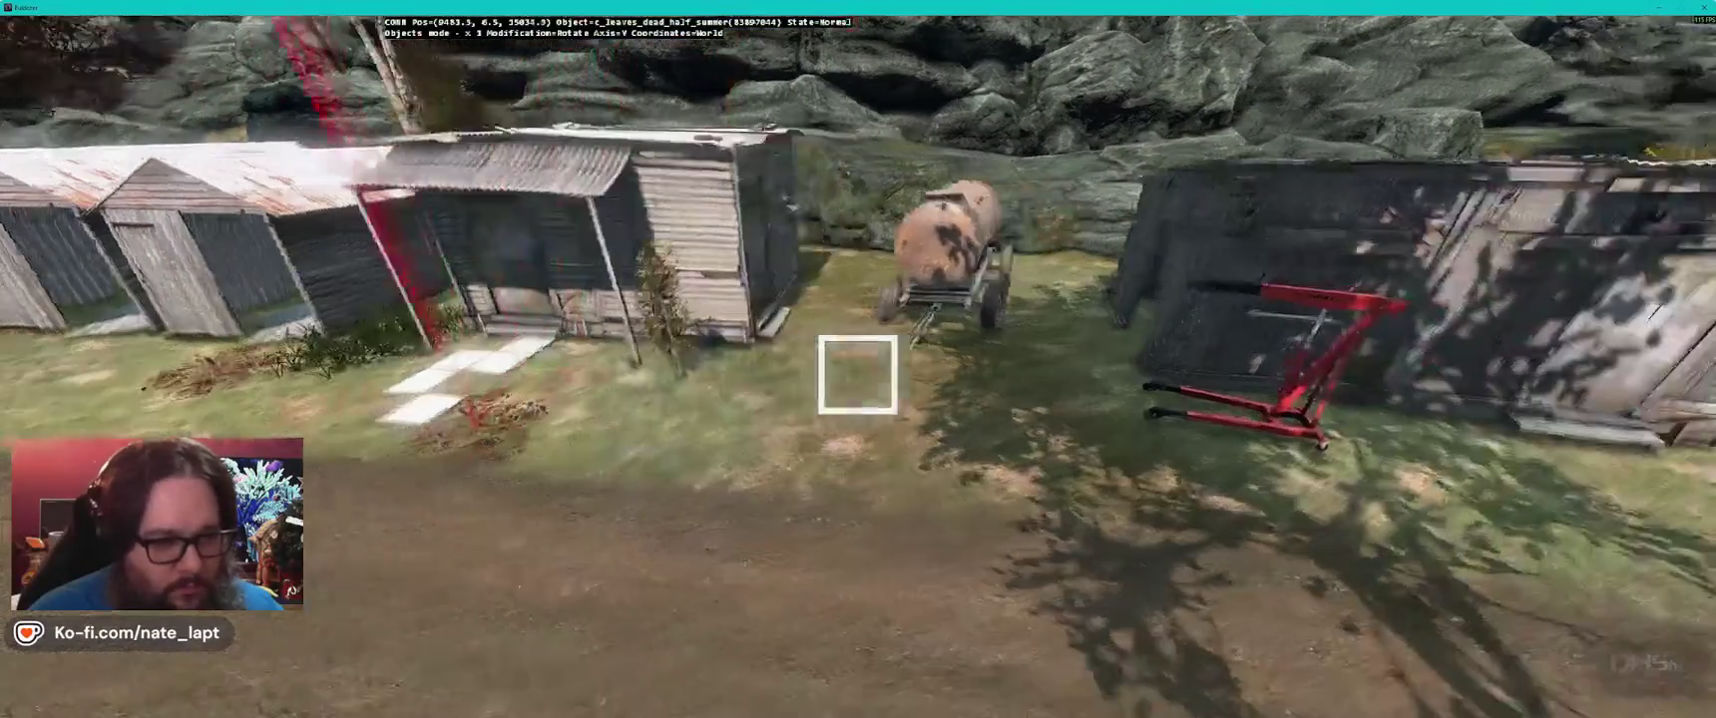
key(w)
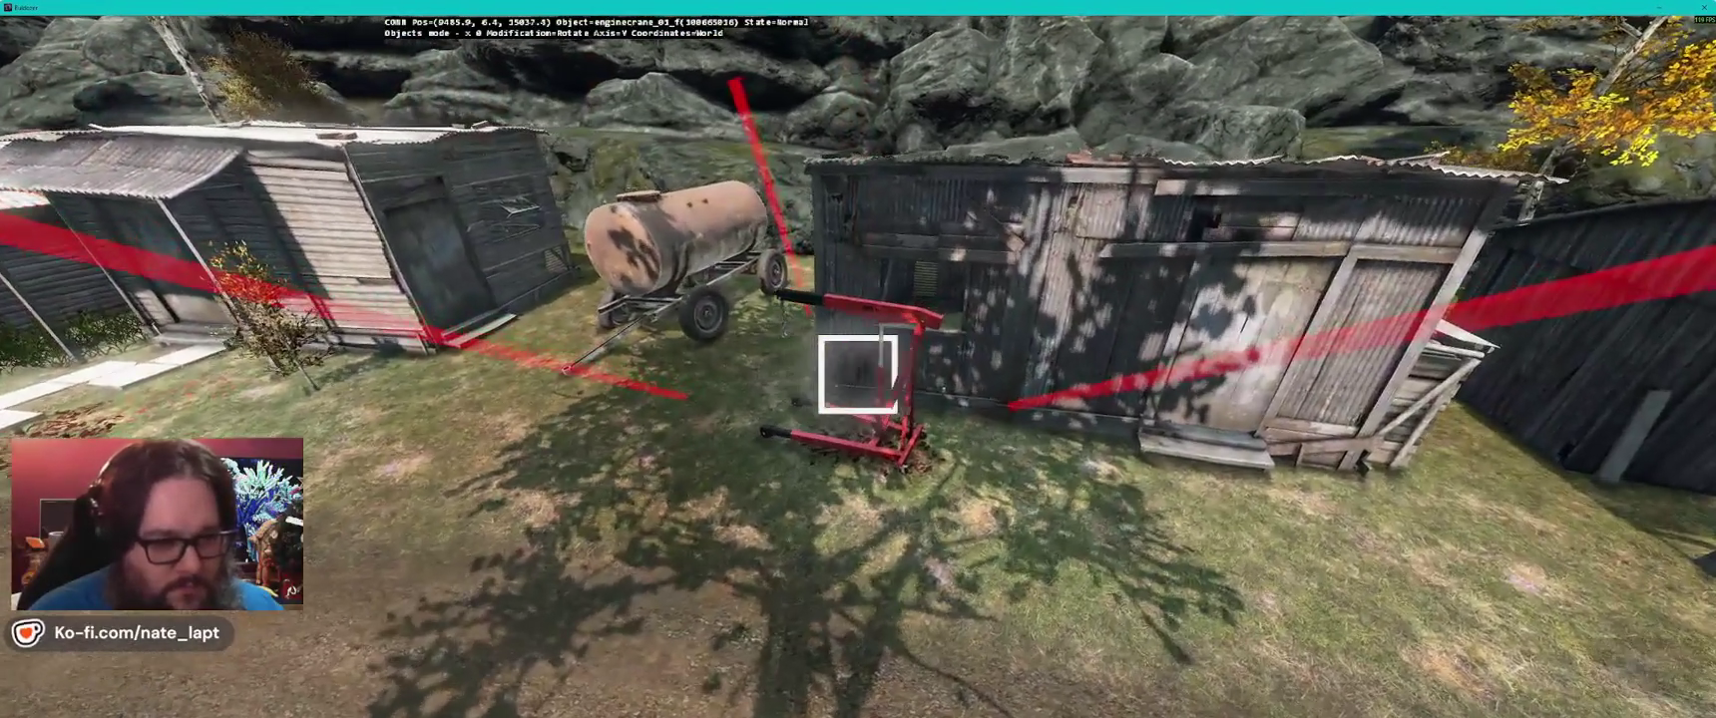
key(w)
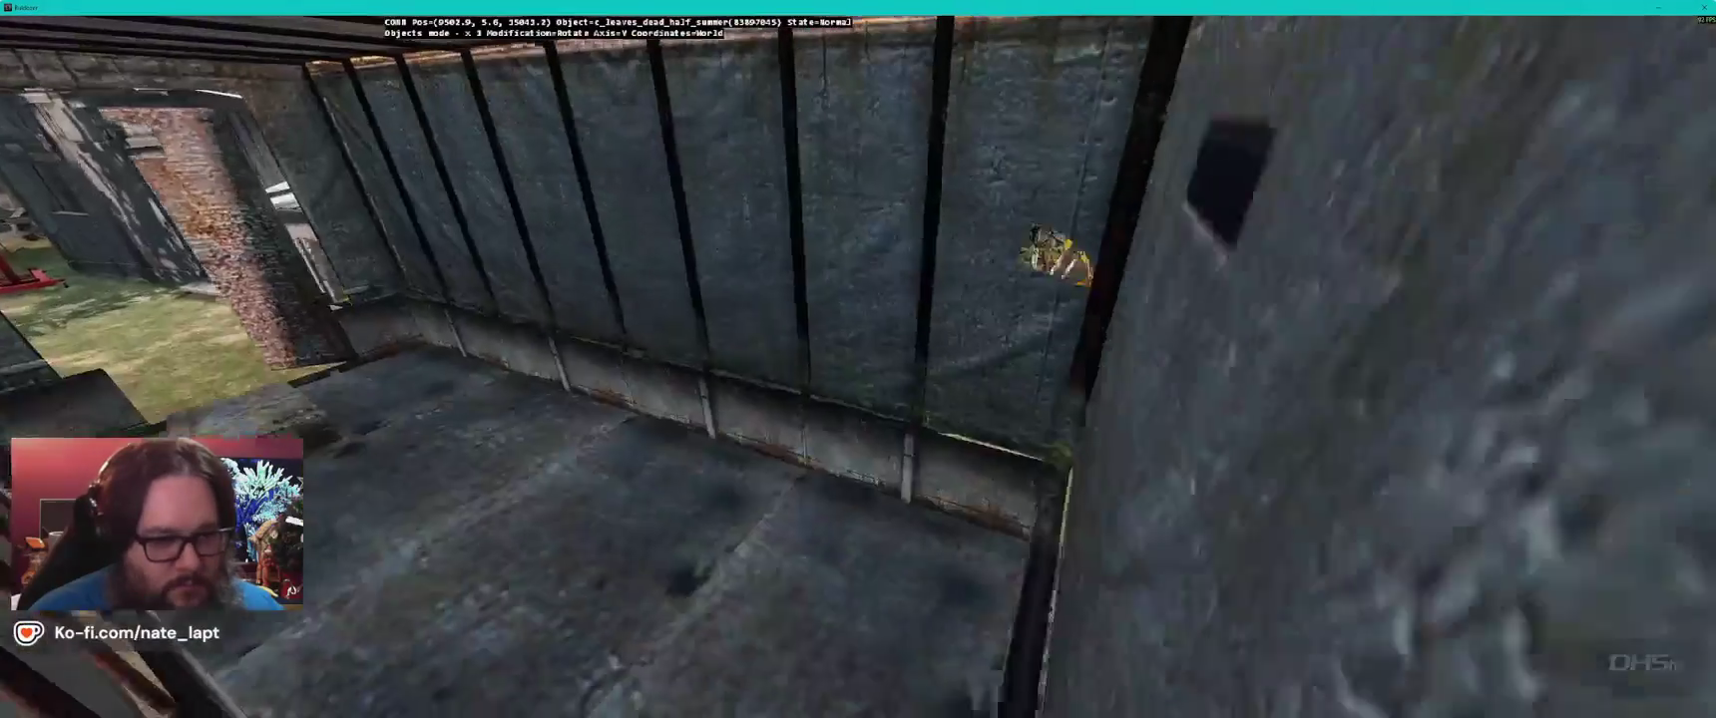
key(w)
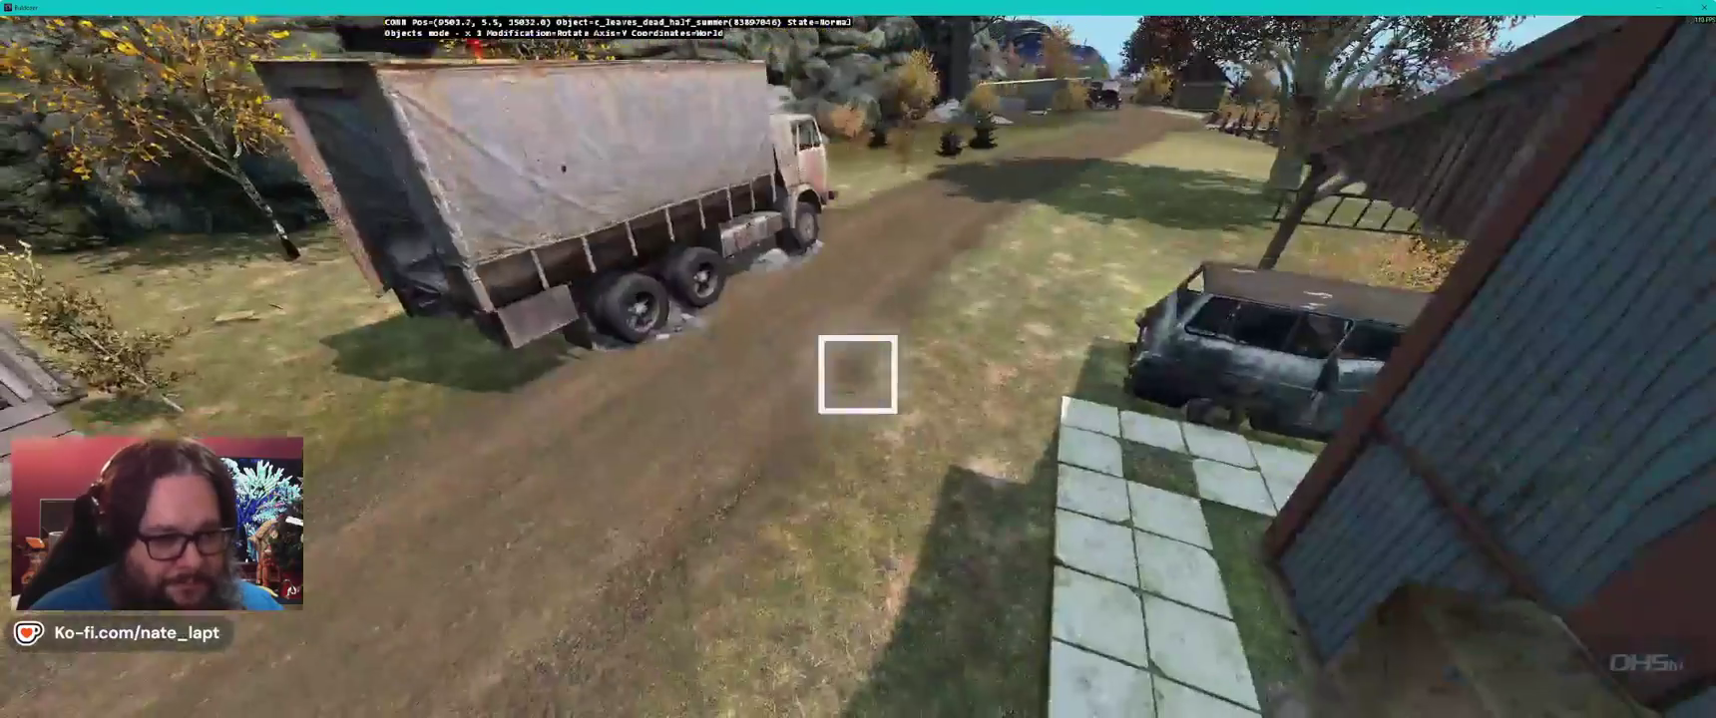
- Circle the truck and sheds from high and ground level, then return to the map
key(a)
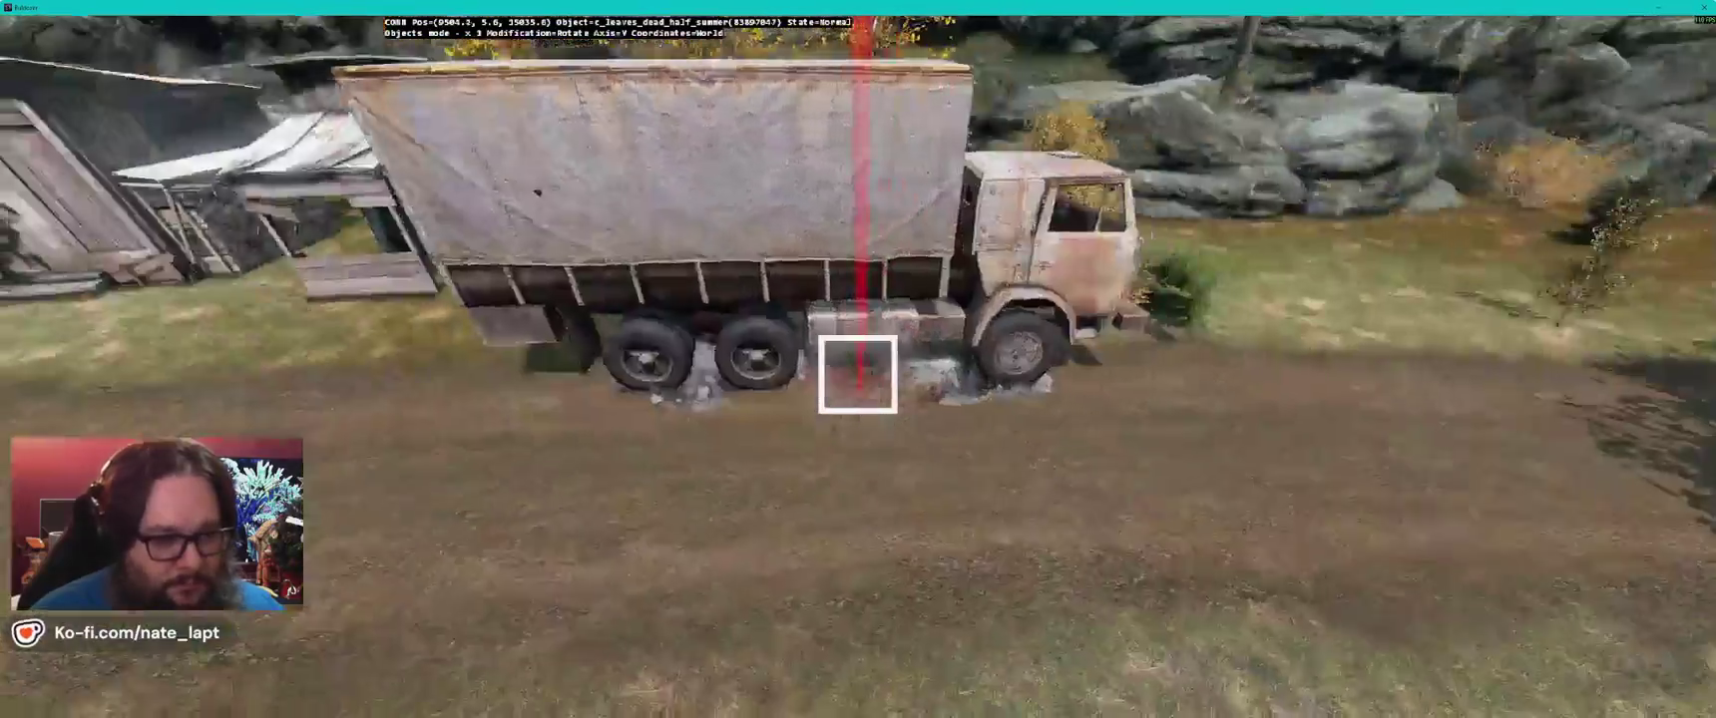
key(a)
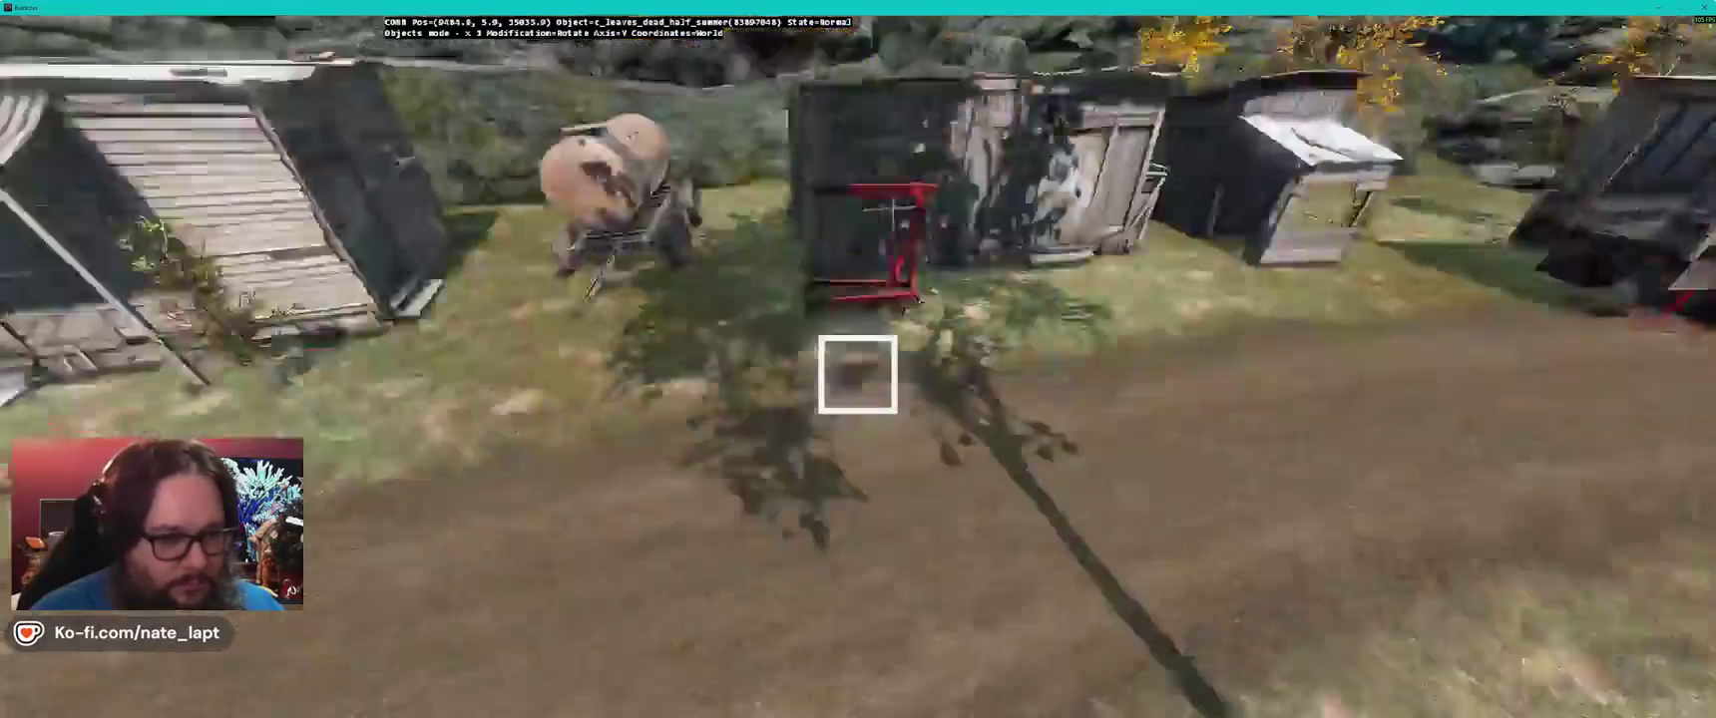
key(a)
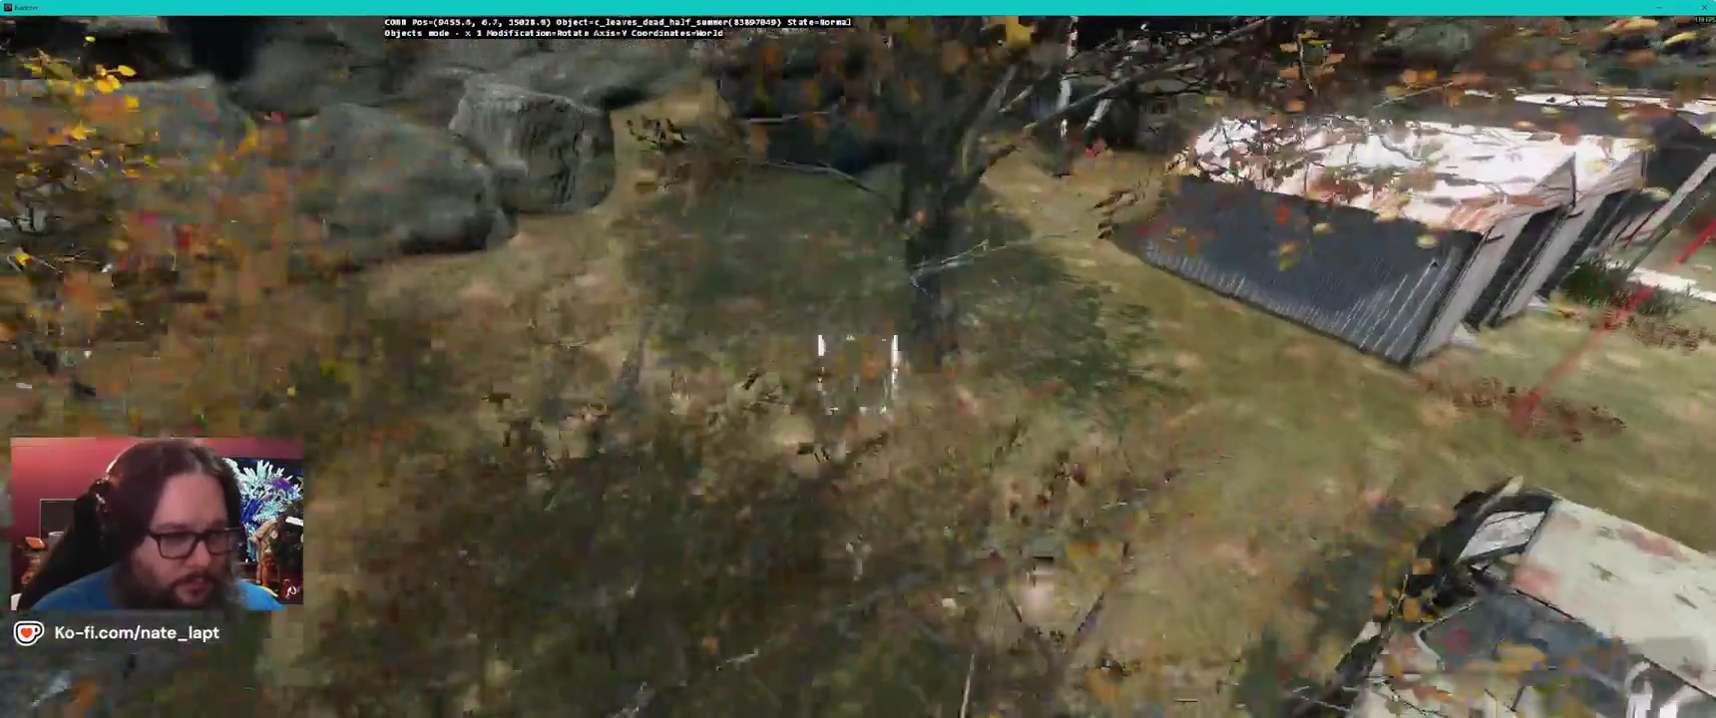
key(a)
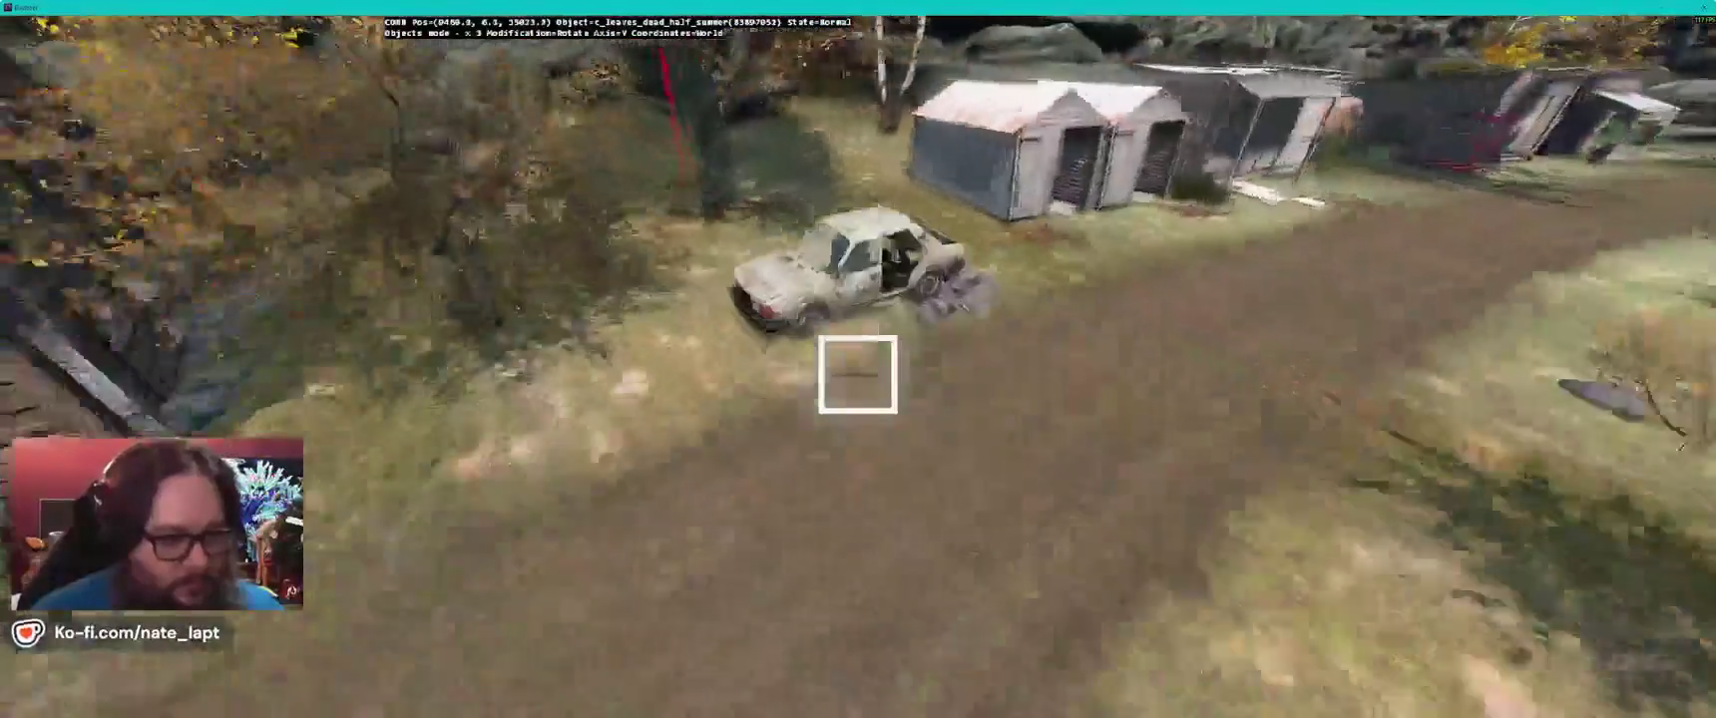
key(a)
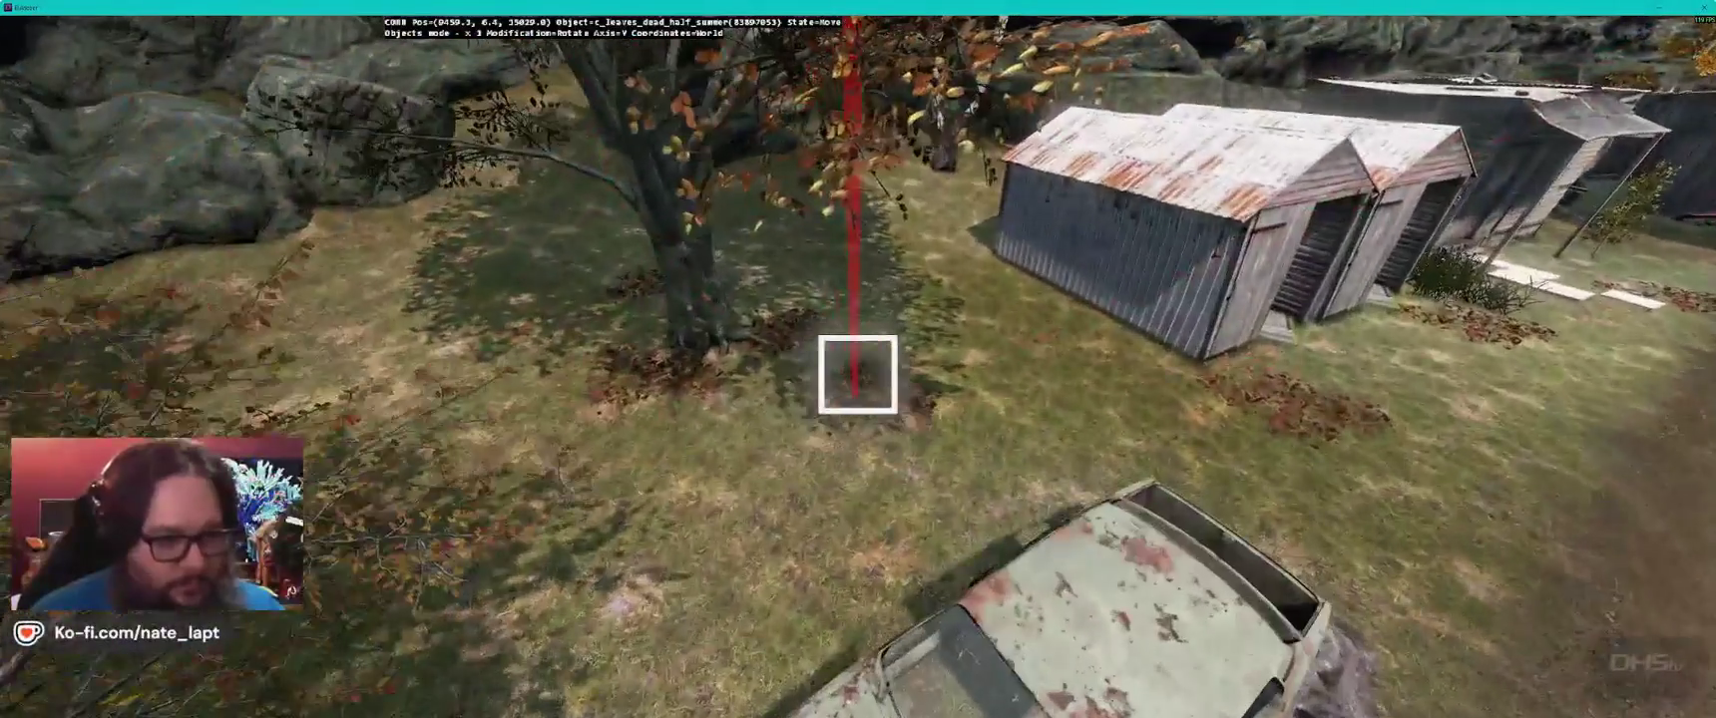
key(a)
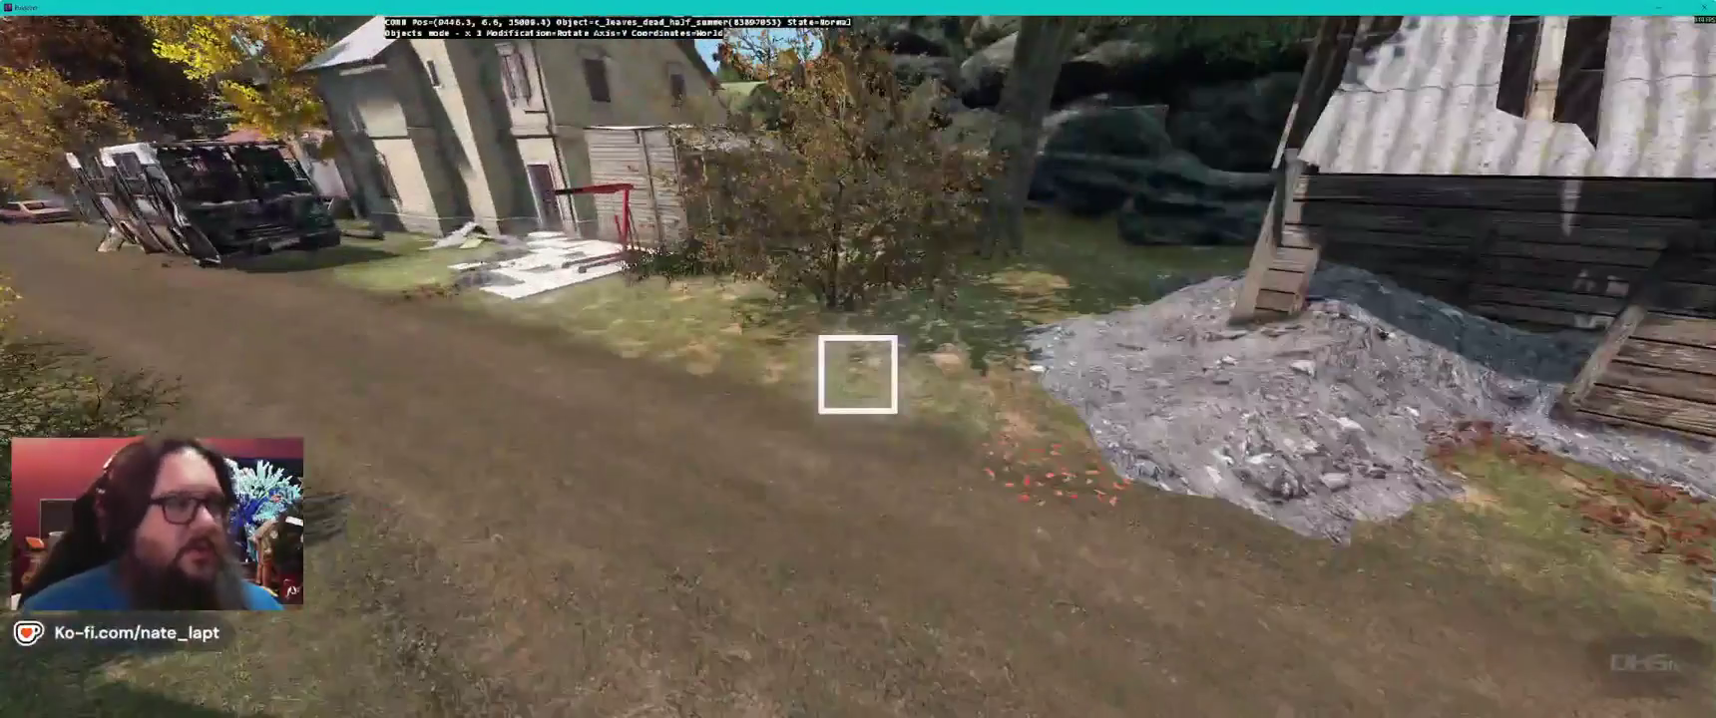
key(w)
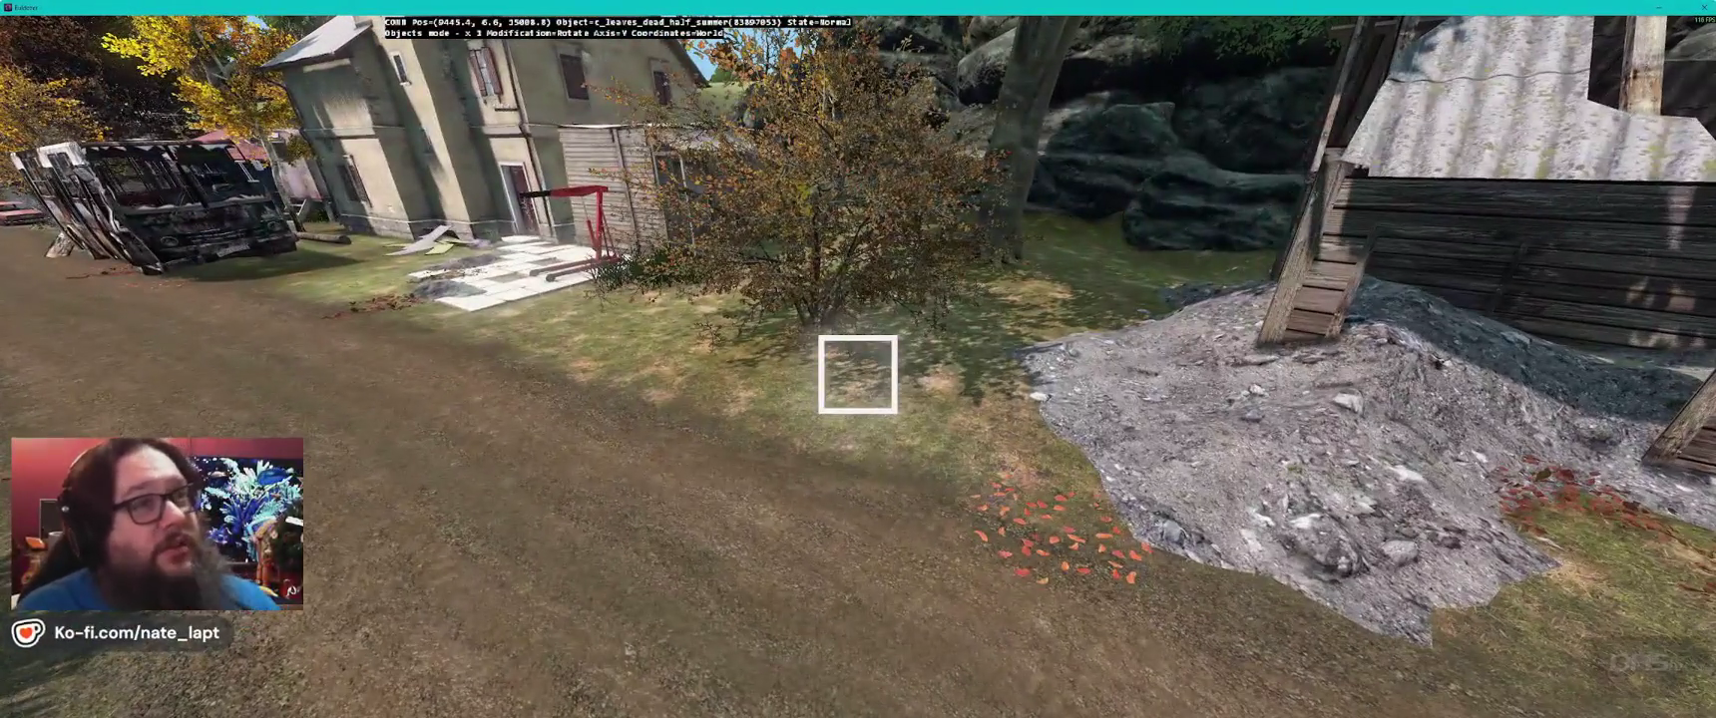
key(alt+Tab)
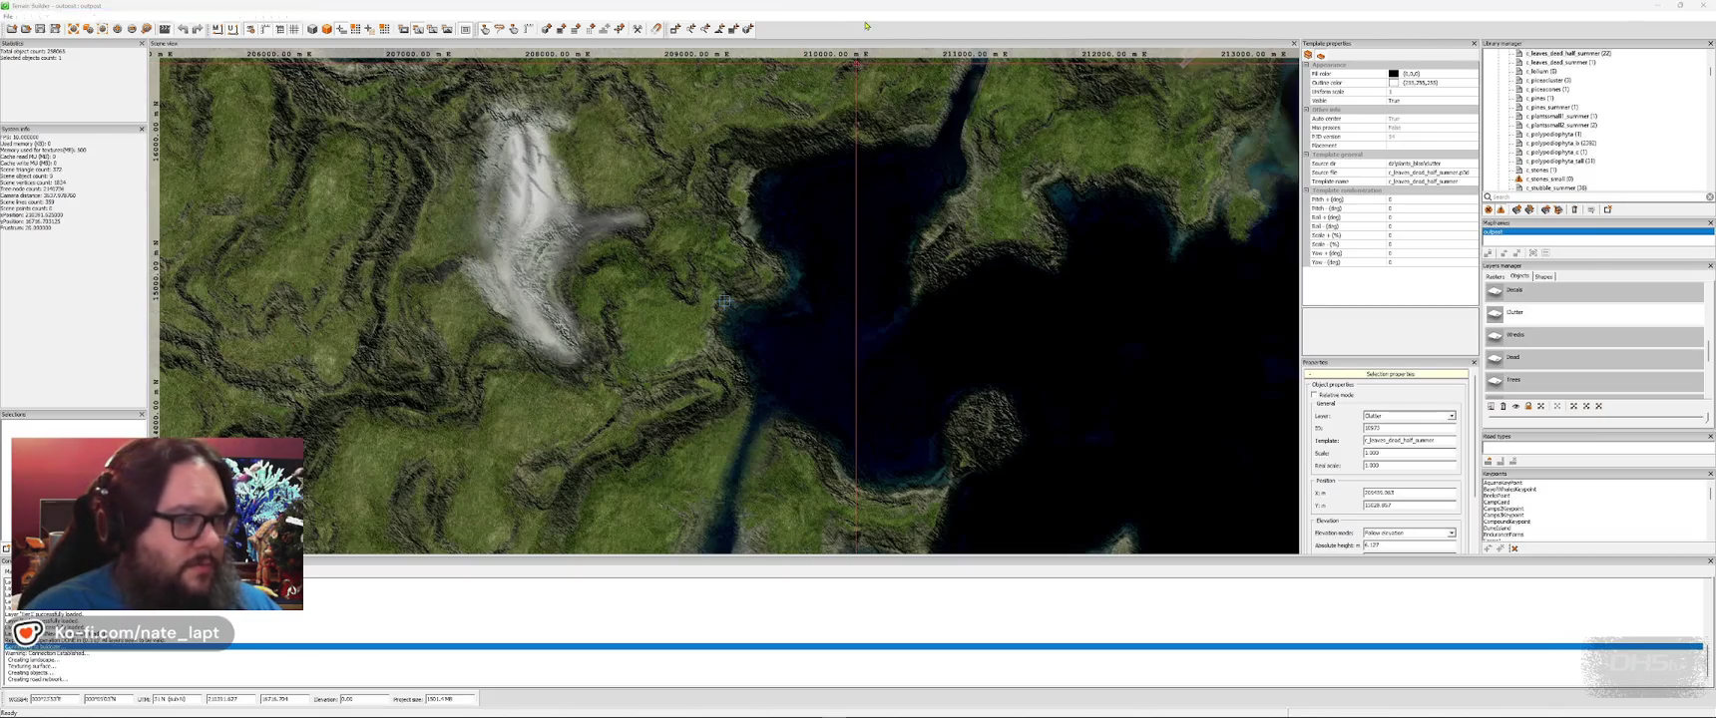
- Move and rotate the dead-leaf pile in front of the house door
key(alt+Tab)
drag(858, 374, 858, 374)
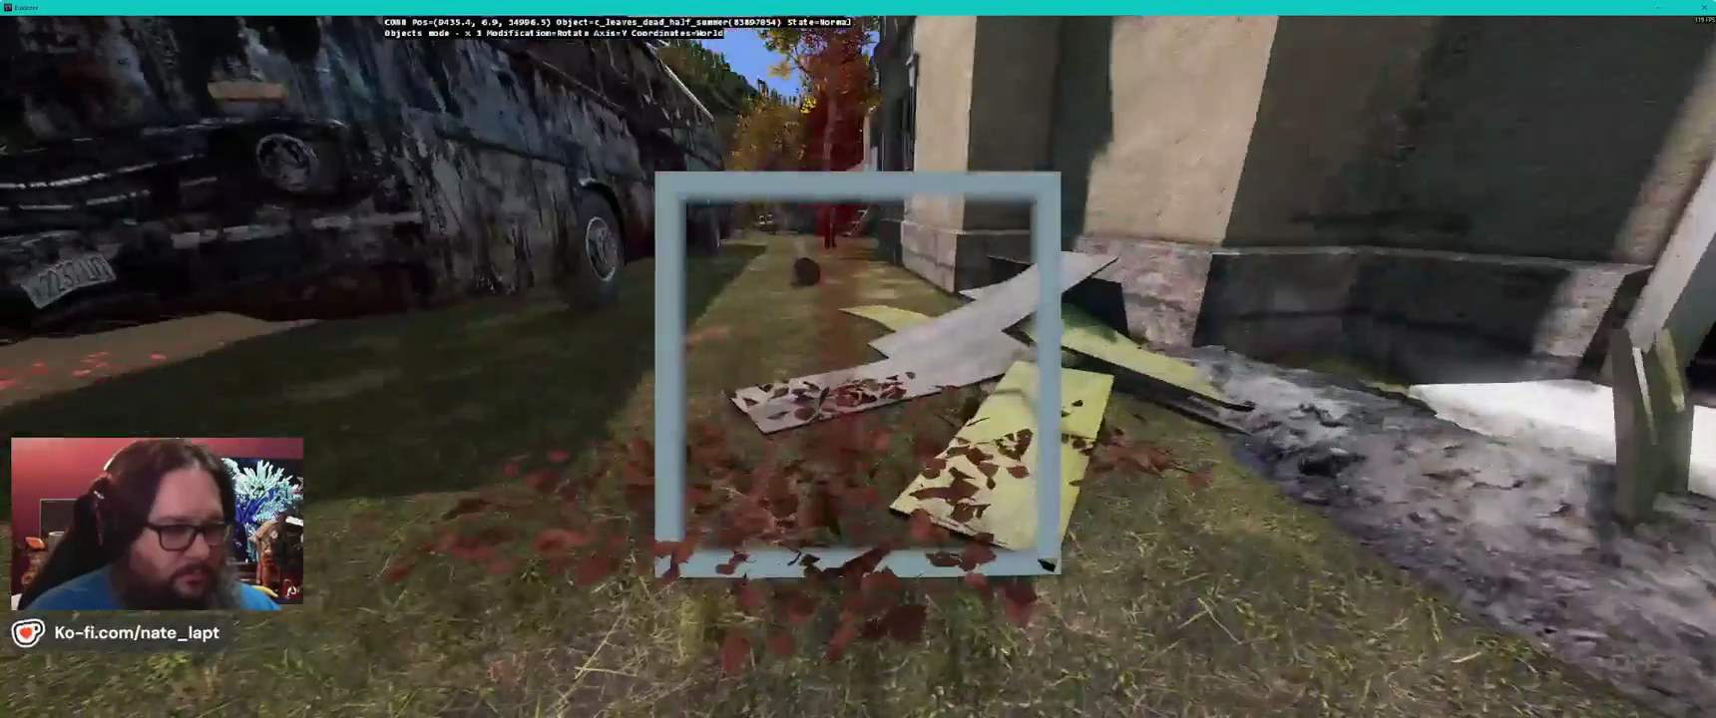
drag(858, 374, 858, 375)
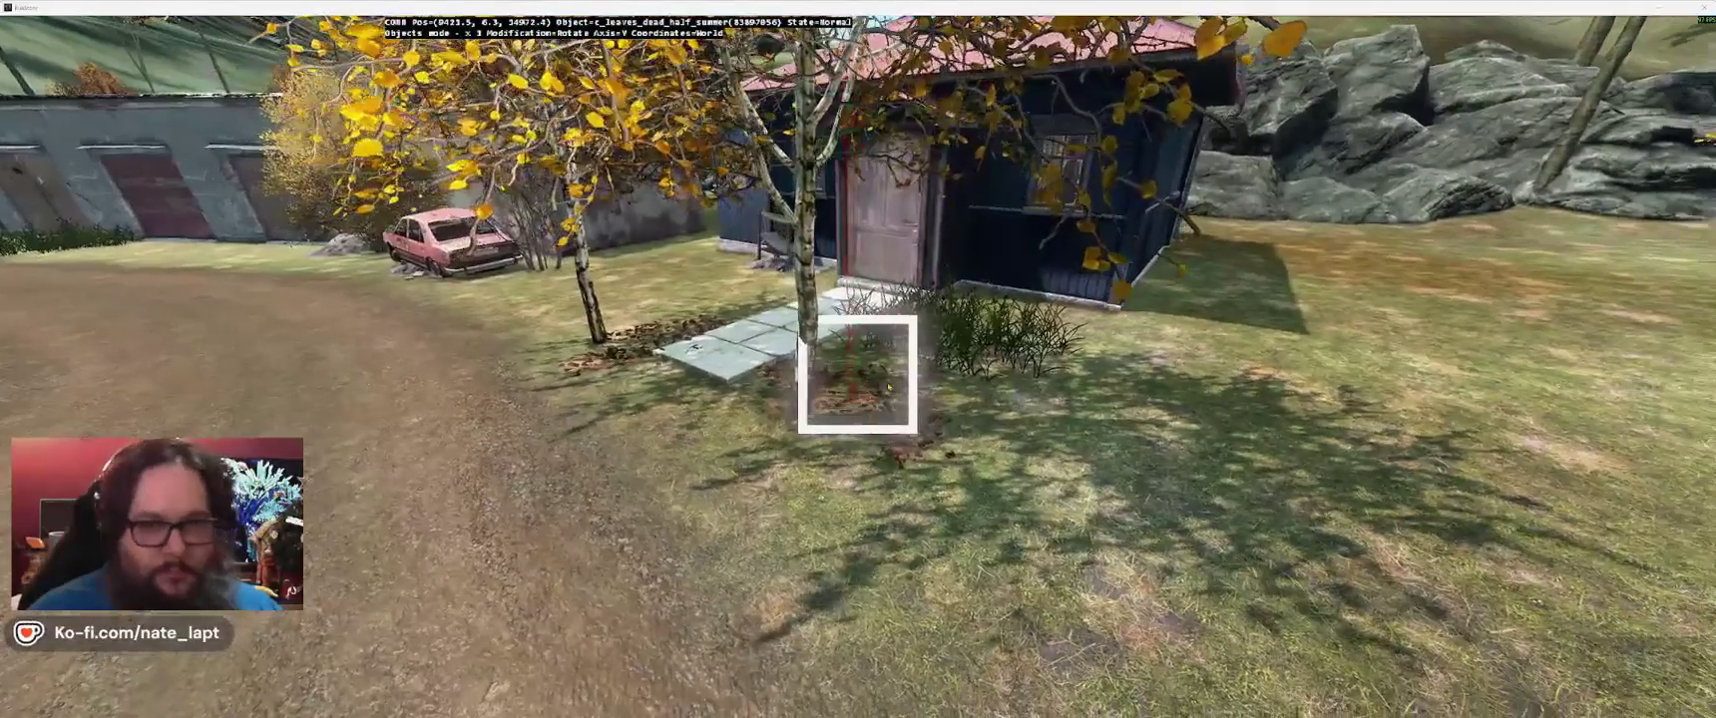
- Settle a dead-leaf pile beside the blue cabin and bring in the c_piceacluster spruce
key(alt+Tab)
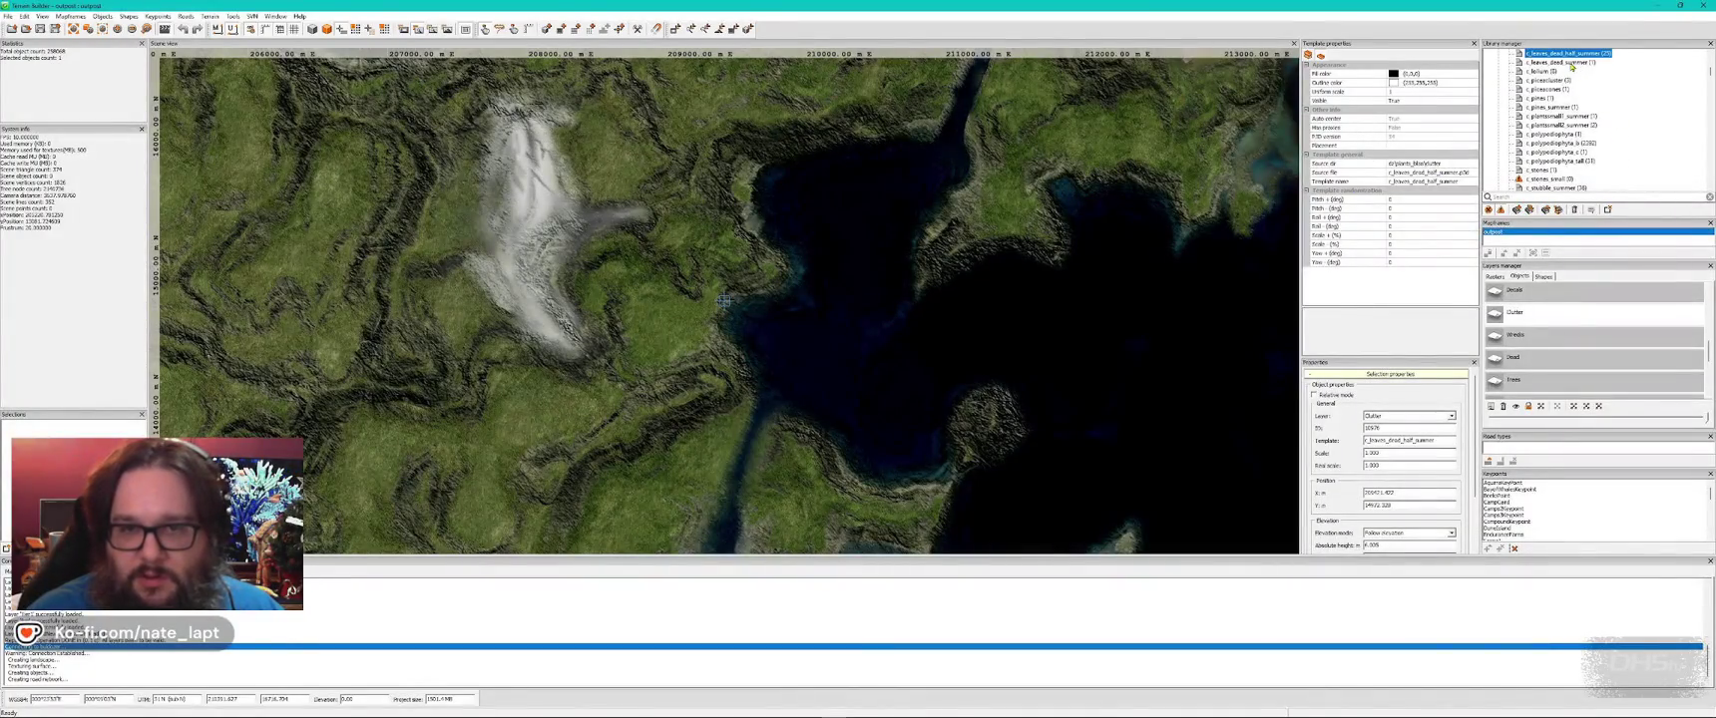
key(alt+Tab)
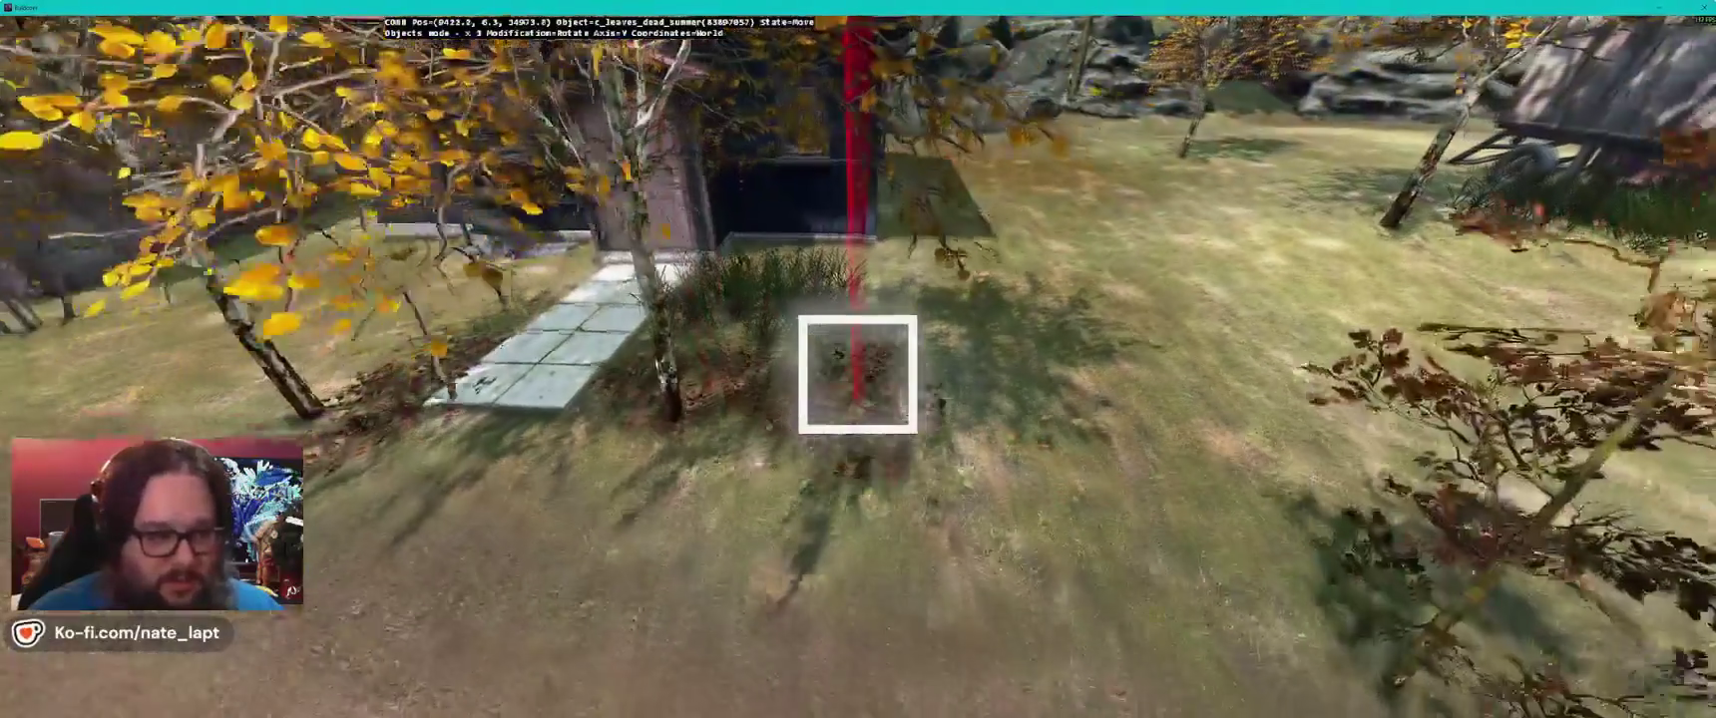
drag(859, 374, 858, 374)
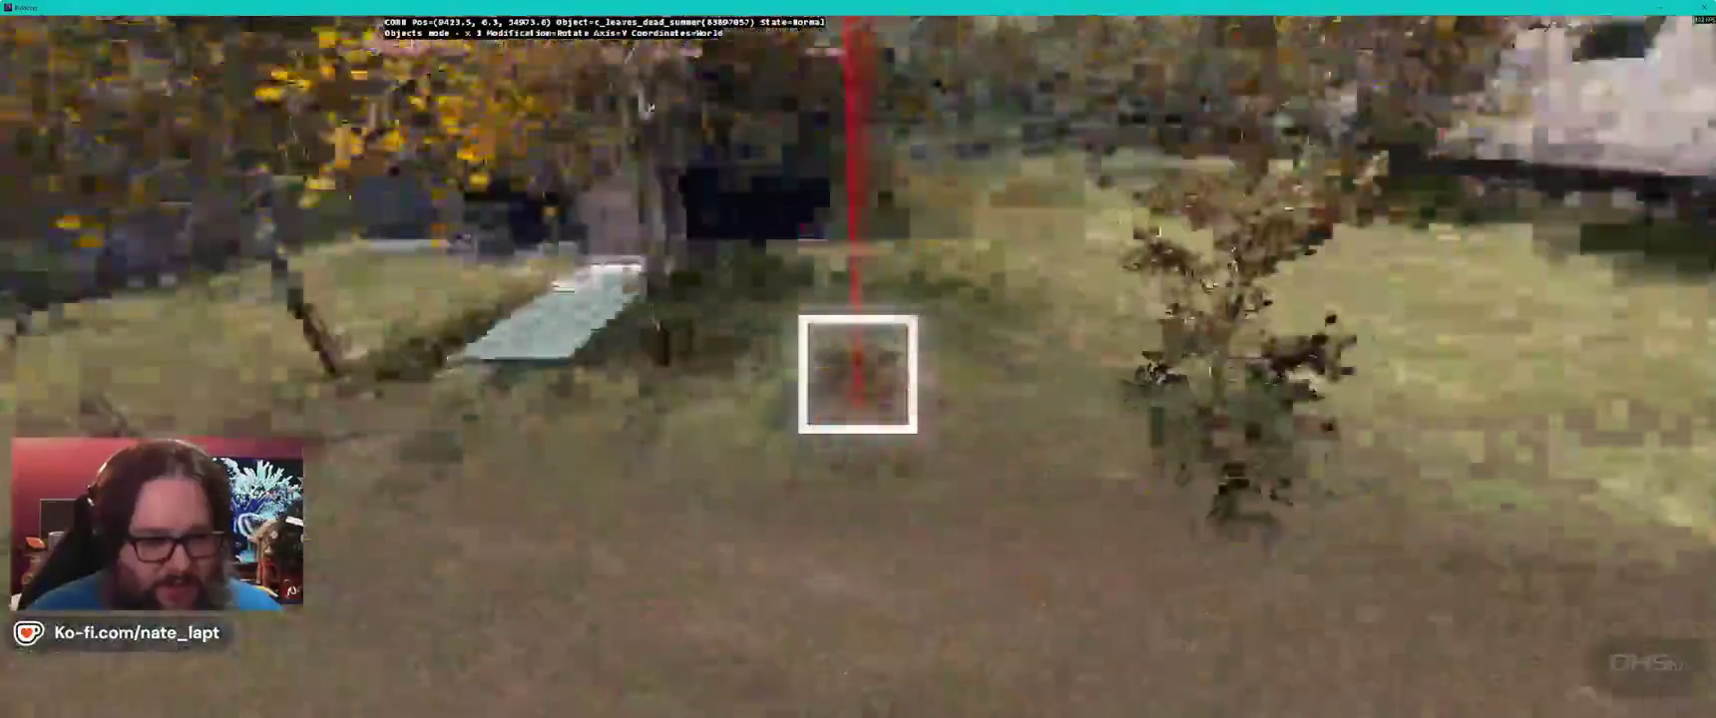
key(alt+Tab)
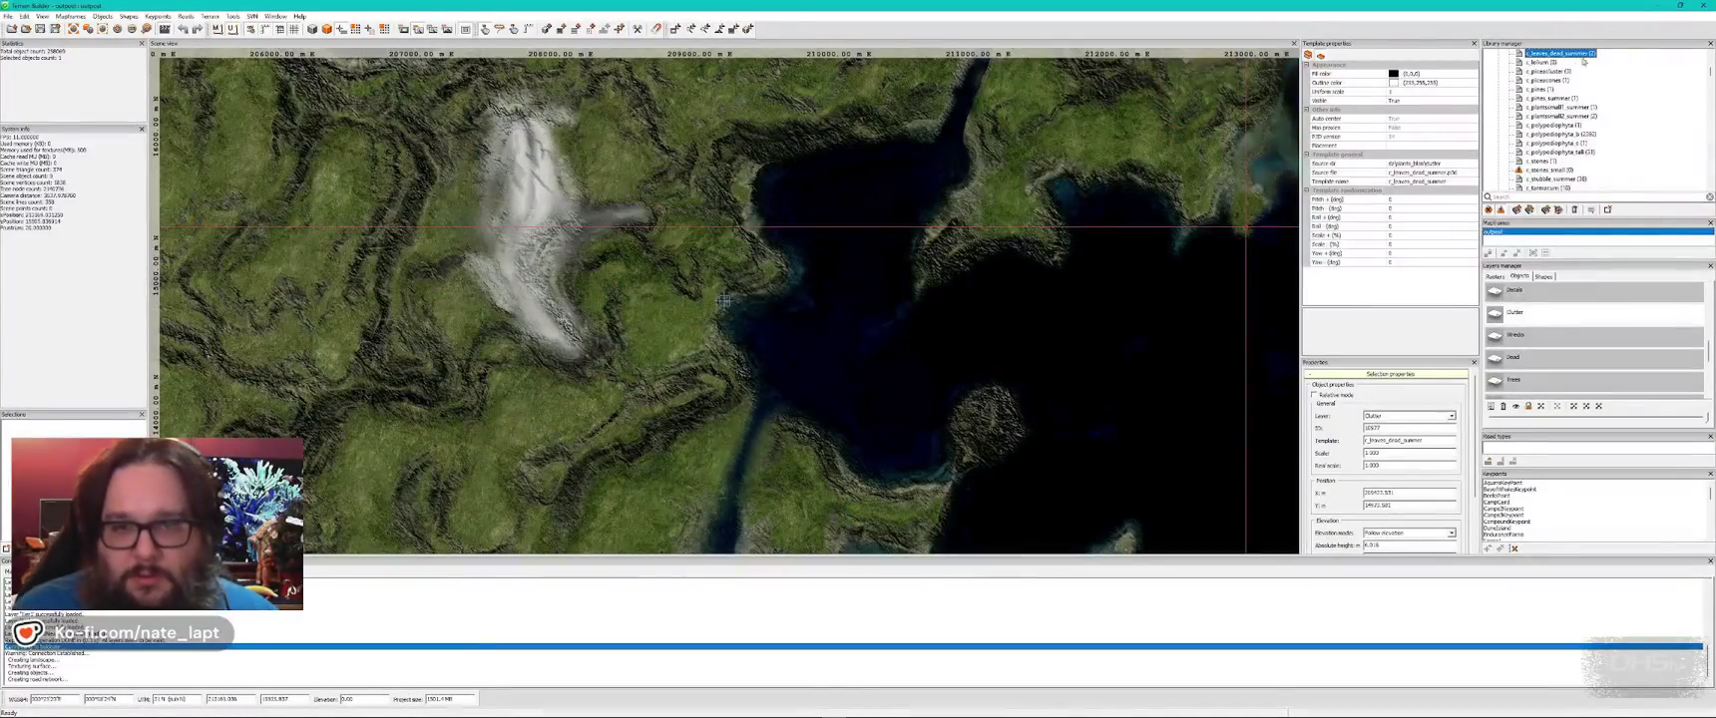
key(alt+Tab)
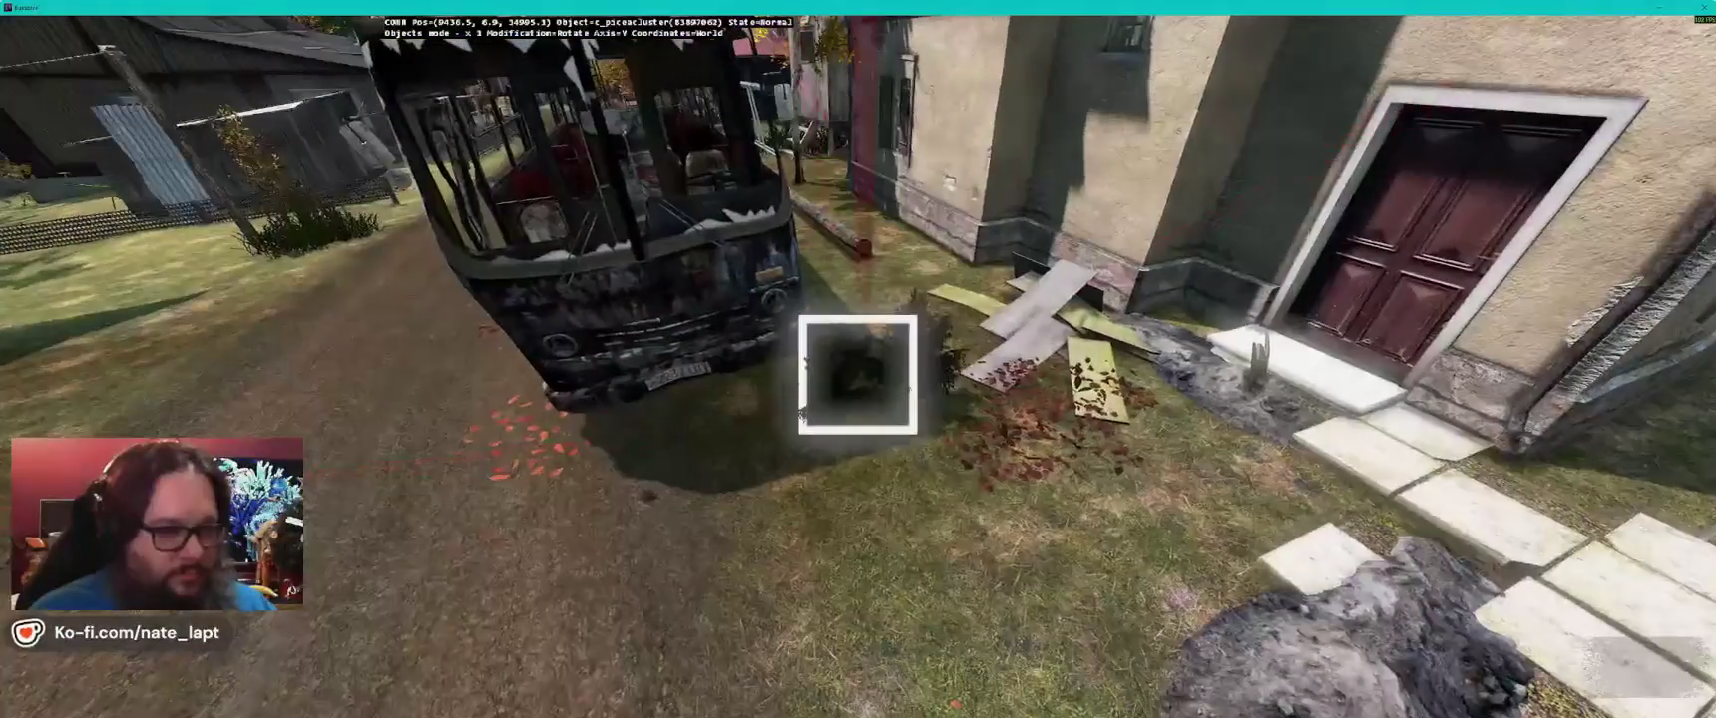
- Insert red vaccinium shrubs (c_vaccinium_red) and view them in the 3D preview
key(alt+Tab)
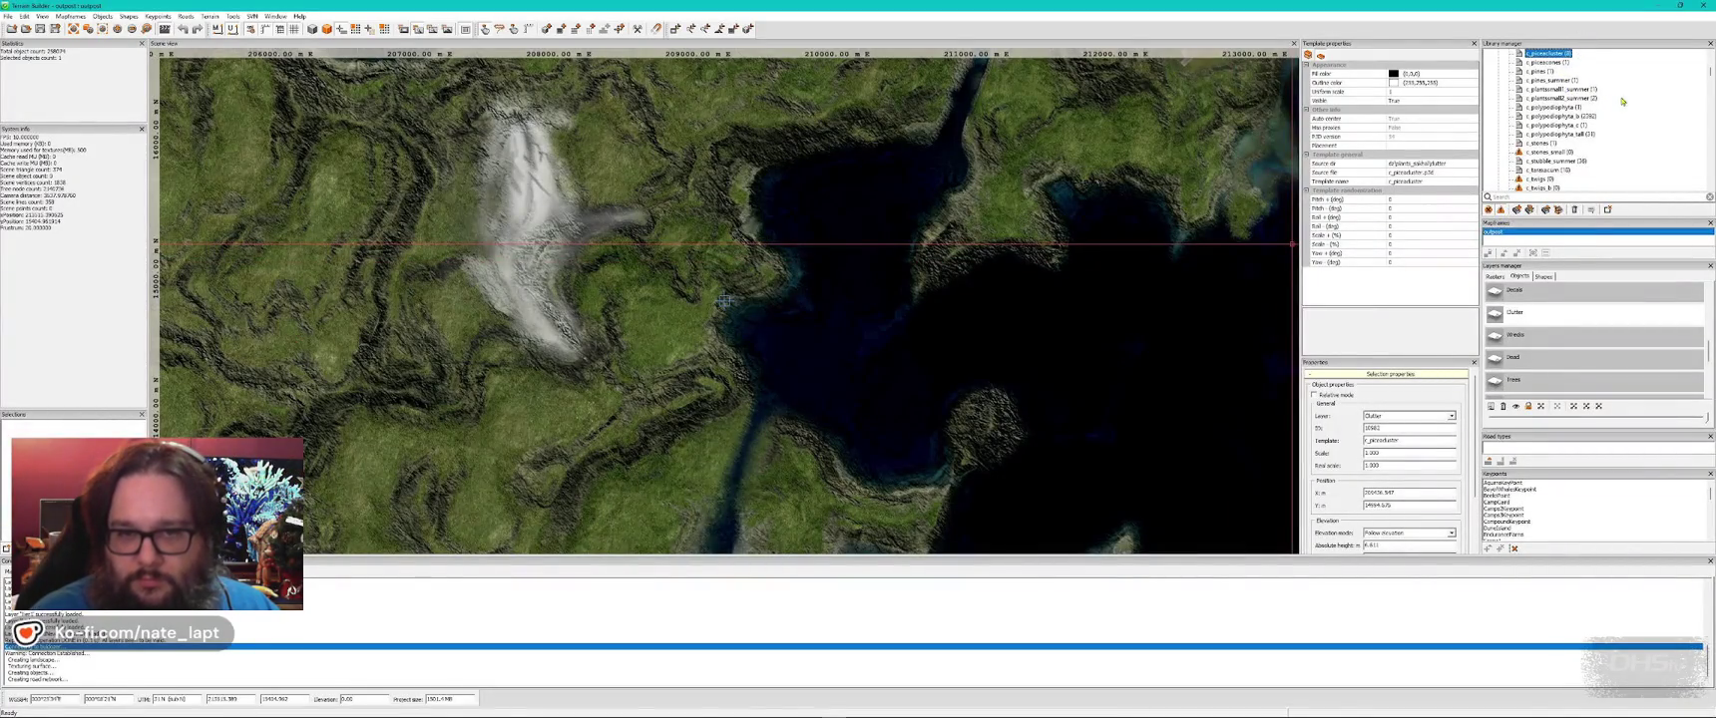
key(alt+Tab)
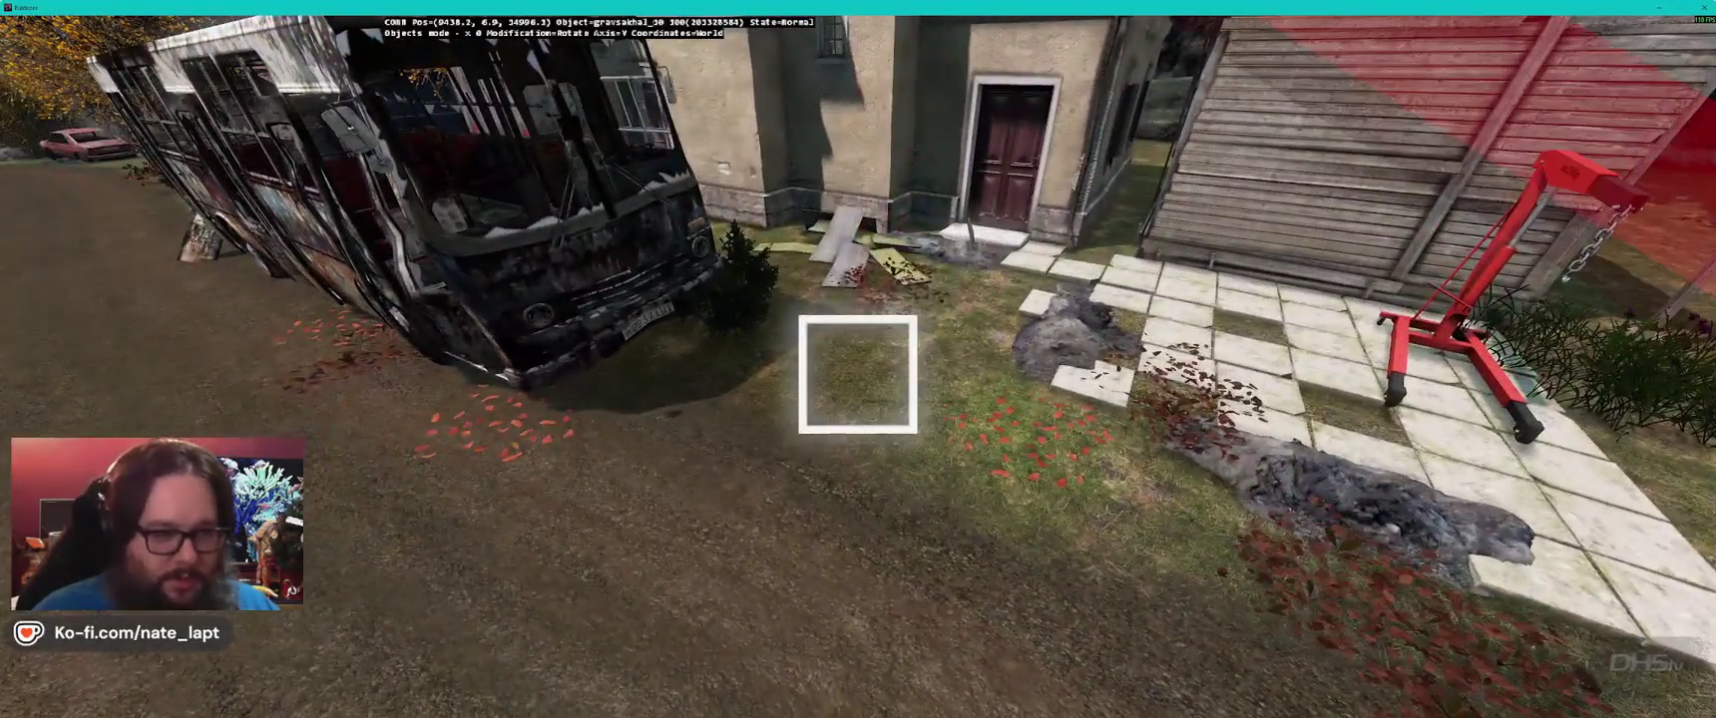
key(alt+Tab)
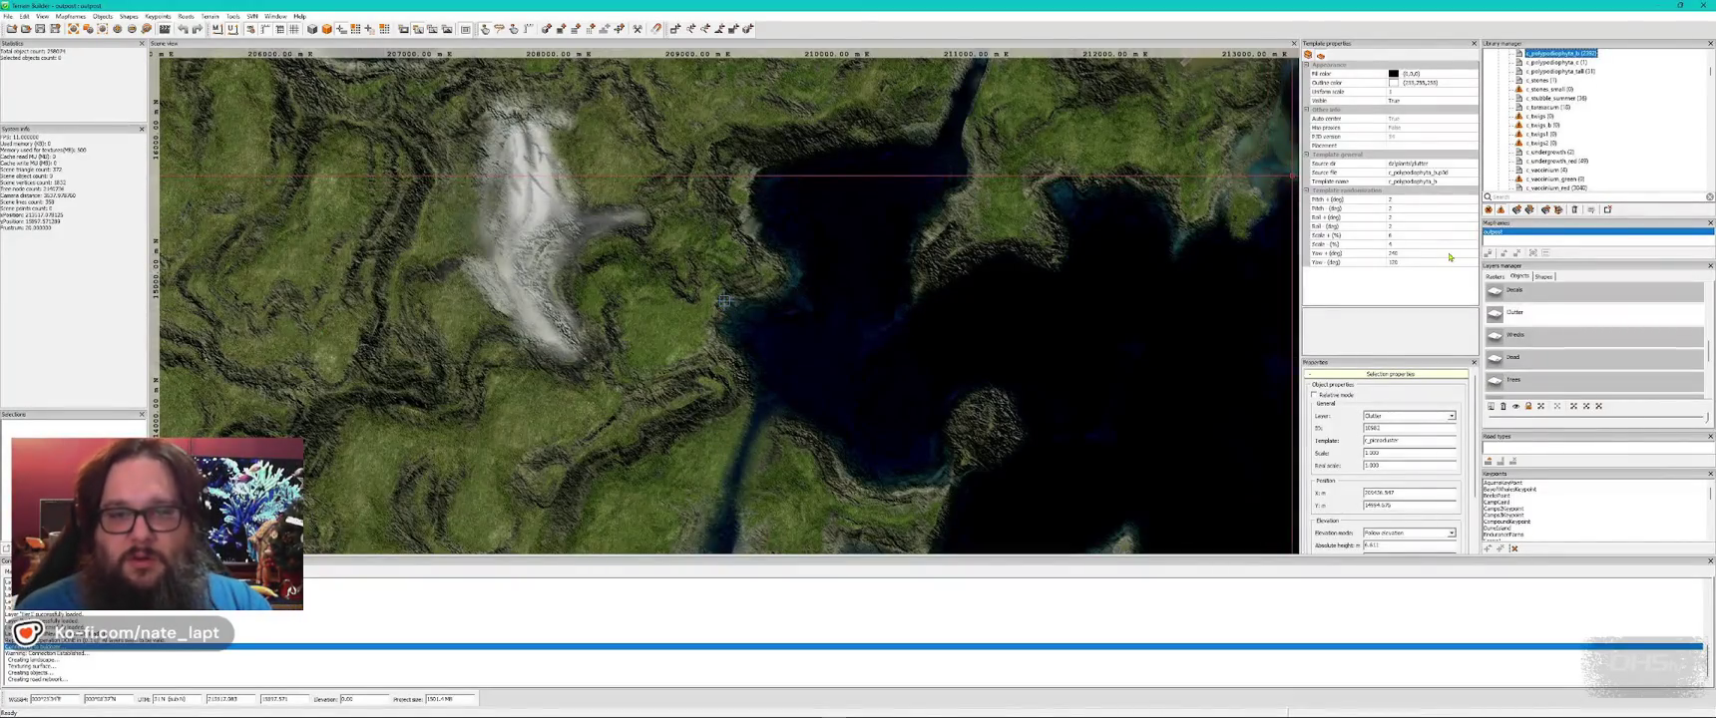
key(alt+Tab)
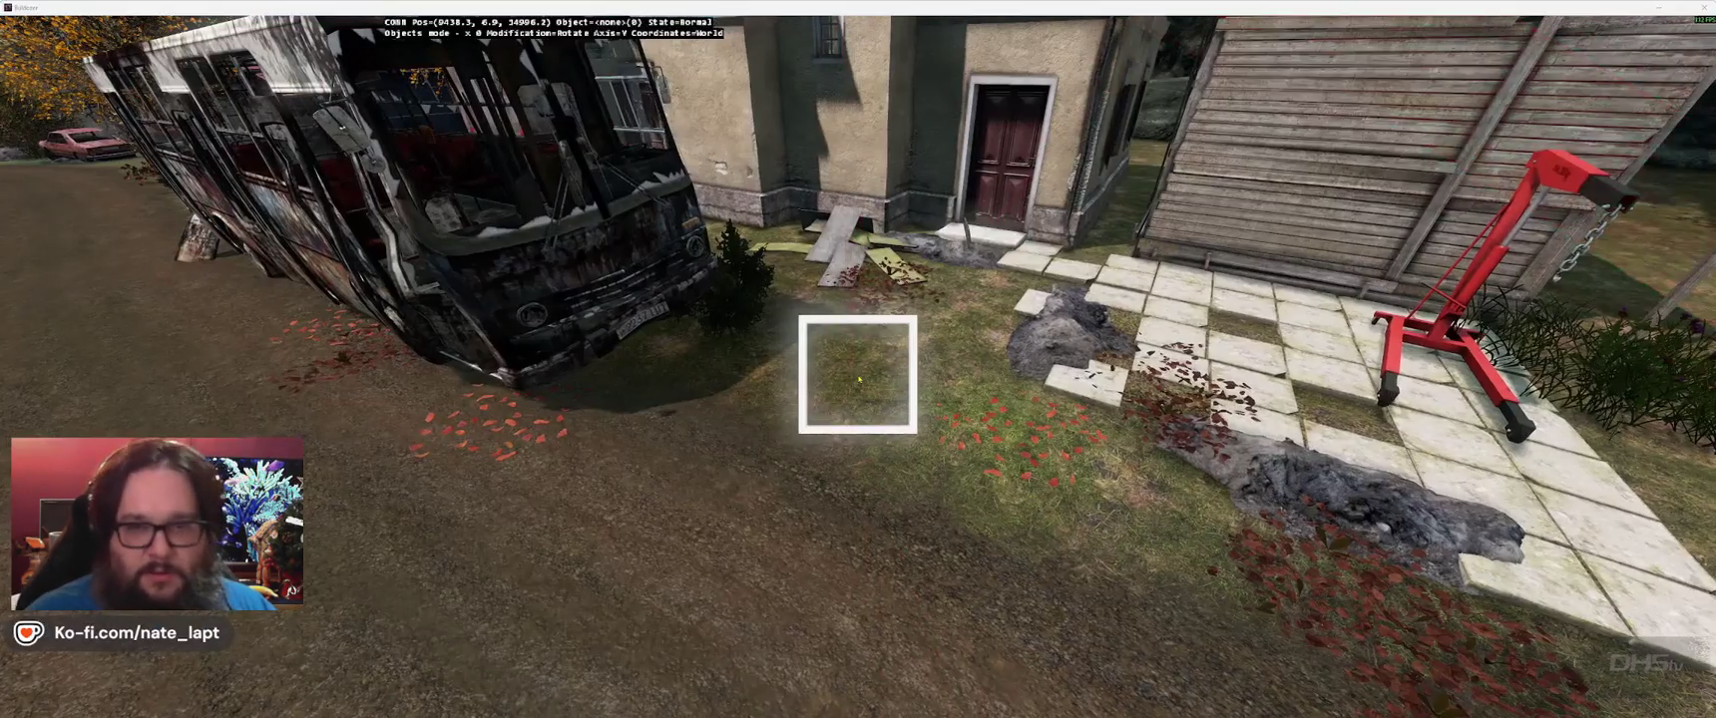
key(alt+Tab)
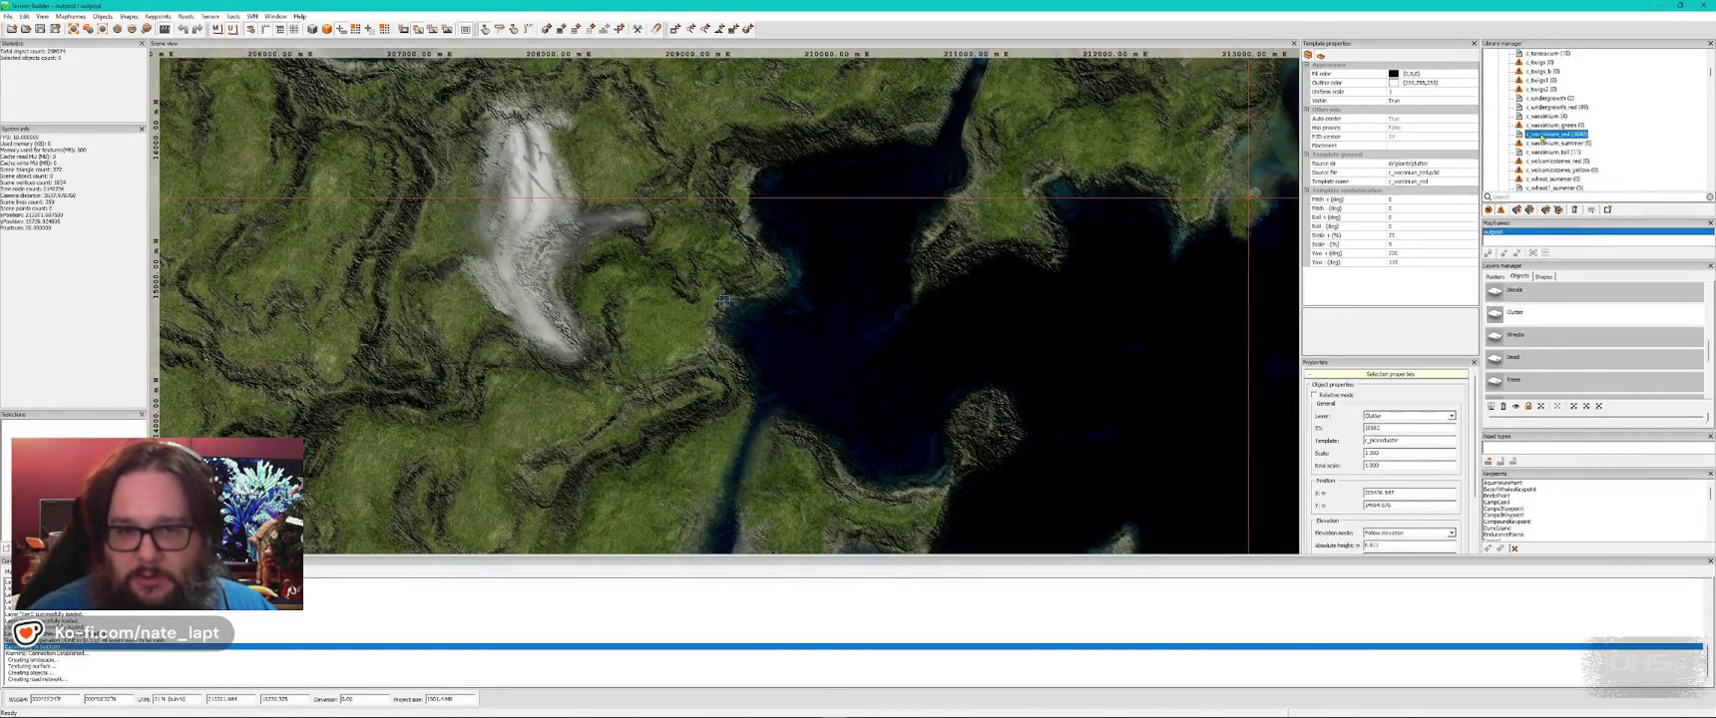
key(alt+Tab)
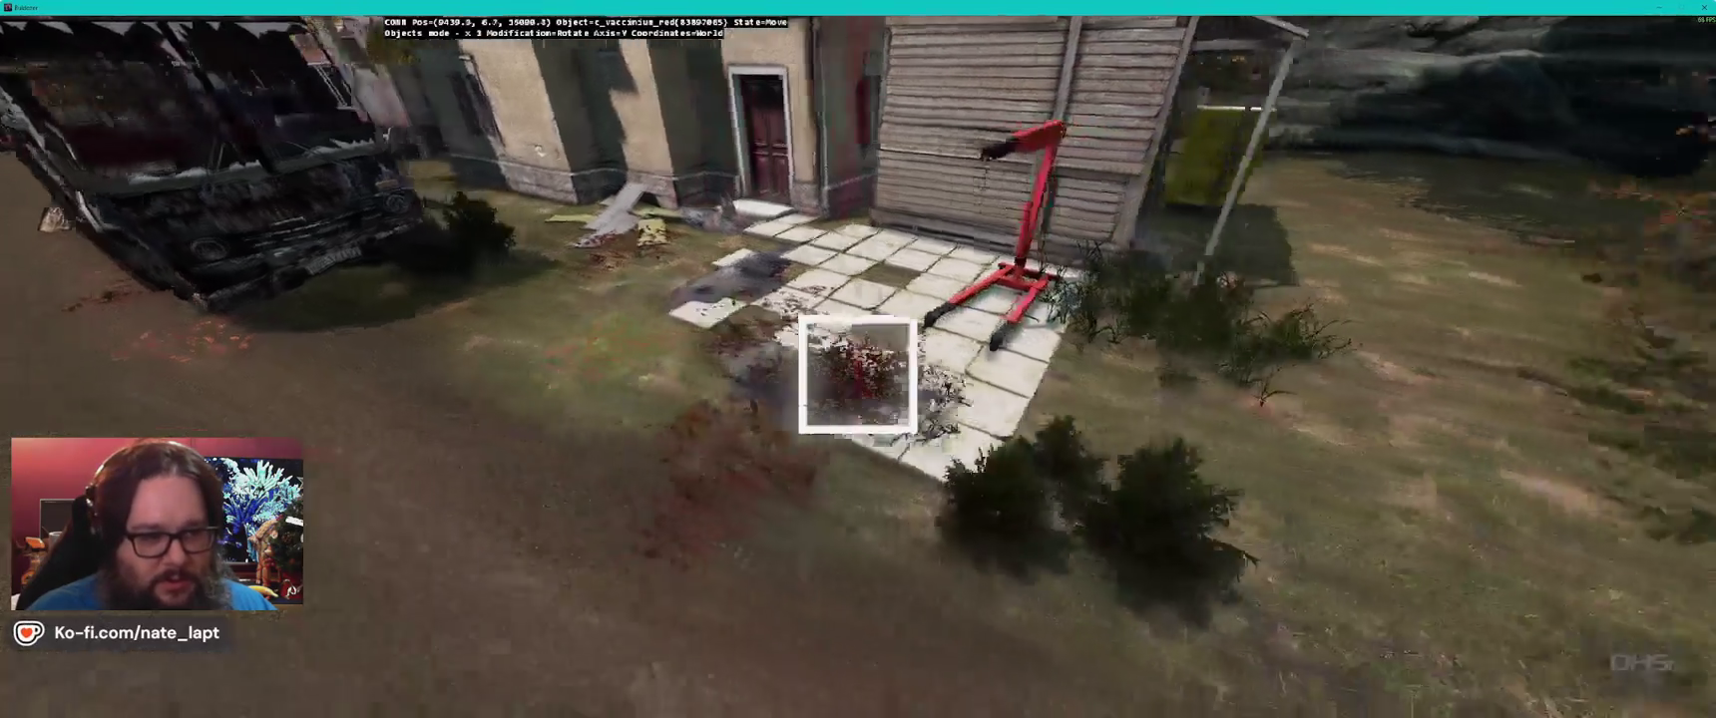
- Reselect the three red shrubs and move them beside the paving near the crane
drag(858, 374, 699, 374)
click(858, 374)
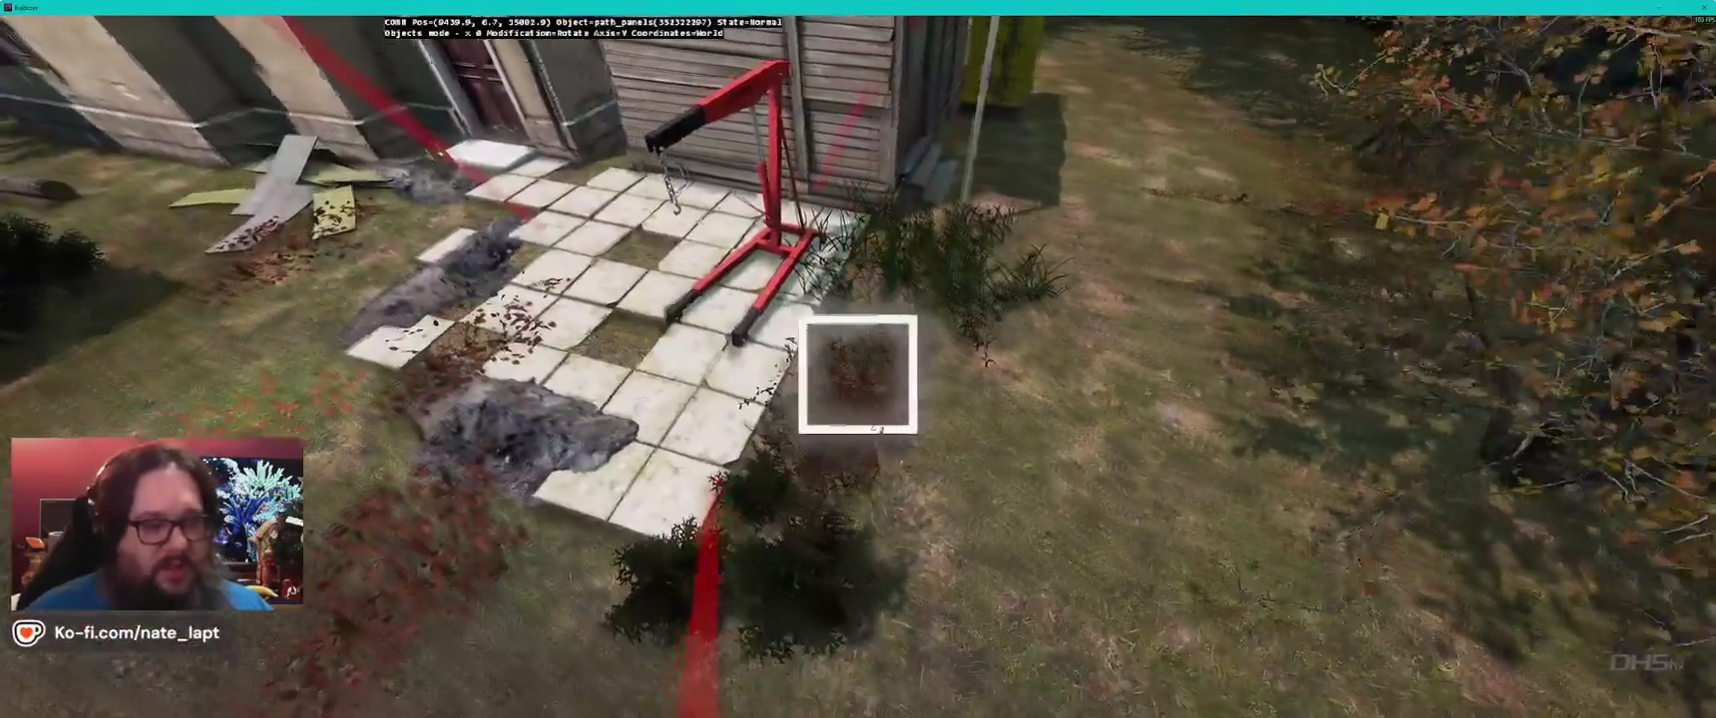
click(859, 374)
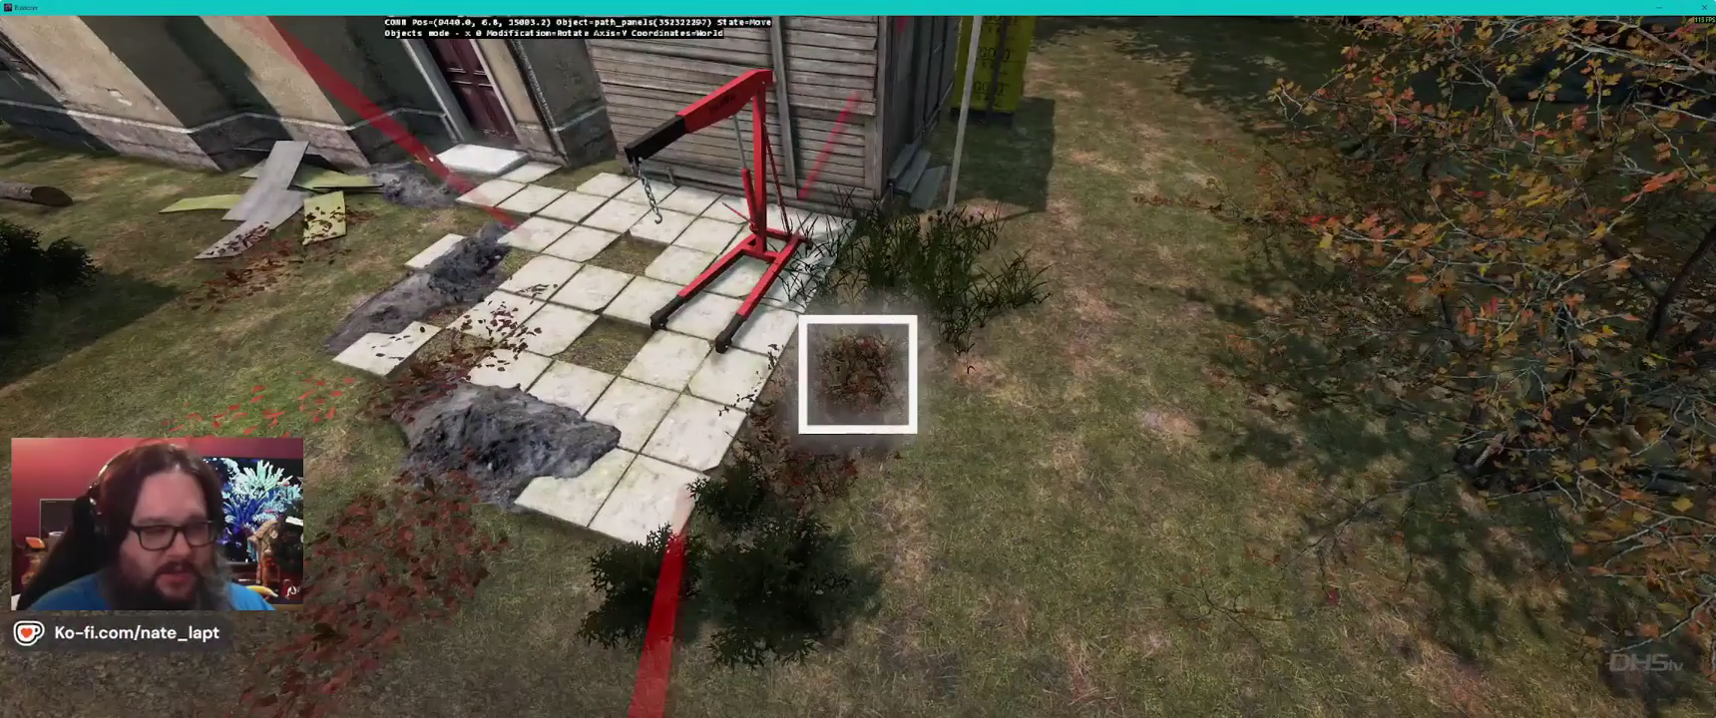
click(858, 374)
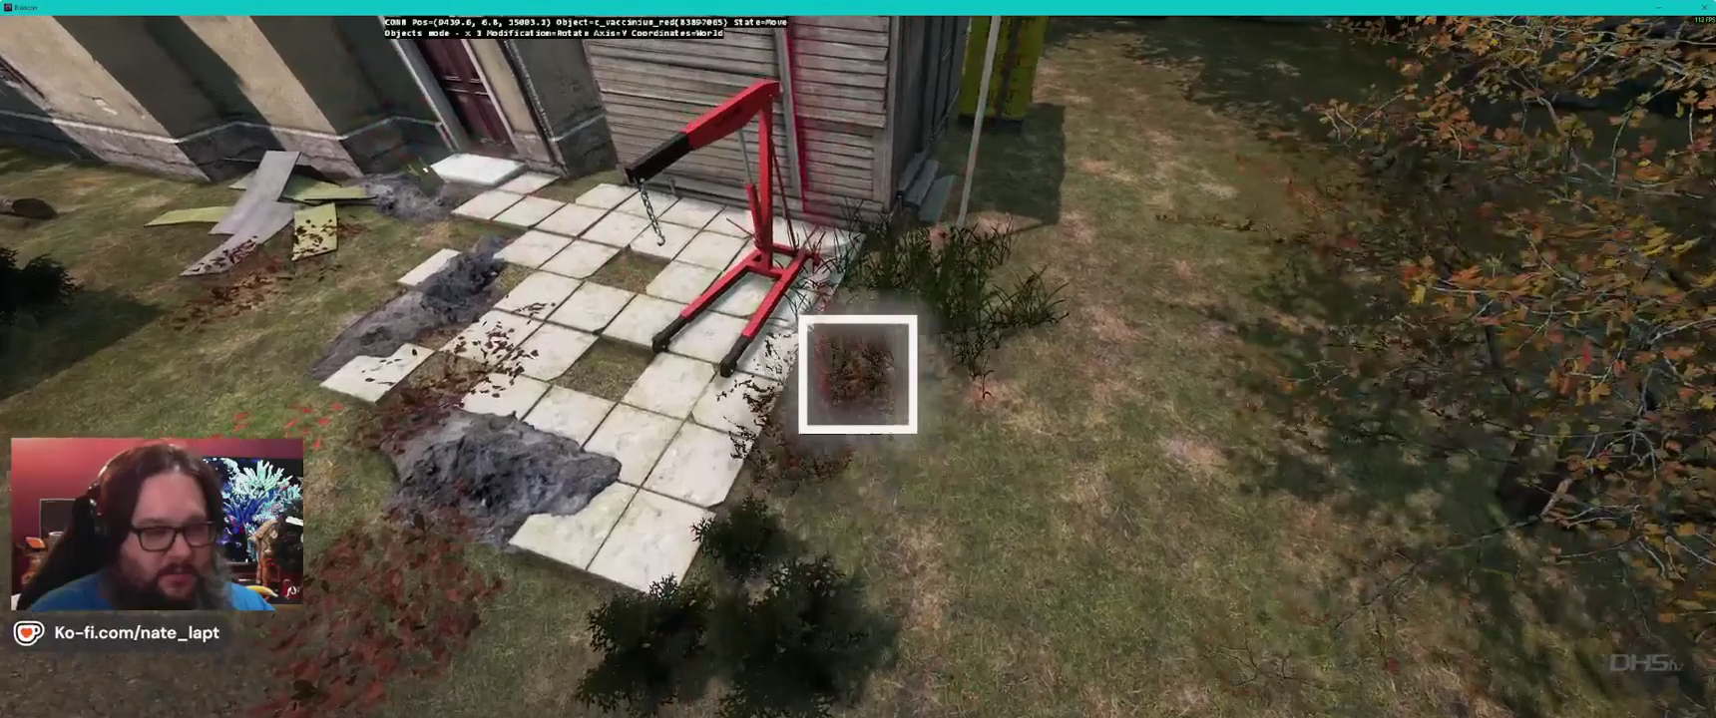
key(q)
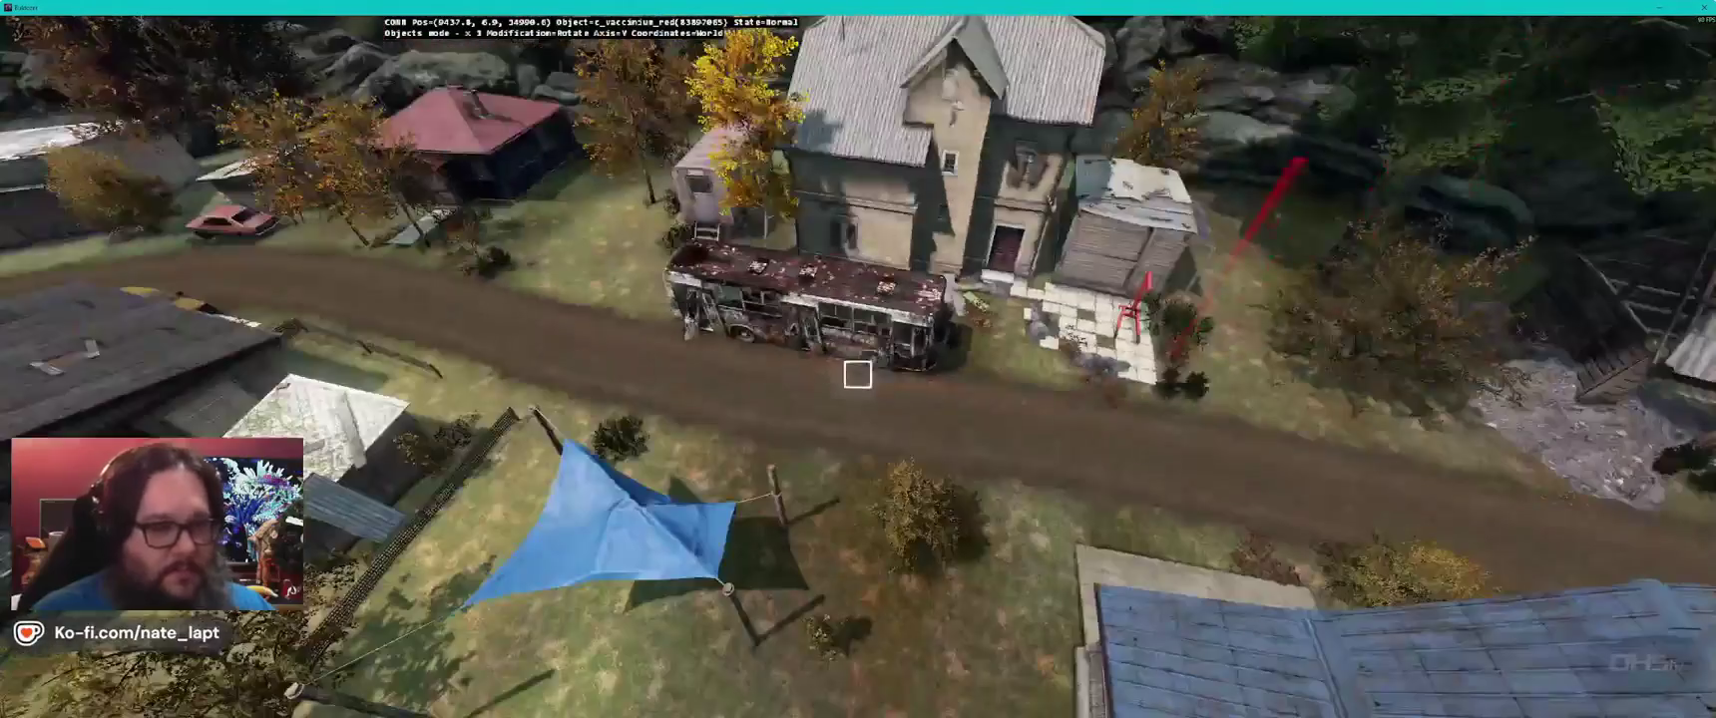
key(z)
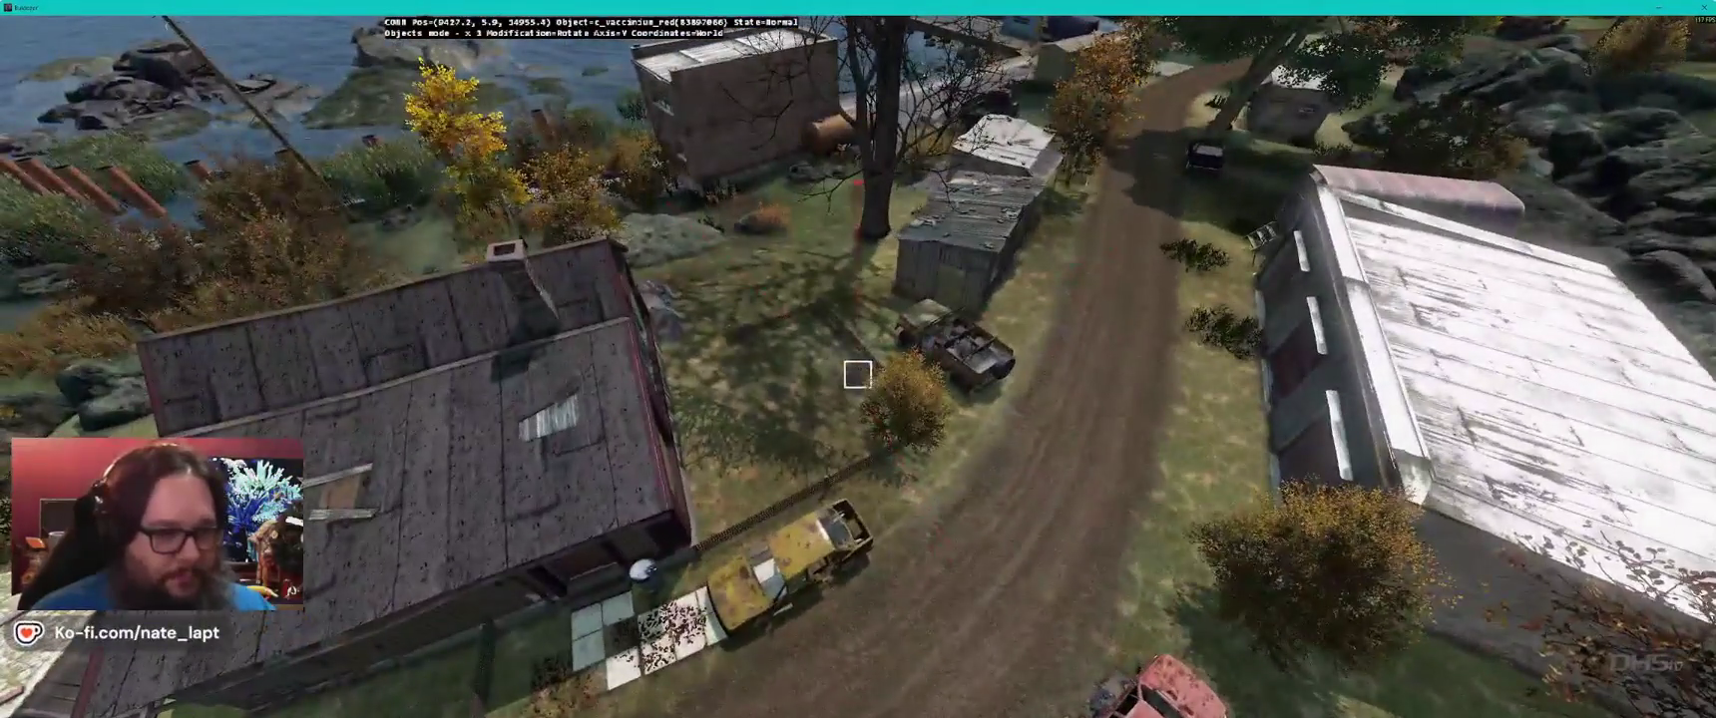
drag(857, 374, 857, 374)
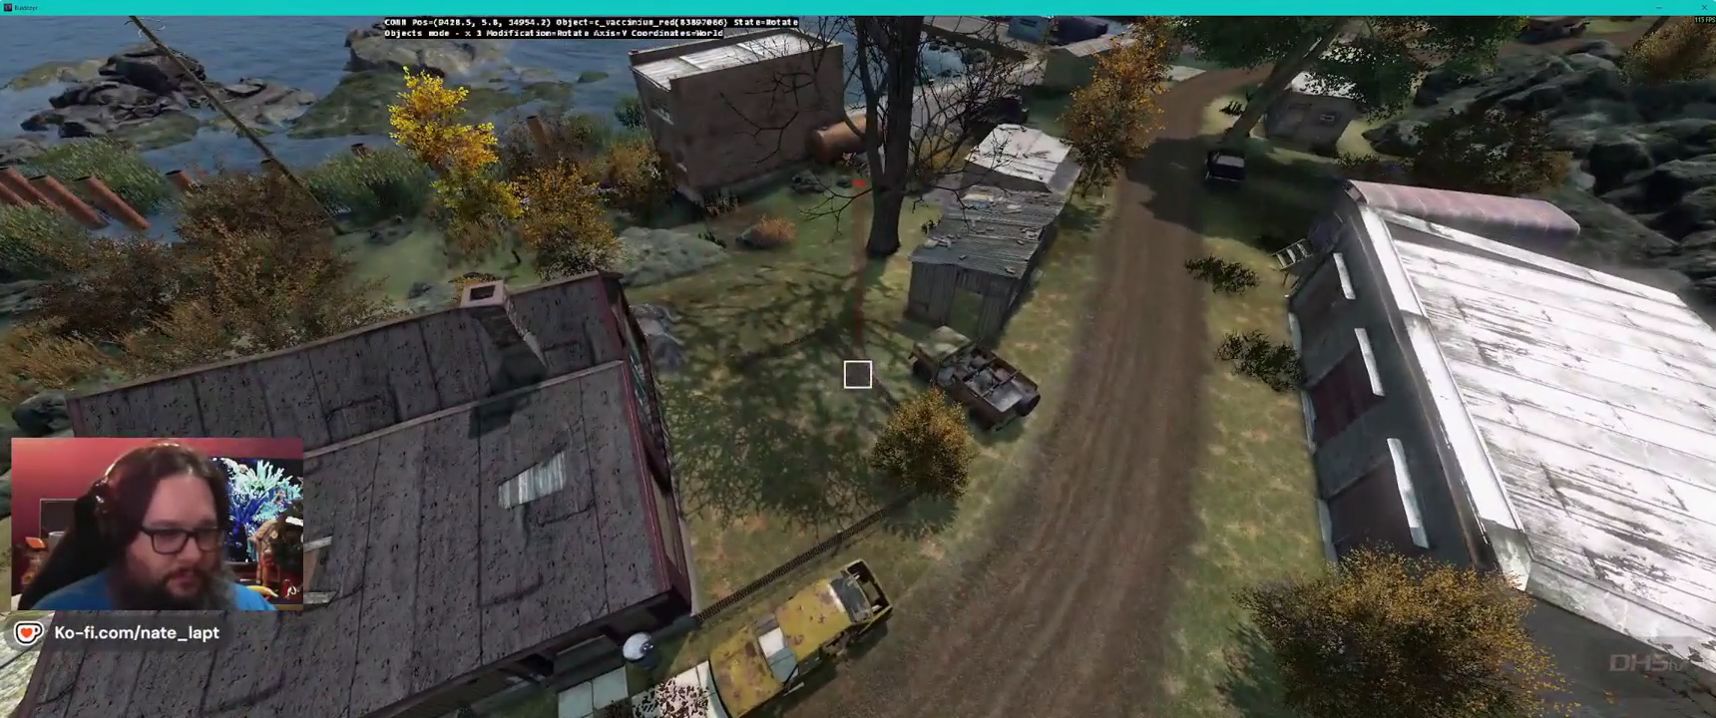
- Insert tall summer wheat (c_wheattall_summer) and set it near the parked truck
key(alt+Tab)
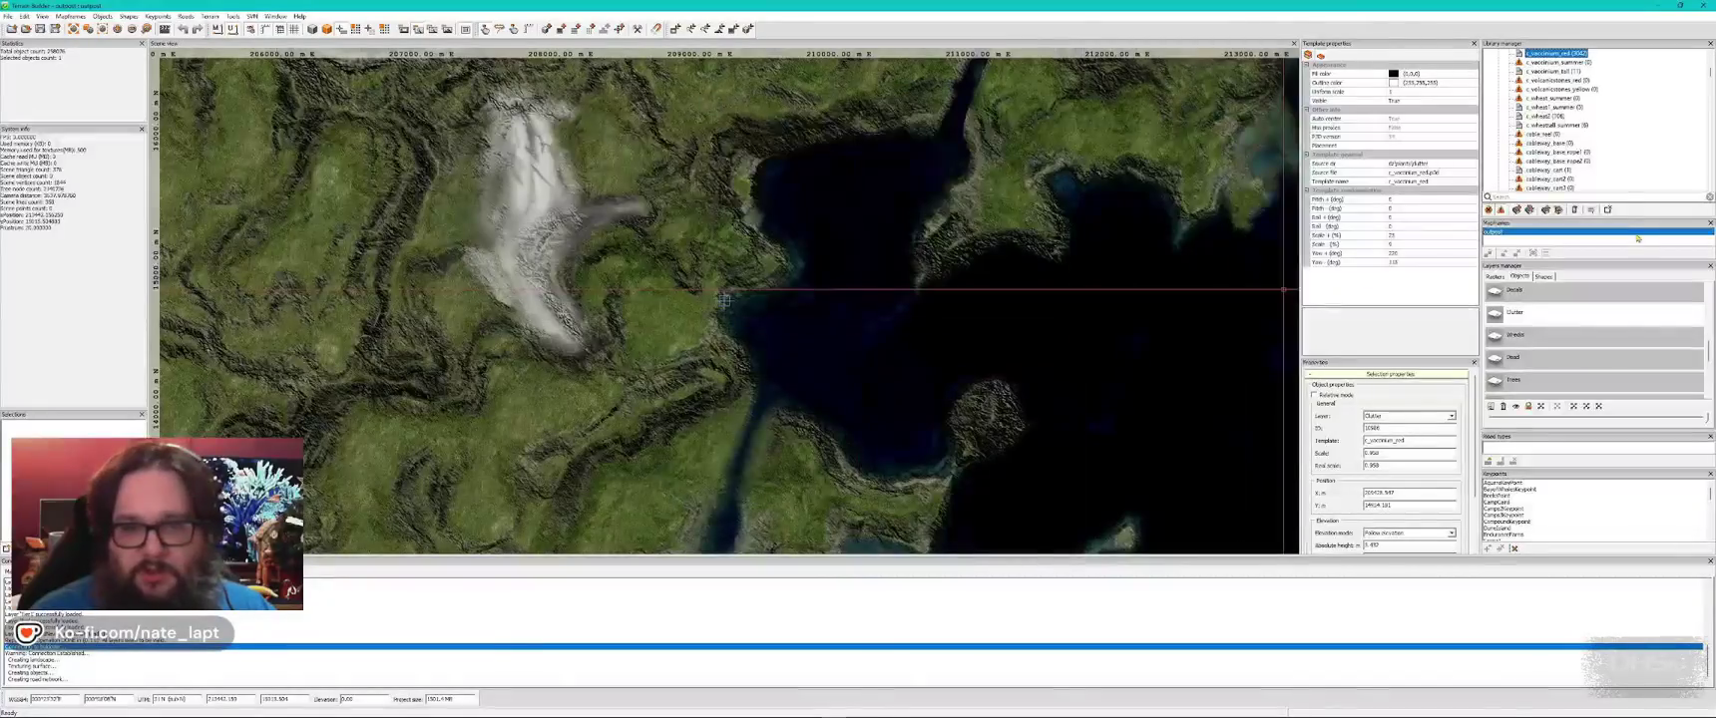
key(alt+Tab)
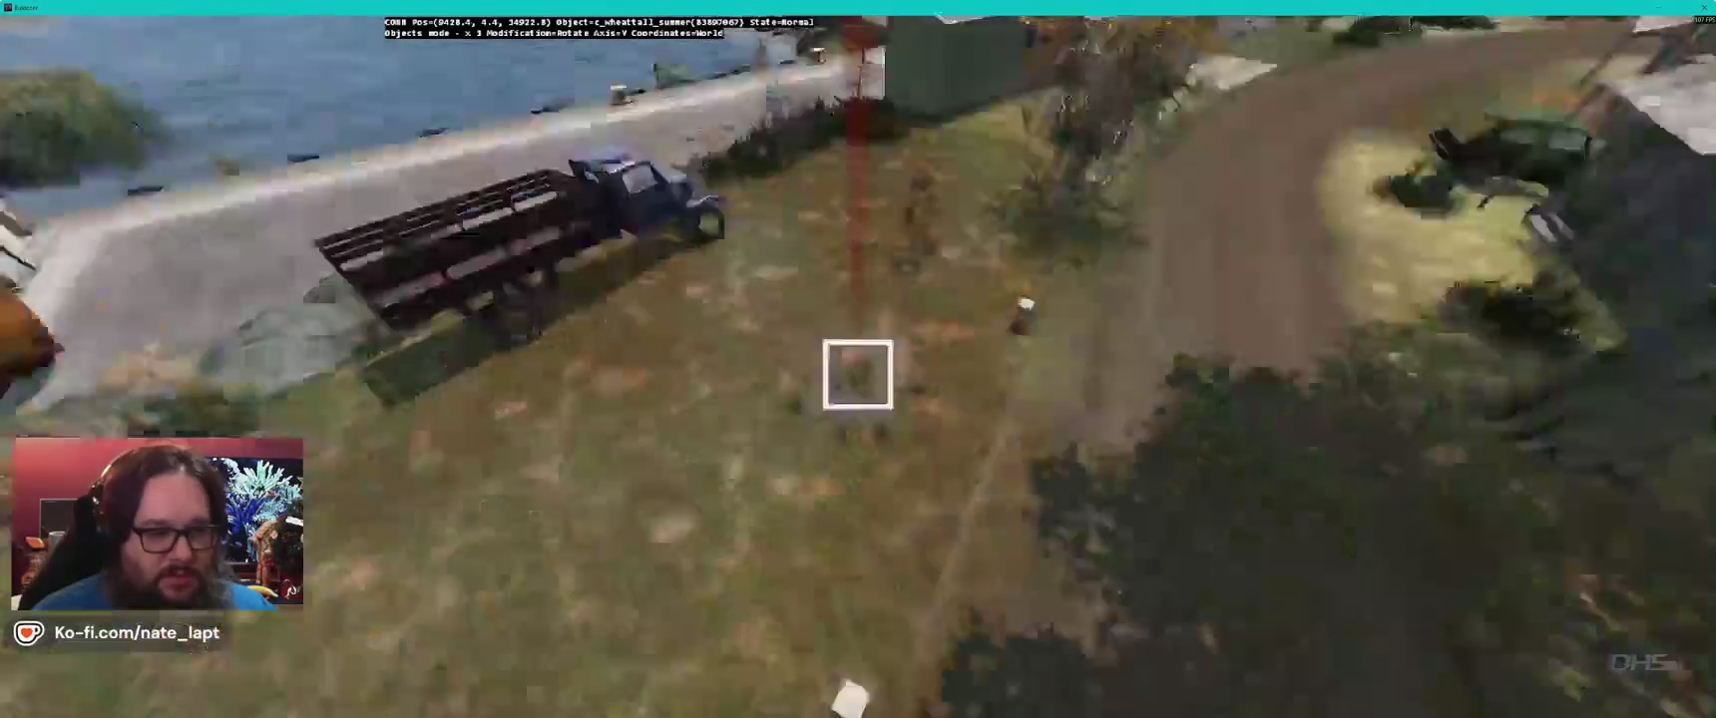
drag(858, 374, 857, 374)
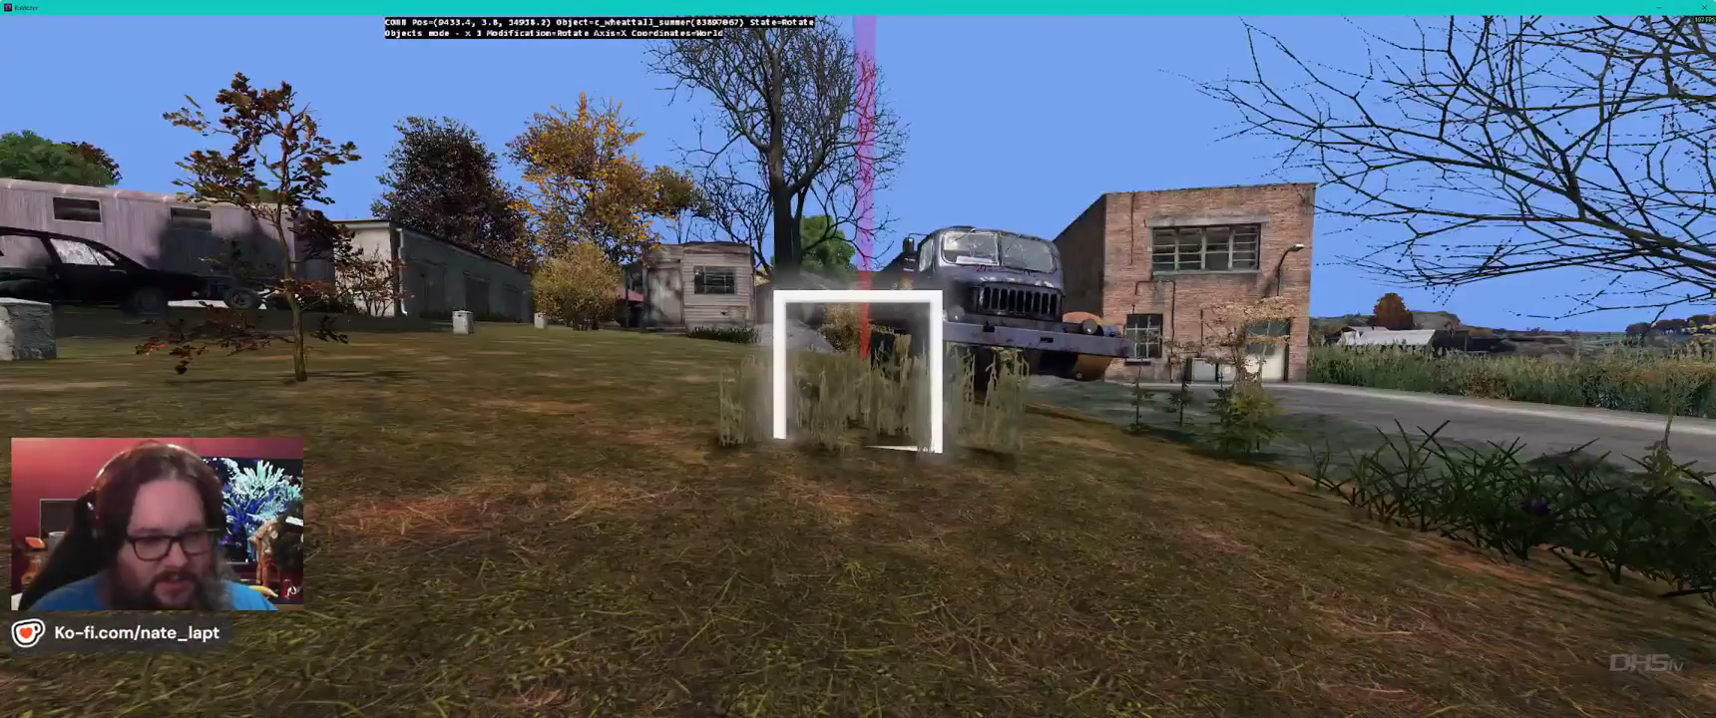
- Place a summer wheat clump on the grass near the truck and rock
key(z)
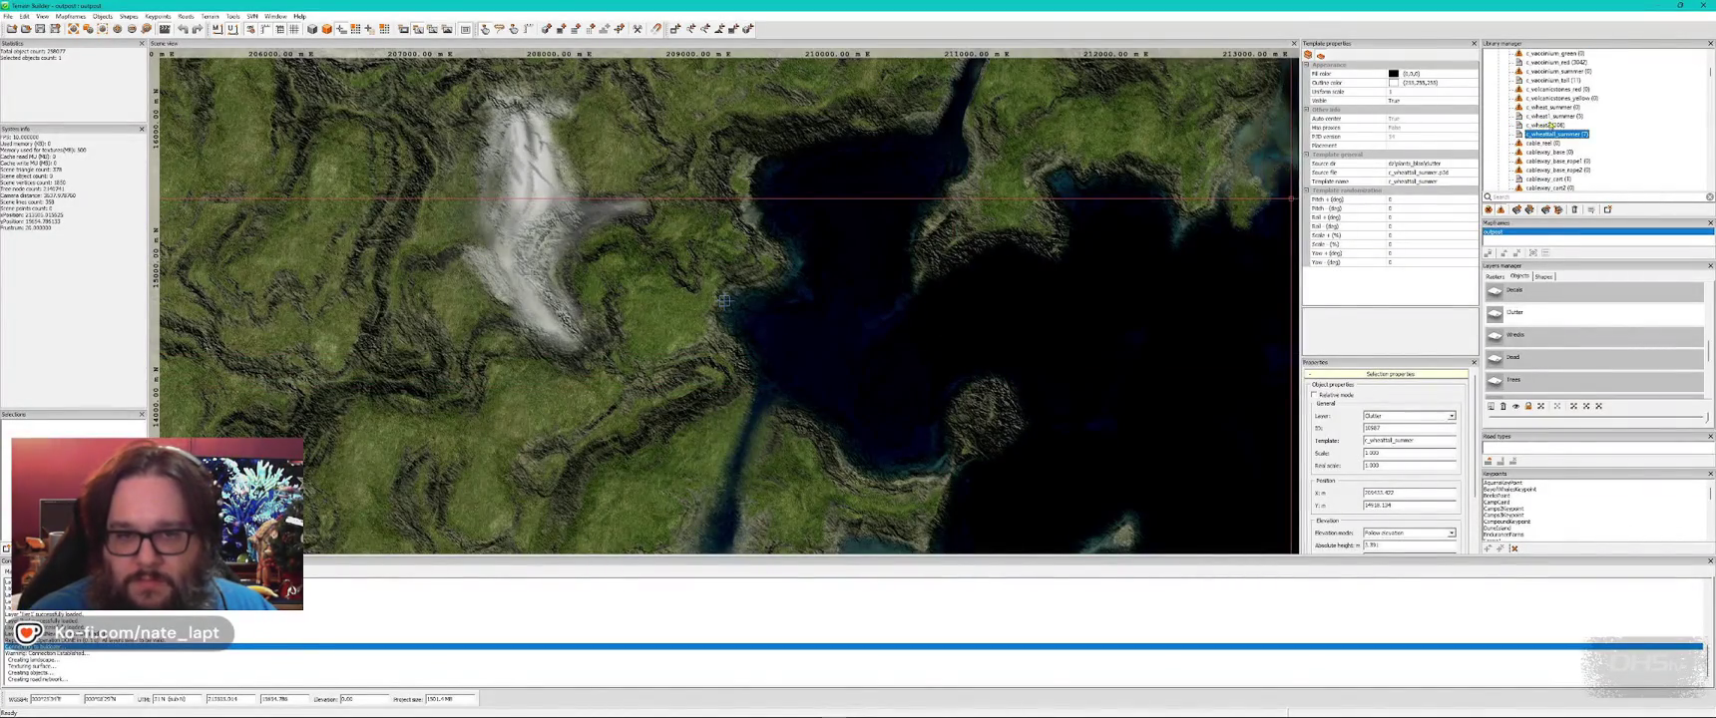
key(alt+Tab)
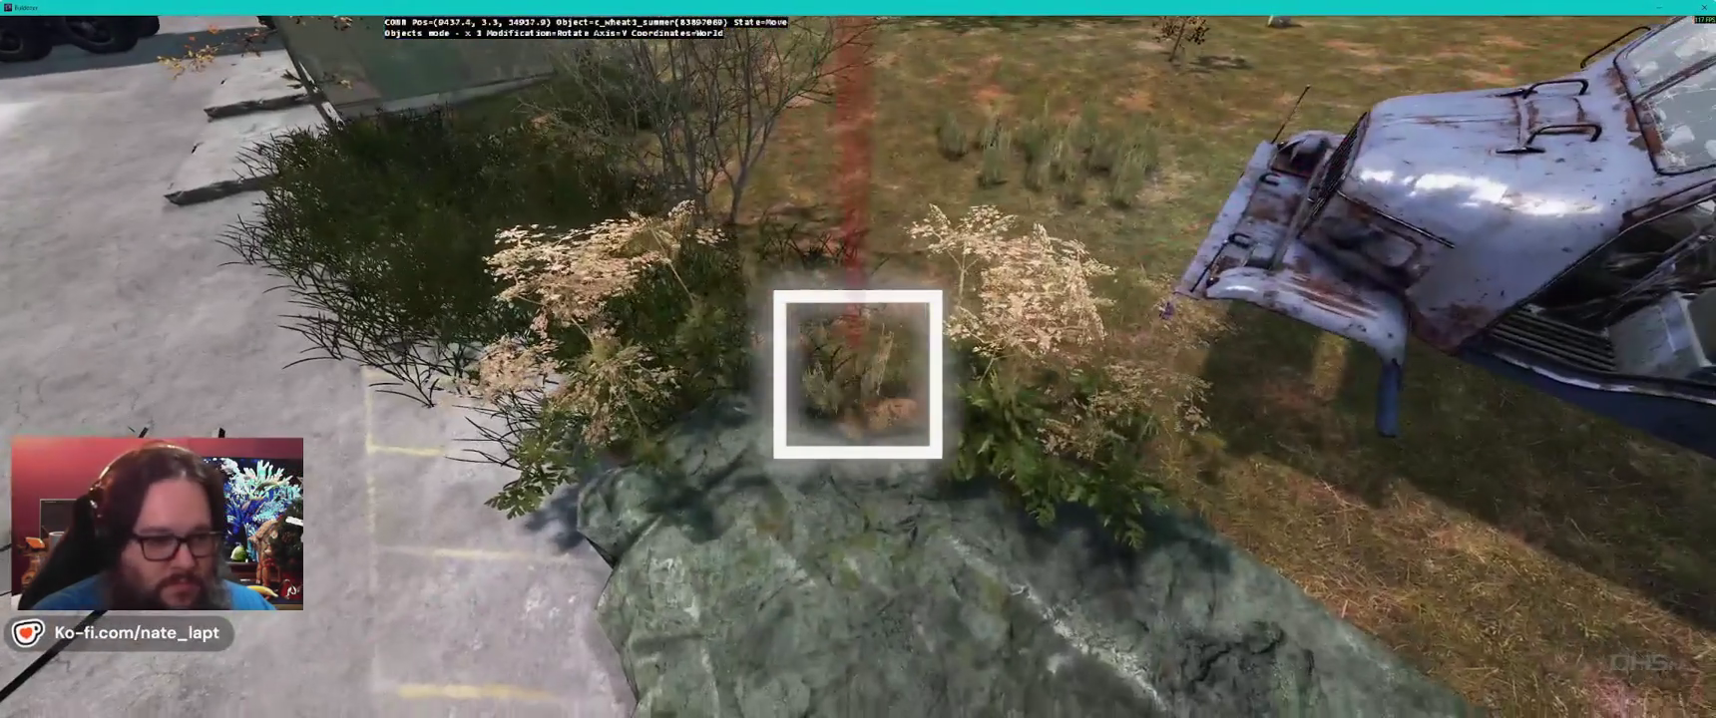
drag(858, 374, 858, 374)
key(alt+Tab)
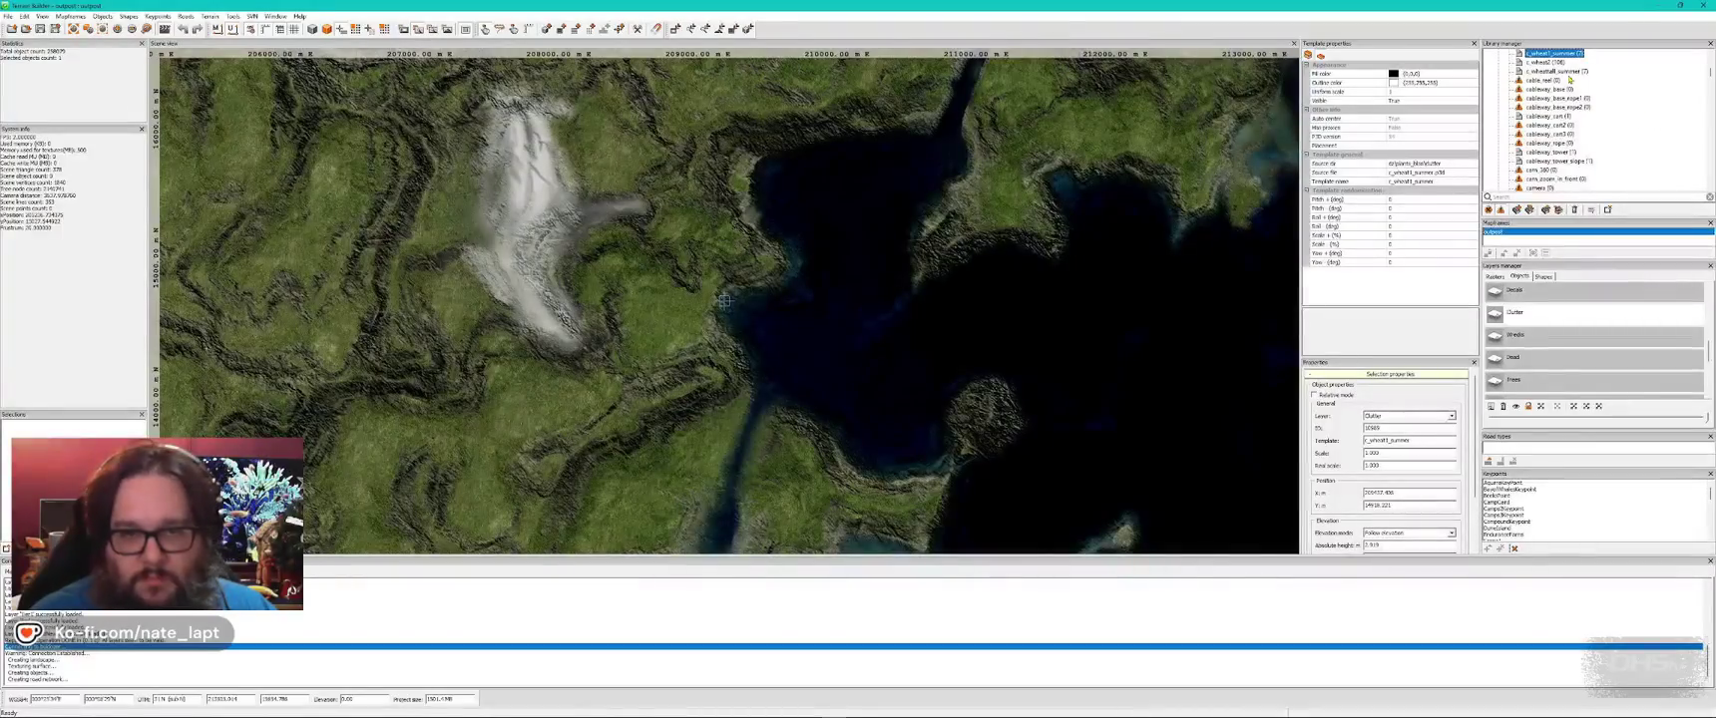
key(alt+Tab)
drag(858, 374, 858, 374)
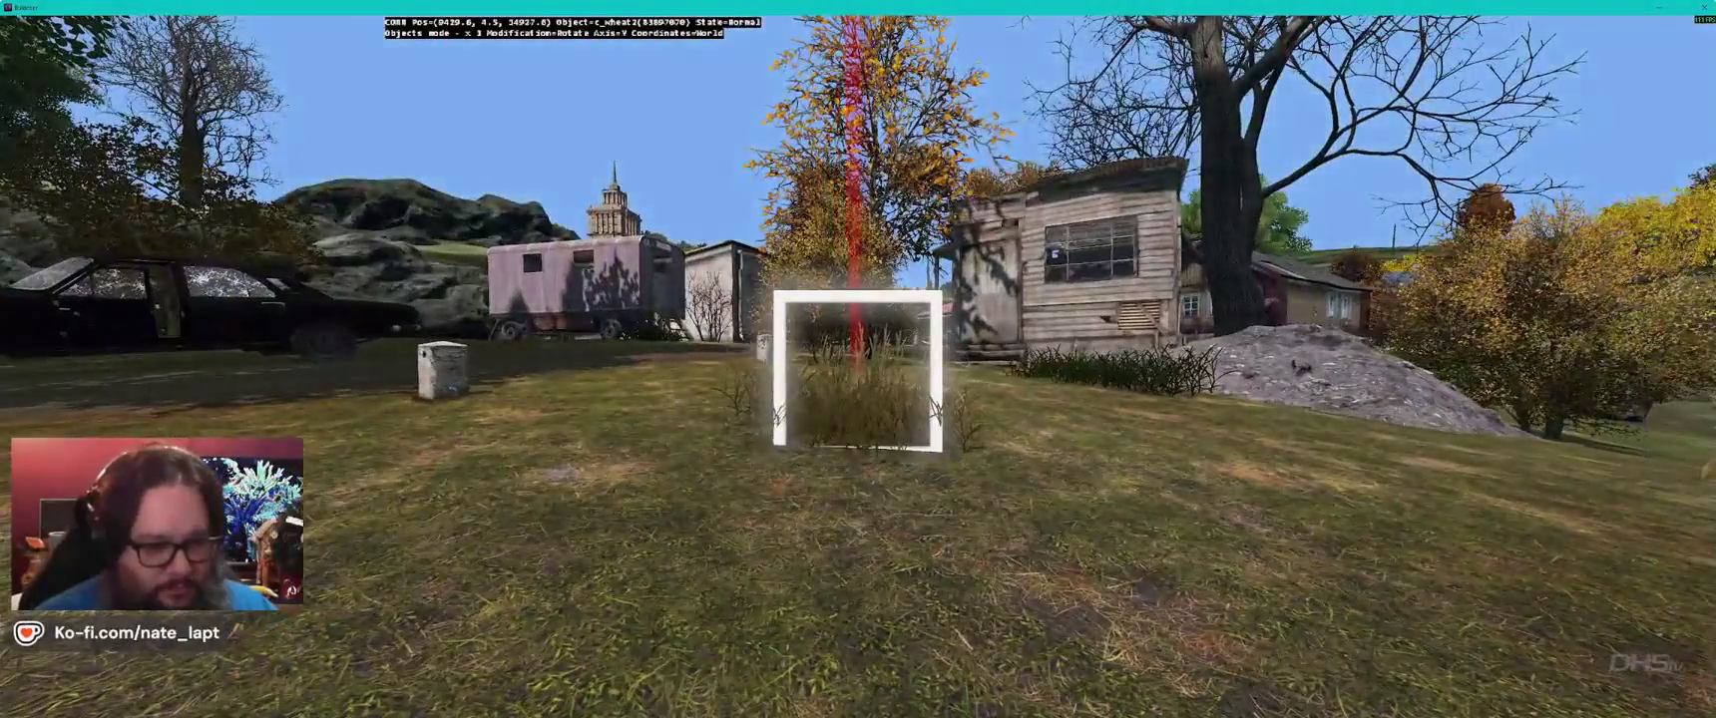
- Fly past the pink trailer and sheds to the jeep, then save the project
key(w)
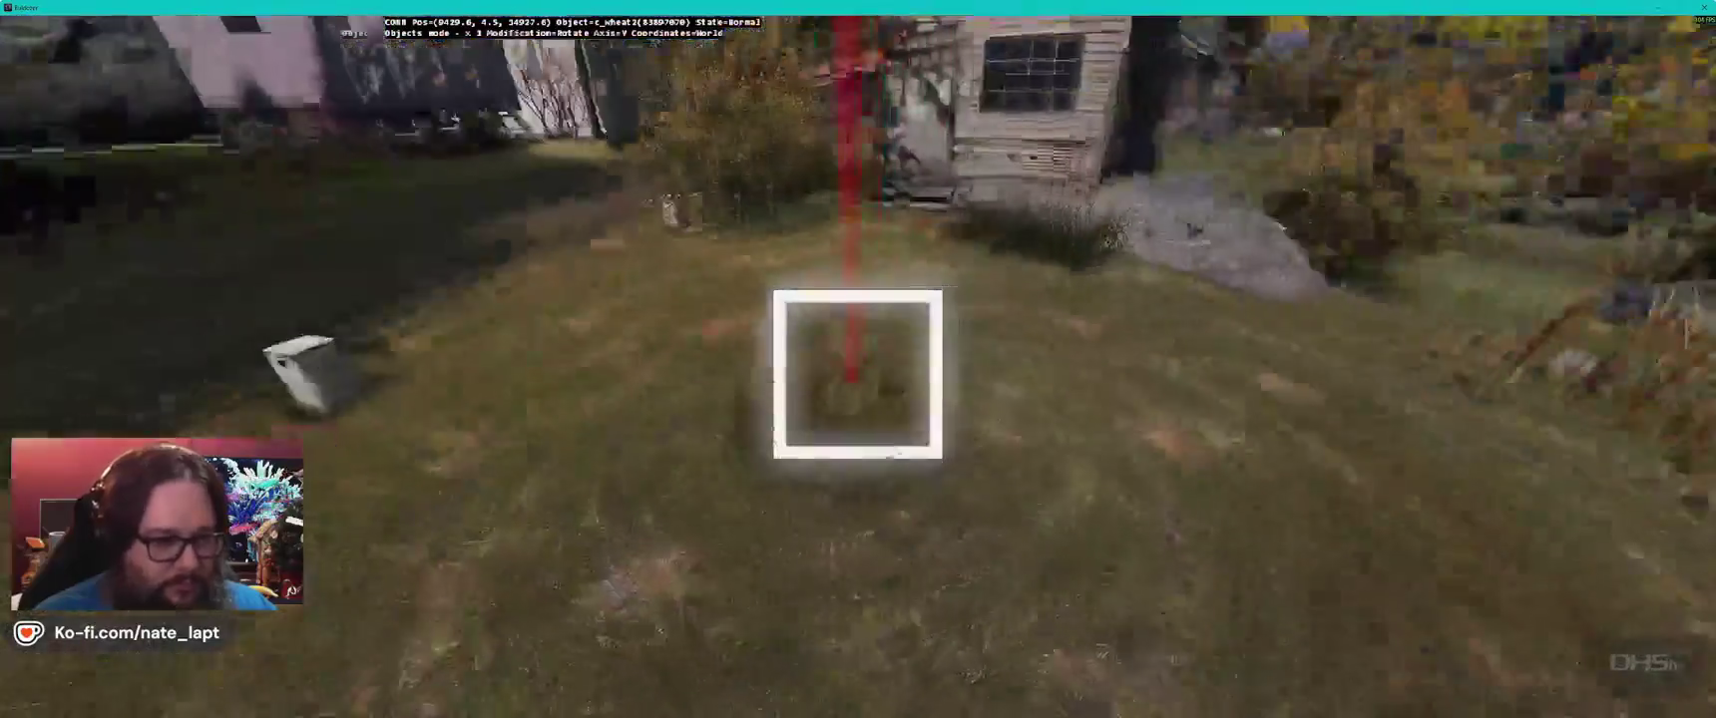
key(s)
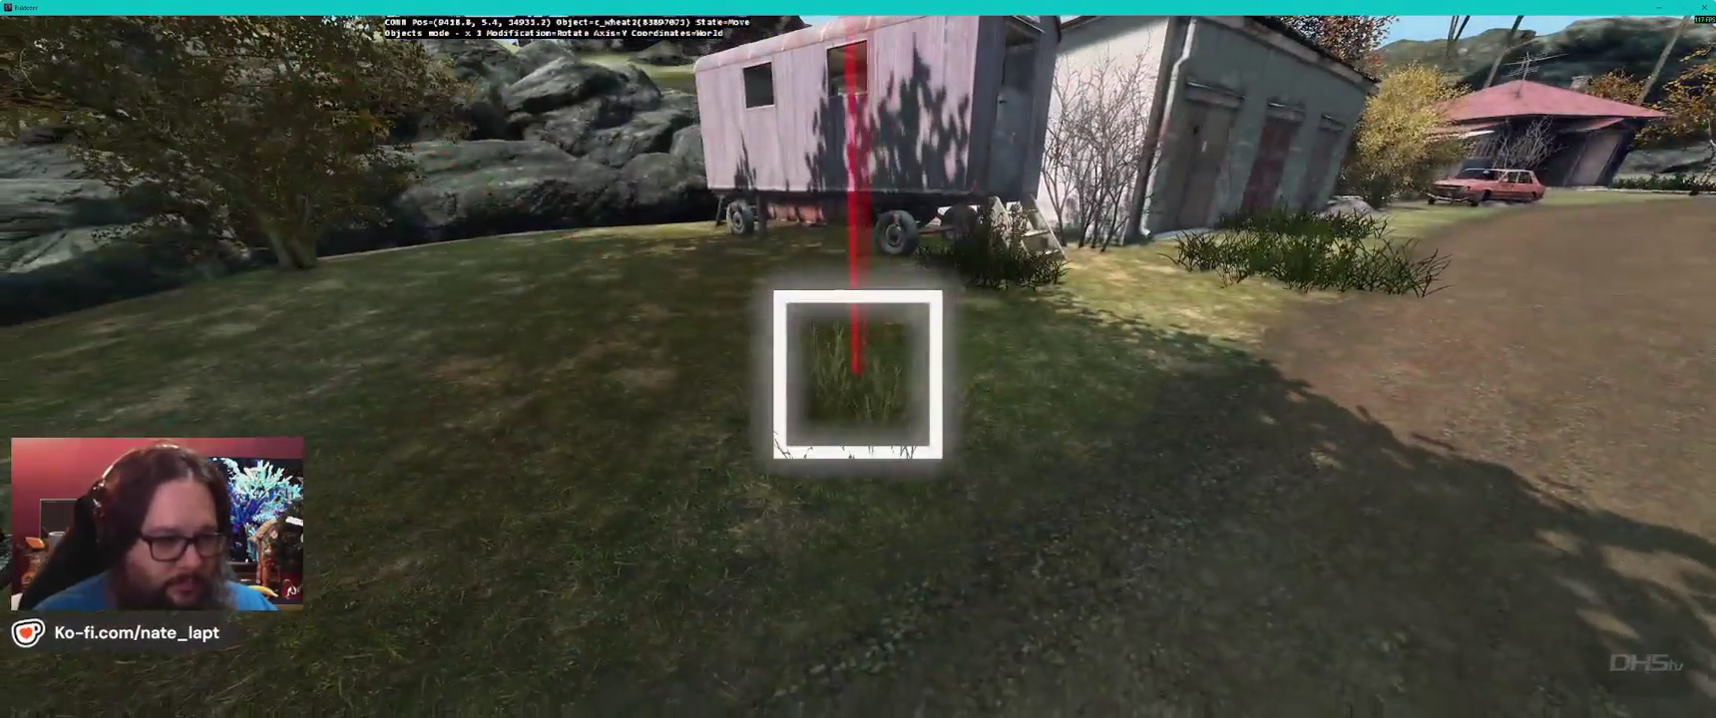
key(w)
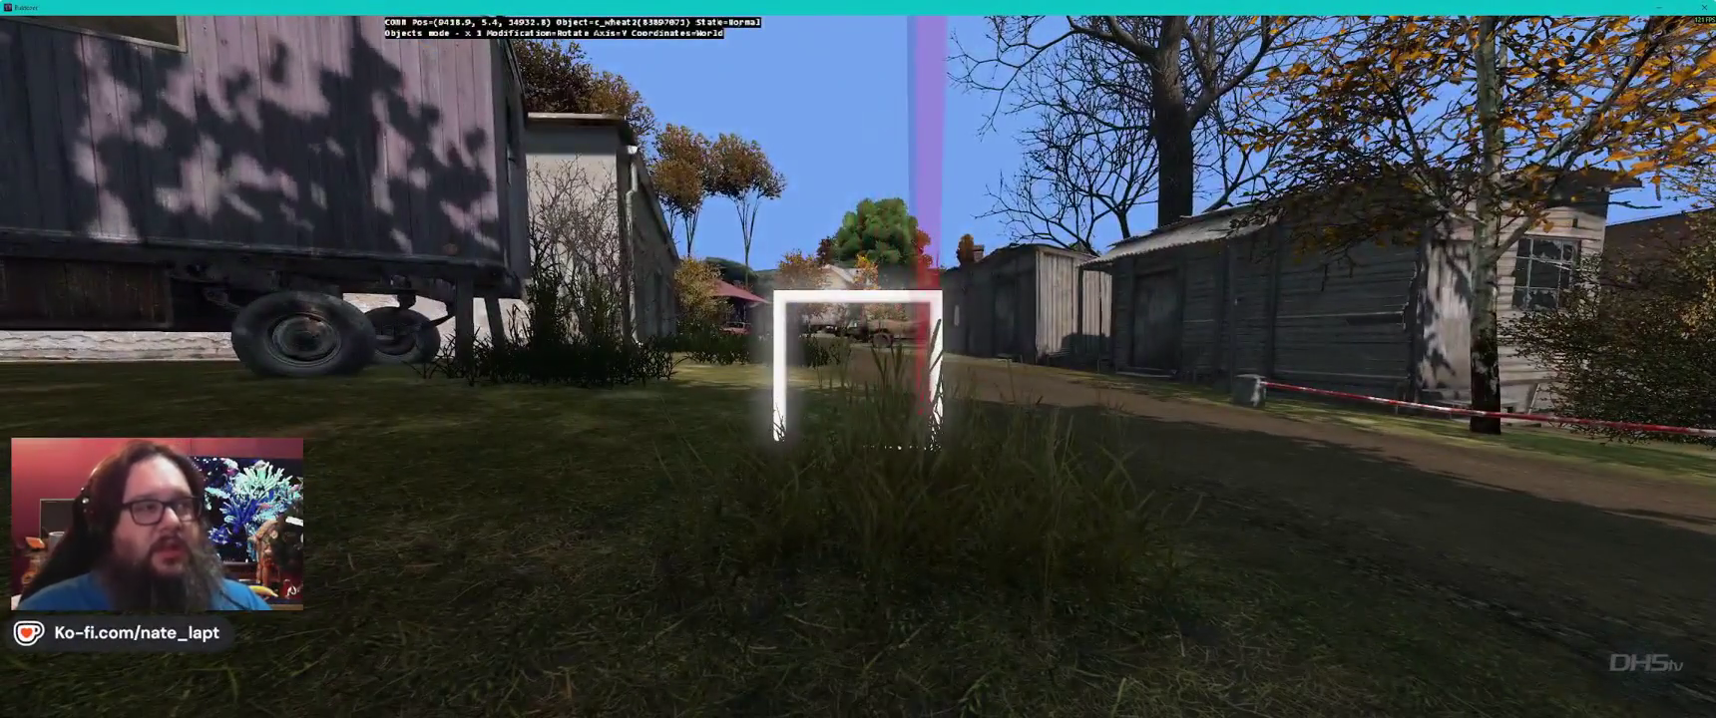
key(w)
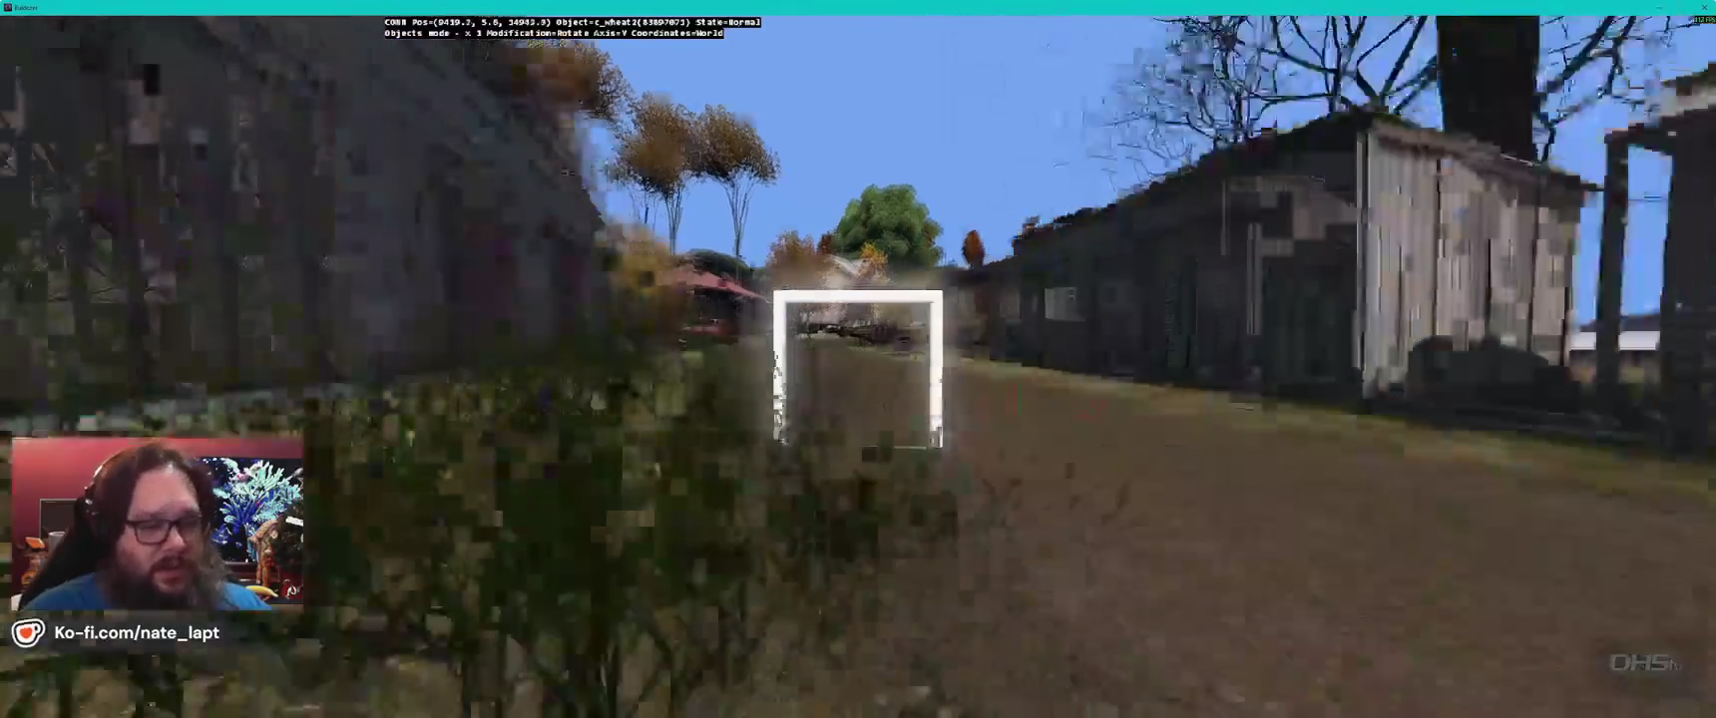
key(w)
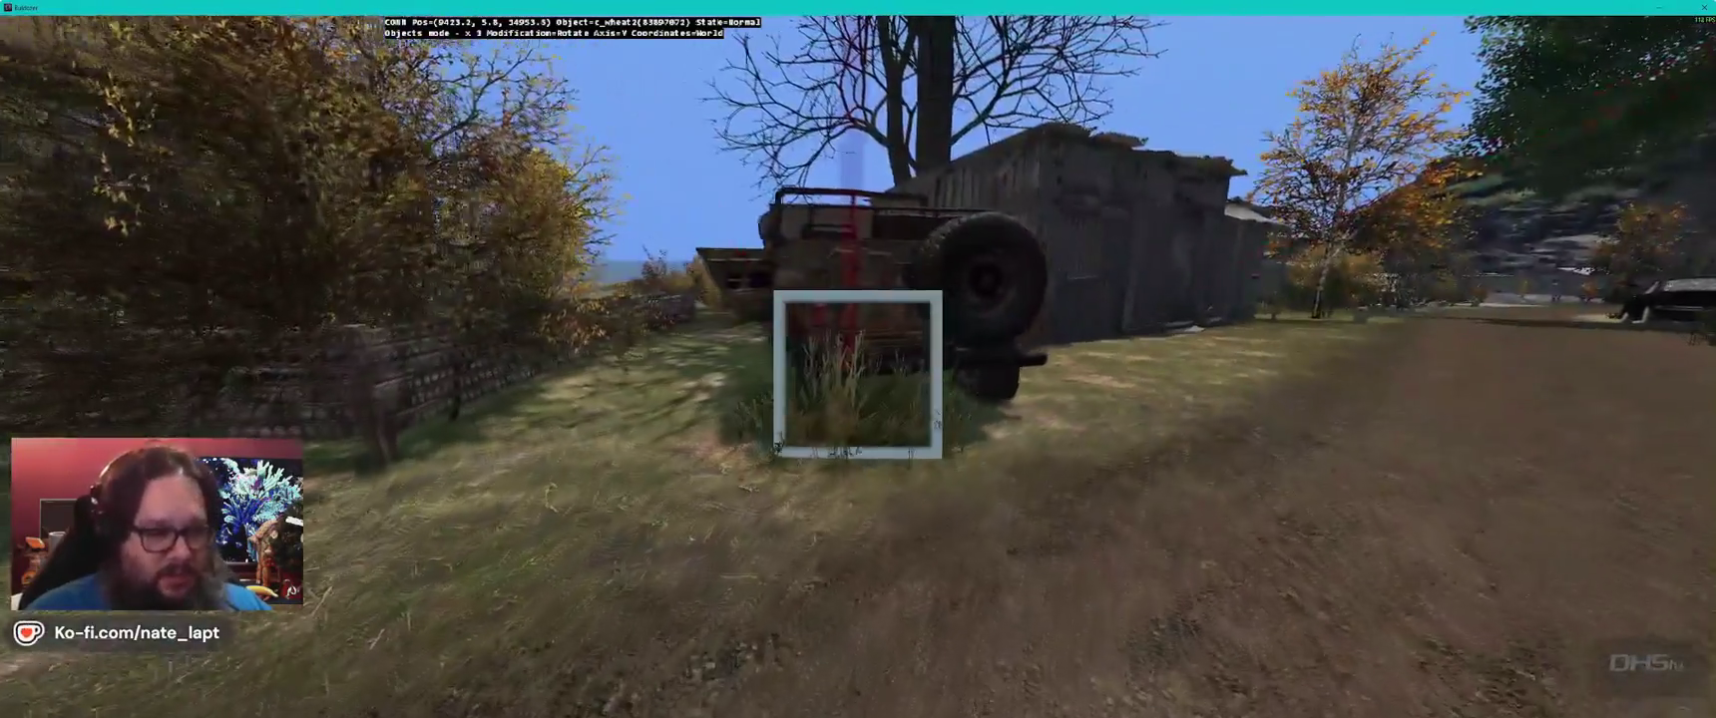
key(w)
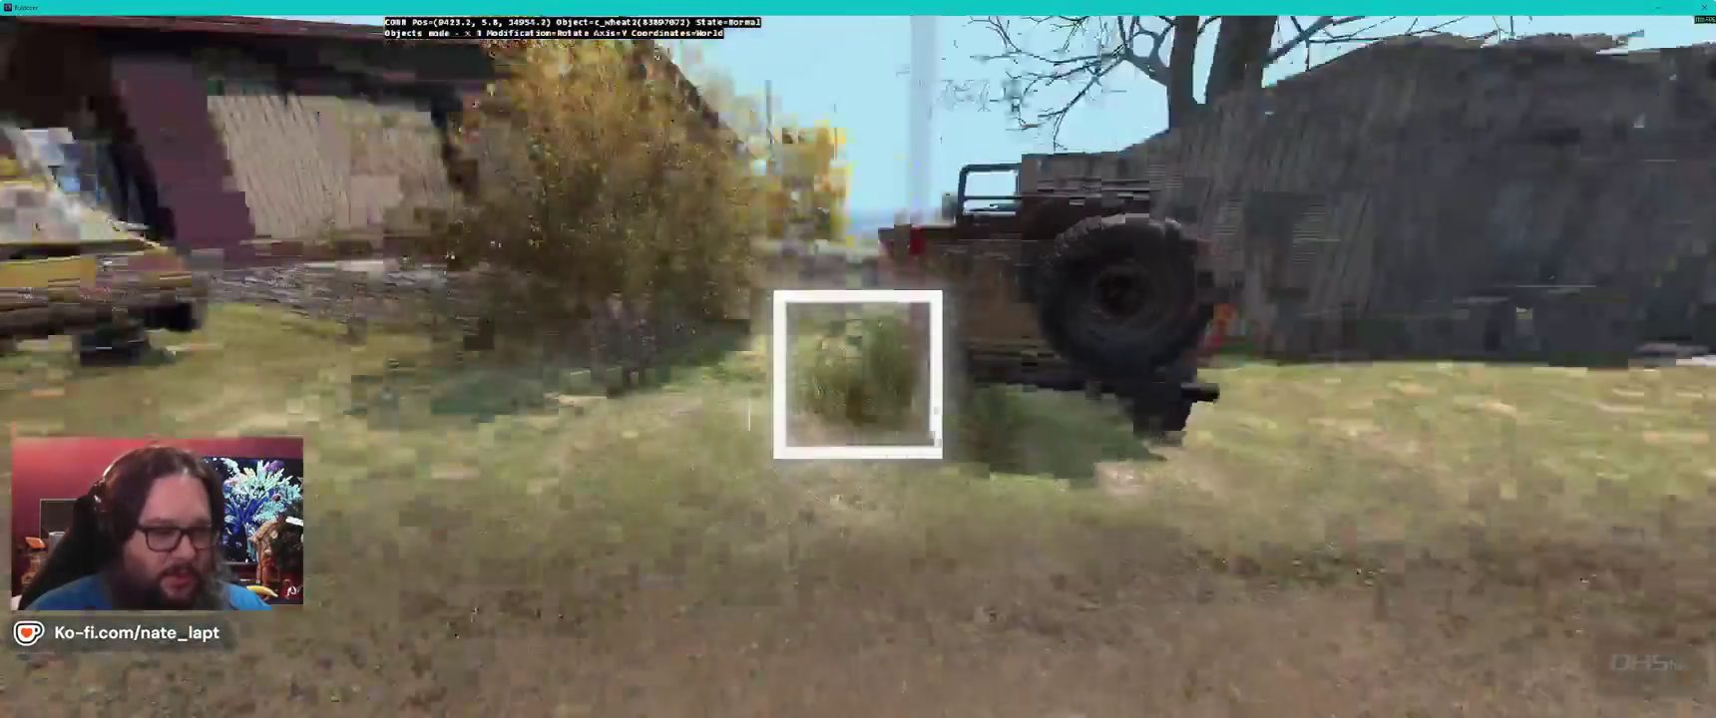
key(s)
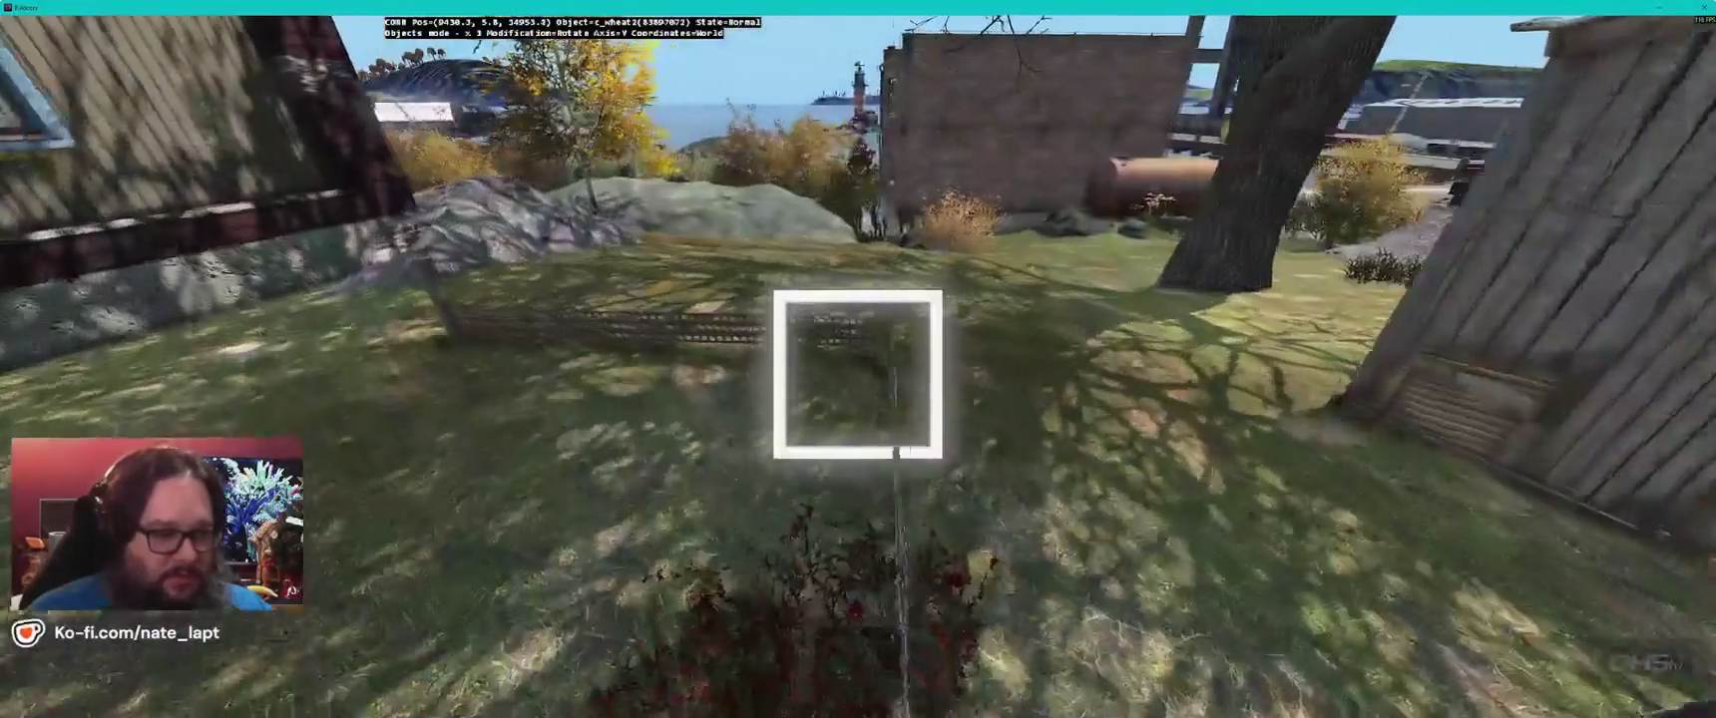
key(w)
key(alt+Tab)
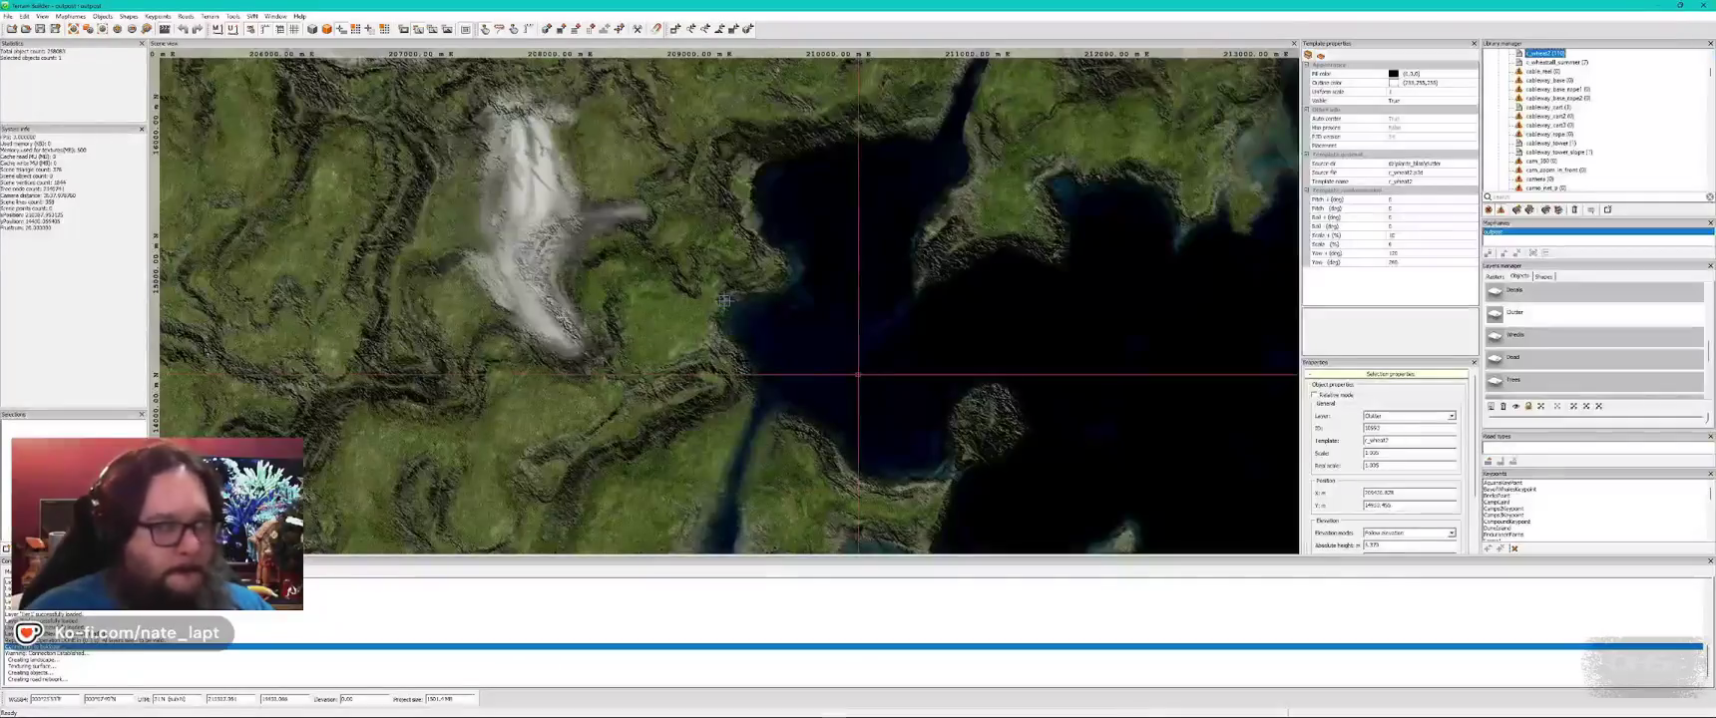
click(44, 29)
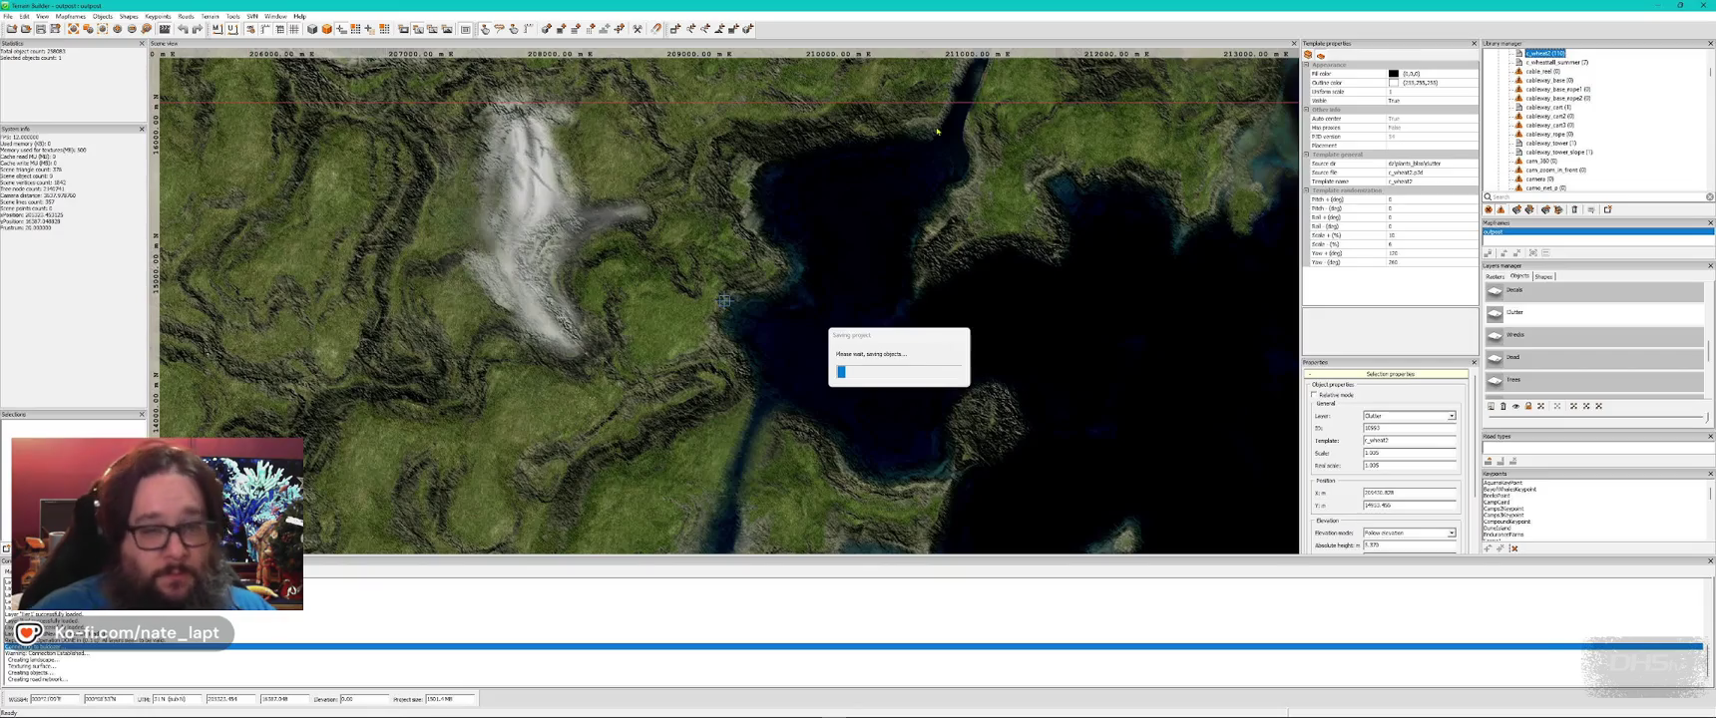
- Search the library for 'coop' and insert misc_chickencoop into the village
scroll(1580, 336, up, 3)
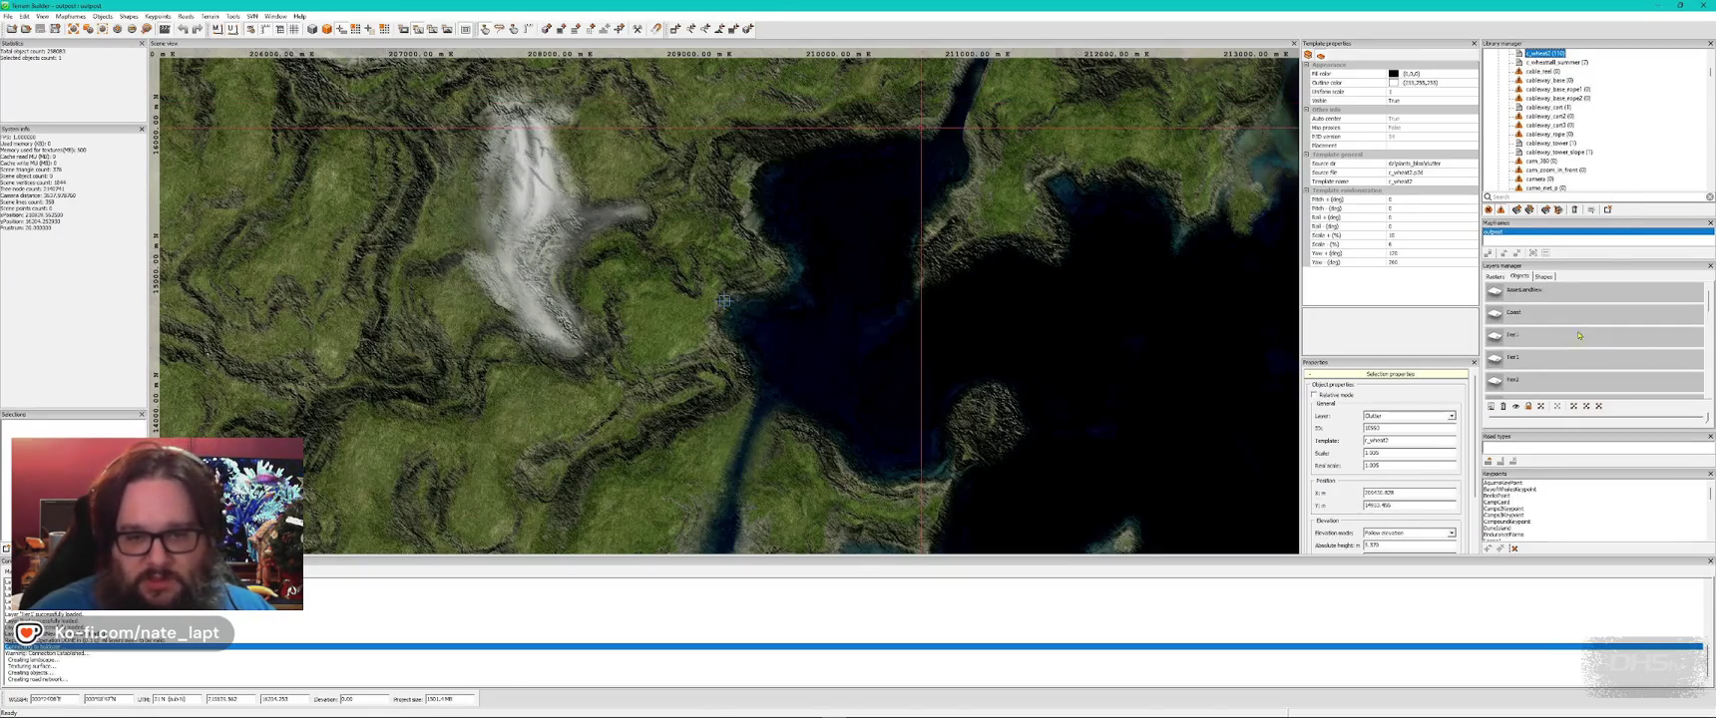
key(Escape)
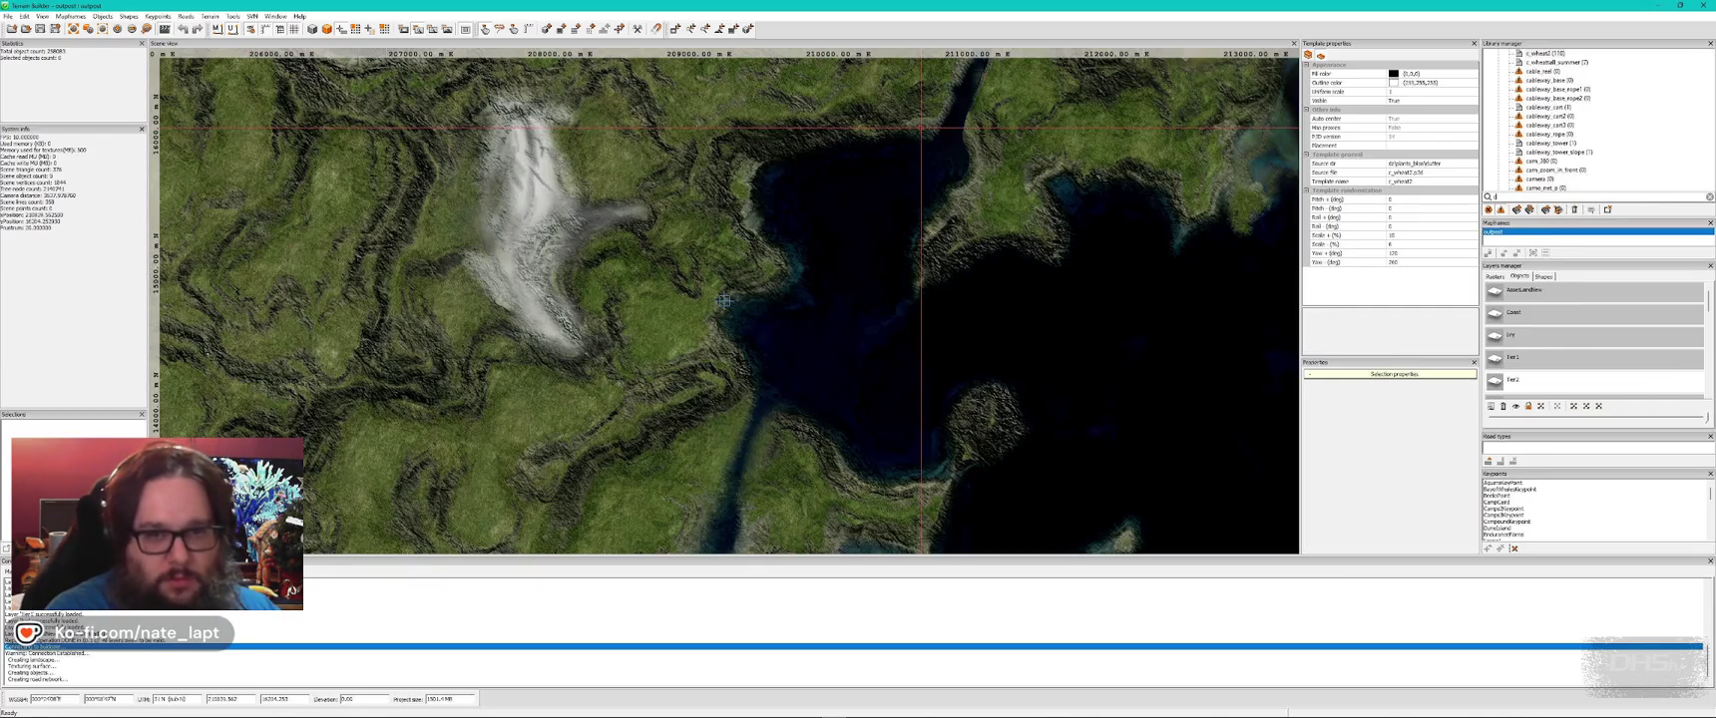
text(coop)
click(1552, 134)
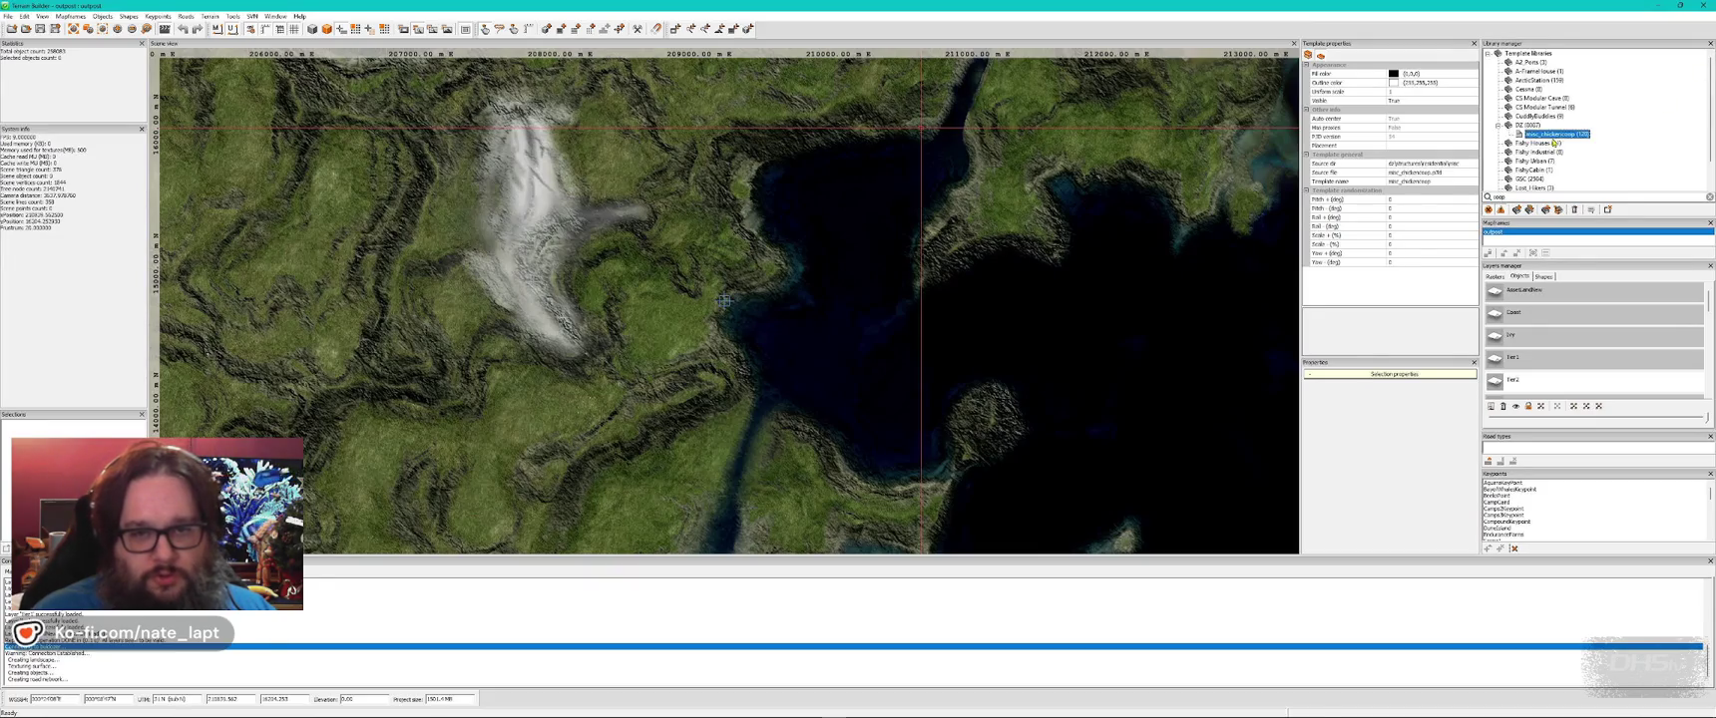
key(alt+Tab)
key(Insert)
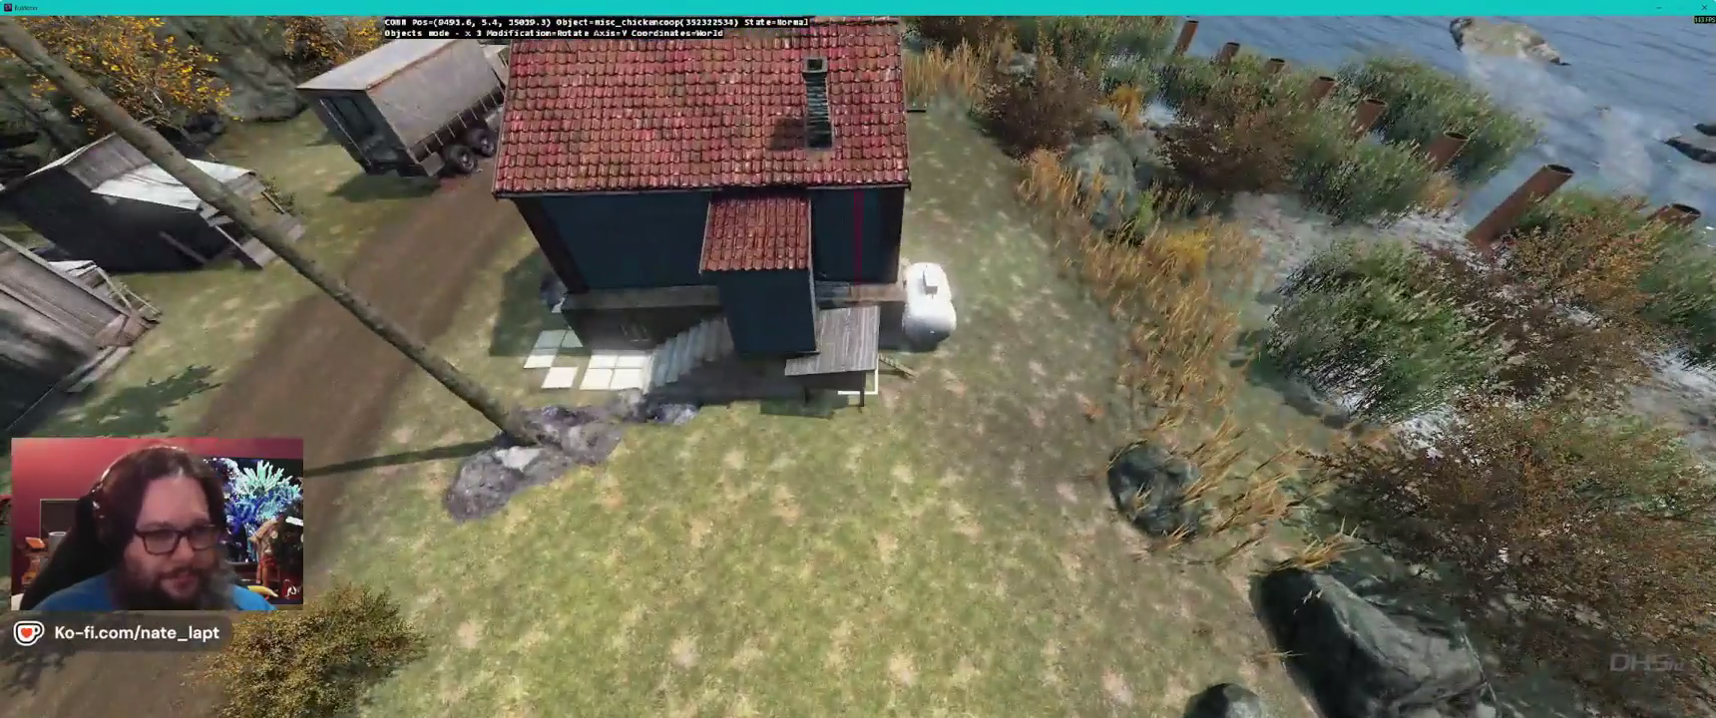
drag(843, 359, 858, 381)
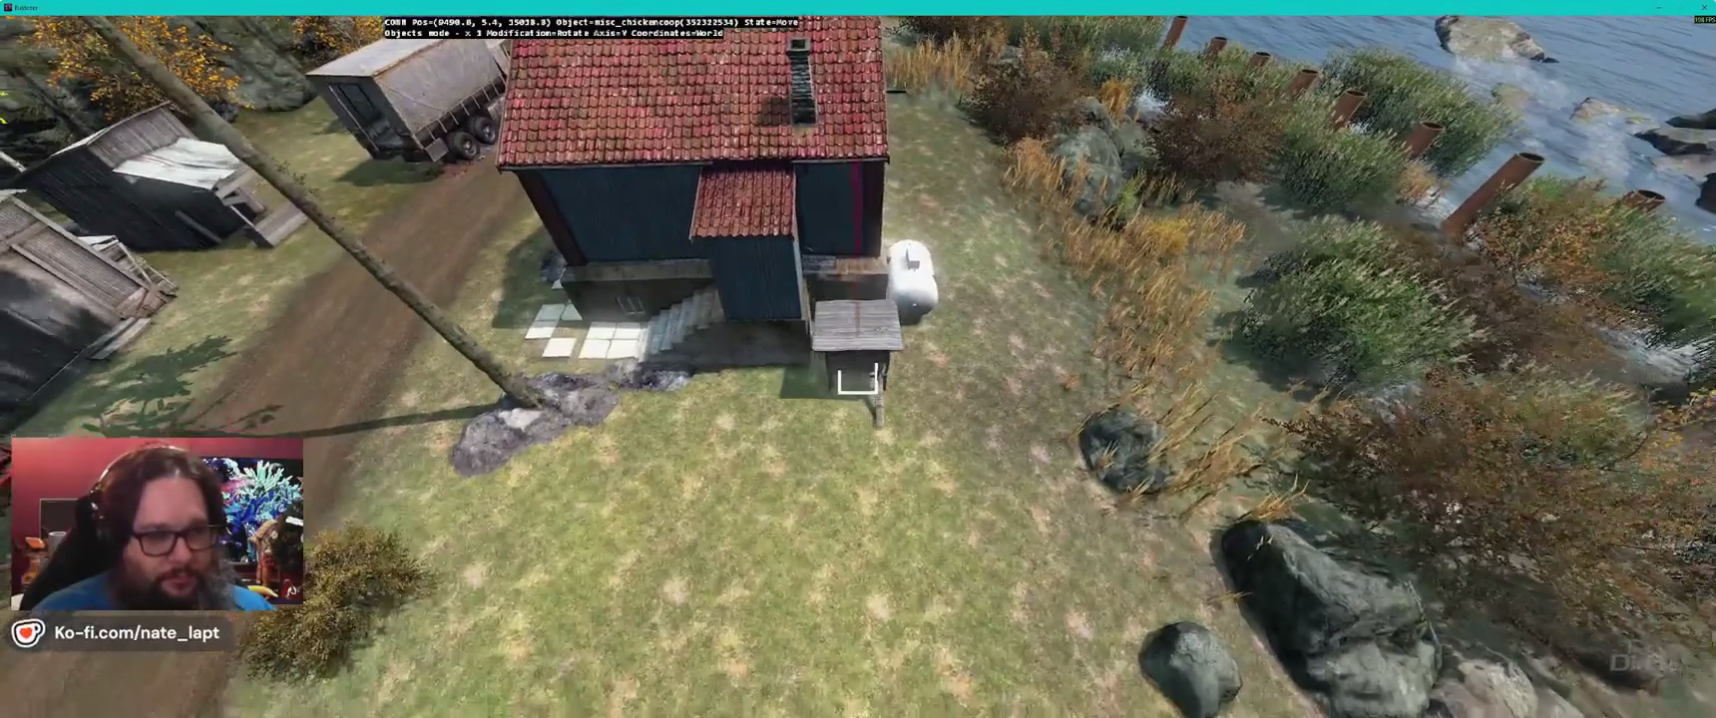
key(shift)
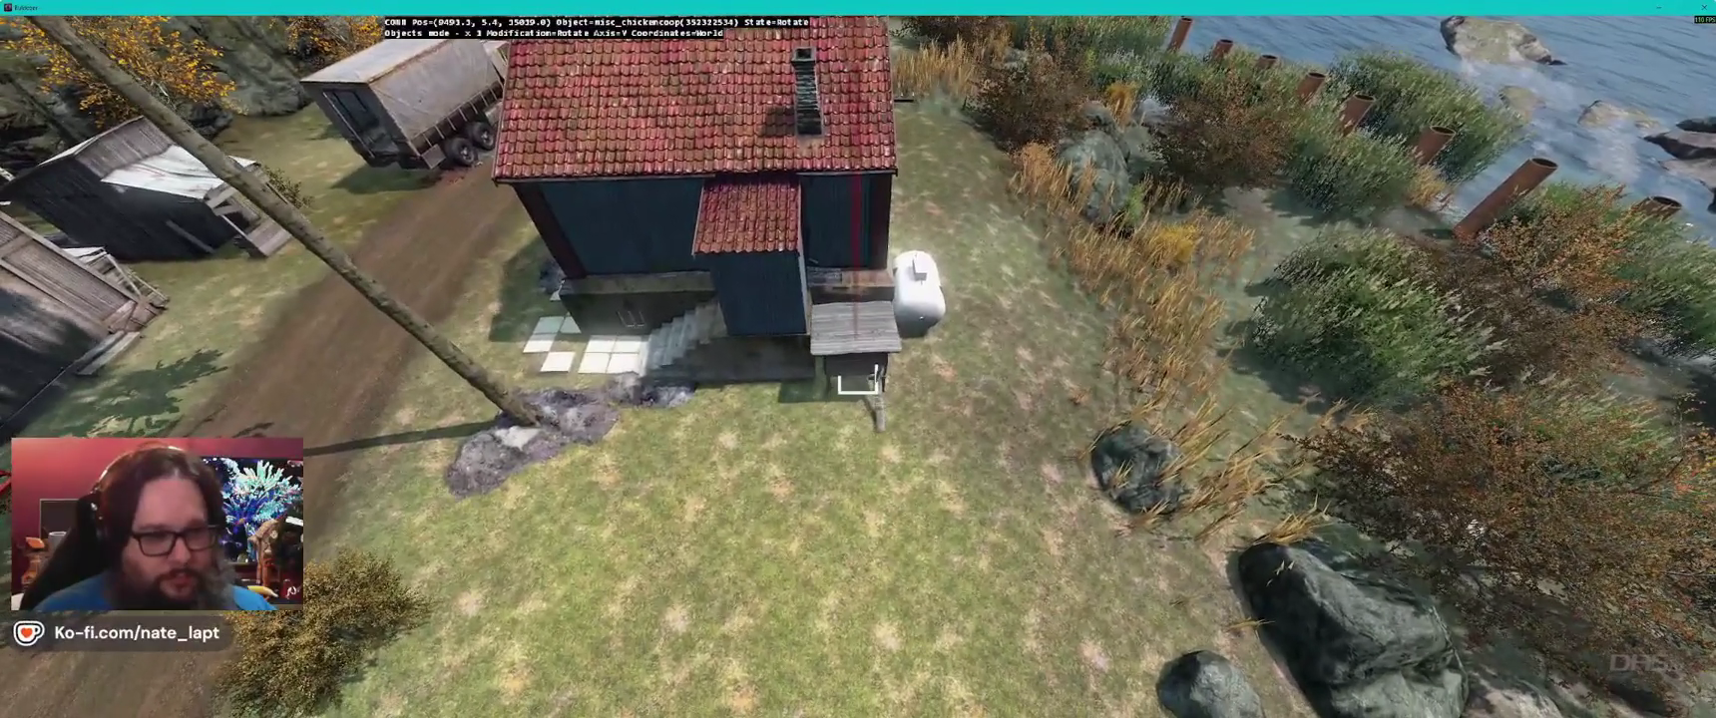
key(alt)
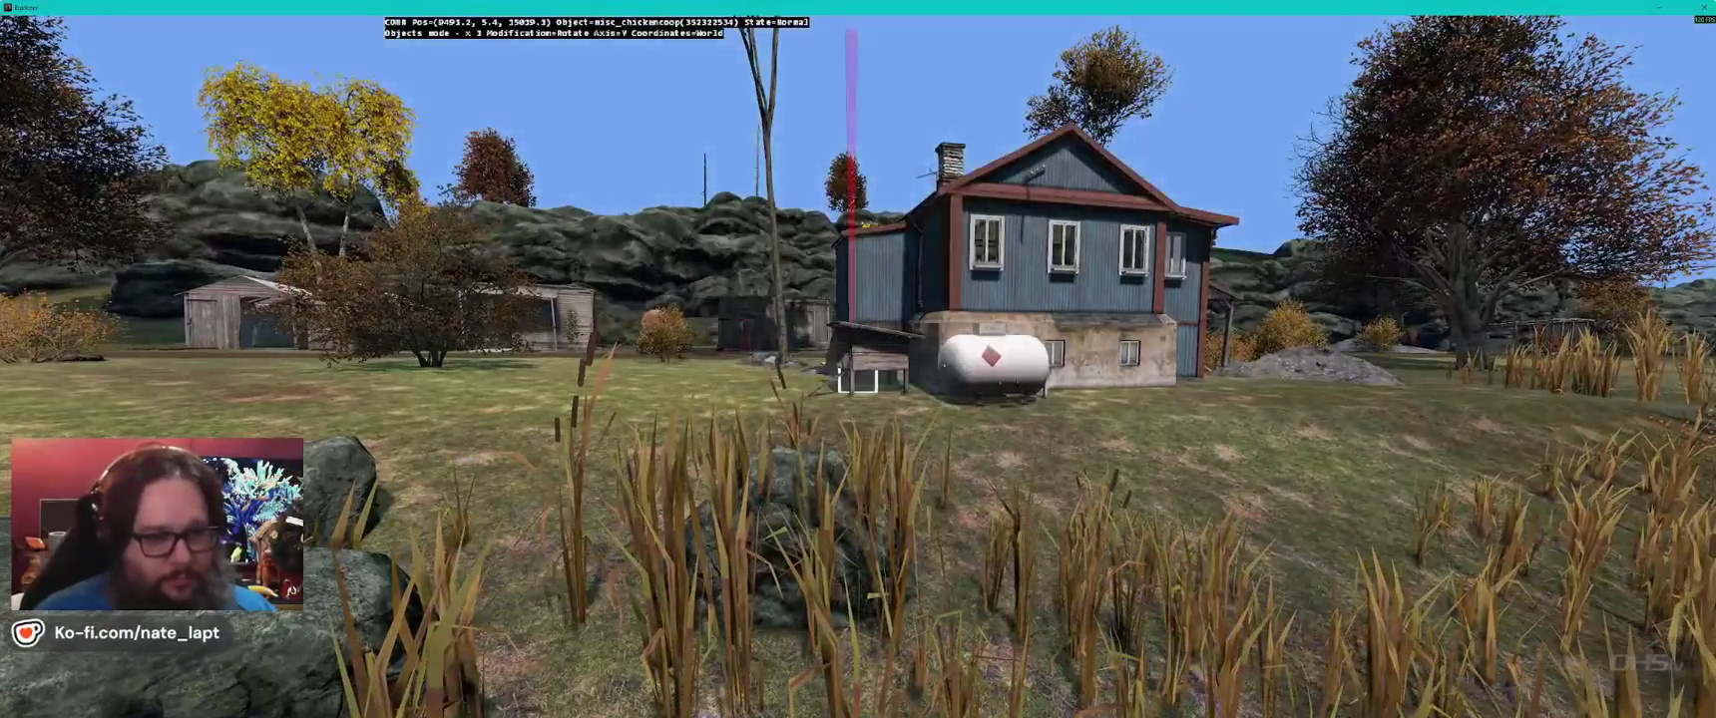
key(q)
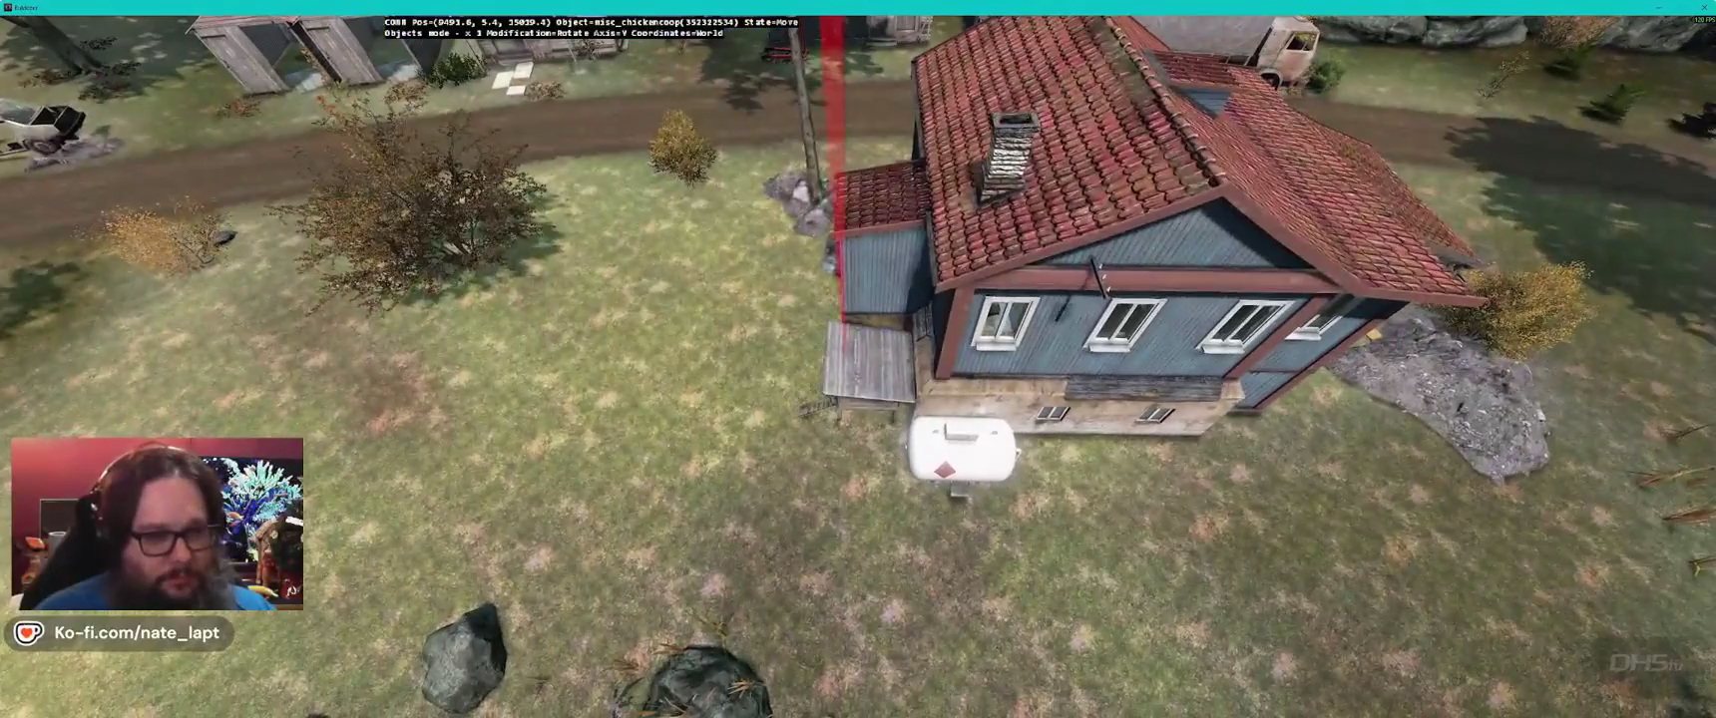
key(w)
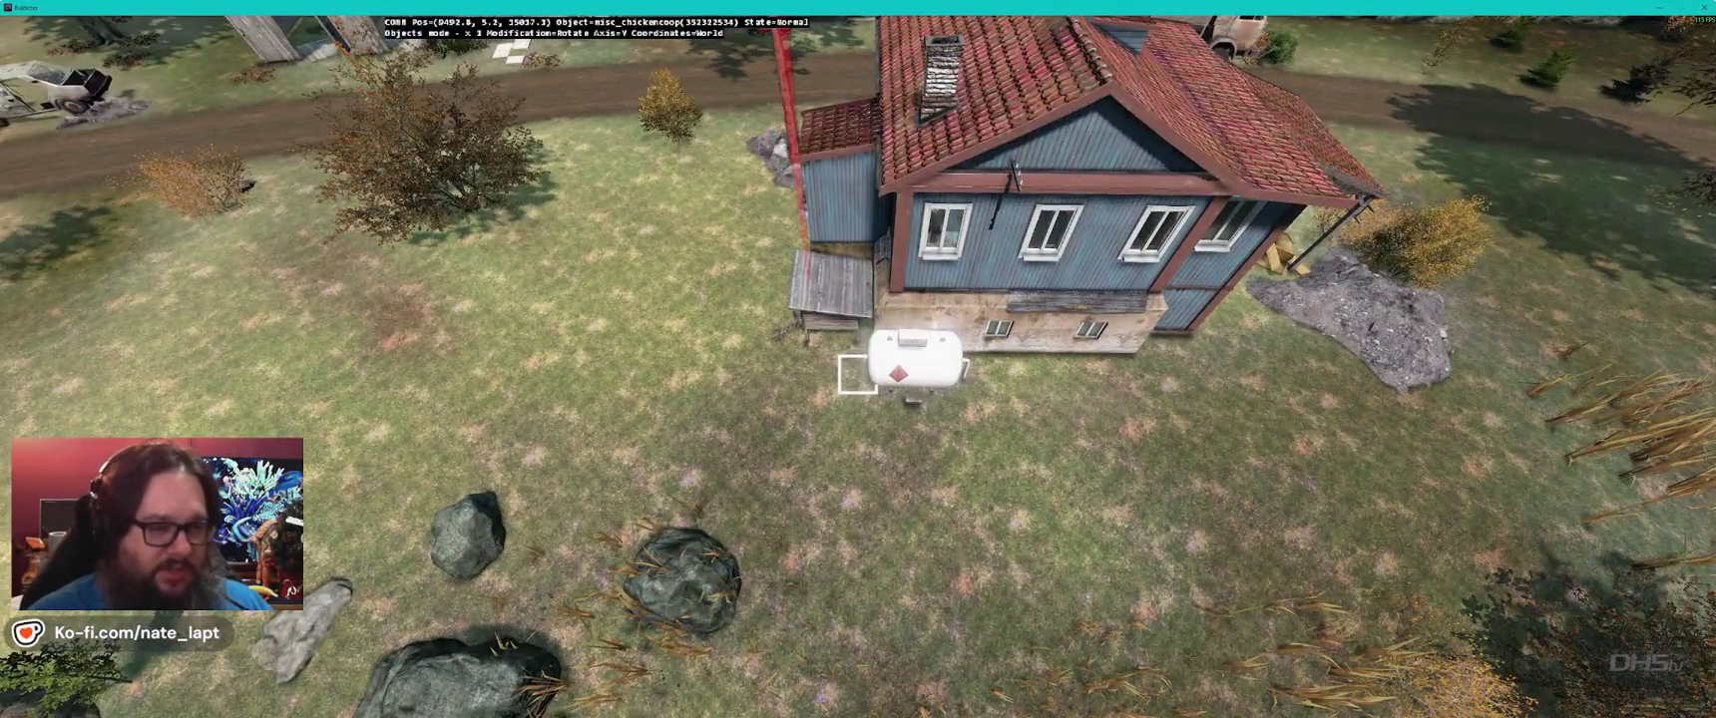
key(z)
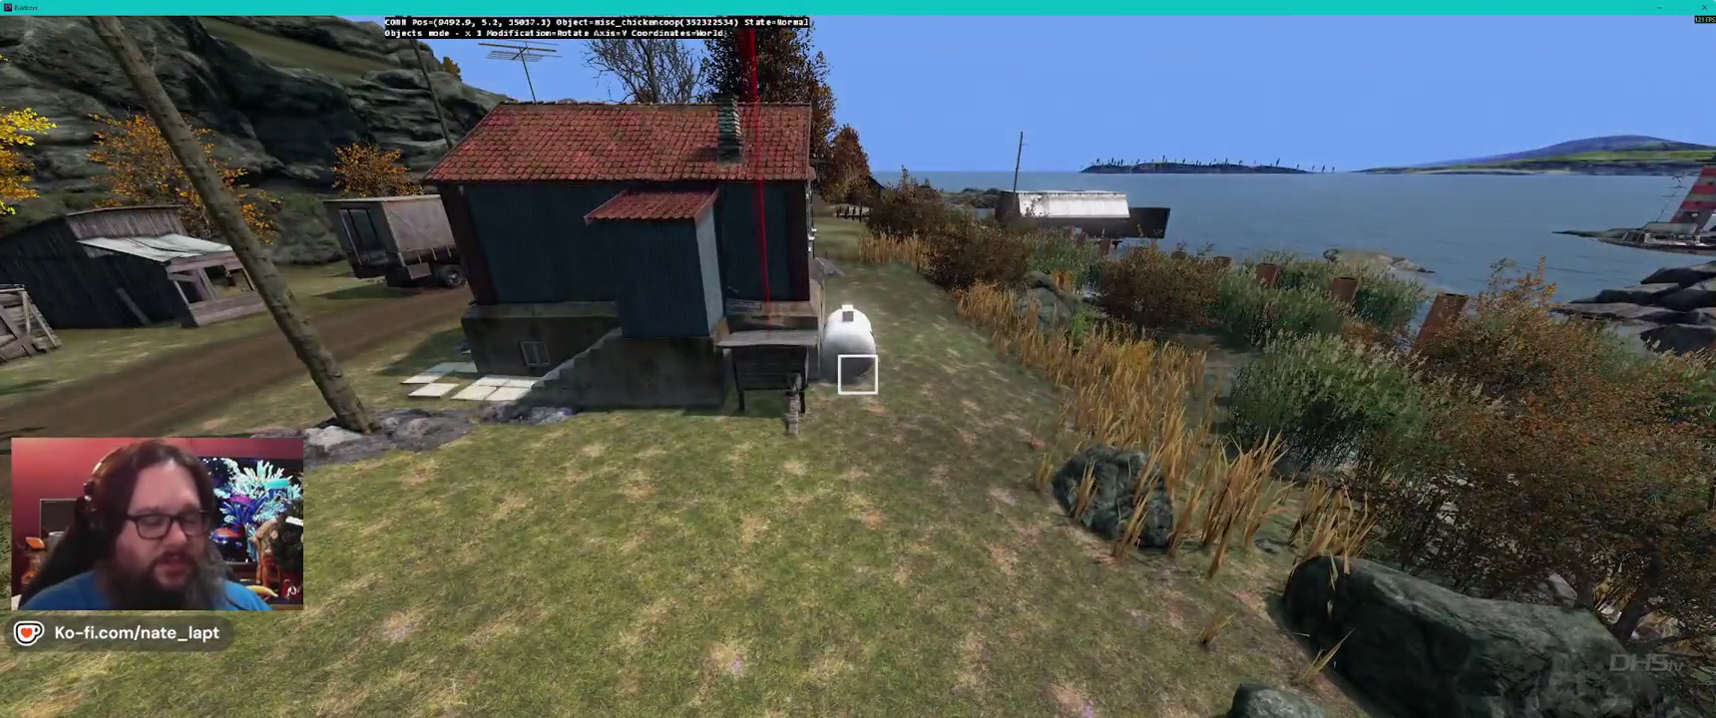
key(a)
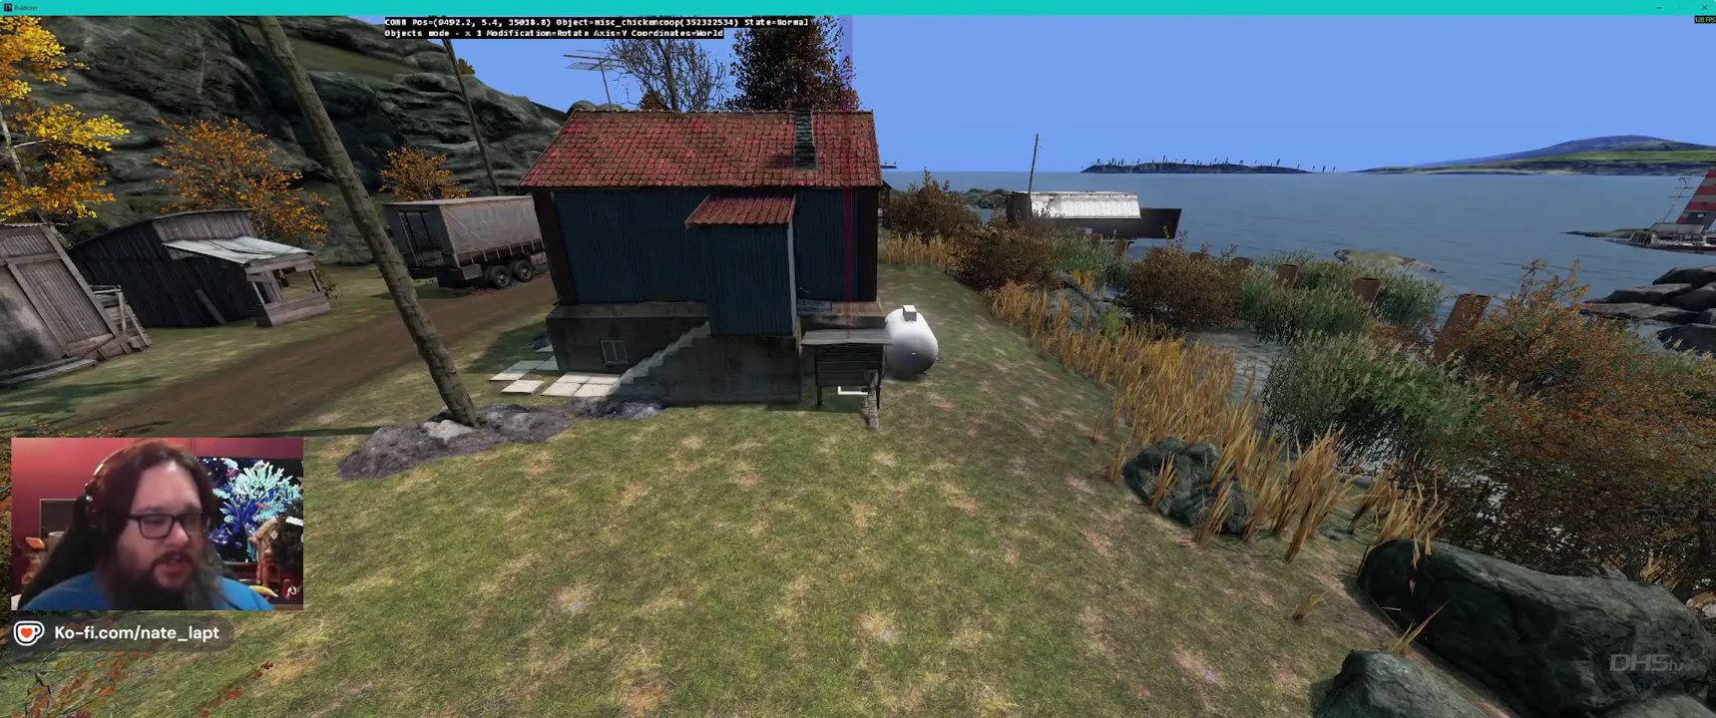
key(d)
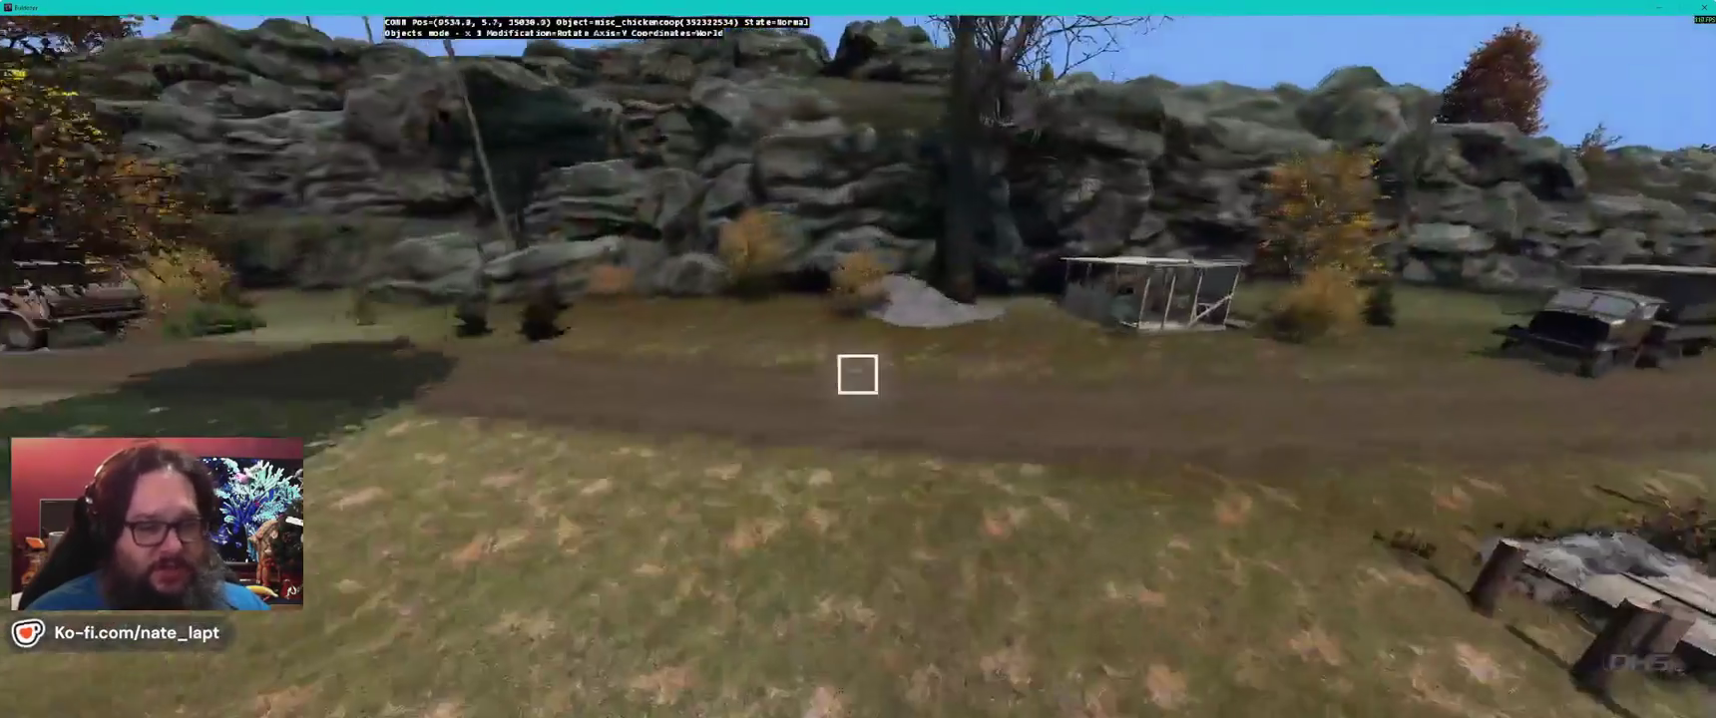
key(w)
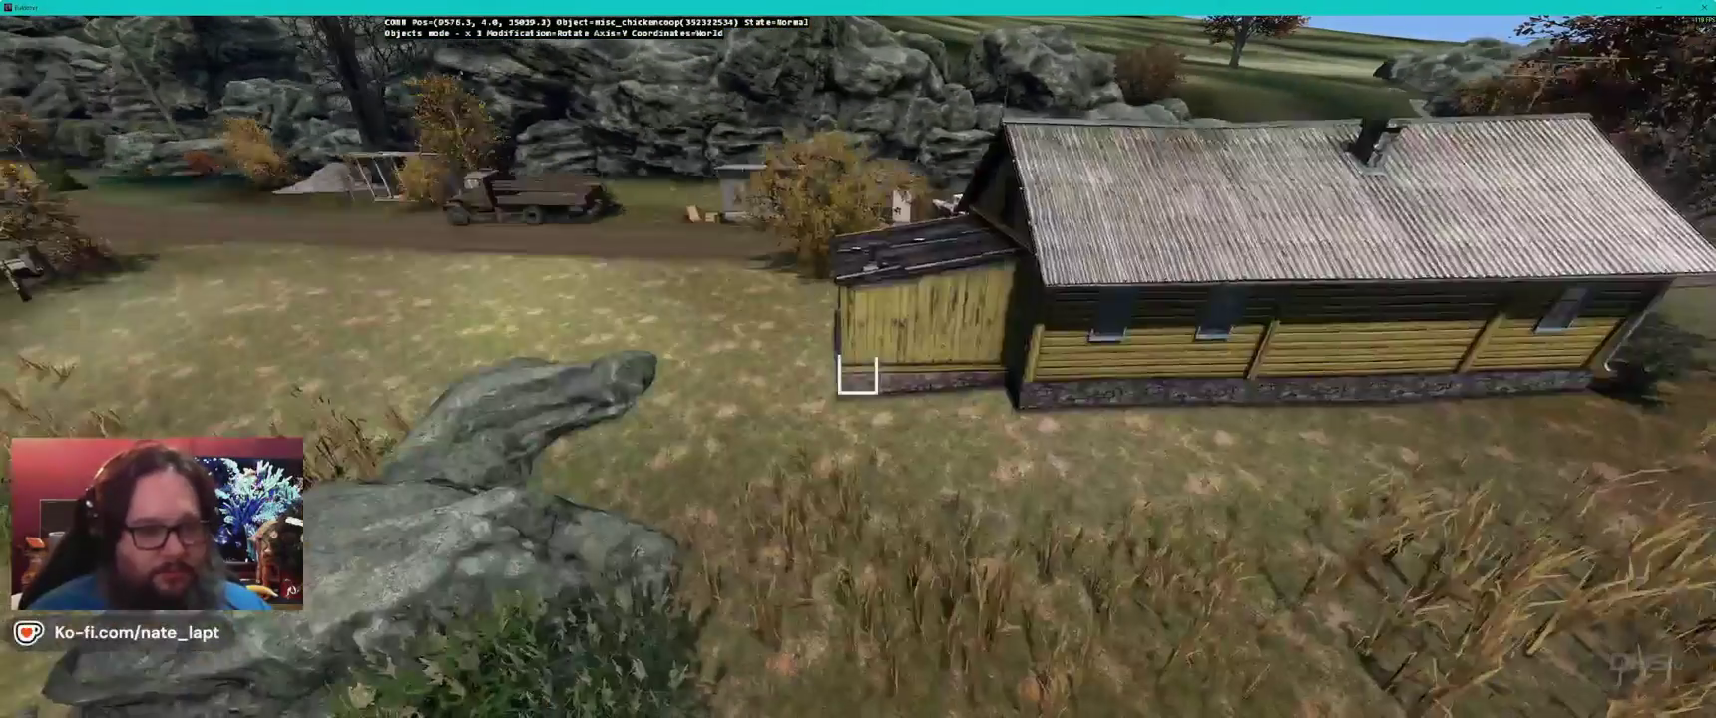
key(w)
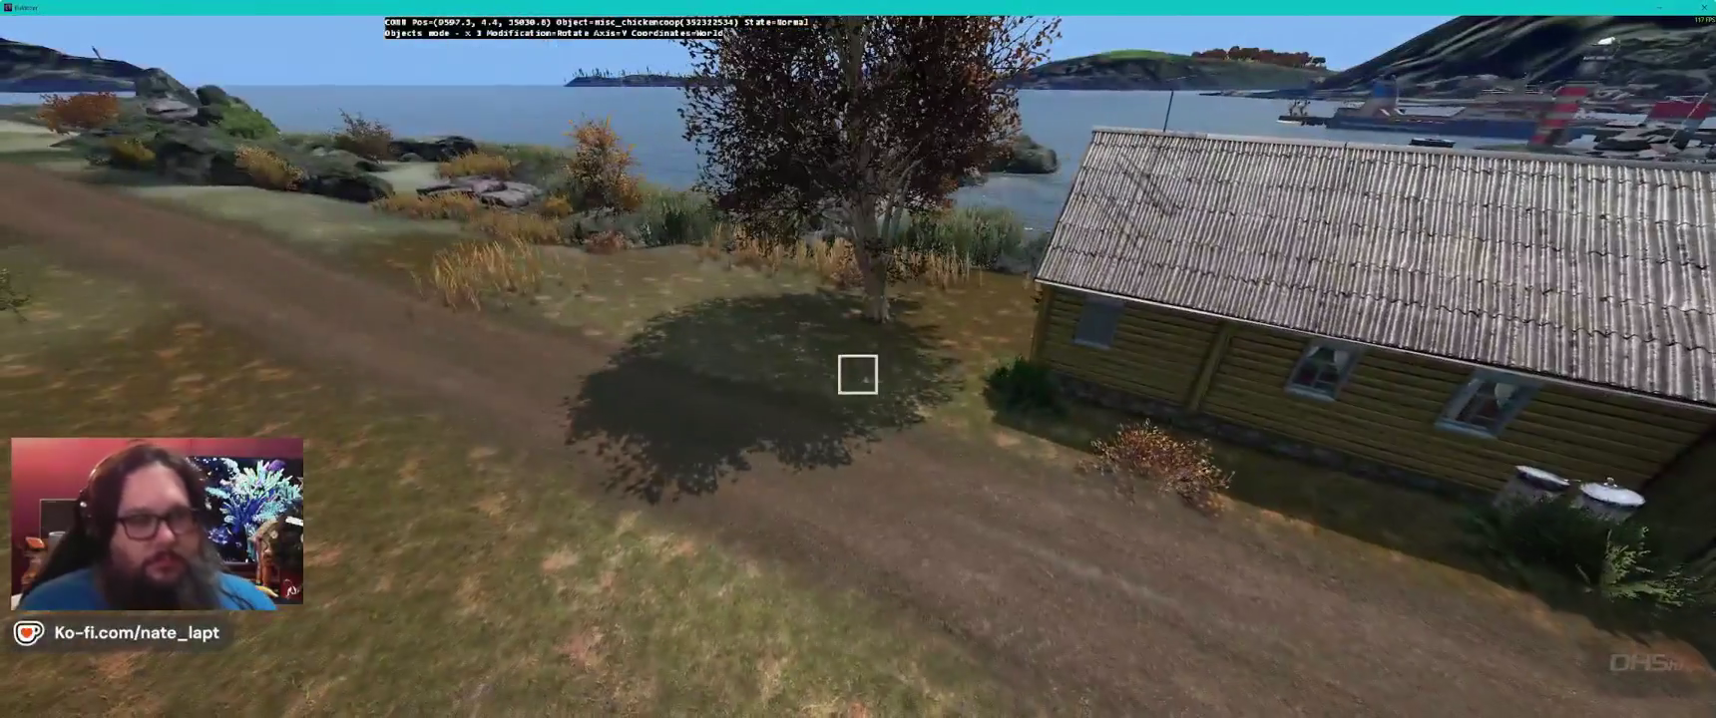
key(w)
key(w)
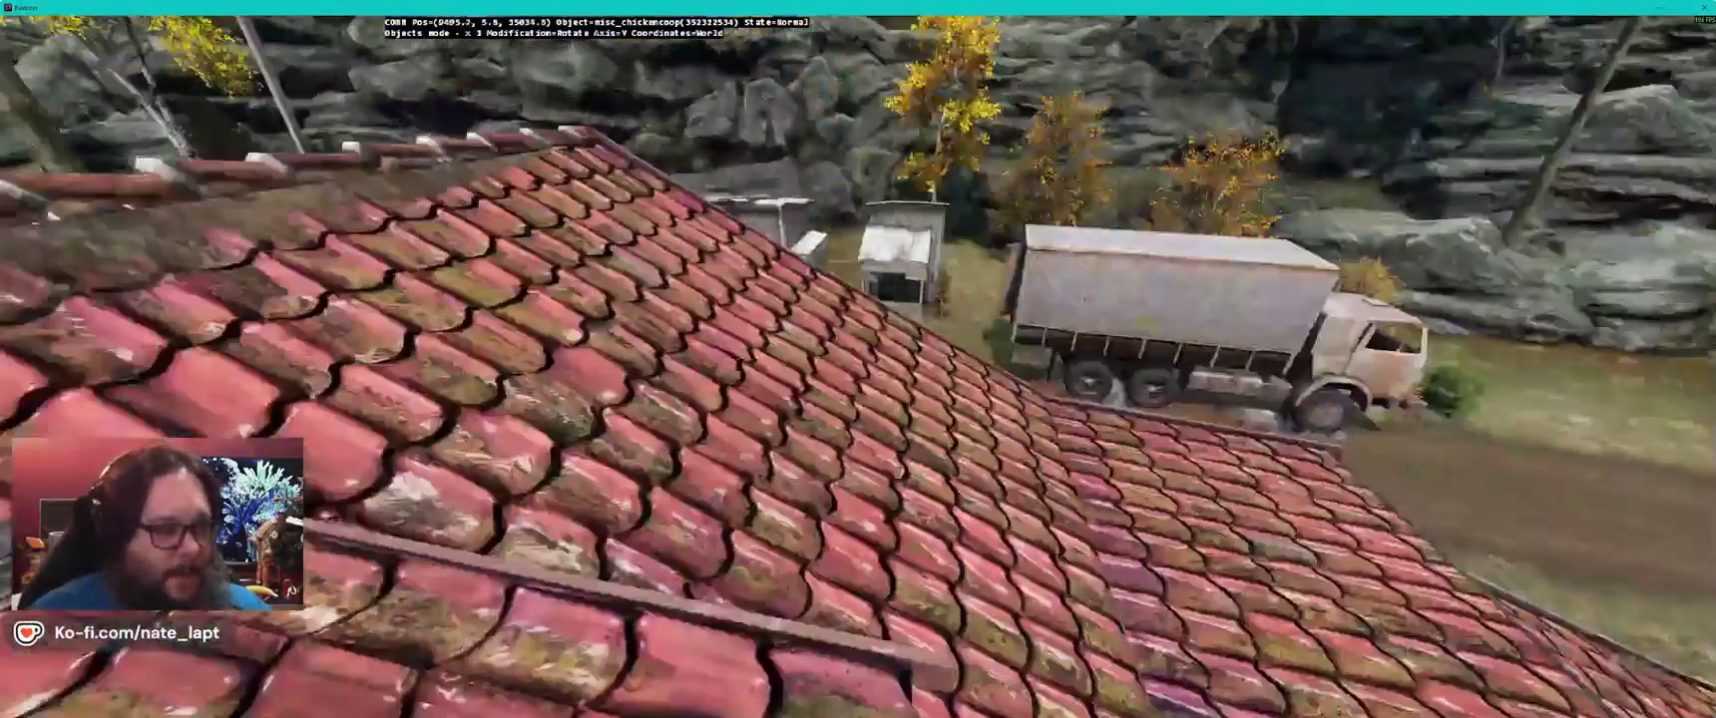
key(w)
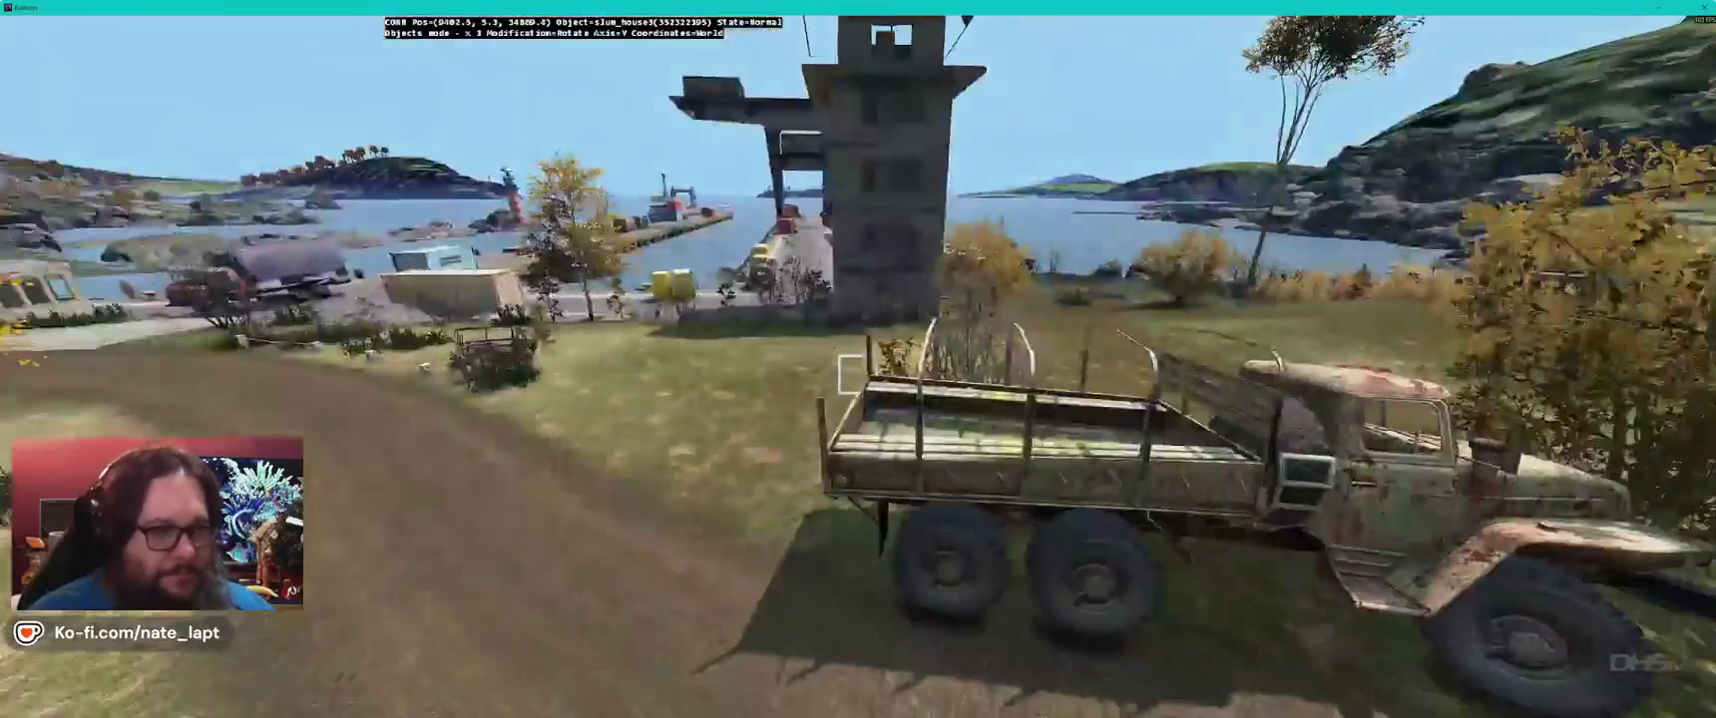
- Pull back and pan past the truck and slum shack, then return to the map
key(s)
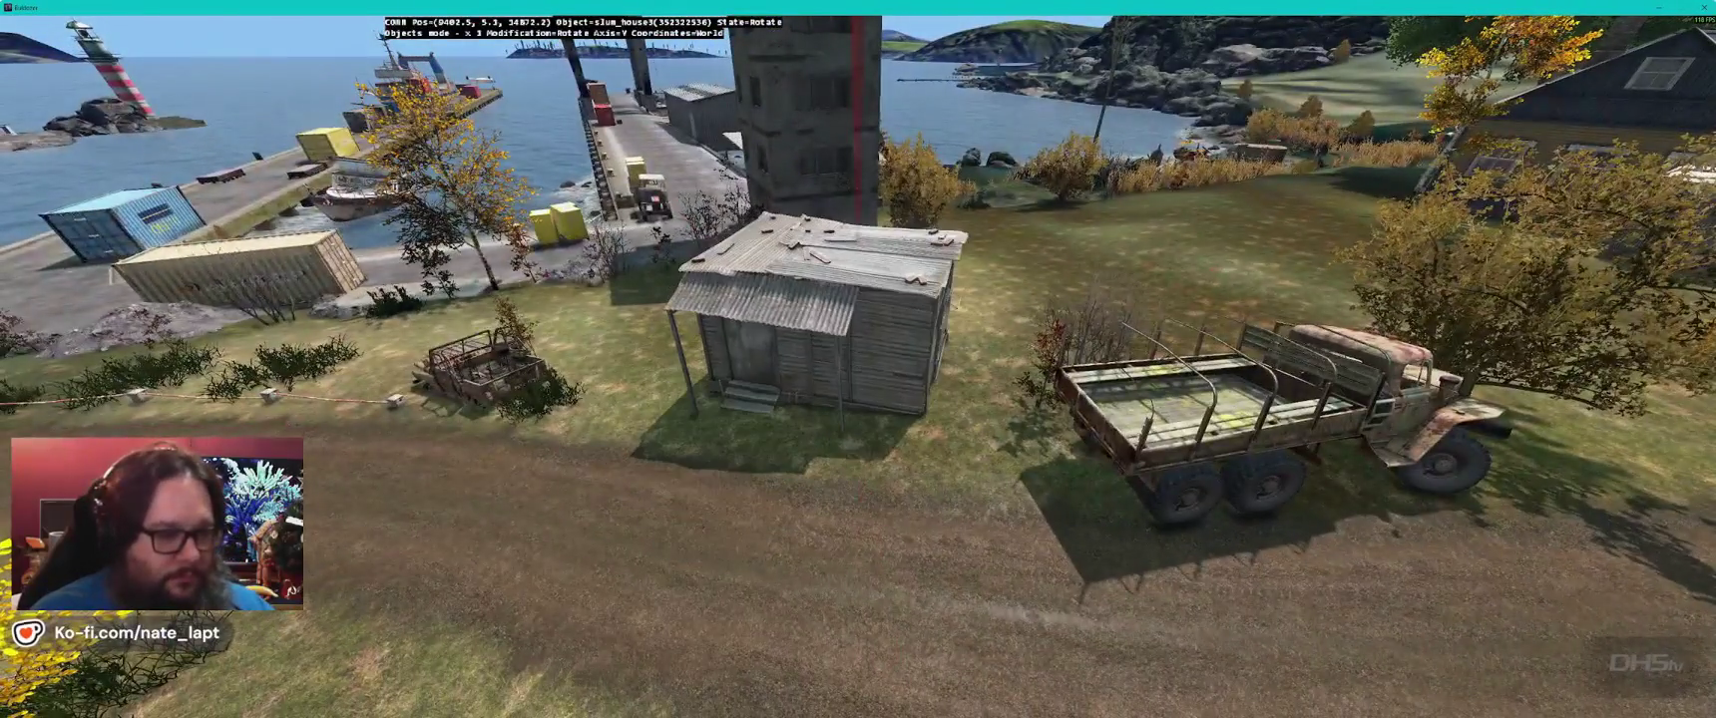
key(d)
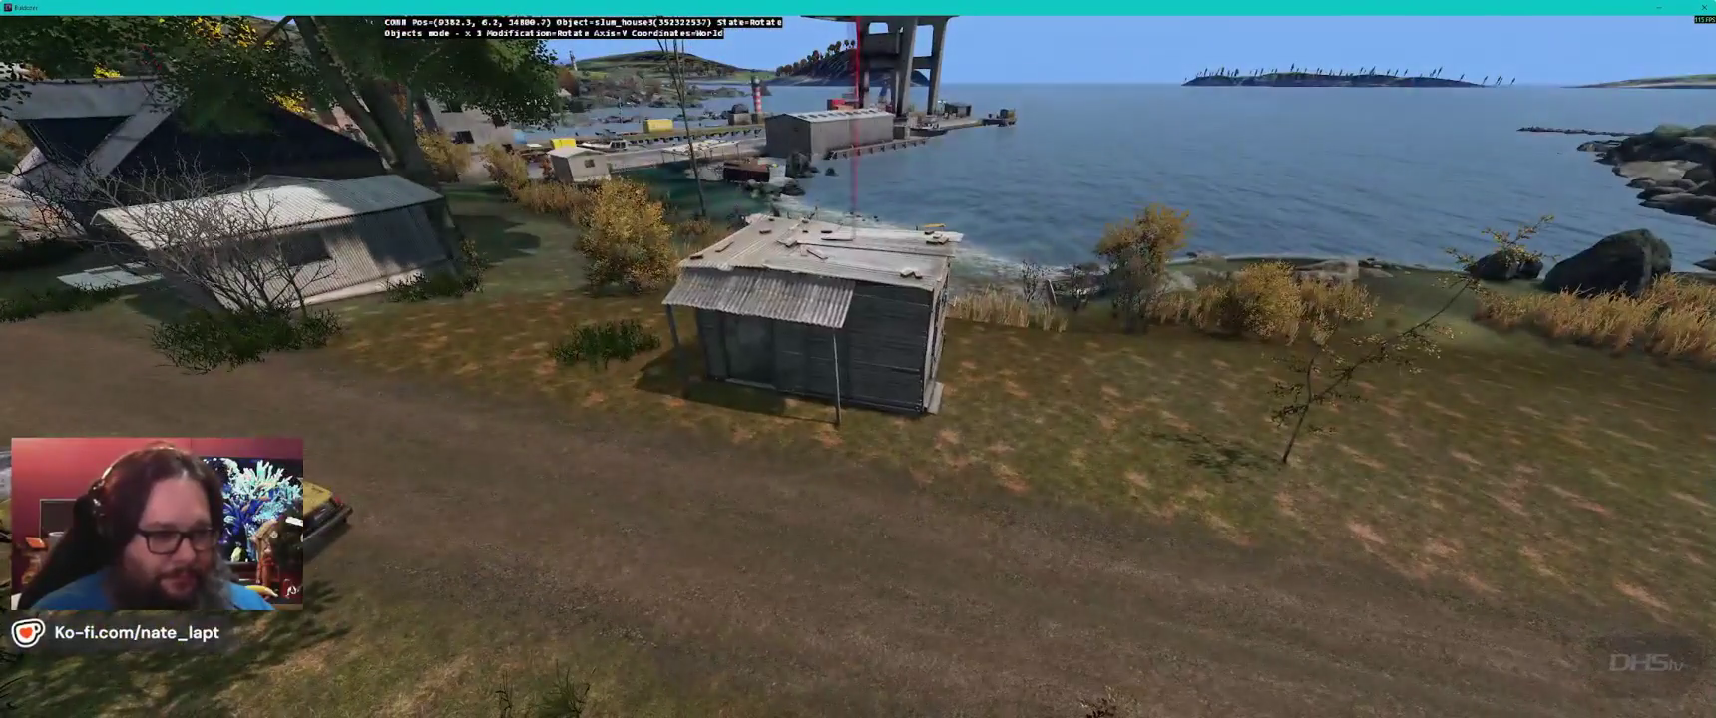
key(alt+Tab)
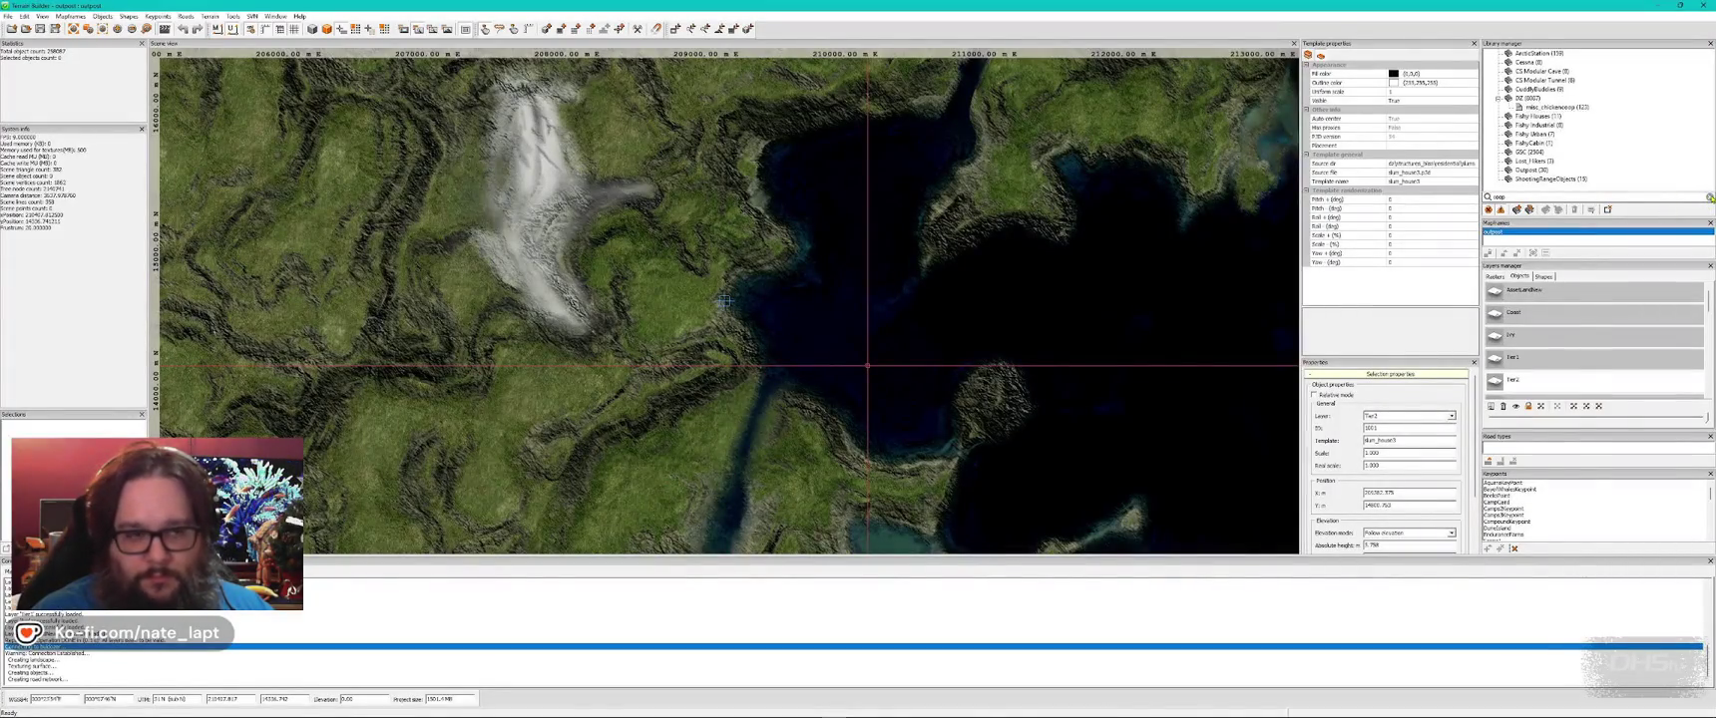
- Fly and orbit in close around slum_house2 and its tire-decorated wall
key(alt+Tab)
key(w)
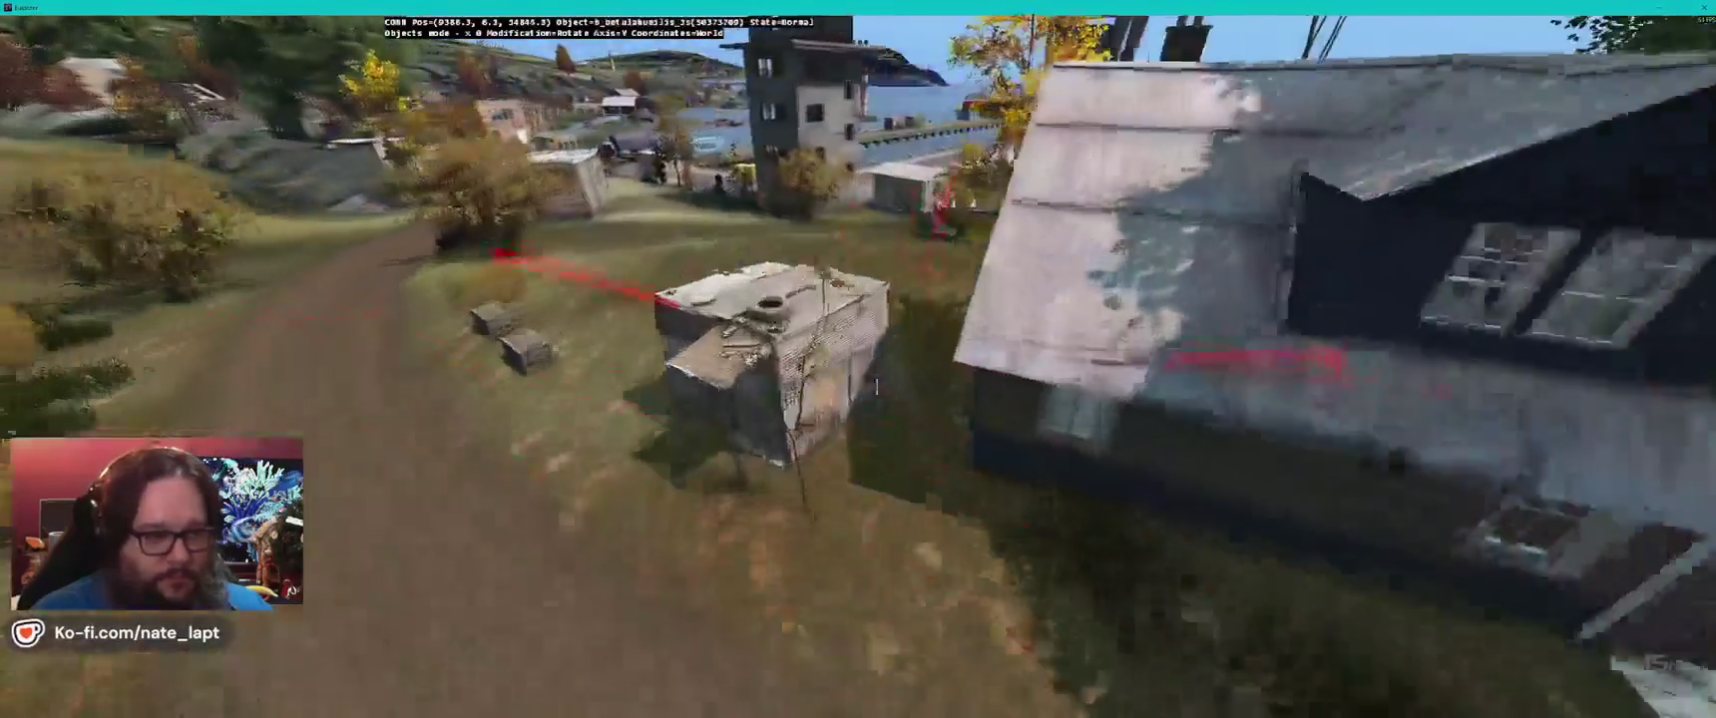
key(s)
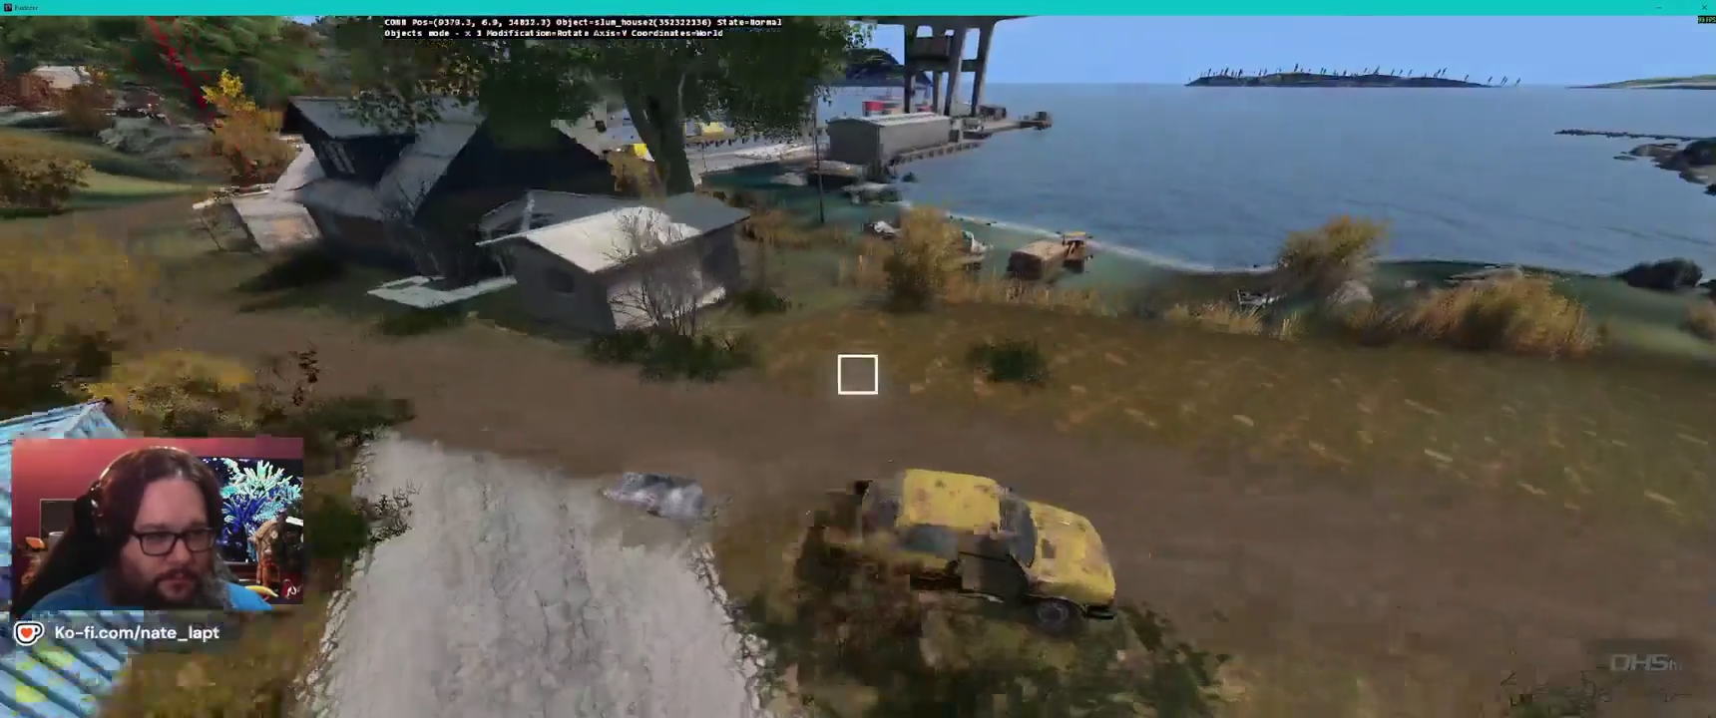
key(a)
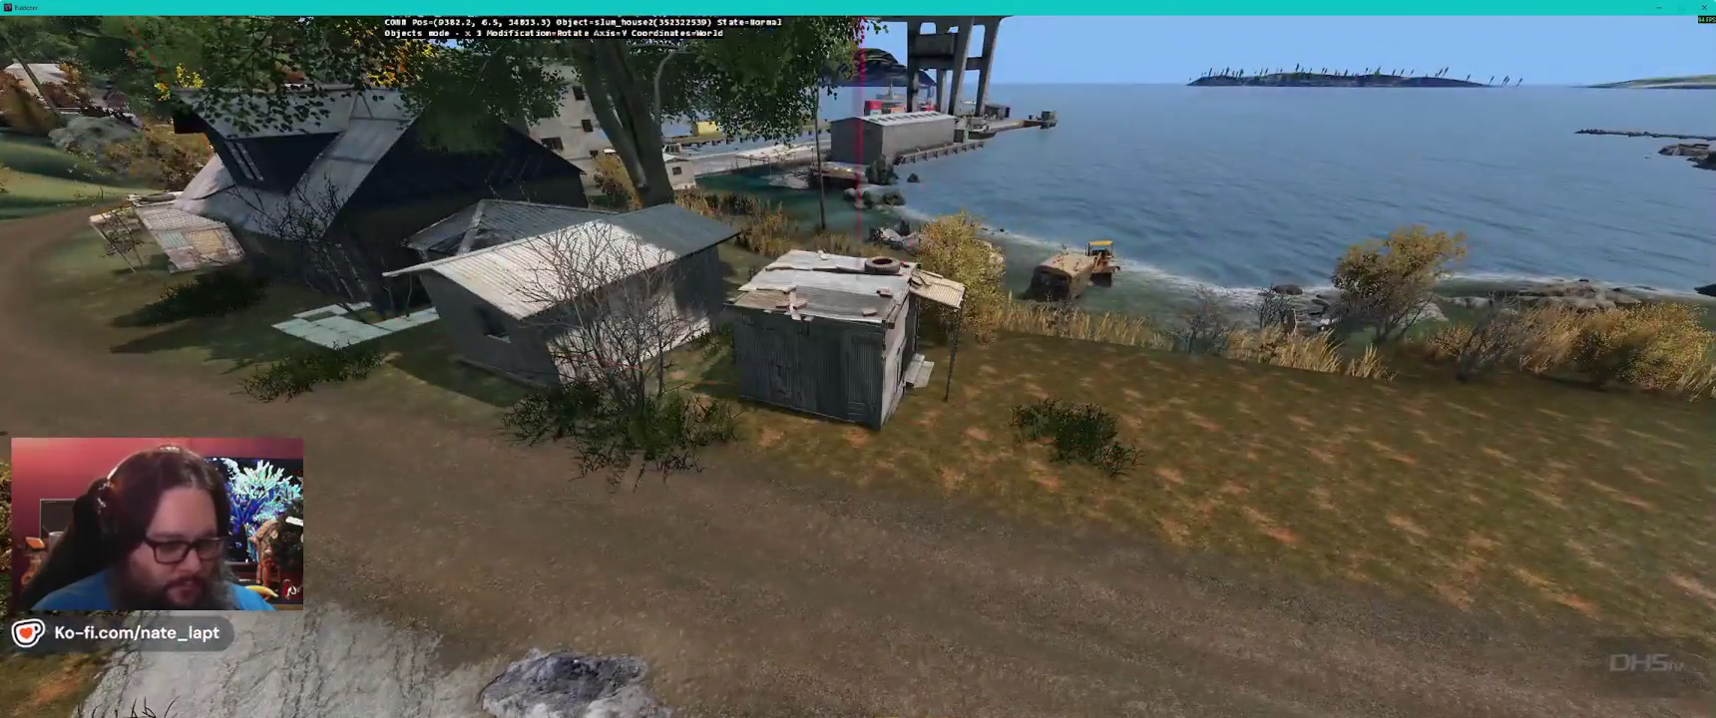
key(d)
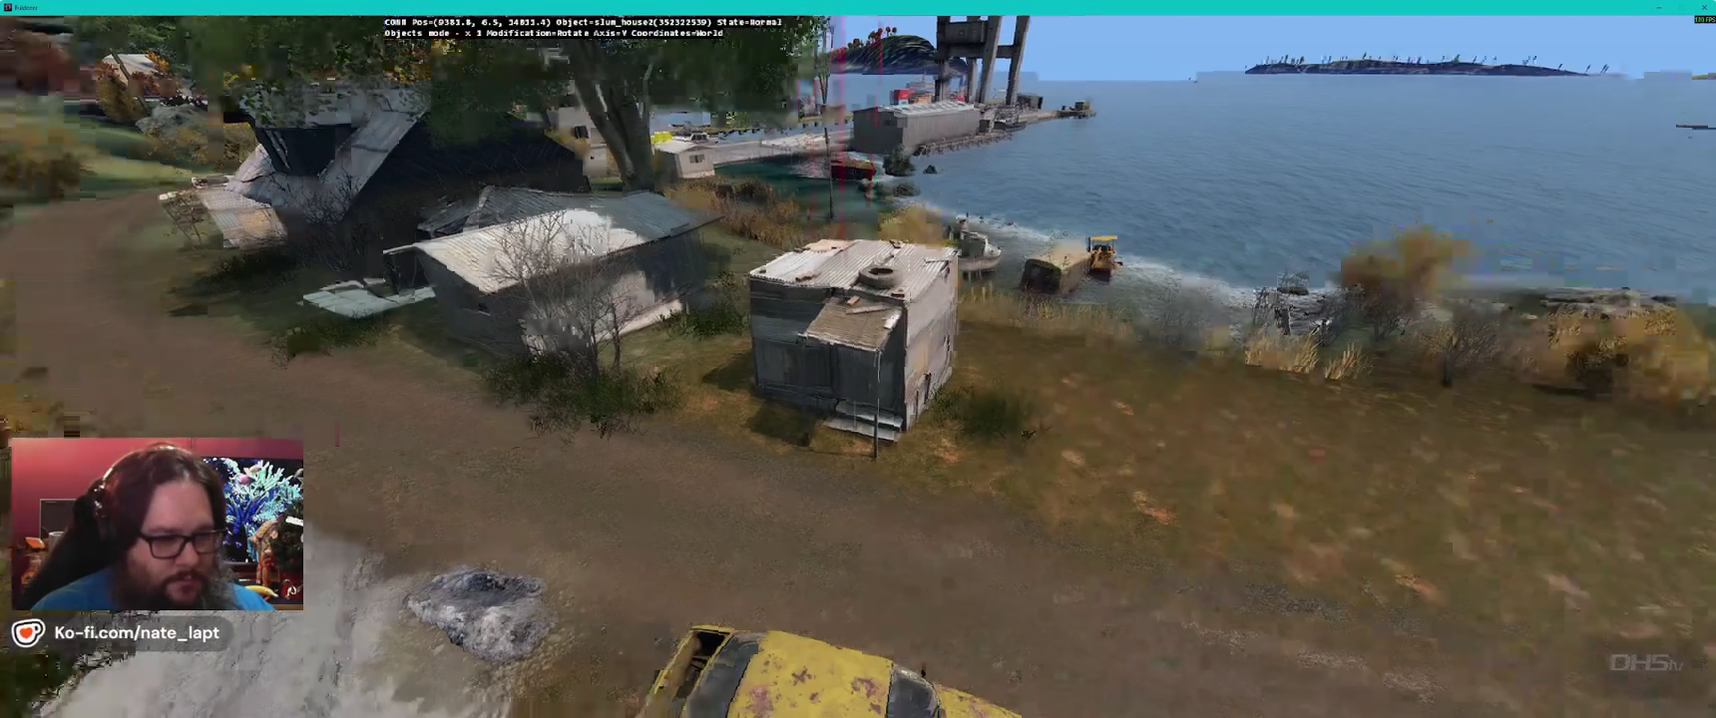
drag(841, 374, 848, 371)
key(w)
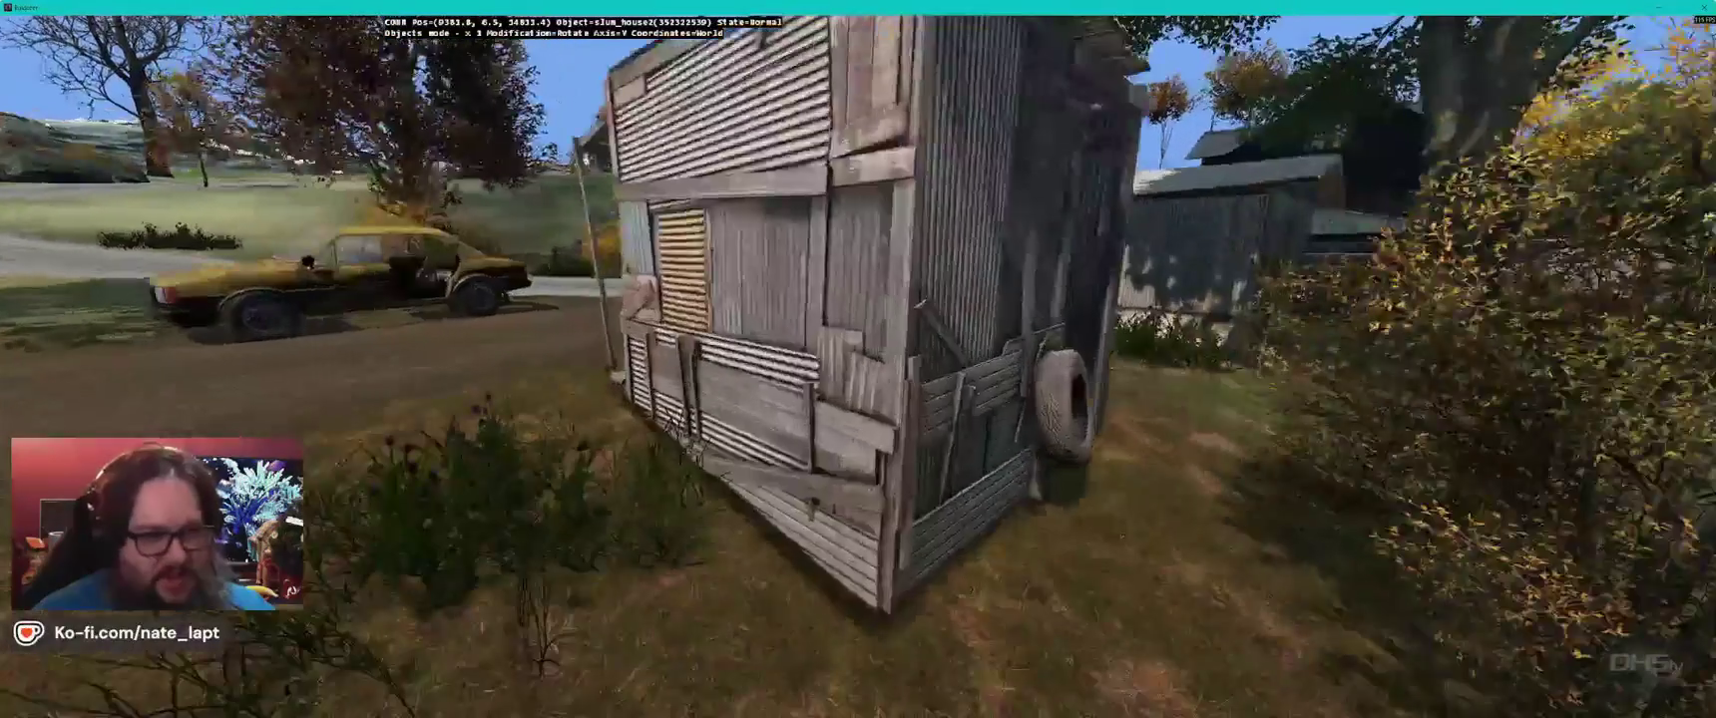
key(a)
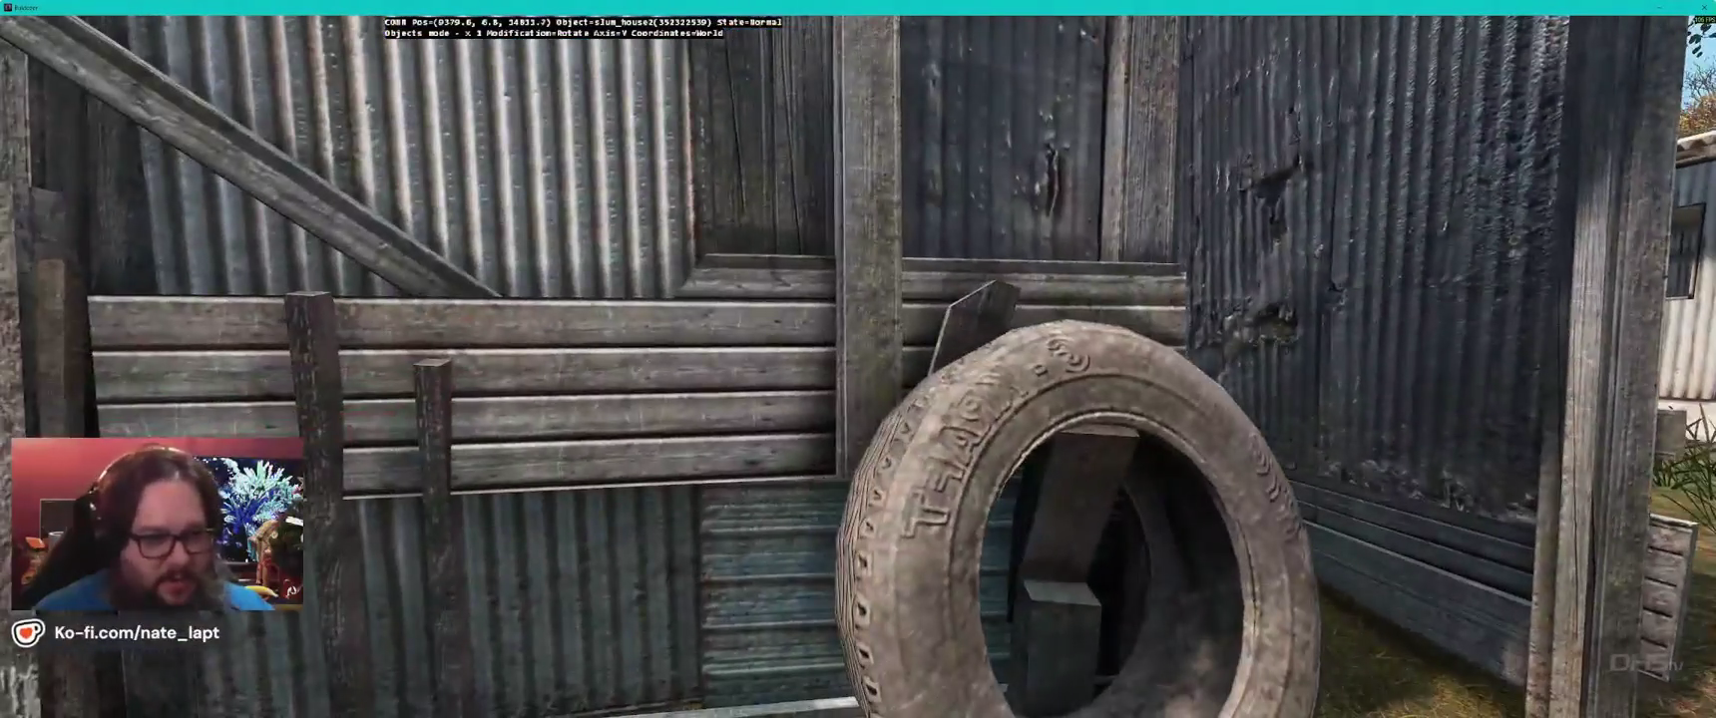
key(d)
drag(1039, 255, 1051, 255)
- Turn, shift and adjust the shack's height, checking it from several sides
key(alt)
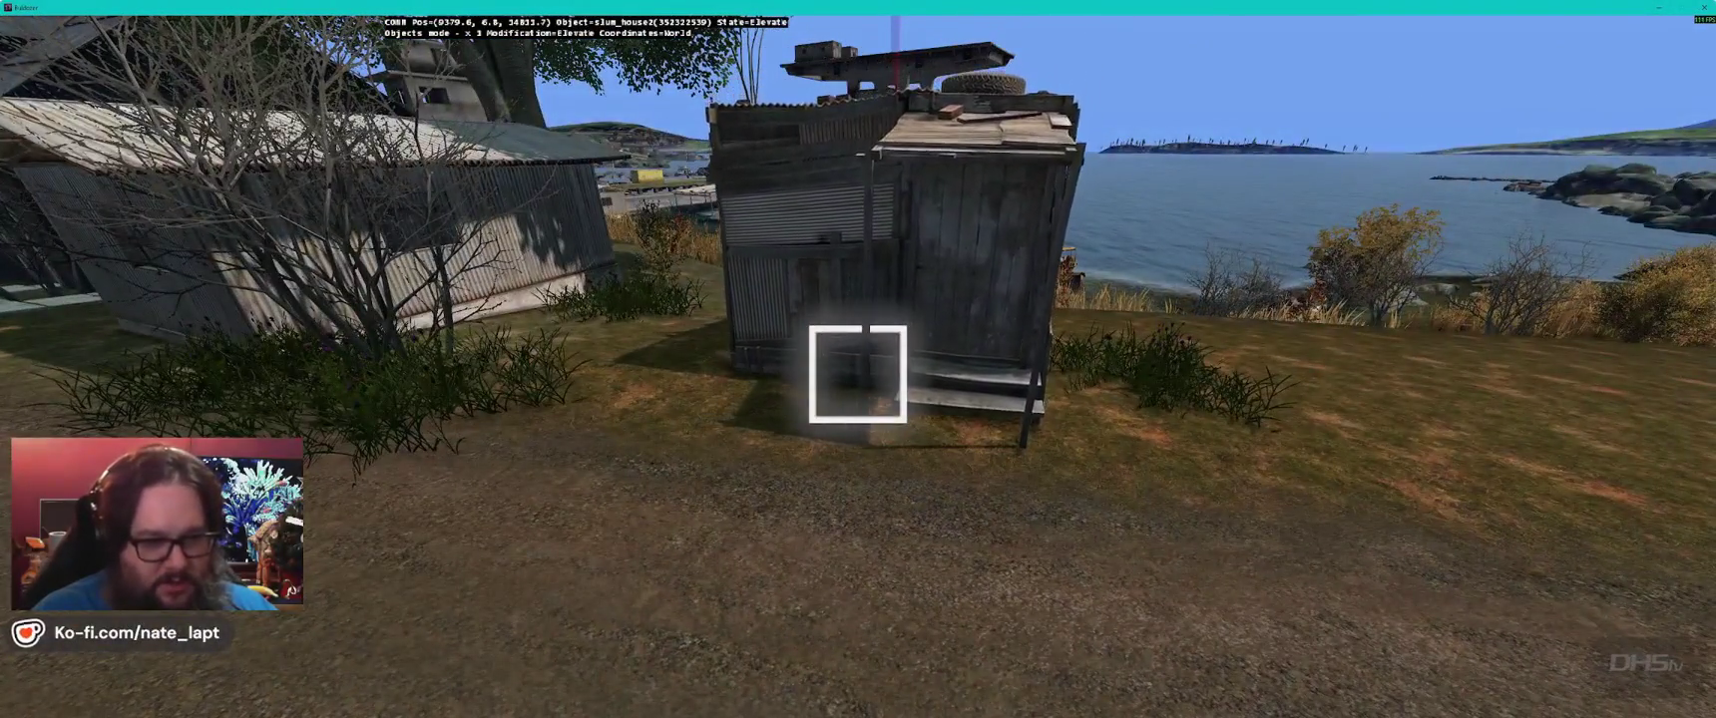
drag(859, 374, 1018, 375)
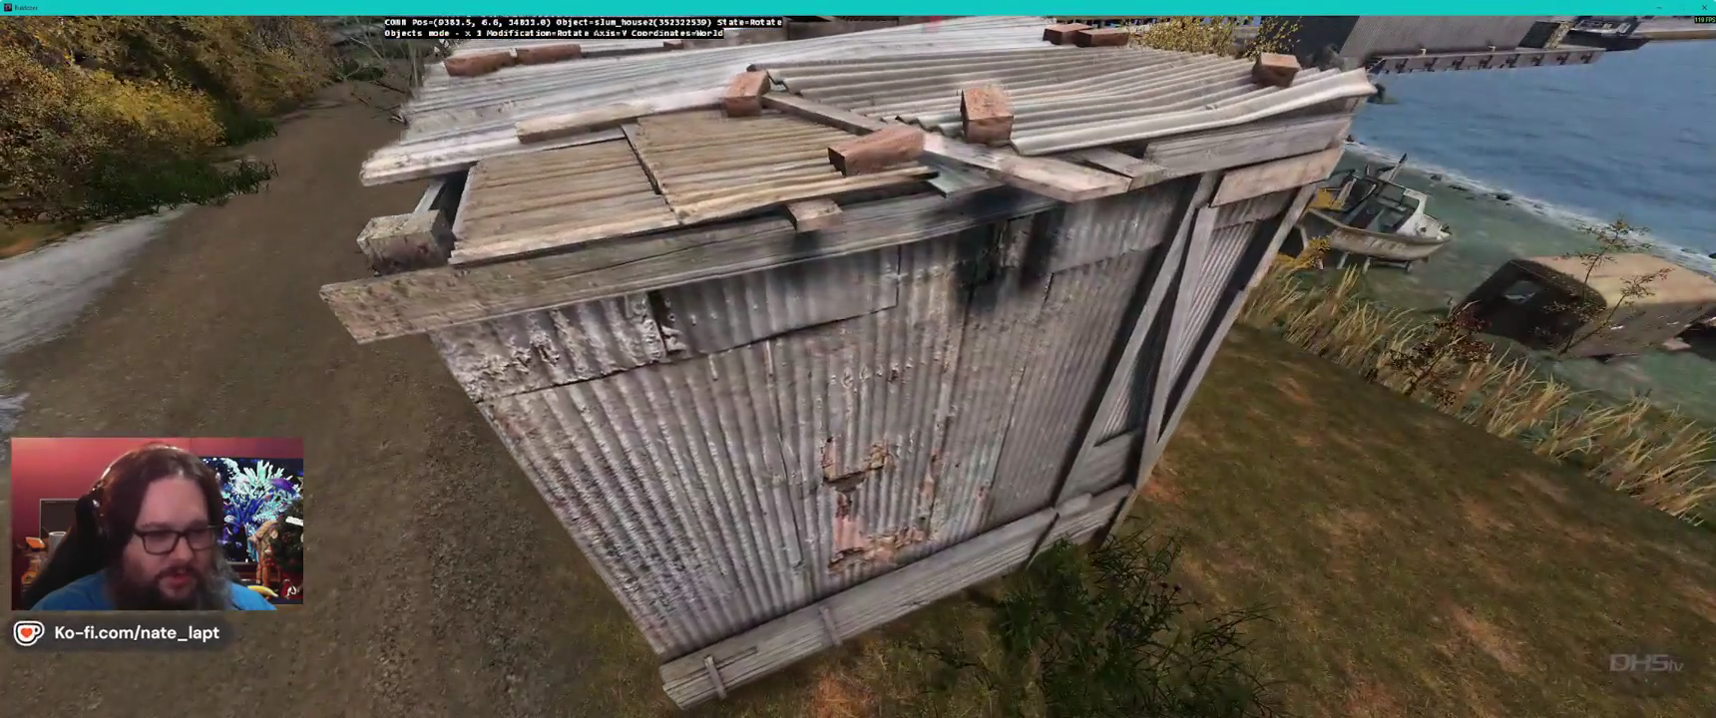
drag(859, 374, 858, 319)
drag(859, 374, 838, 374)
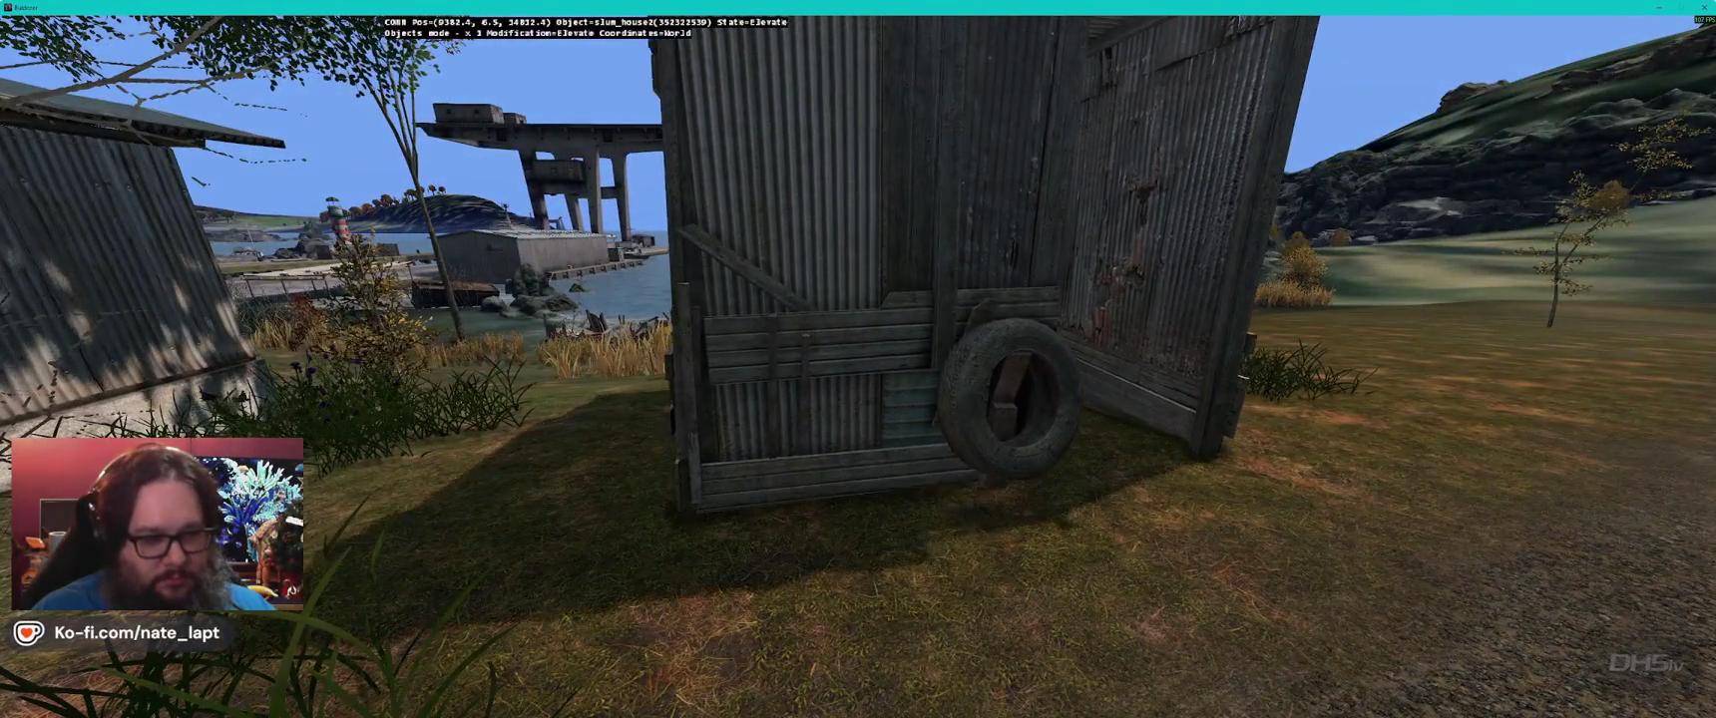
drag(859, 375, 758, 375)
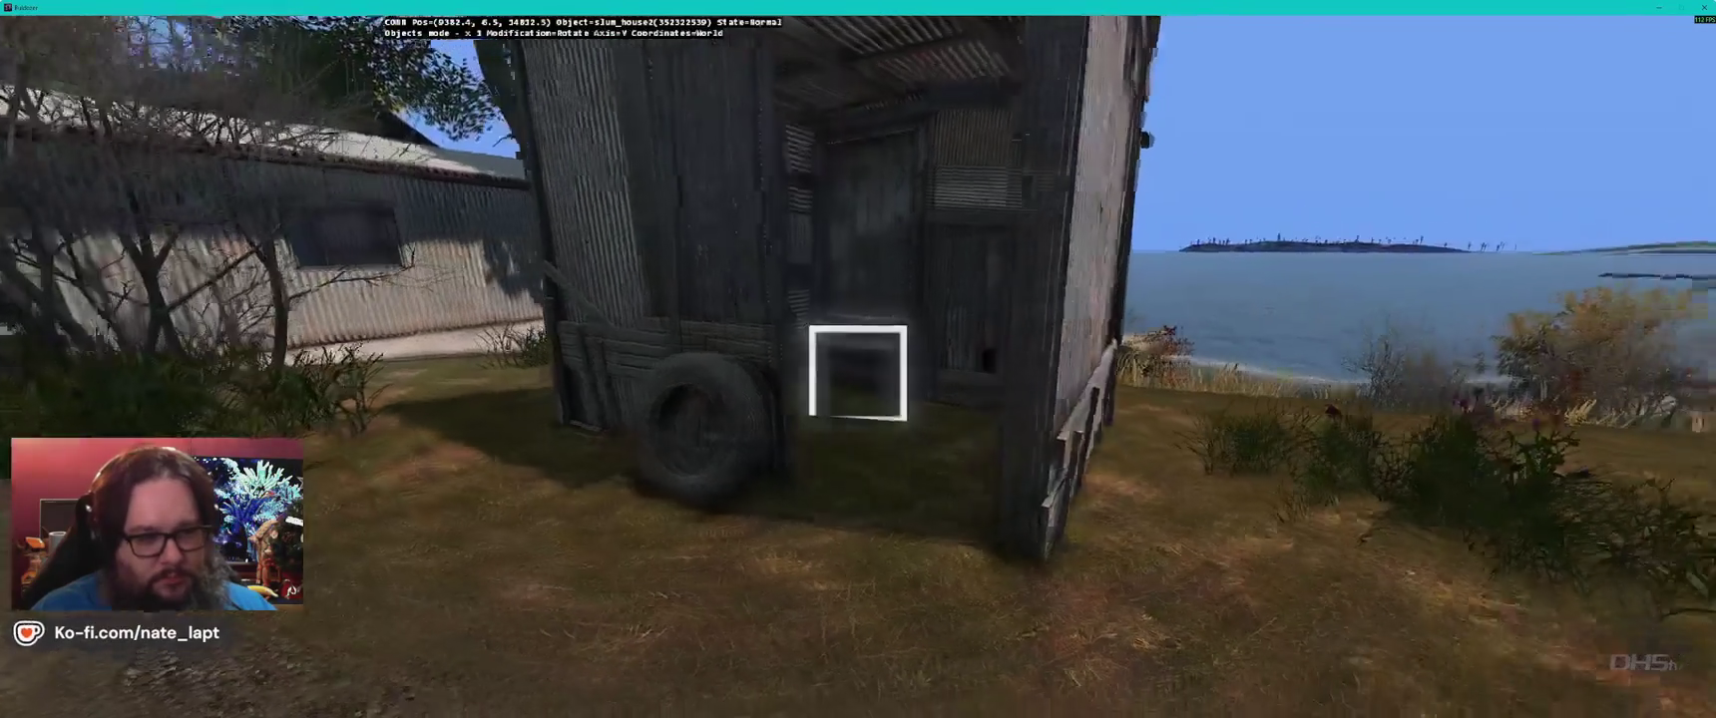
drag(858, 374, 619, 374)
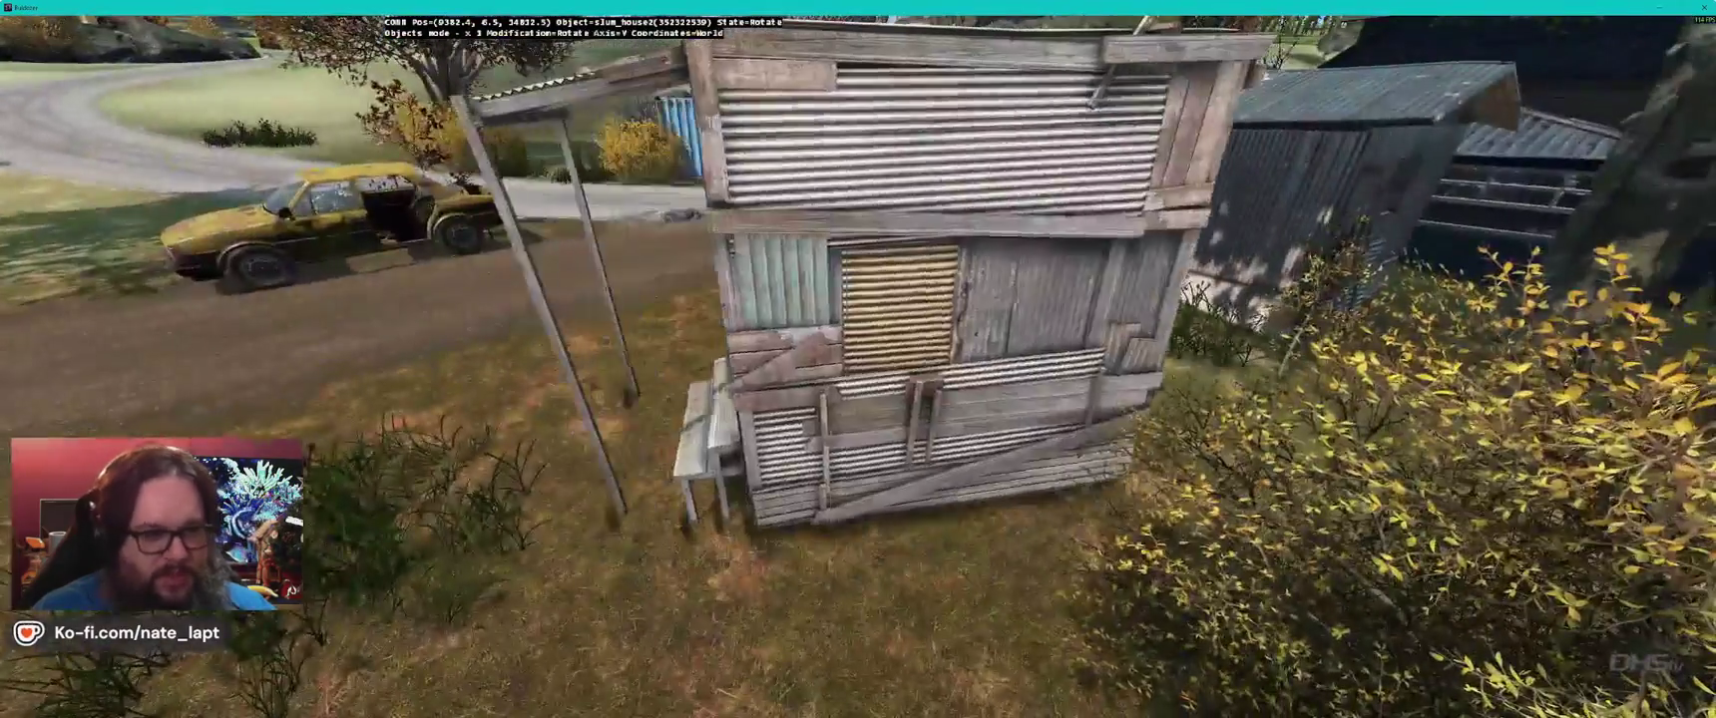
drag(858, 374, 678, 374)
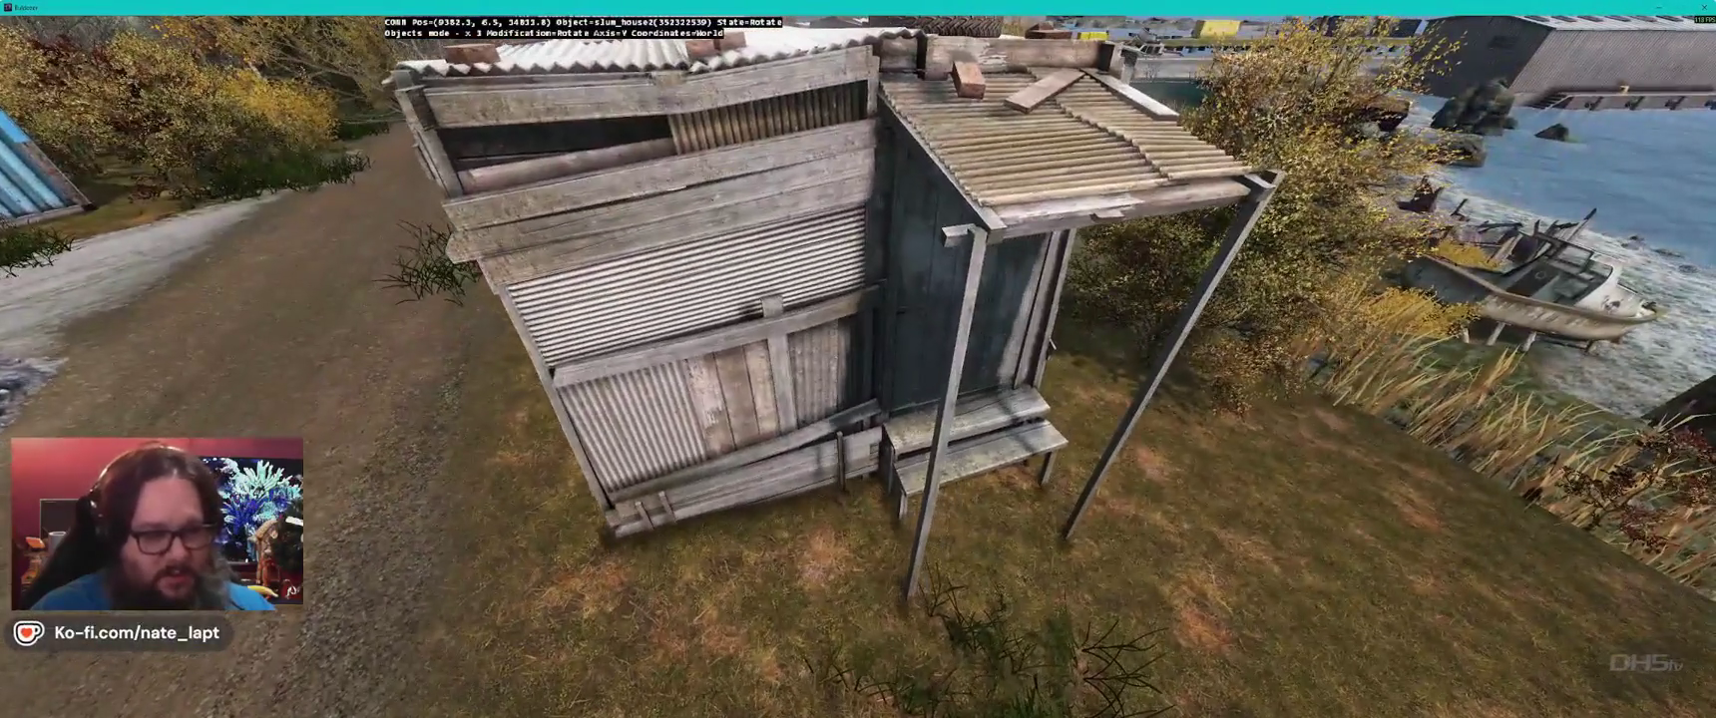
key(alt)
key(shift)
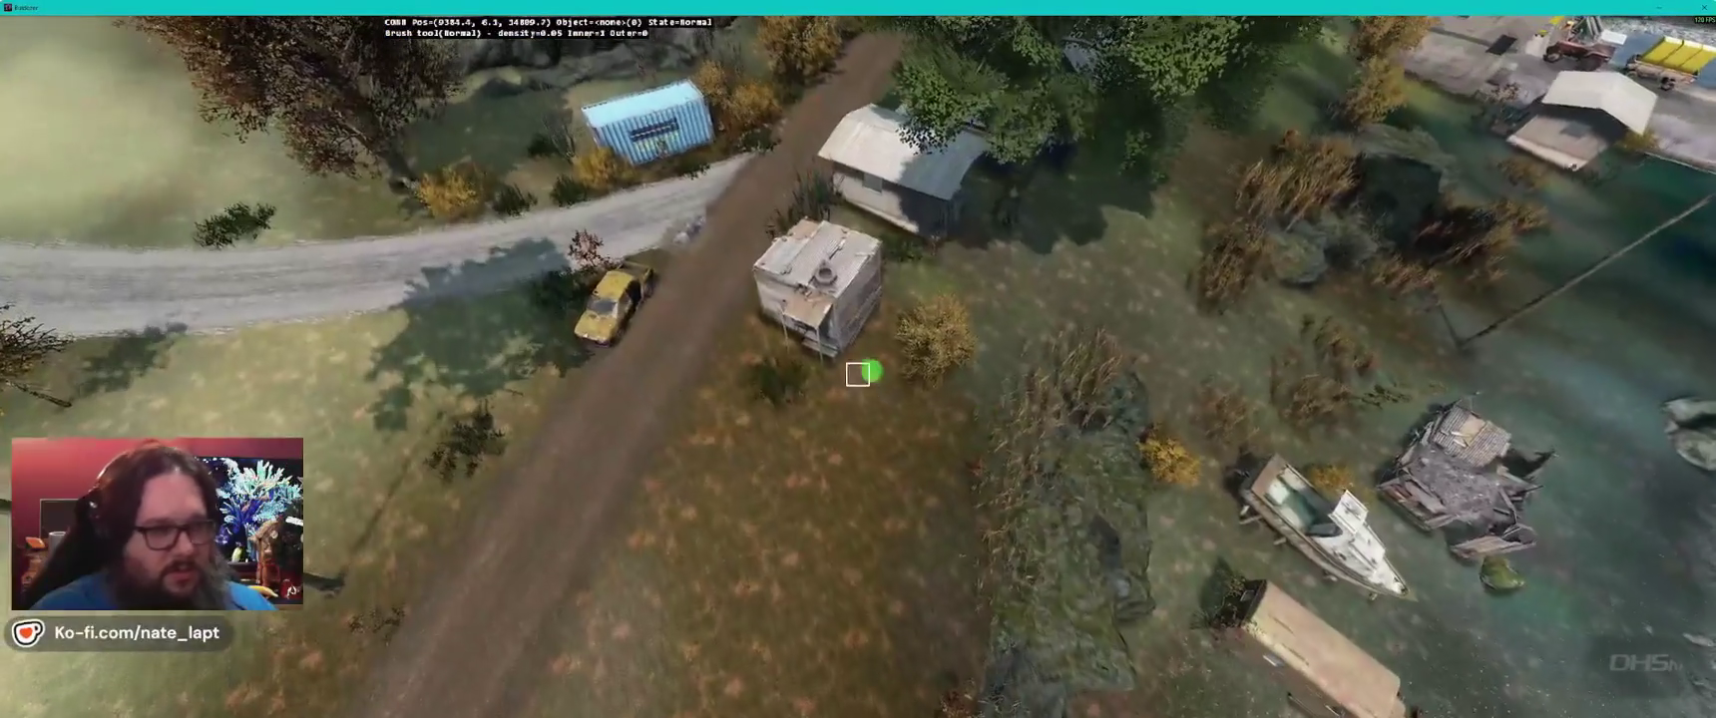
- Fly over to the slum_house2 shack, switch the terrain brush from Flatten back to Normal, and frame the shack
key(w)
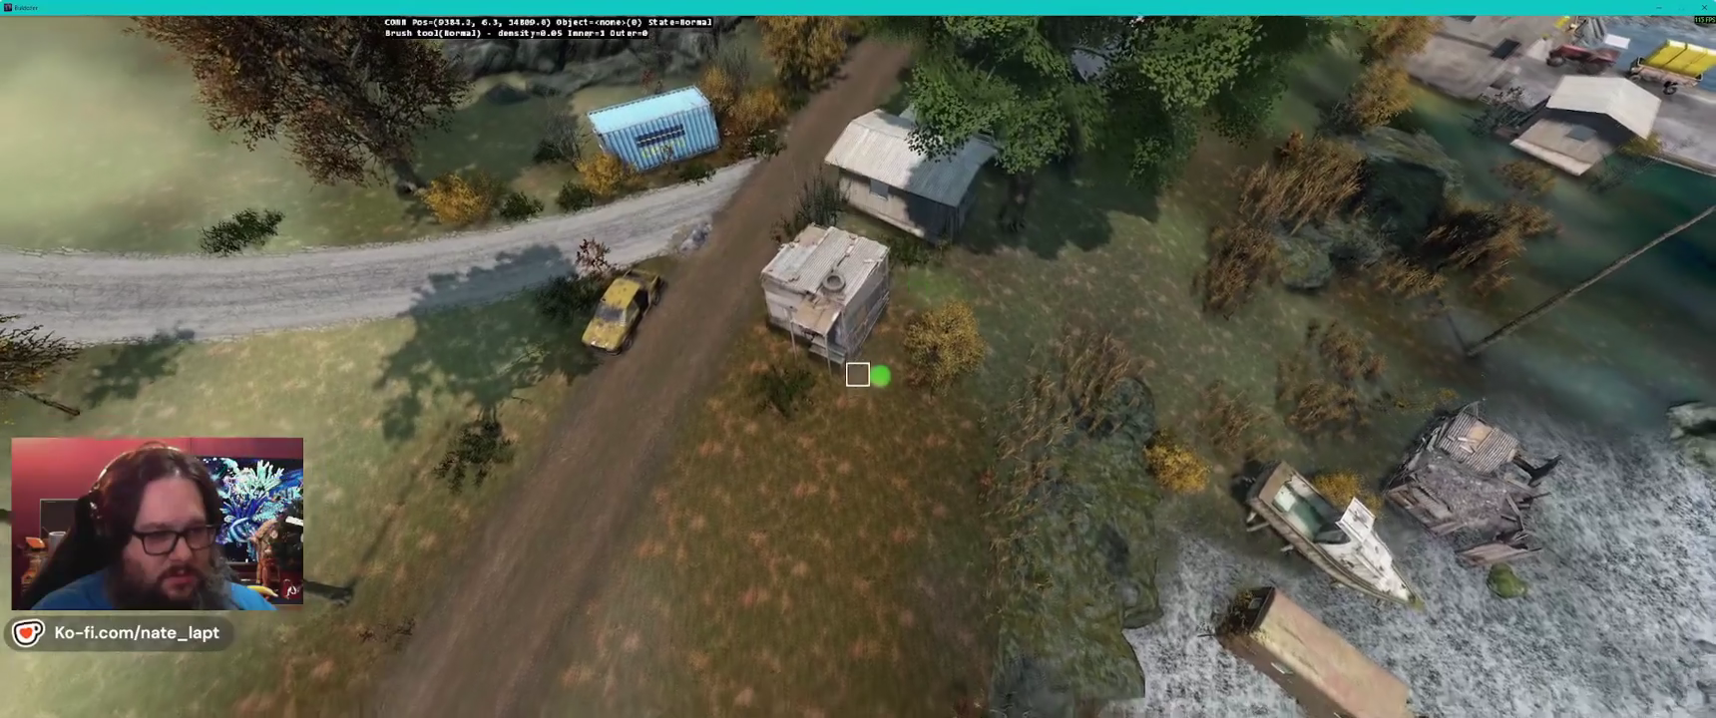
key(Escape)
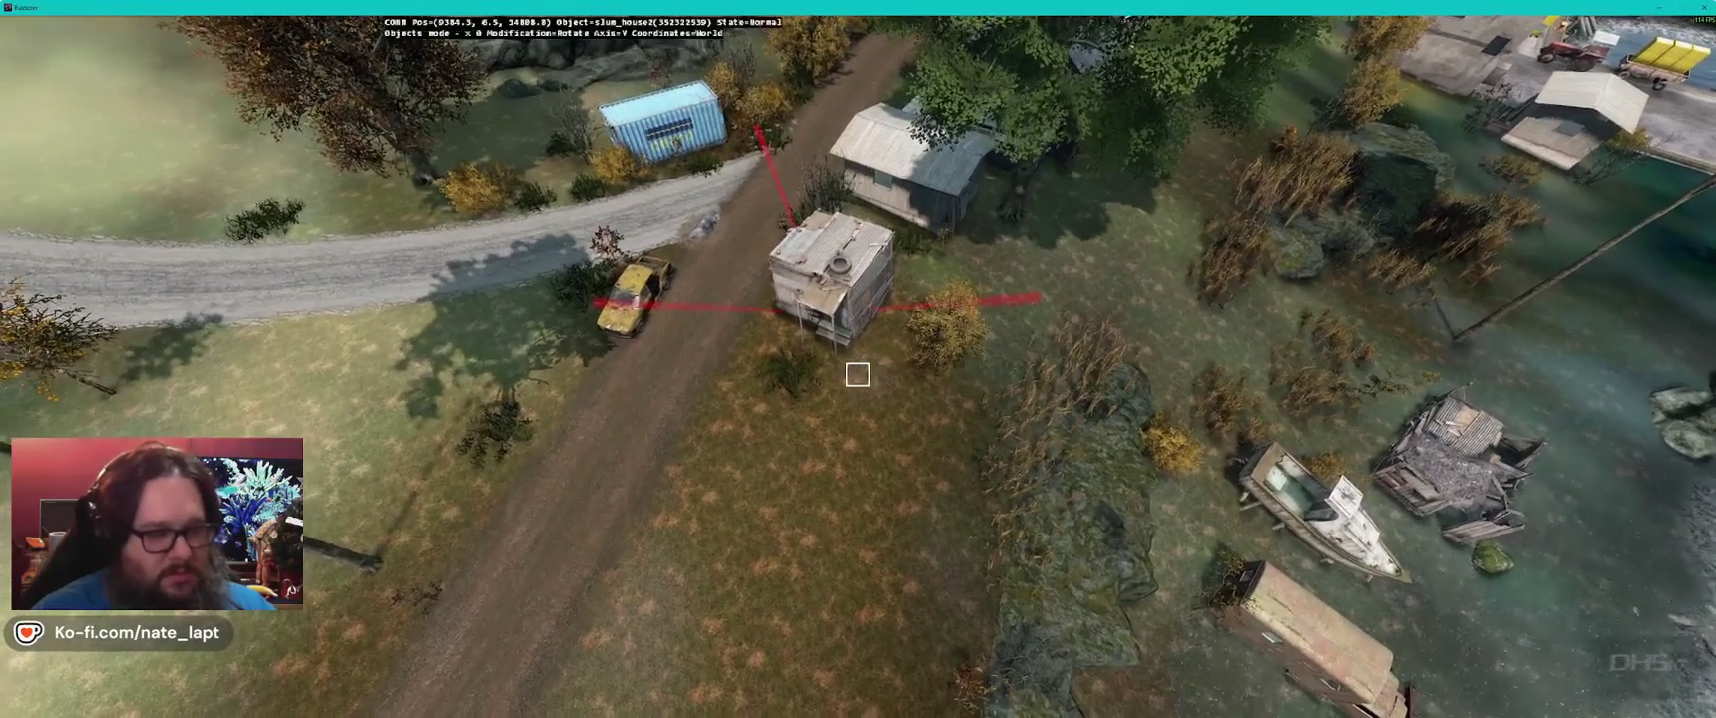
scroll(857, 374, up, 3)
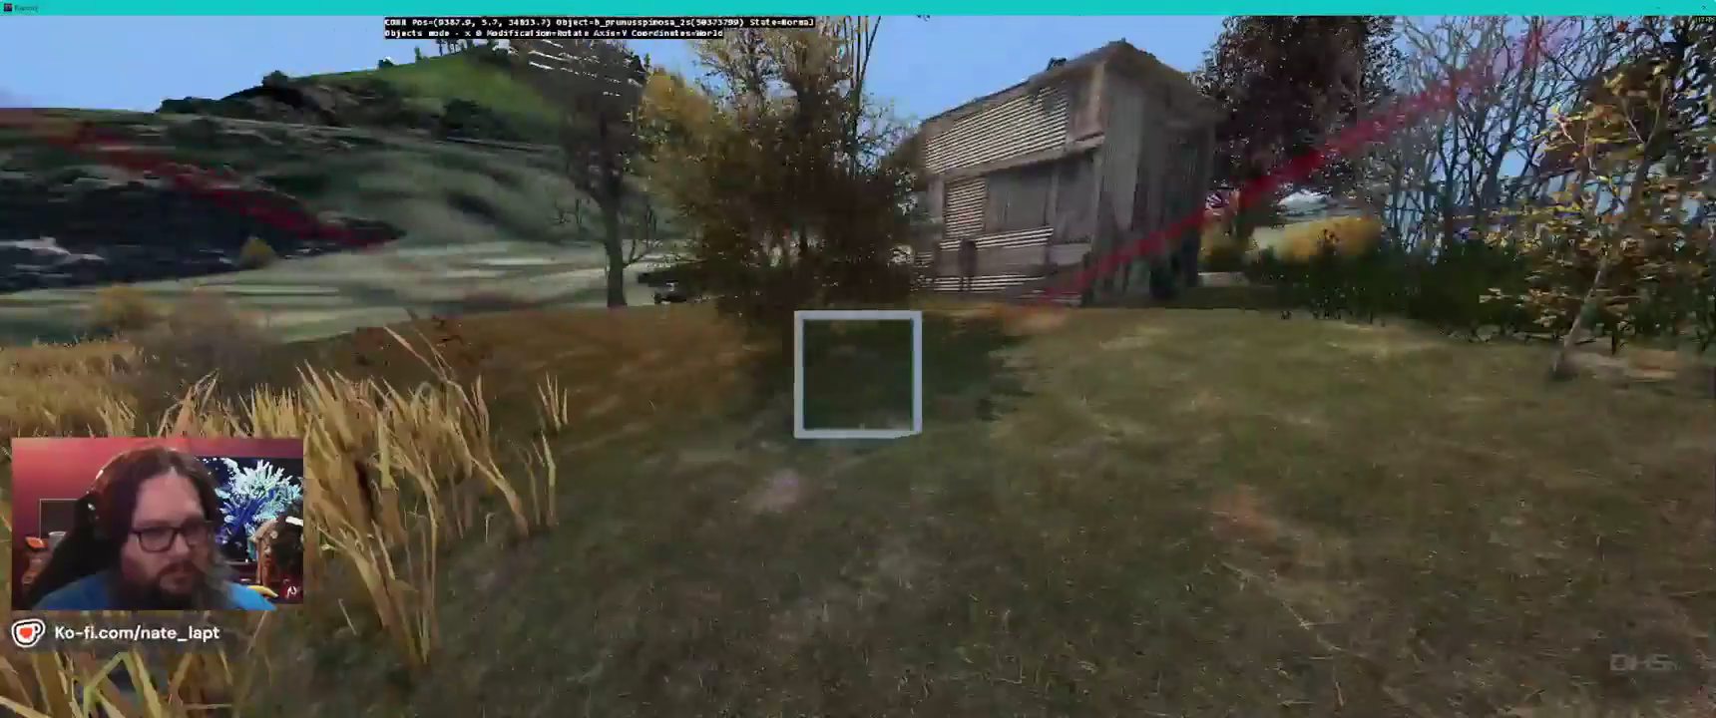
key(b)
key(b)
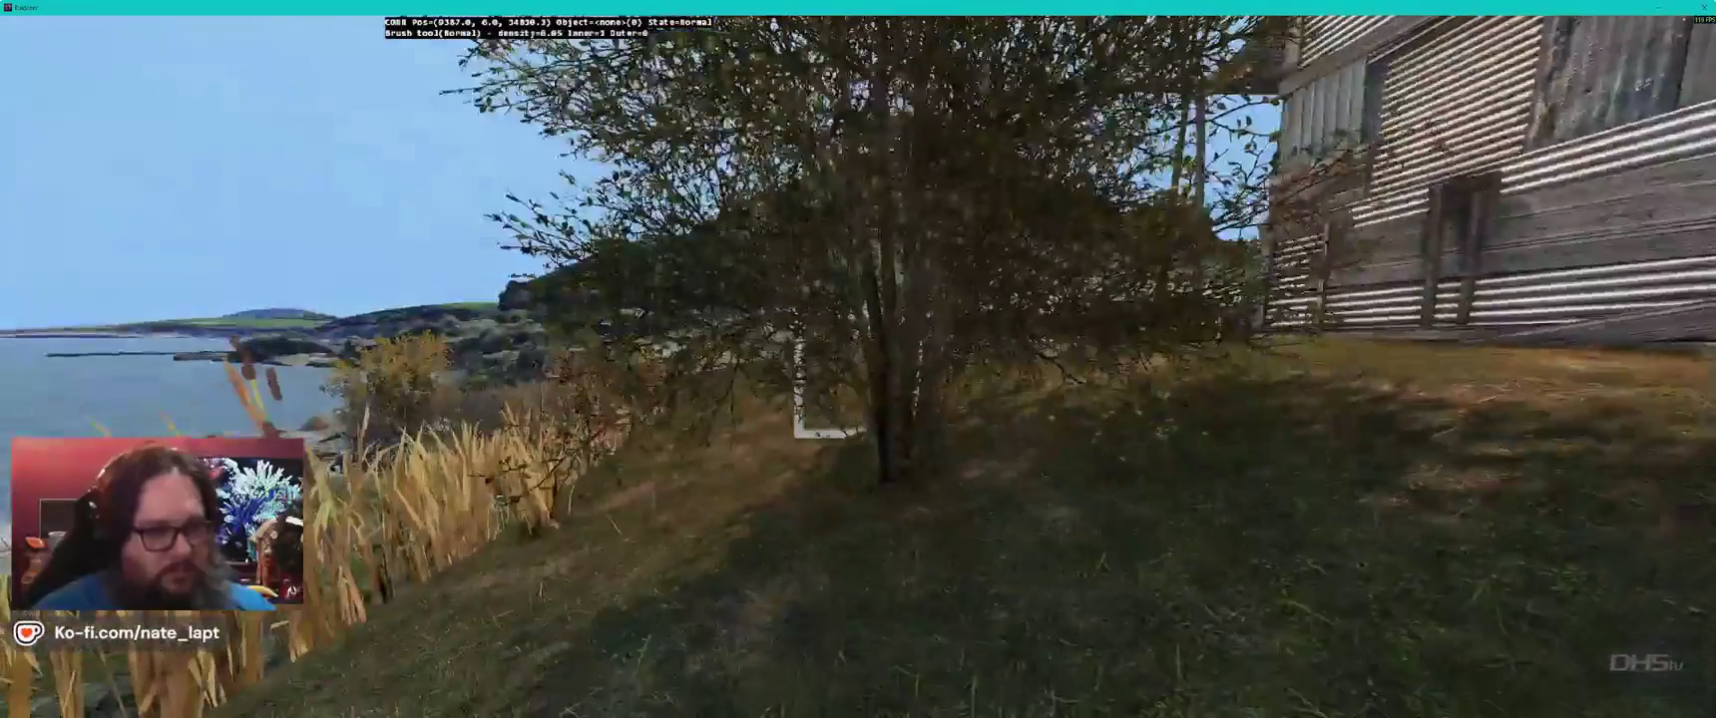
scroll(843, 390, down, 5)
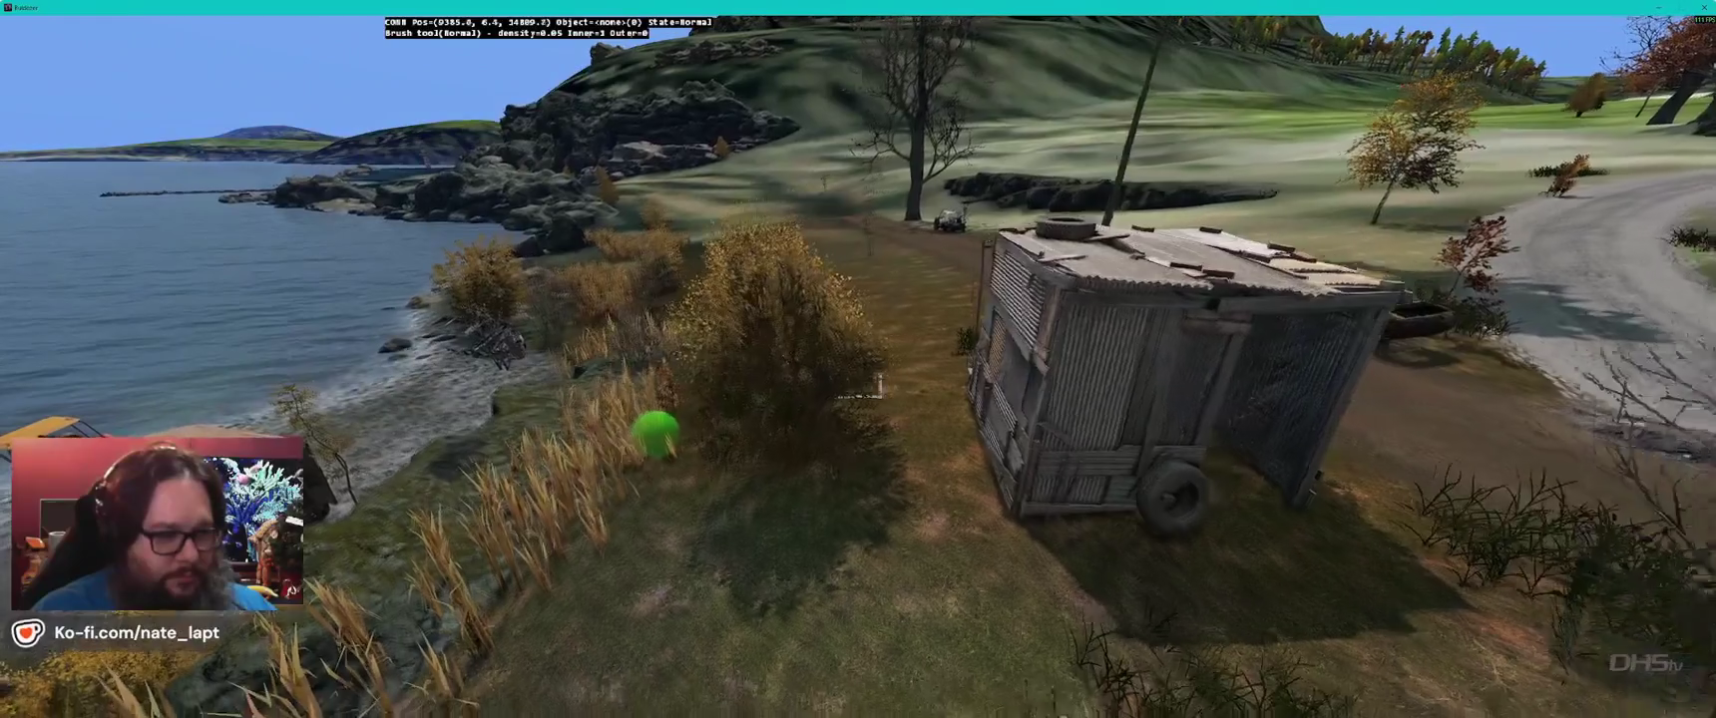
scroll(857, 374, up, 5)
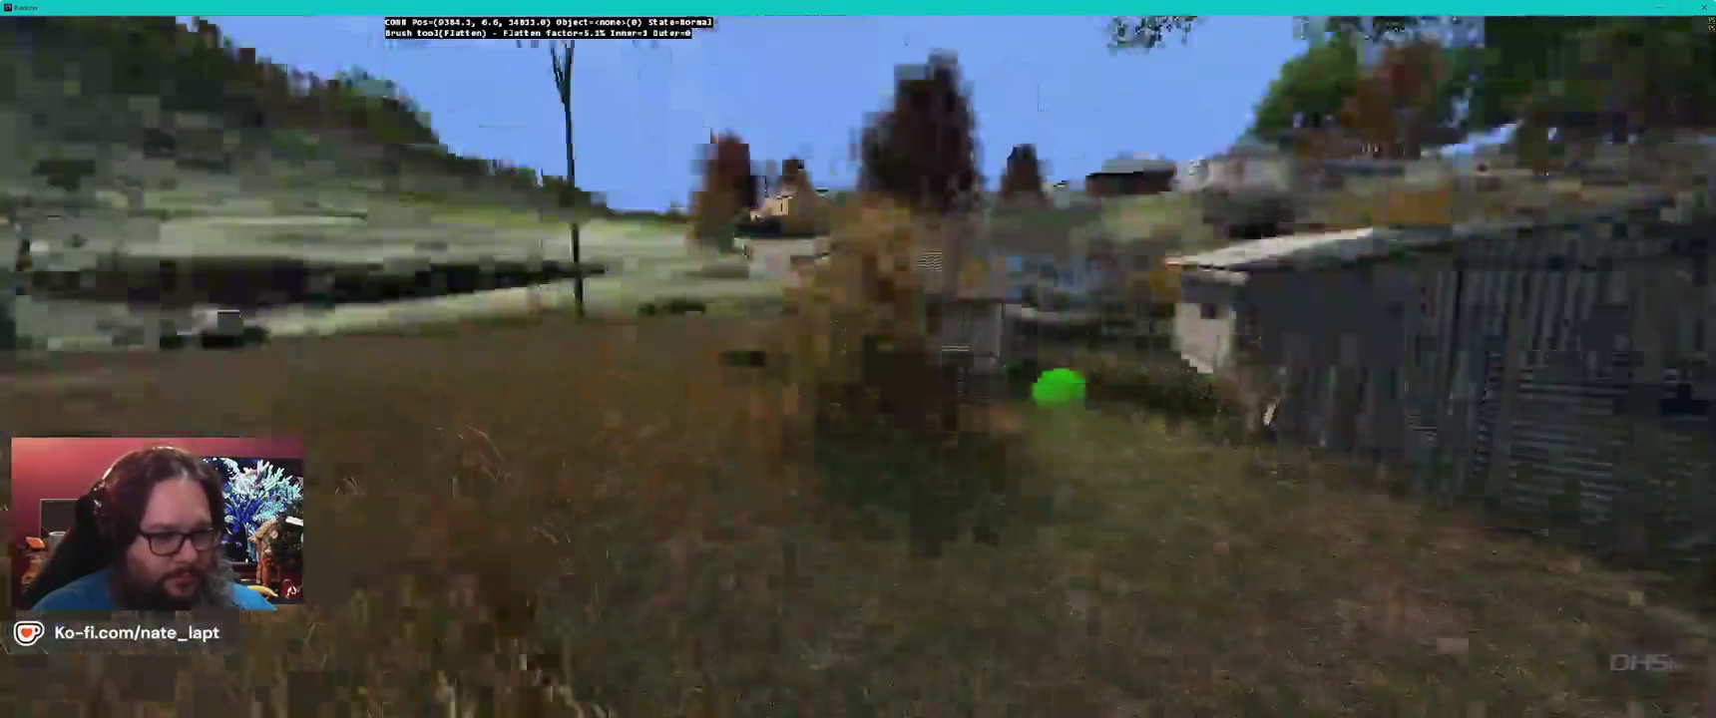
key(b)
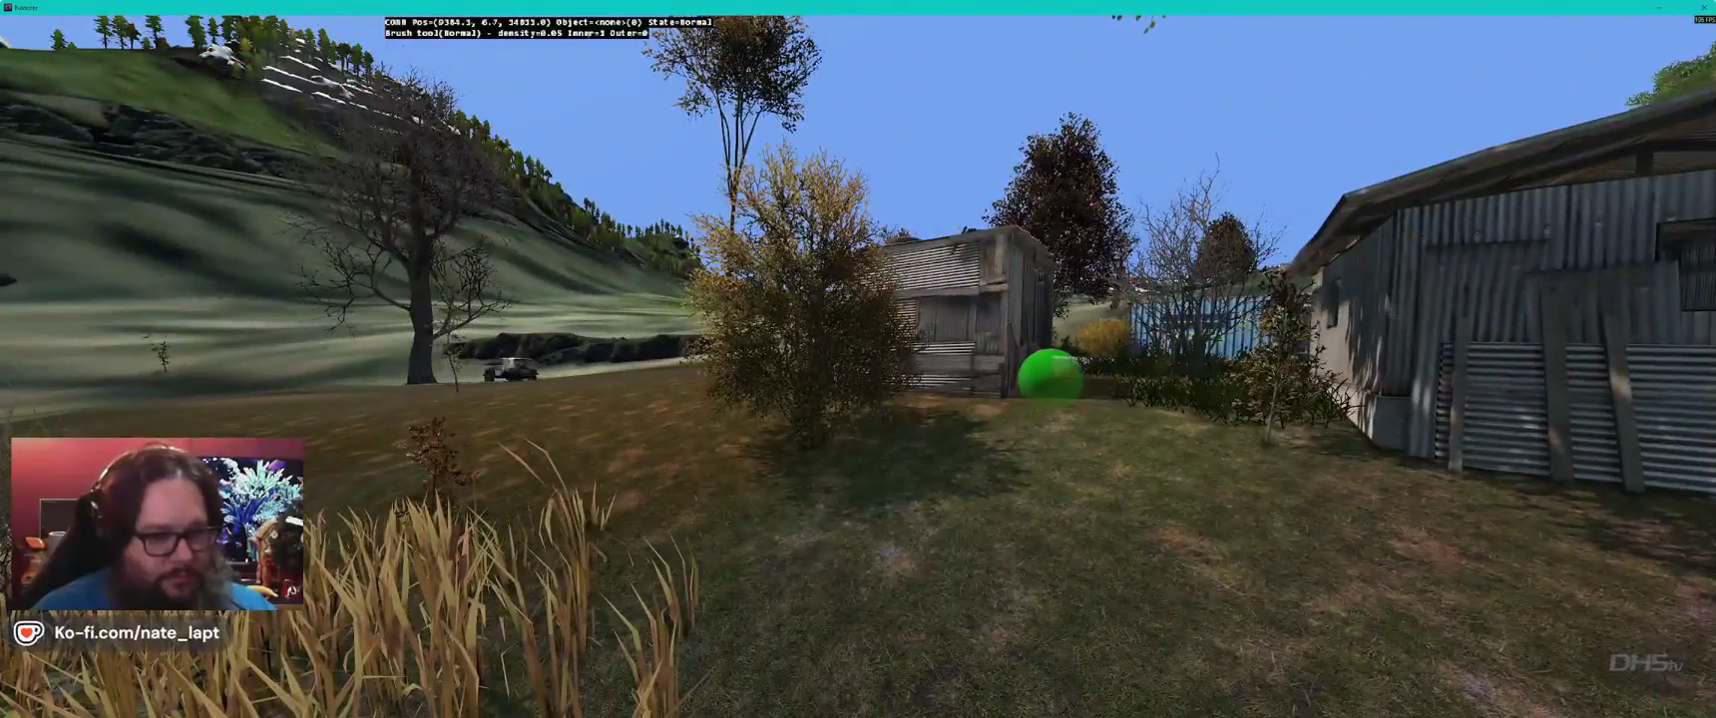
scroll(858, 360, down, 5)
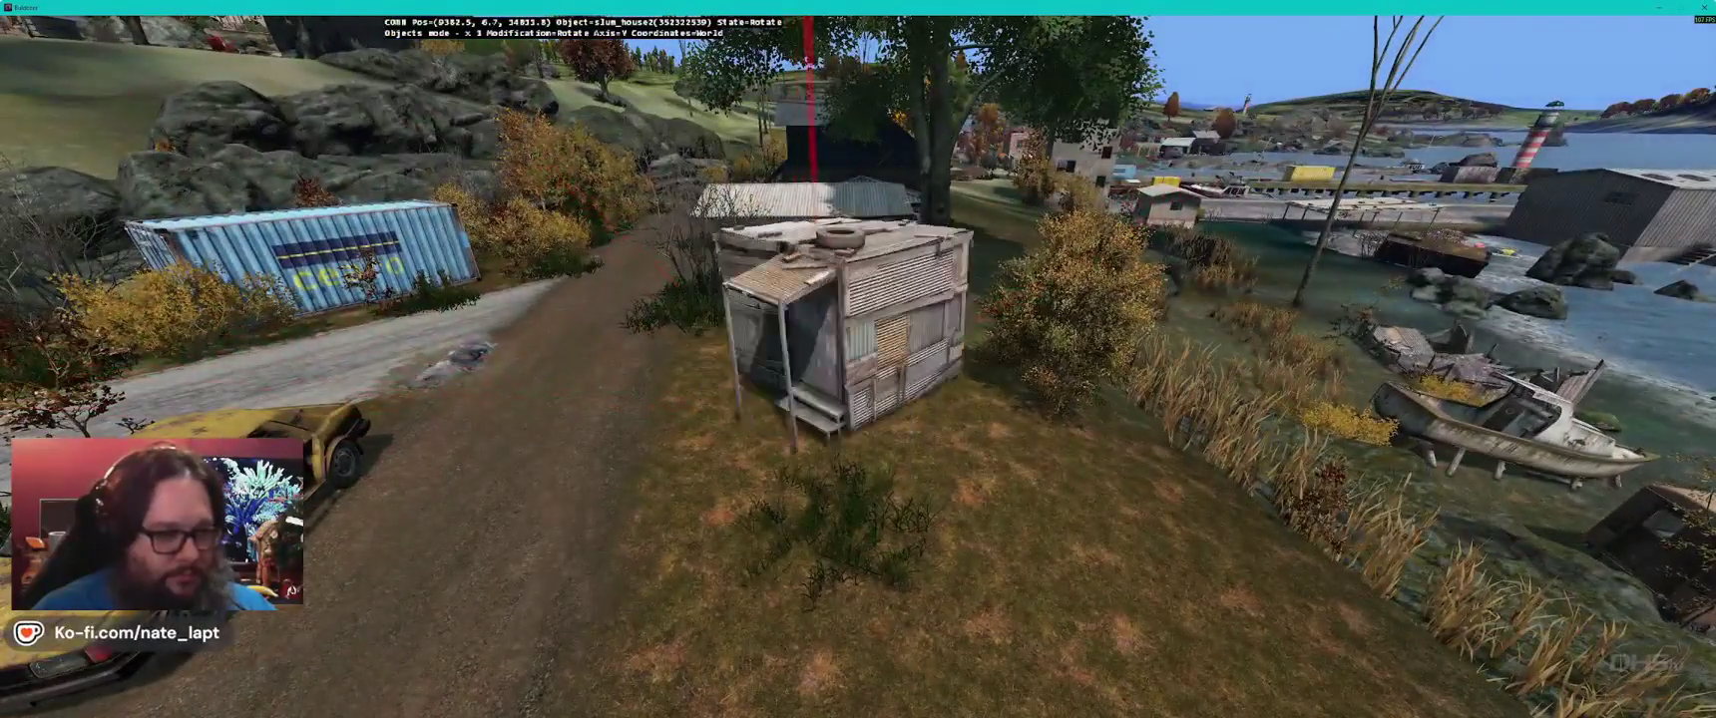
- Turn the slum_house2 shack clockwise to a new heading in Rotate mode
key(Escape)
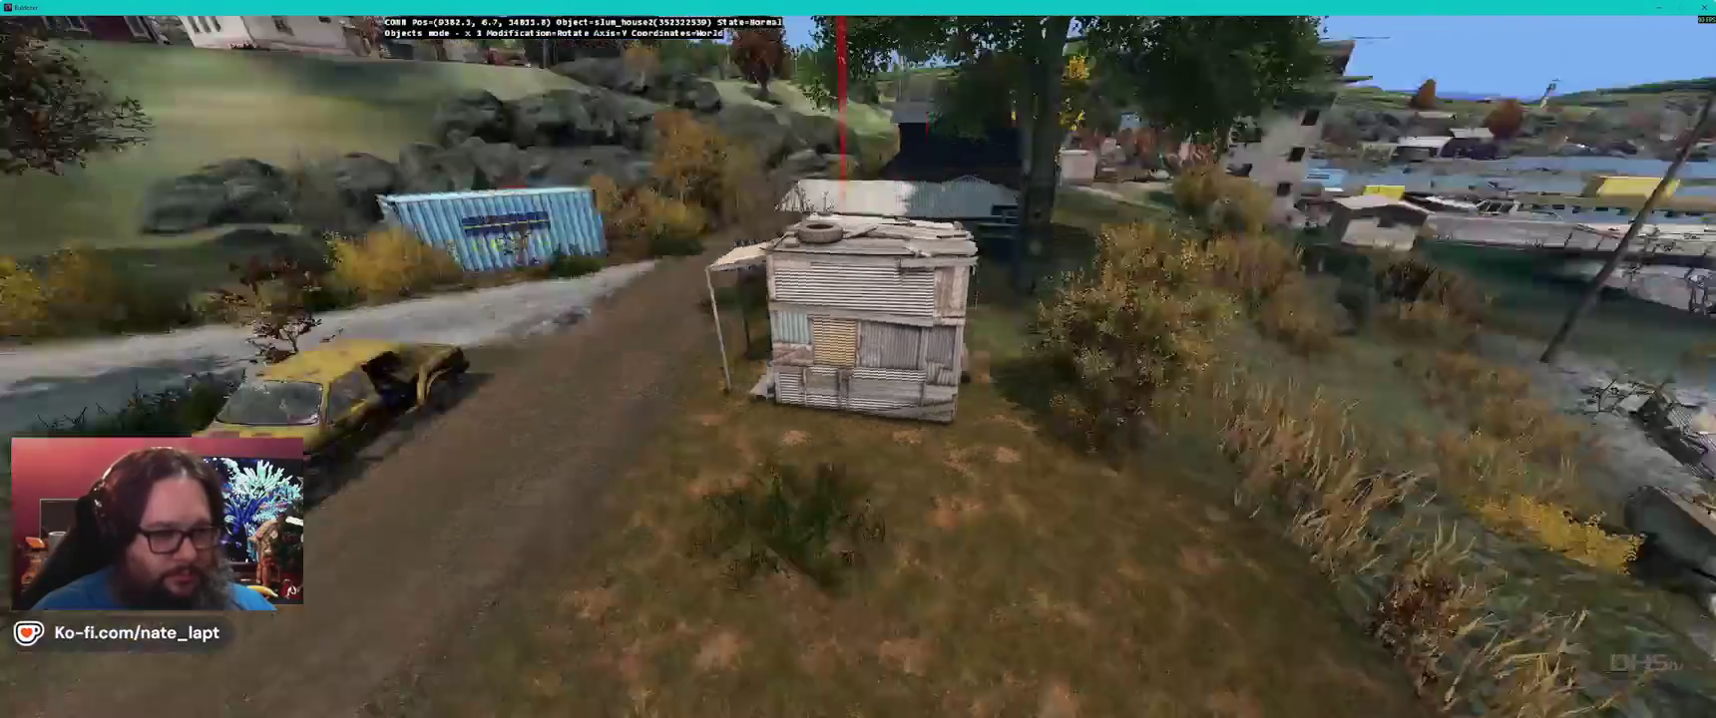
key(shift)
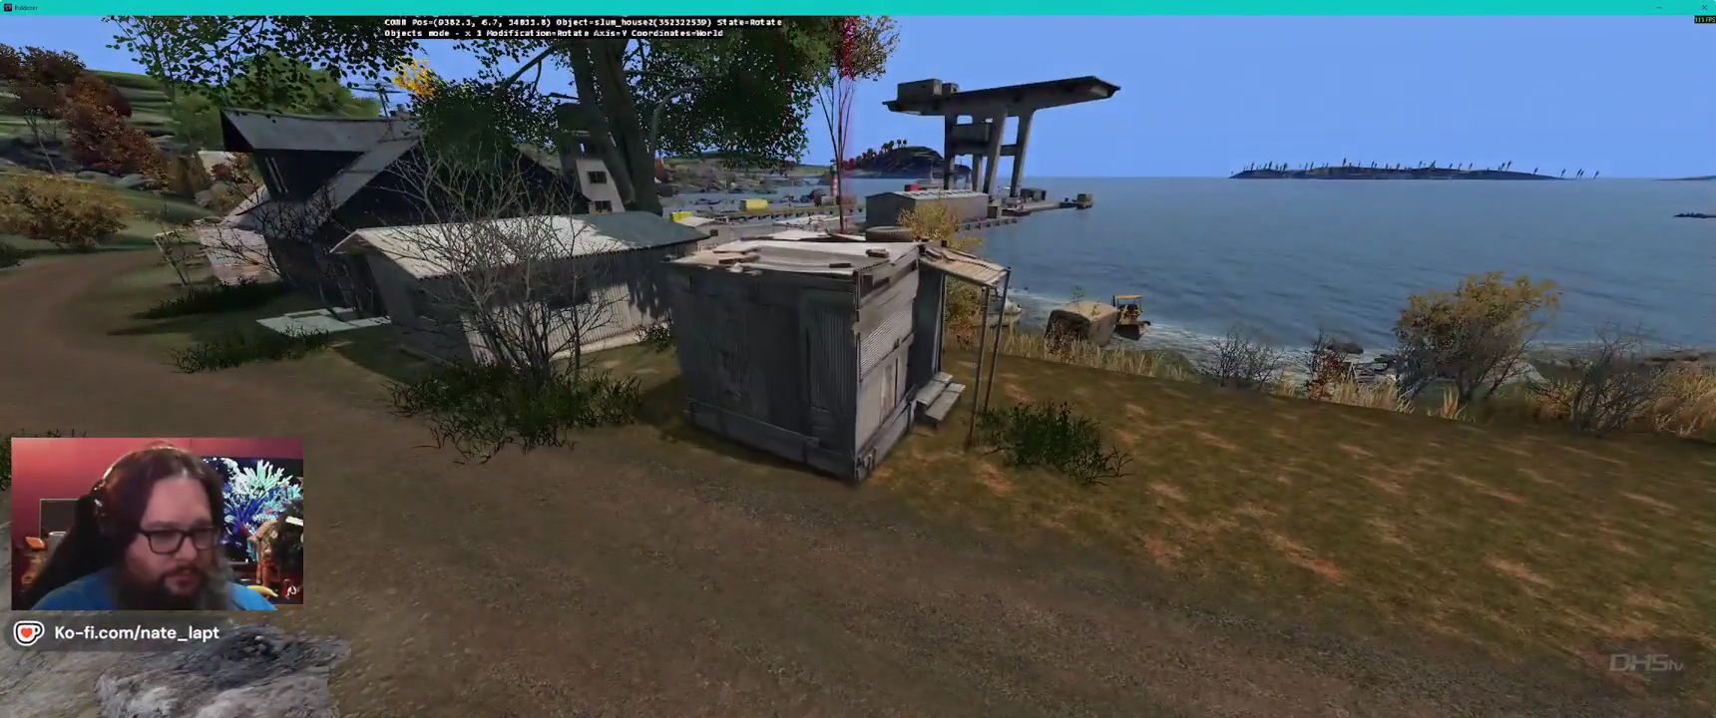
drag(829, 339, 938, 339)
key(a)
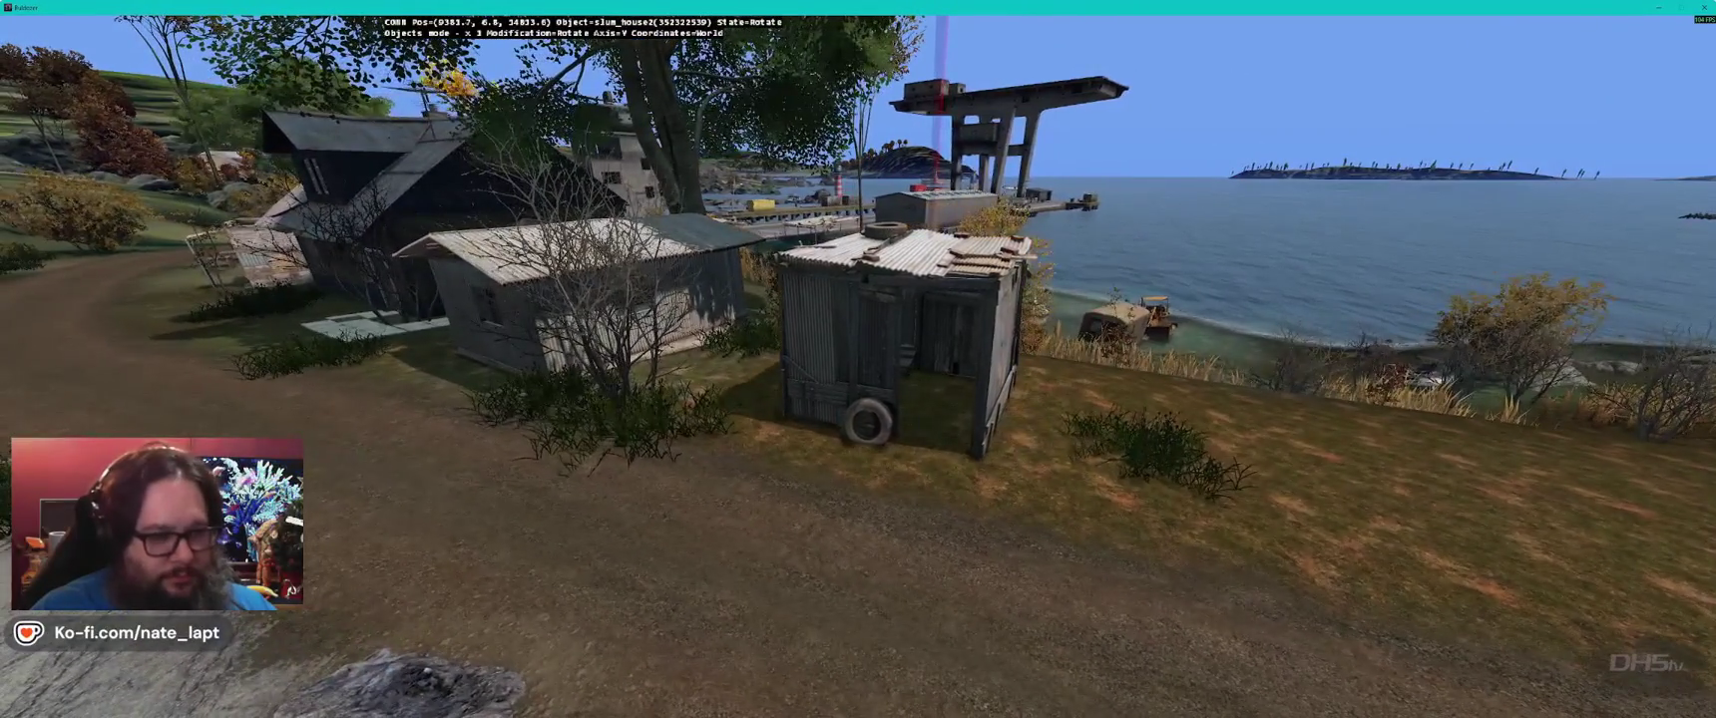
- Settle the shack's height in Elevate mode, then search the Terrain Builder library
key(alt)
mouse_move(858, 360)
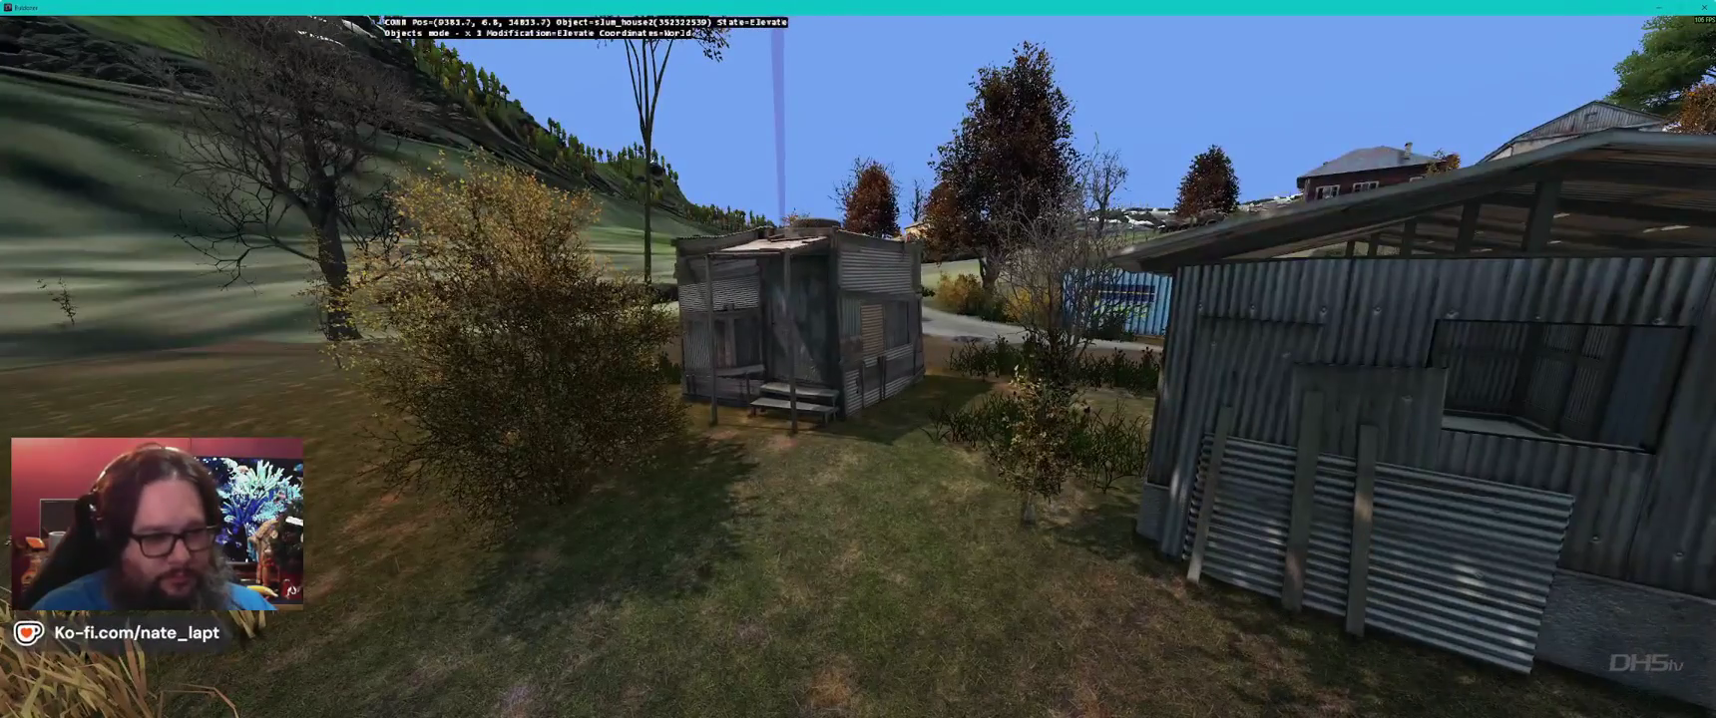
key(w)
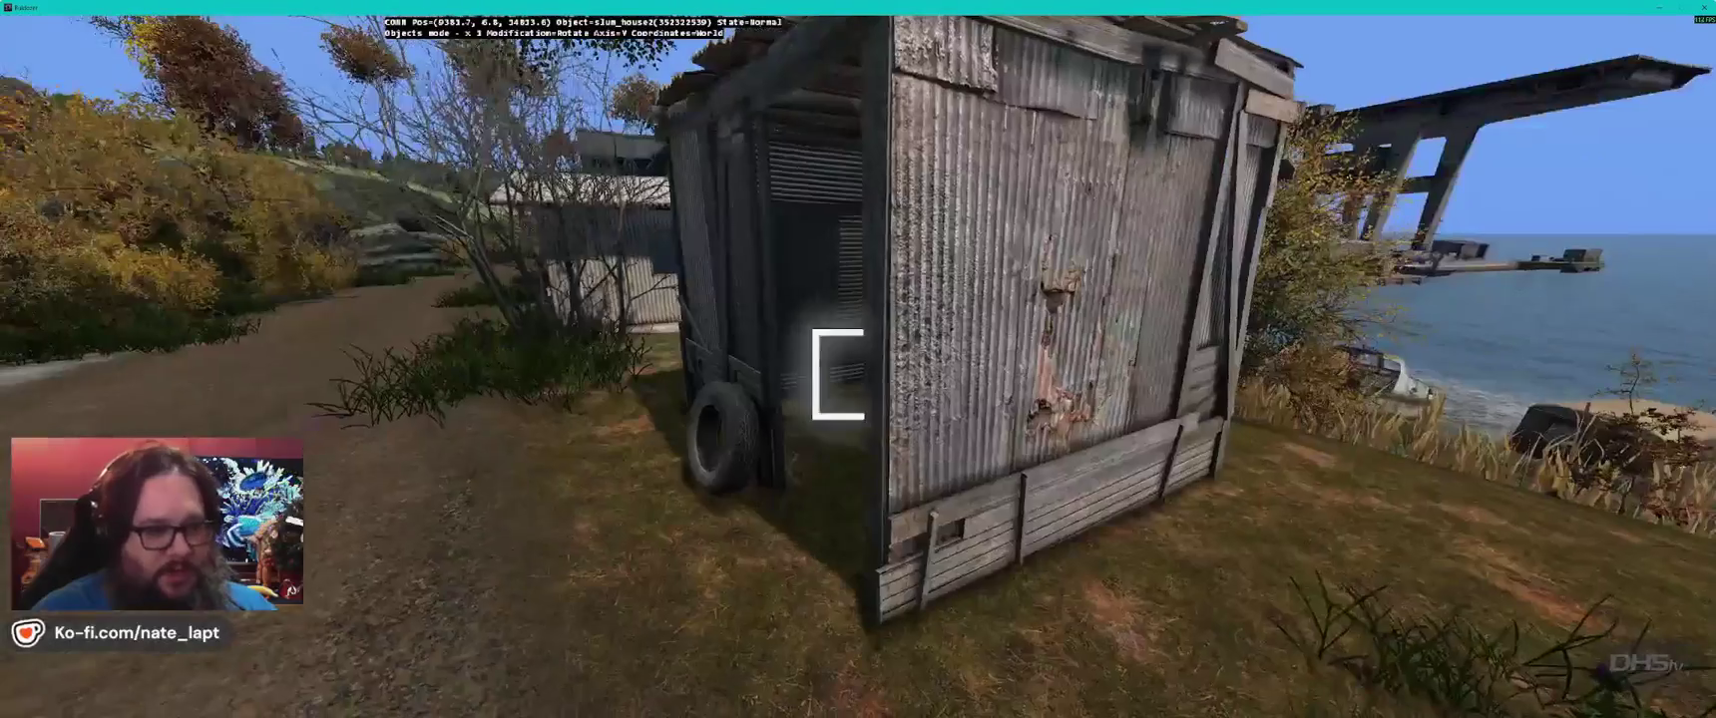
text(nature)
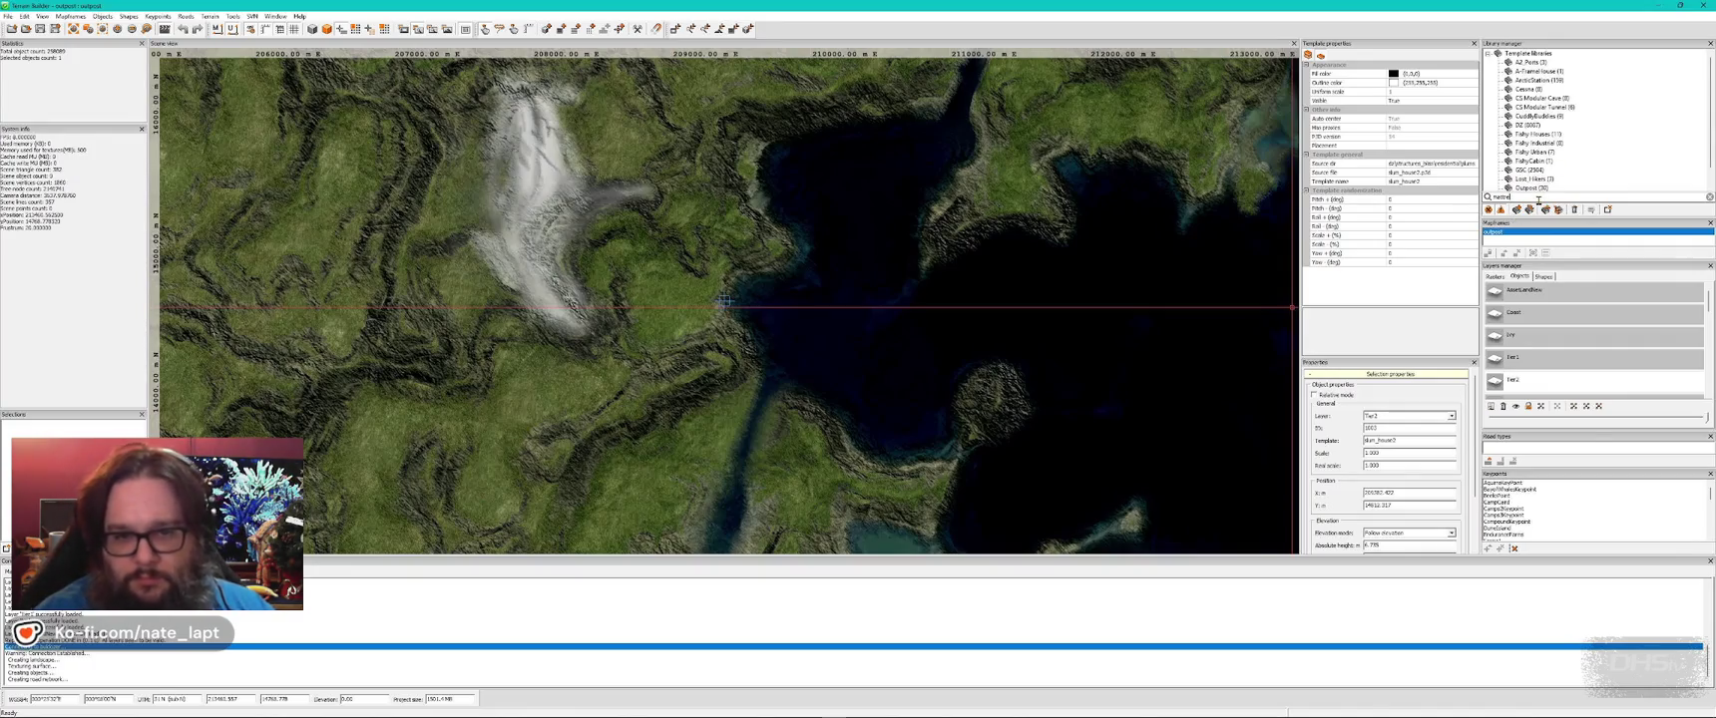
- Search the library for 'matt' and pick the foldingbed_mattress template
key(BackSpace)
key(BackSpace)
key(BackSpace)
text(t)
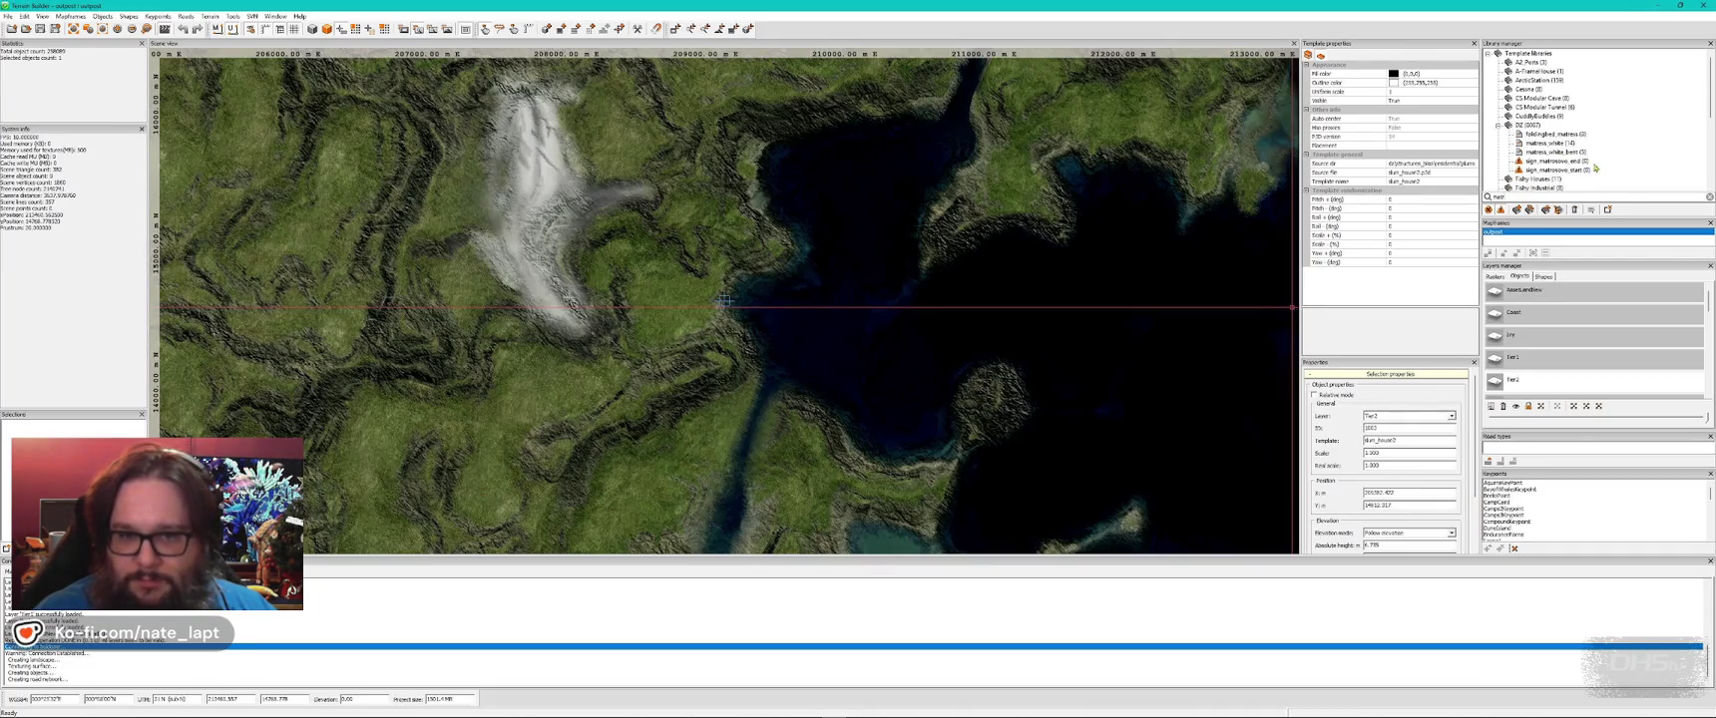
click(1560, 136)
key(alt+Tab)
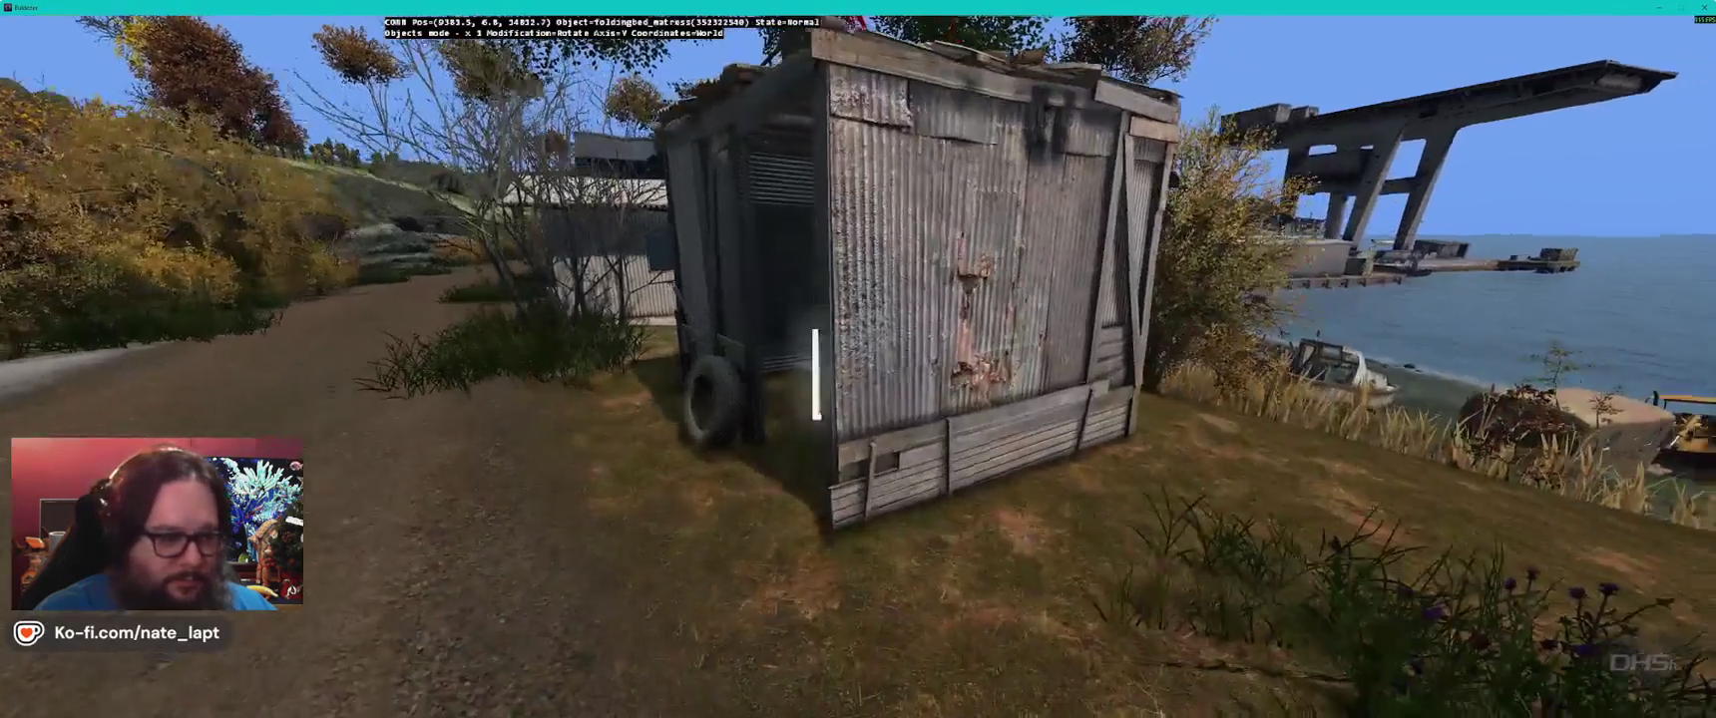
- Move the mattress inside the shack, lay it flat on the floor, then clear the search
mouse_move(816, 374)
mouse_down()
mouse_move(885, 375)
mouse_move(858, 374)
mouse_up()
key(x)
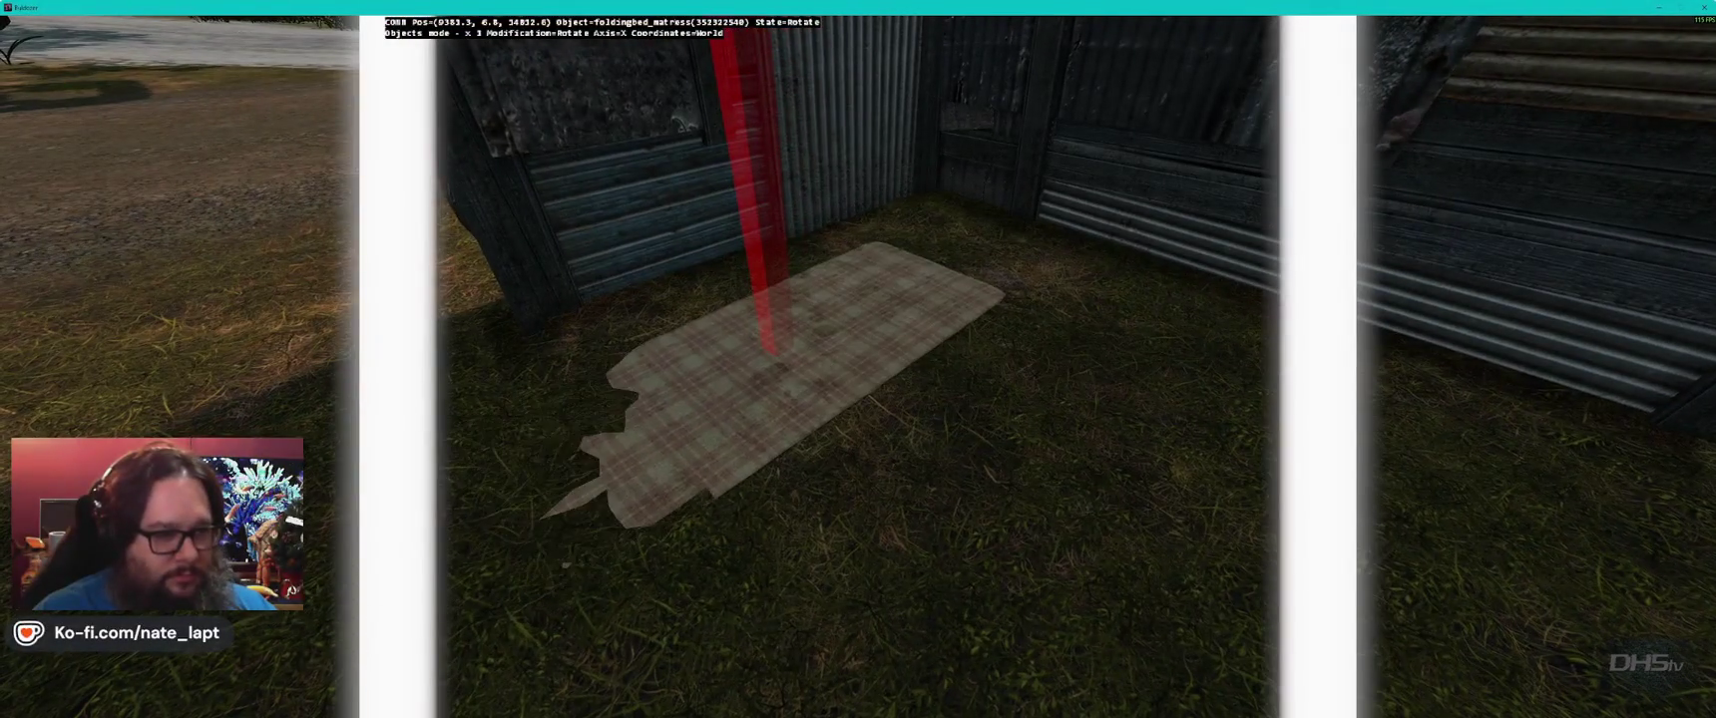
key(y)
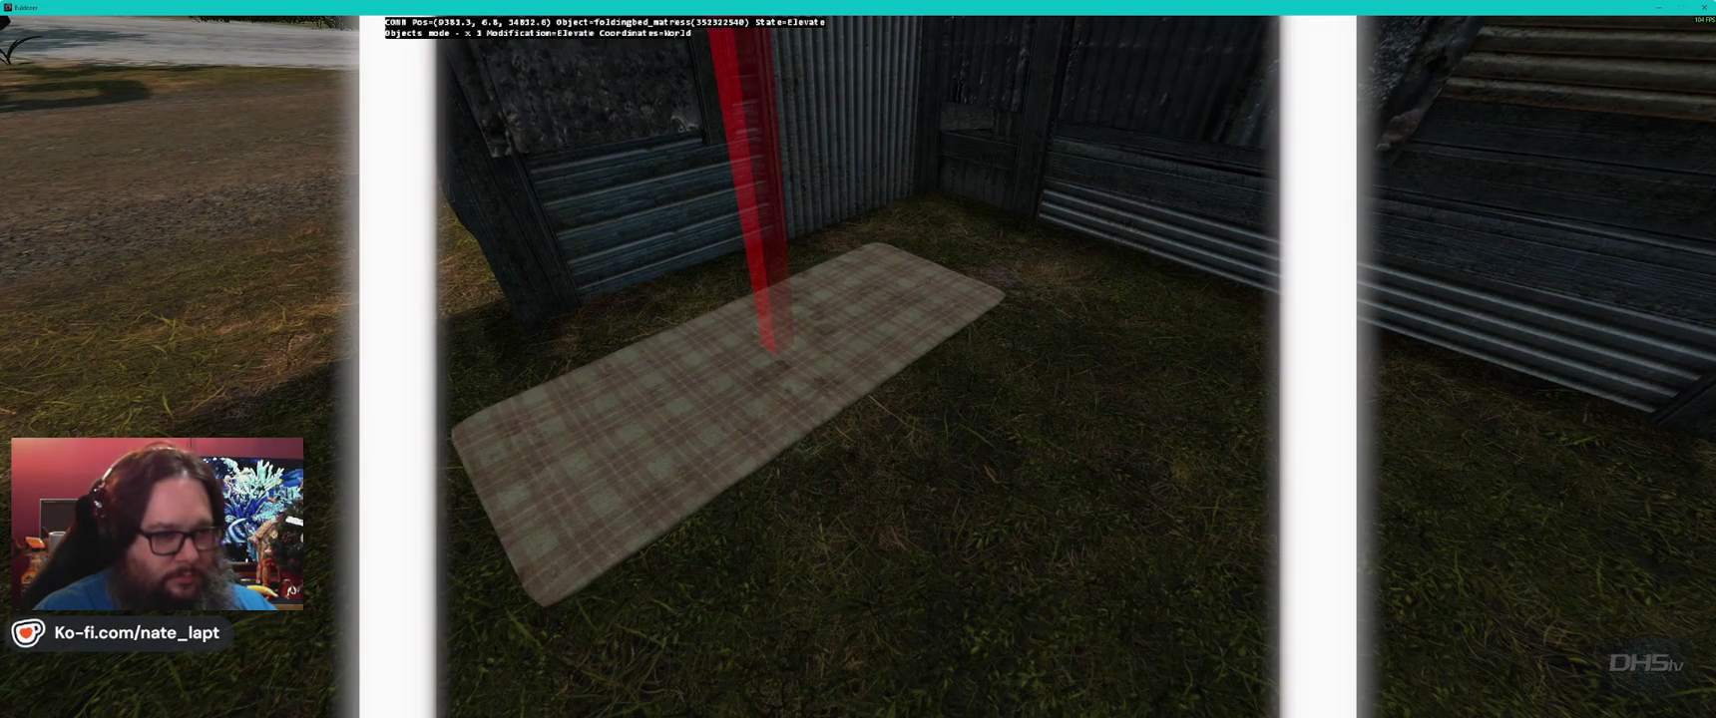
drag(858, 374, 859, 375)
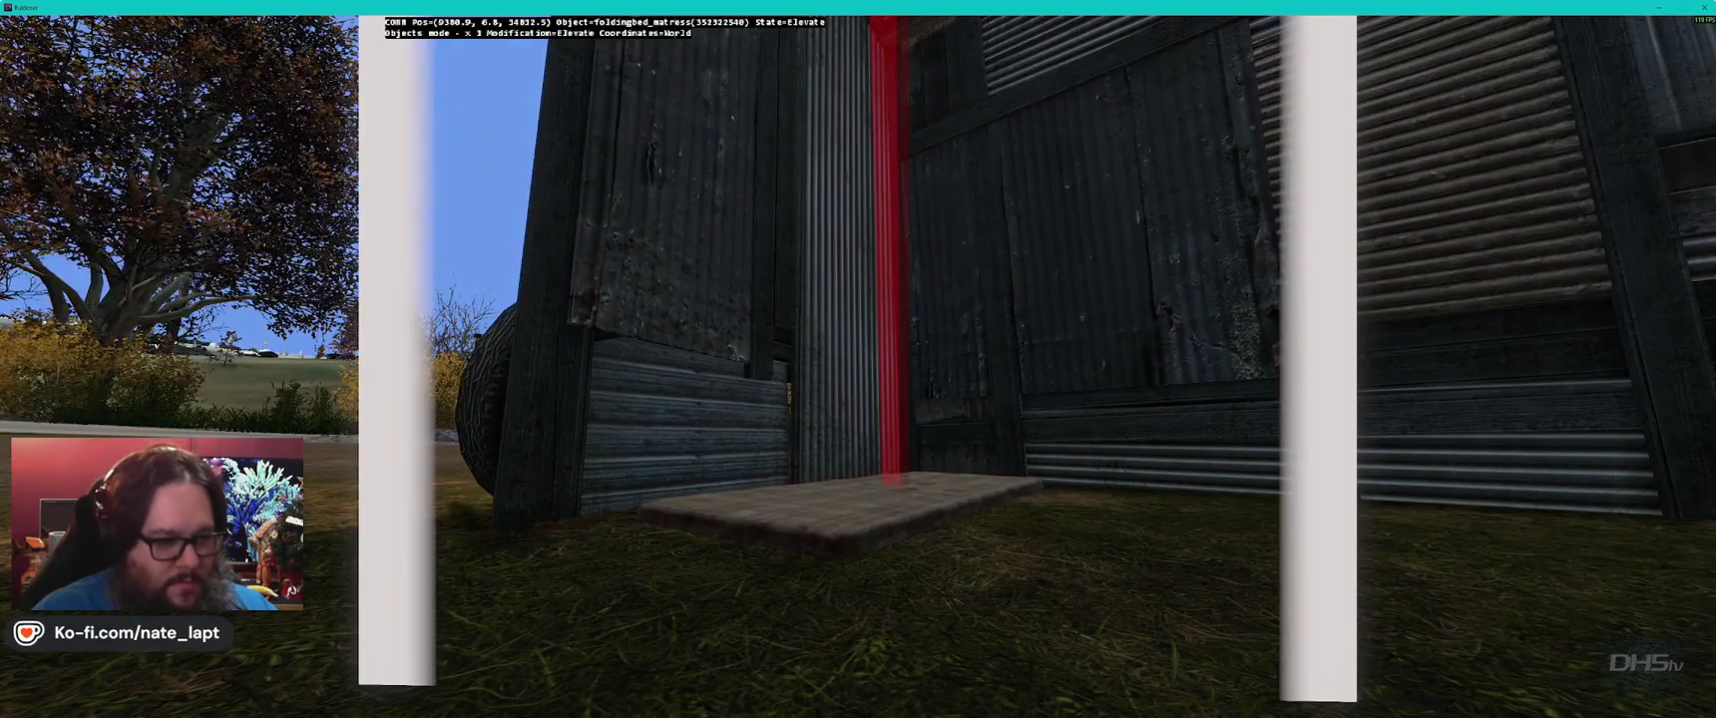
drag(858, 374, 858, 374)
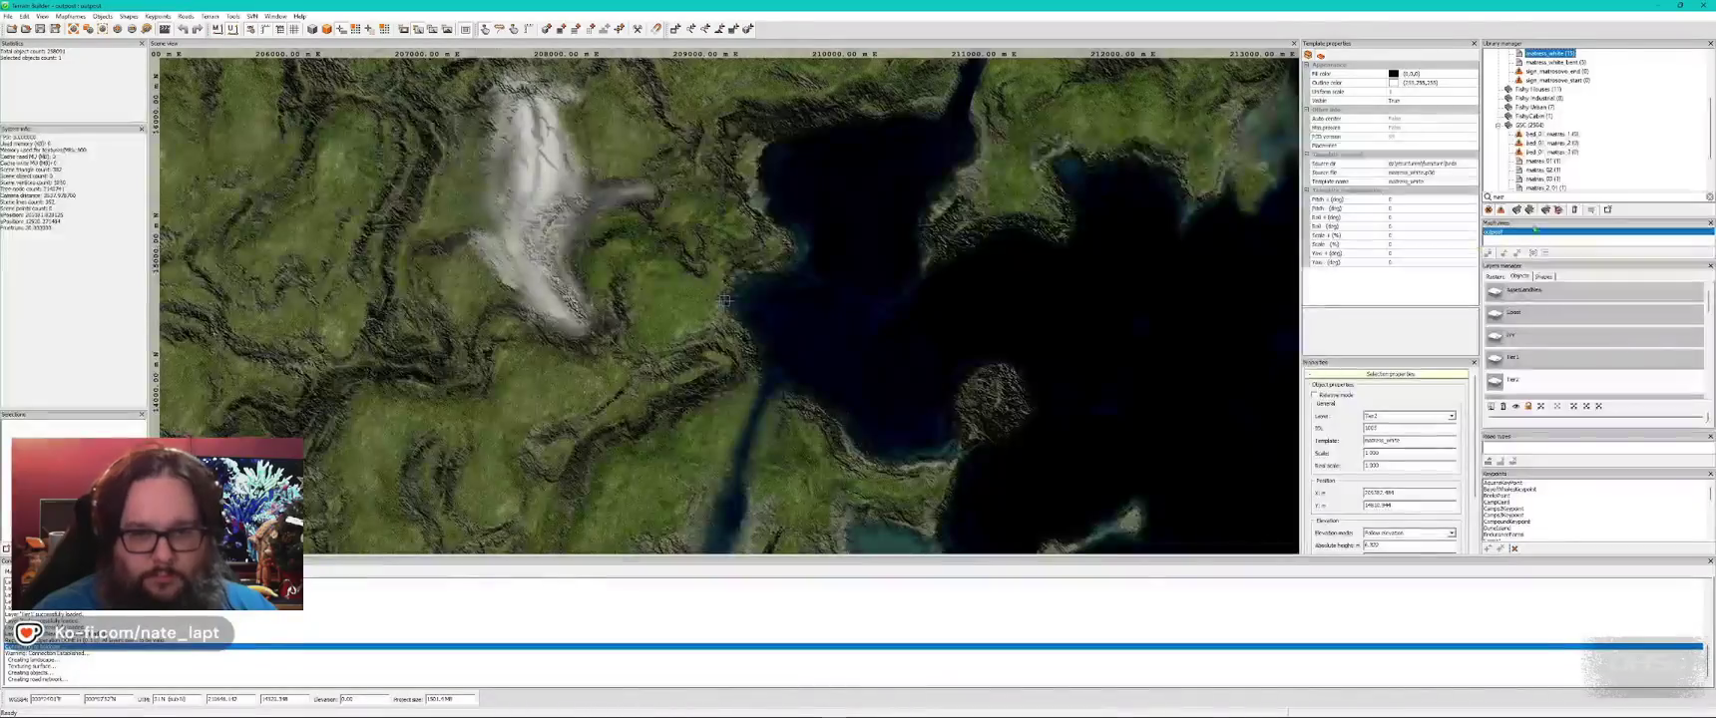
key(BackSpace)
key(BackSpace)
key(BackSpace)
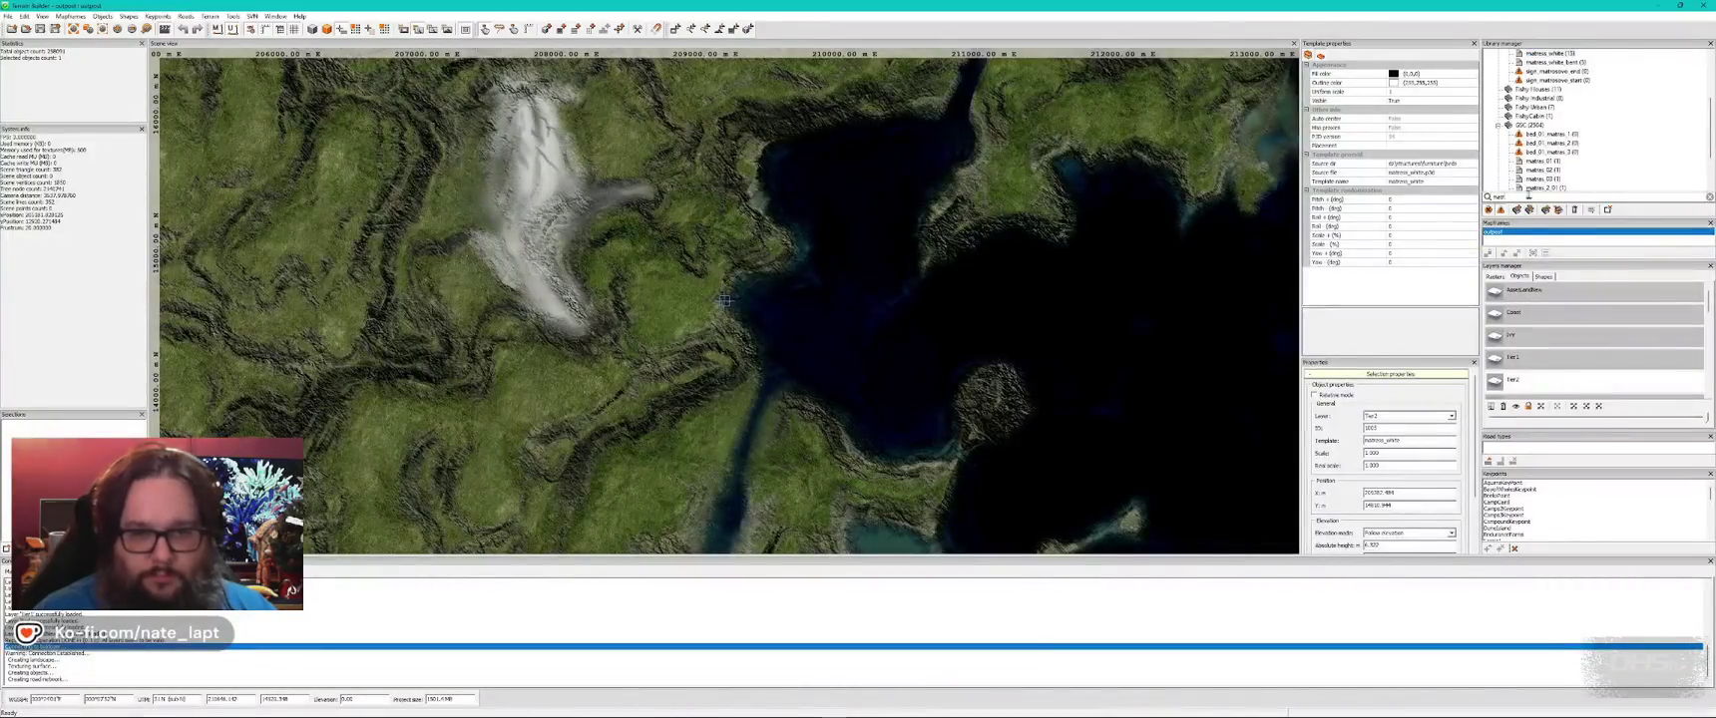
- Search the library for 'firepl' and scroll the template tree to the DZ fireplace entries
text(fire)
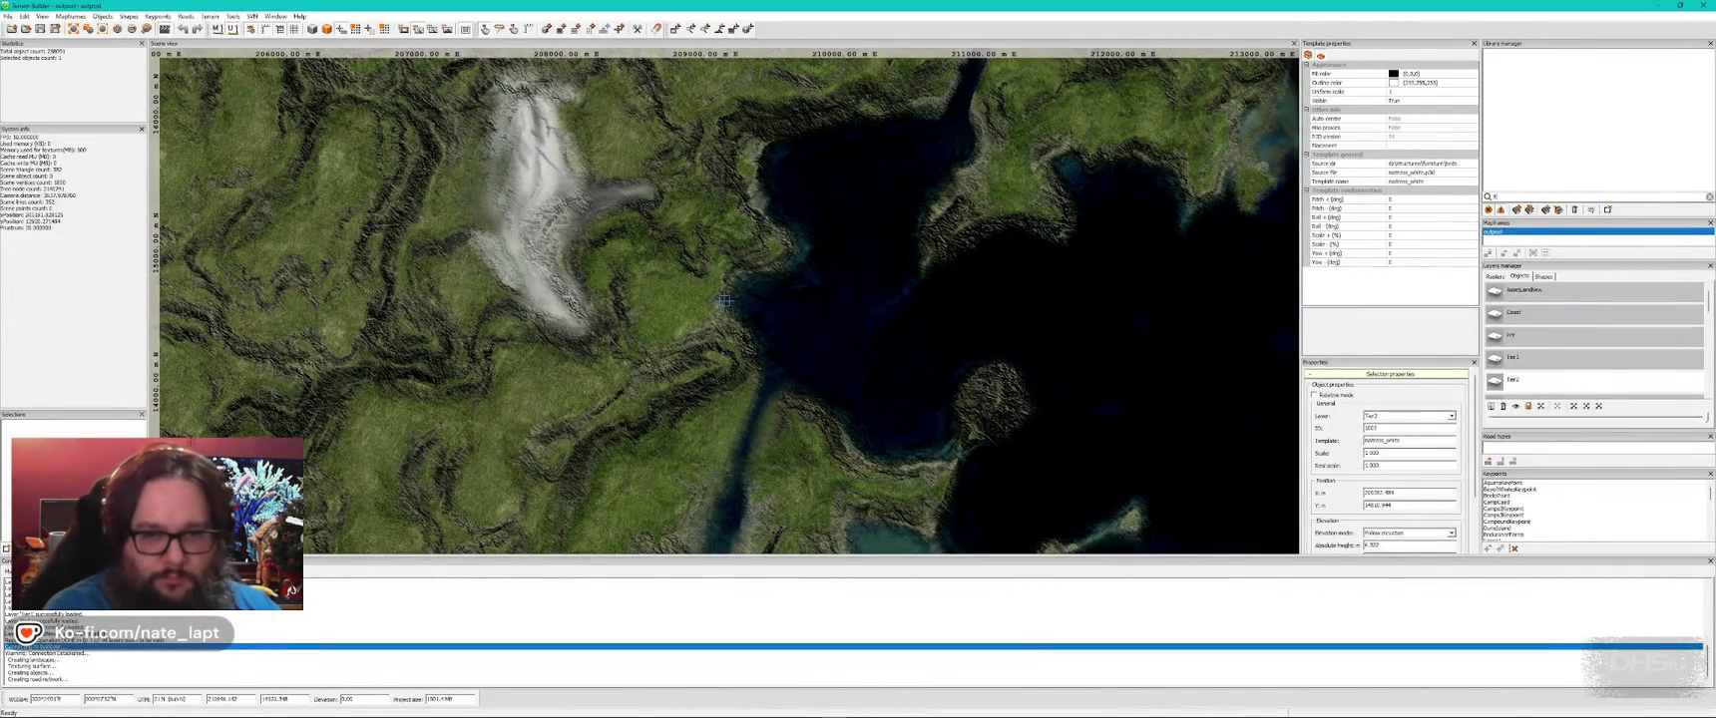
scroll(1564, 177, down, 6)
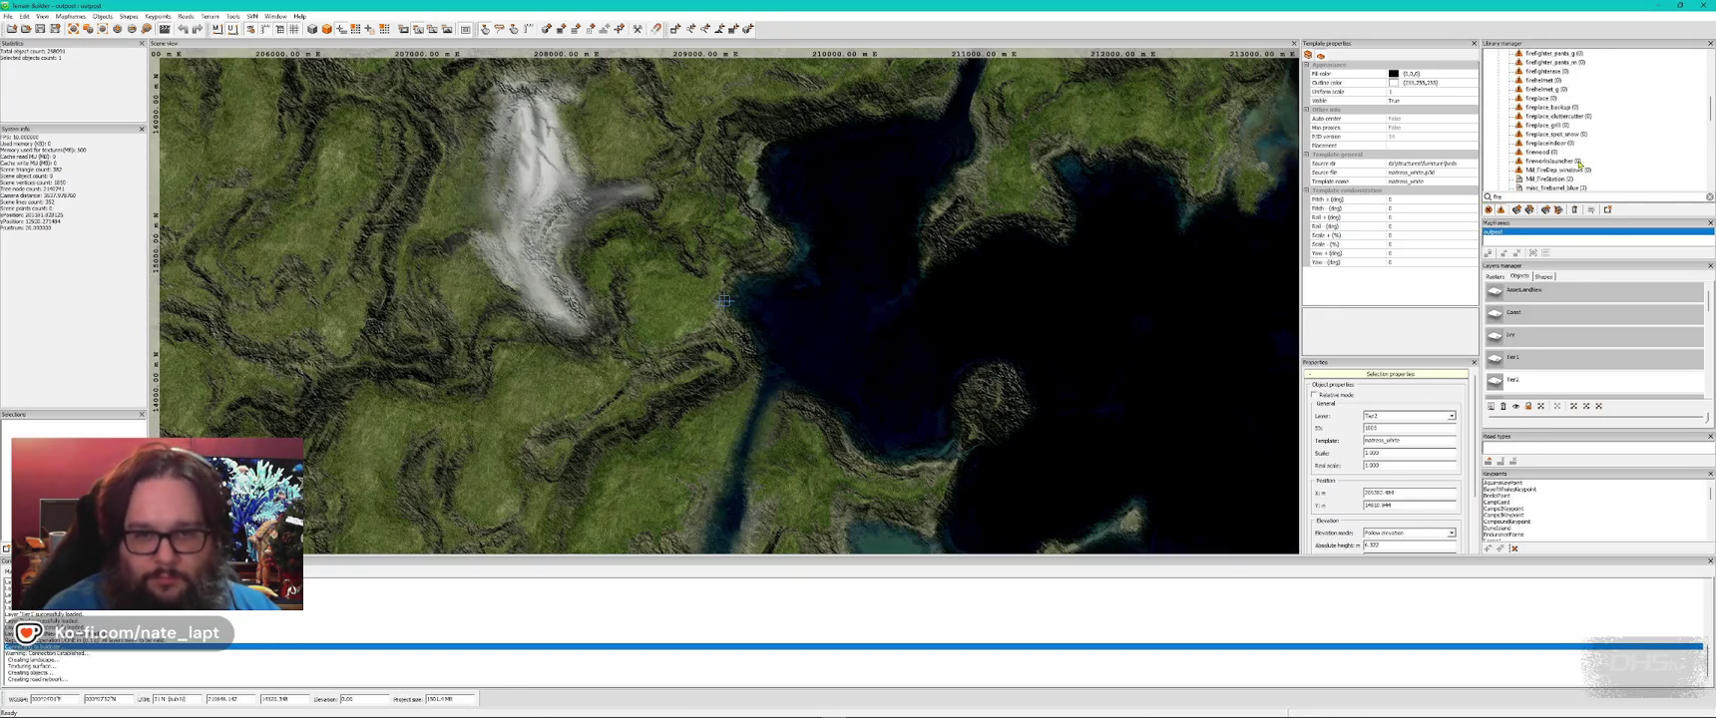
text(pl)
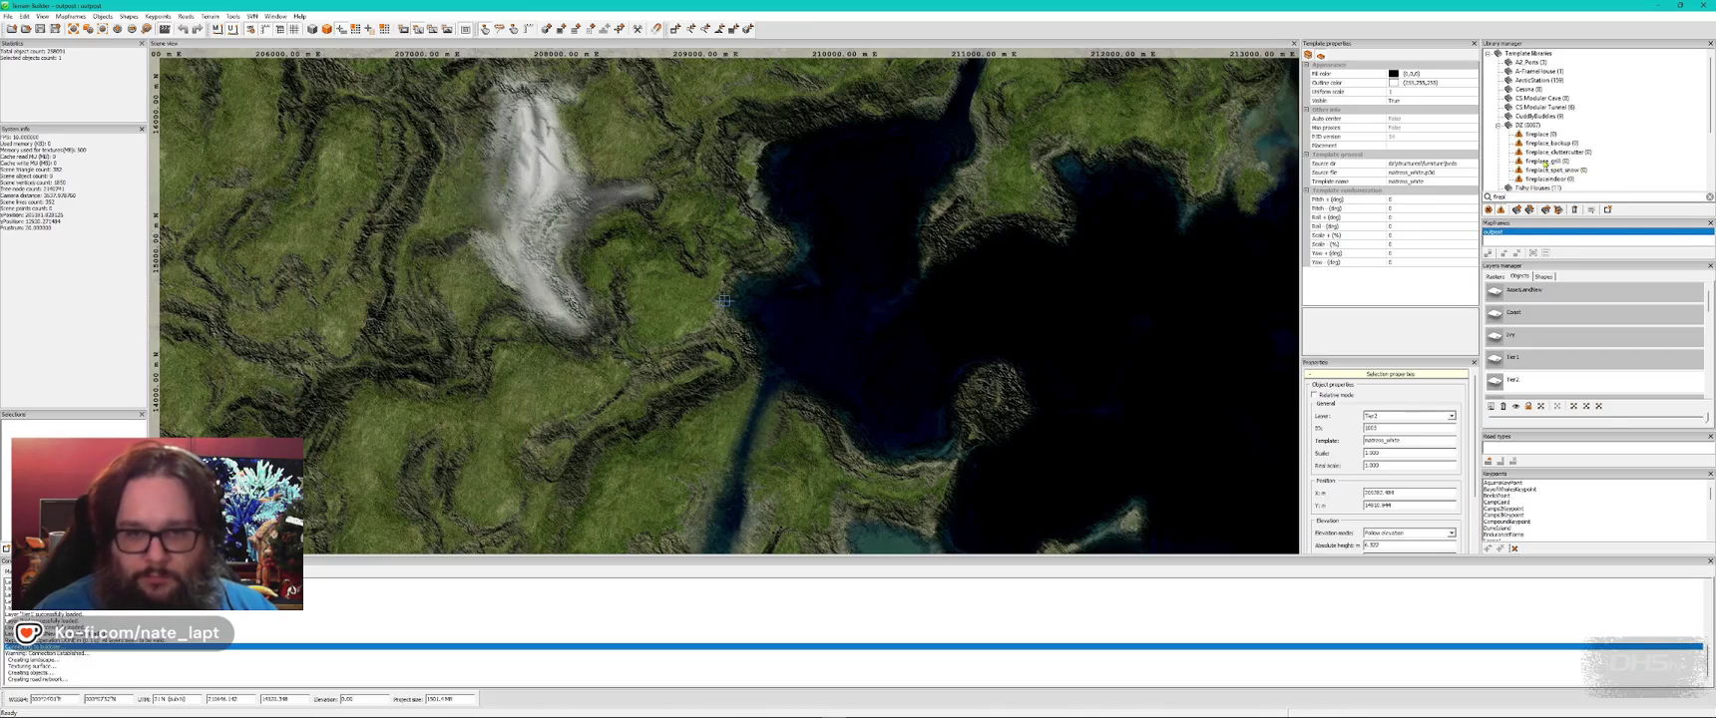
scroll(1554, 155, down, 1)
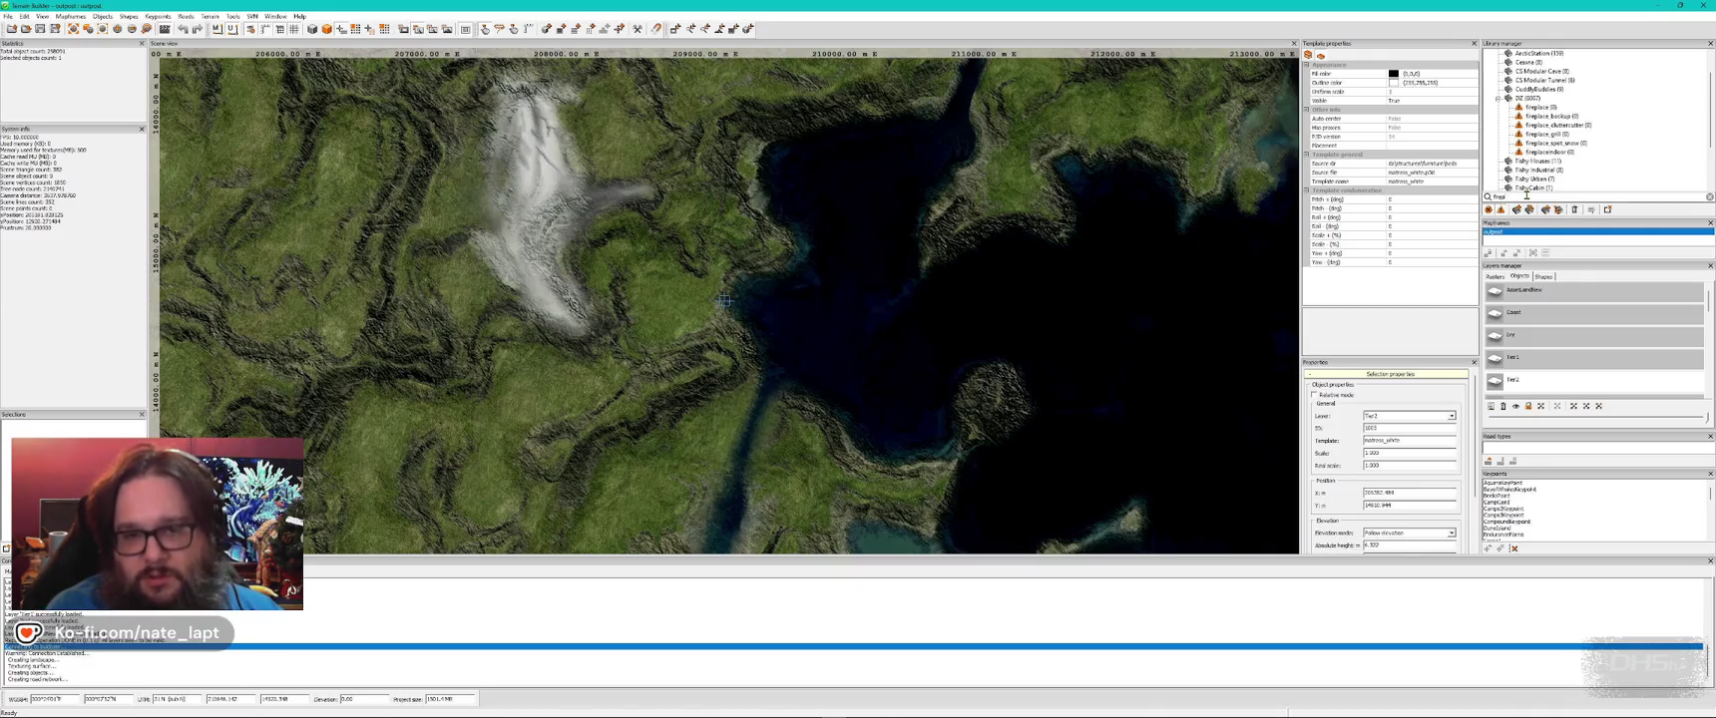
scroll(1526, 191, up, 1)
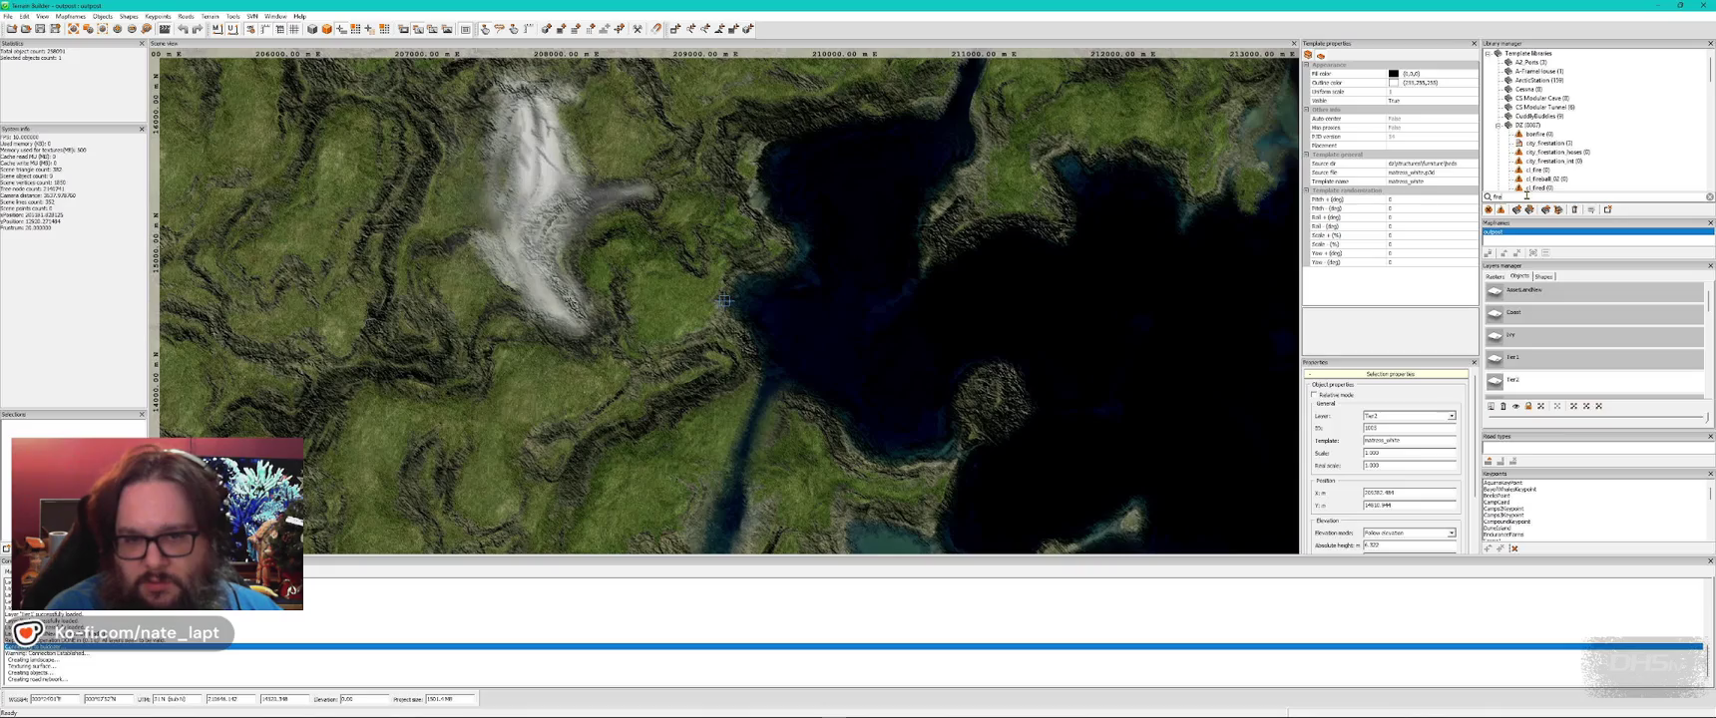
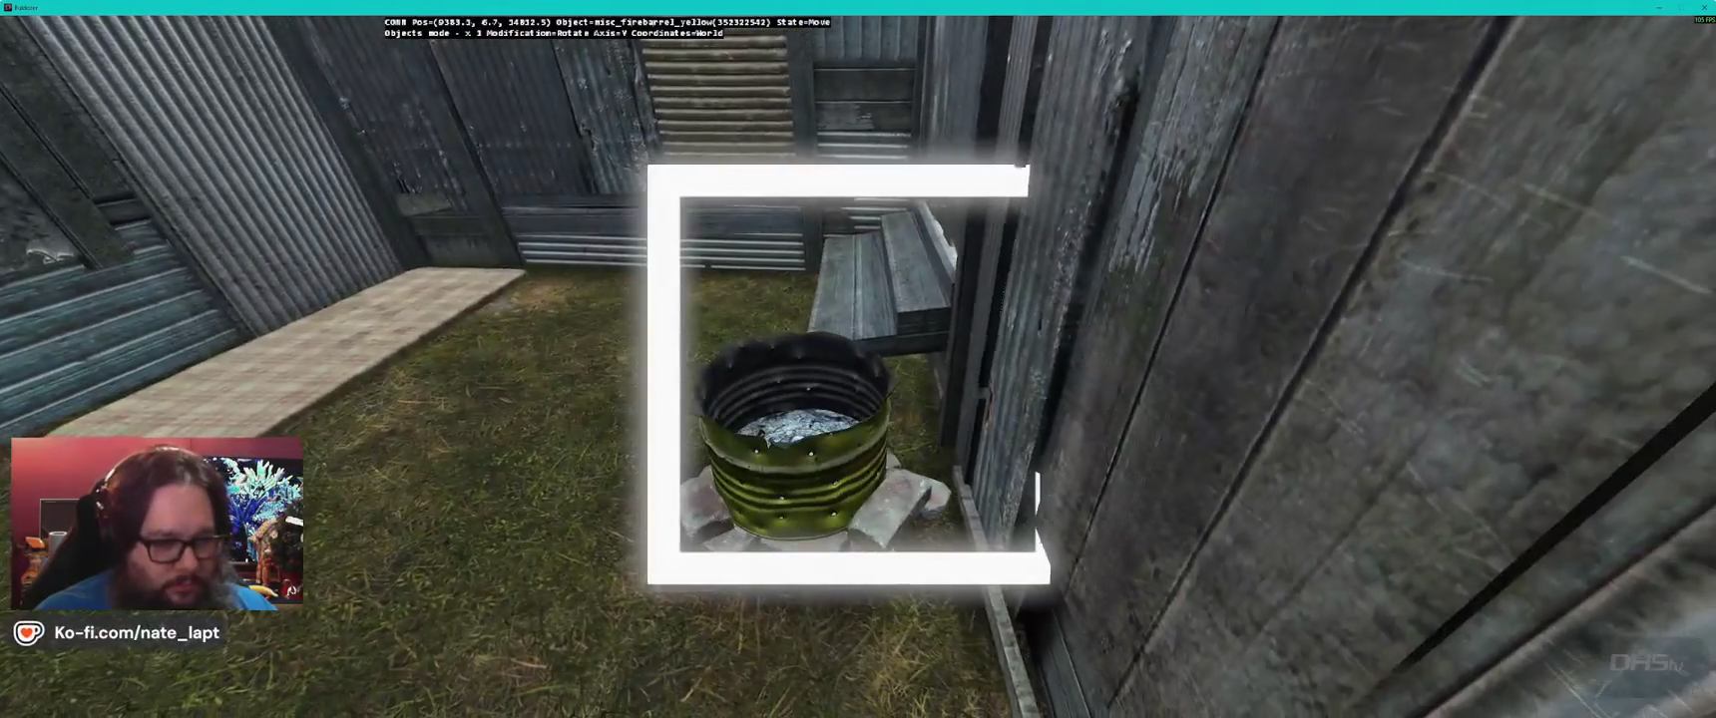
- Try the crushed small shelf in the shack, rotating it into position in Buldozer
key(e)
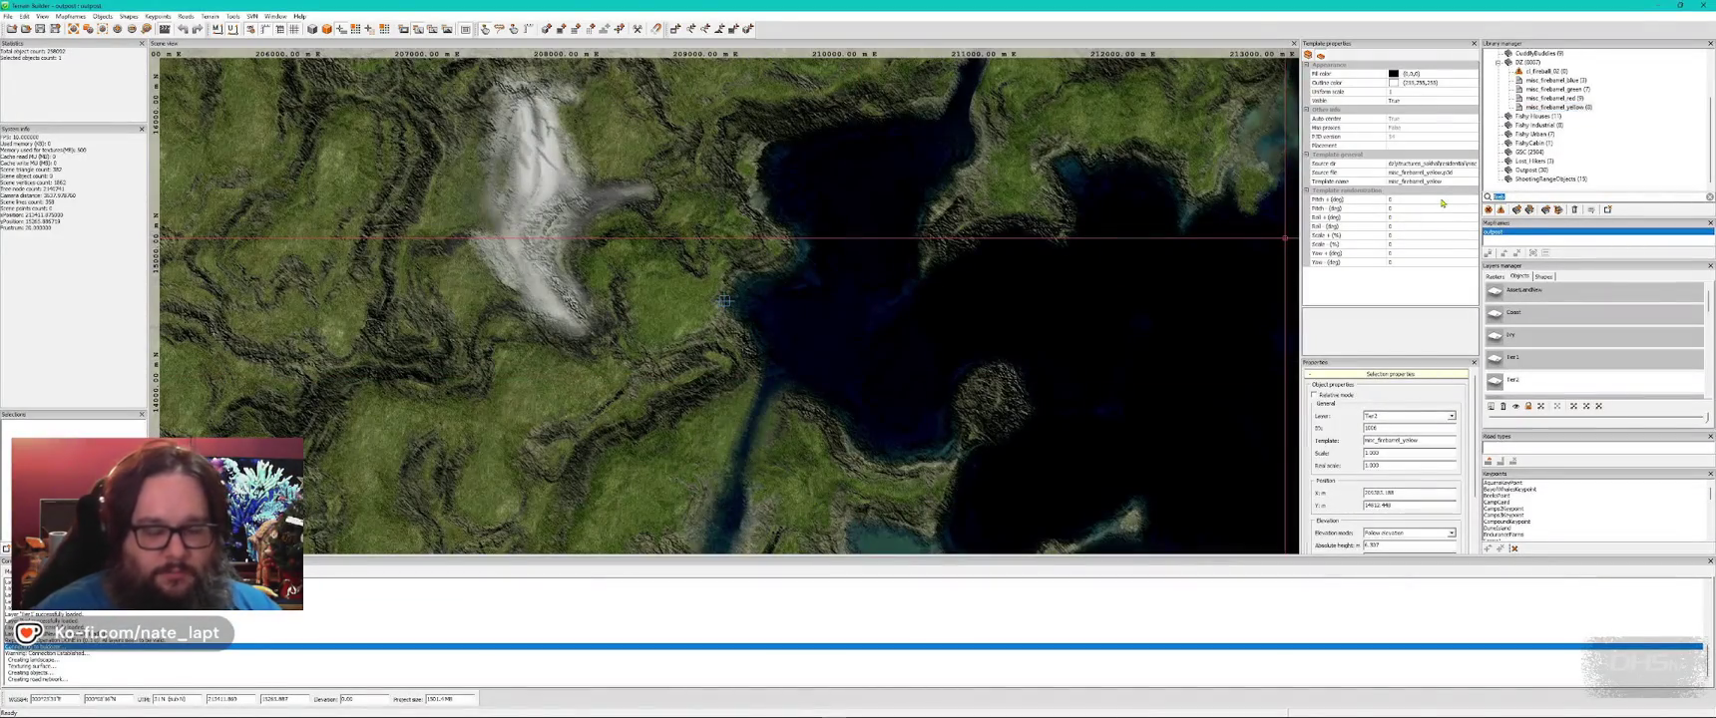
text(d)
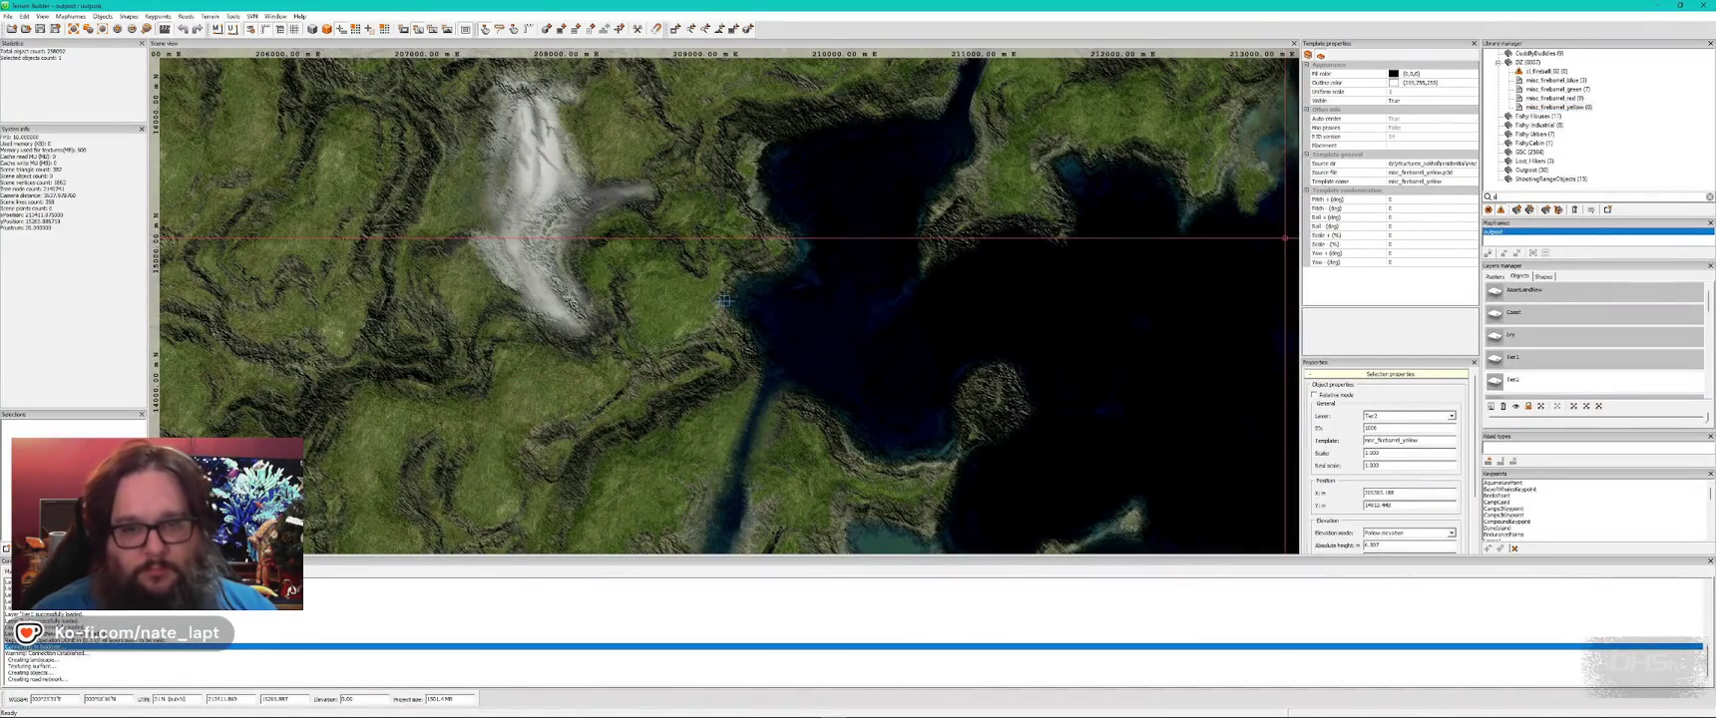
text(l)
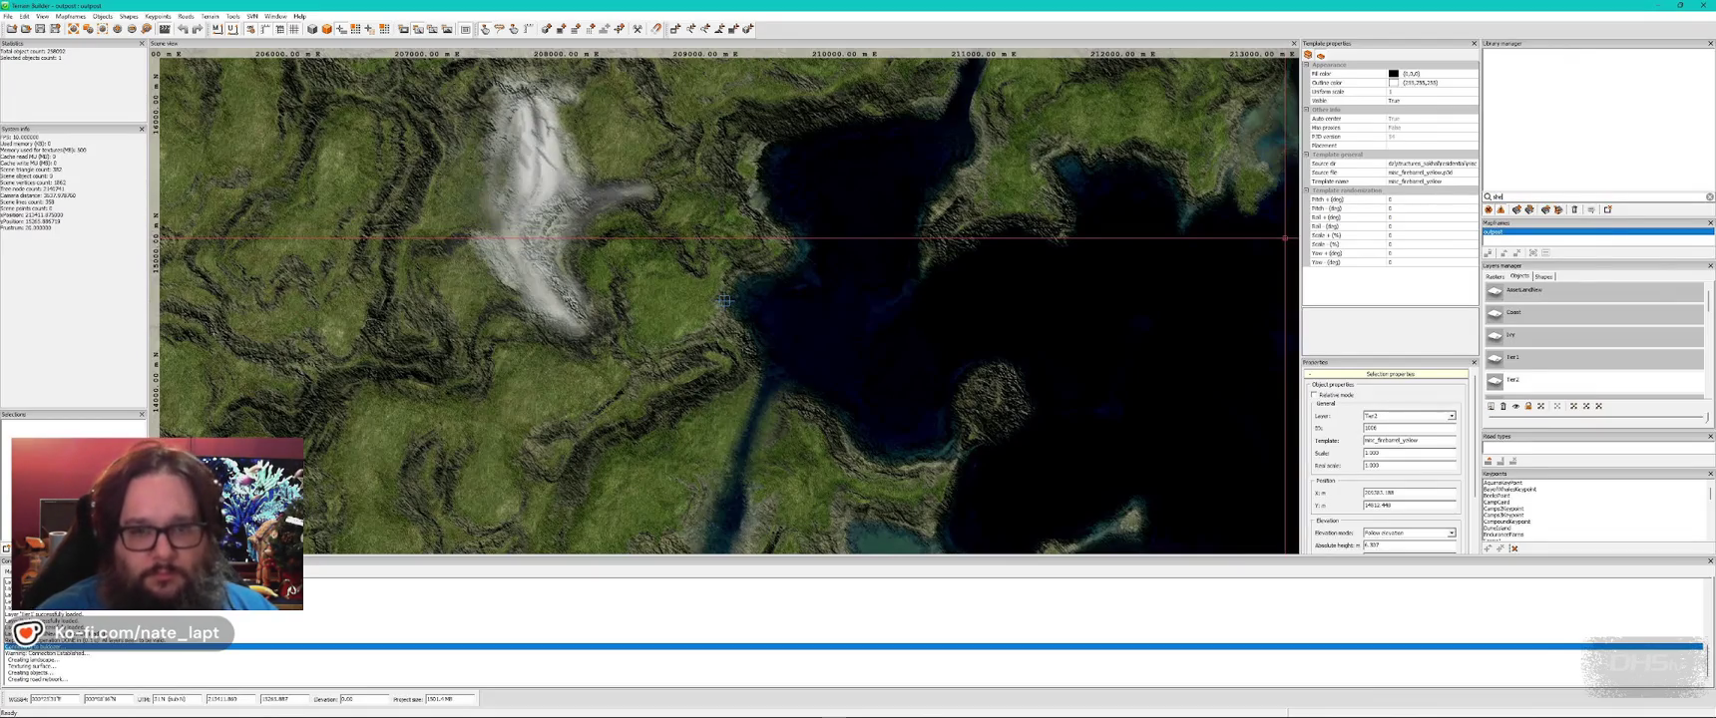
text(lf)
scroll(1628, 157, down, 1)
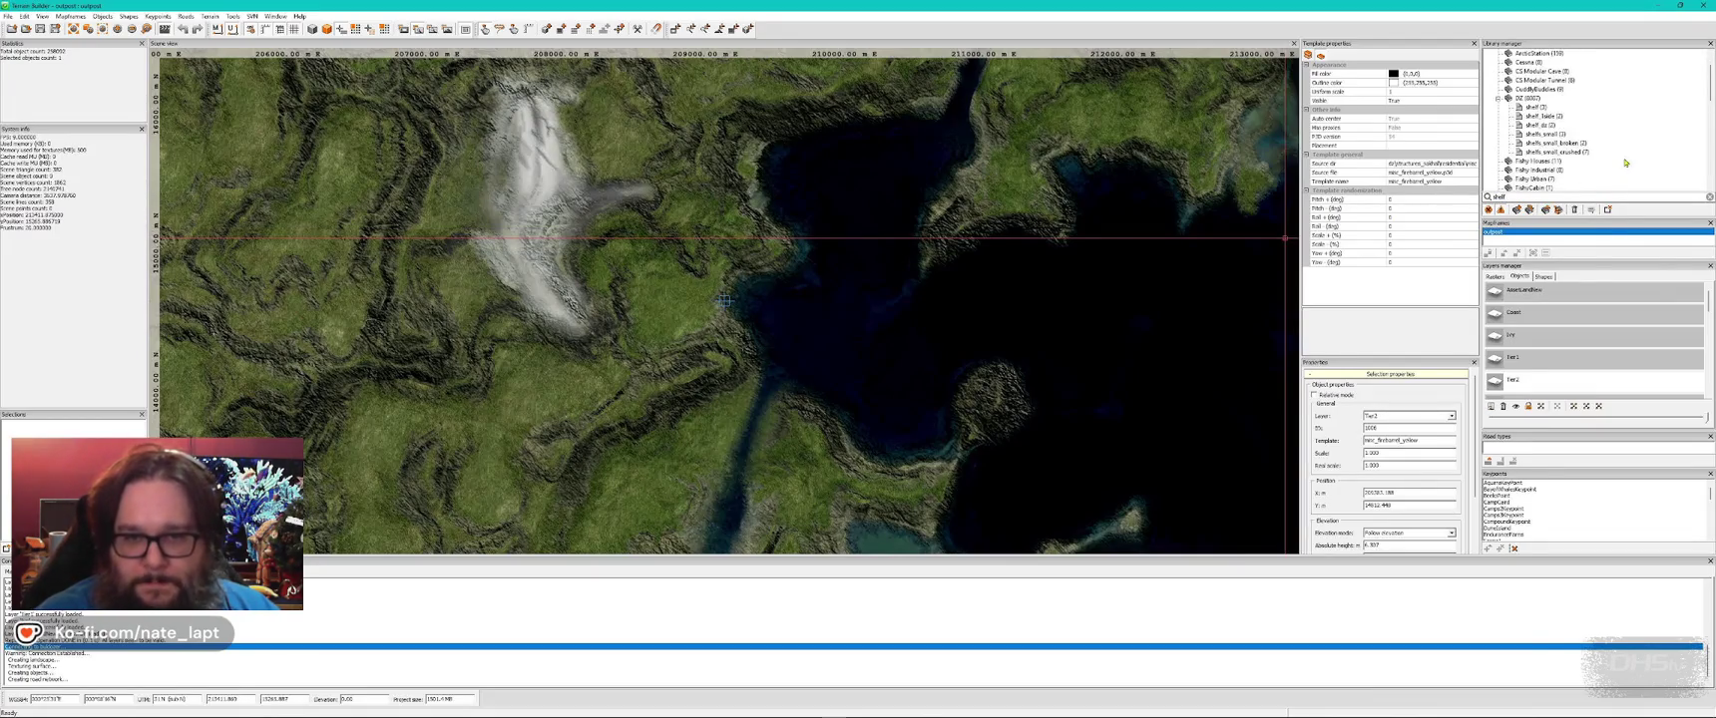
click(1571, 154)
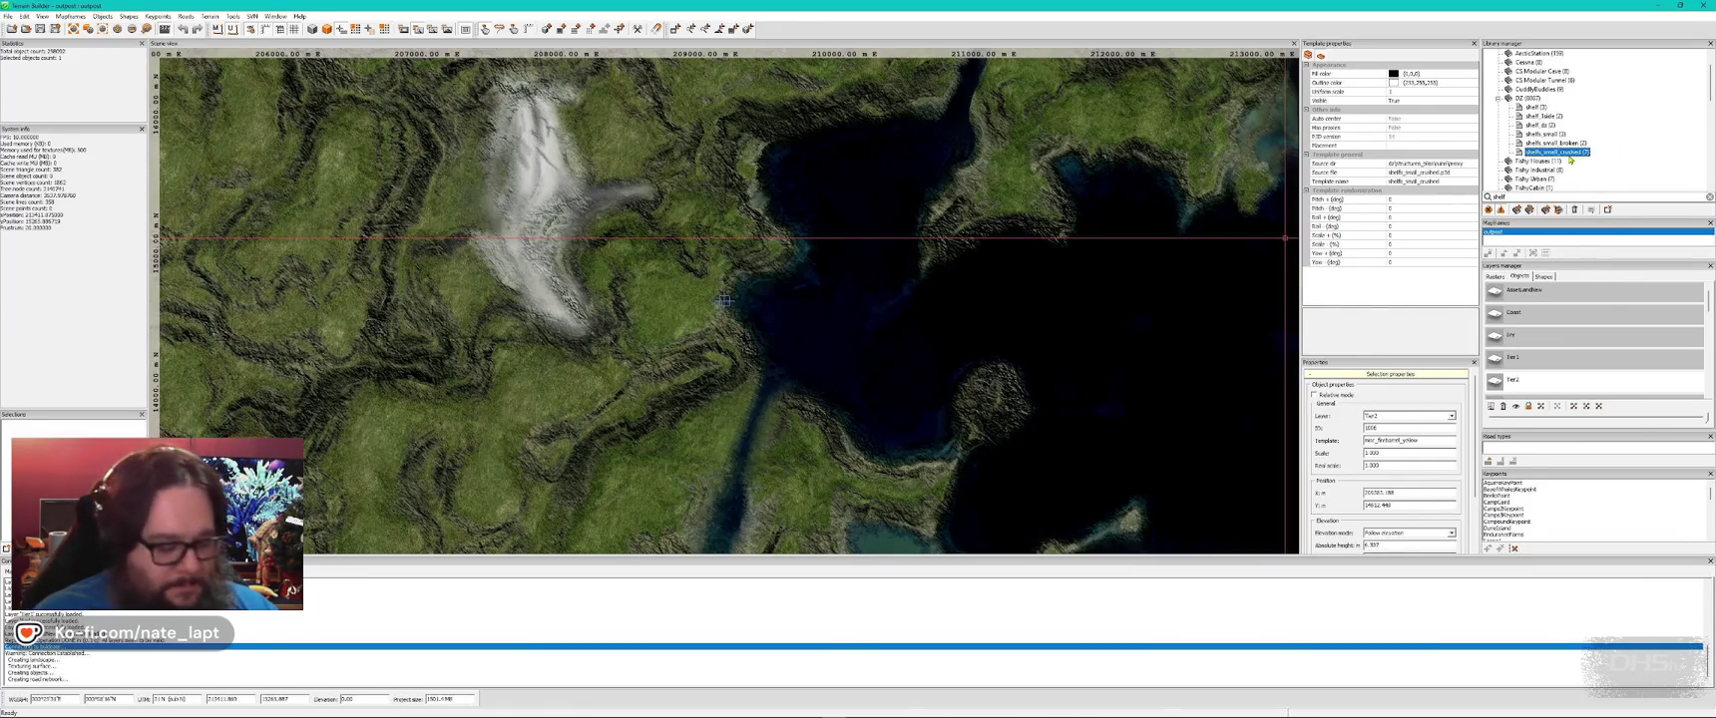
key(alt+Tab)
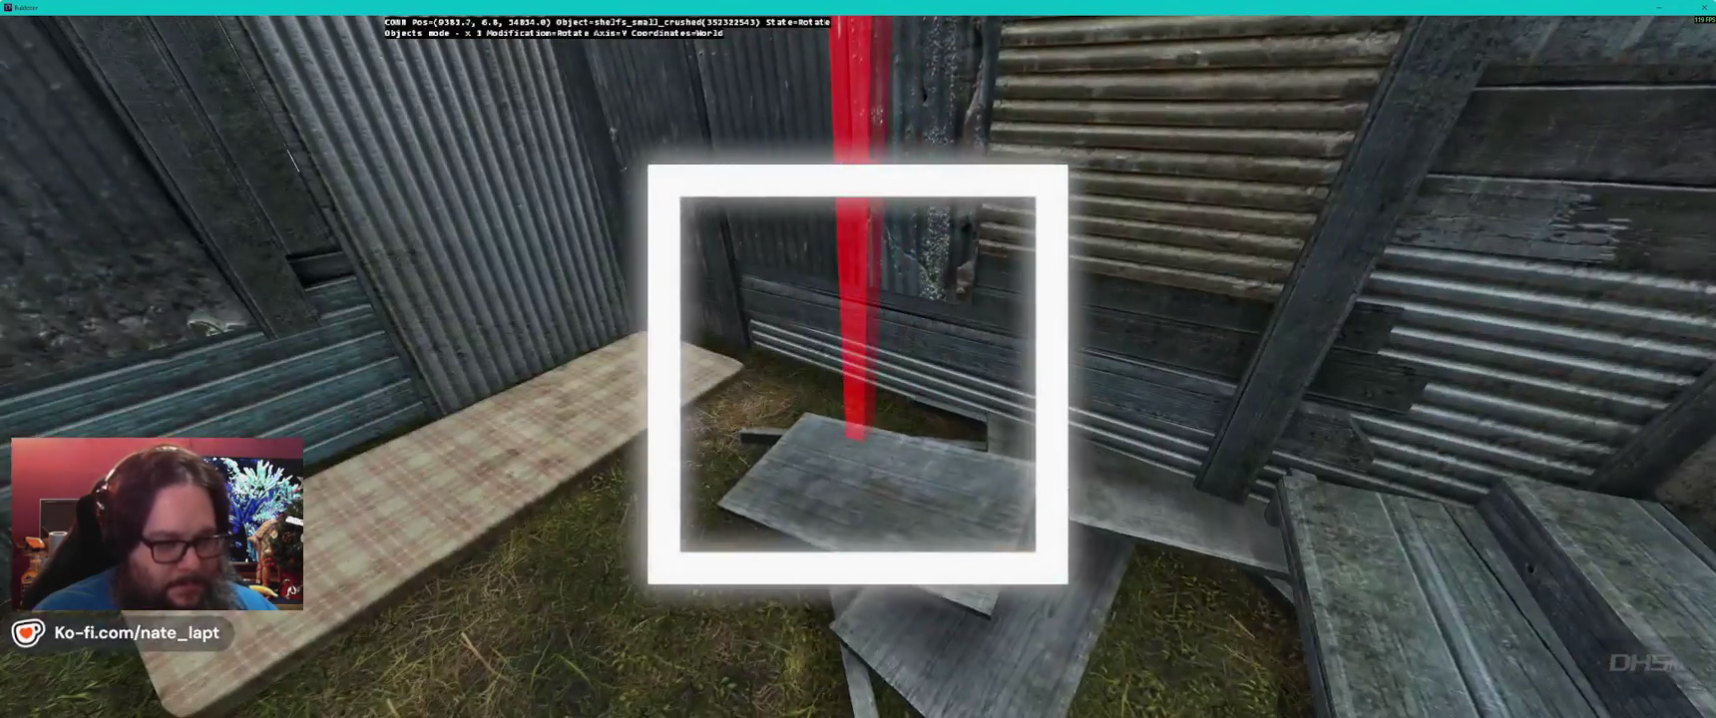
drag(858, 360, 1008, 359)
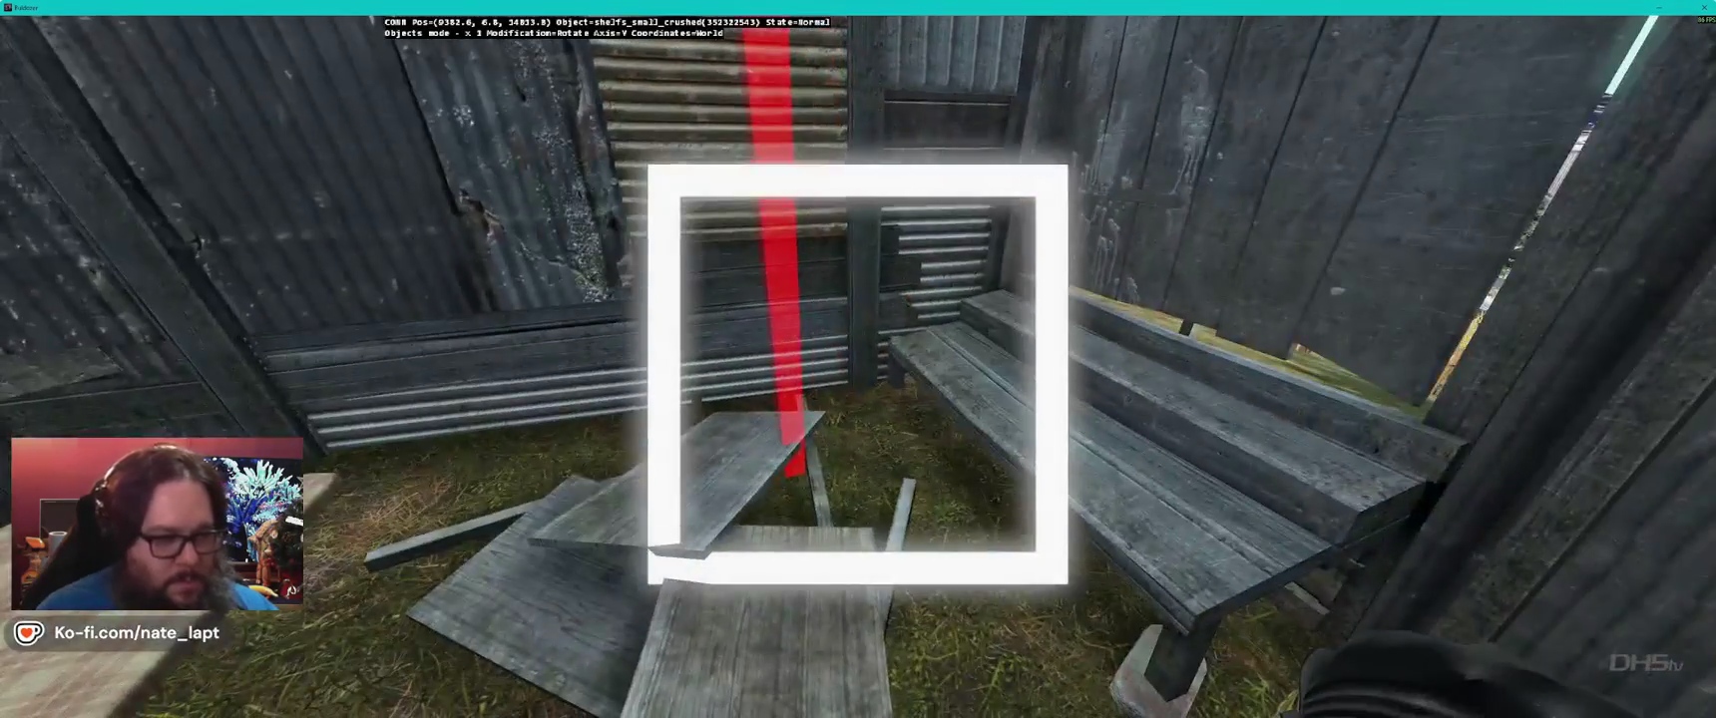
key(alt+Tab)
- Swap to the intact shelfs_small and move it into the shack corner beside the bench
scroll(1616, 141, up, 3)
click(1543, 117)
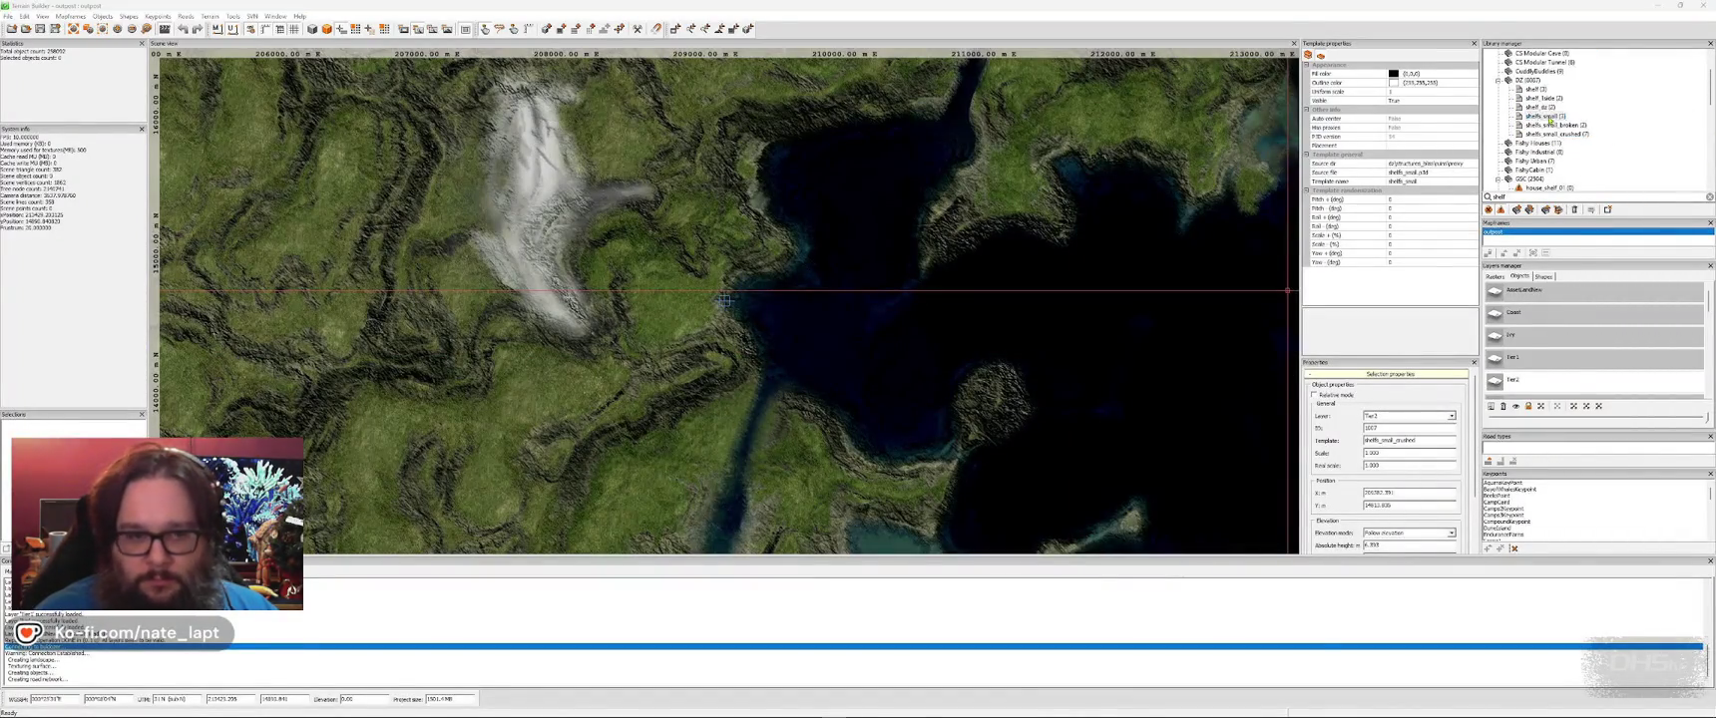
key(alt+Tab)
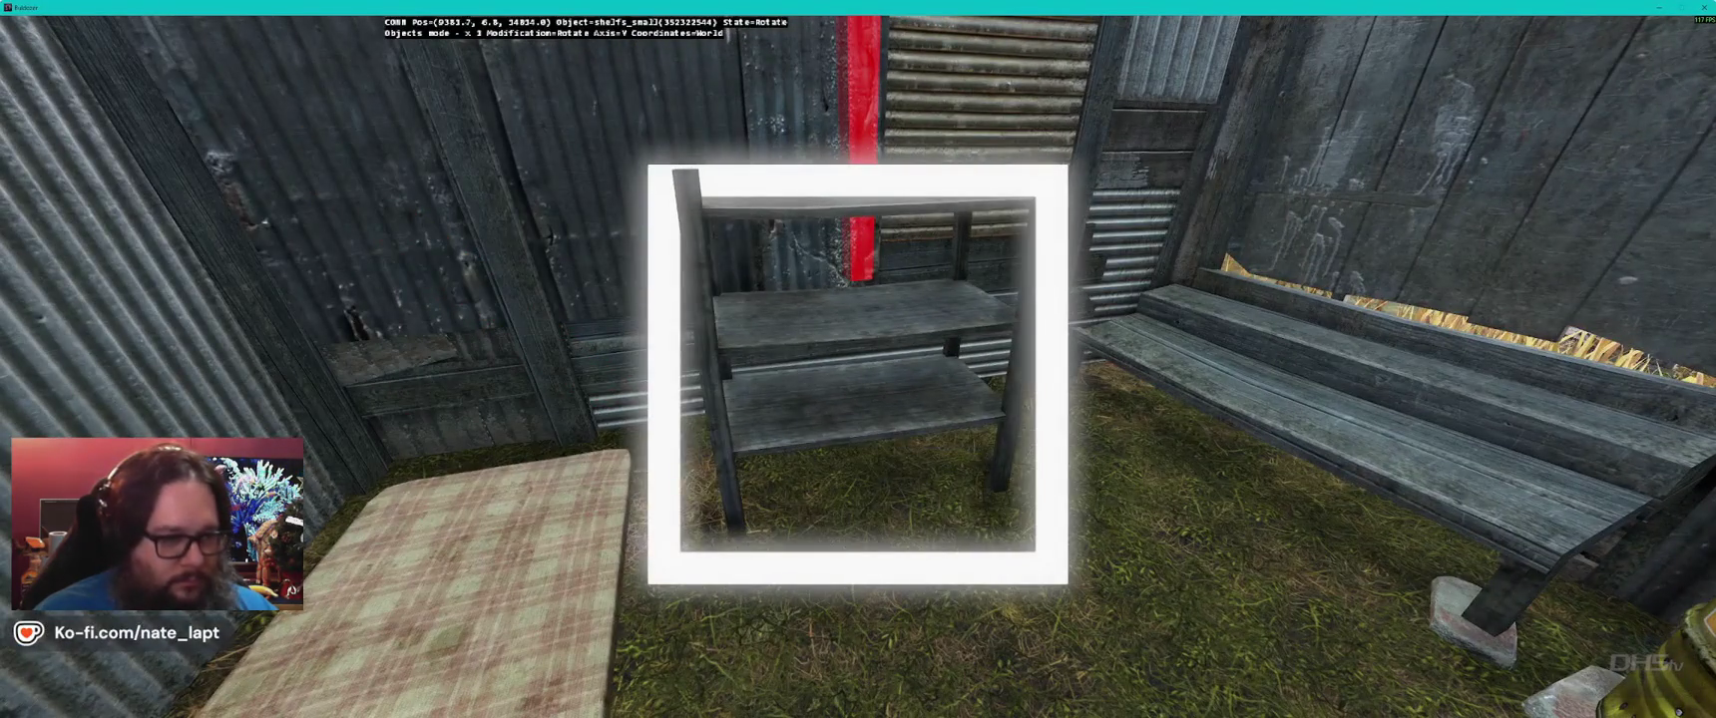
key(Left)
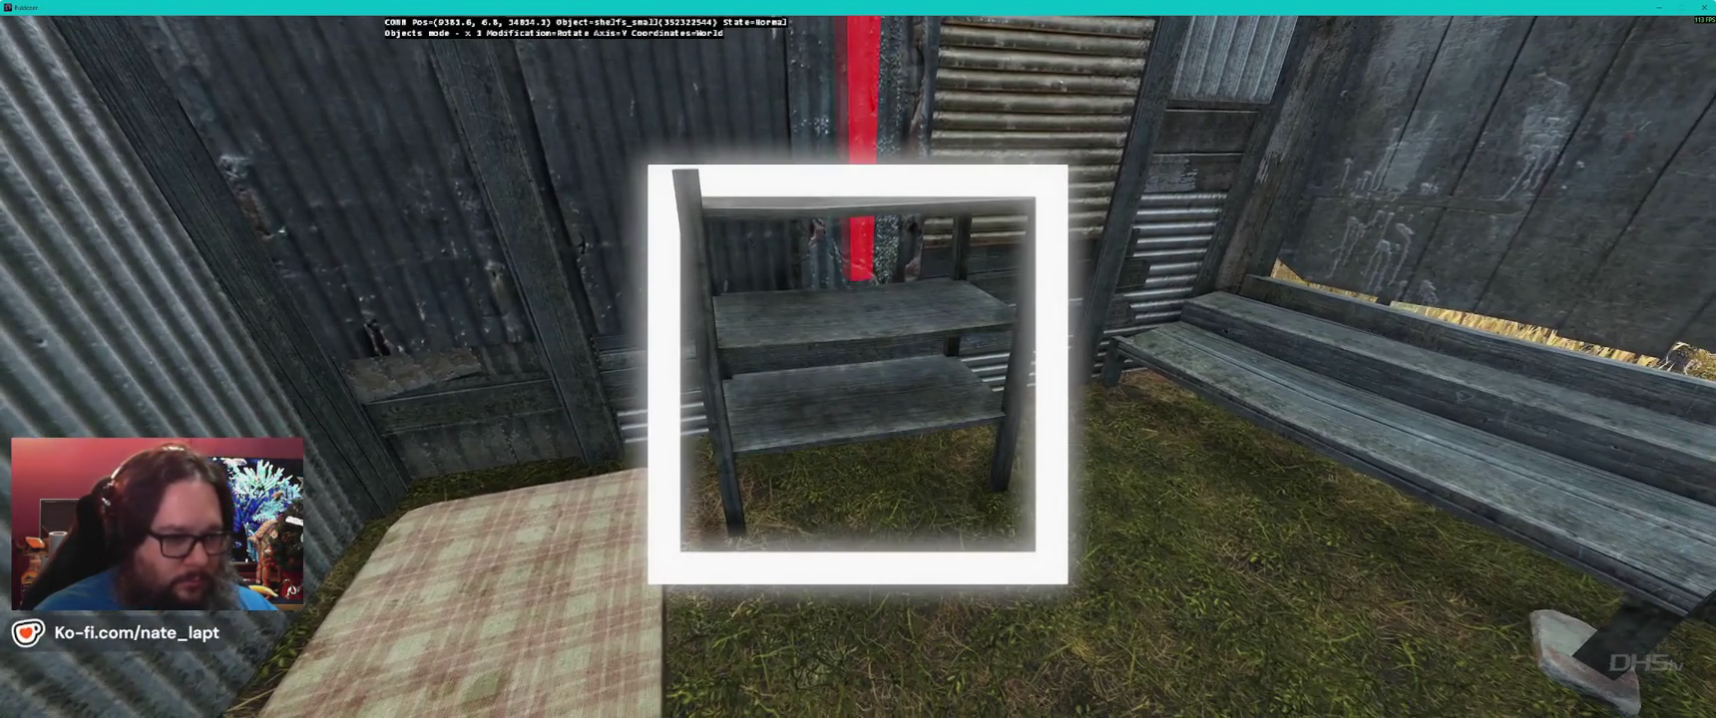
key(Left)
key(Up)
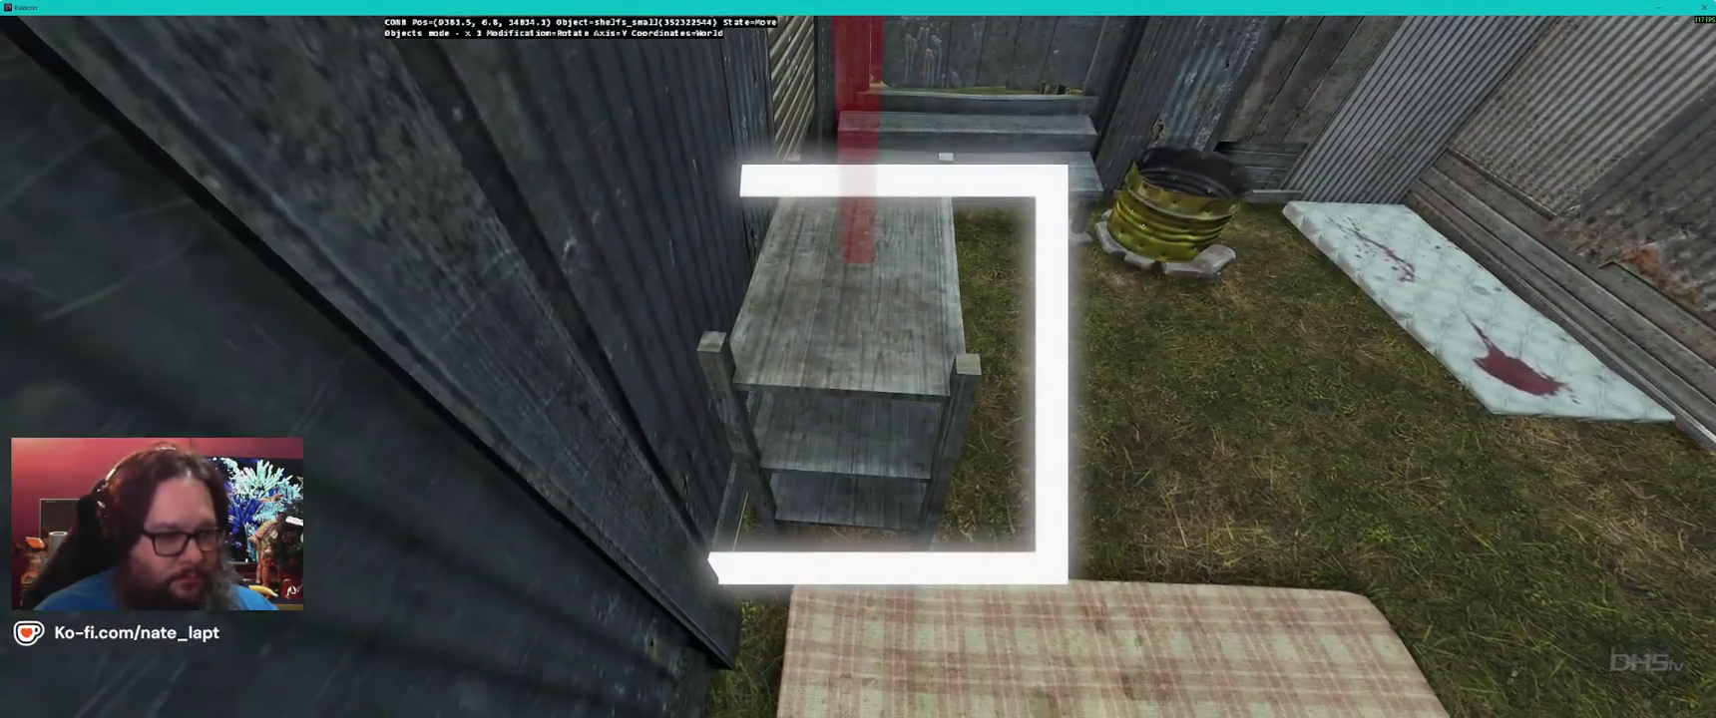
key(alt+Tab)
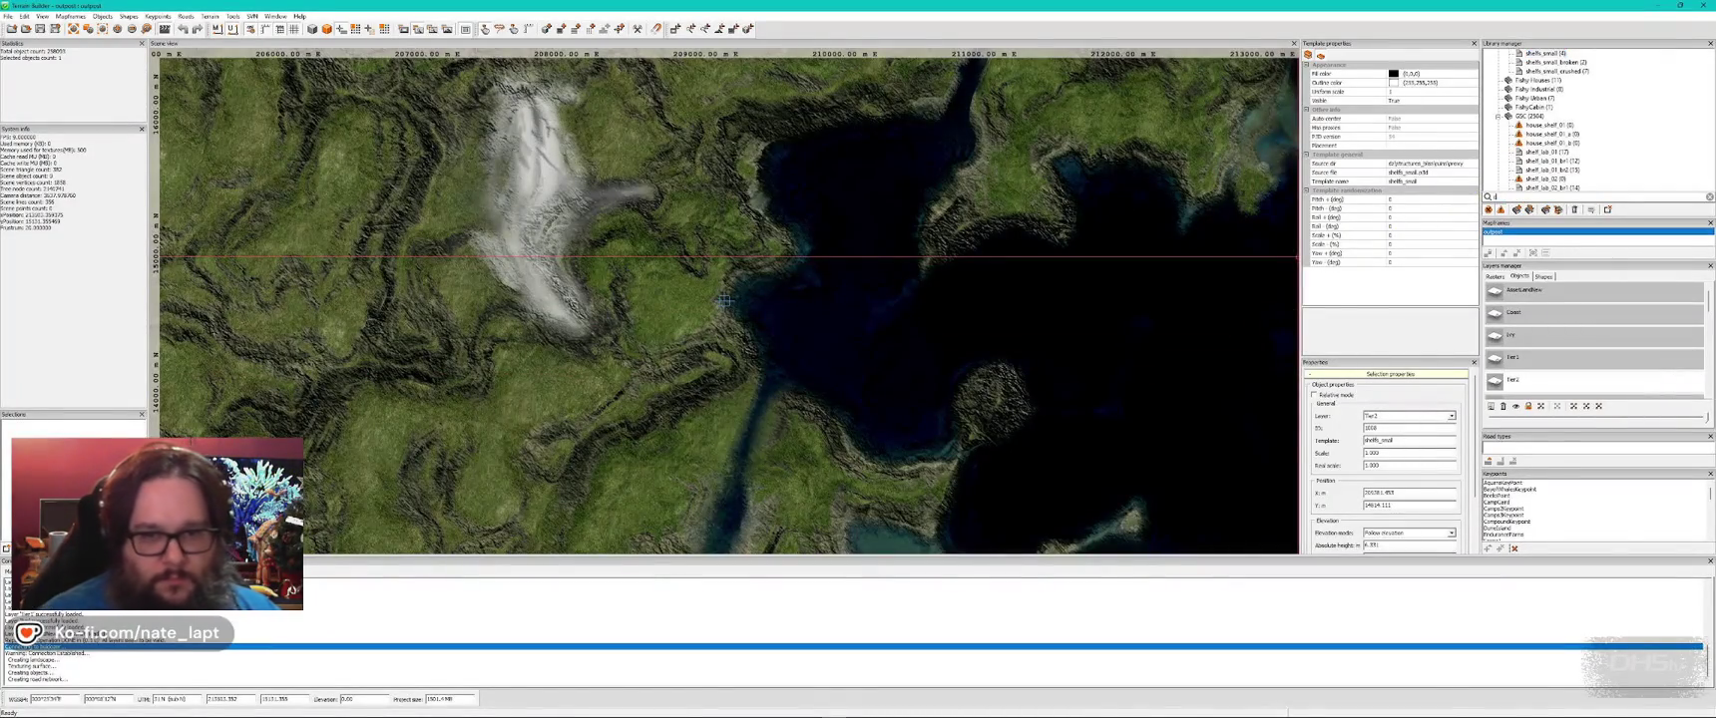
- Search 'cand' and lower the candle onto the small shelf's middle tier
key(BackSpace)
text(cand)
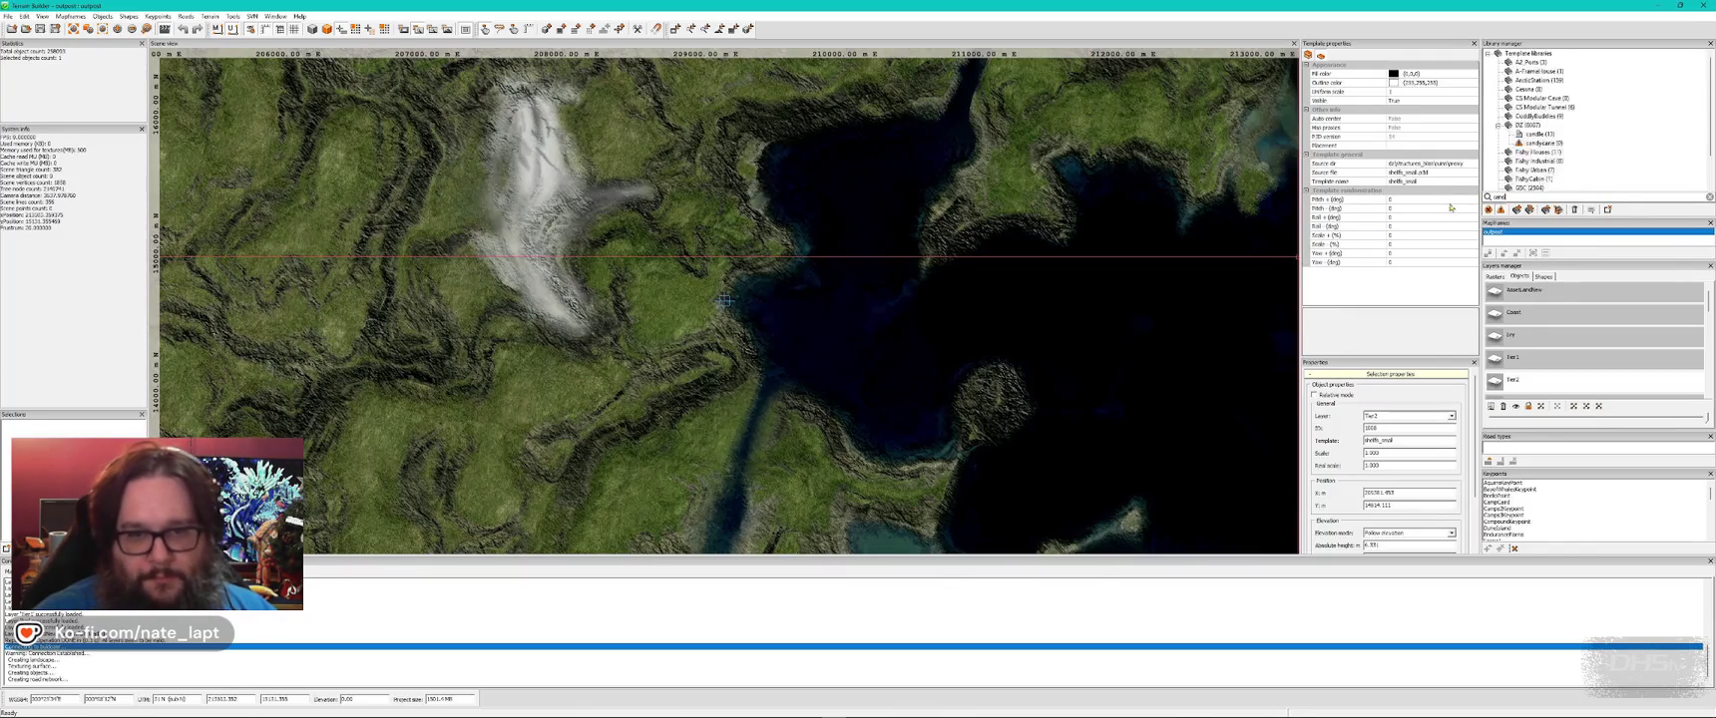
key(alt+Tab)
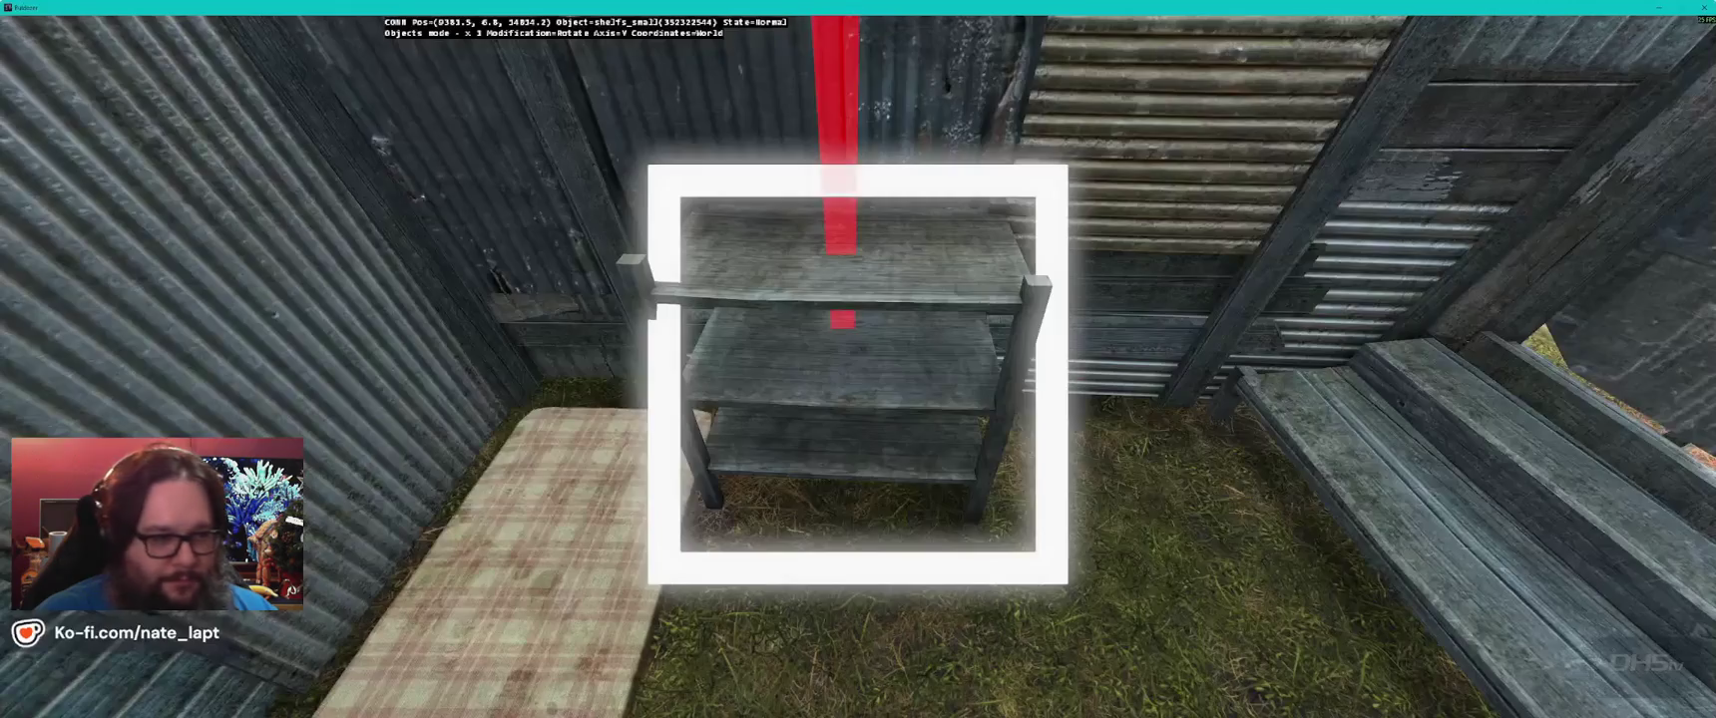
drag(855, 150, 855, 222)
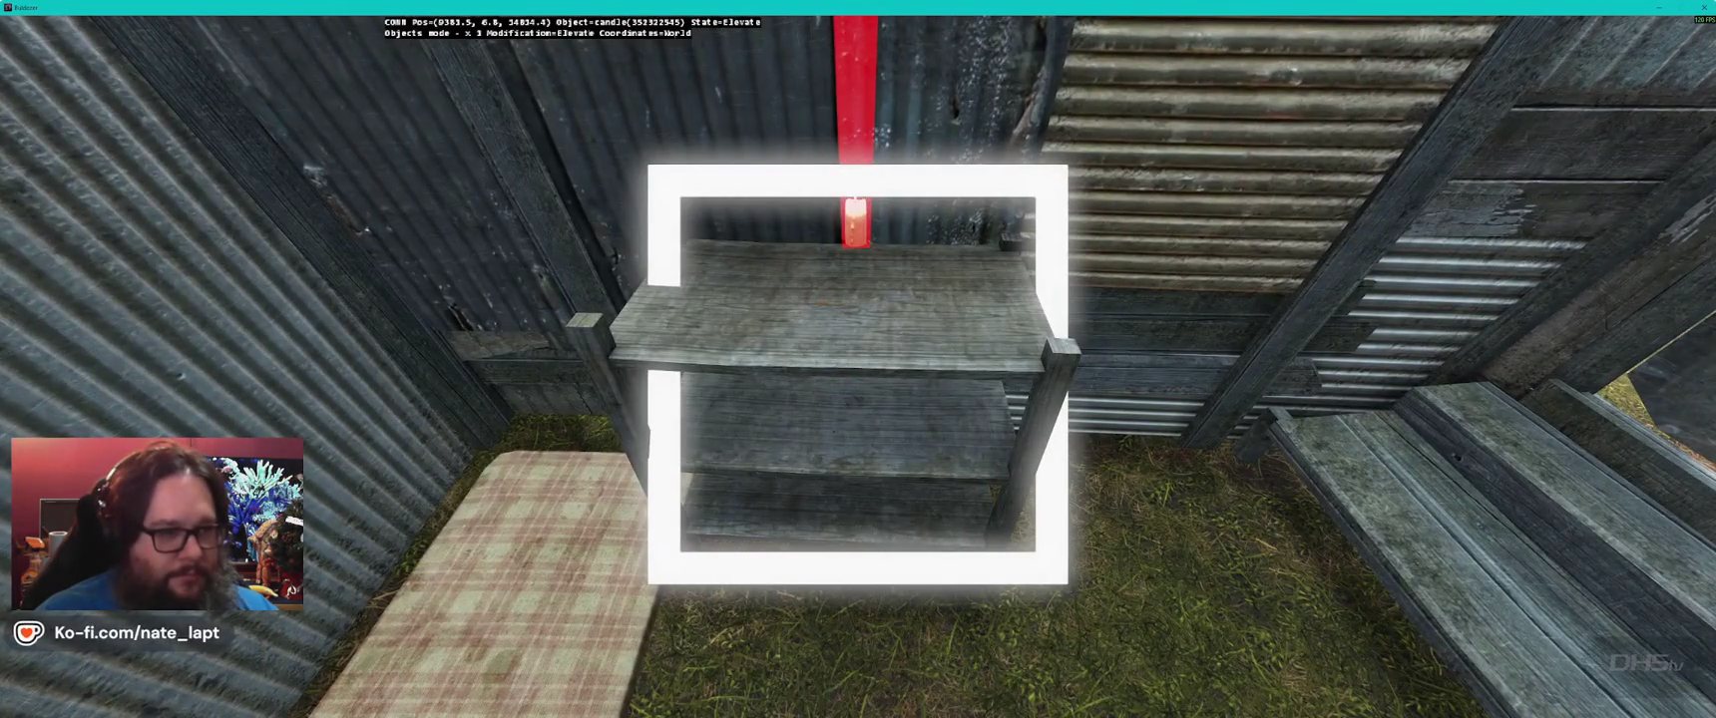
key(a)
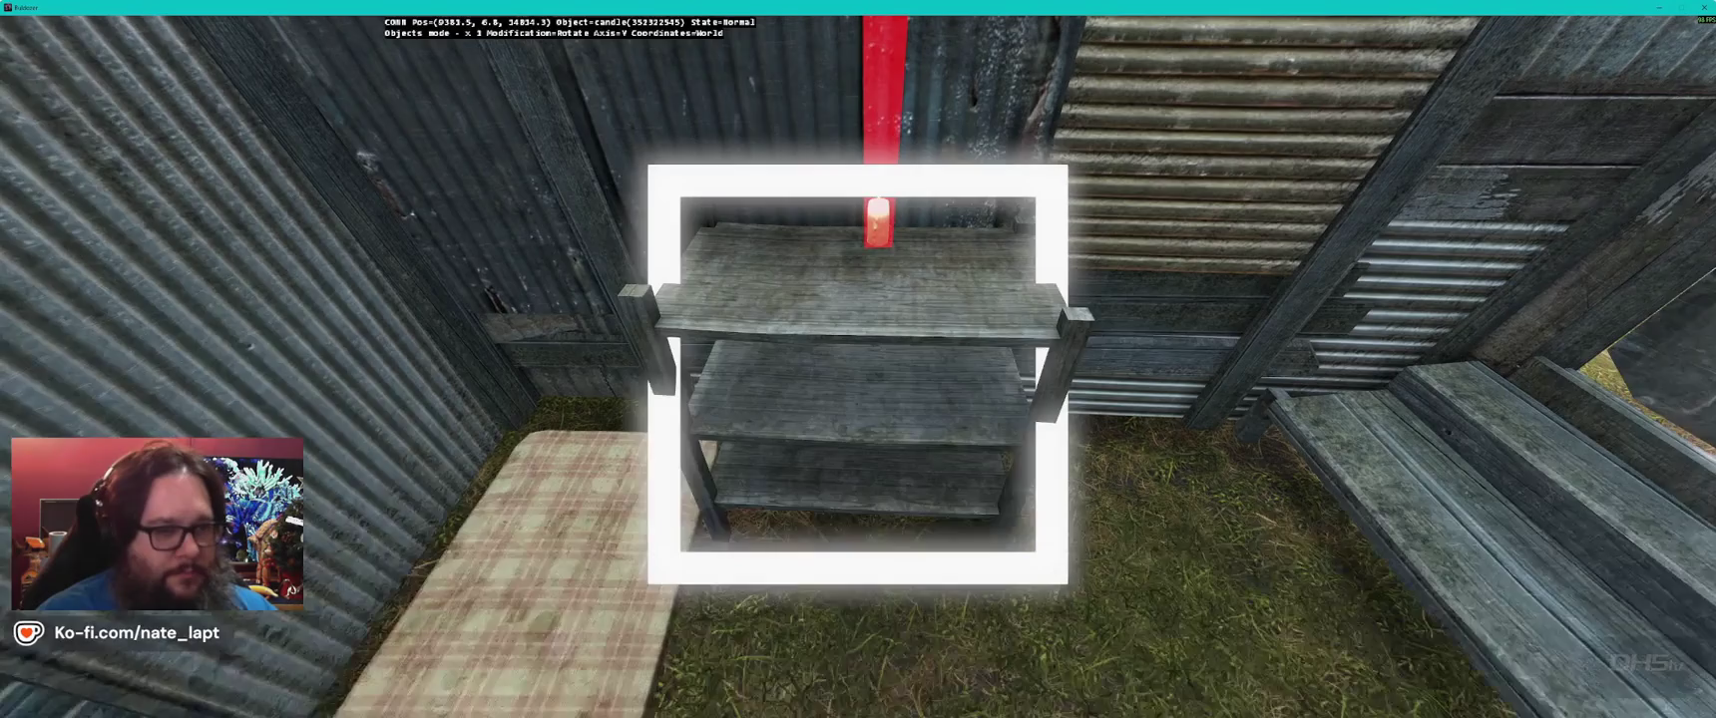
key(a)
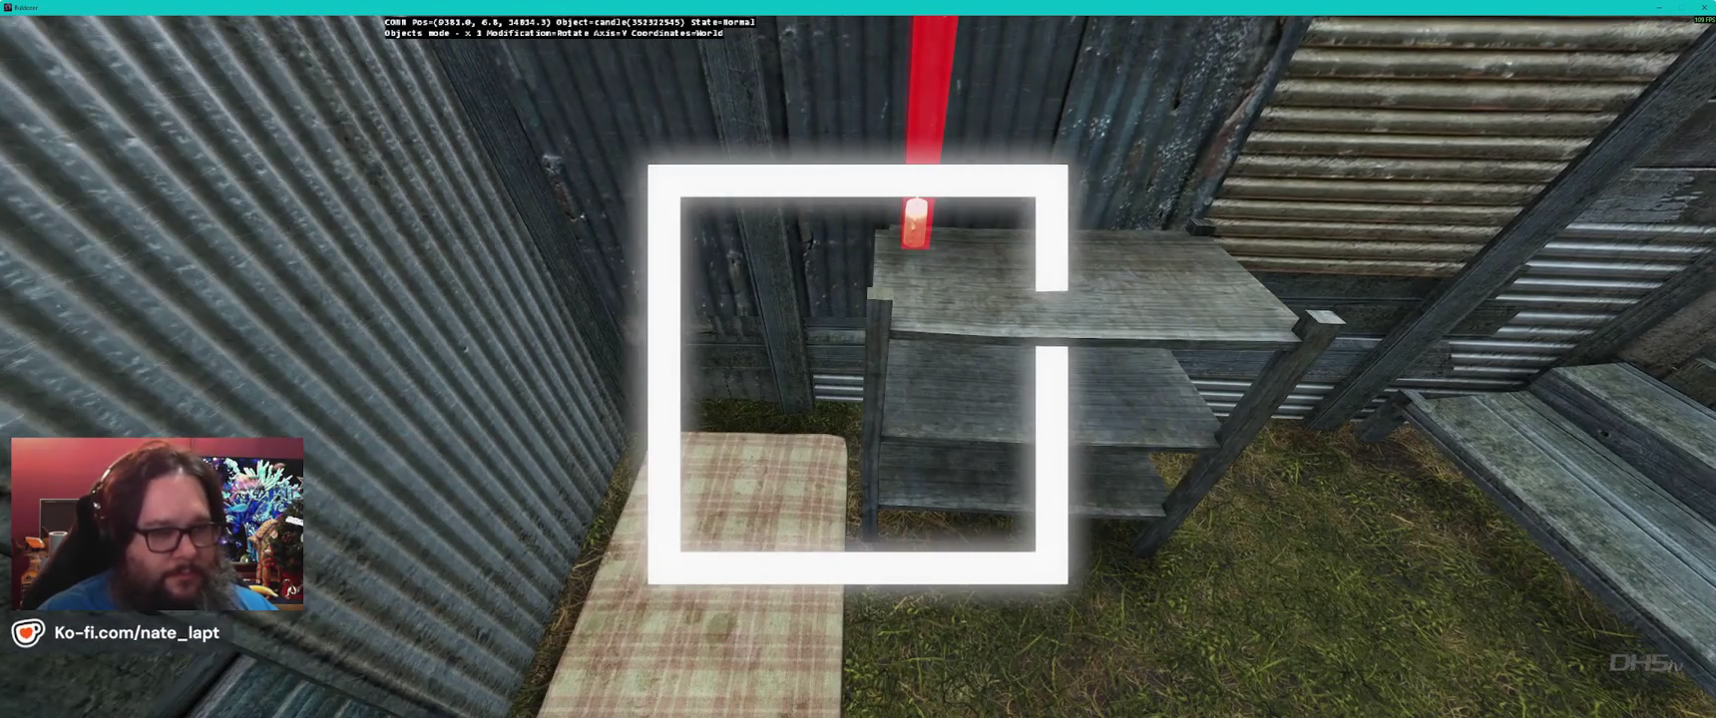
key(s)
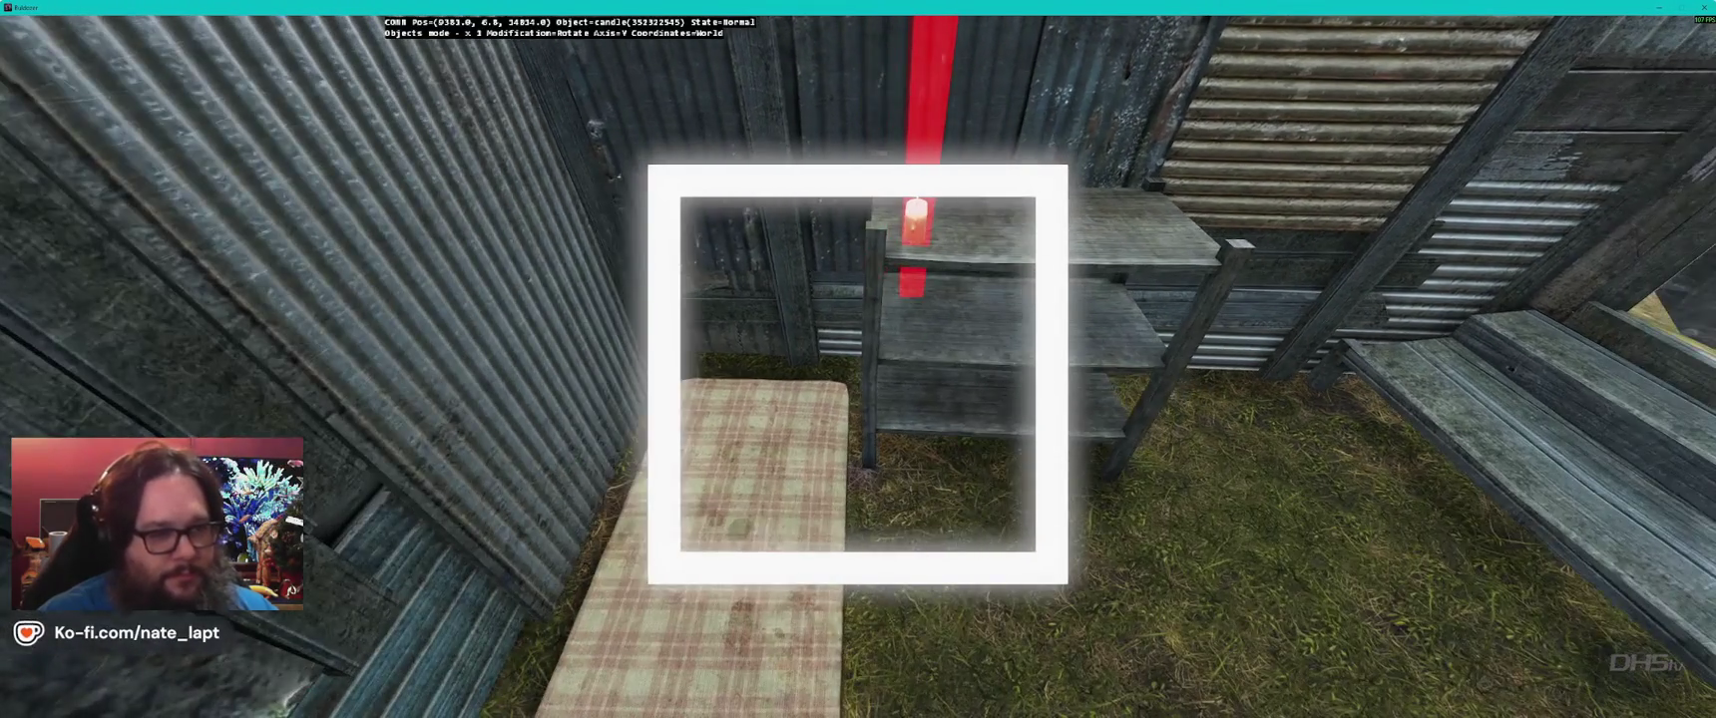
key(s)
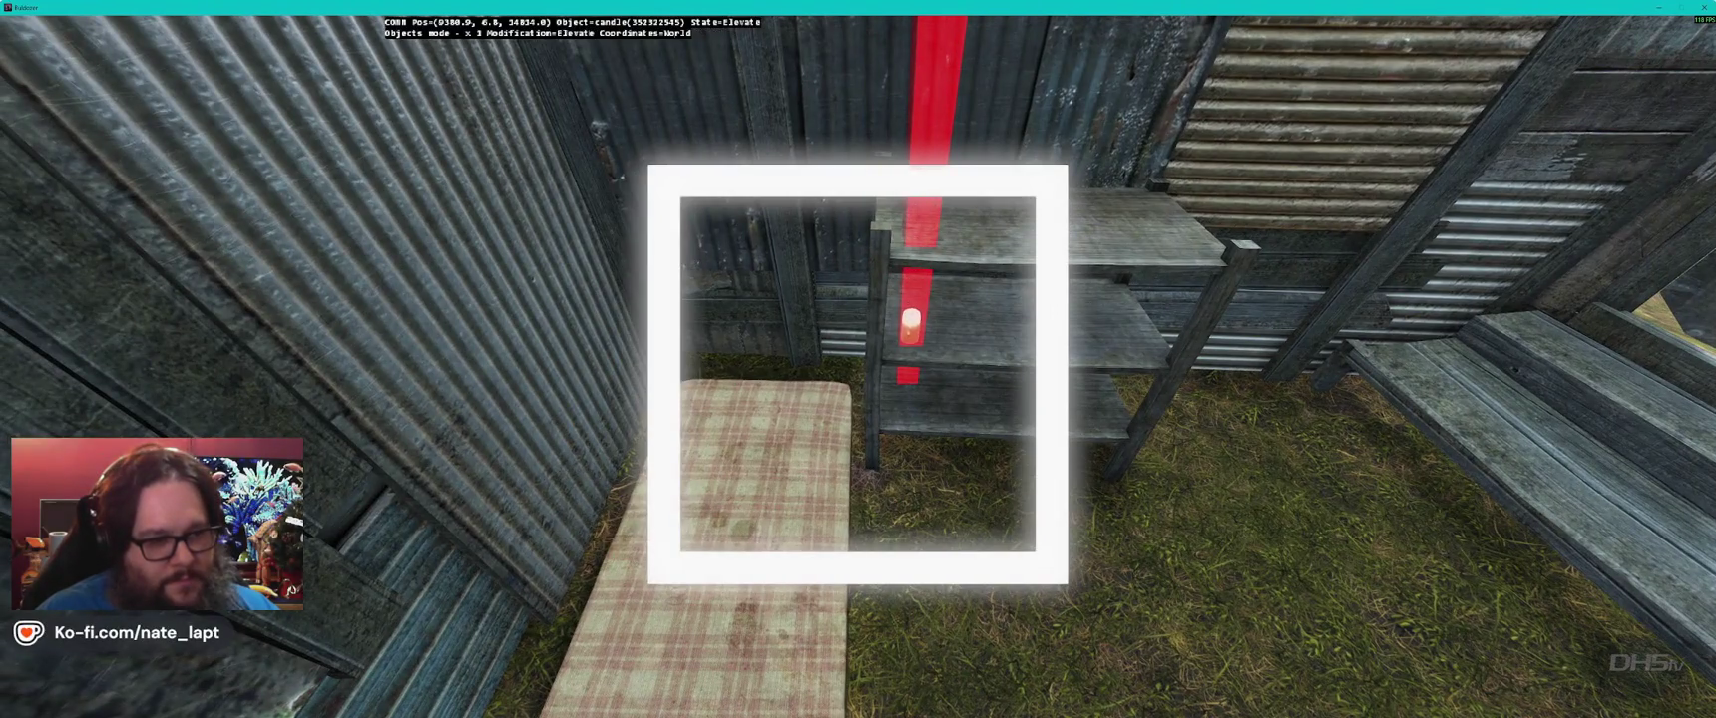
key(d)
key(w)
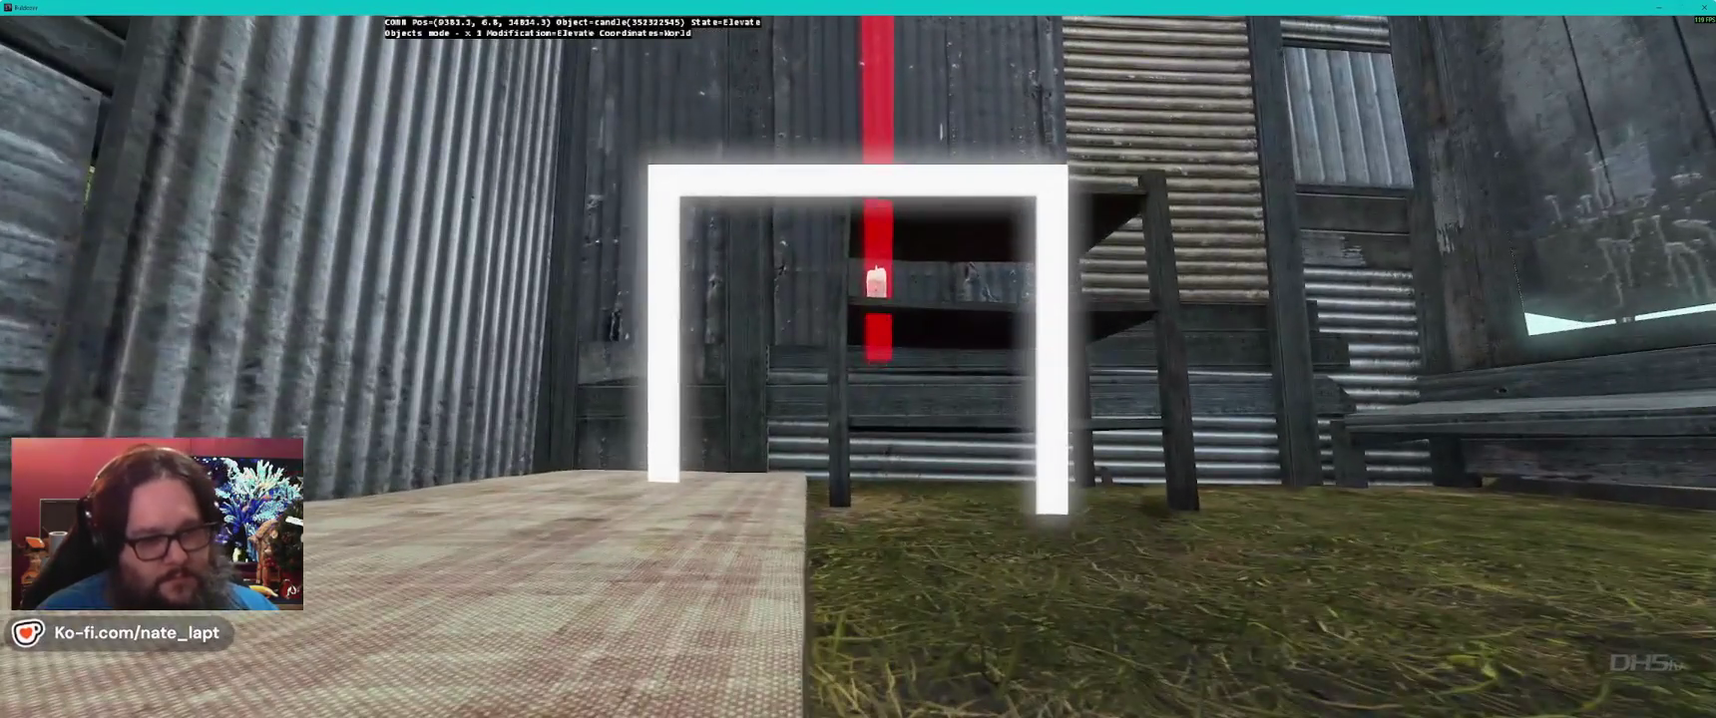
key(s)
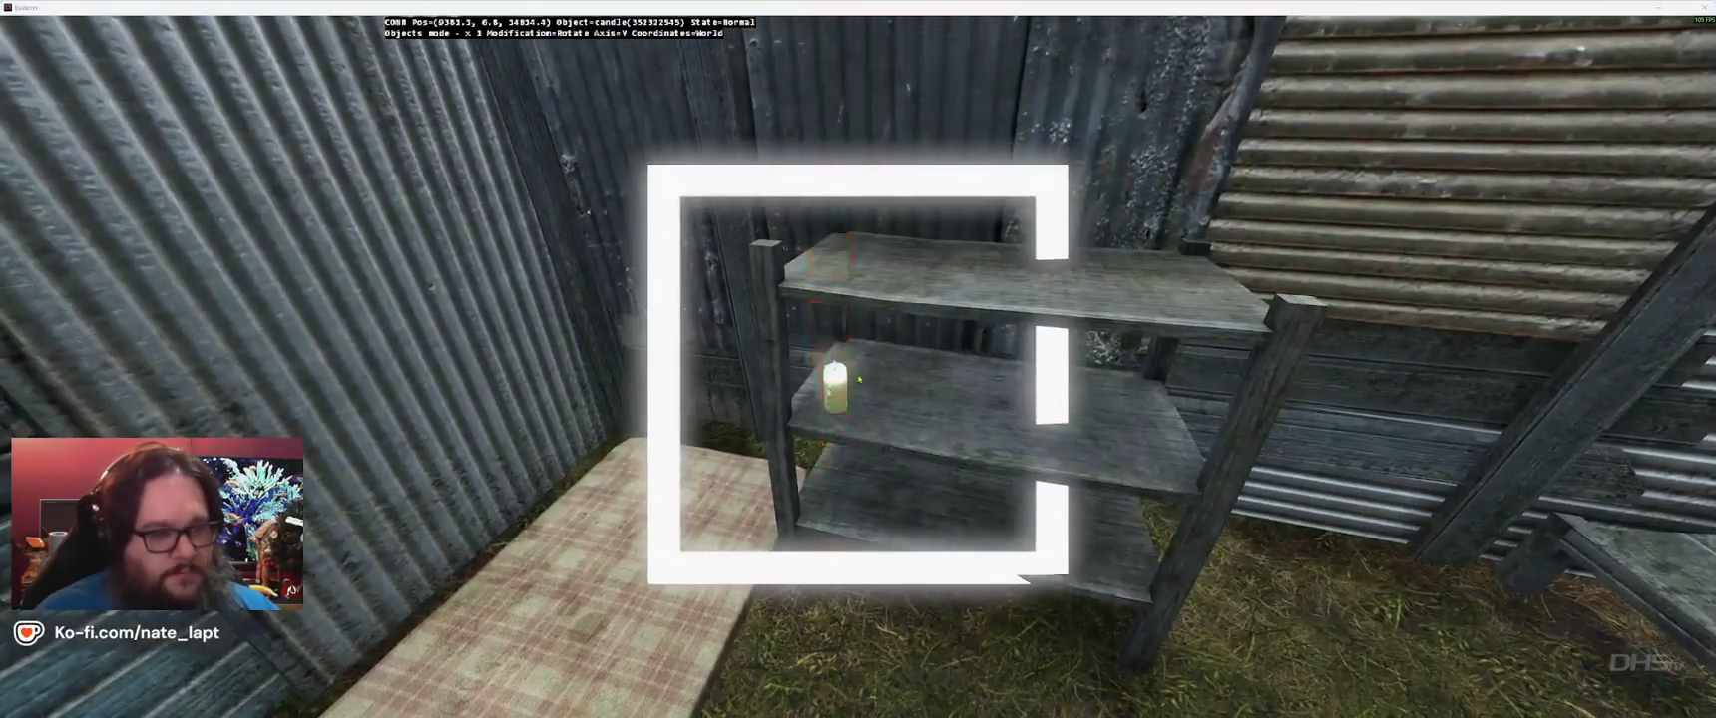
key(alt+Tab)
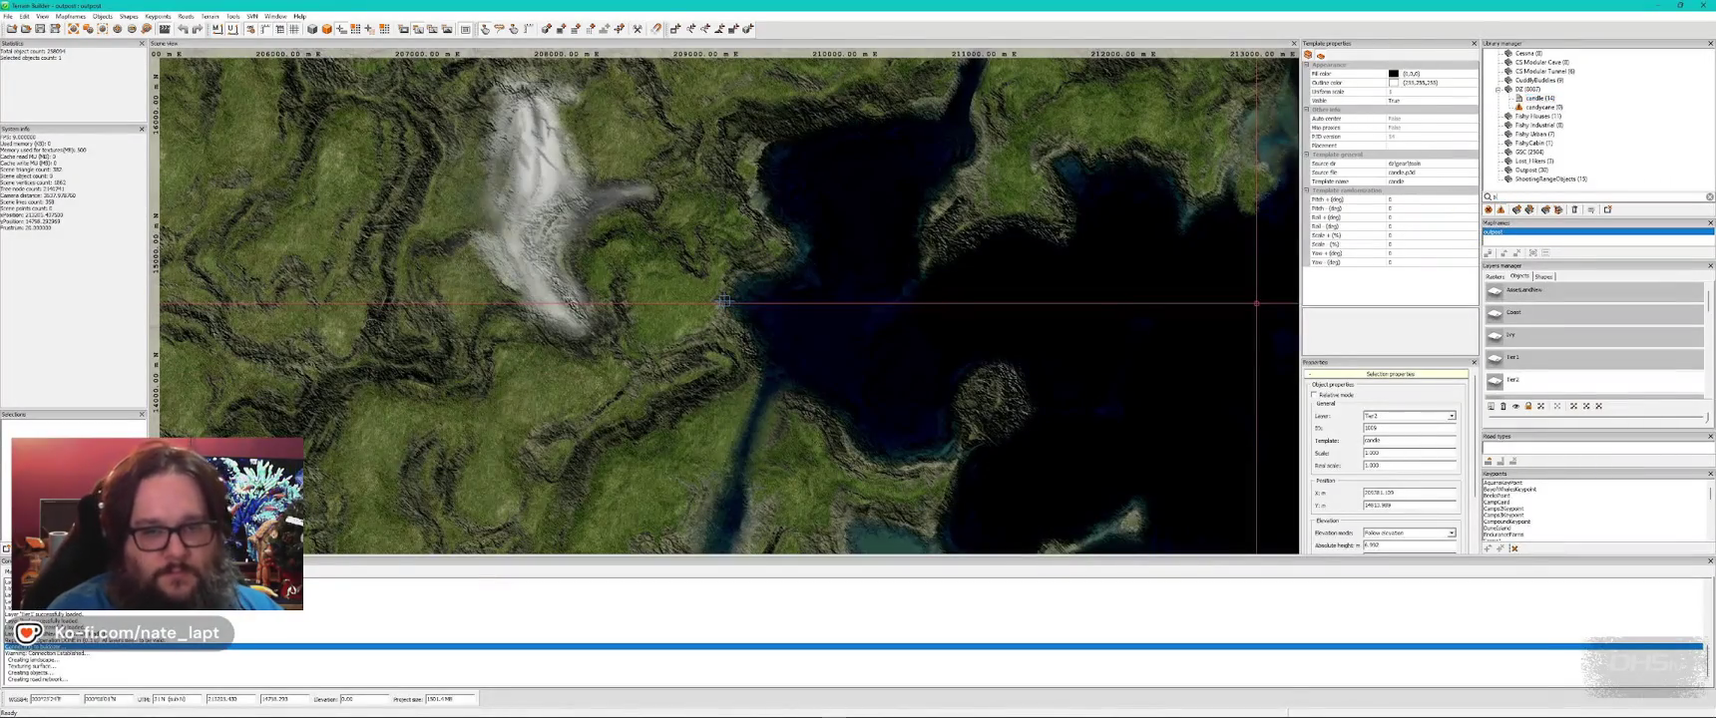
- Search the library for 'book' and select the book object
text(book)
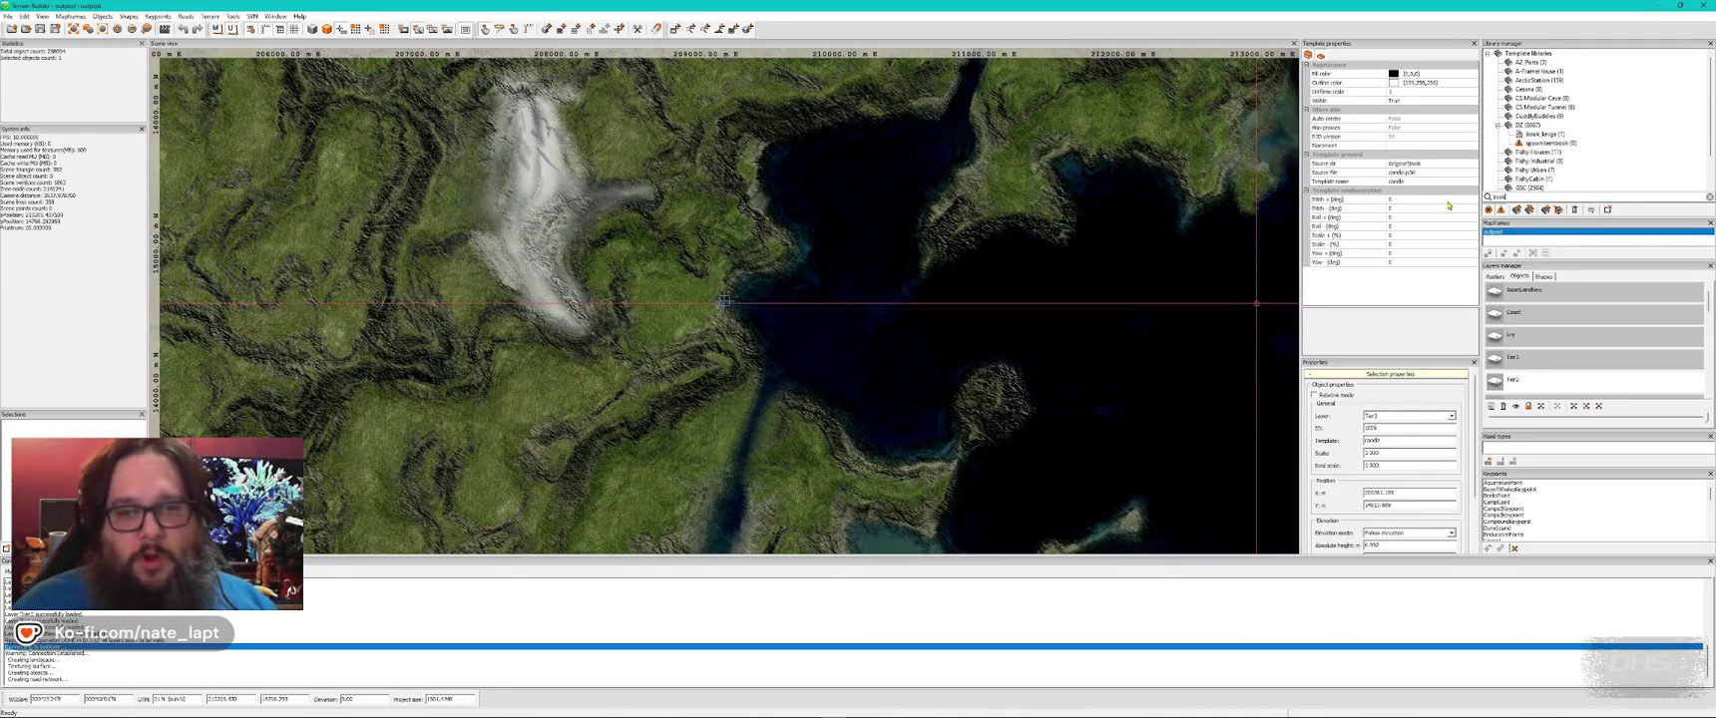
click(1544, 135)
key(alt+Tab)
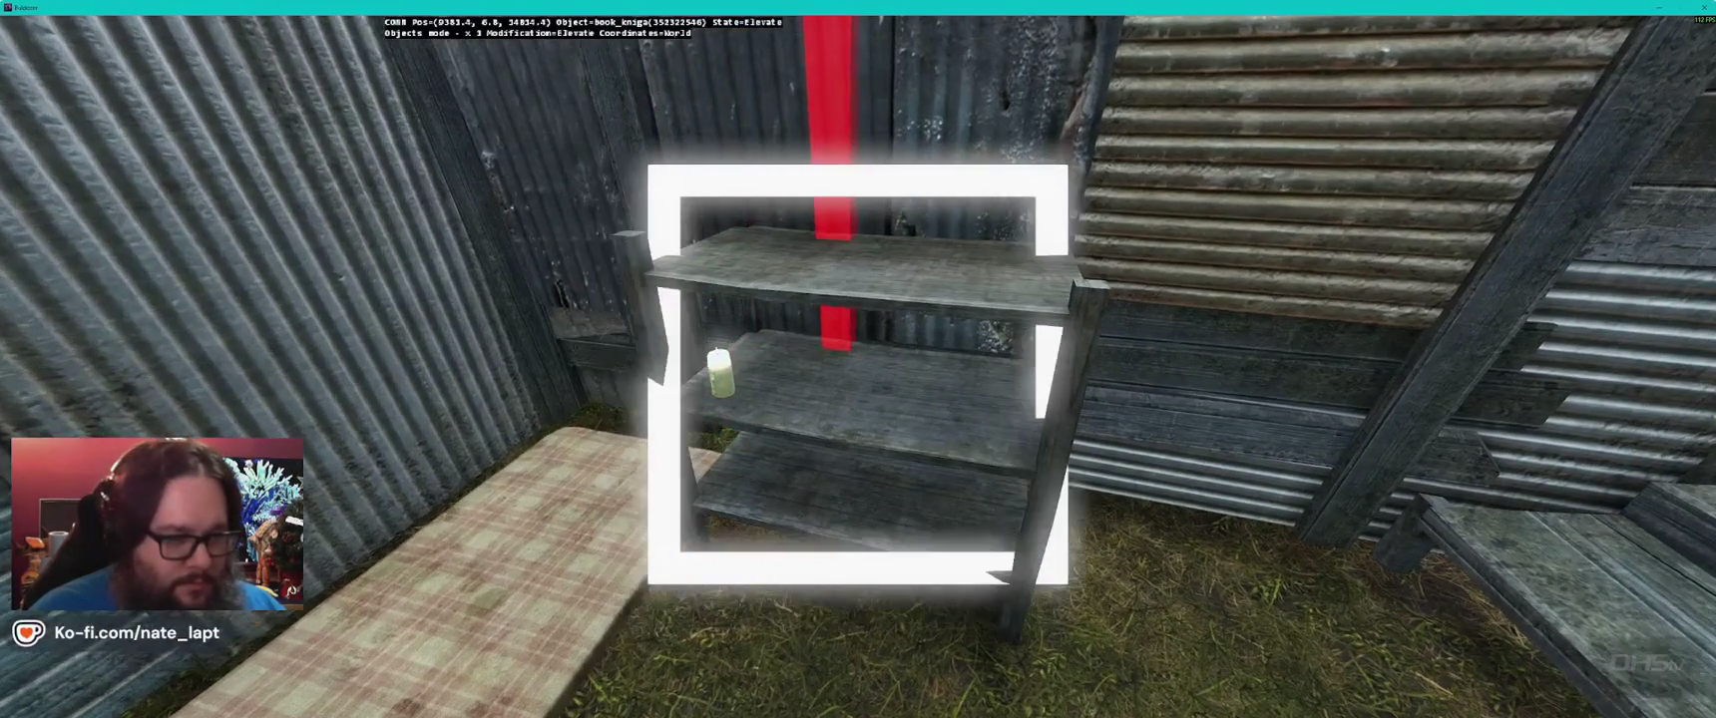
- Lower book_knige onto the middle shelf beside the candle and turn it slightly on Z
drag(833, 299, 838, 329)
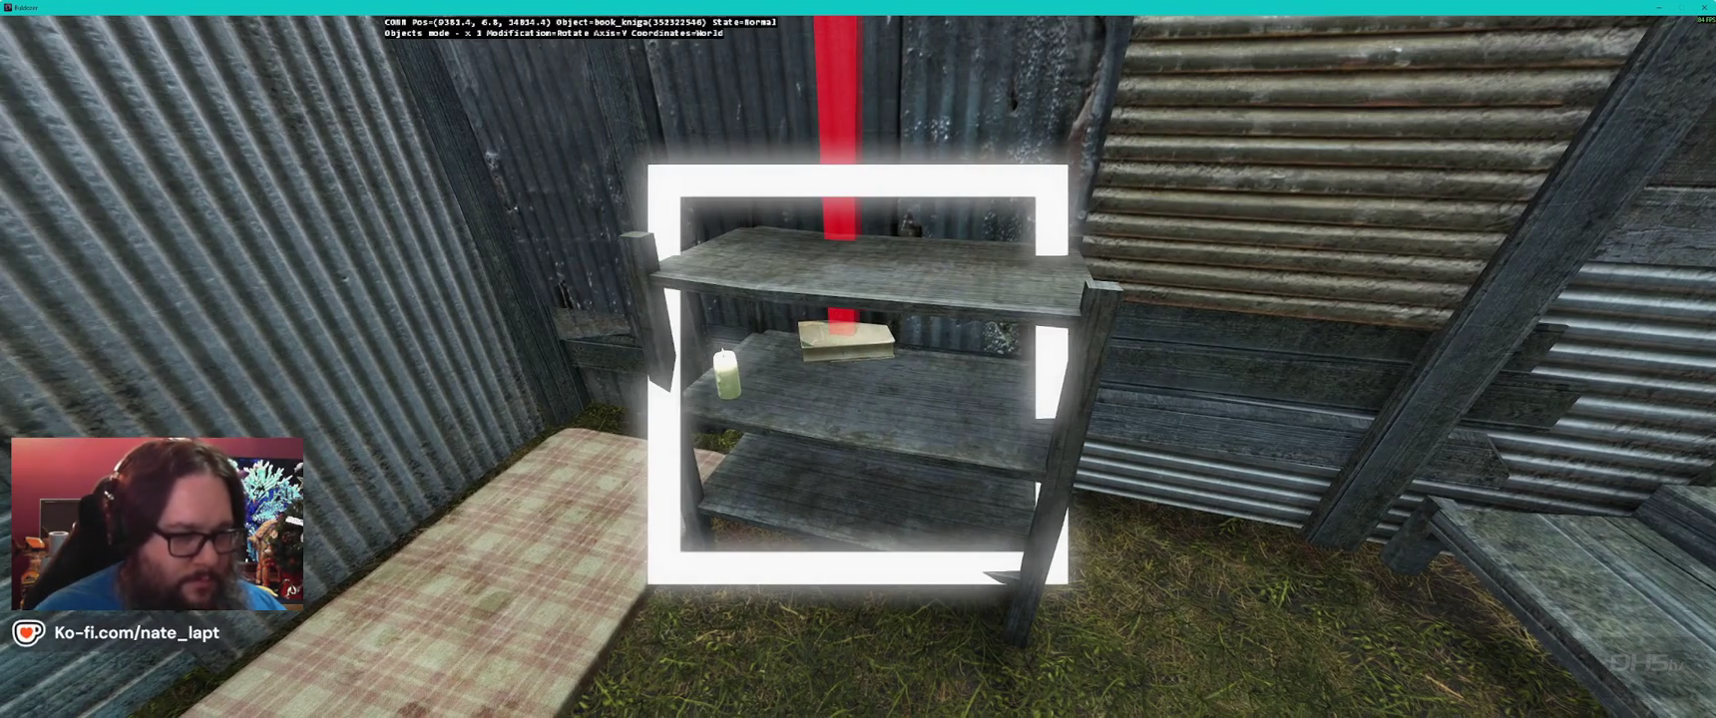
mouse_move(858, 374)
mouse_down()
mouse_move(759, 369)
mouse_move(898, 320)
mouse_move(838, 369)
mouse_up()
scroll(858, 359, up, 3)
key(z)
key(alt+Tab)
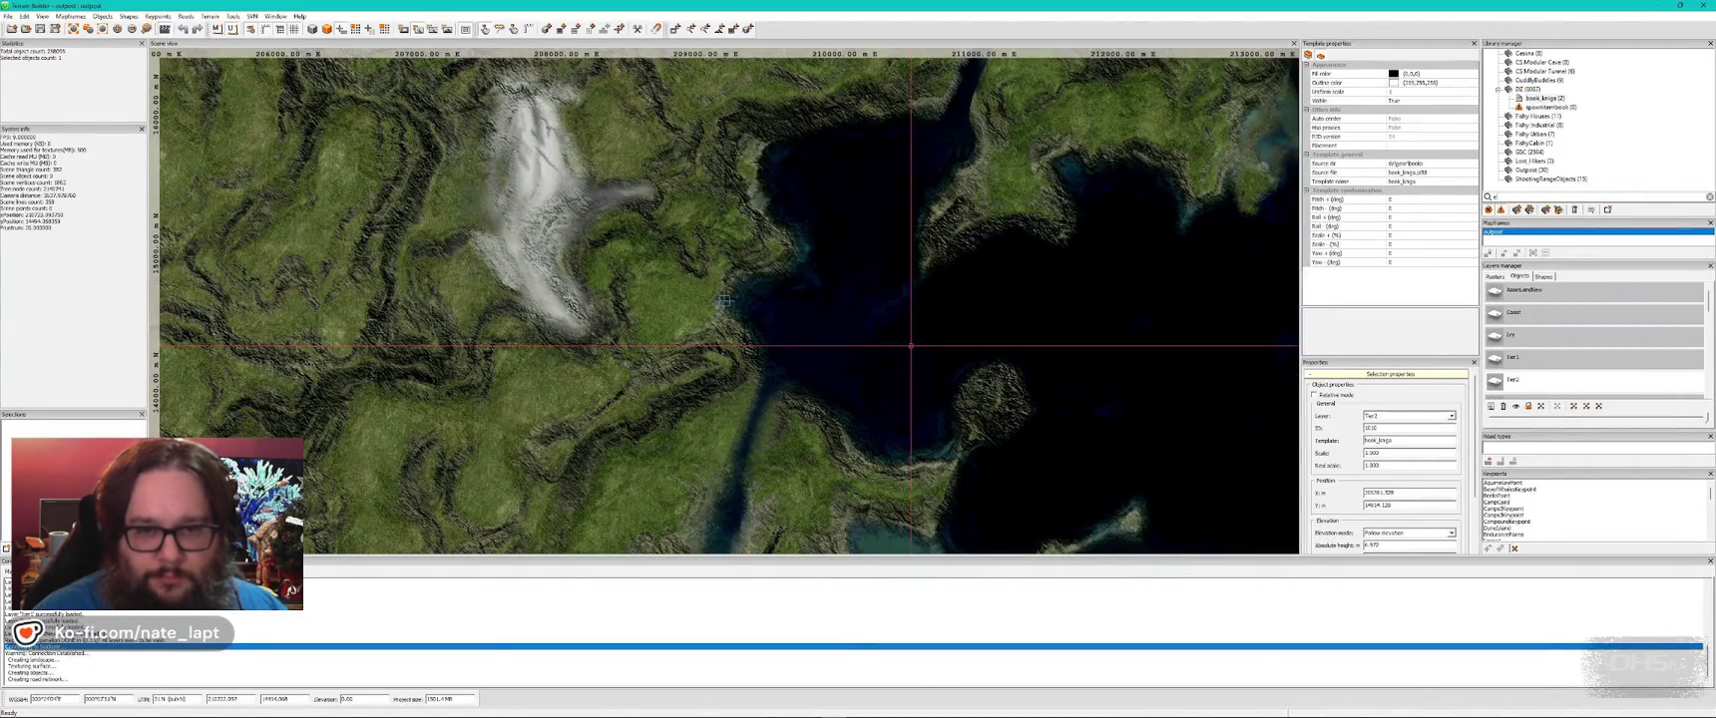
- Scroll the template library and try a 'beefbpop' search
scroll(1633, 190, up, 10)
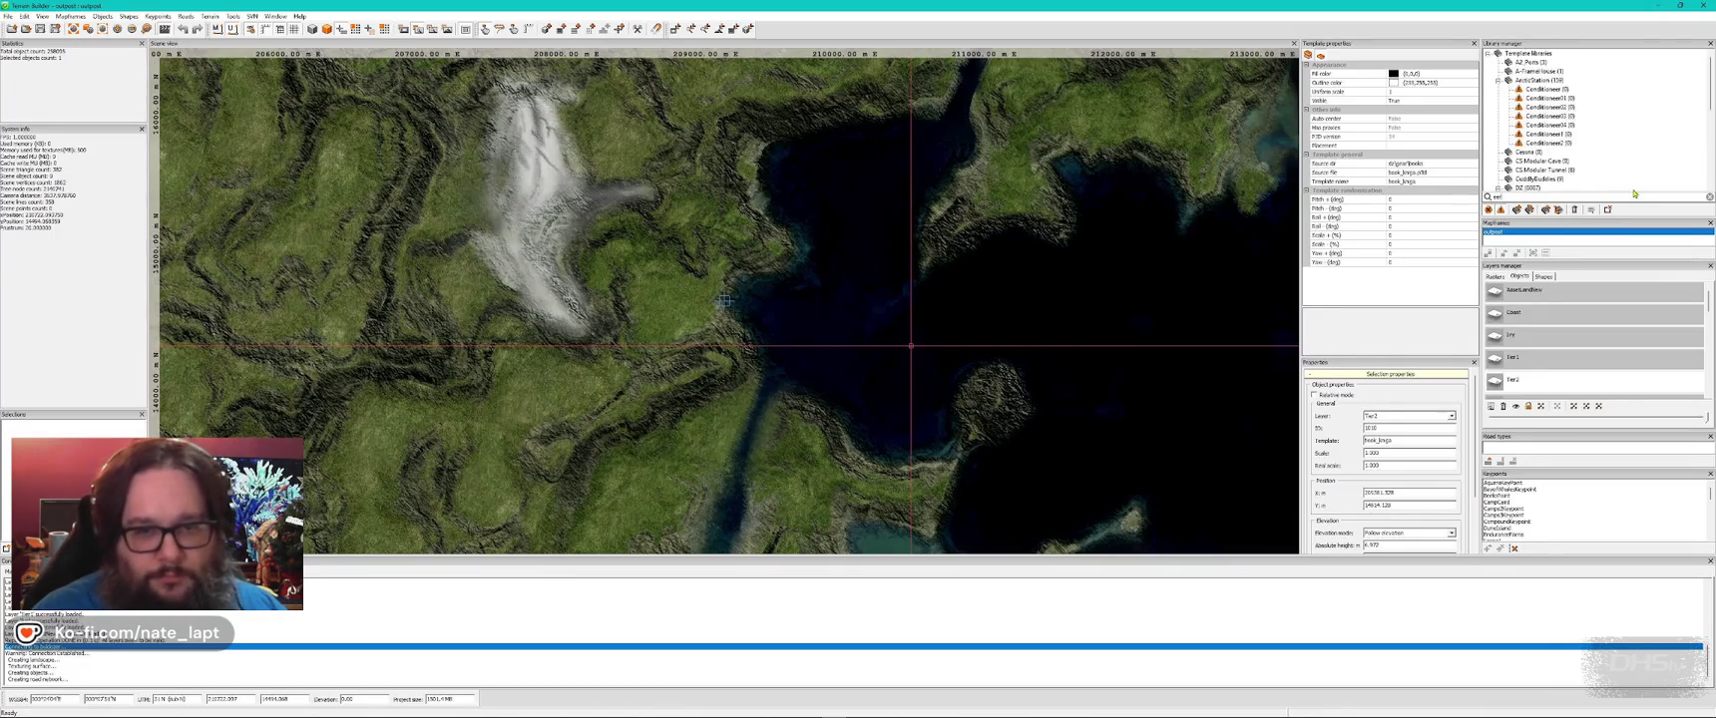
scroll(1617, 184, down, 4)
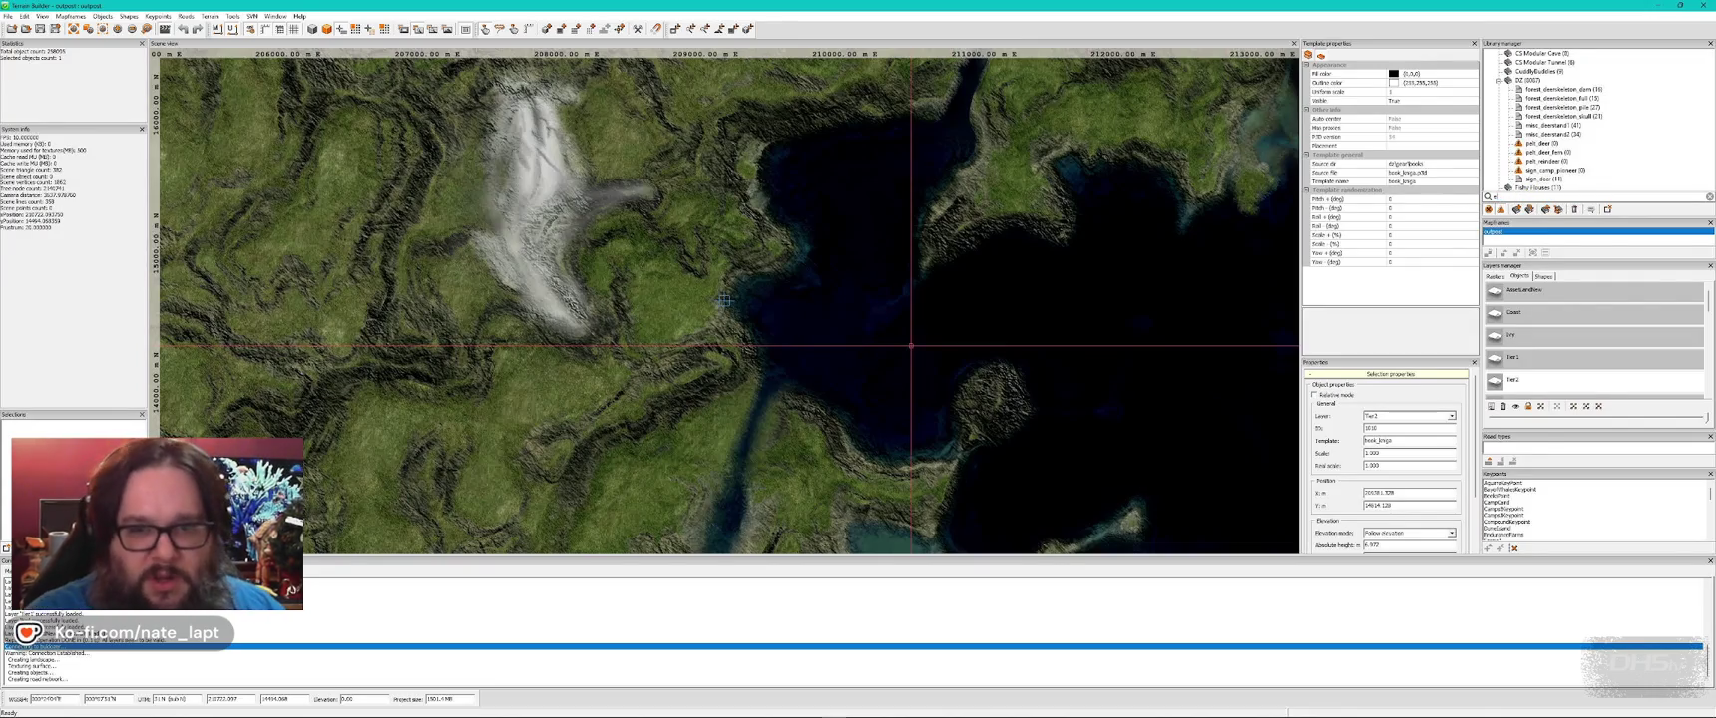
scroll(1534, 189, up, 4)
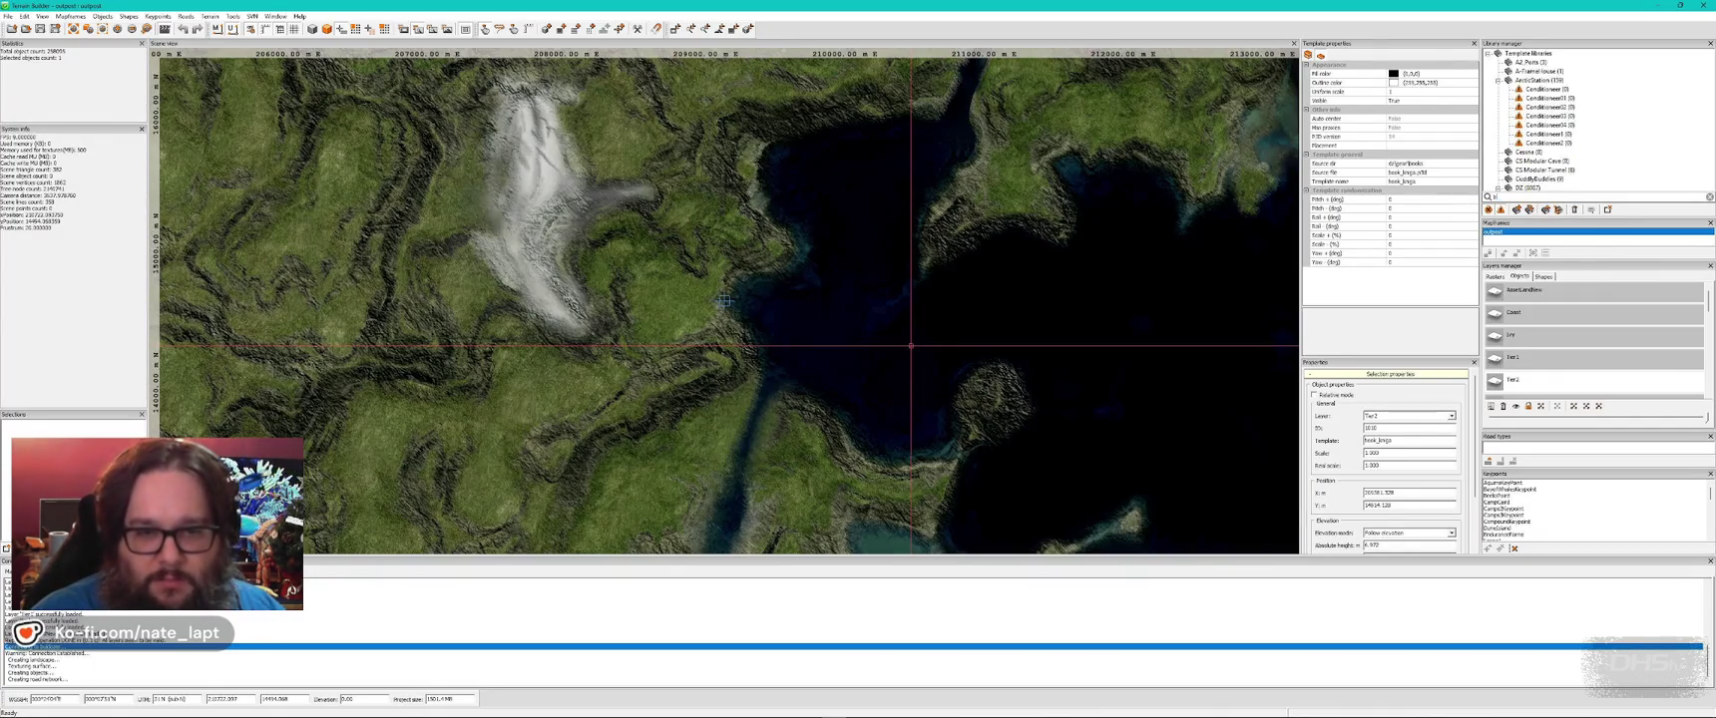
text(beef)
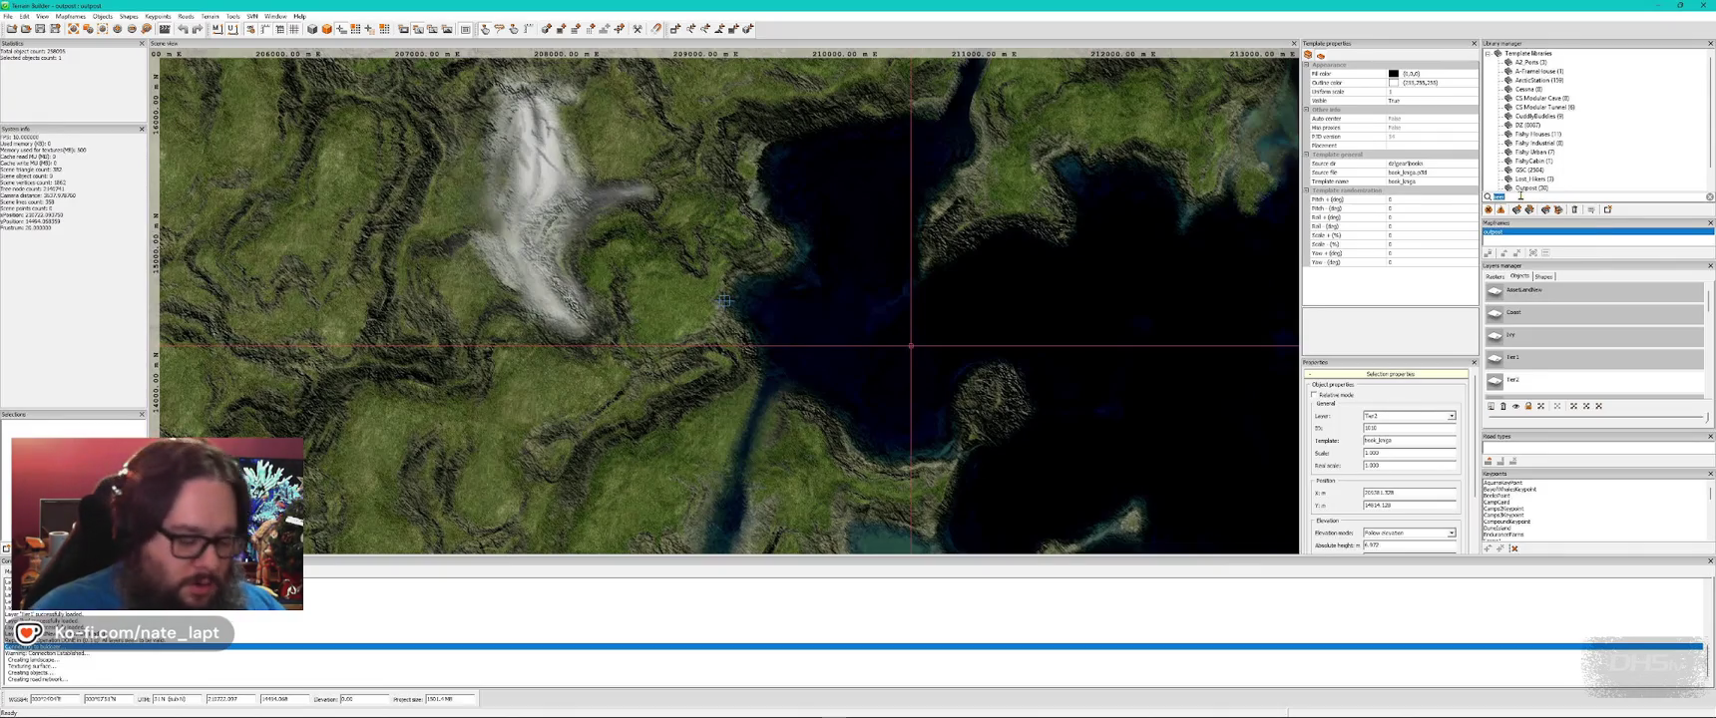
text(b)
text(pop)
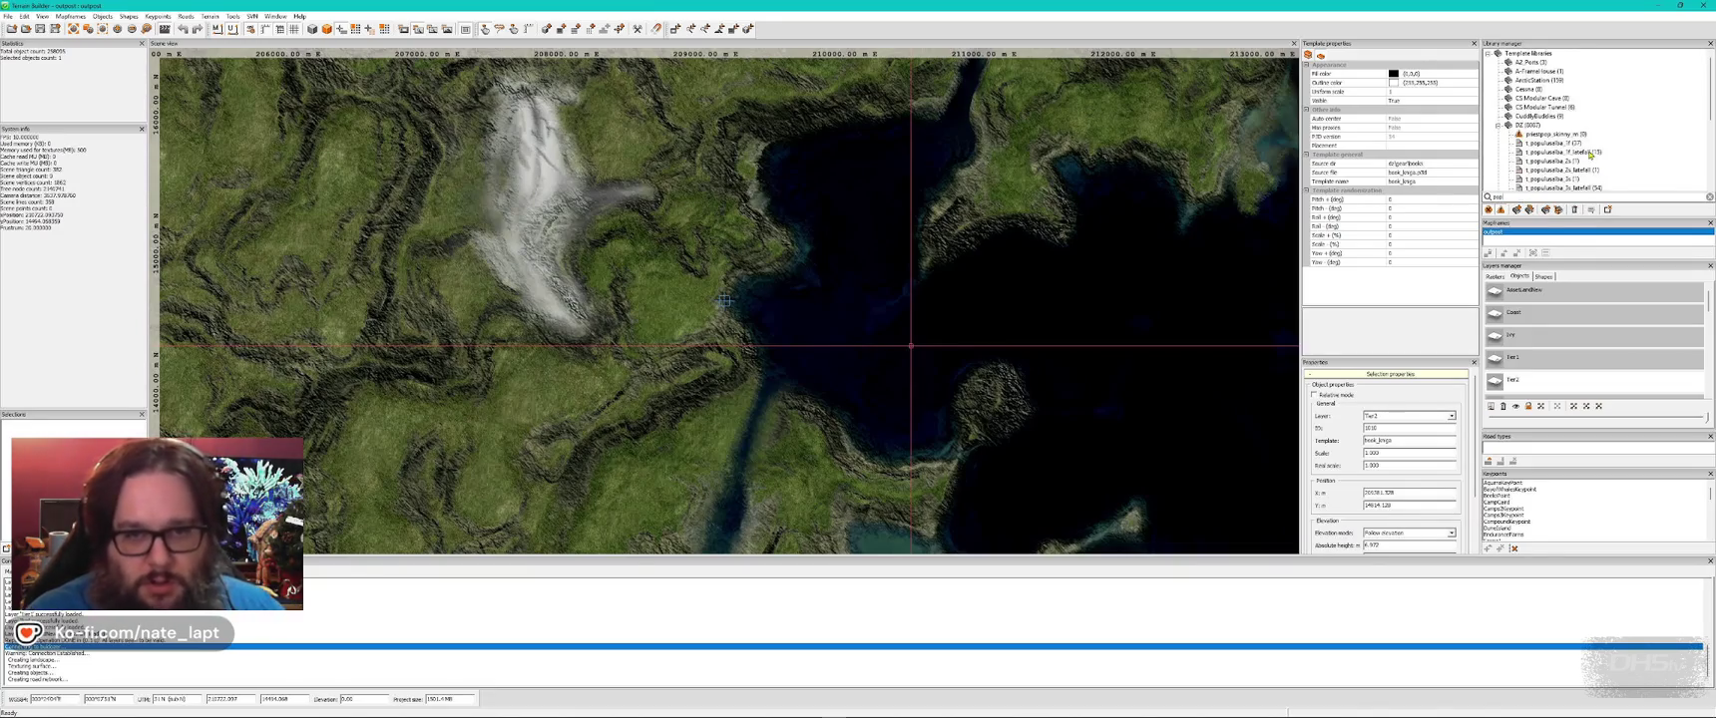
scroll(1590, 155, down, 5)
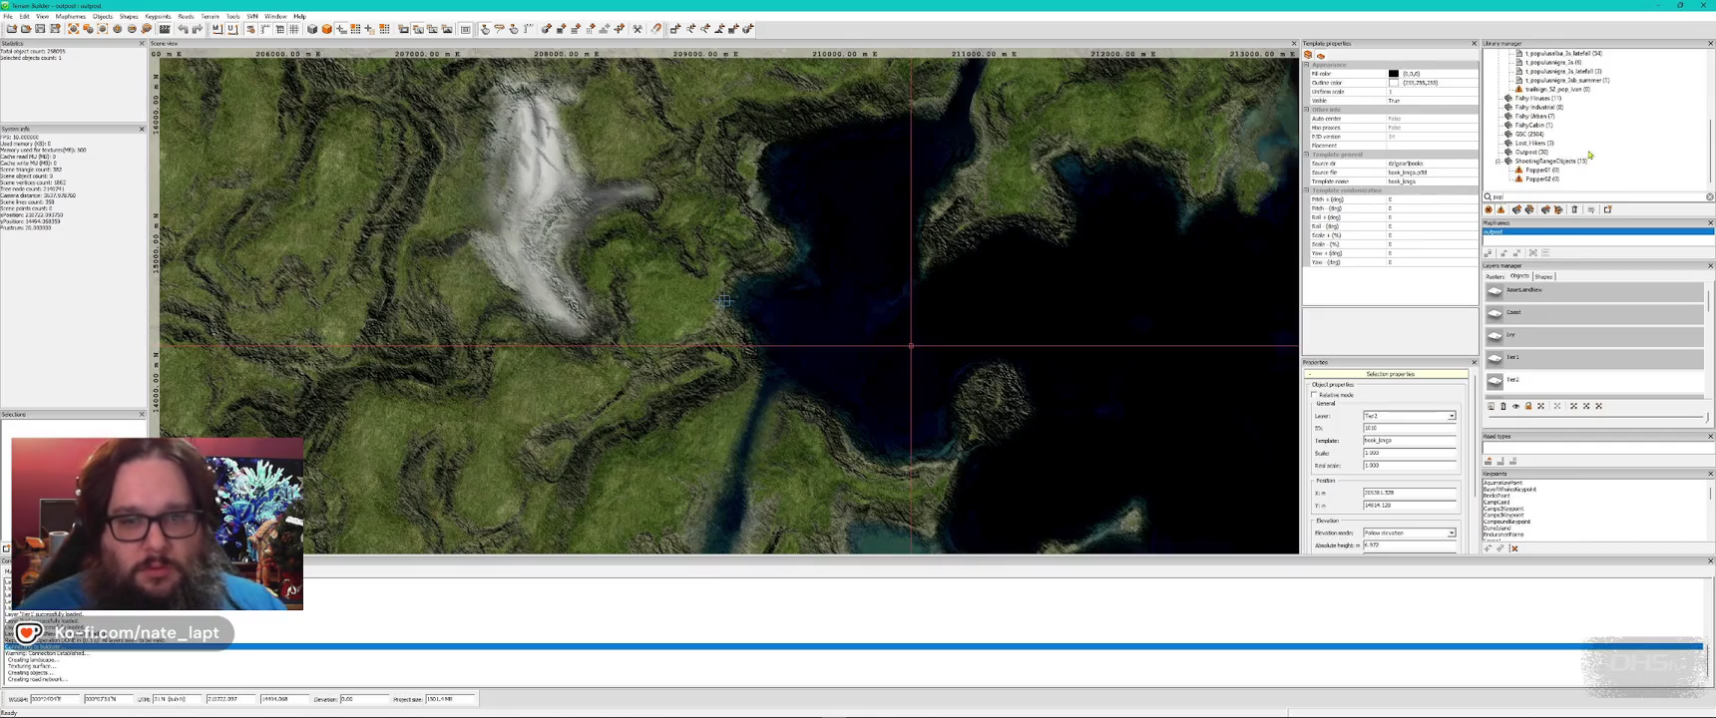
scroll(1586, 160, up, 3)
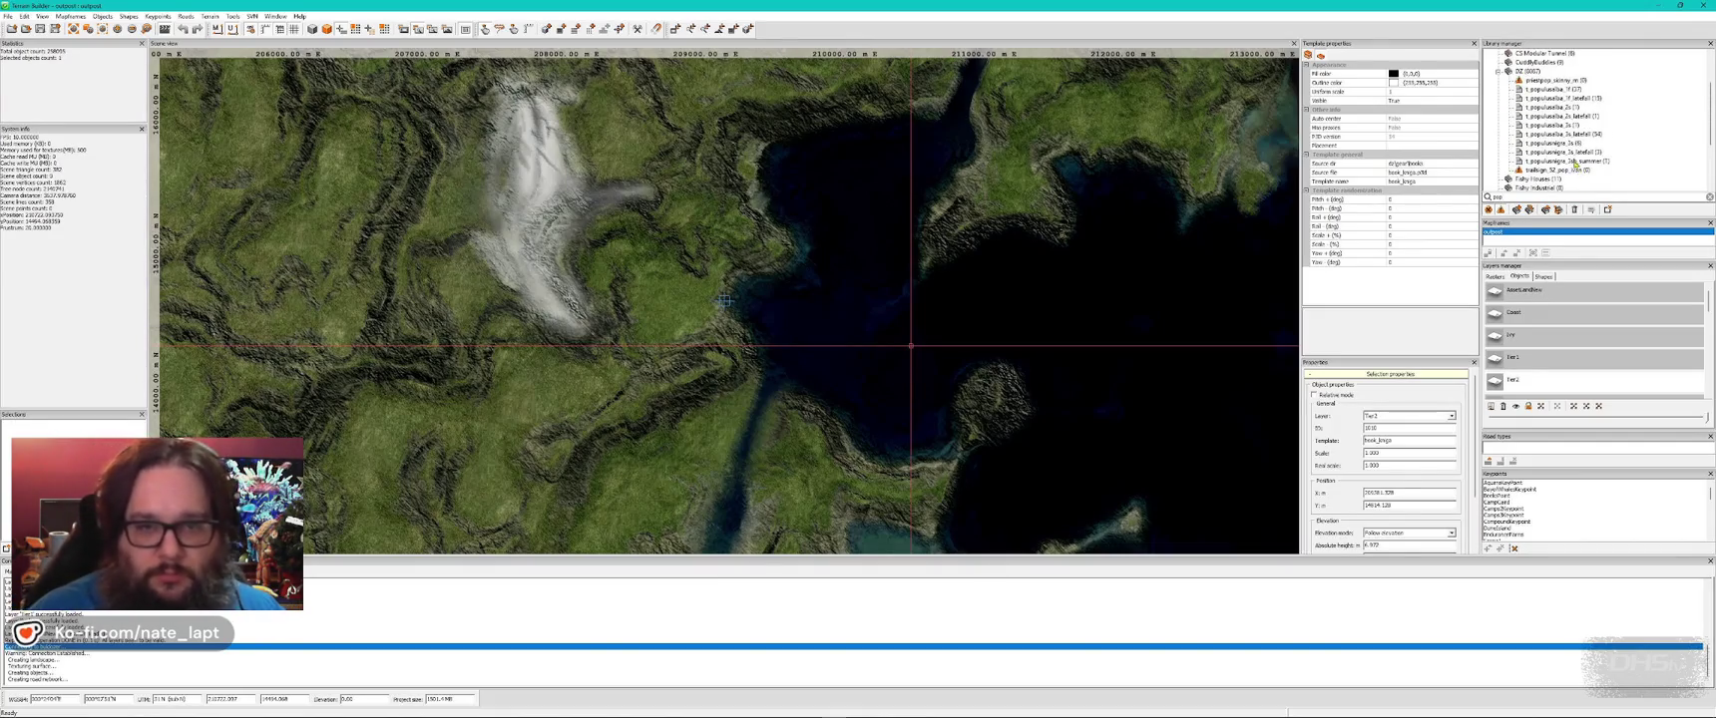
- Change the search filter, scroll down to the food cans and pick food_can_open
click(1497, 197)
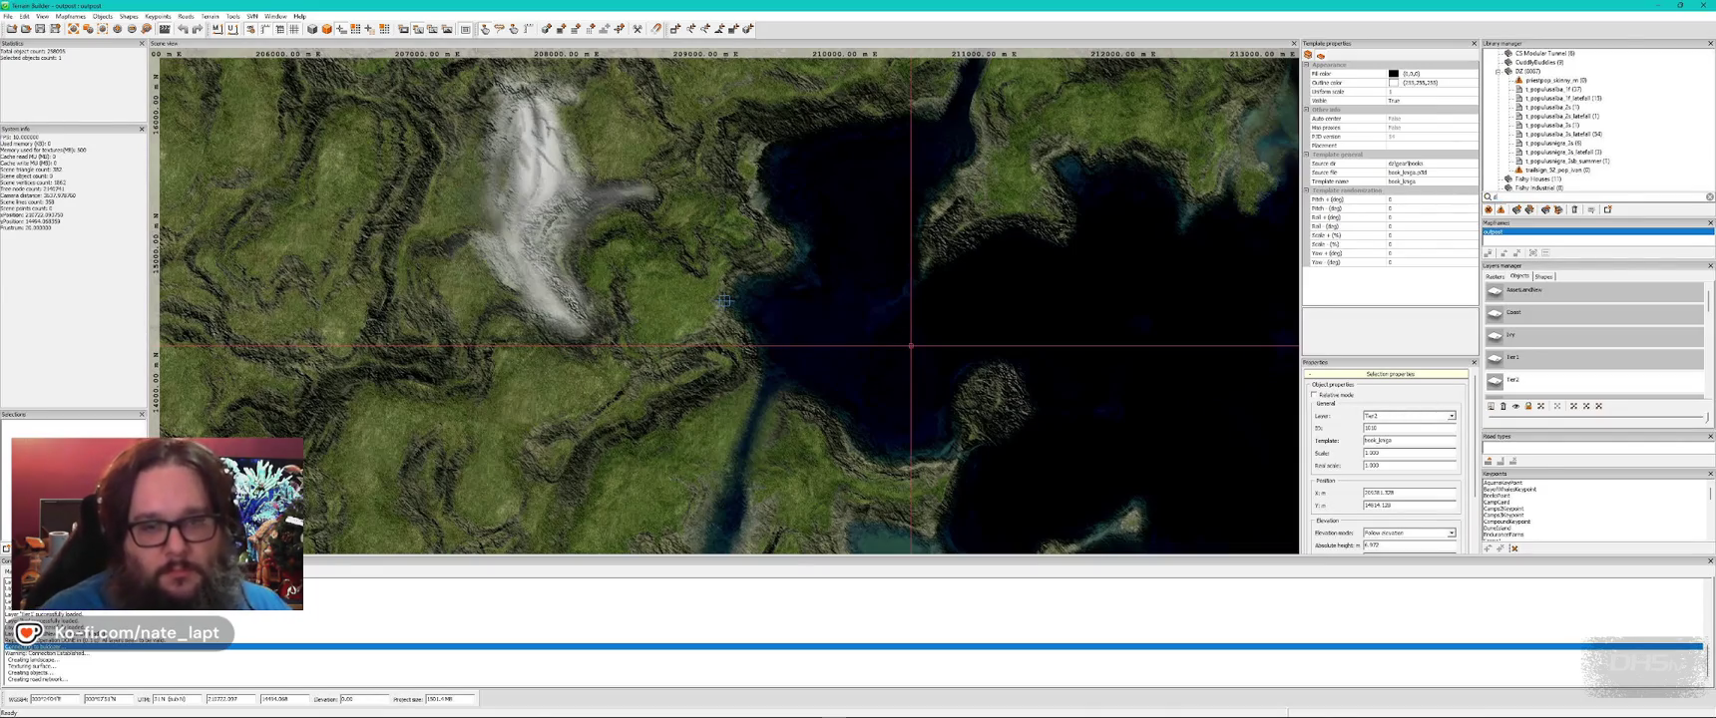
text(mns)
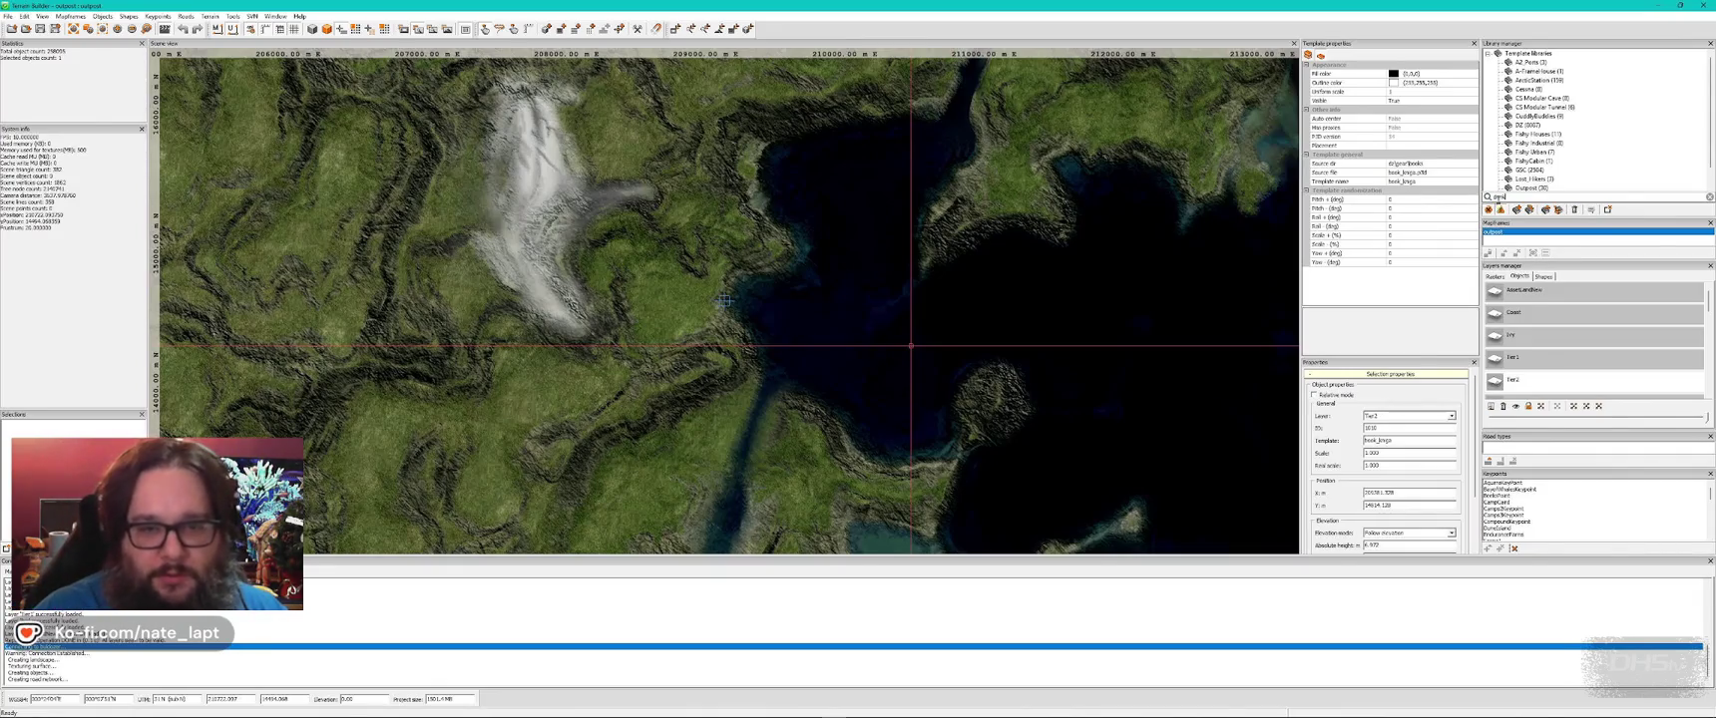
text(d)
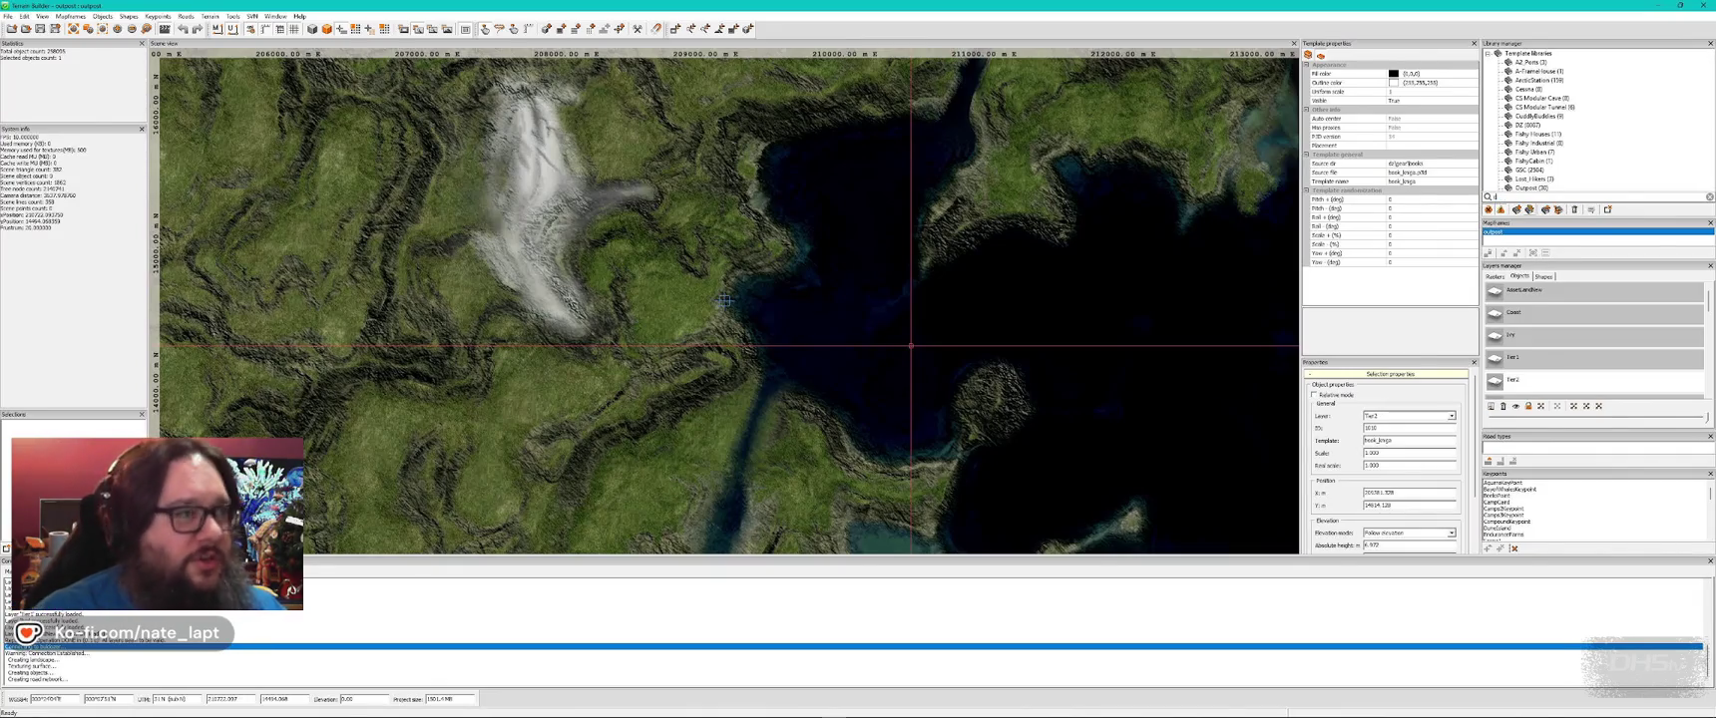
text(s)
text(n)
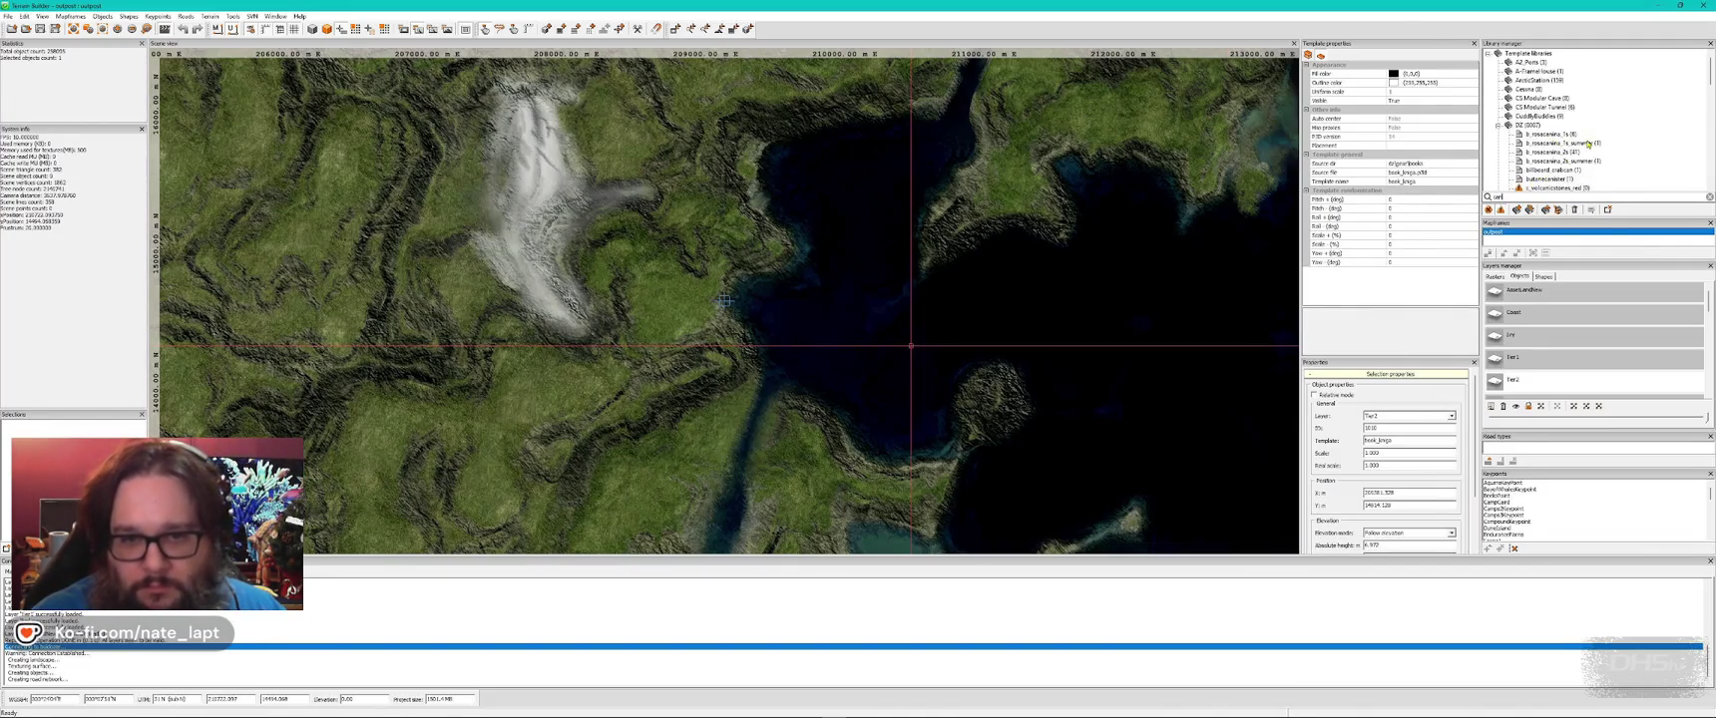
scroll(1588, 144, down, 1)
scroll(1587, 144, down, 1)
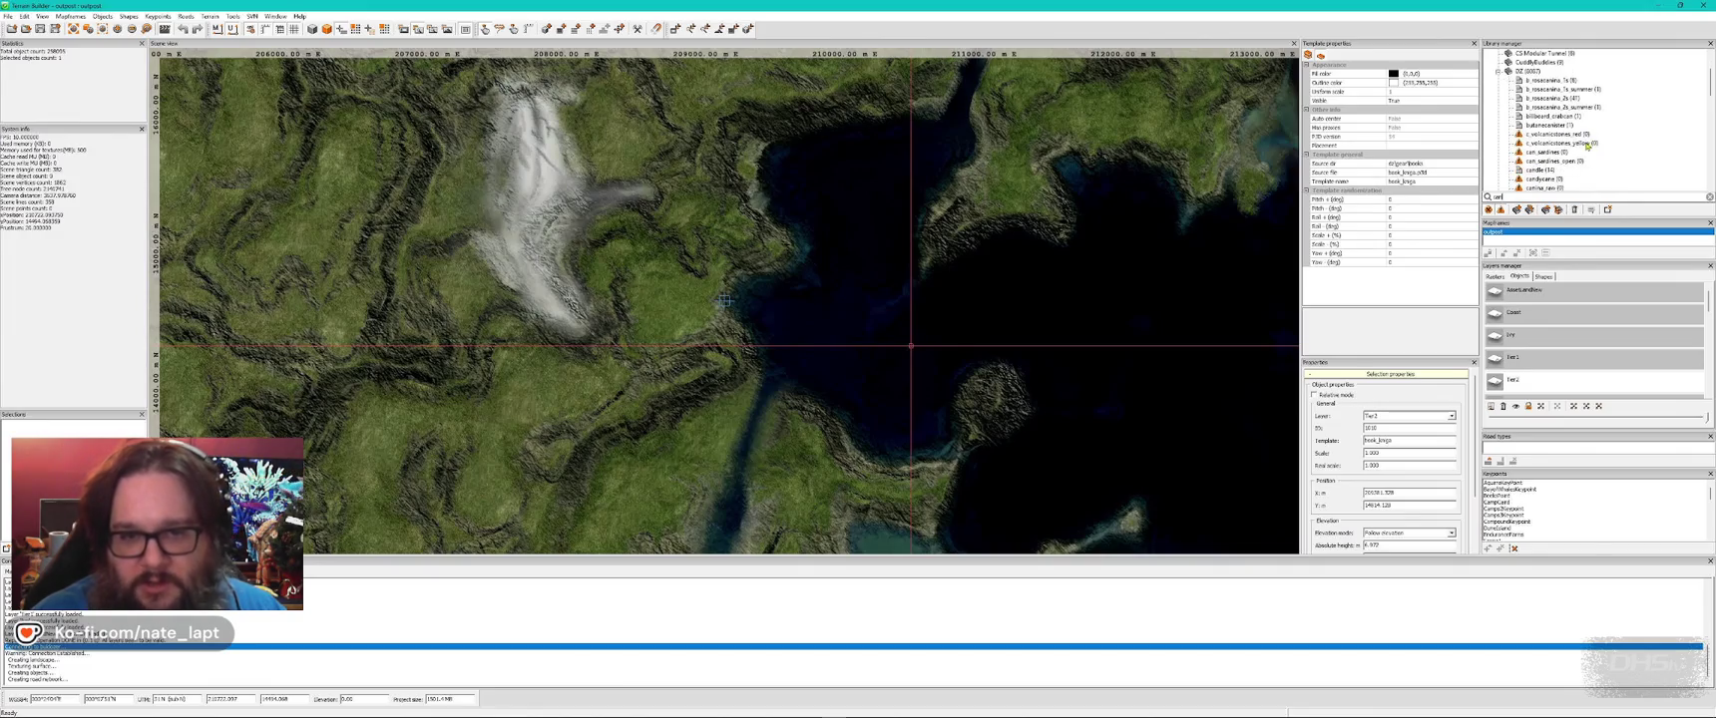
scroll(1588, 144, down, 1)
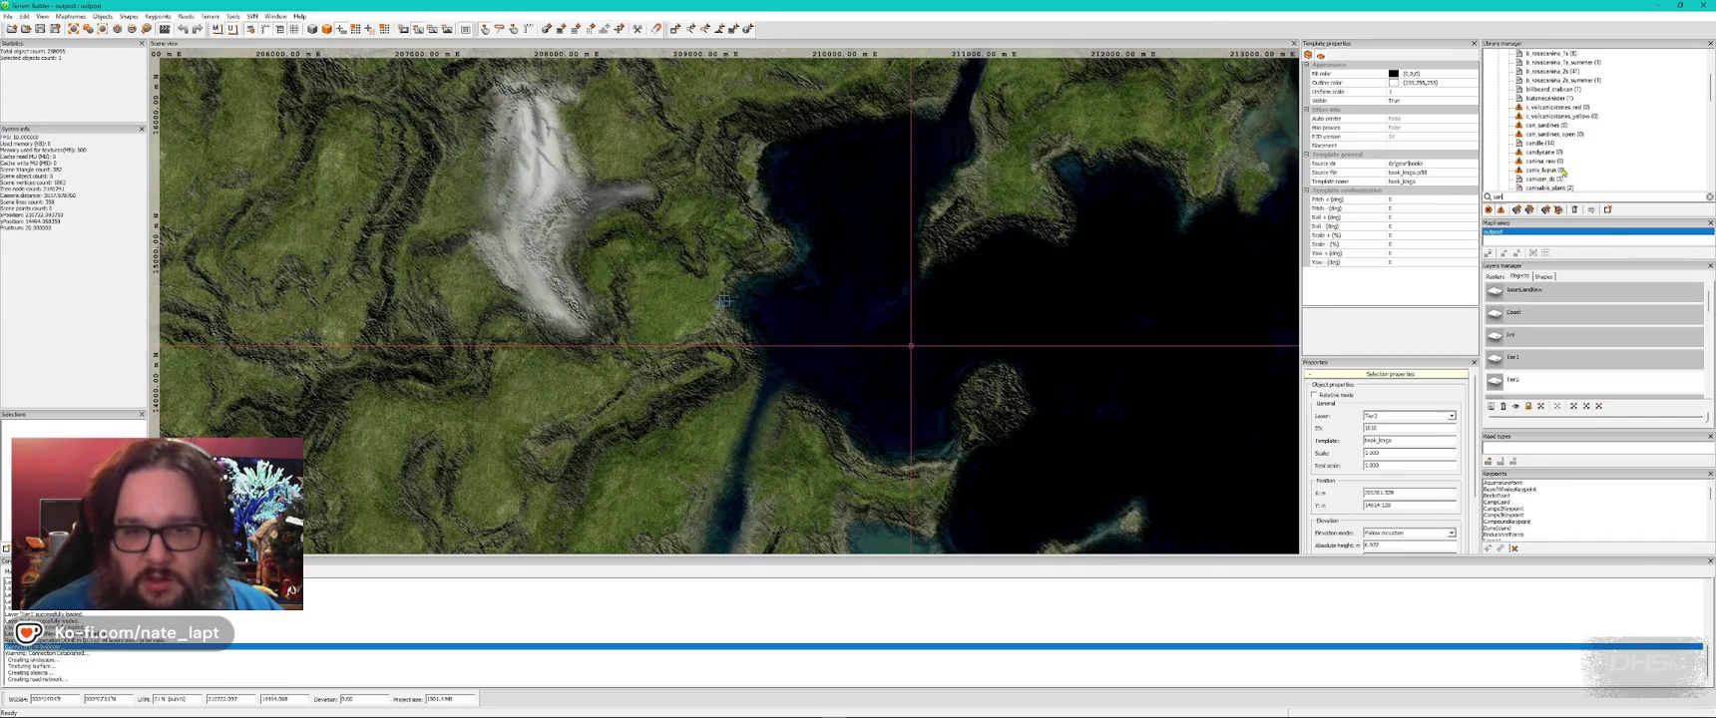
scroll(1557, 171, down, 3)
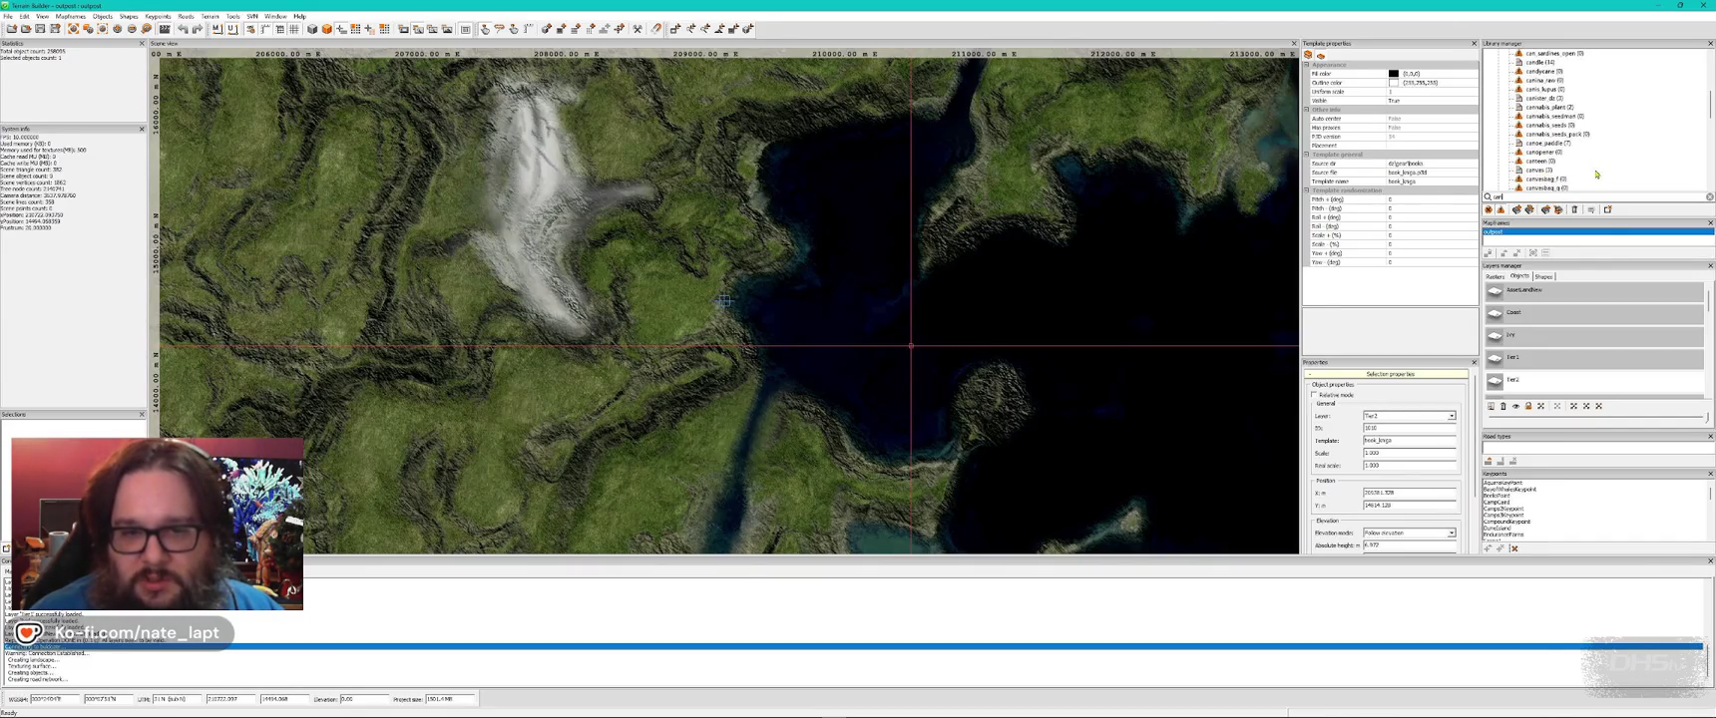
scroll(1594, 174, down, 1)
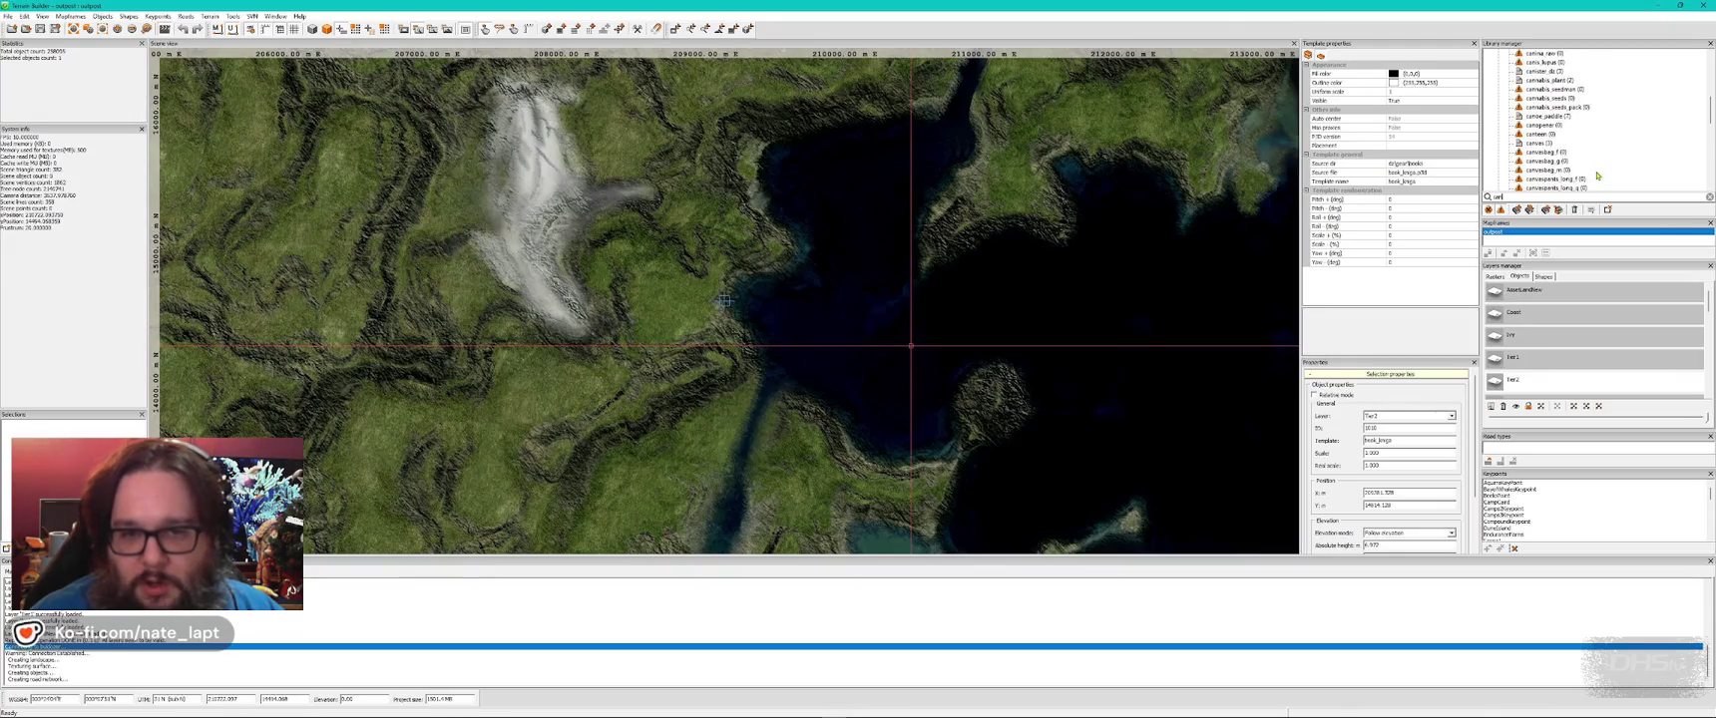
scroll(1595, 174, down, 4)
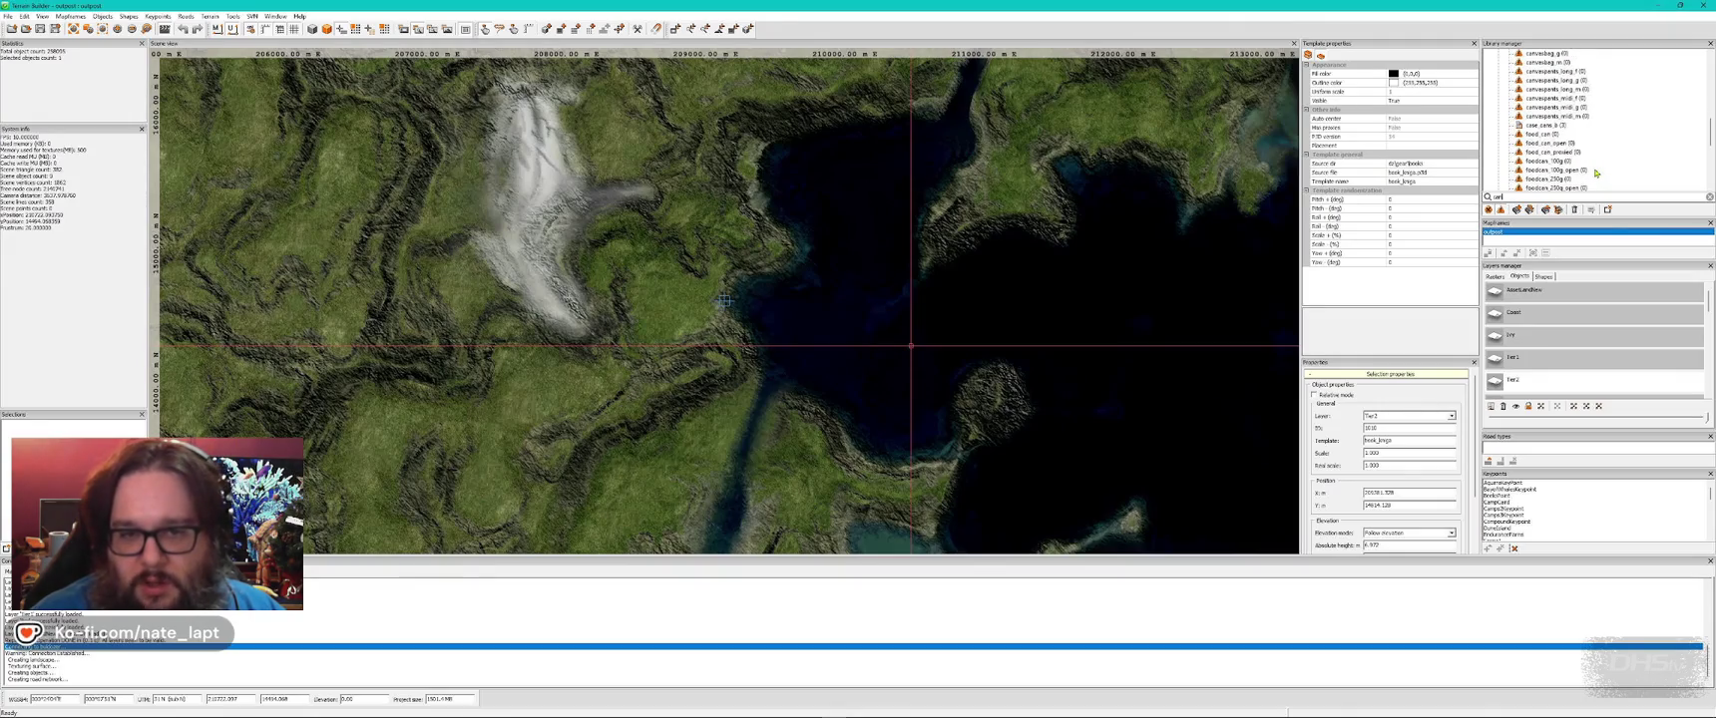
click(1552, 144)
key(alt+Tab)
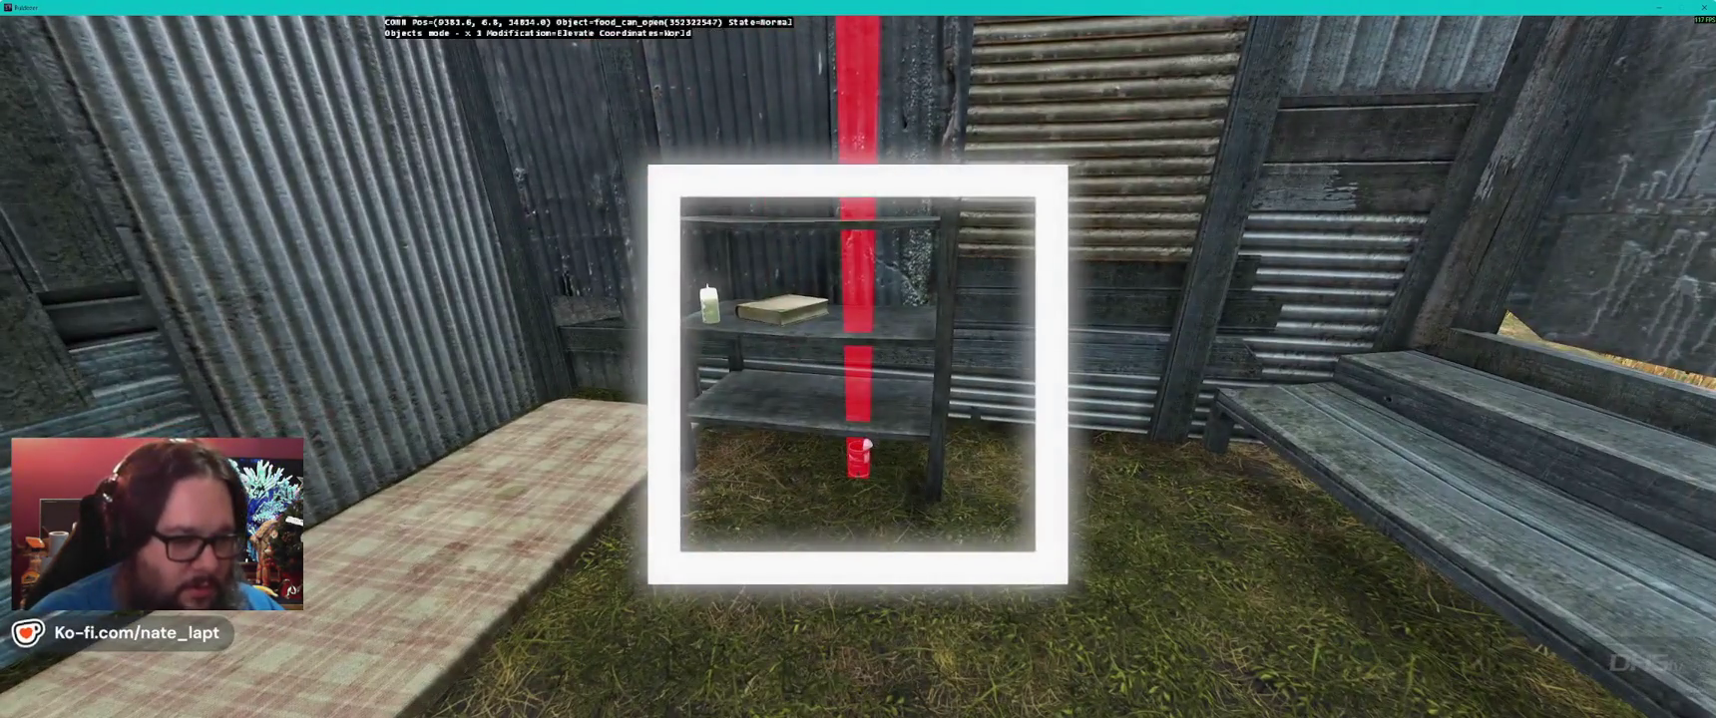
- Insert an opened food can on the shelf and turn it slightly
key(Insert)
drag(859, 269, 870, 269)
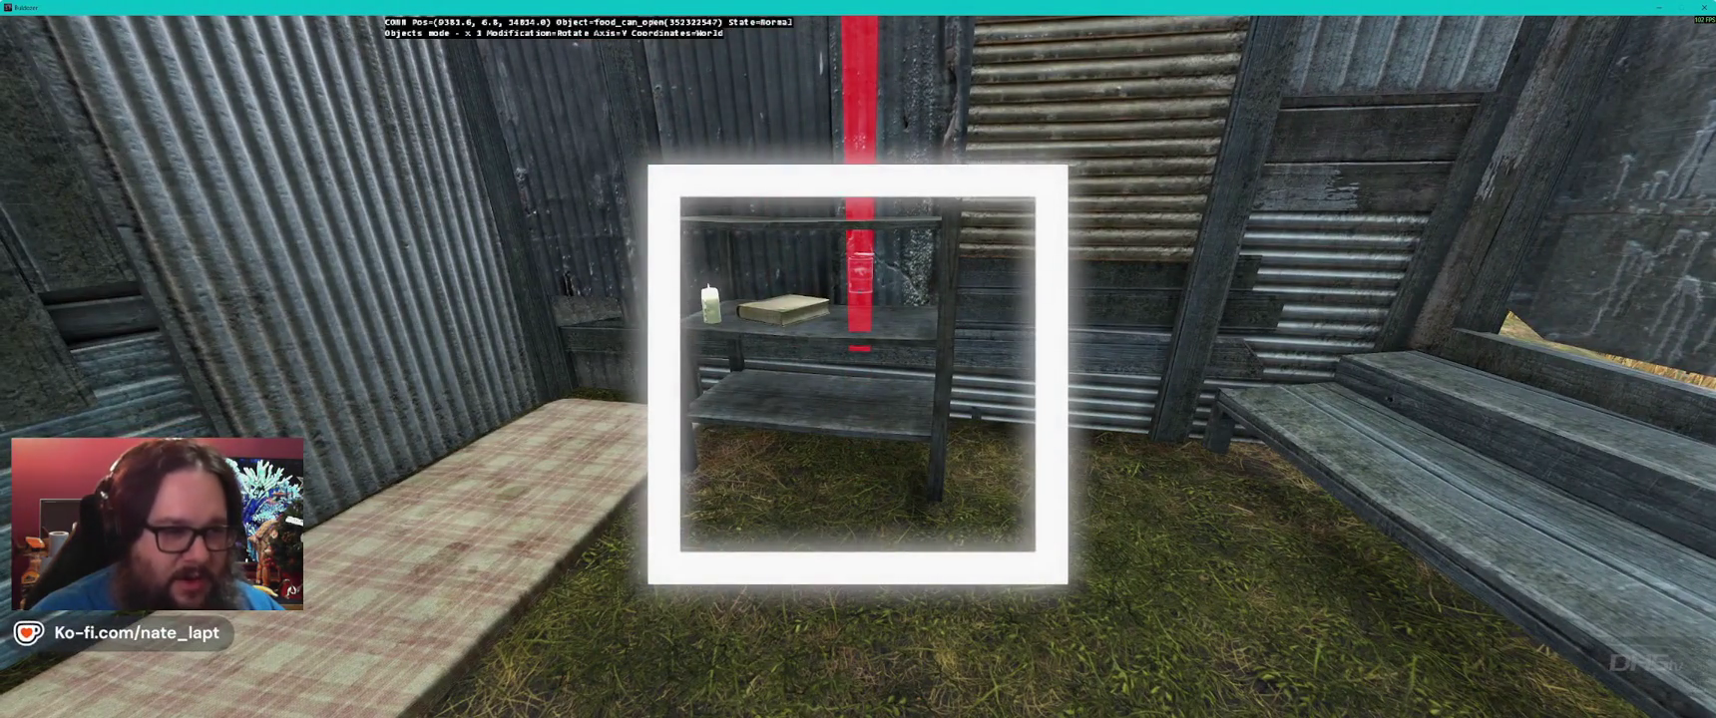
key(alt+Tab)
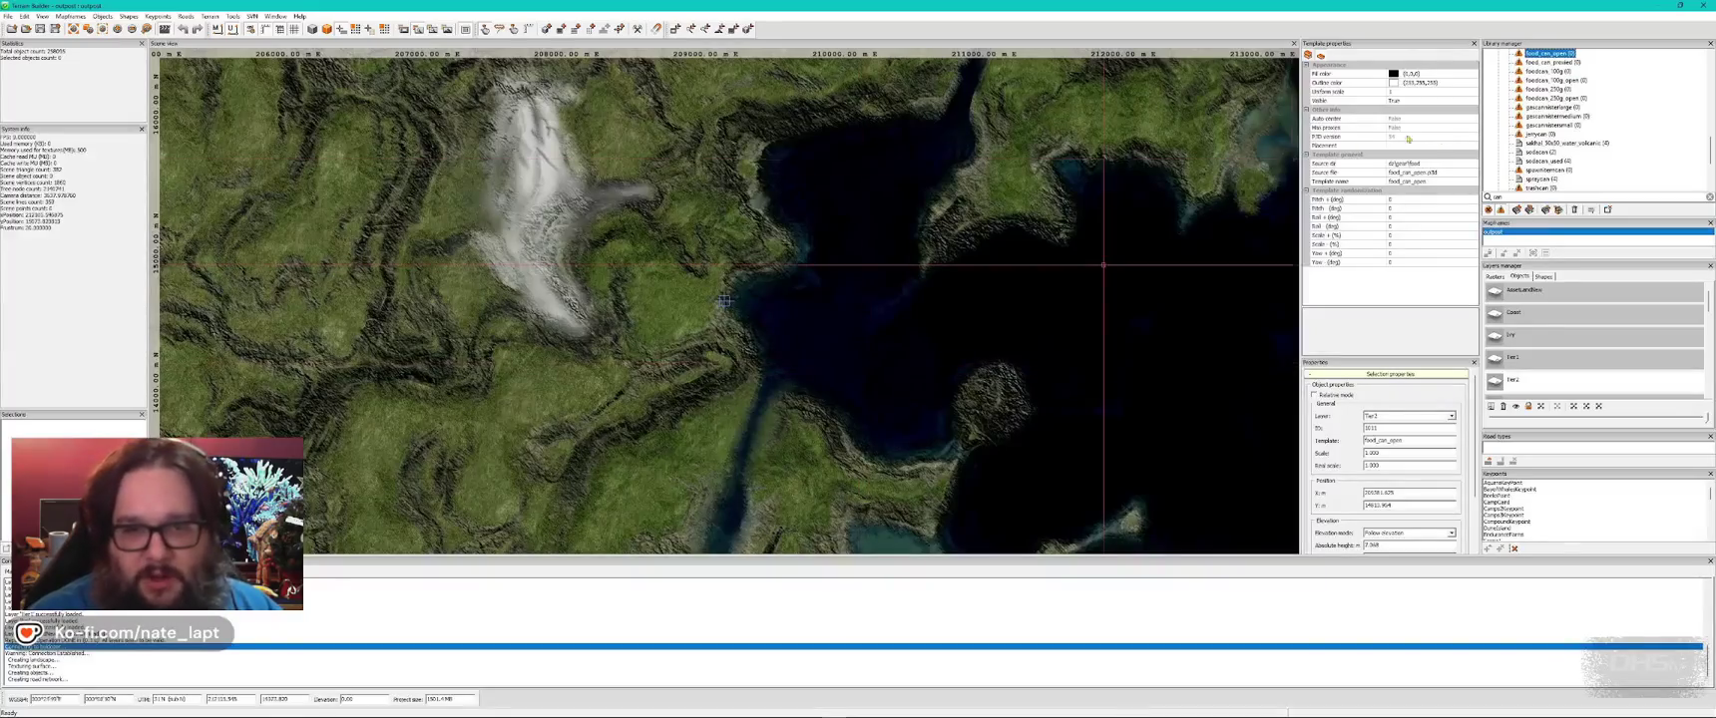
- Add another food can to the shelf and bring in foodcan_250g_open
click(1553, 88)
key(alt+Tab)
key(Page_Up)
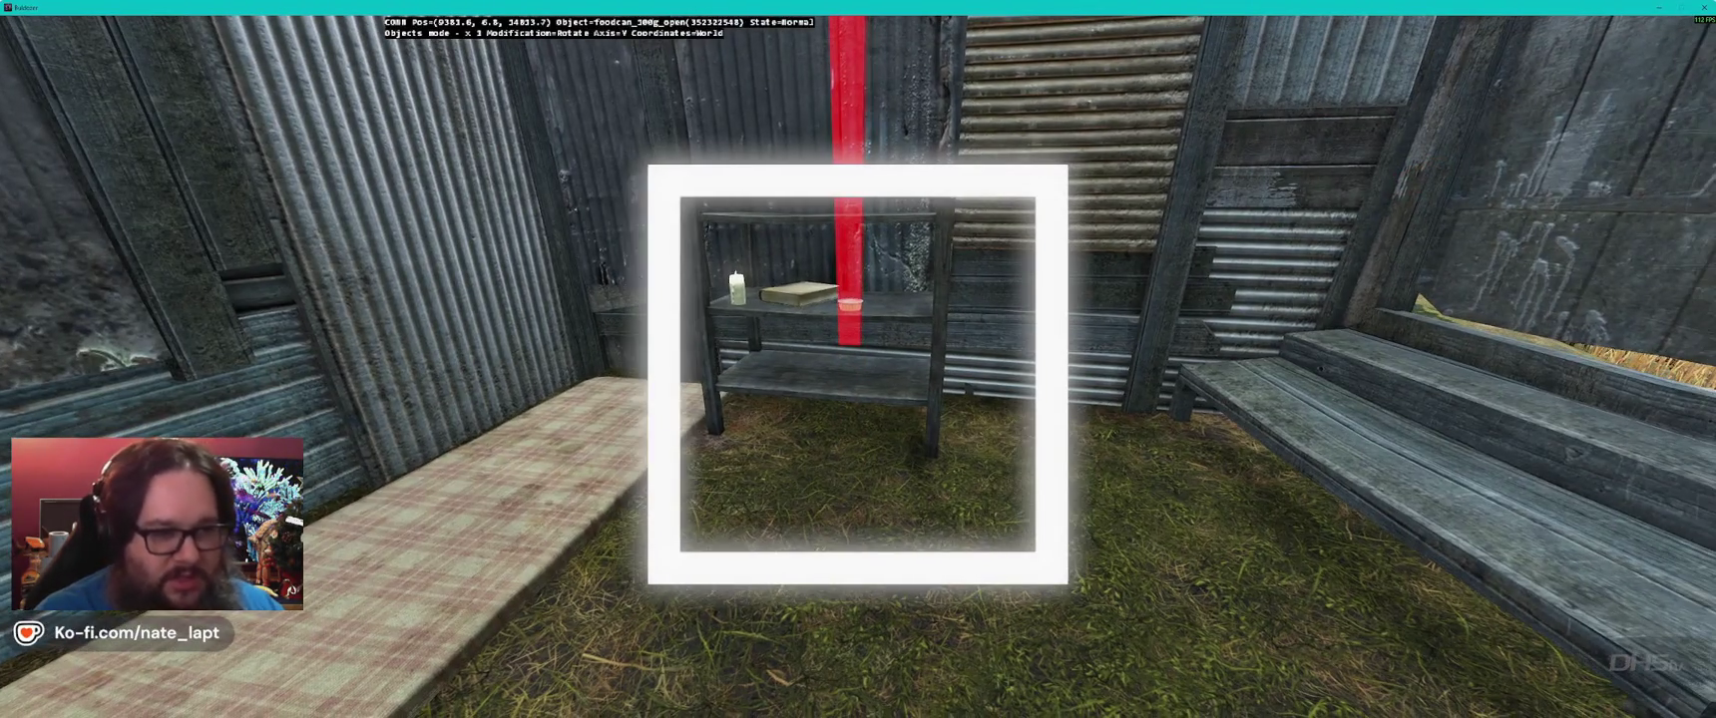
key(alt+Tab)
click(1547, 72)
key(alt+Tab)
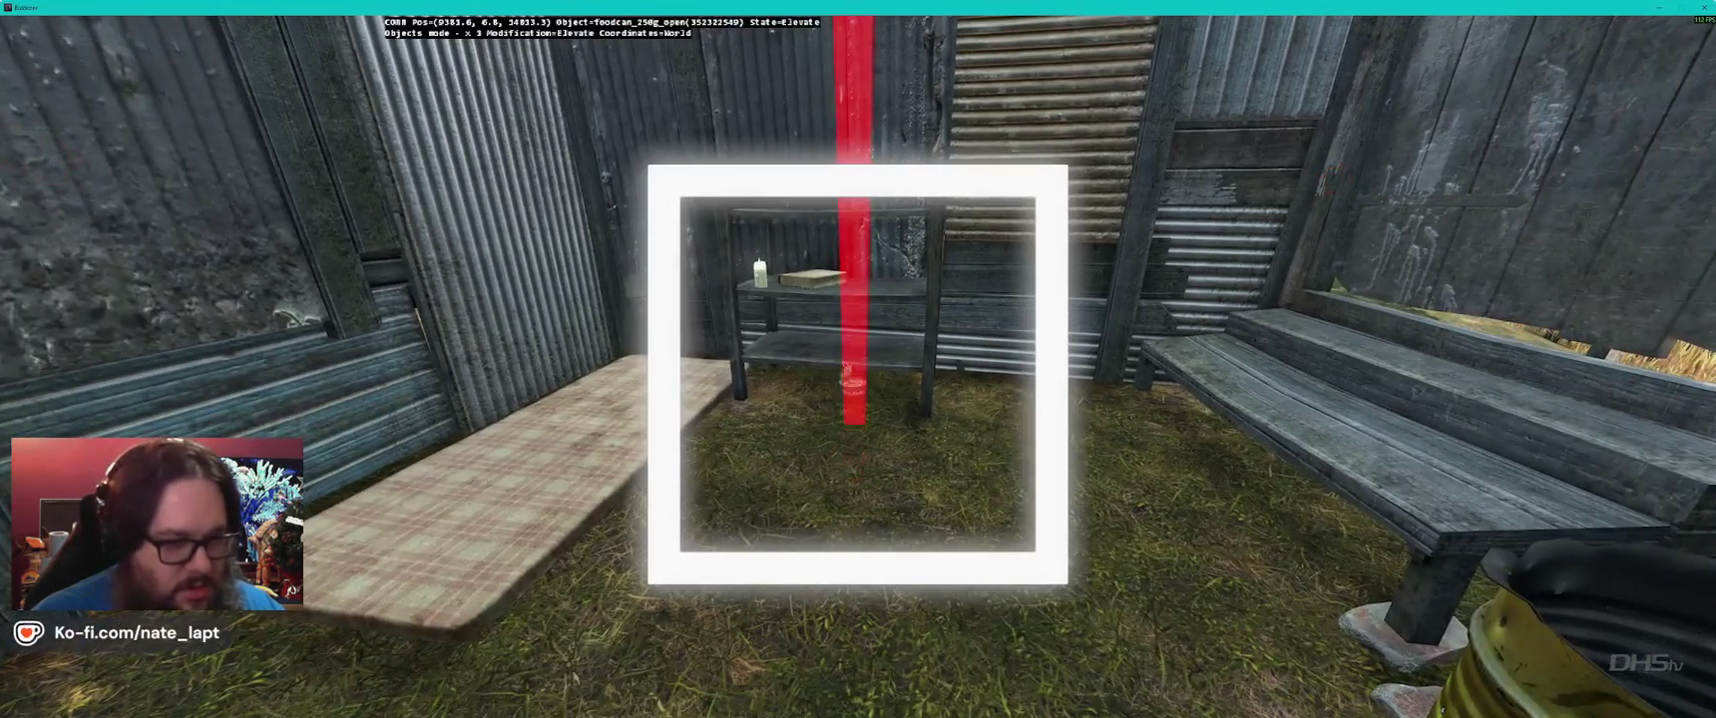
key(alt+Tab)
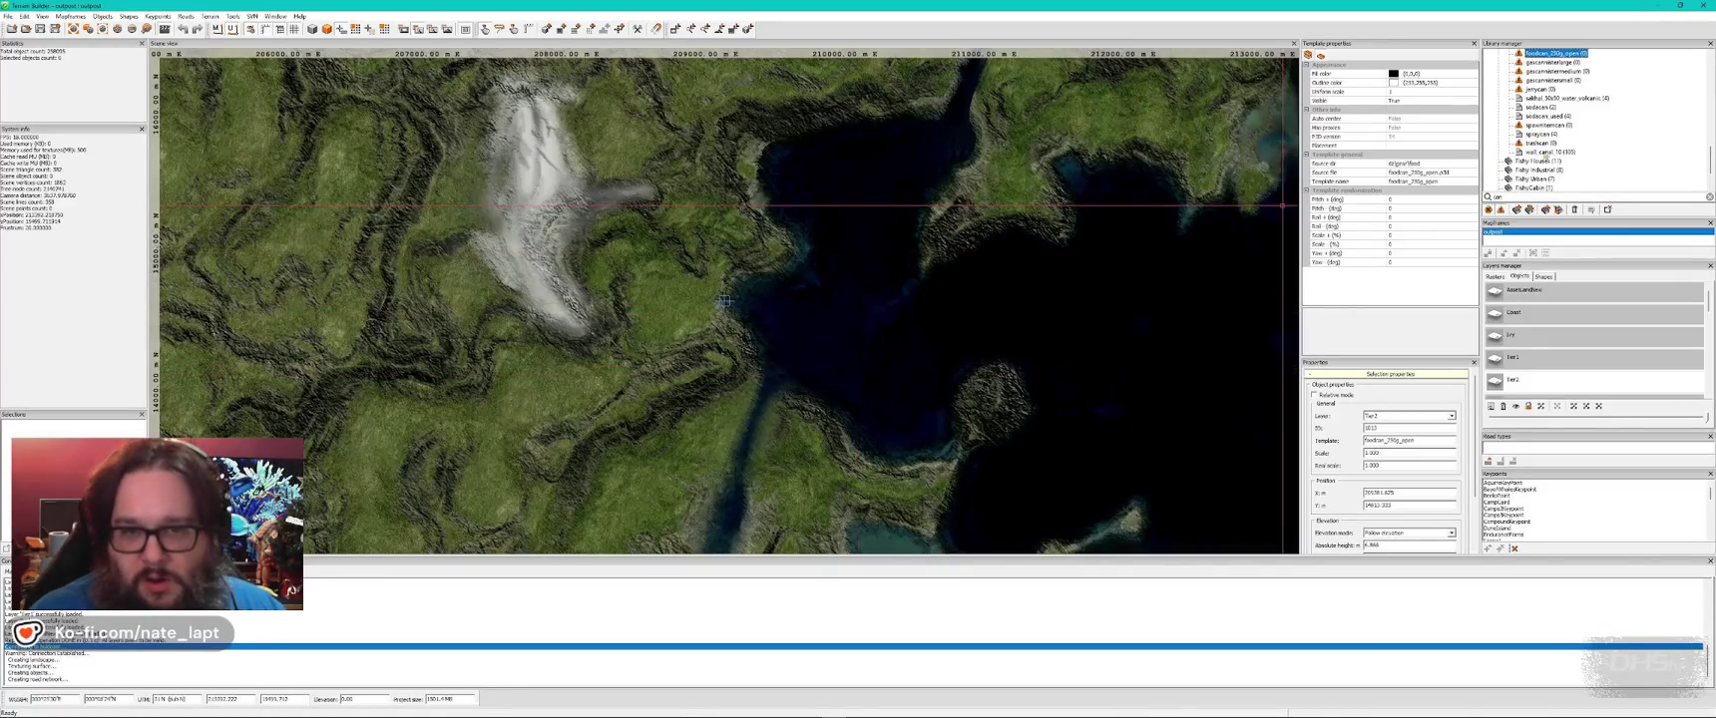
- Insert a soda can and a crushed soda can by the shelf
click(1542, 107)
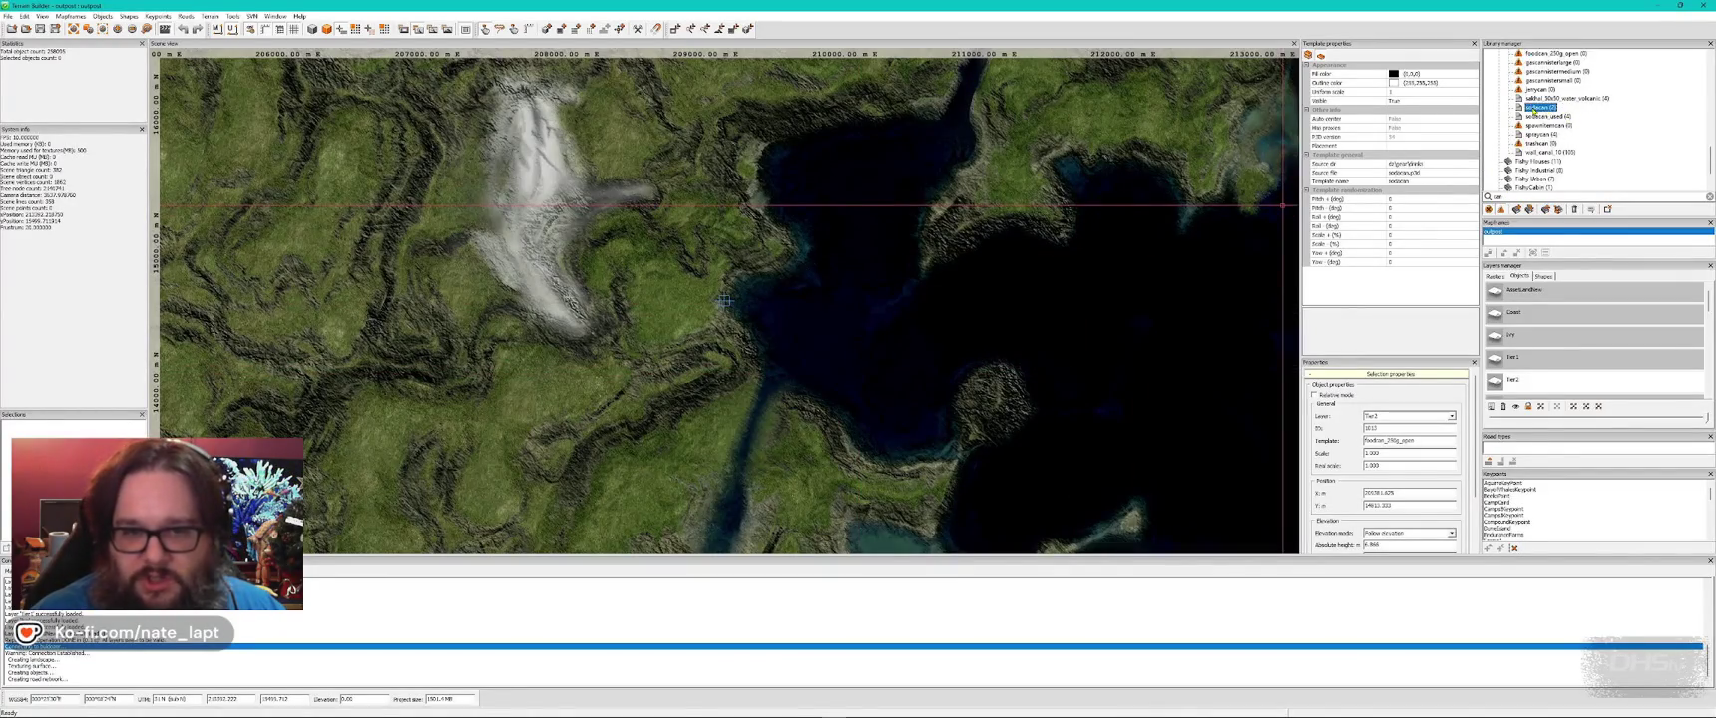
key(alt+Tab)
key(Insert)
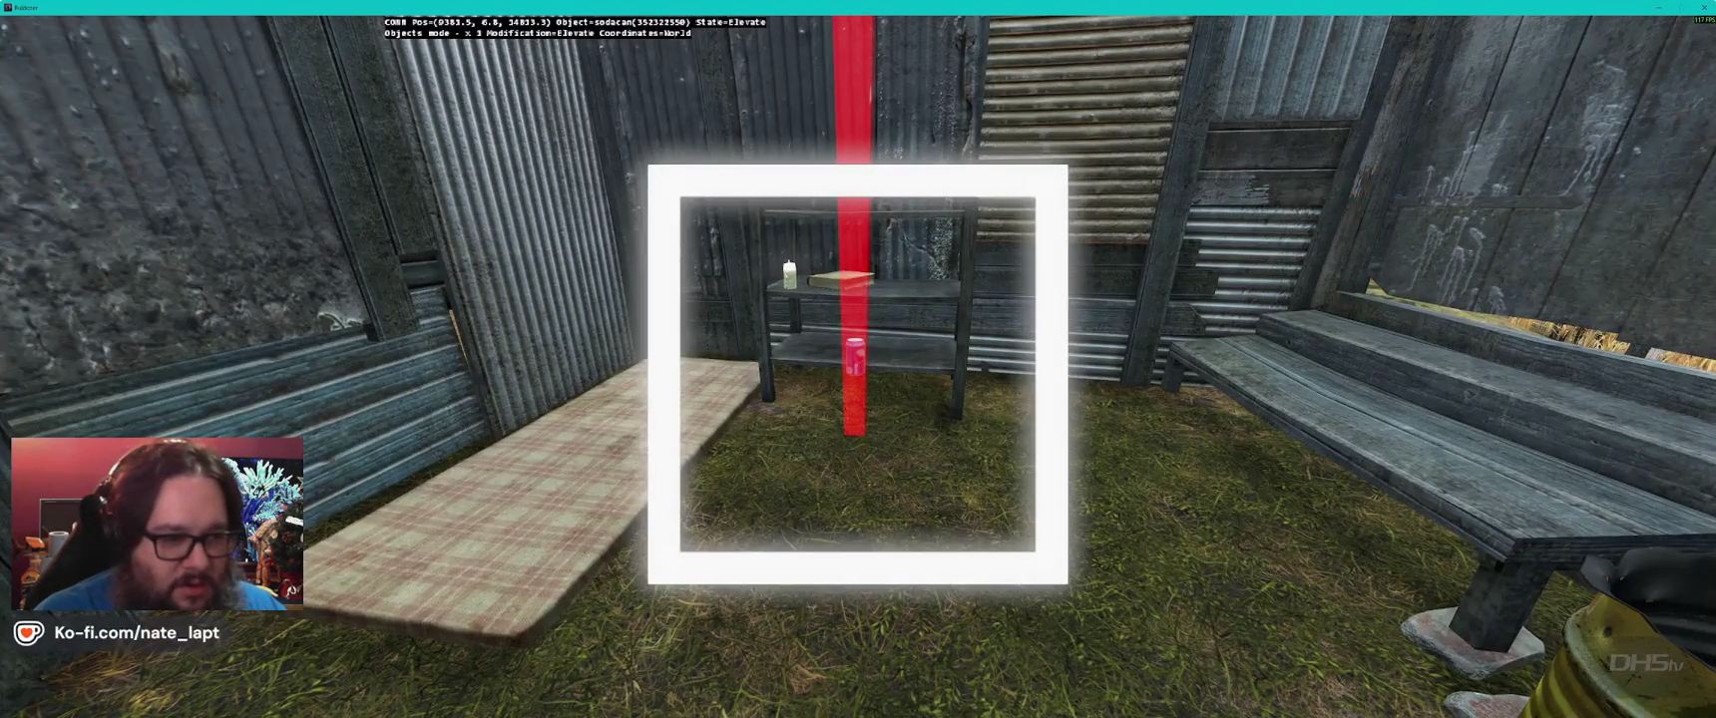
key(alt+Tab)
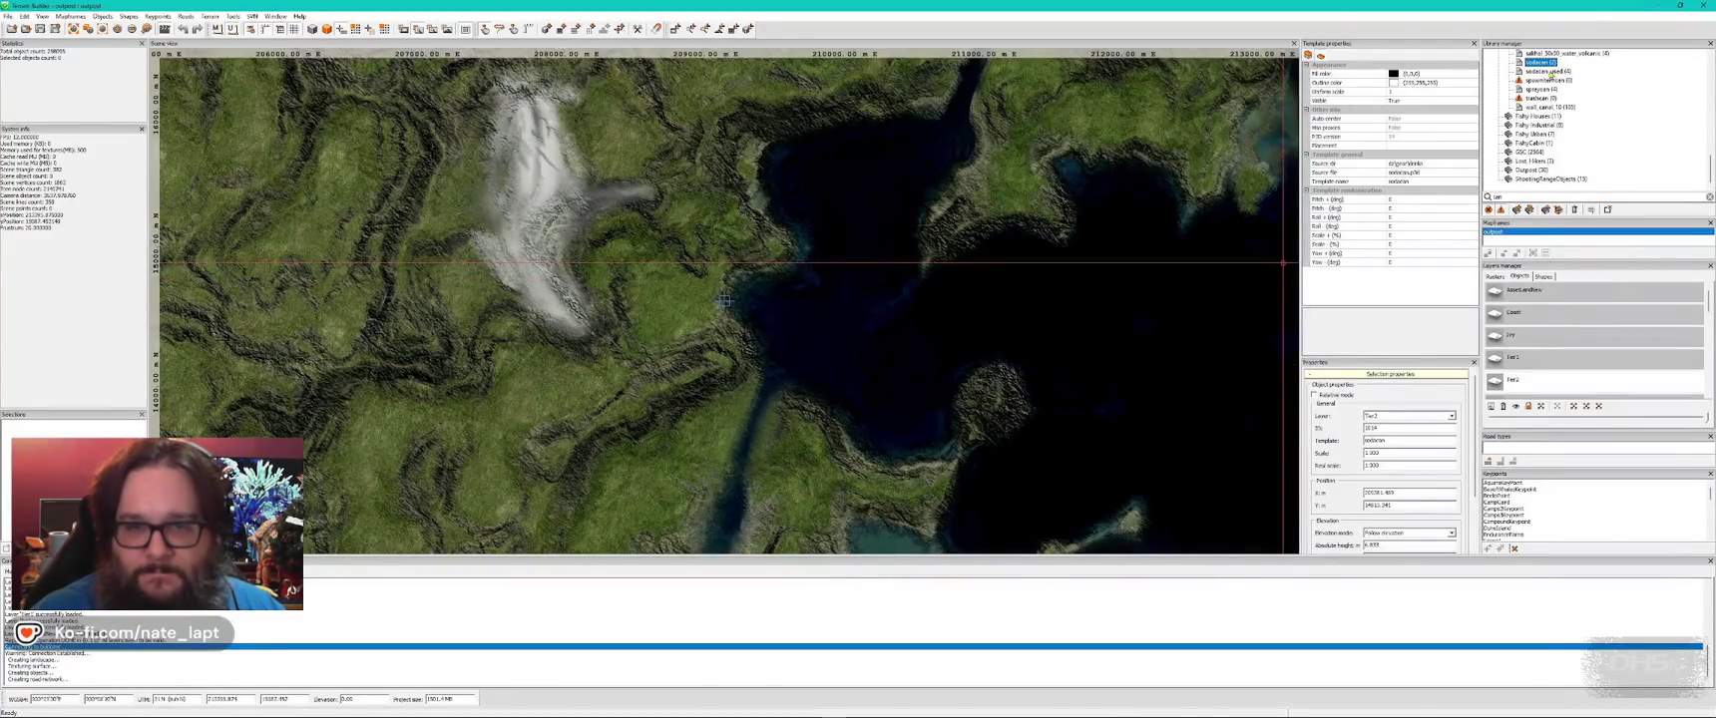
key(alt+Tab)
key(Insert)
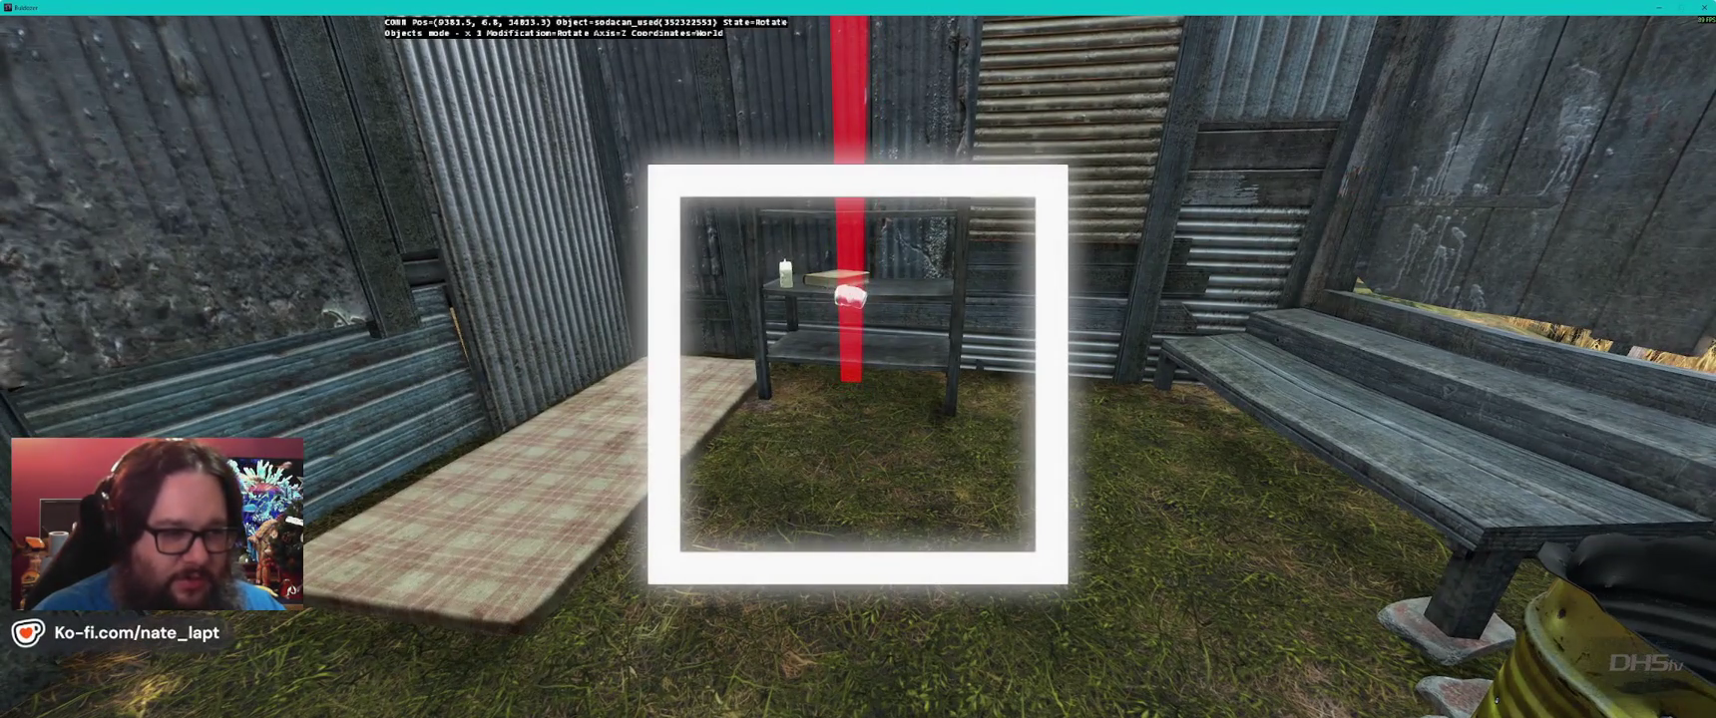
- Raise and rotate the crushed soda can onto the shelf's lower tier
key(w)
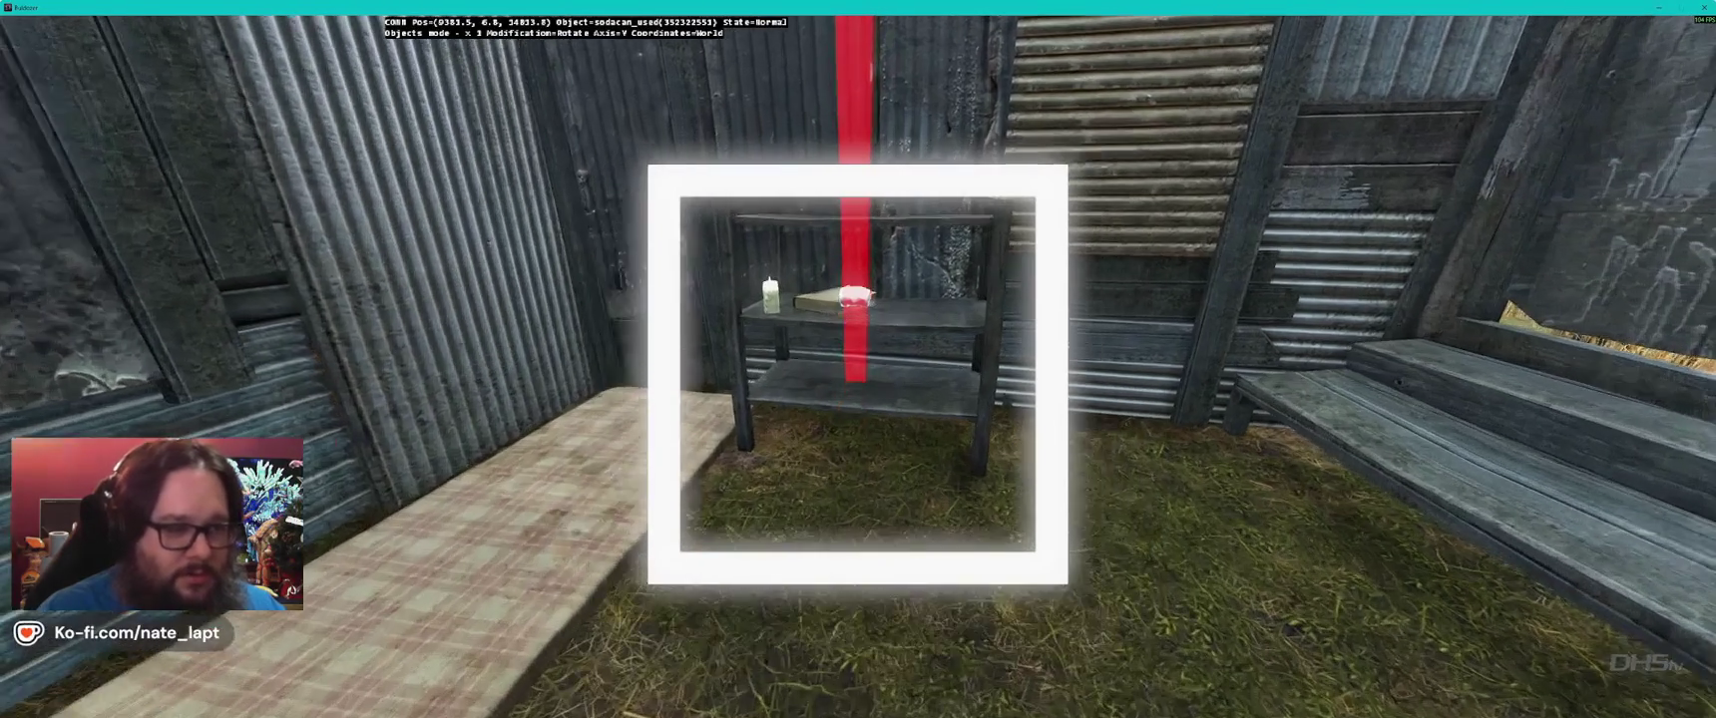
key(alt)
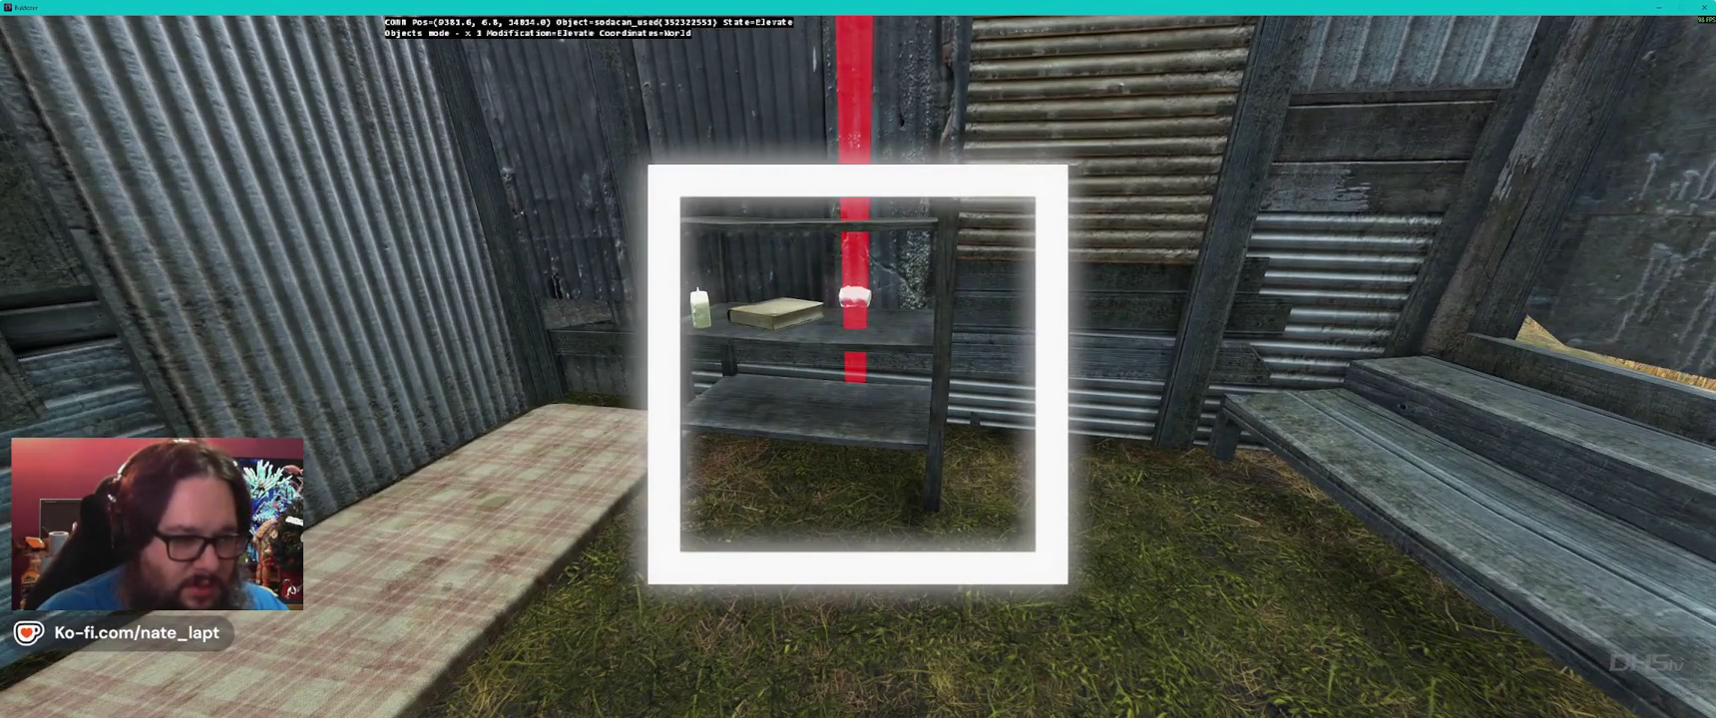
key(w)
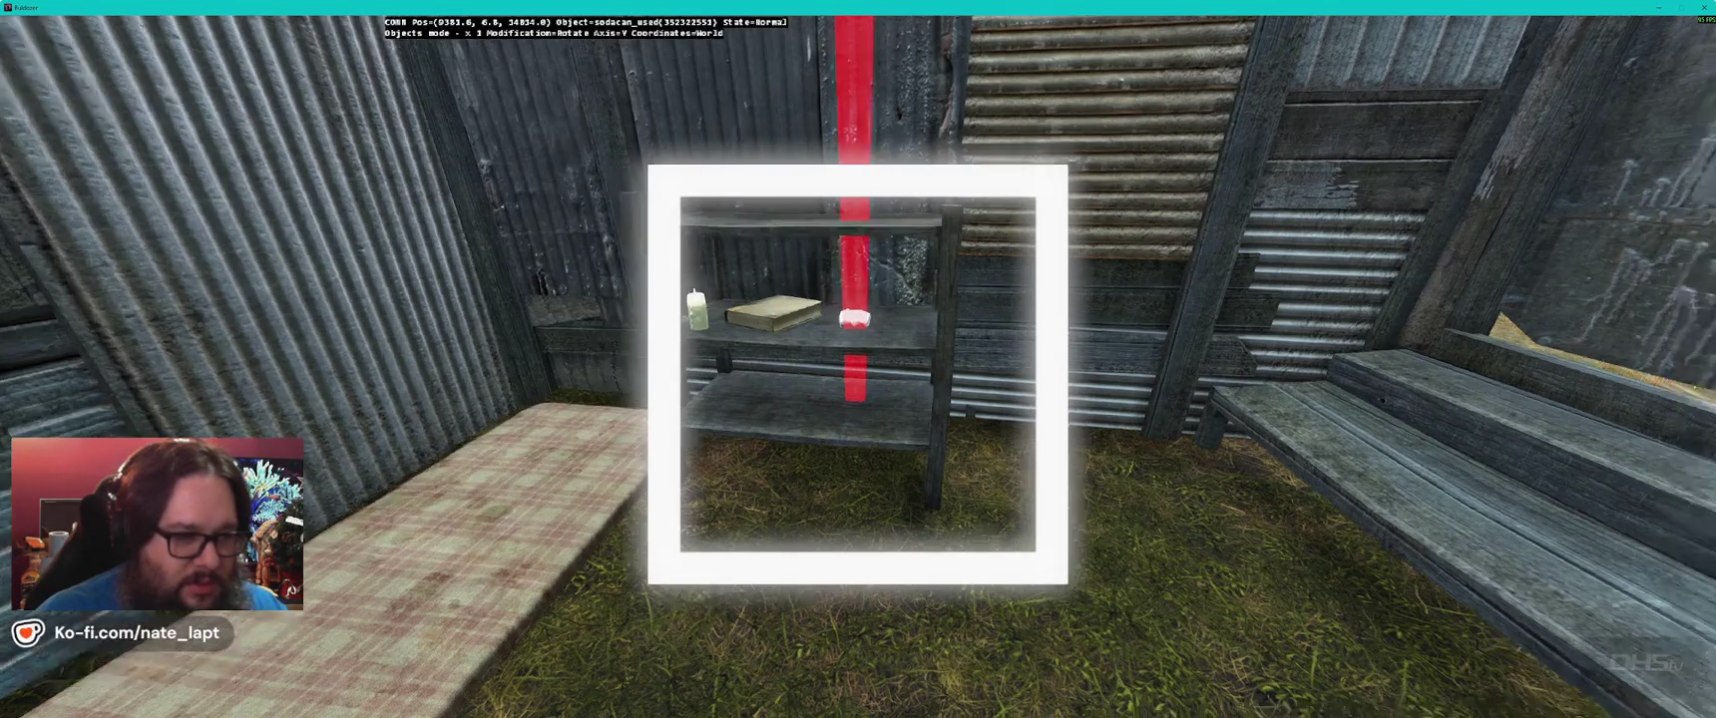
key(alt)
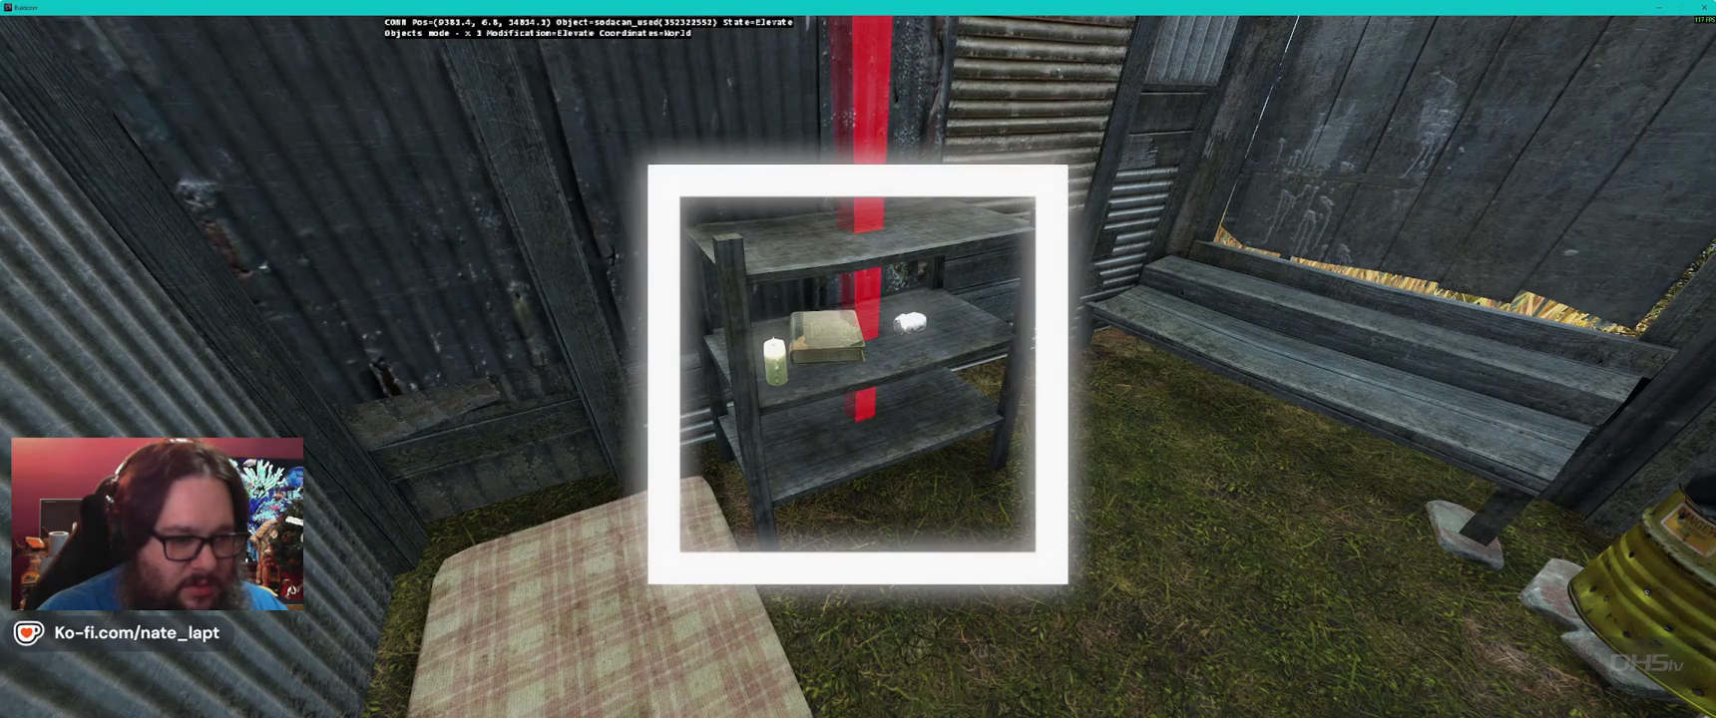
key(w)
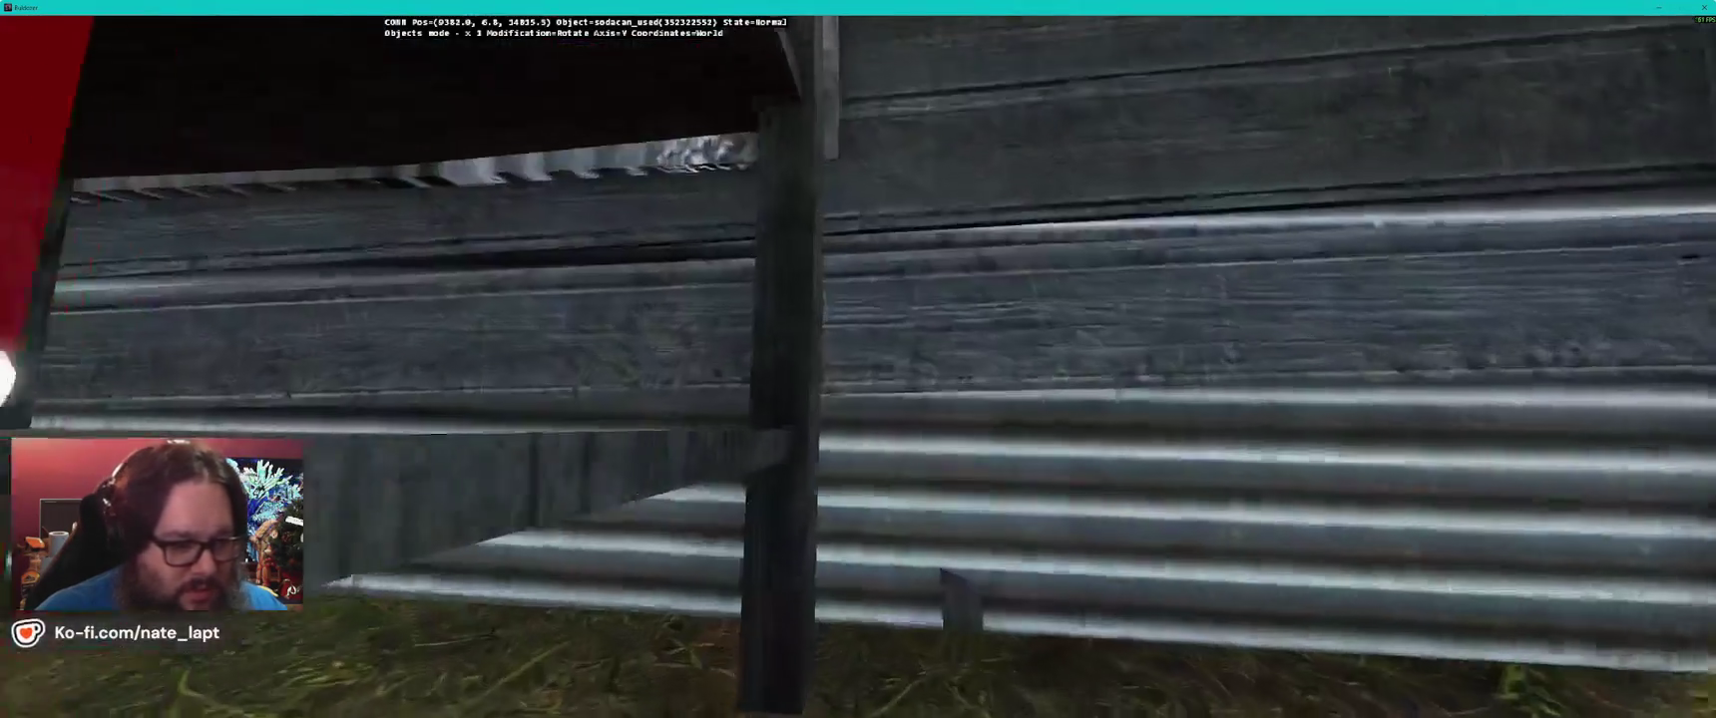
key(alt)
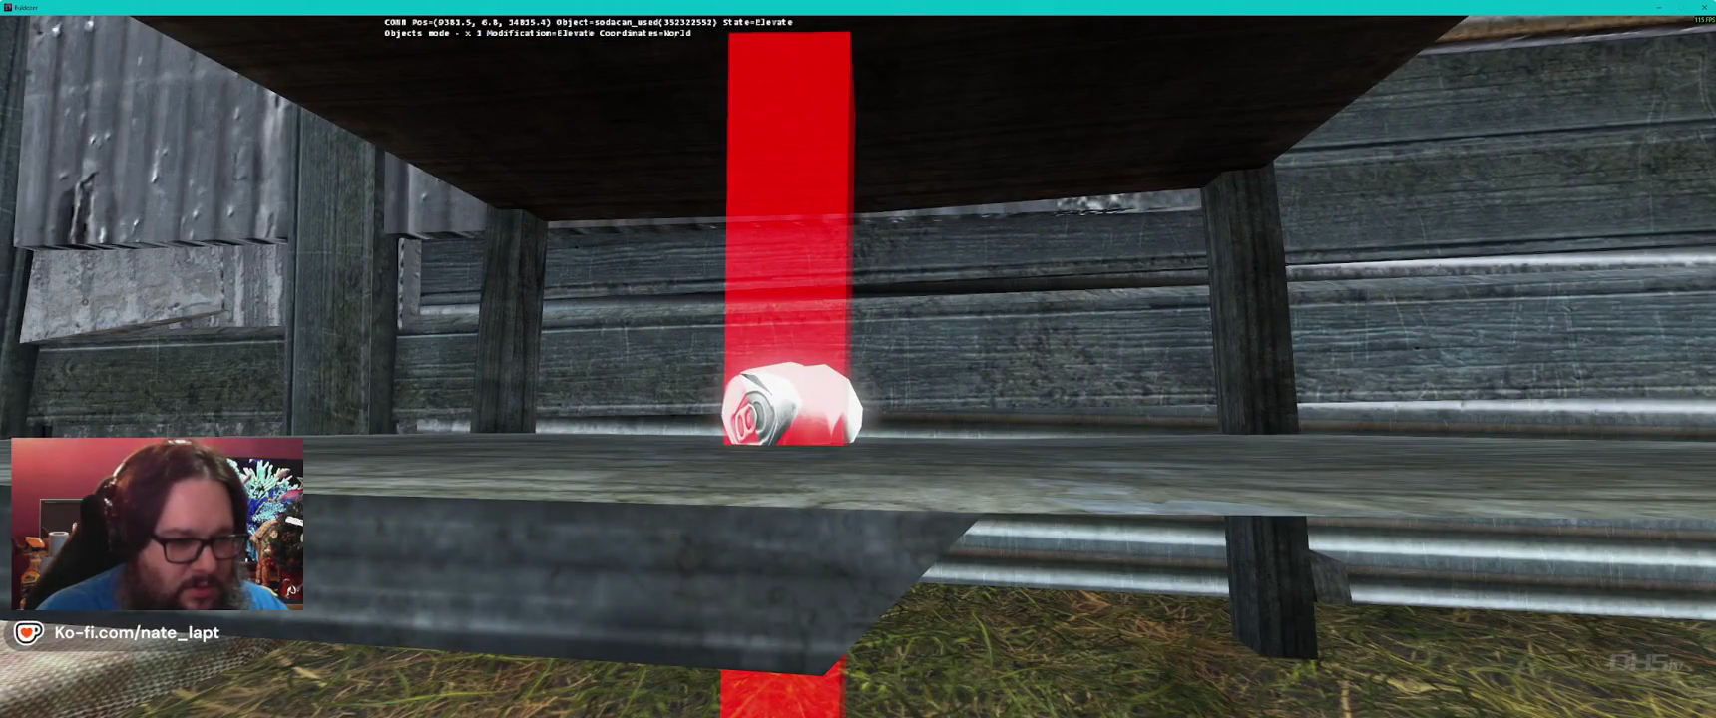
key(r)
key(s)
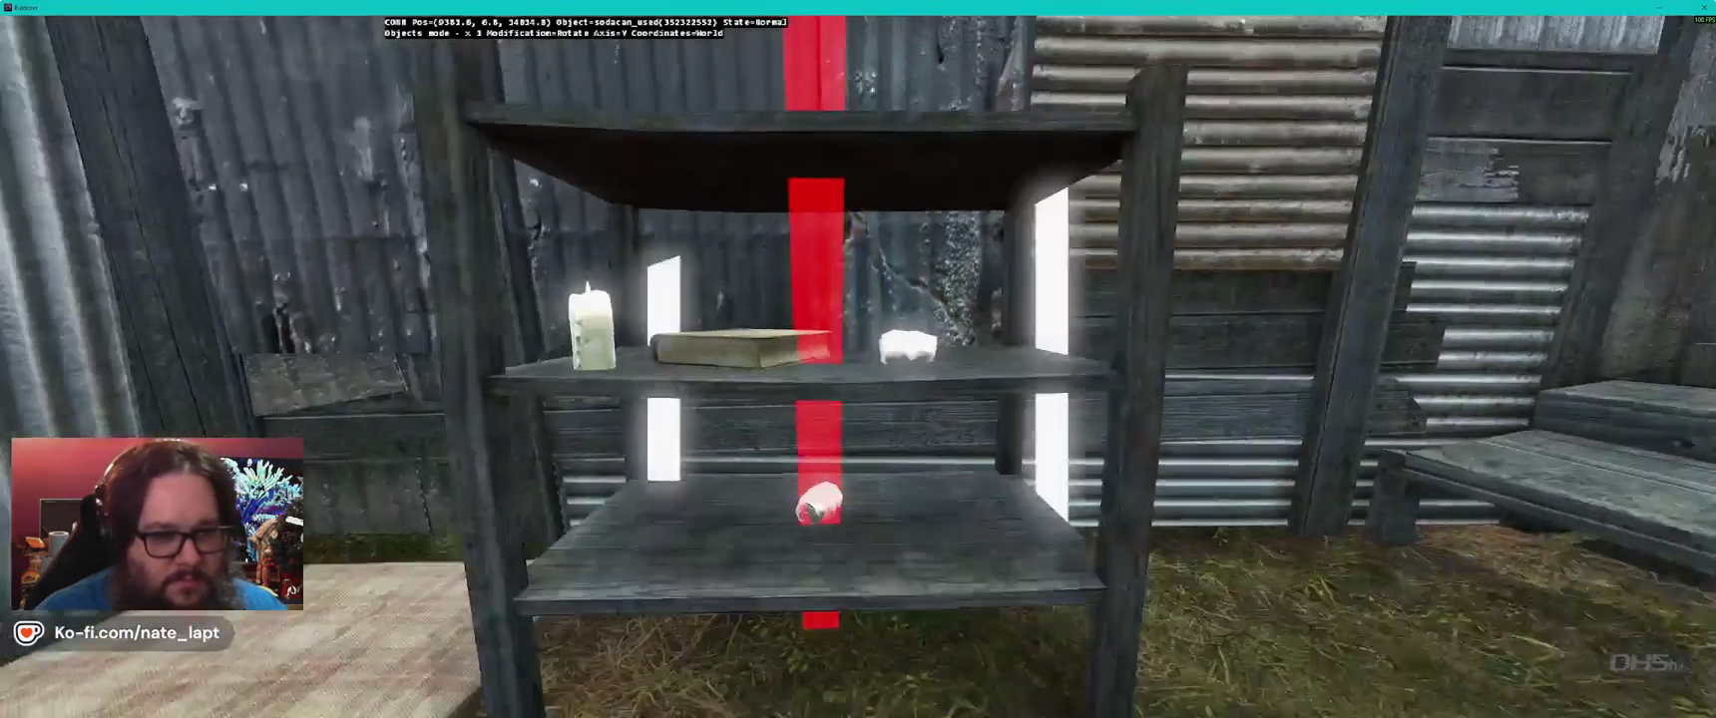
- Select the shelf and pick the spawnitemcan template
click(798, 559)
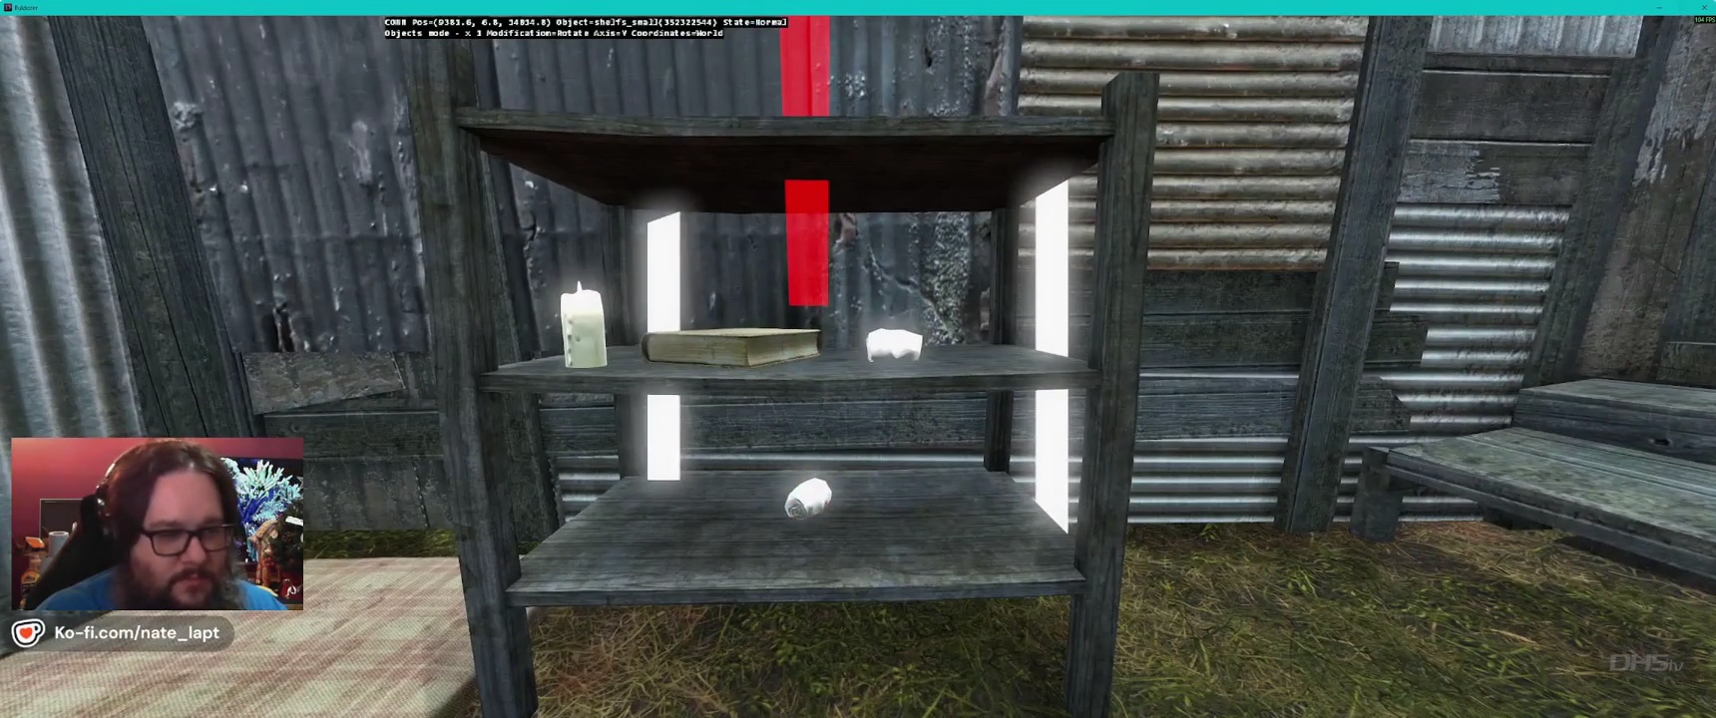
key(alt+Tab)
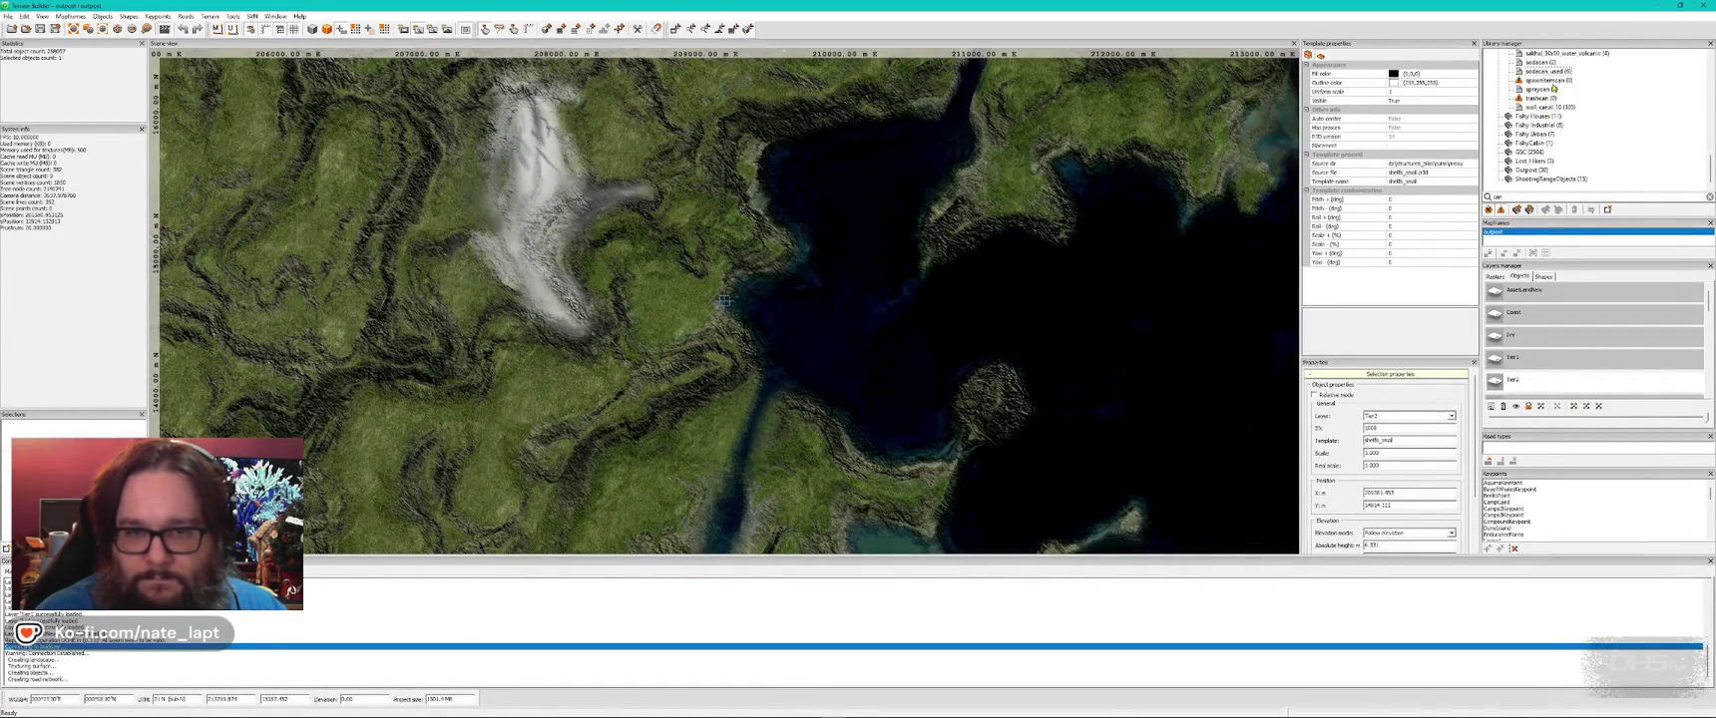
click(1550, 82)
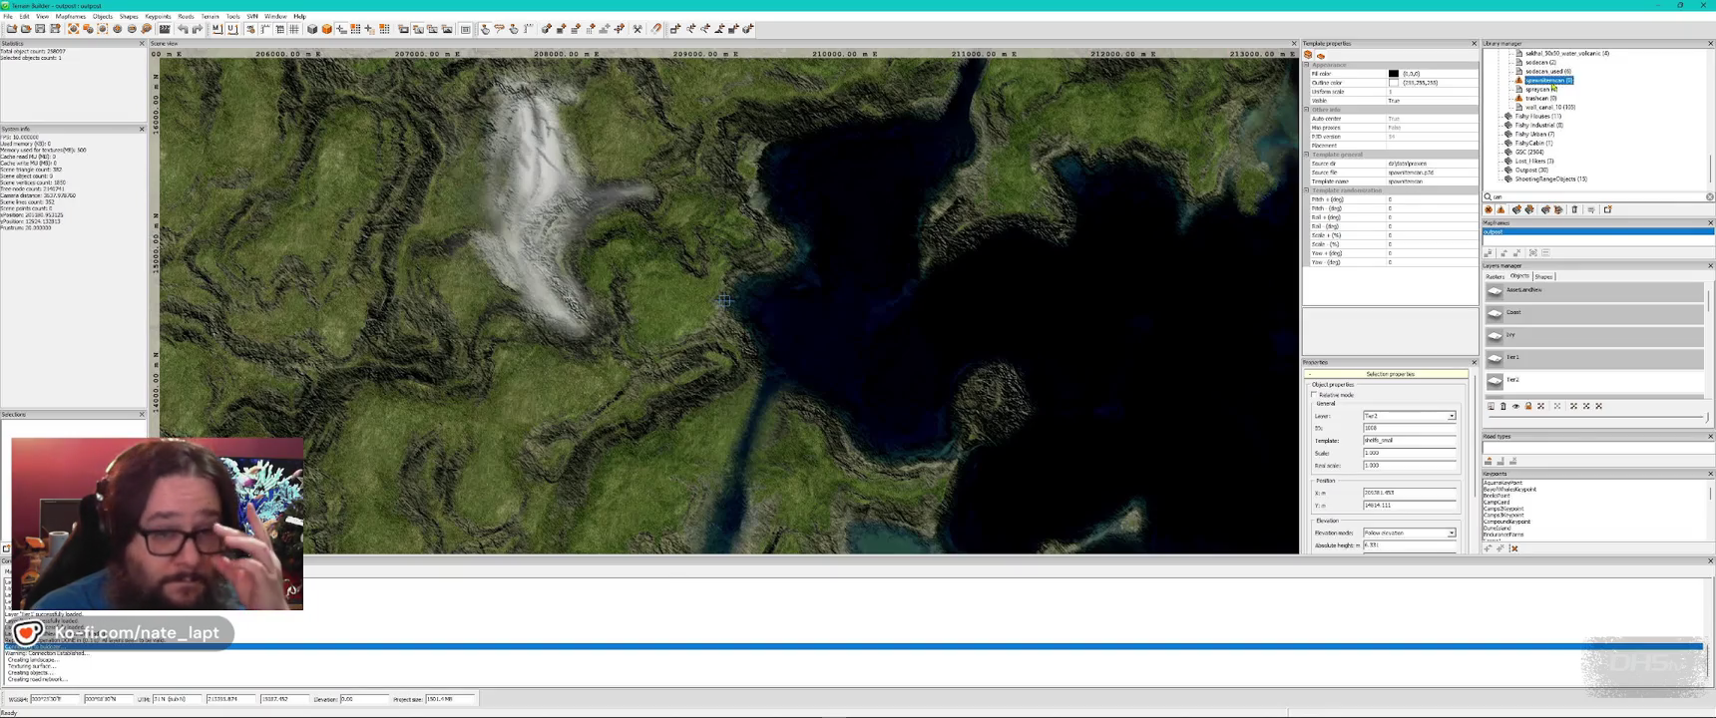
- Insert a spawnitemcan marker and drag it beside the shelf
key(alt+Tab)
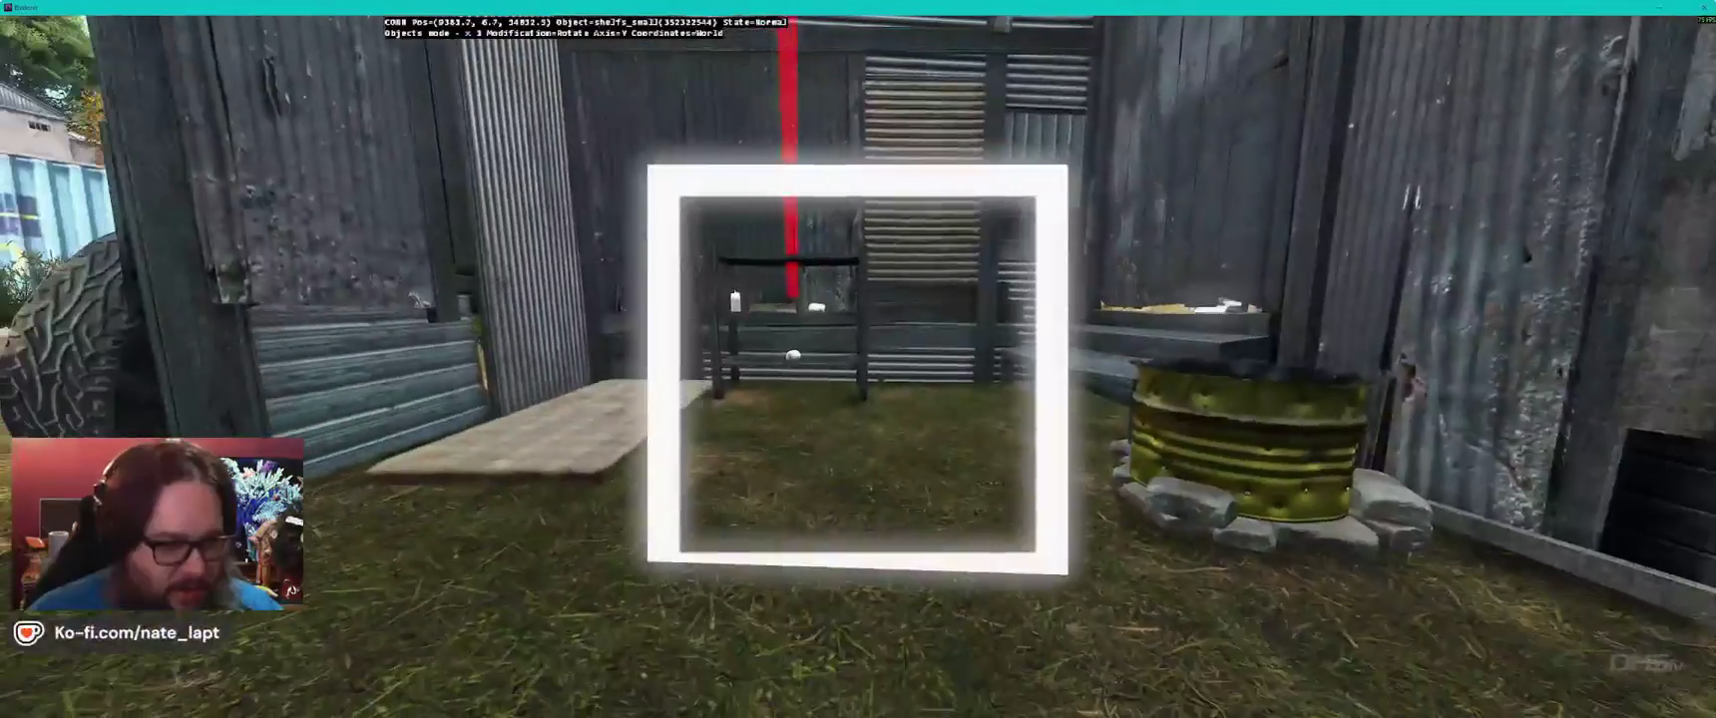
key(Insert)
drag(859, 399, 859, 300)
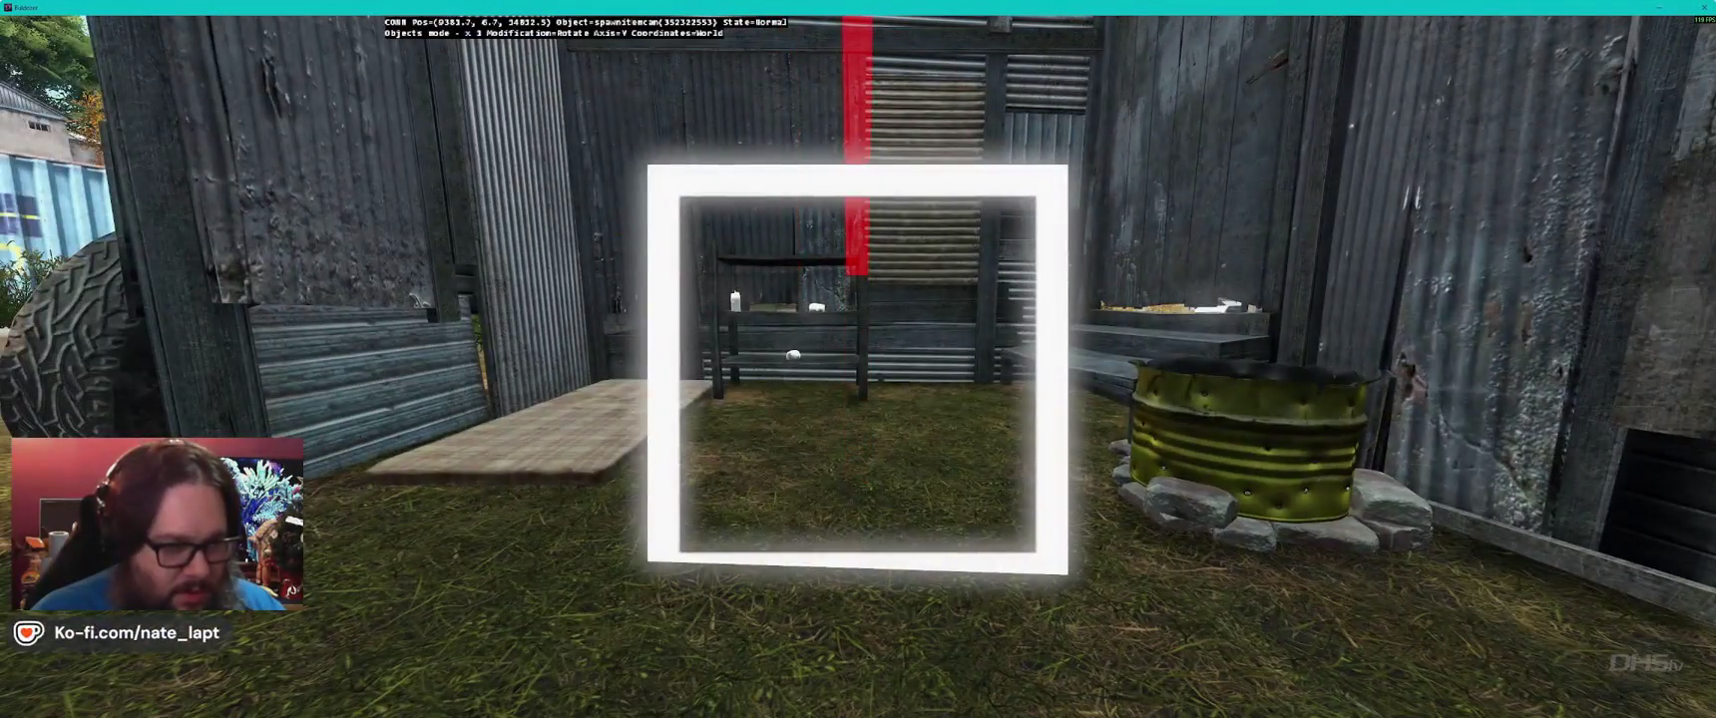
key(alt+Tab)
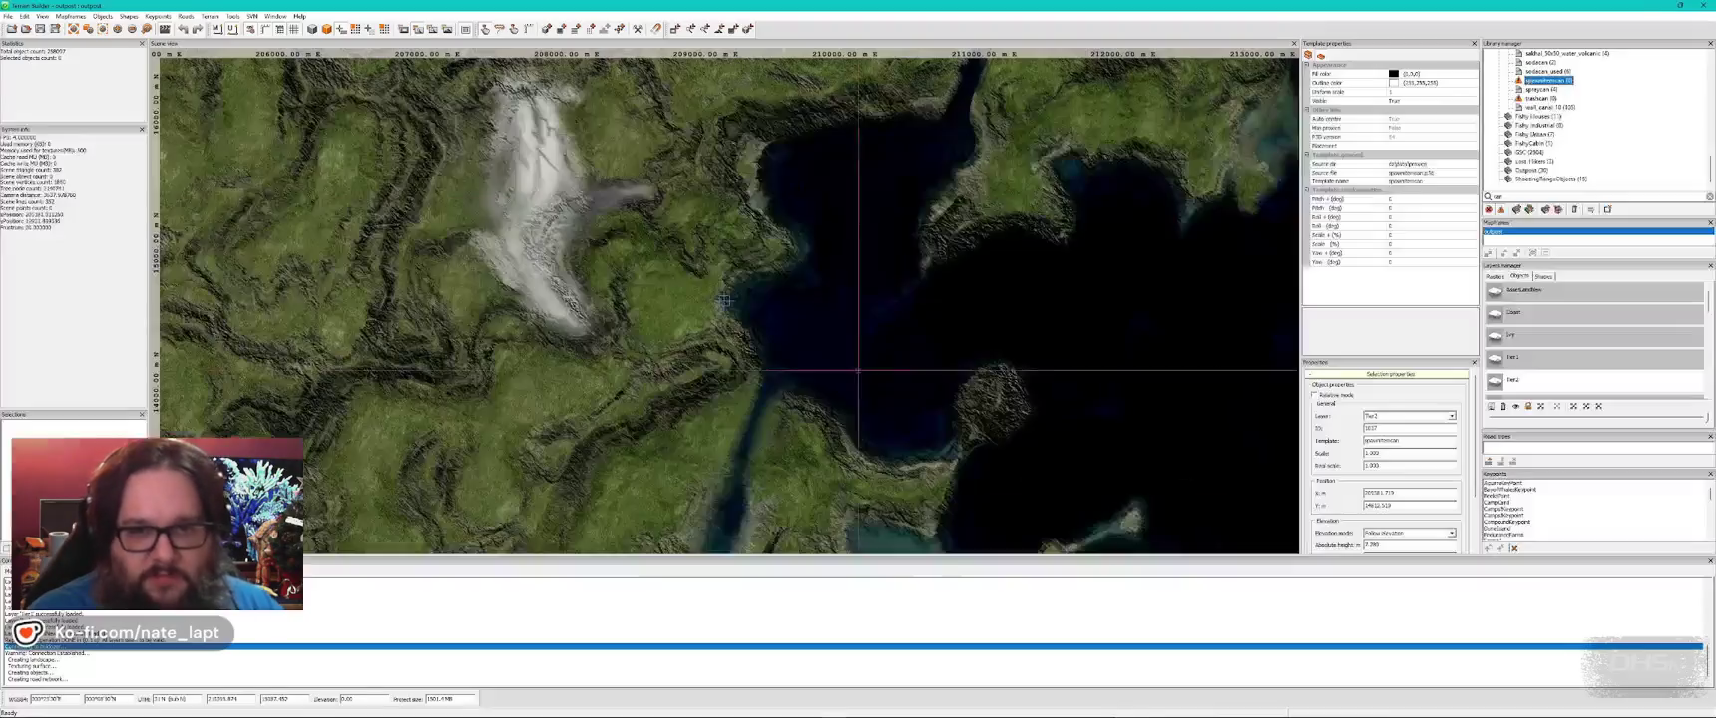
- Place a spraycan on the lower shelf next to the first, rotating and raising it
click(1539, 89)
key(alt+Tab)
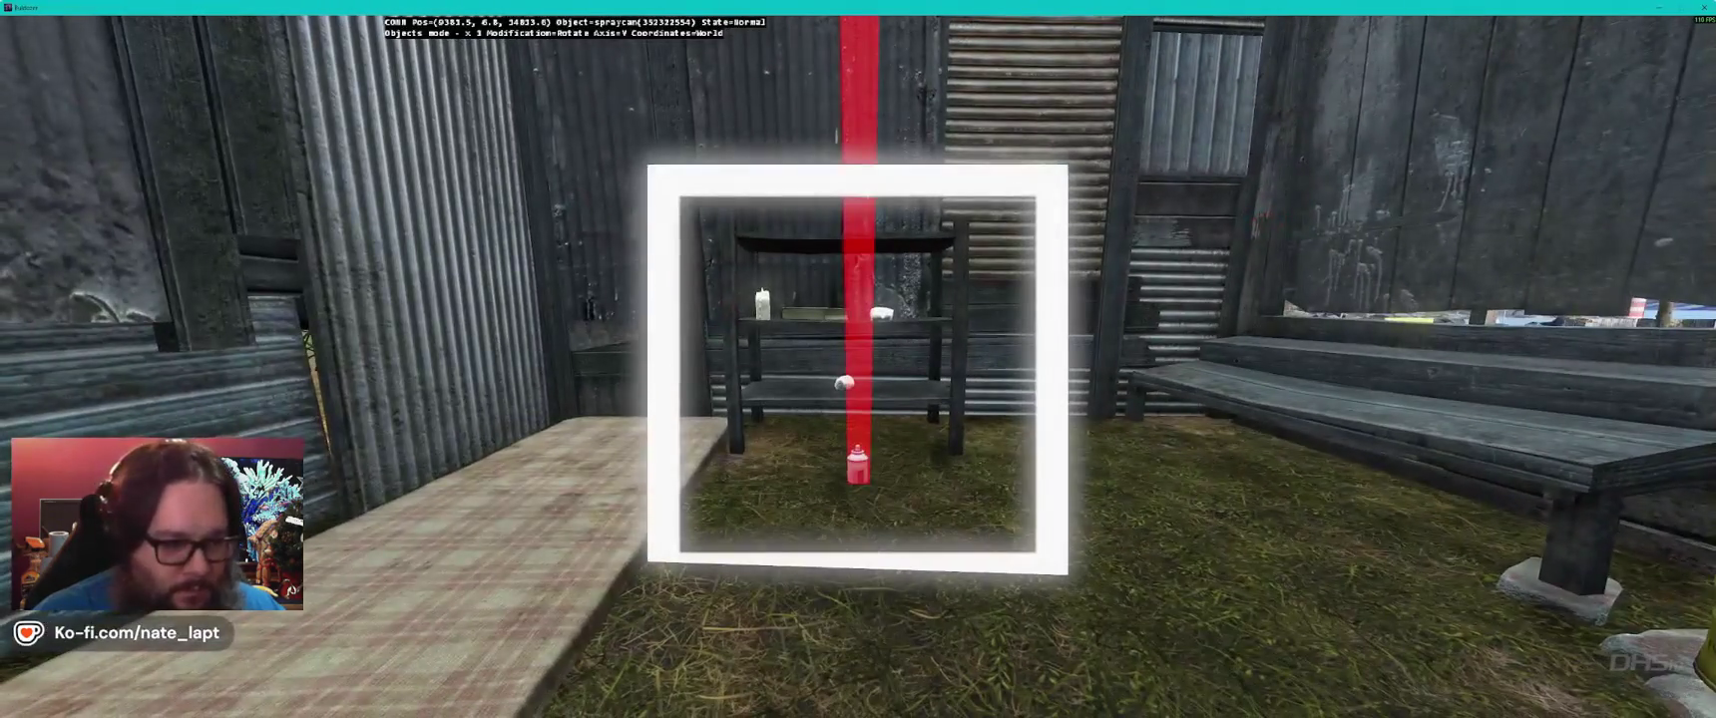
key(shift)
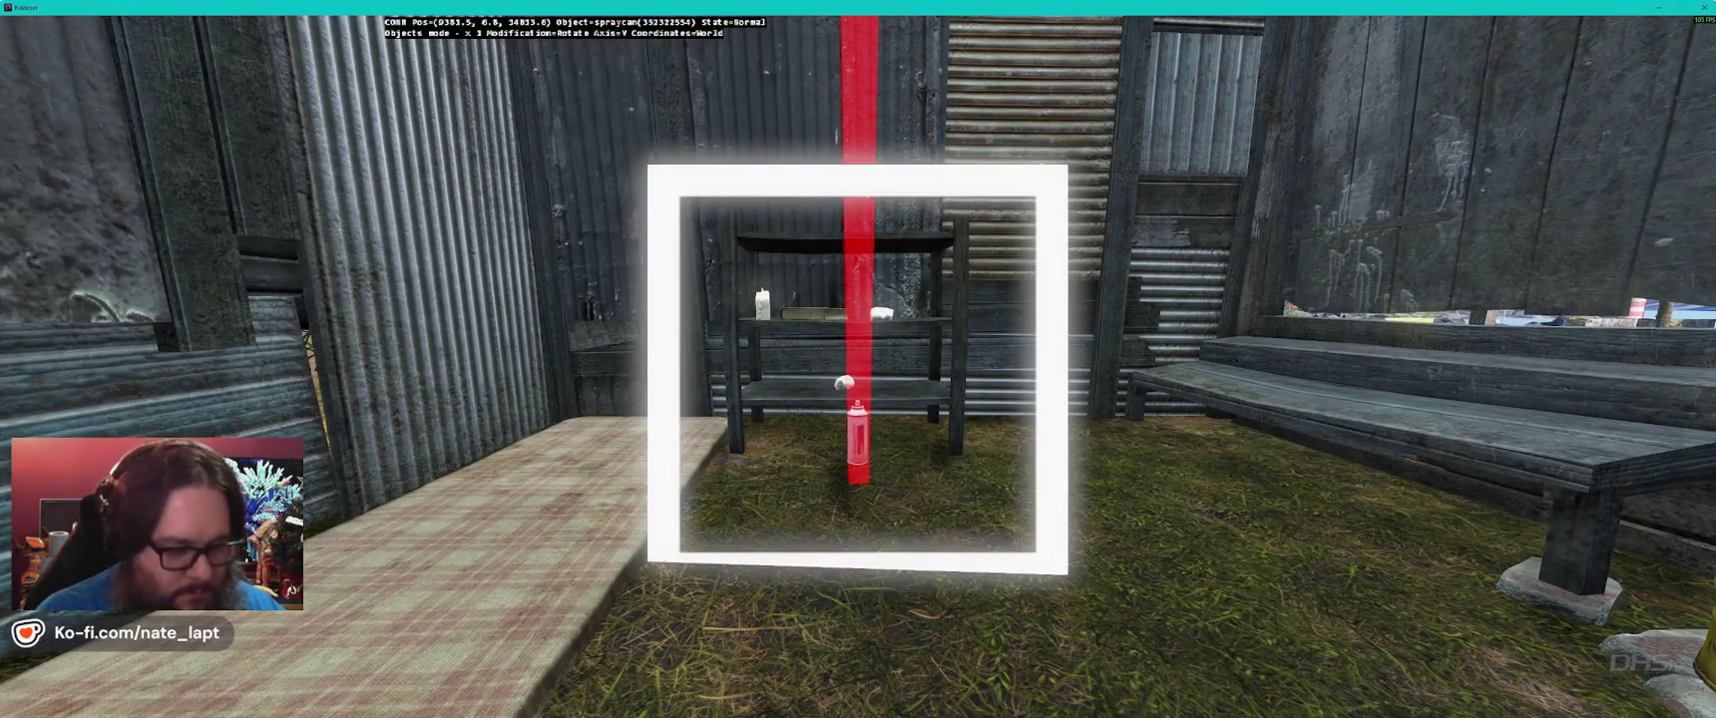
key(w)
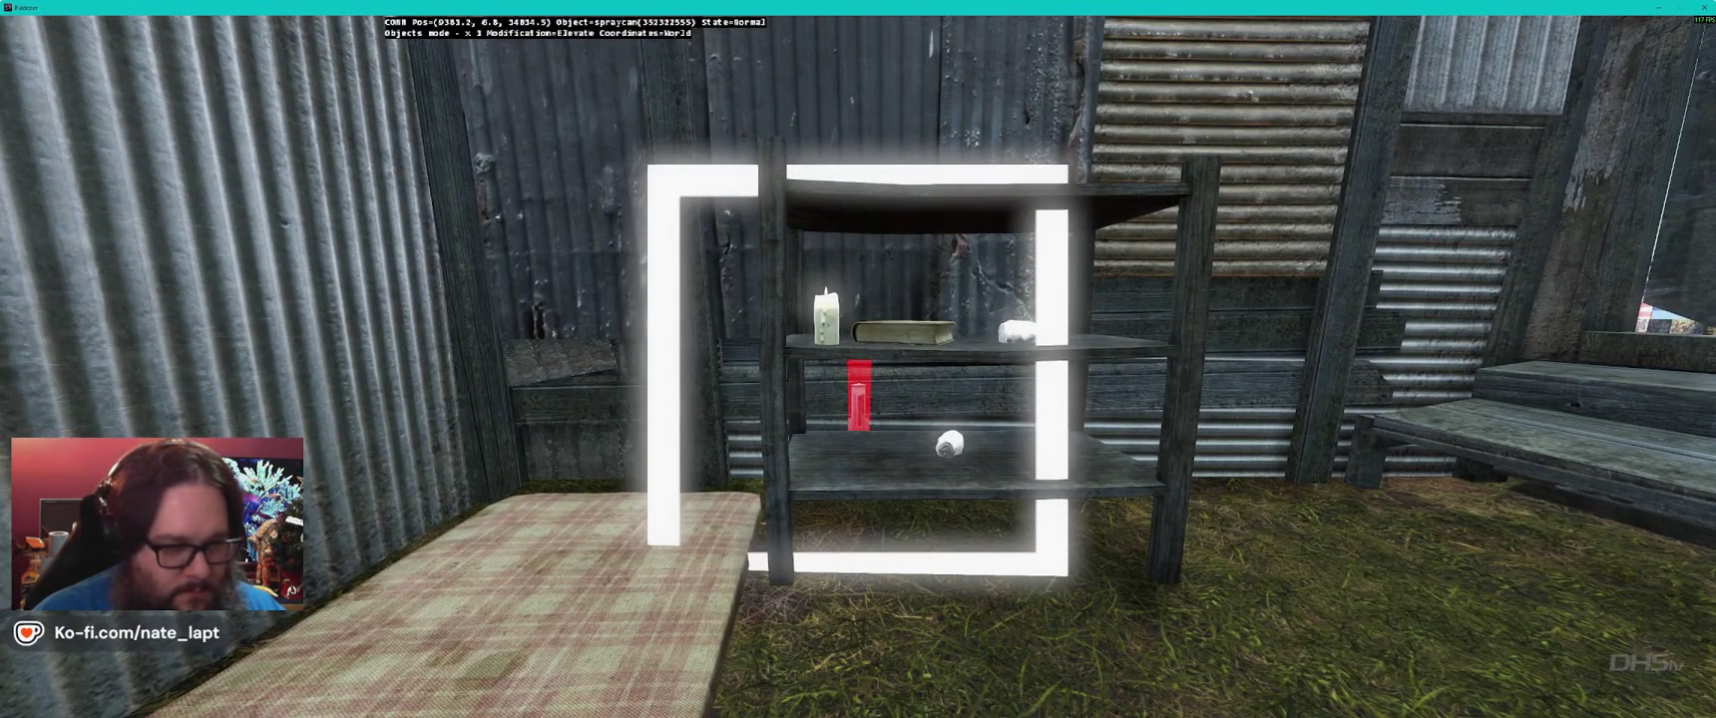
key(a)
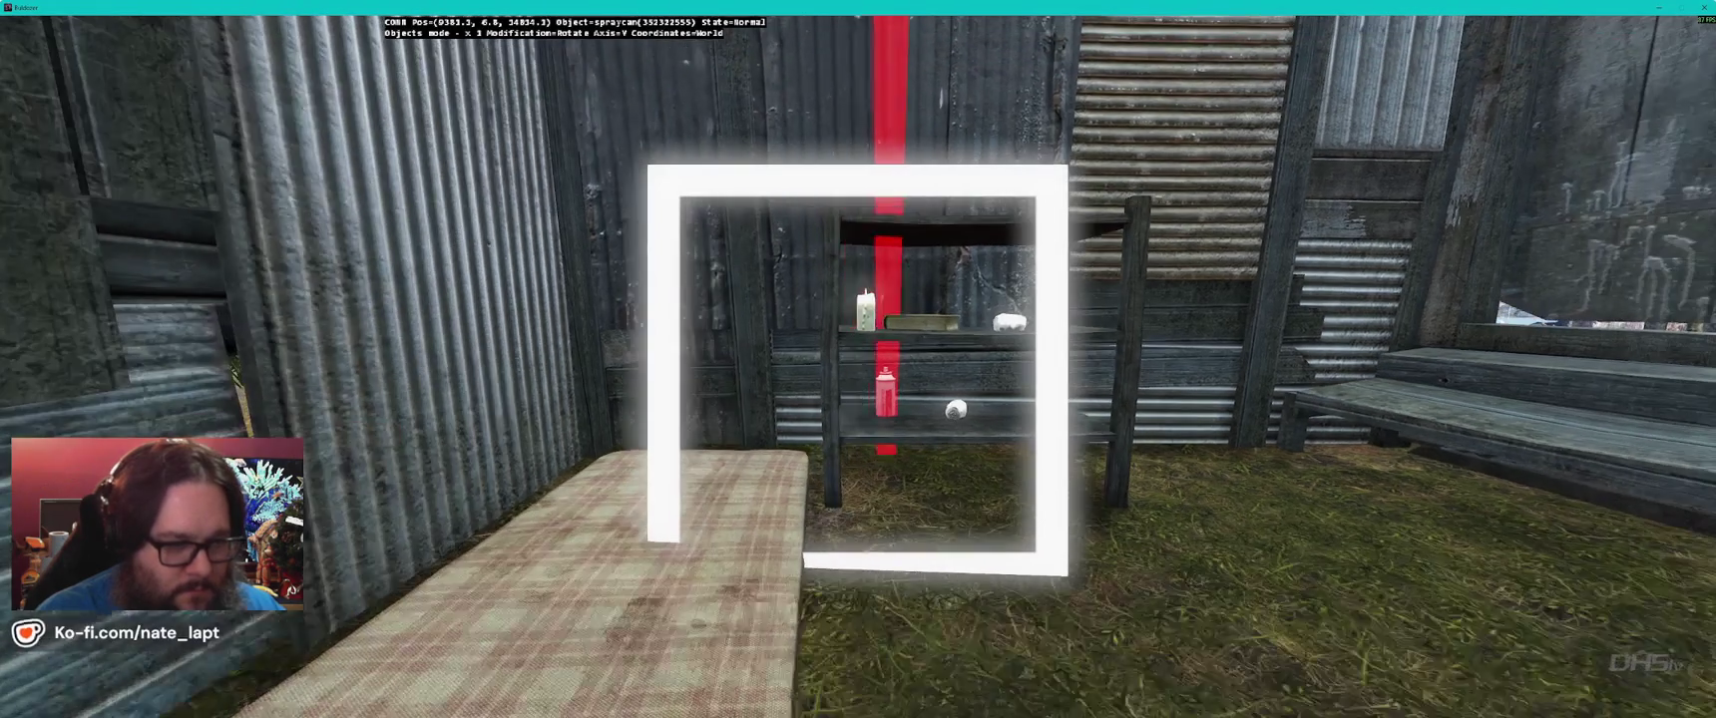
key(w)
key(s)
key(a)
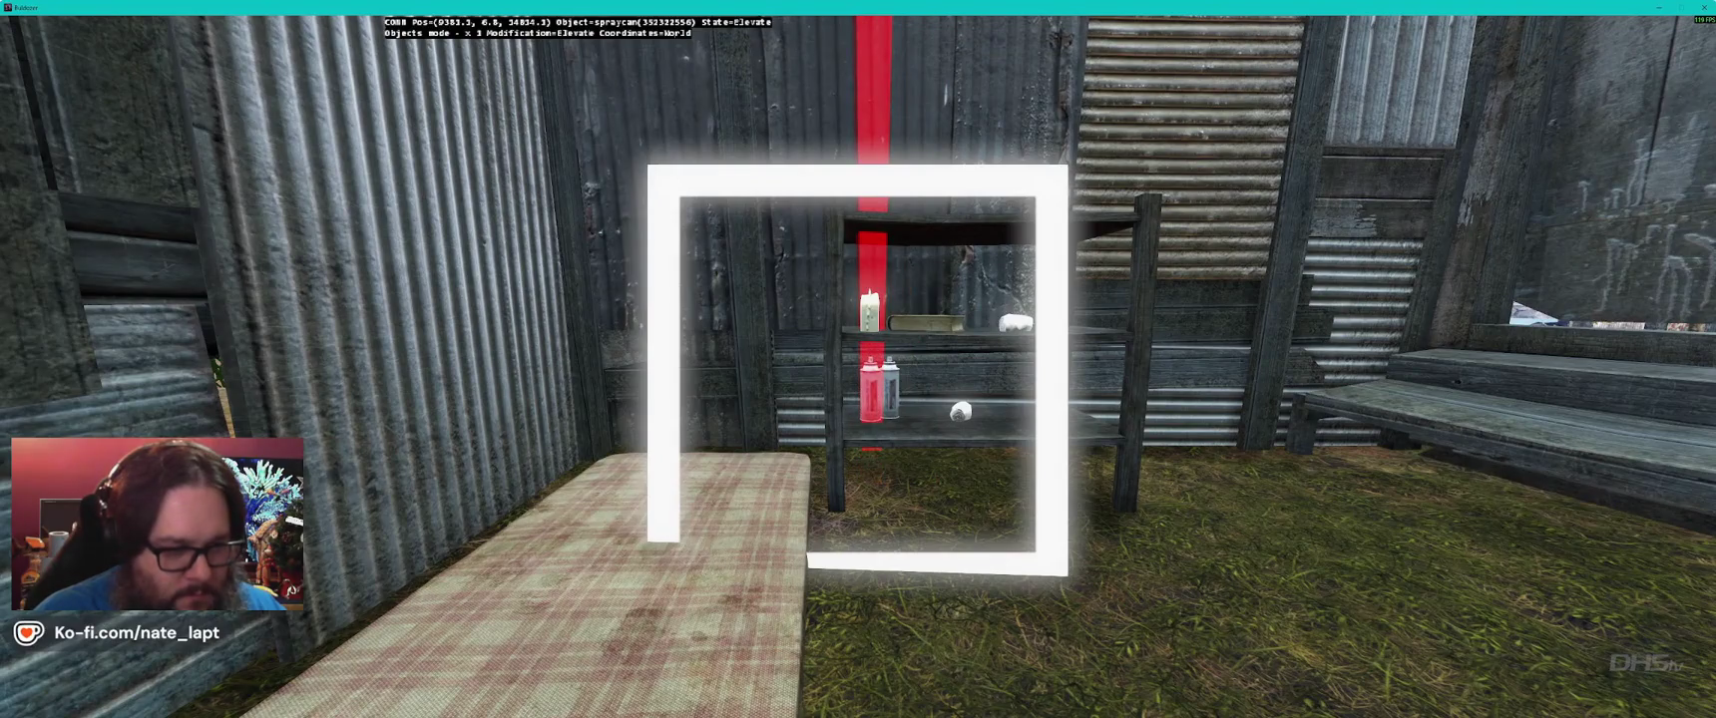
key(w)
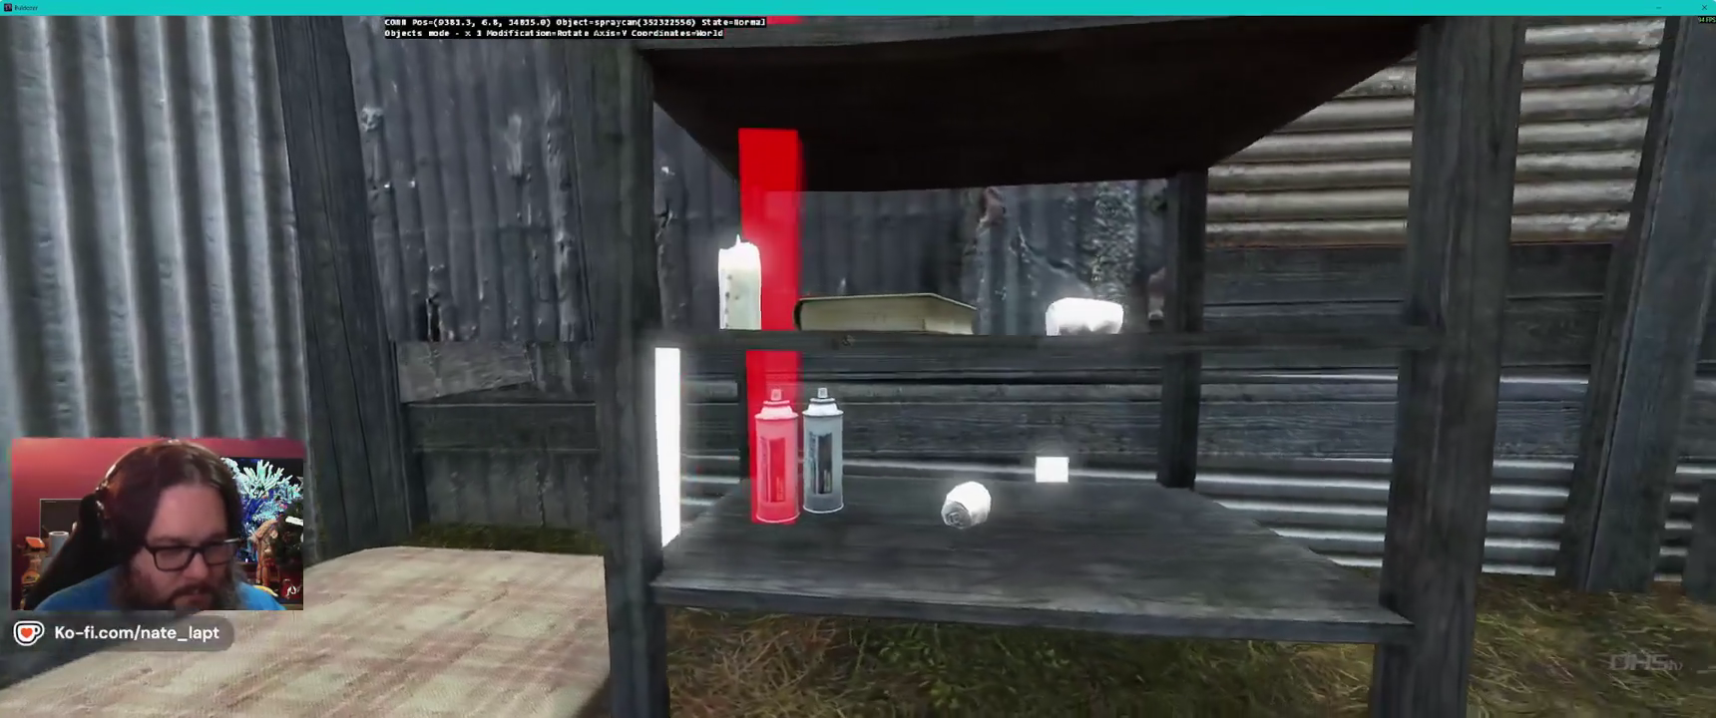
key(s)
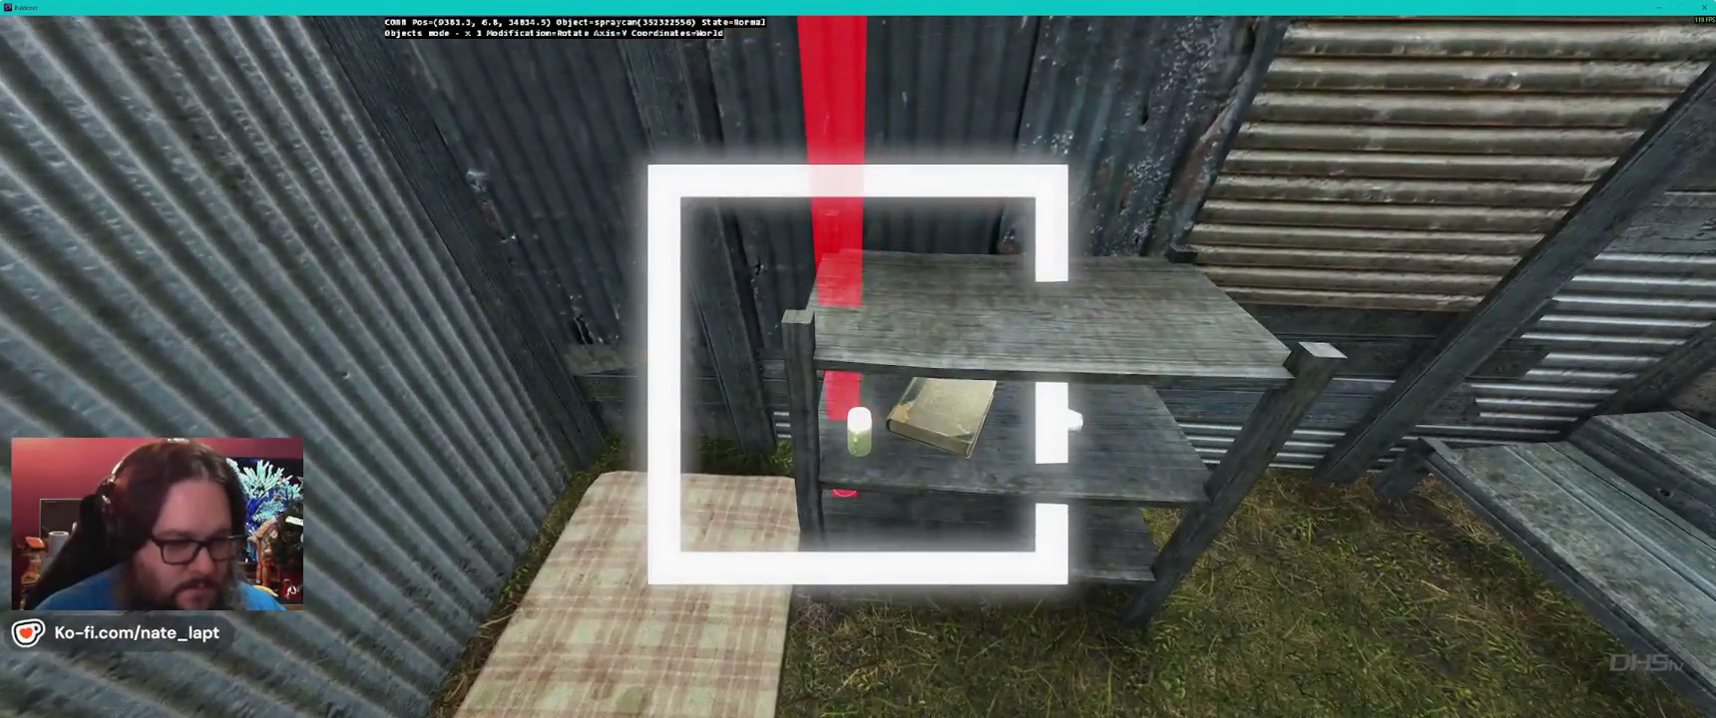
key(alt+Tab)
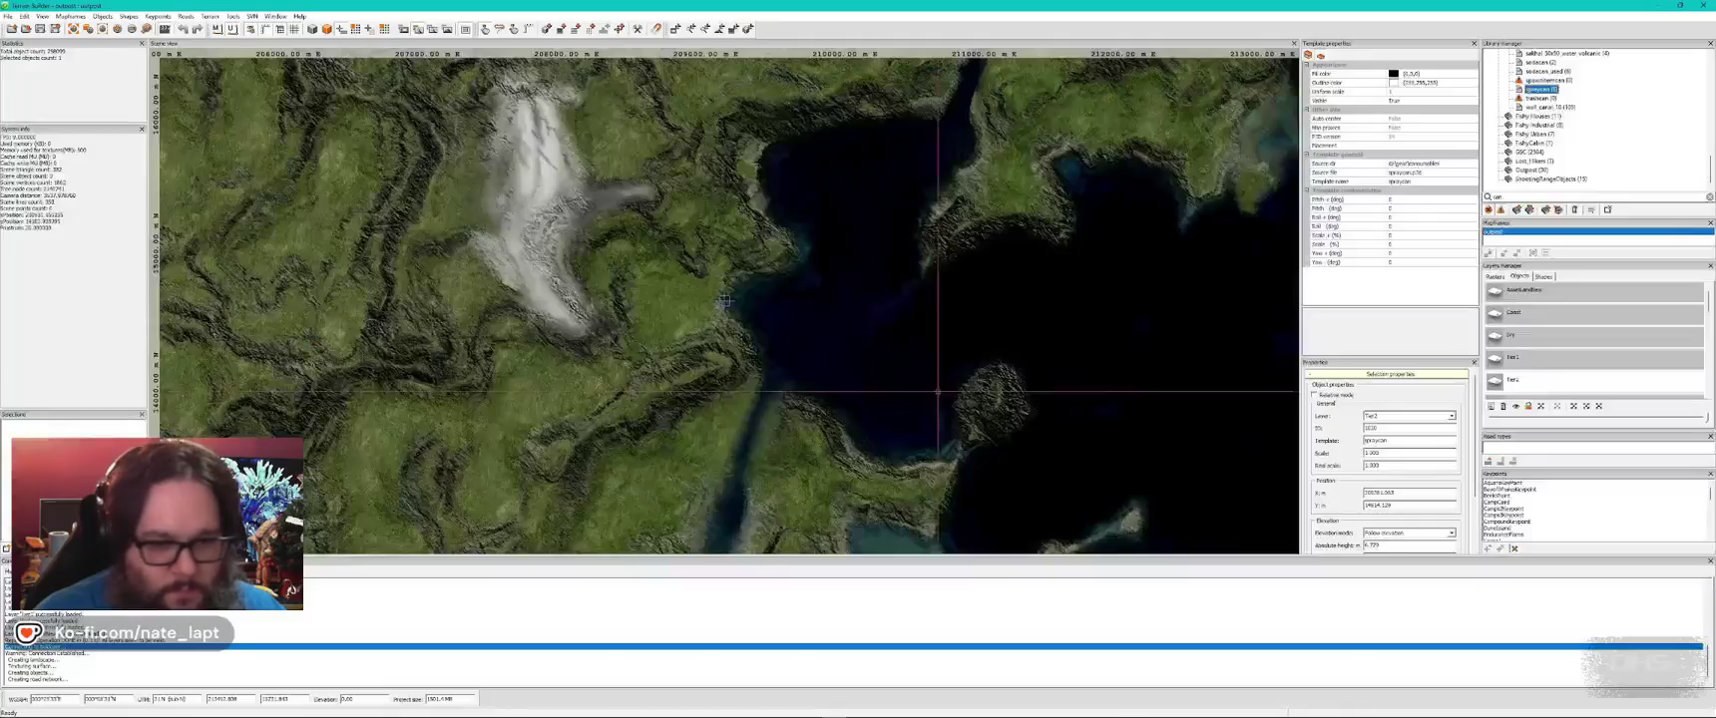
- Edit the spray can's Yaw and undo its oversizing back to normal scale
scroll(1315, 536, down, 3)
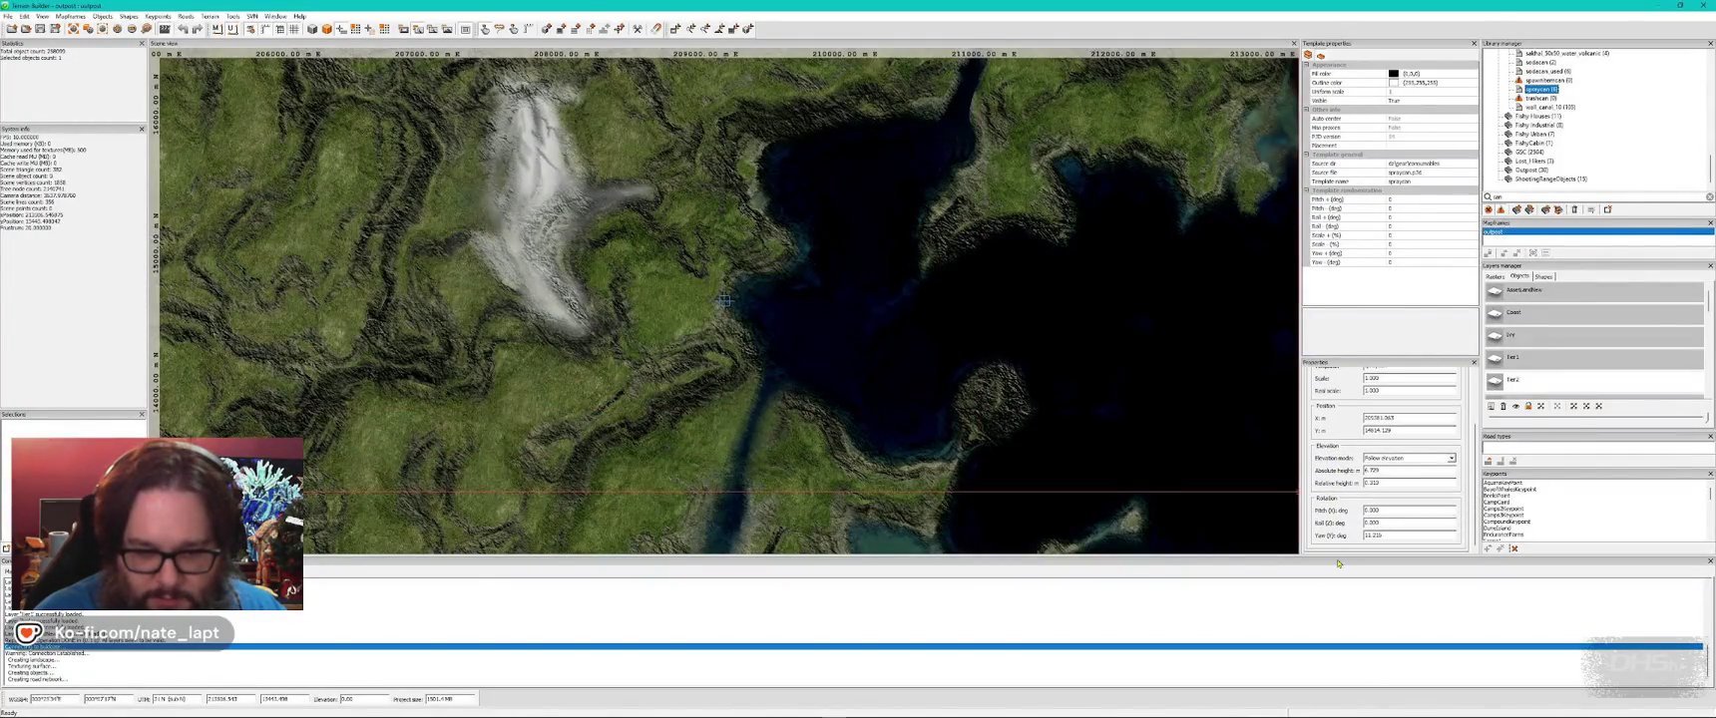
drag(1393, 536, 1343, 535)
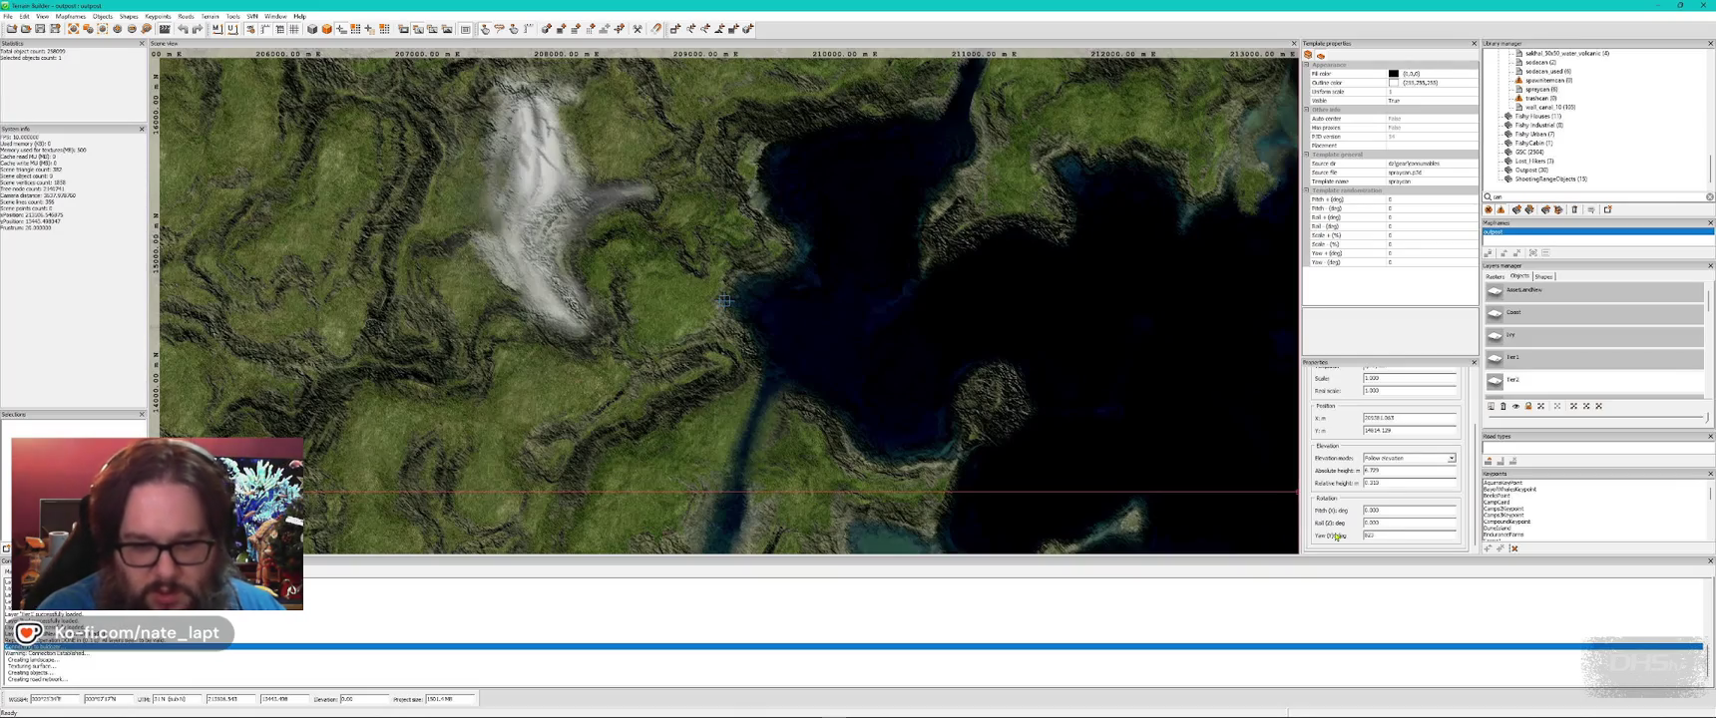
key(alt+Tab)
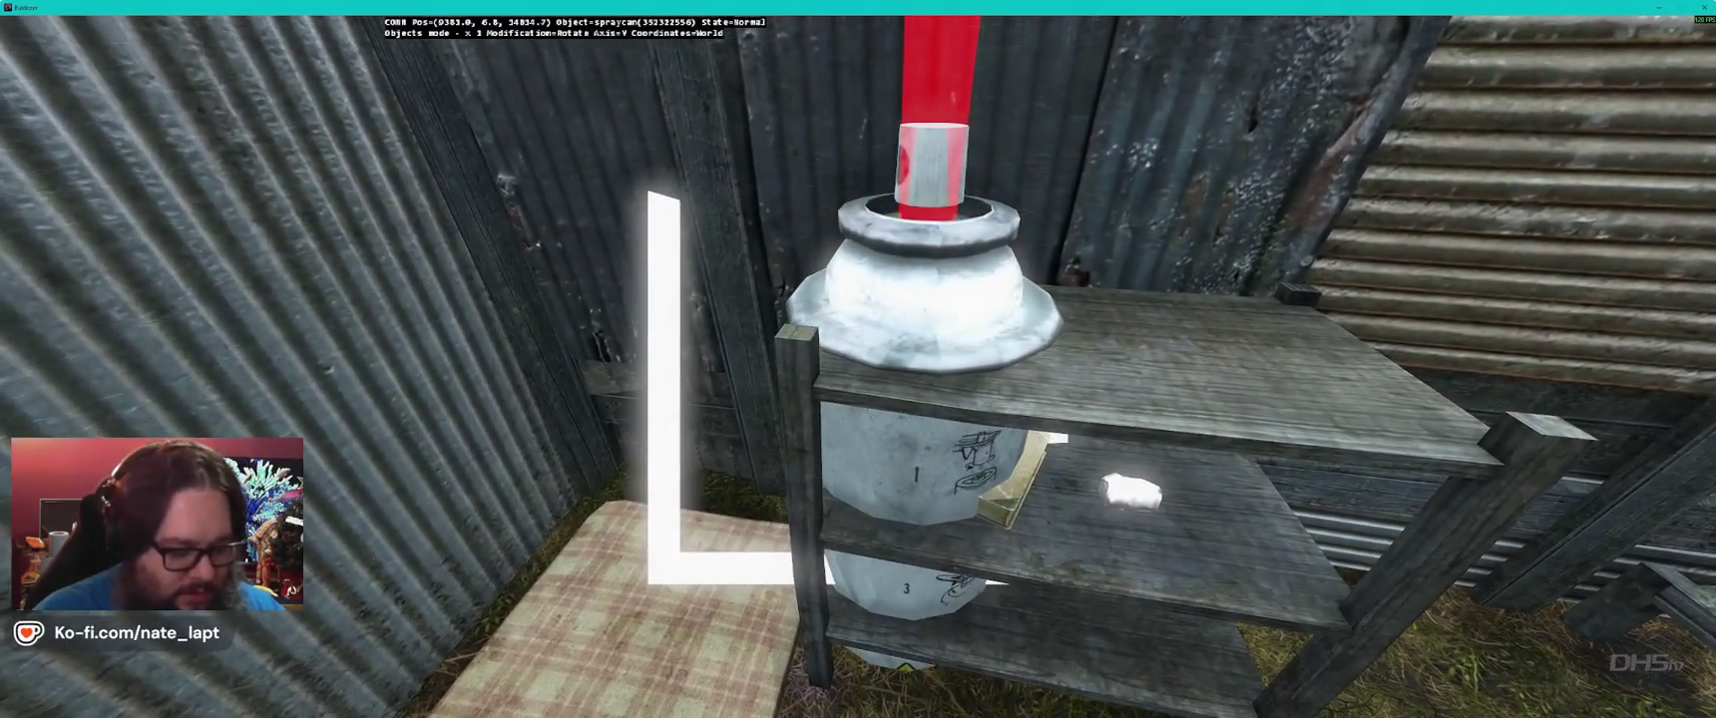
key(ctrl+z)
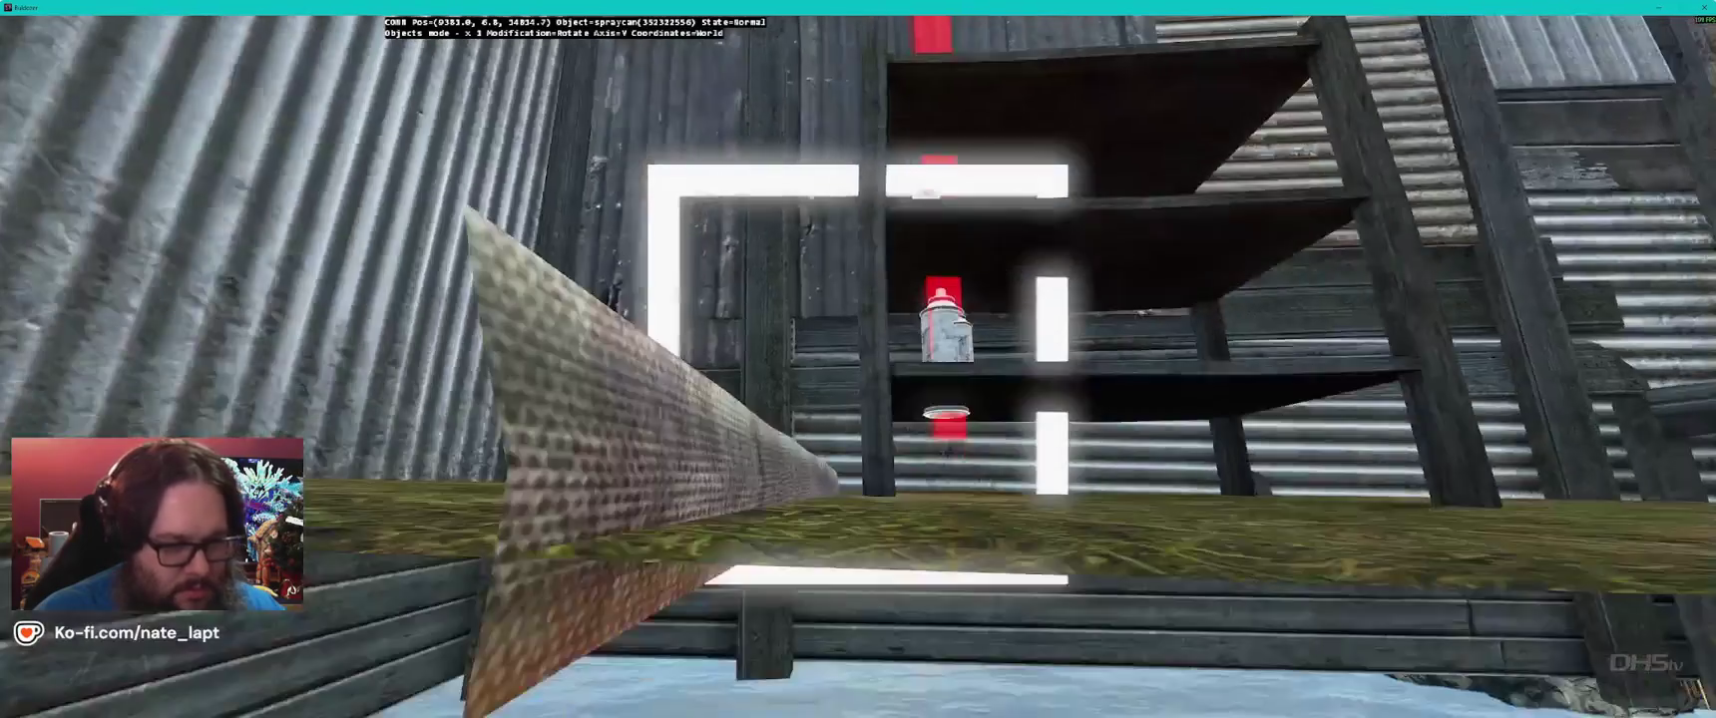
key(alt+Tab)
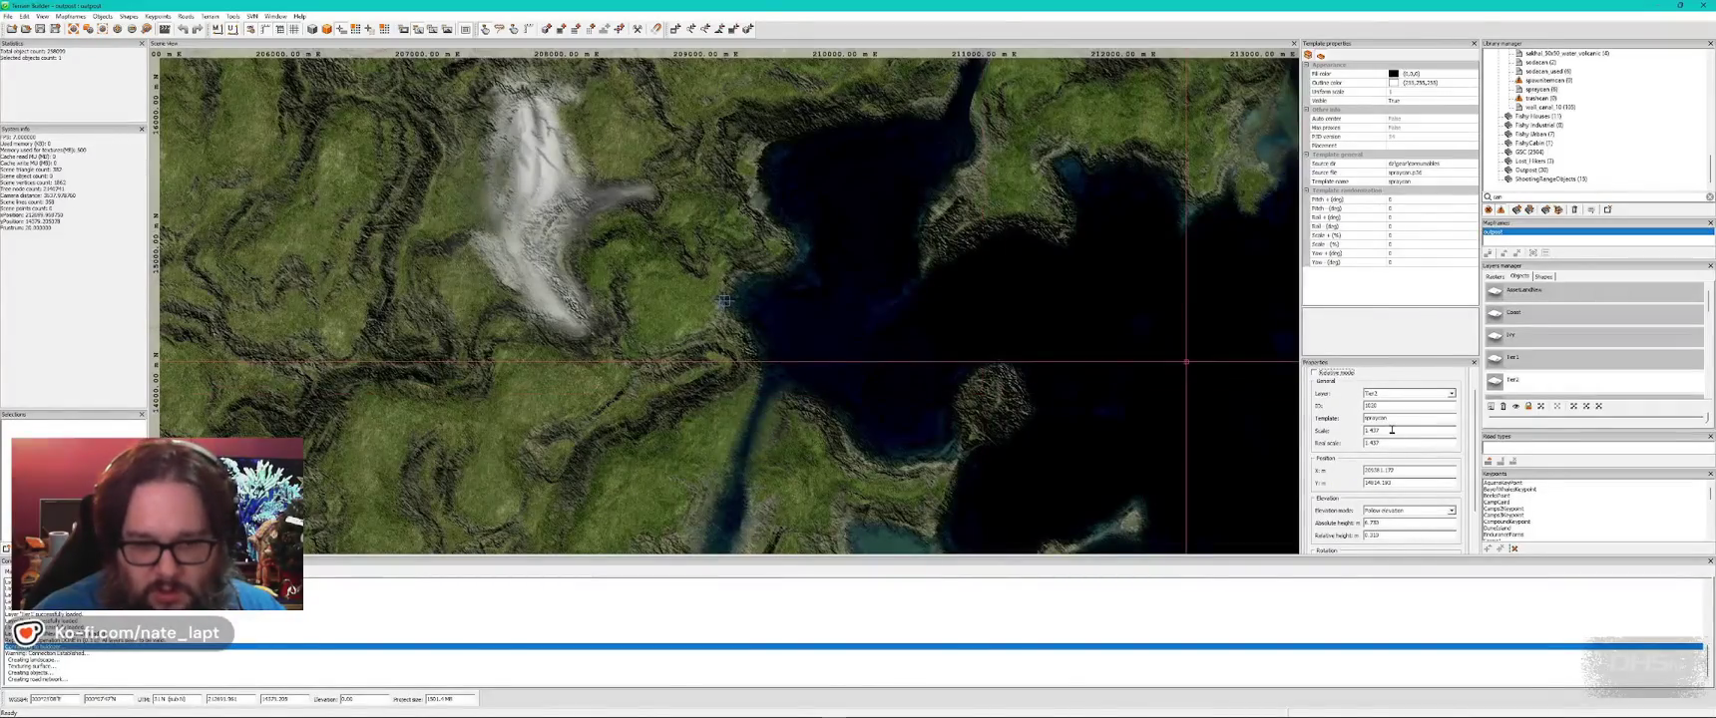
- Place a grey trashcan beside the shelf, then search the library for garbage
key(alt+Tab)
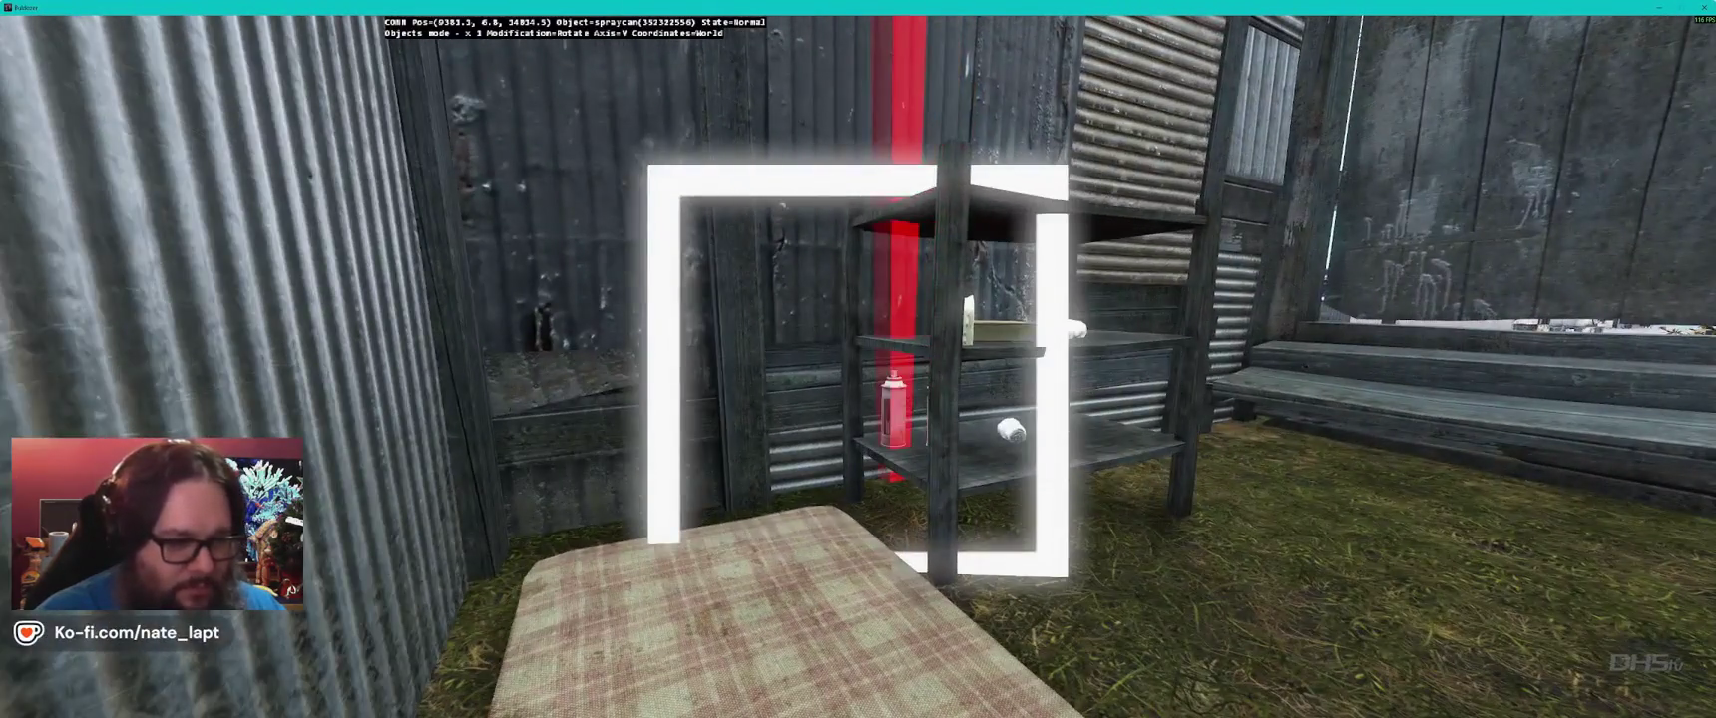
key(alt+Tab)
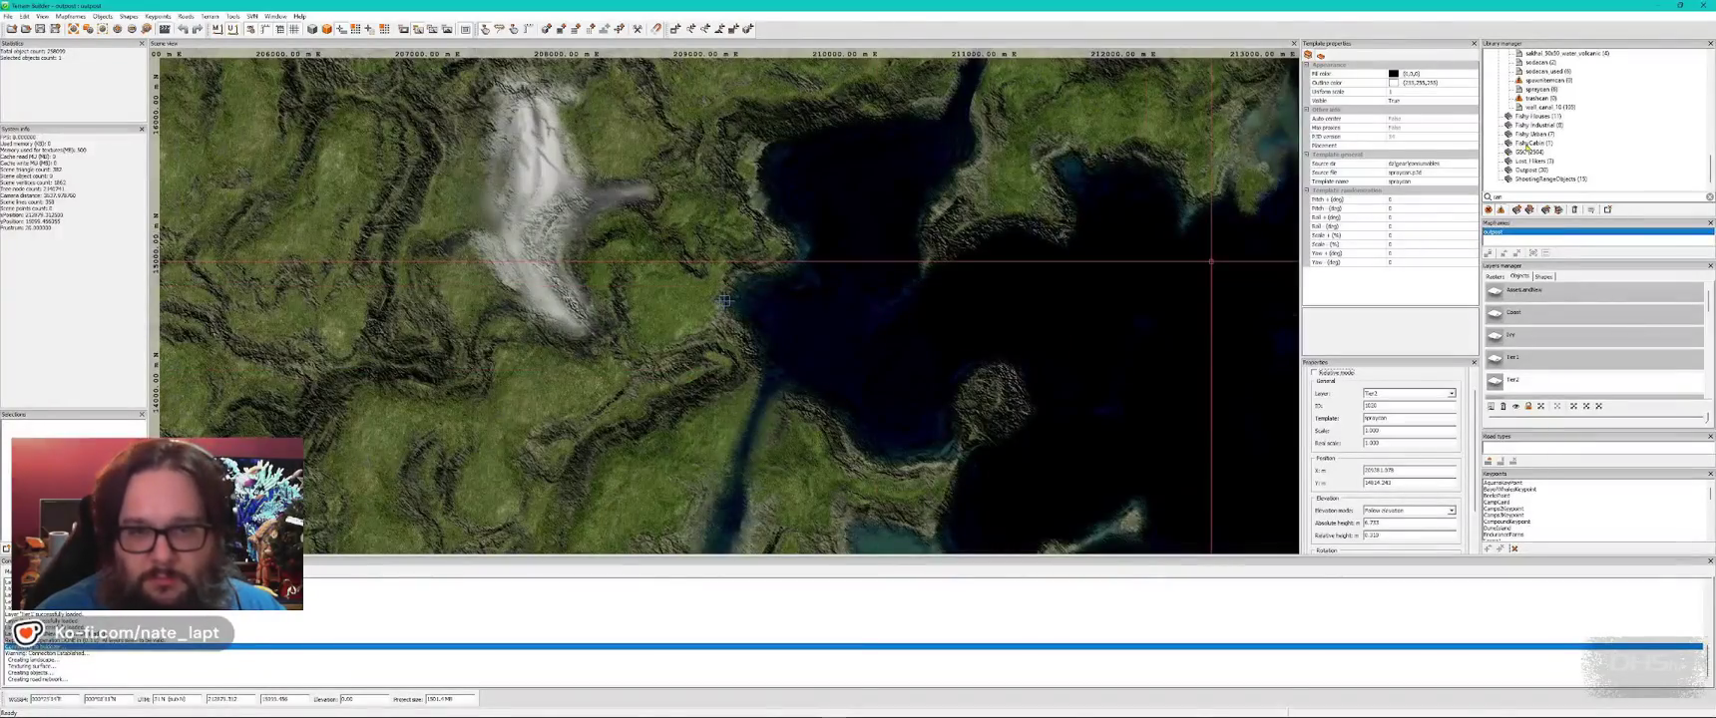
click(1542, 98)
key(alt+Tab)
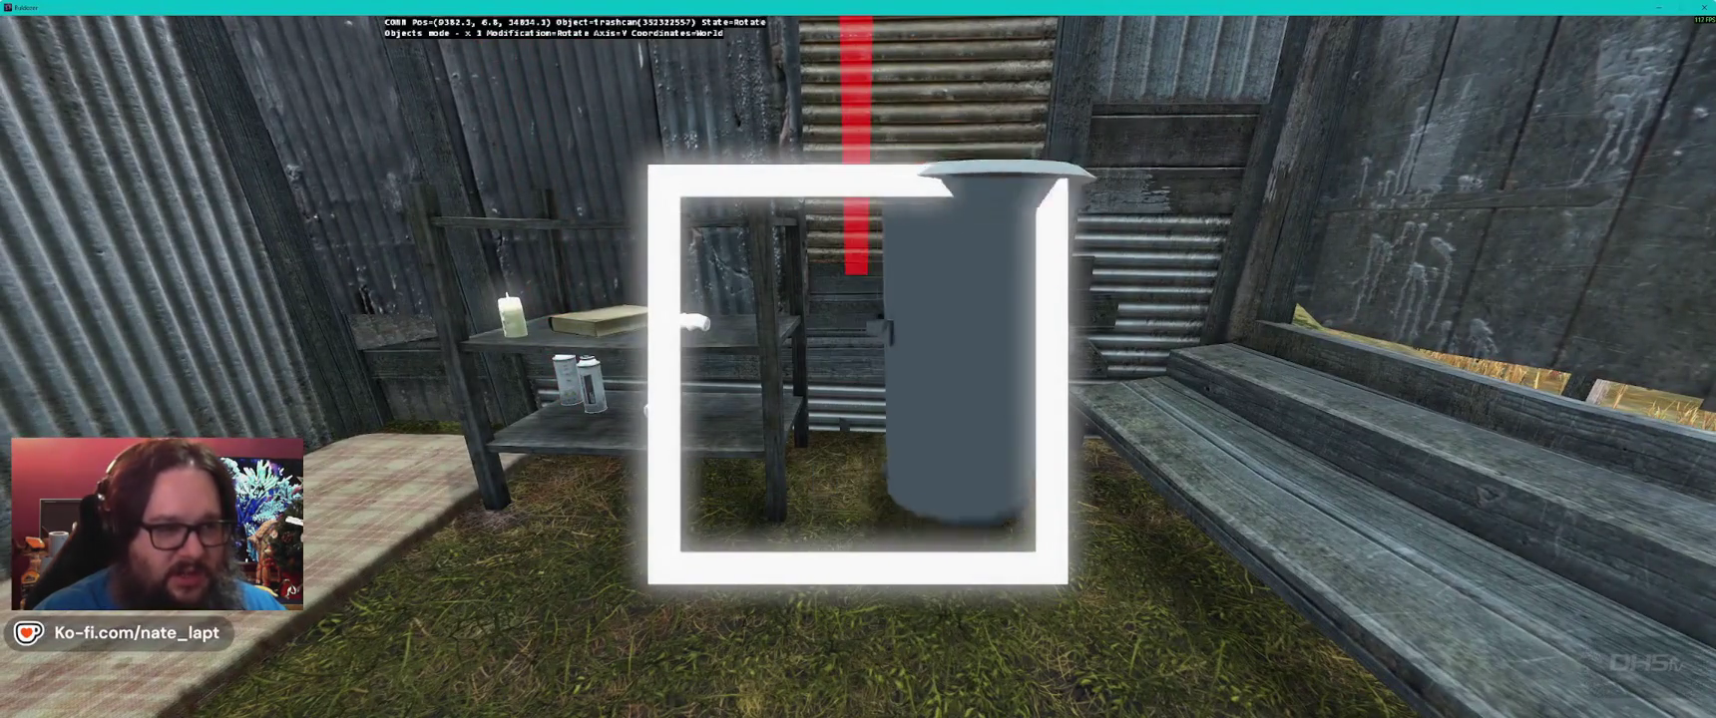
key(alt+Tab)
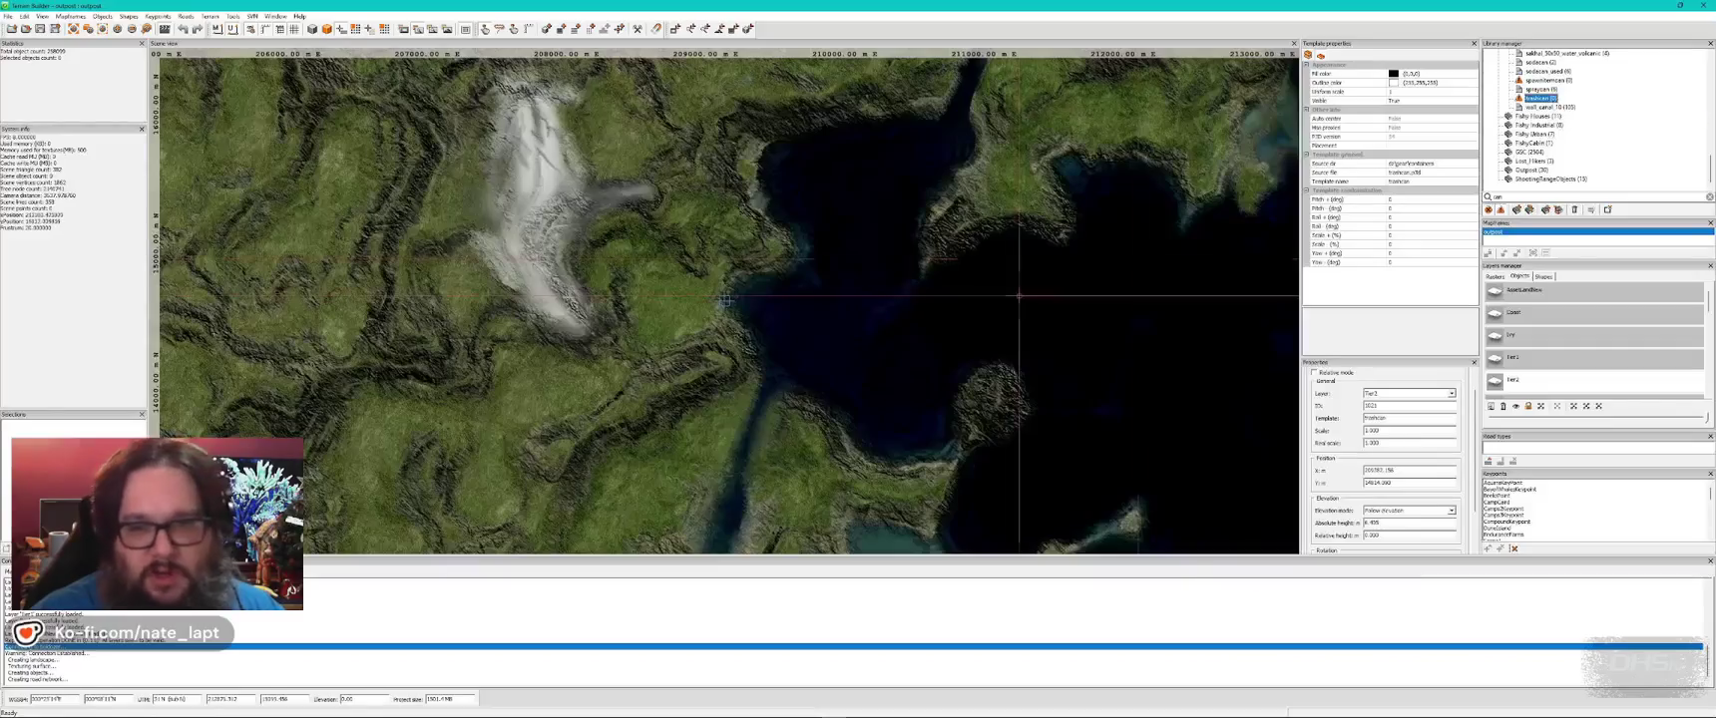
double_click(1502, 197)
text(s)
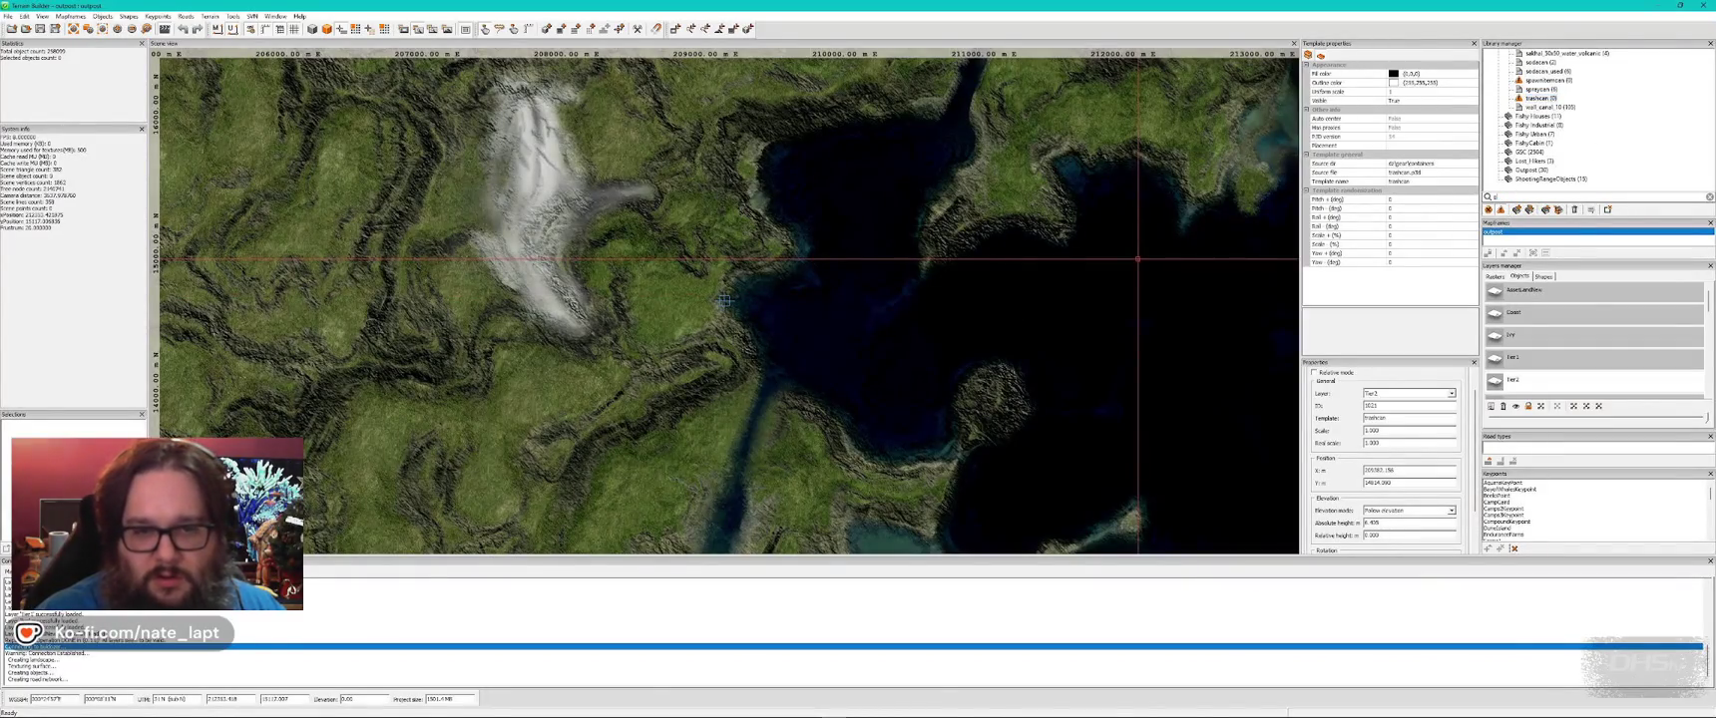
text(arbage)
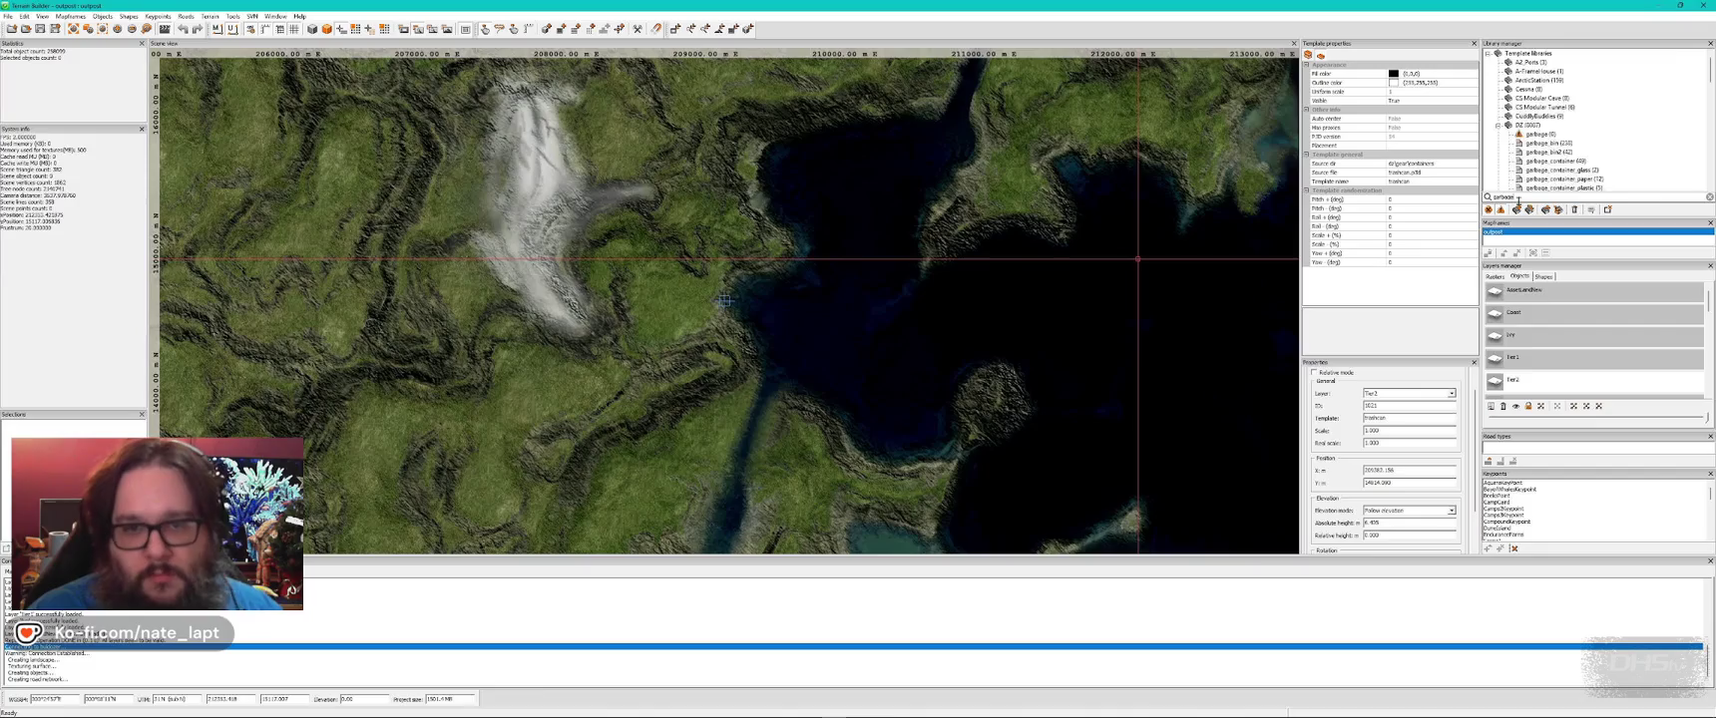
- Carry a garbage_bin across the harbour and place it among the weeds by a building
double_click(1557, 143)
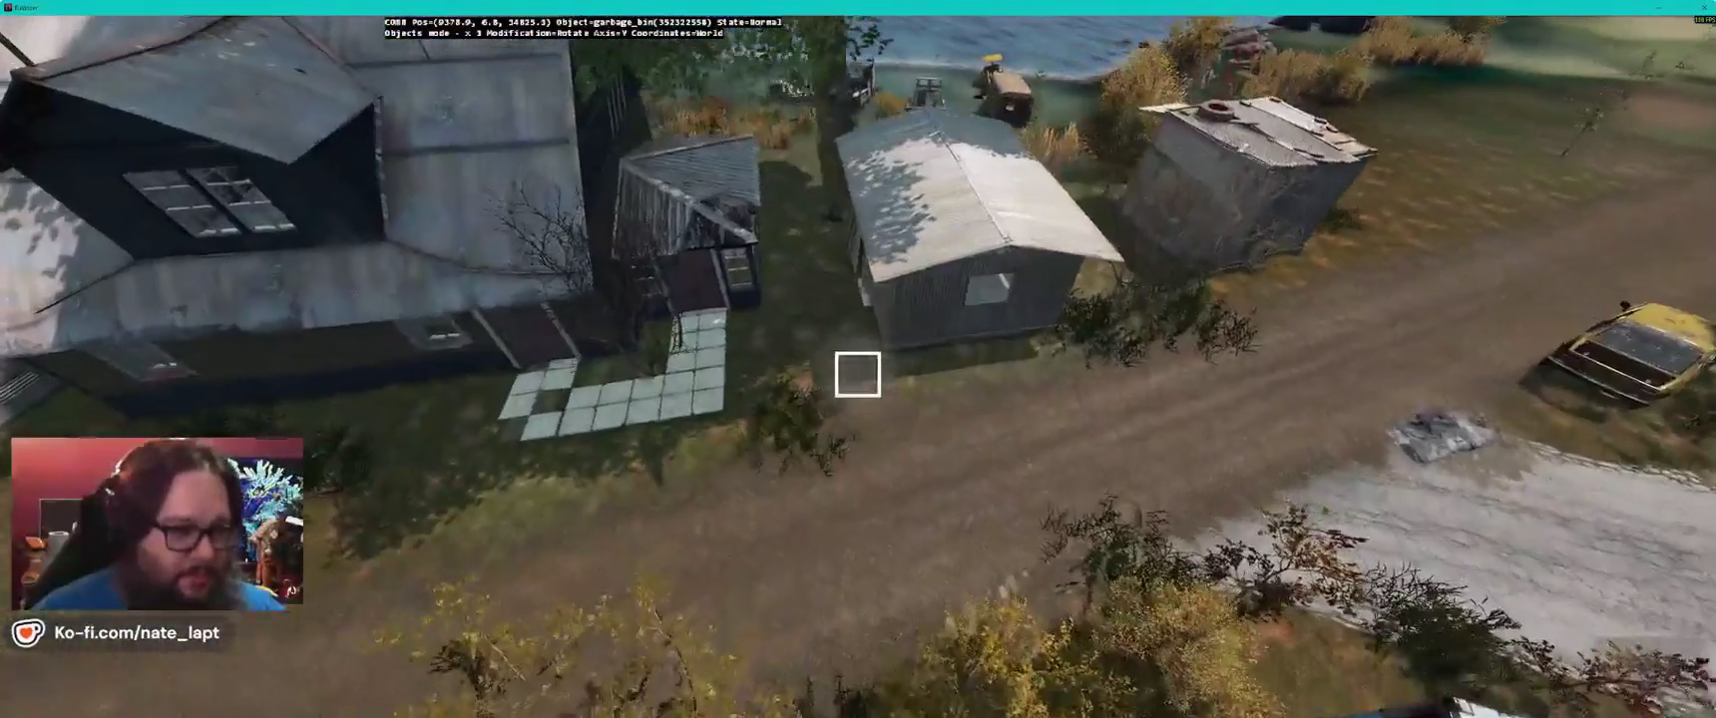
drag(858, 374, 858, 374)
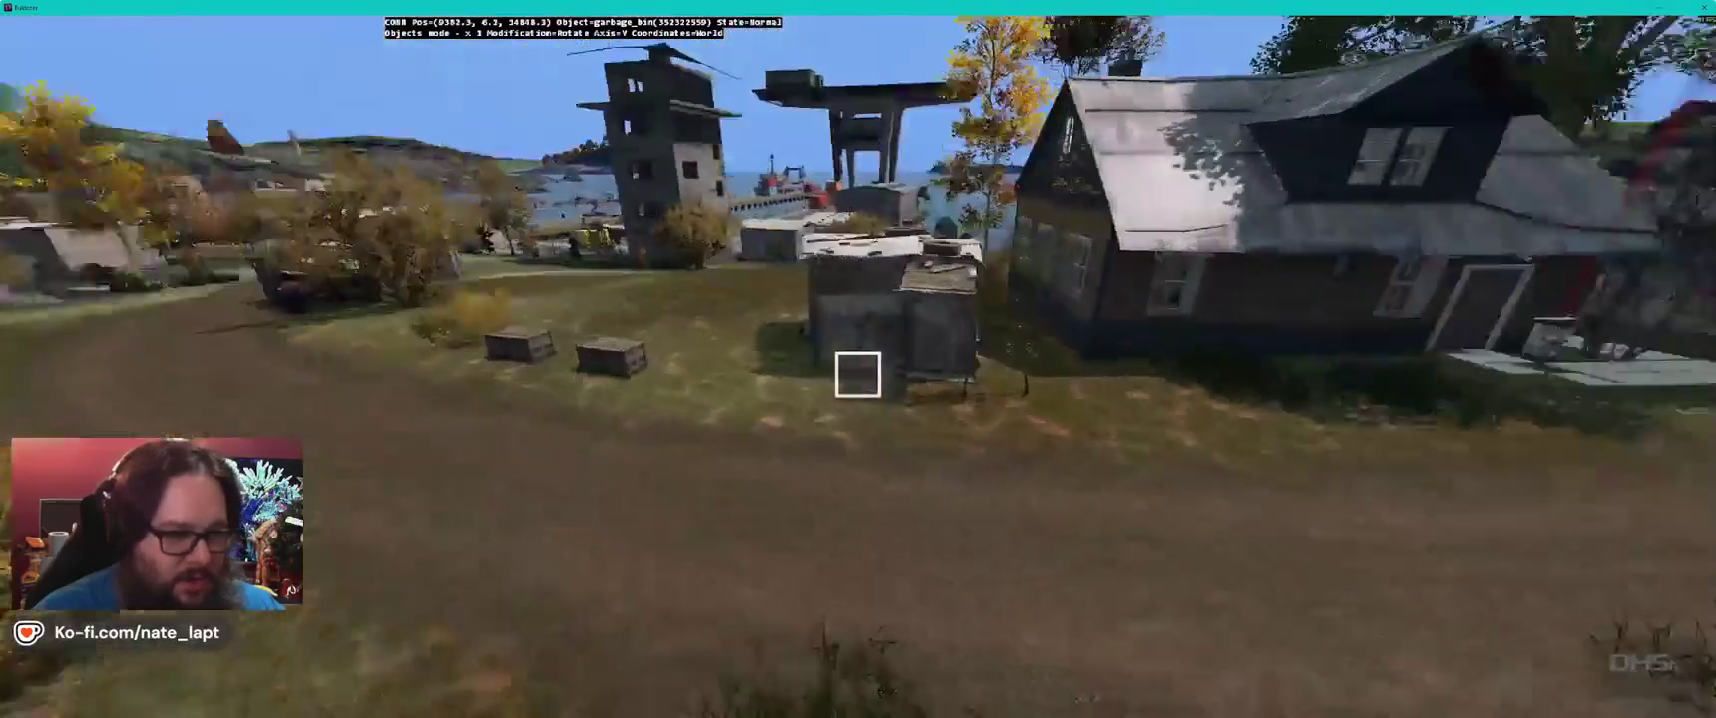
key(w)
key(w)
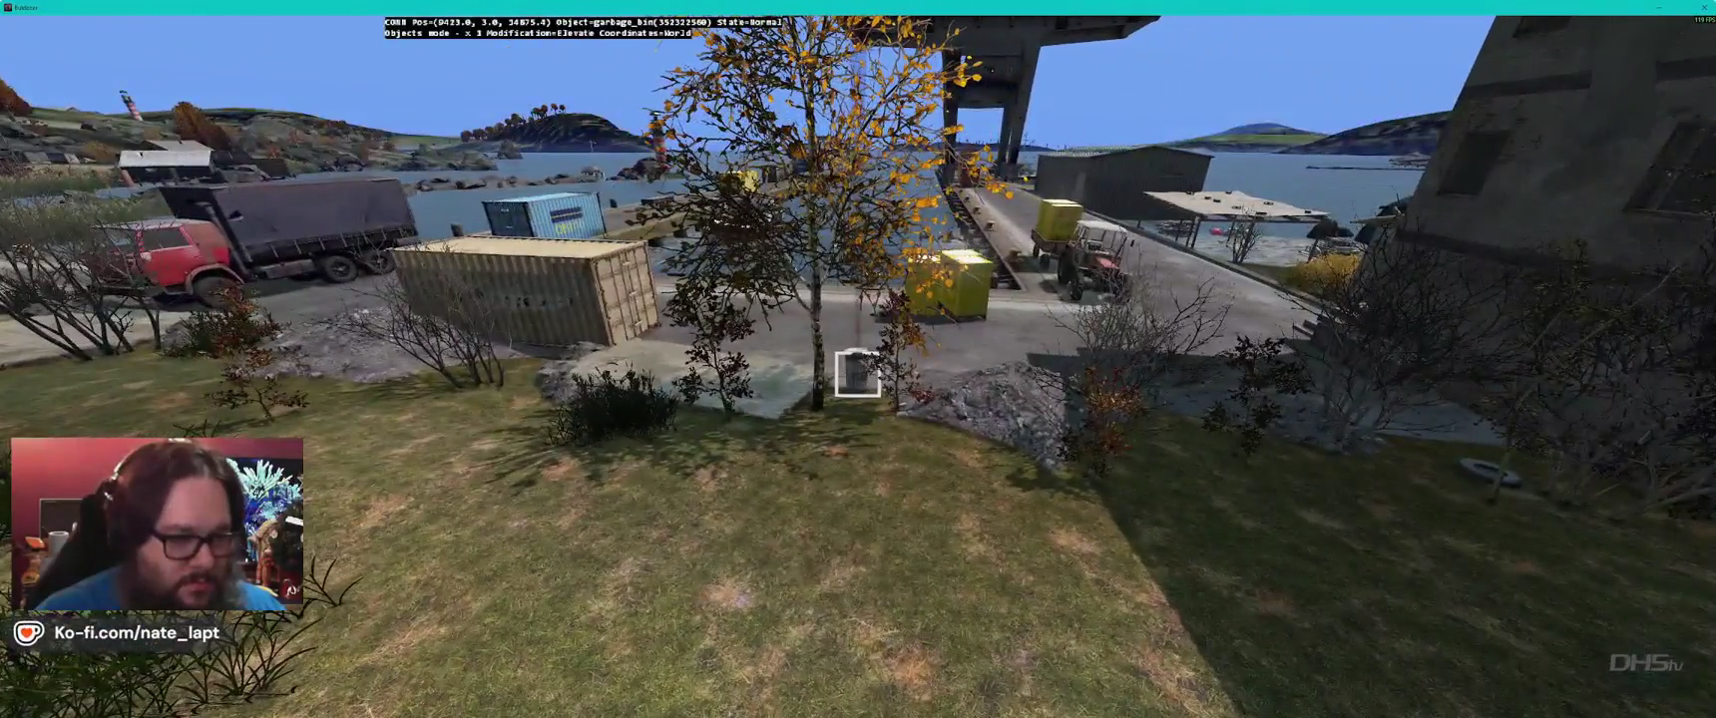
drag(858, 374, 858, 374)
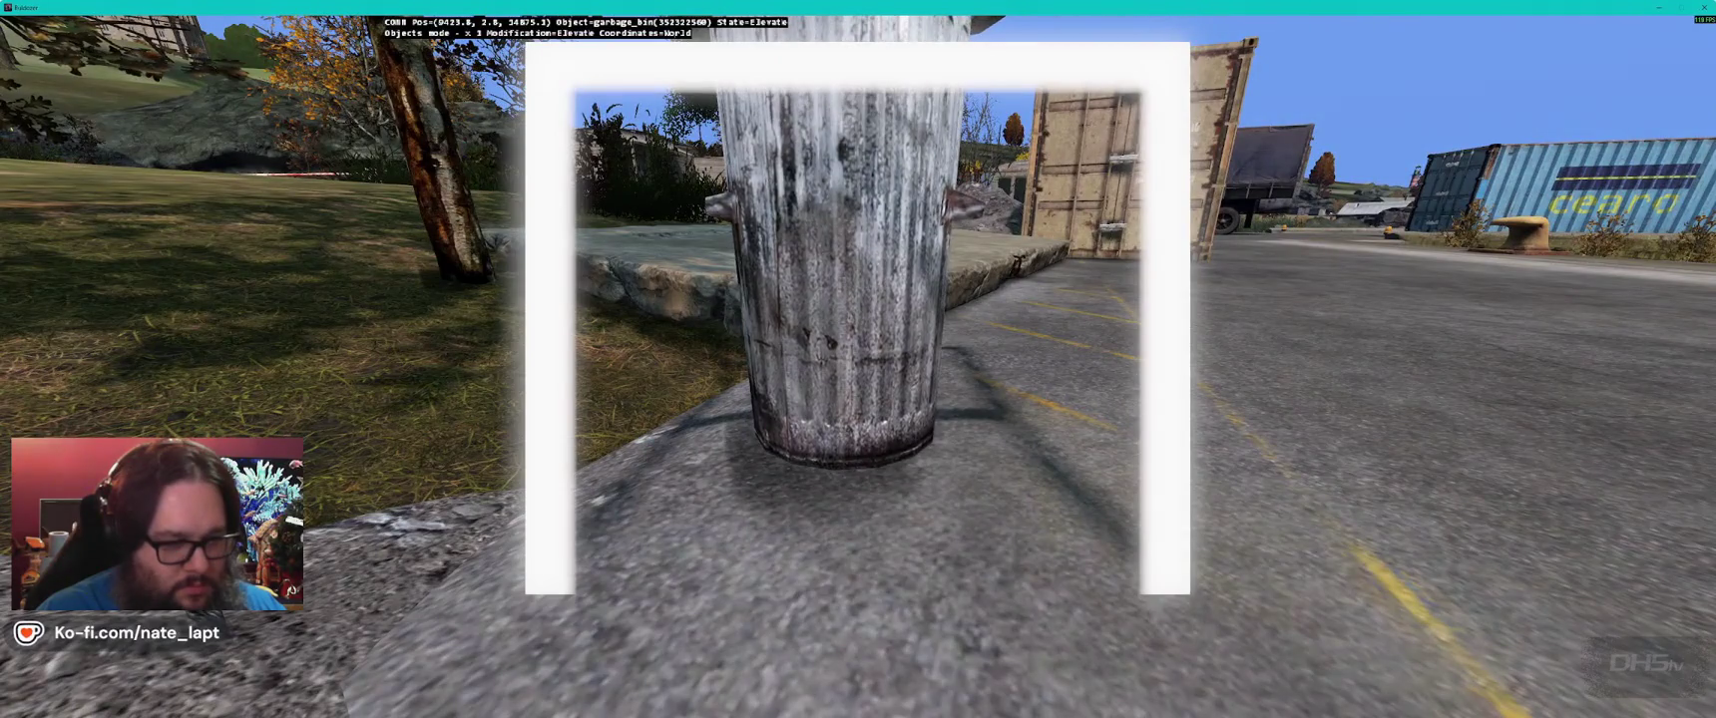
key(w)
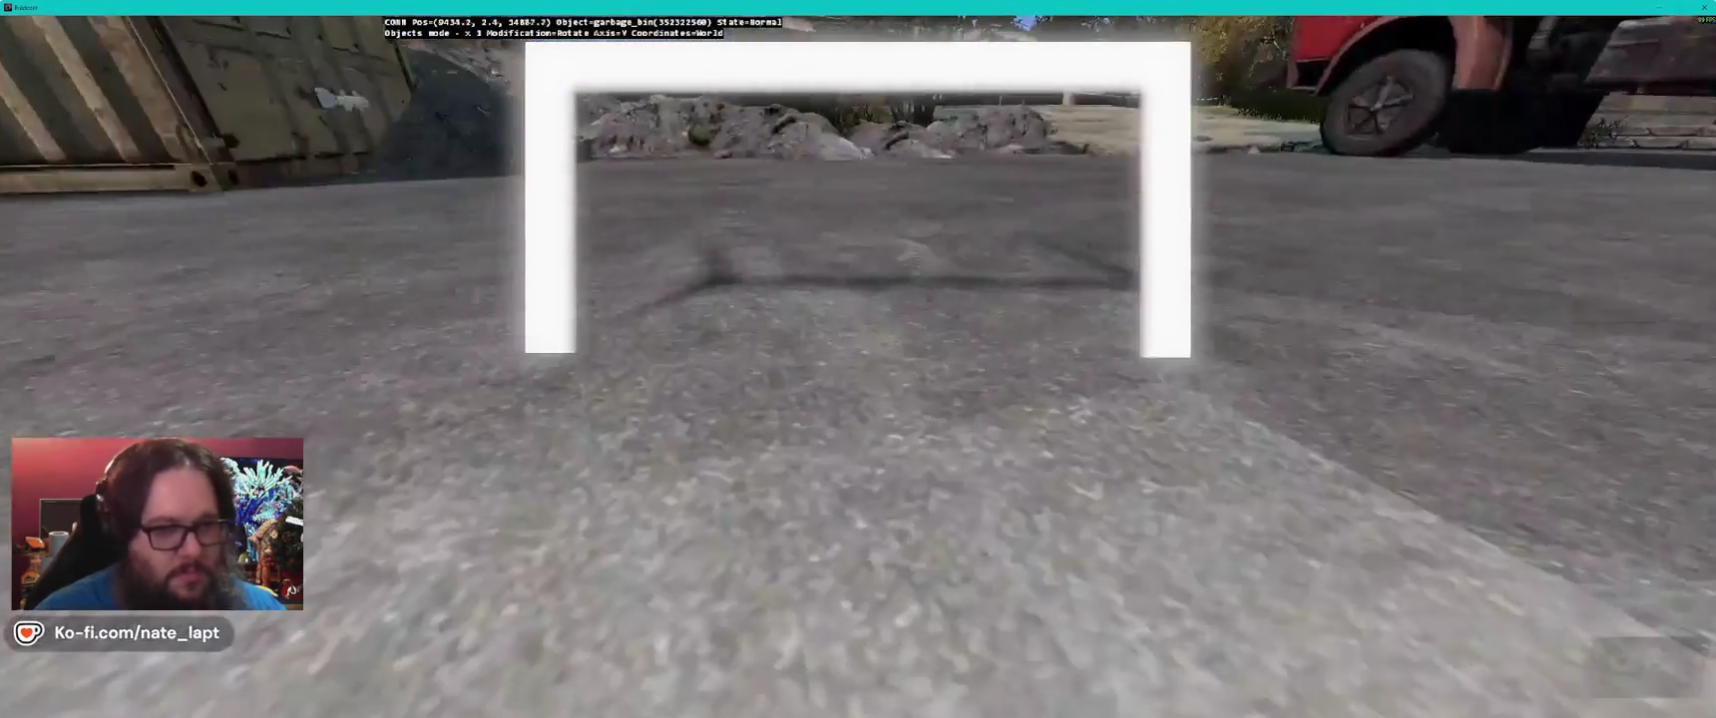
key(w)
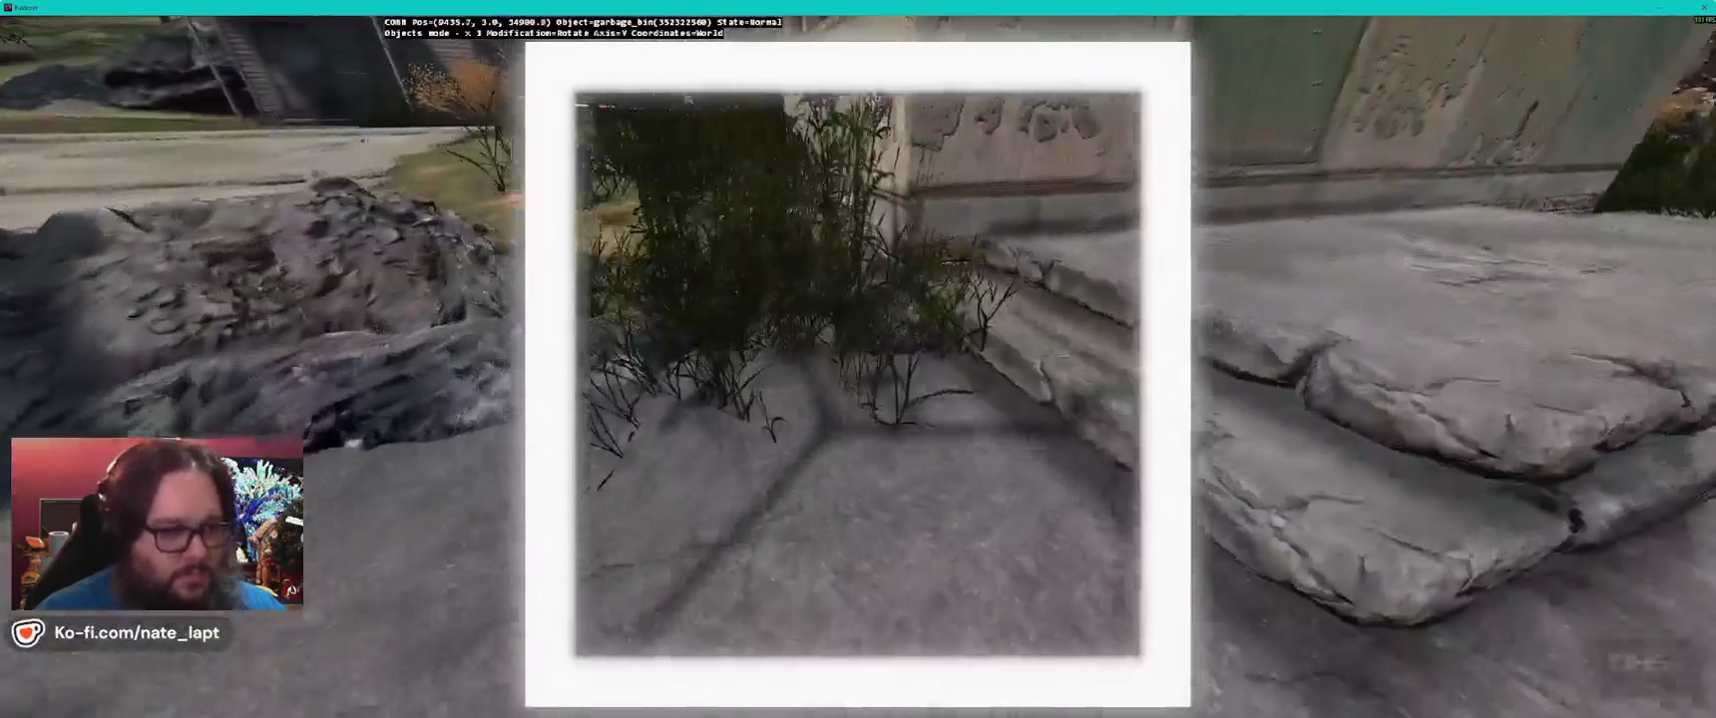
key(ctrl+v)
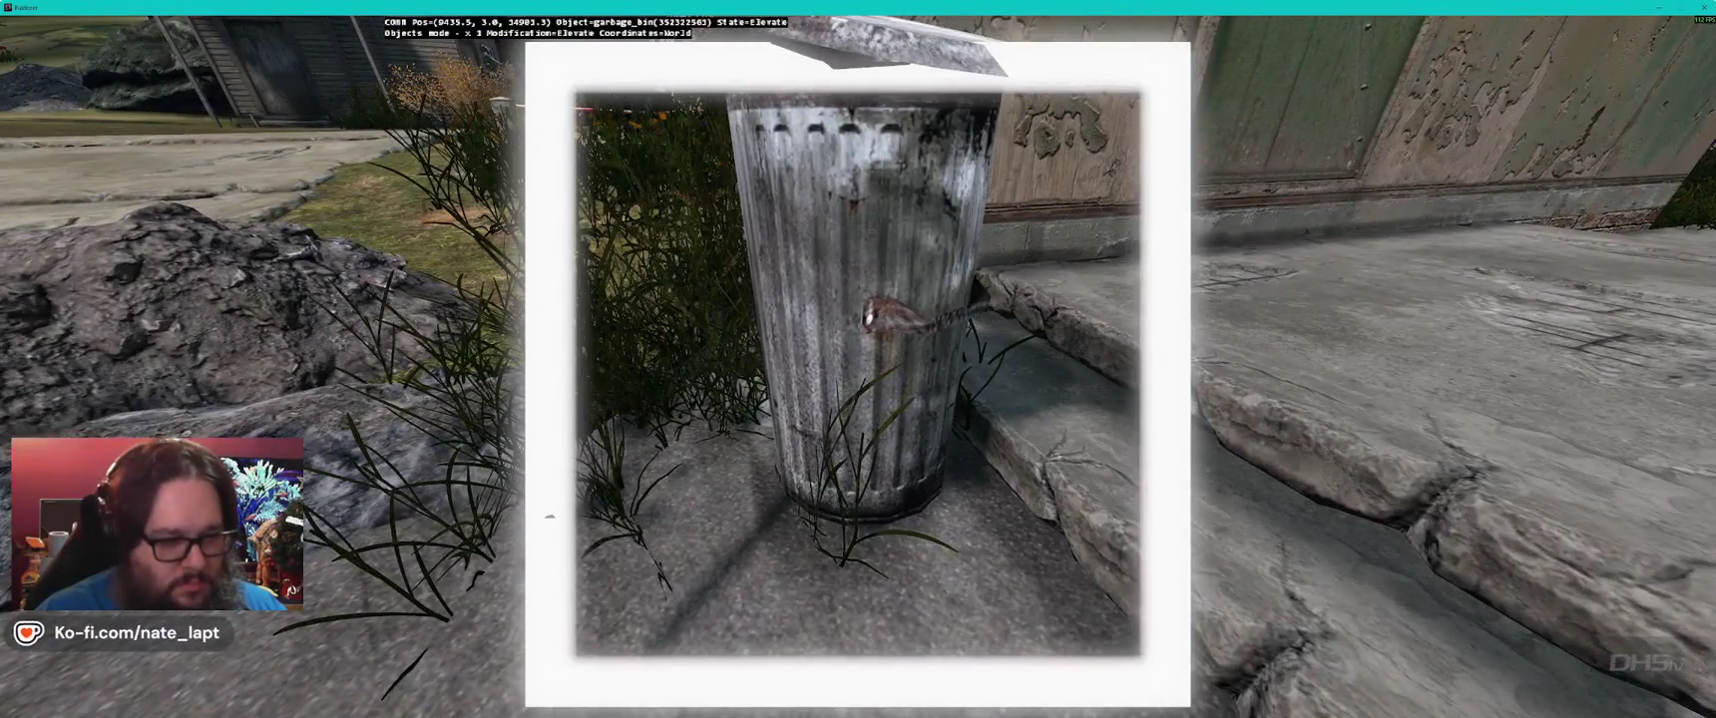
key(s)
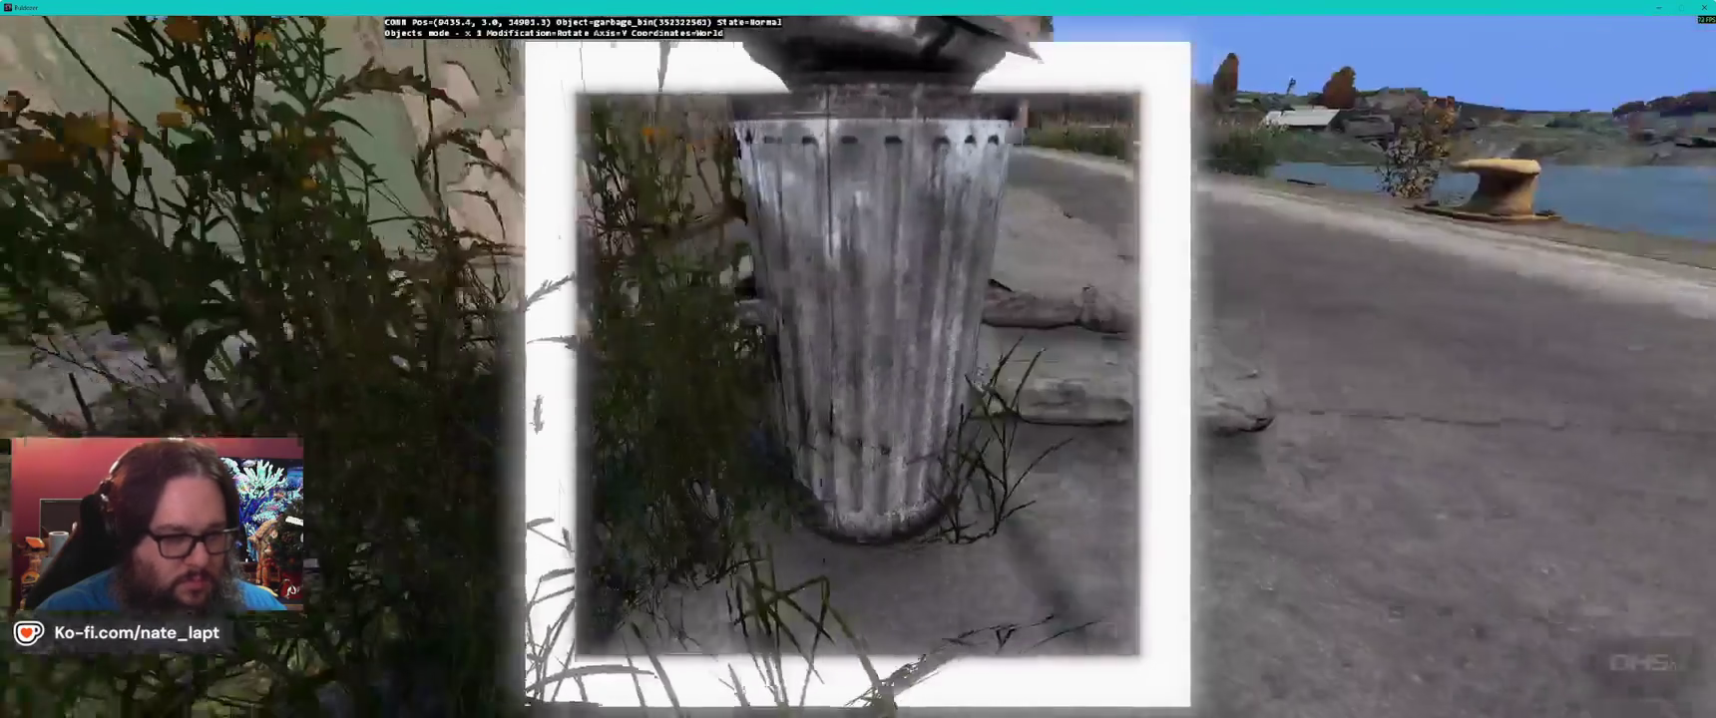
key(alt+Tab)
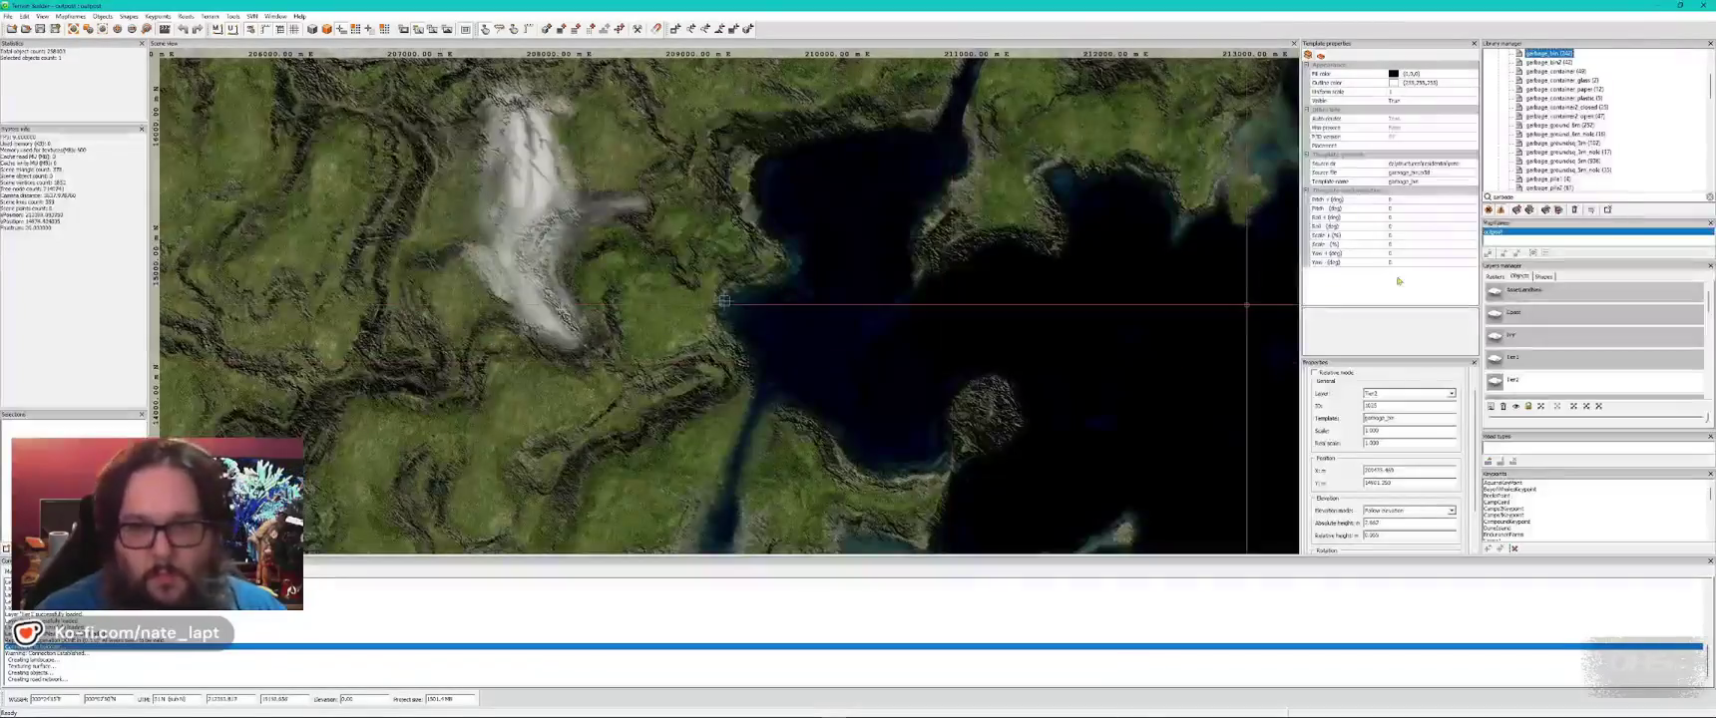
- Place a garbage_container against the wall of the building with stairs
click(1556, 71)
key(alt+Tab)
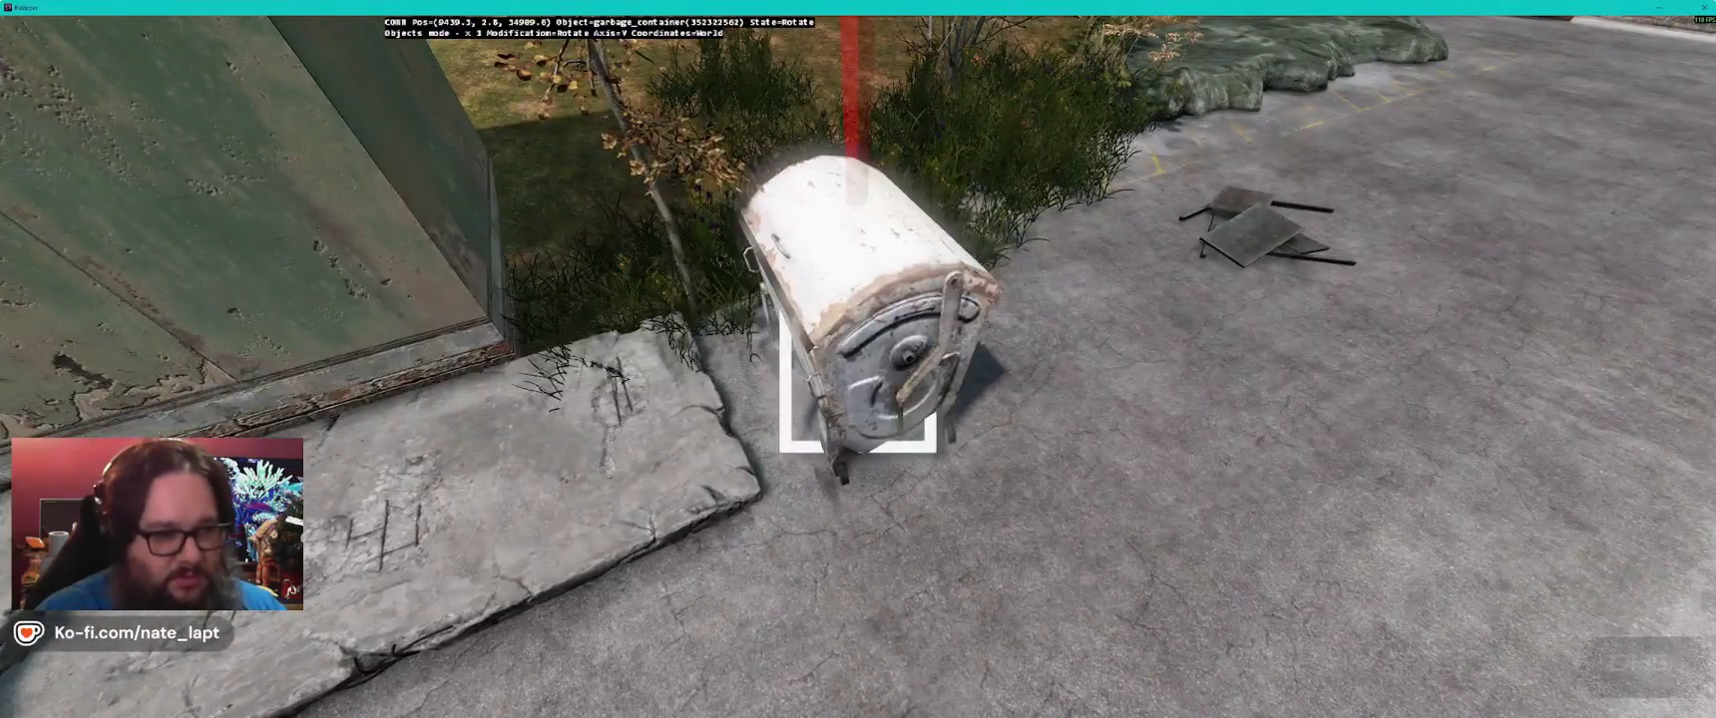
drag(859, 399, 858, 399)
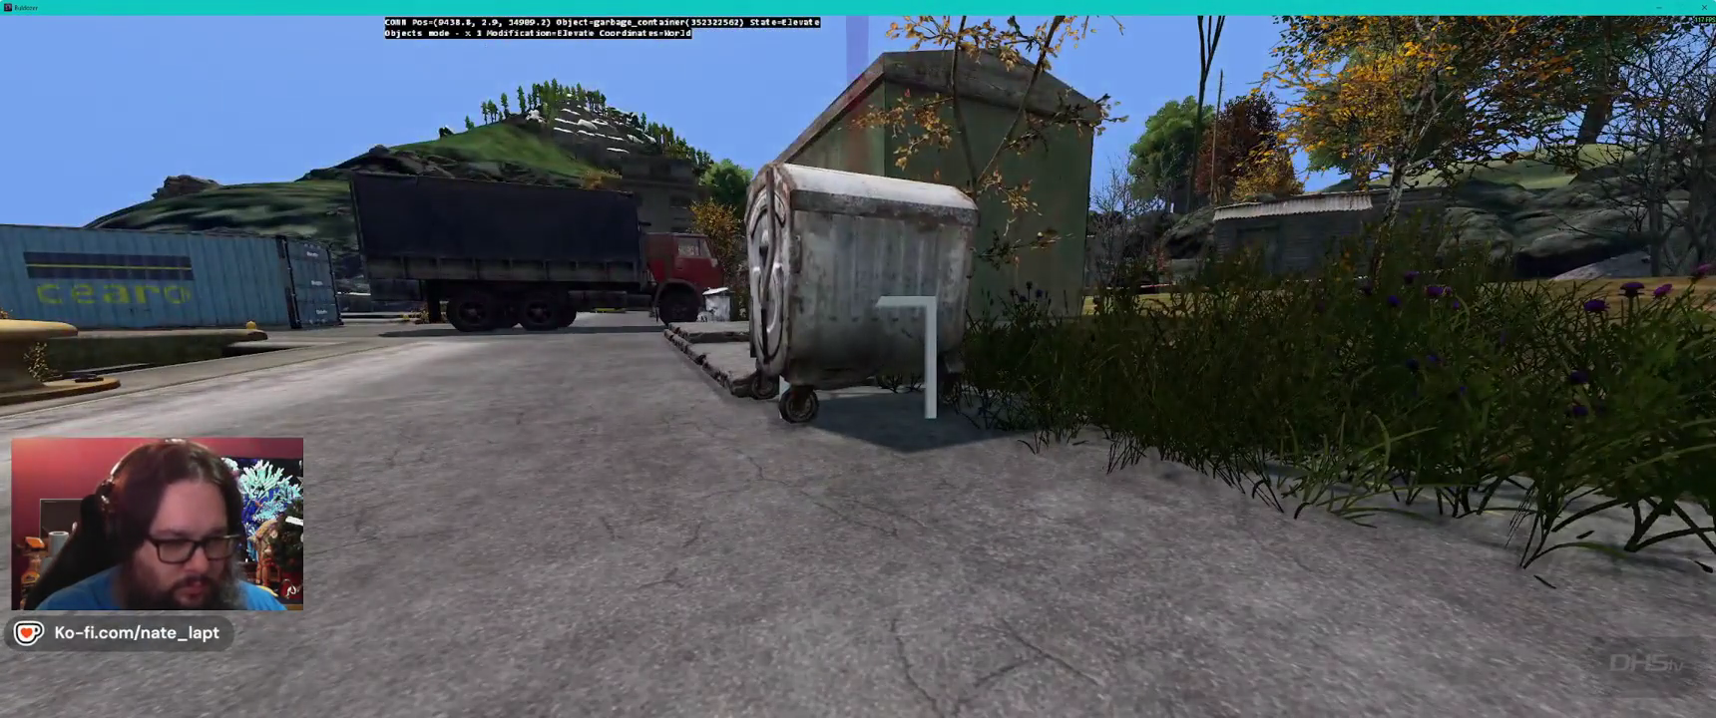
drag(903, 357, 903, 358)
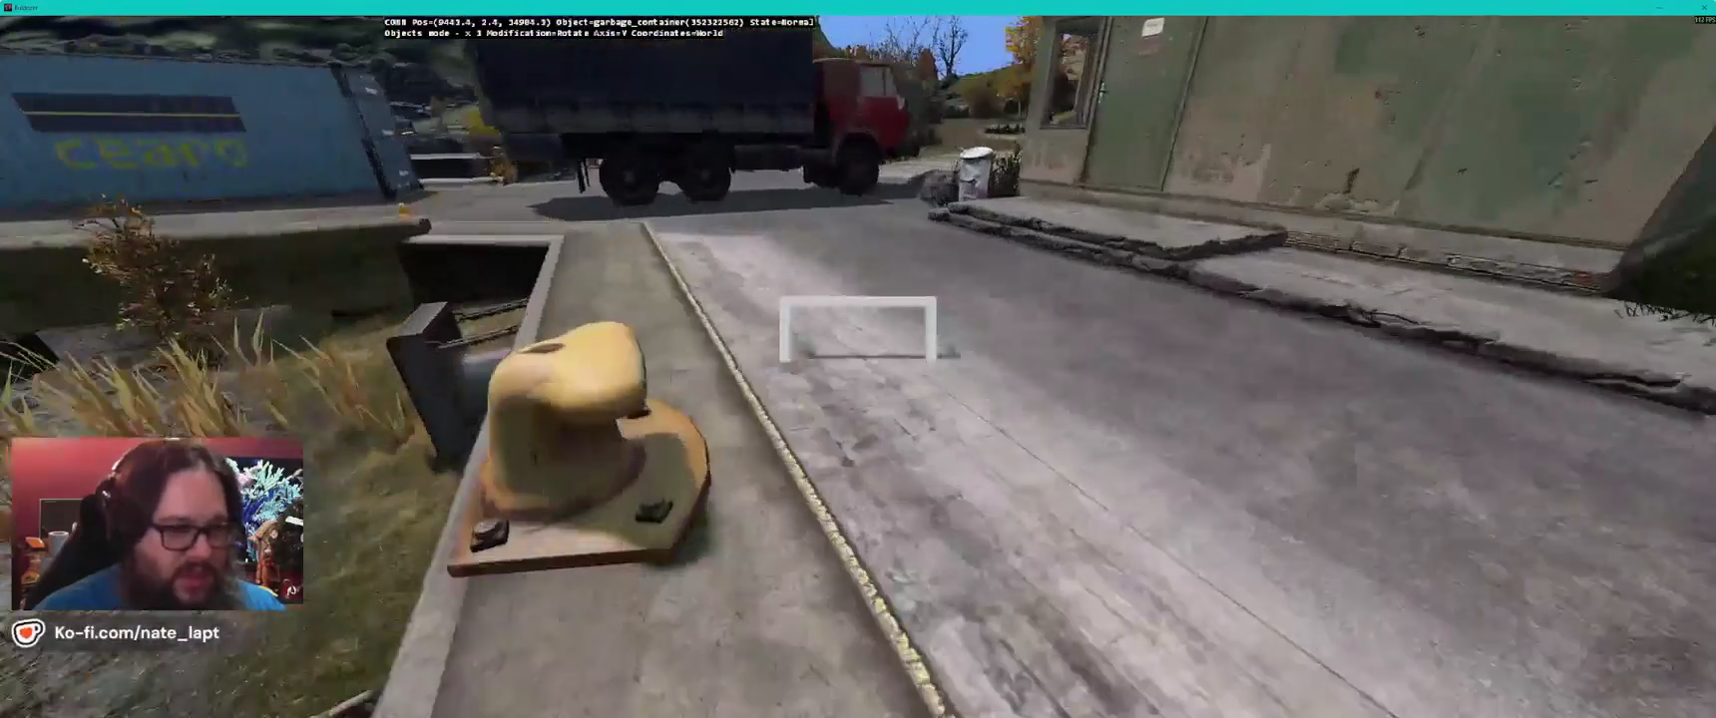
key(Insert)
key(Delete)
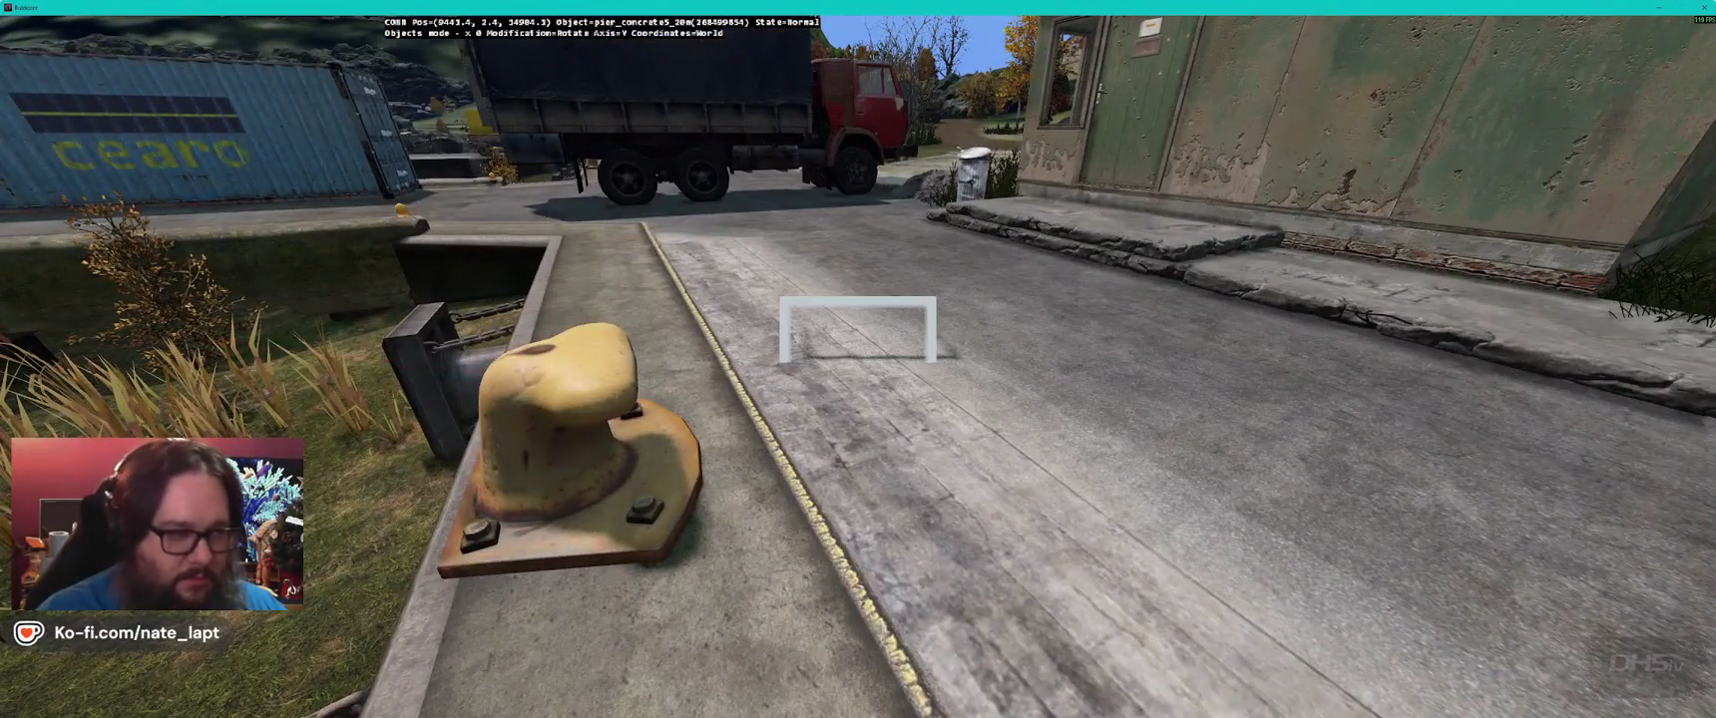
key(w)
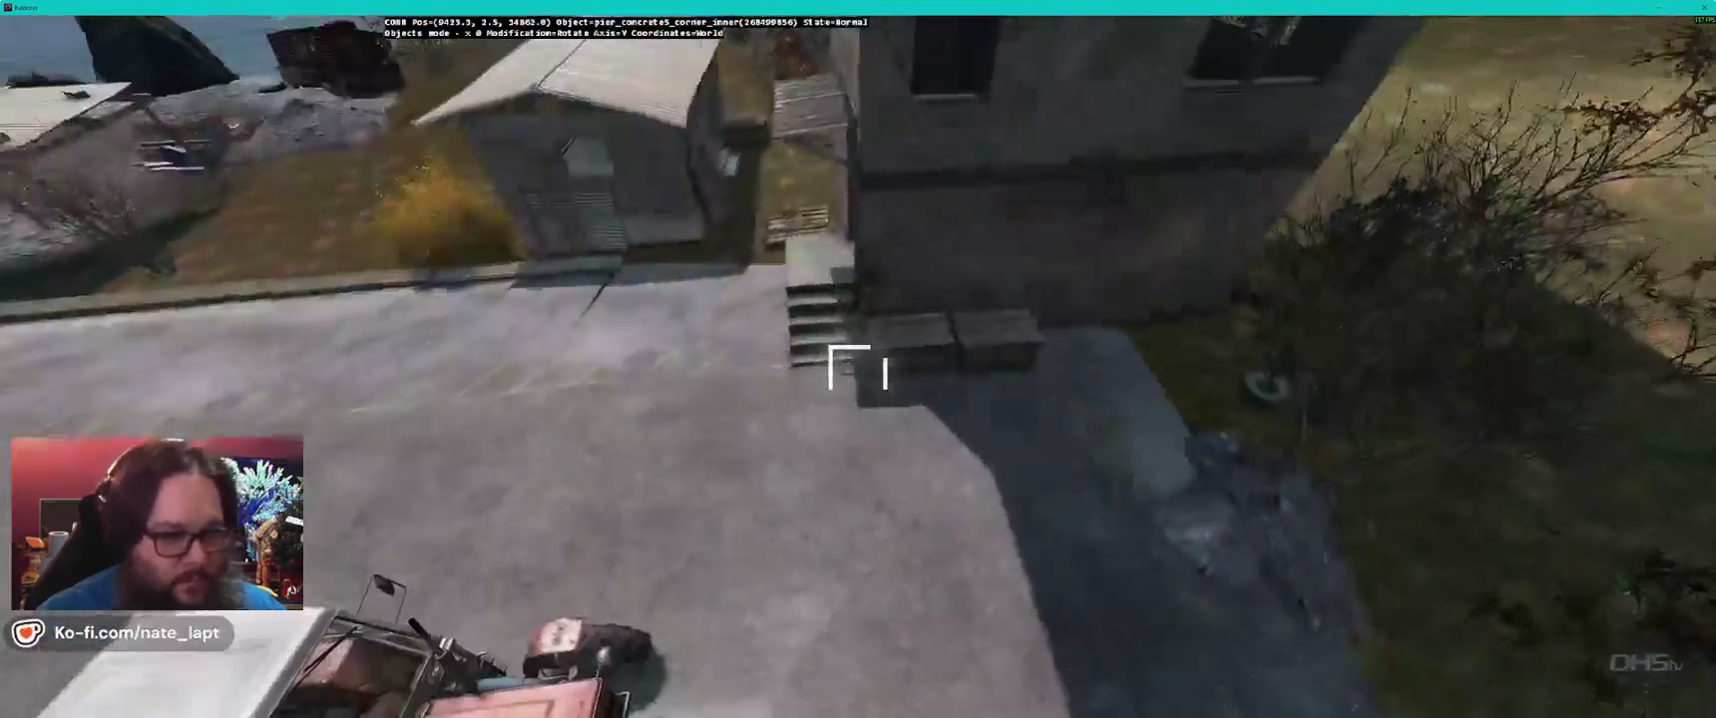
key(Insert)
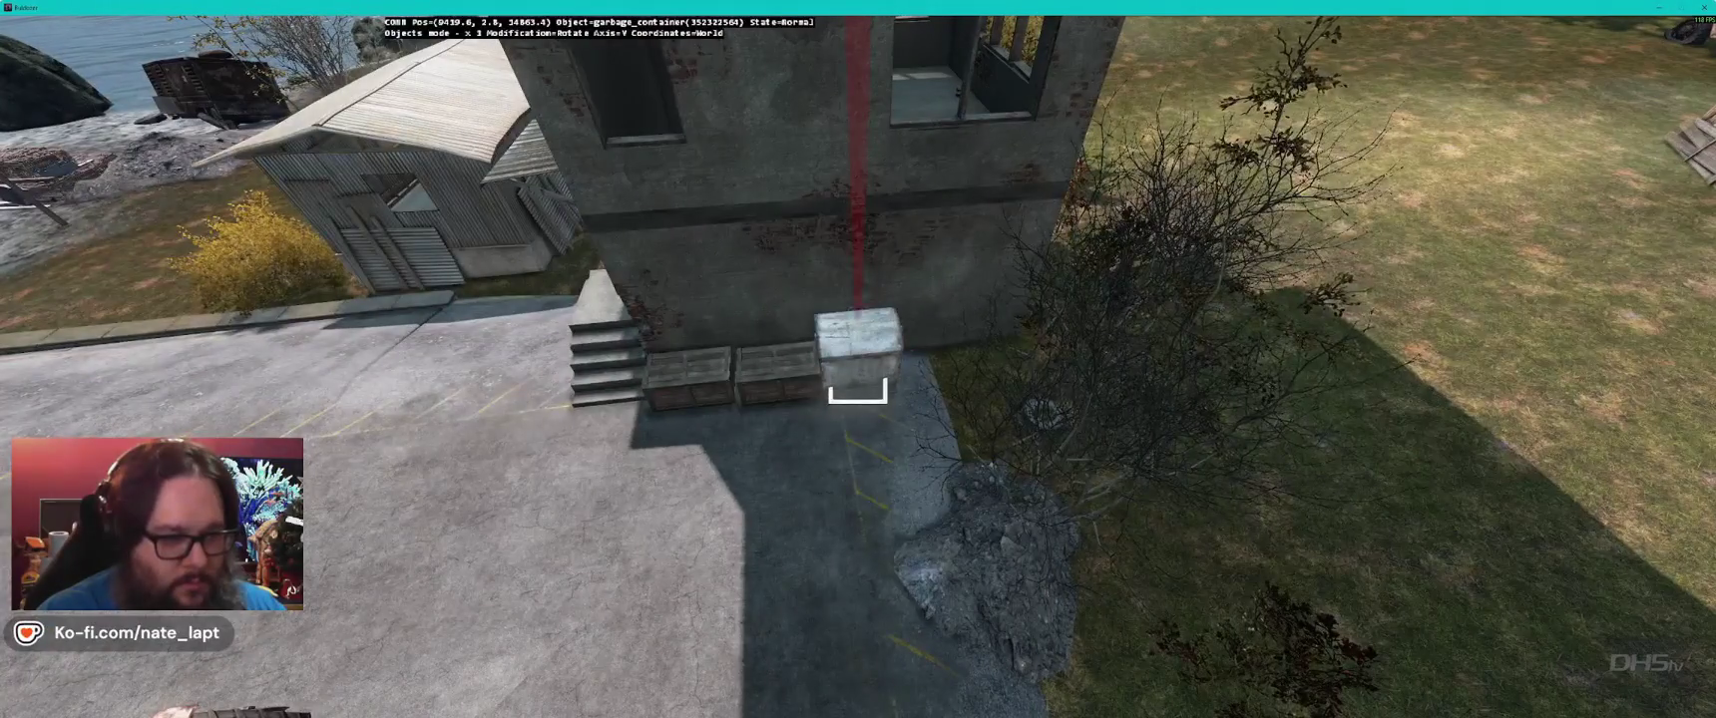
drag(858, 359, 858, 359)
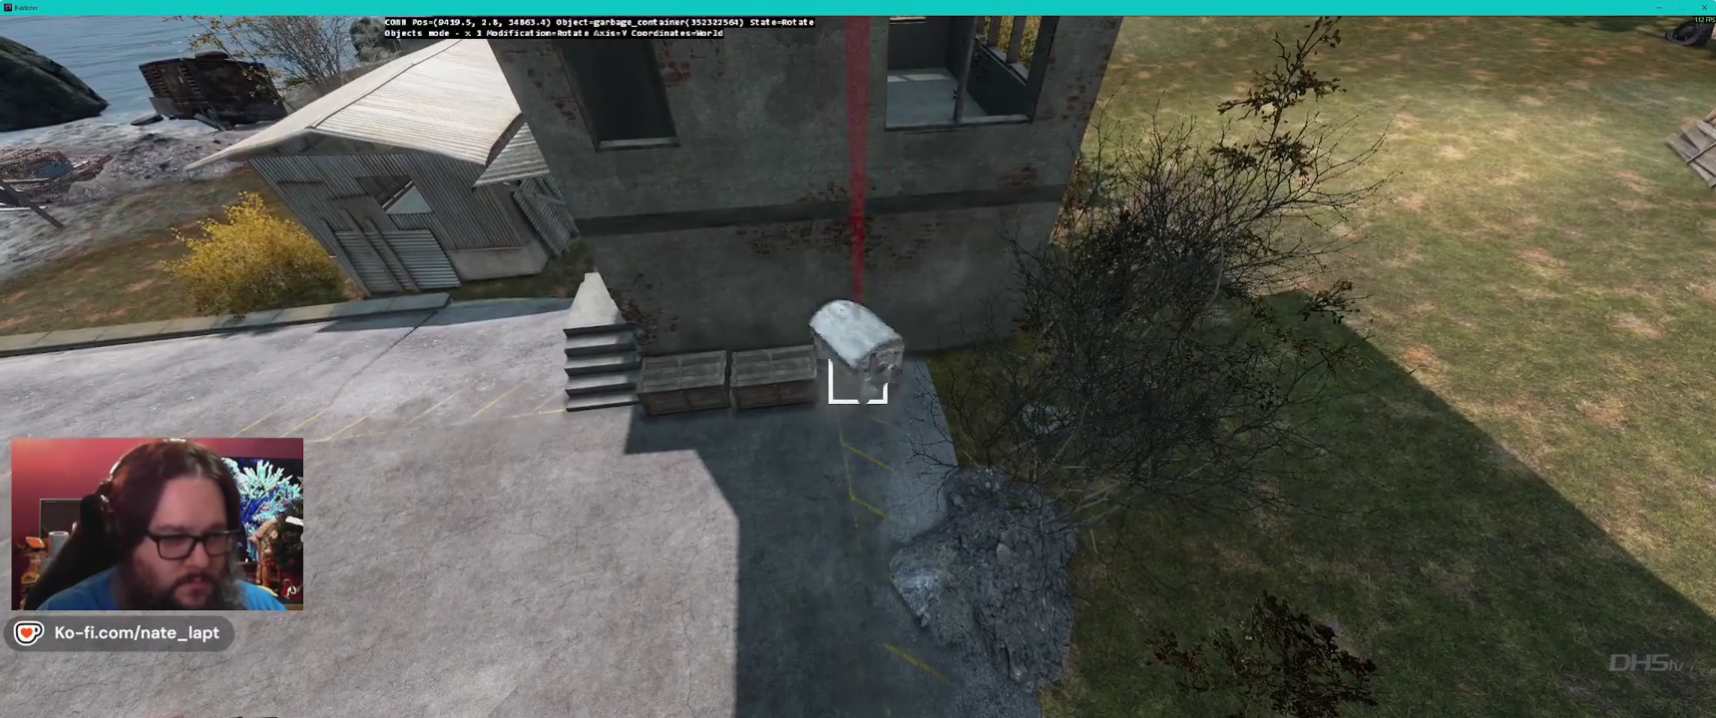
click(858, 389)
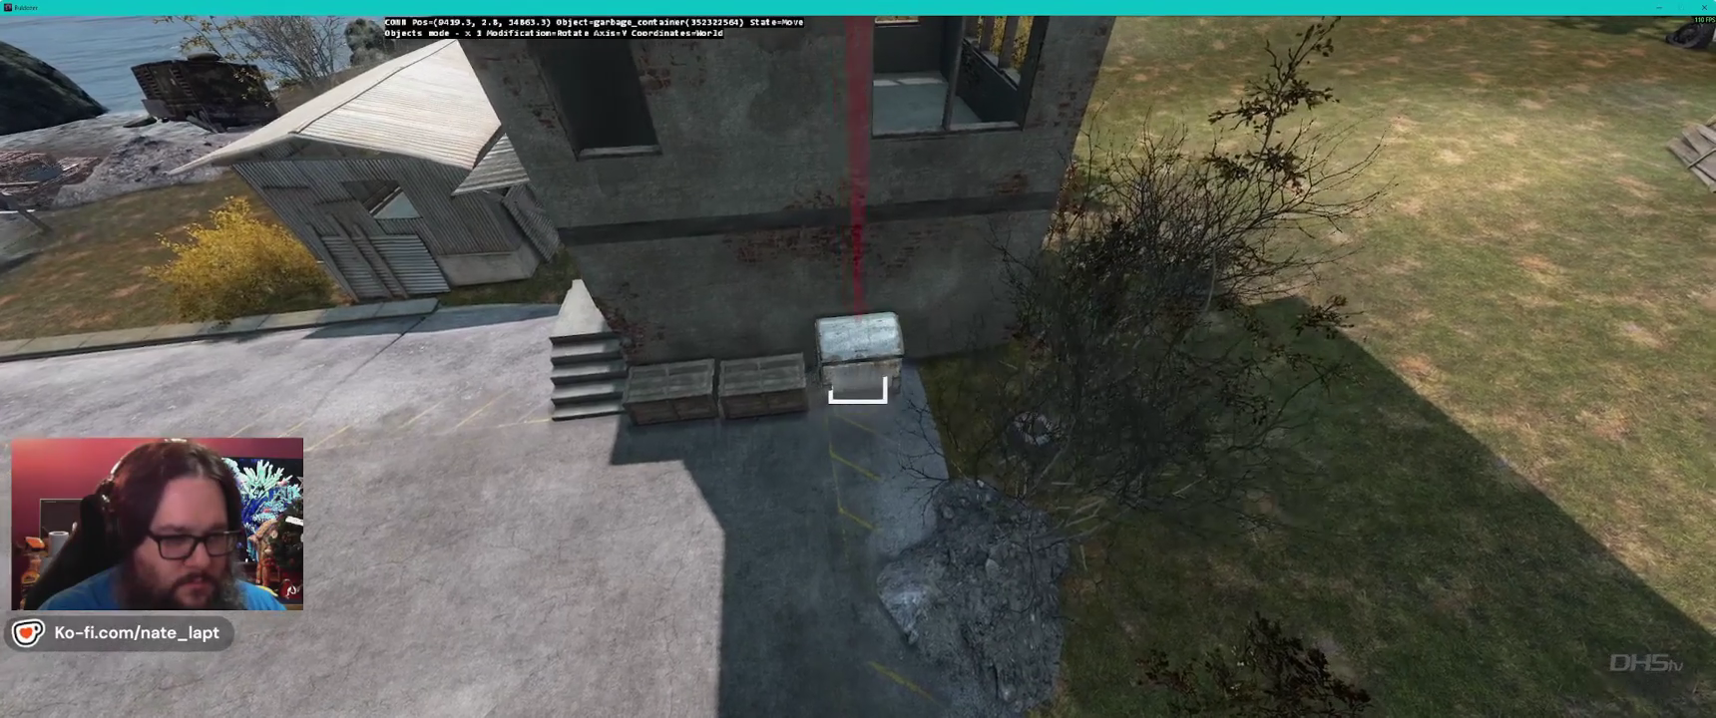
- Set a garbage container beside the rusty tank, turned flush against the brick wall
key(w)
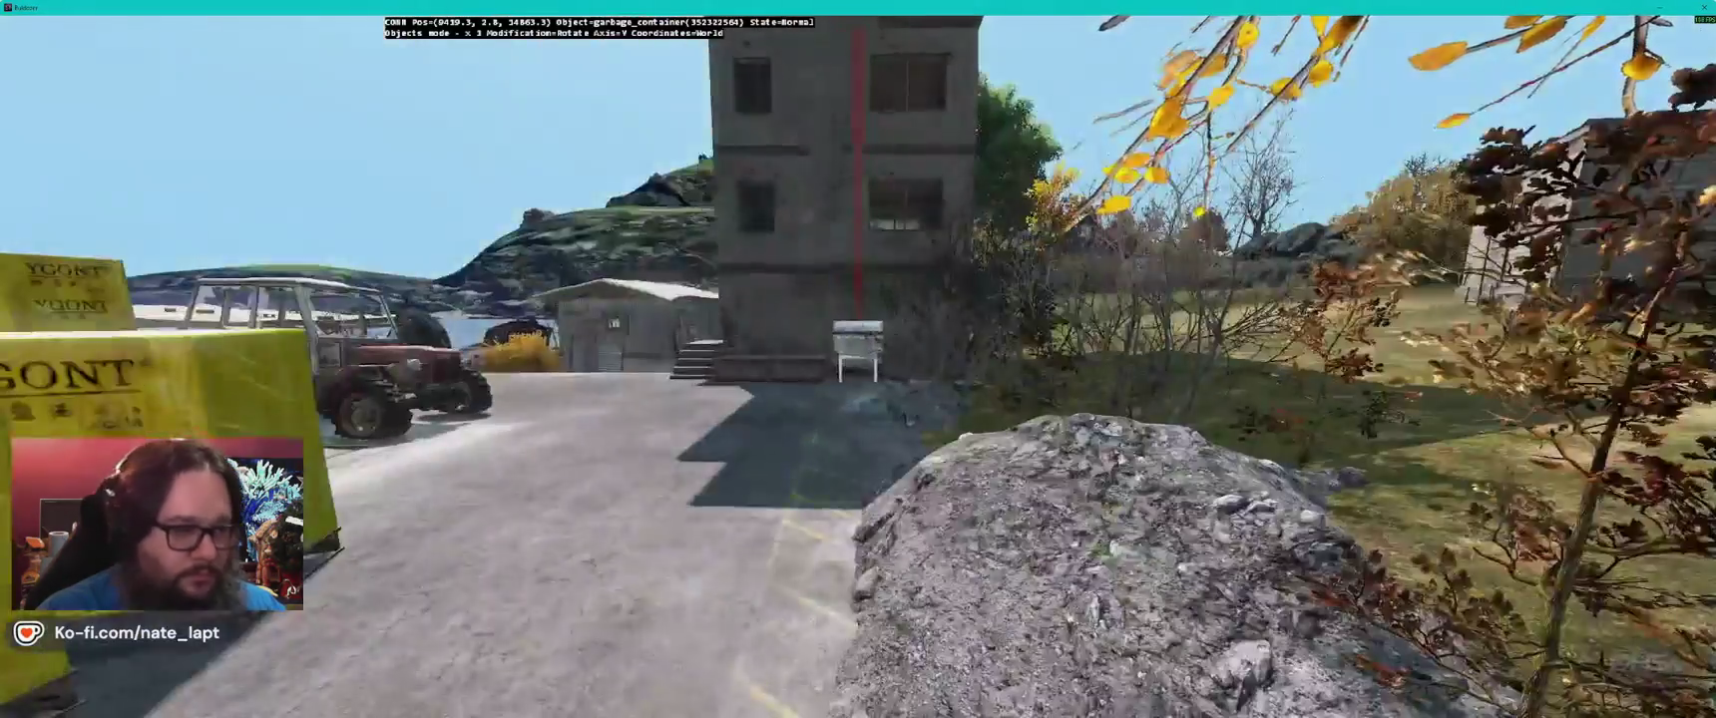
key(w)
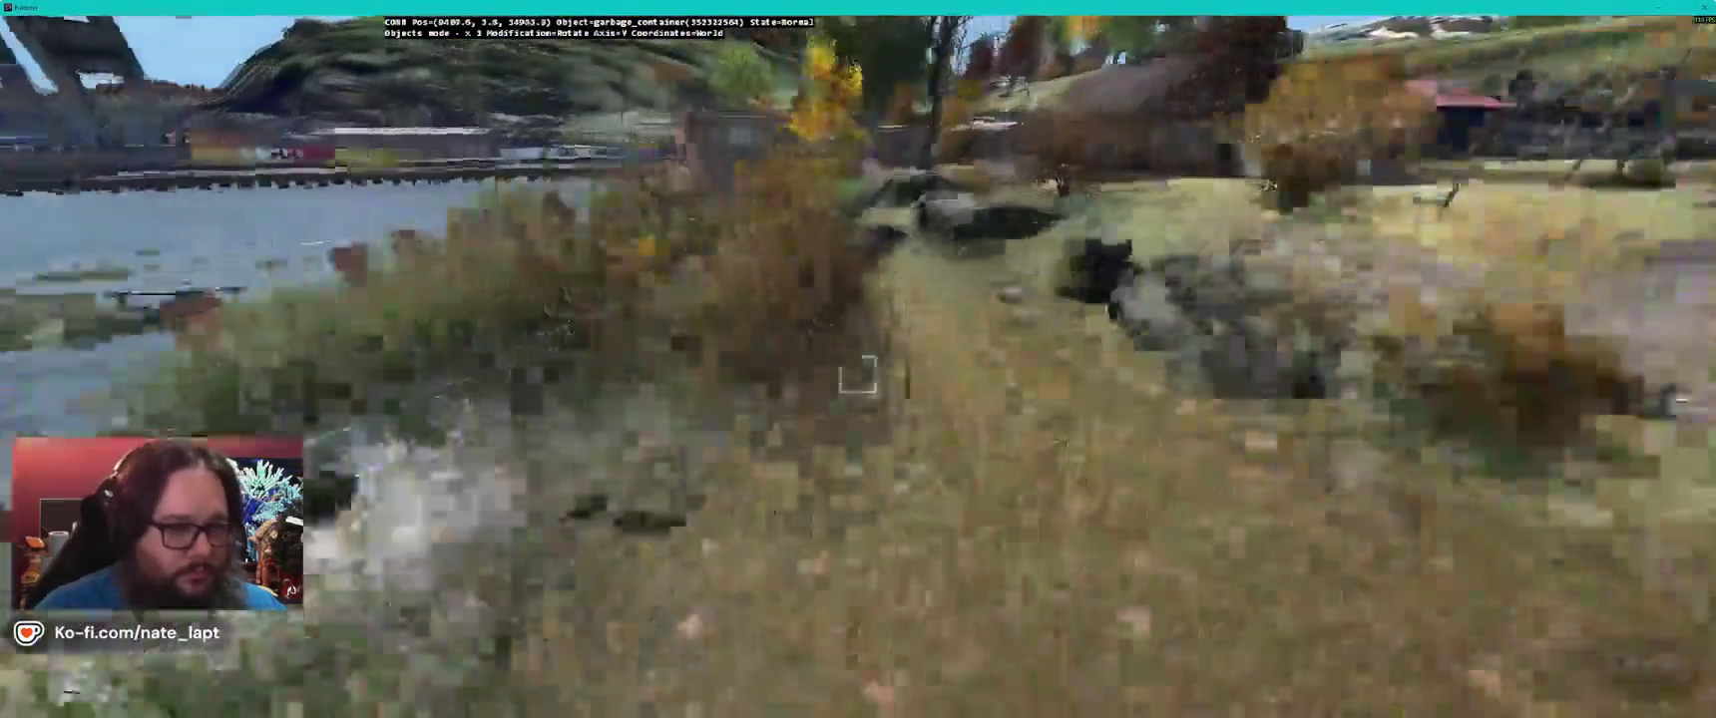
key(w)
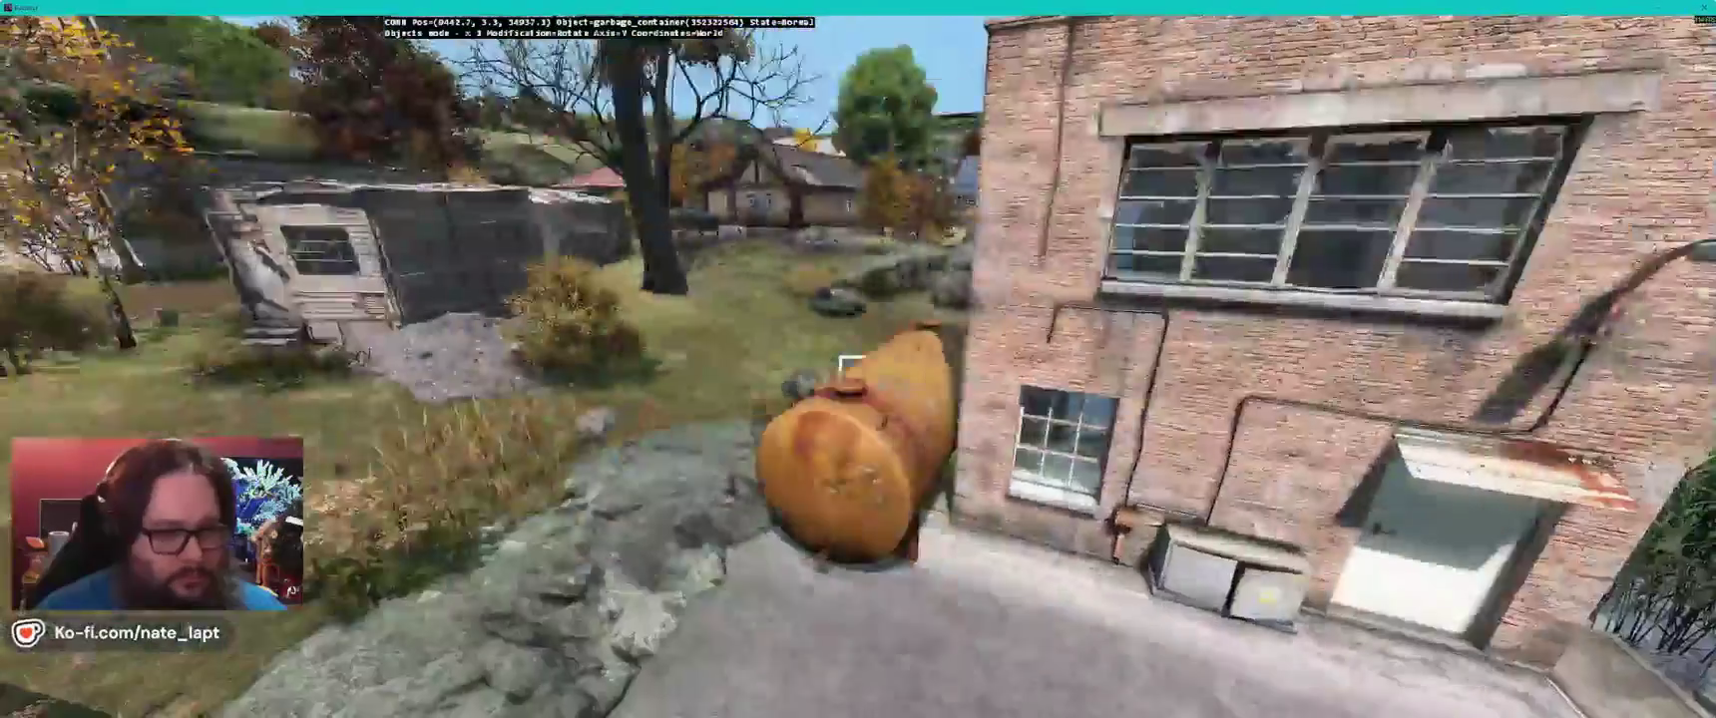
key(s)
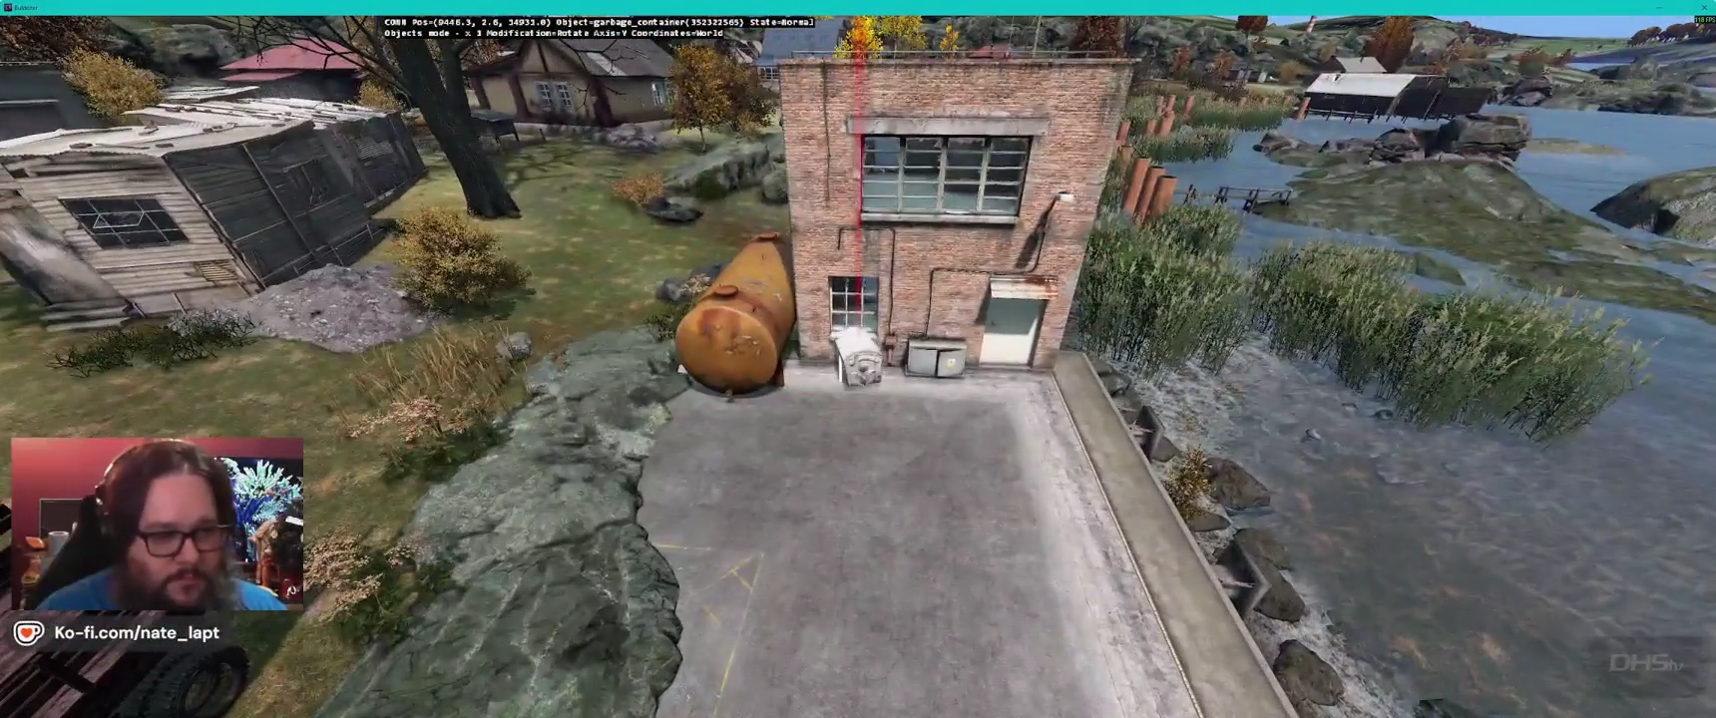
drag(856, 361, 840, 371)
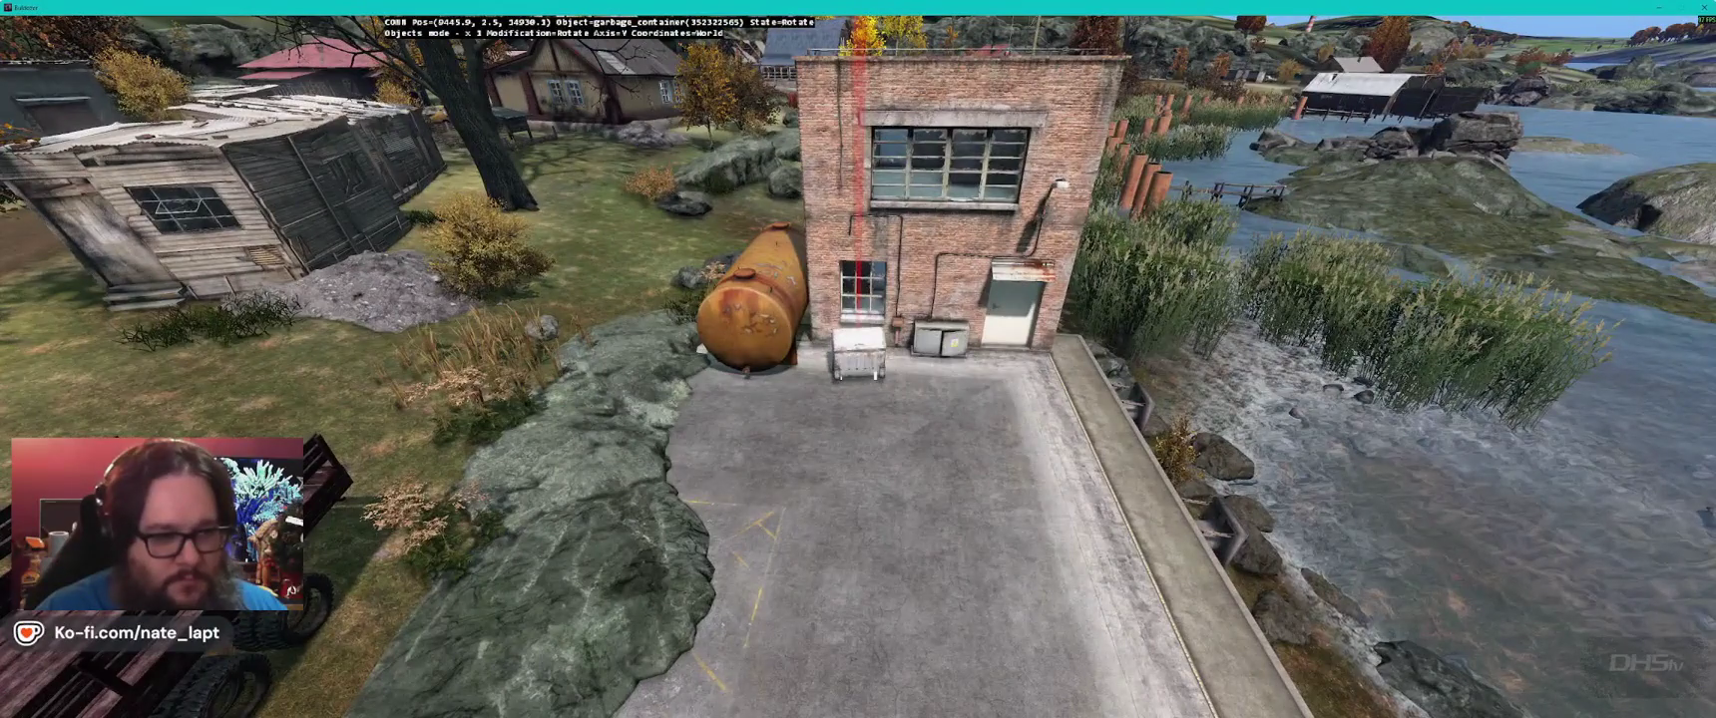
key(w)
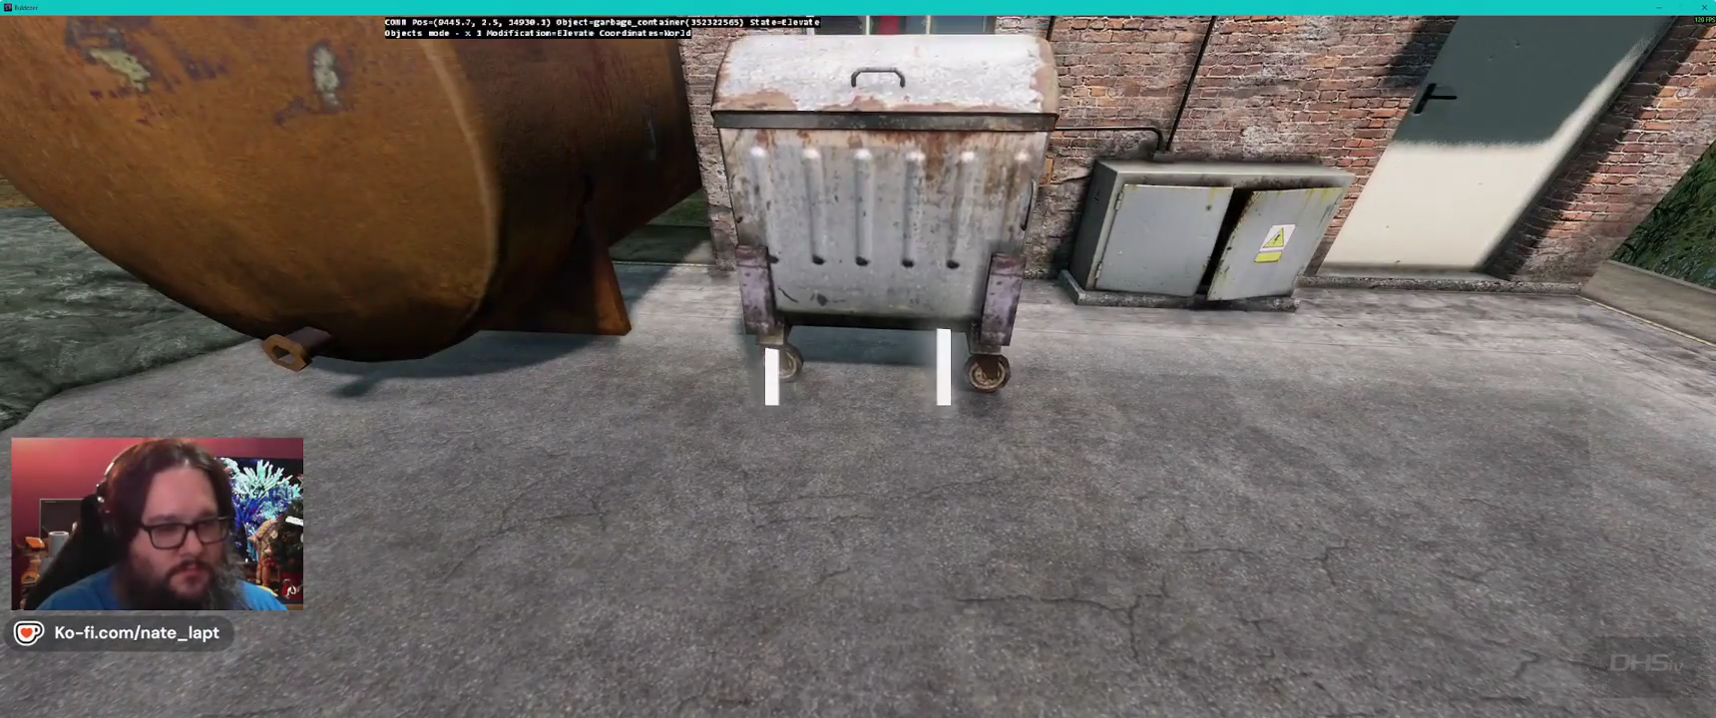
key(s)
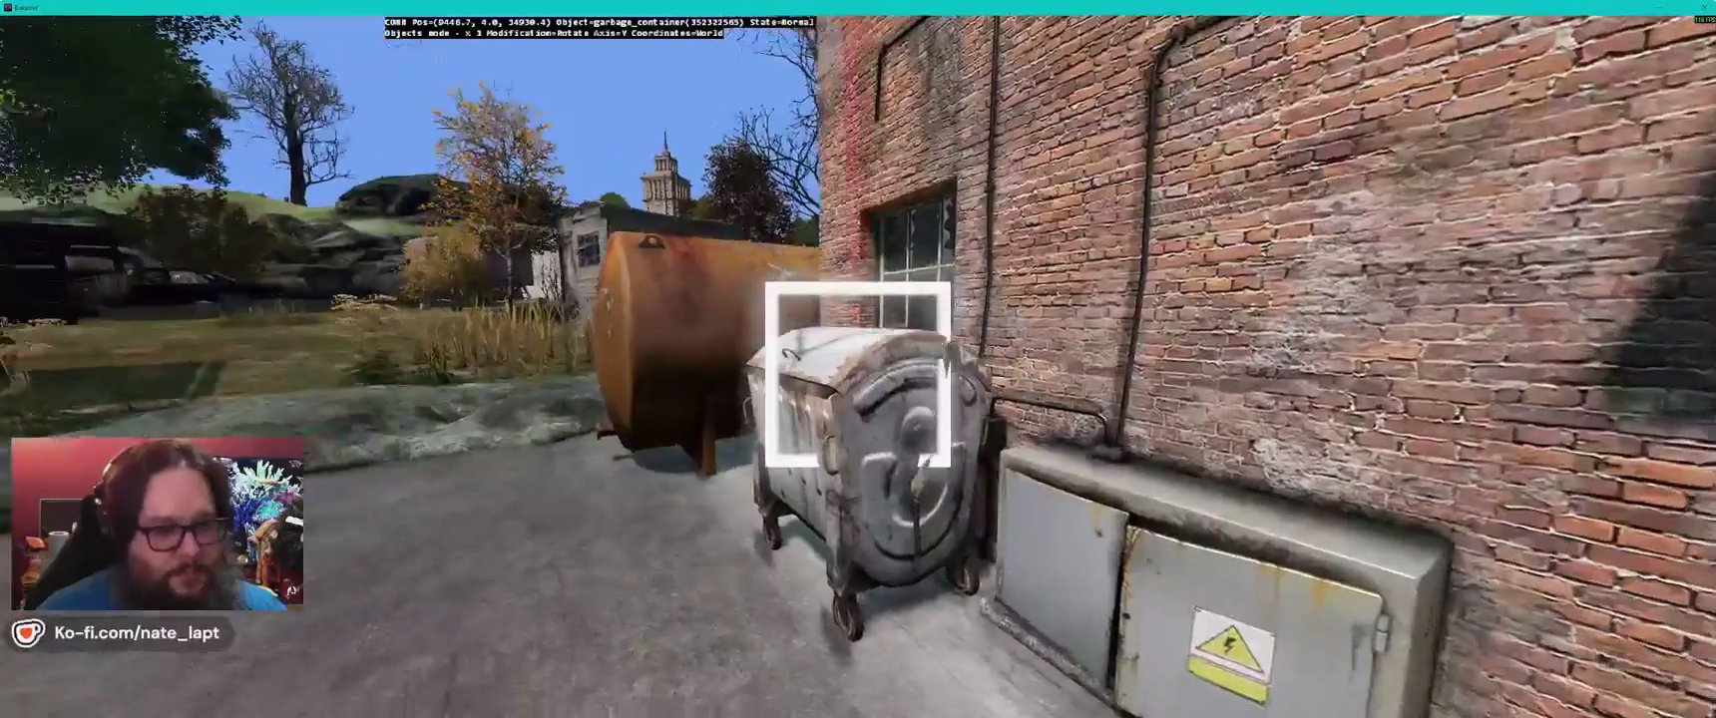
drag(858, 374, 698, 374)
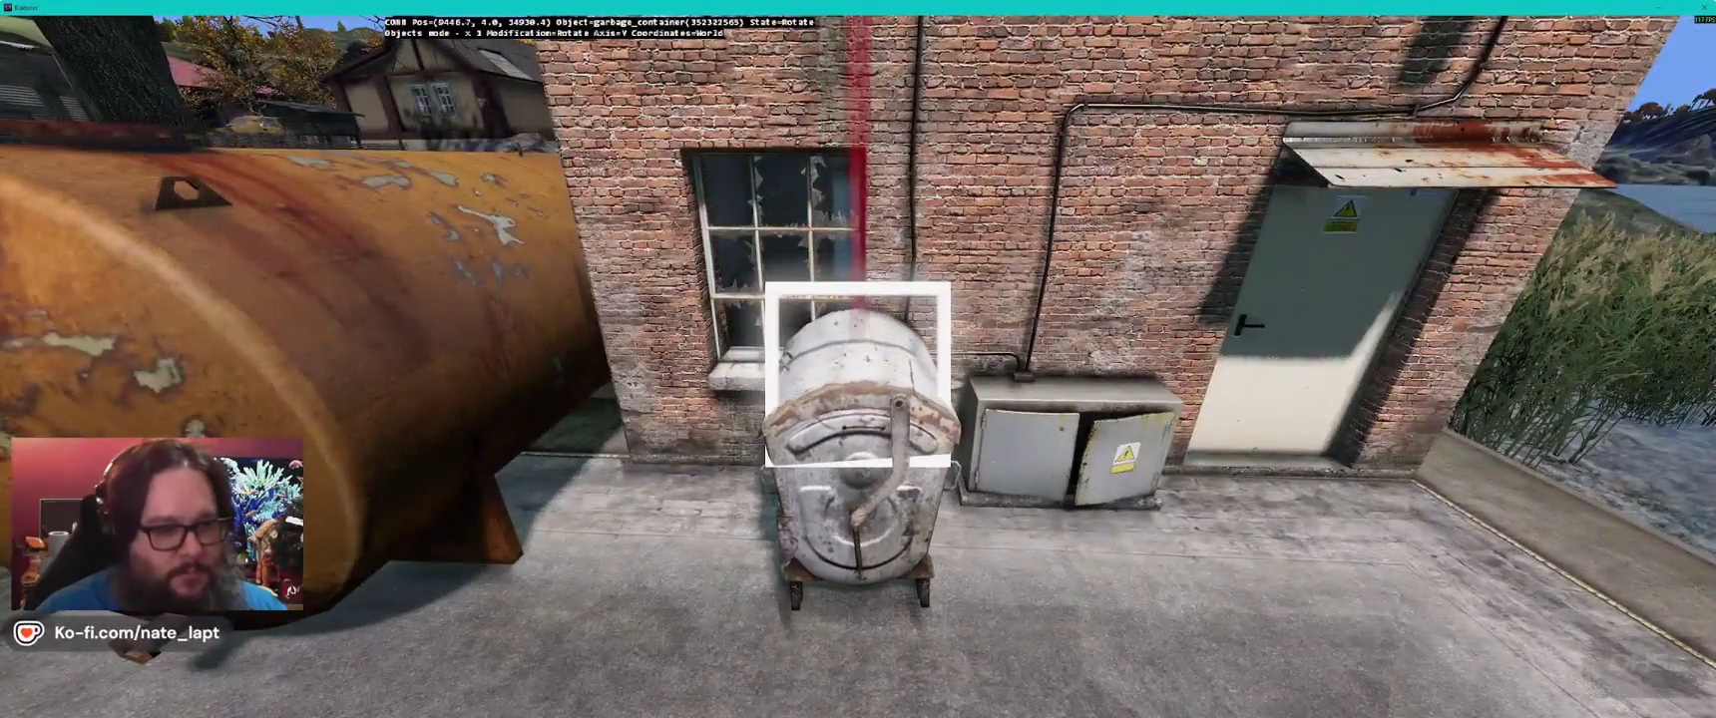
mouse_move(858, 374)
mouse_down()
mouse_move(599, 374)
mouse_move(778, 374)
mouse_move(698, 375)
mouse_up()
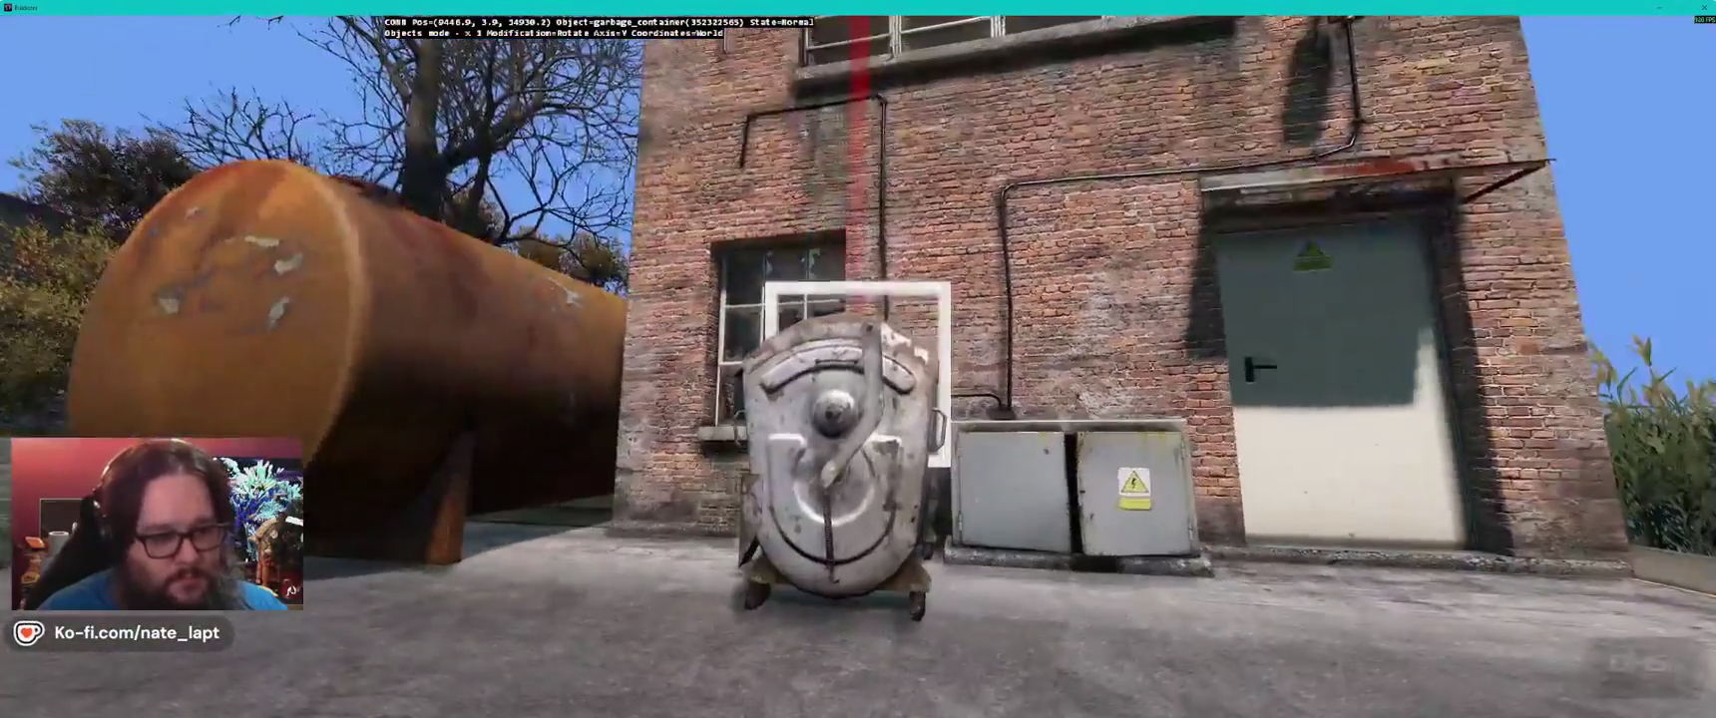
mouse_move(858, 375)
mouse_down()
mouse_move(578, 374)
mouse_move(788, 374)
mouse_move(718, 374)
mouse_move(688, 459)
mouse_move(799, 374)
mouse_move(659, 384)
mouse_move(858, 374)
mouse_up()
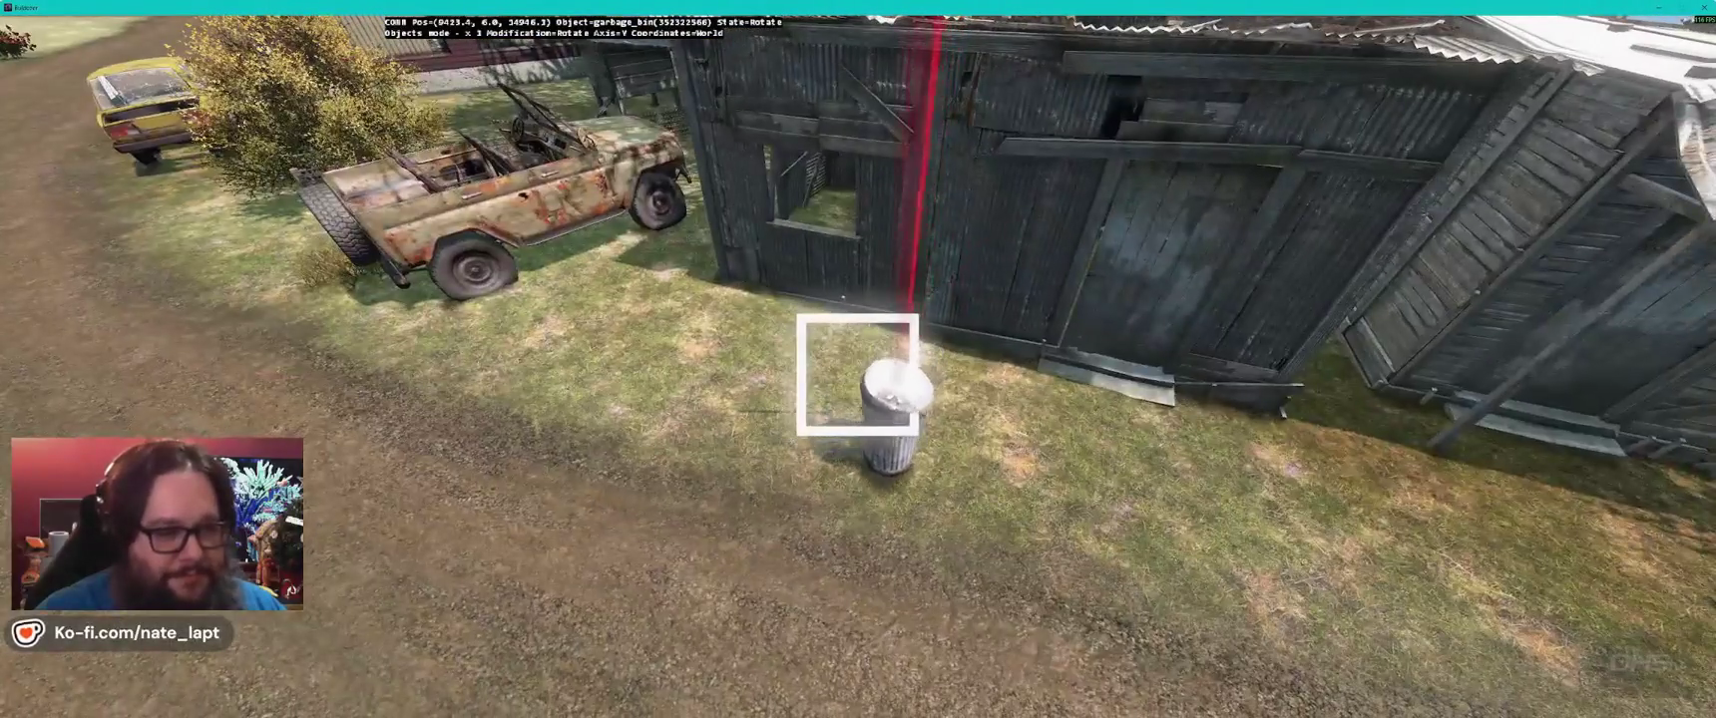
- Position garbage bins beside the shed wall, along toward the fence, and at the house corner
drag(857, 375, 857, 376)
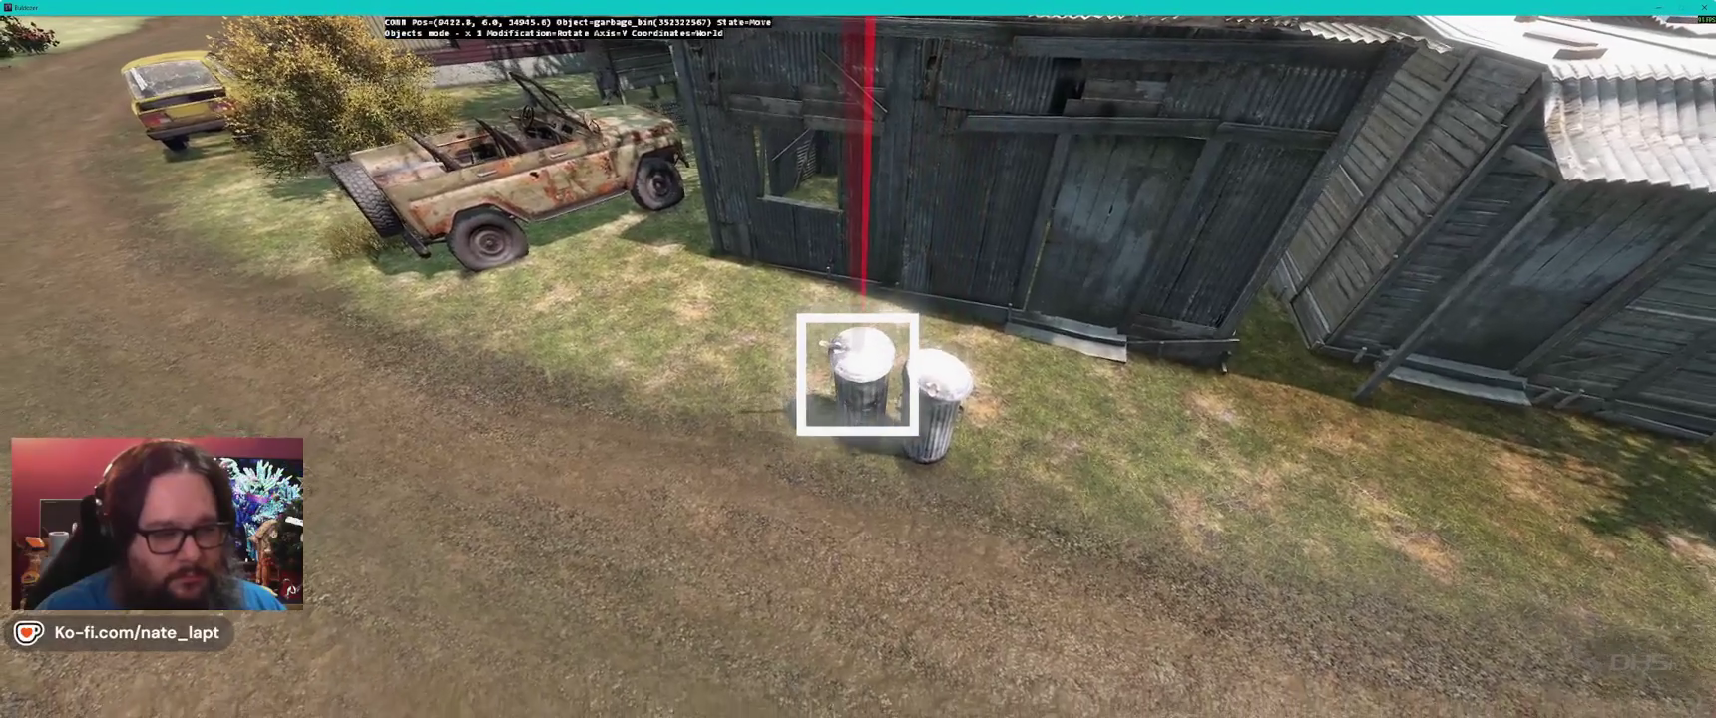
key(s)
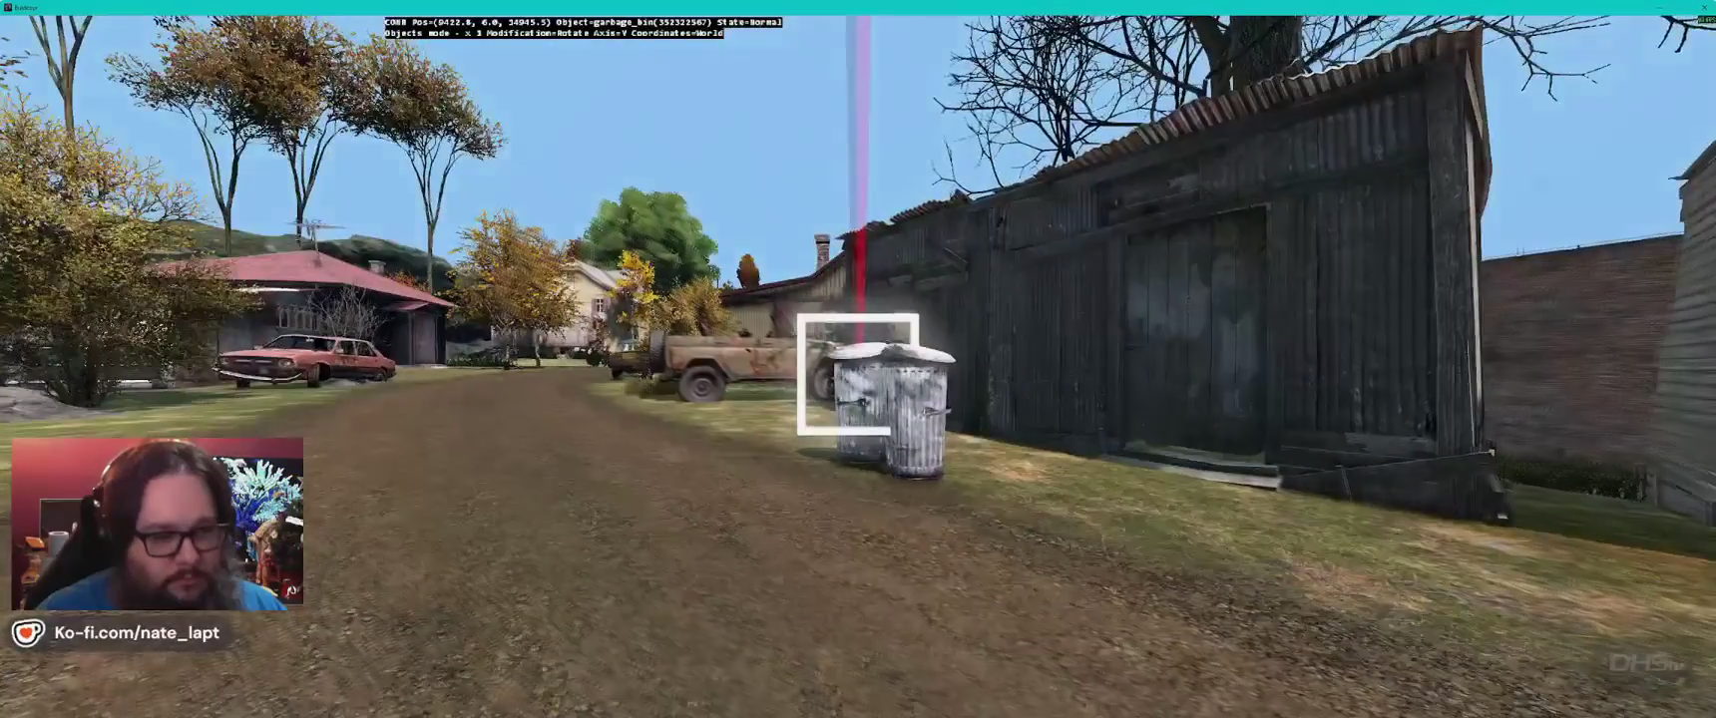
drag(857, 376, 857, 375)
key(s)
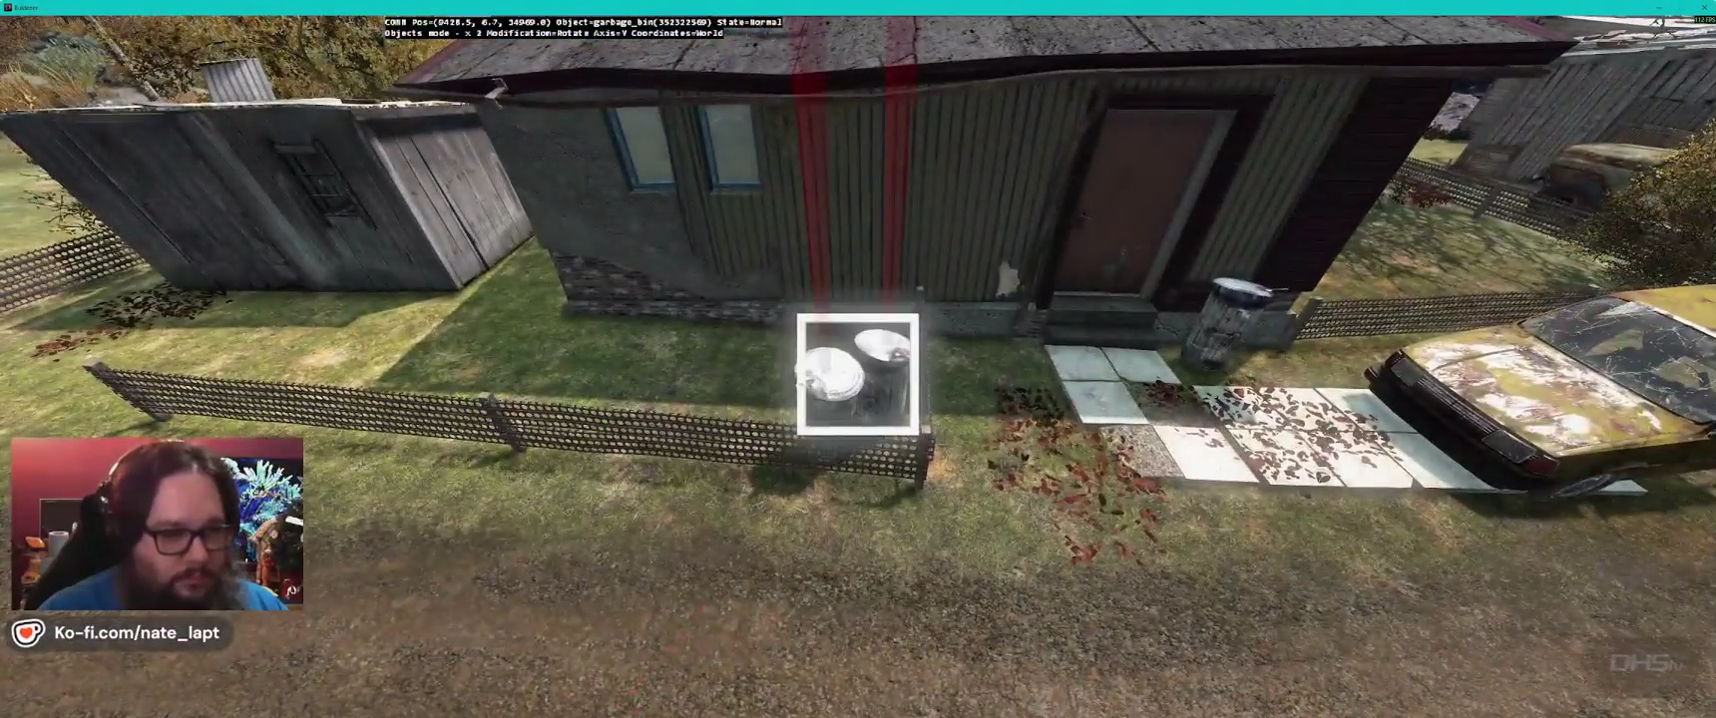
drag(857, 375, 857, 375)
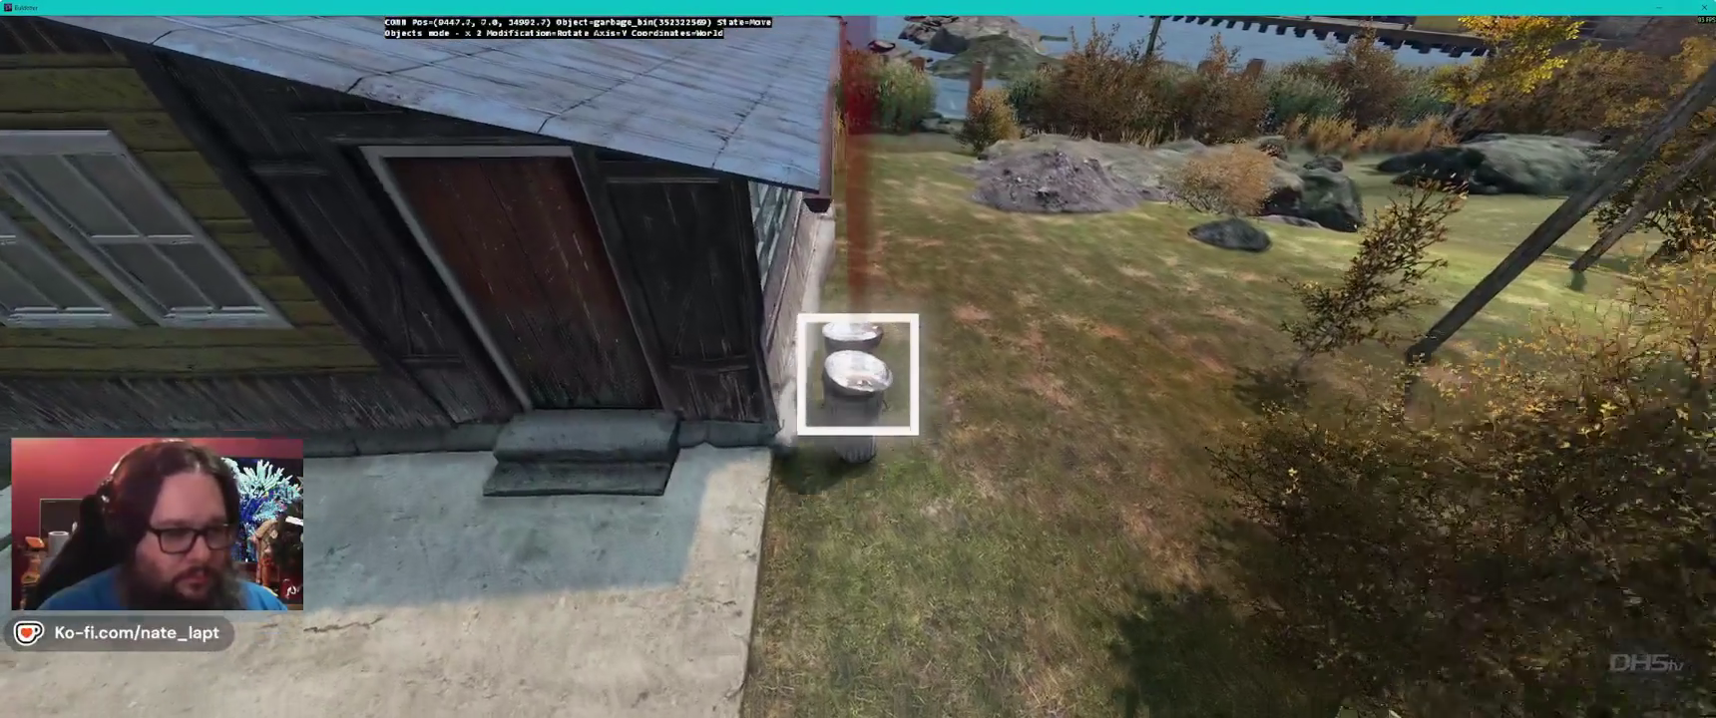
- Pick up a garbage bin by the blue house and set it down beside the open shelter
key(a)
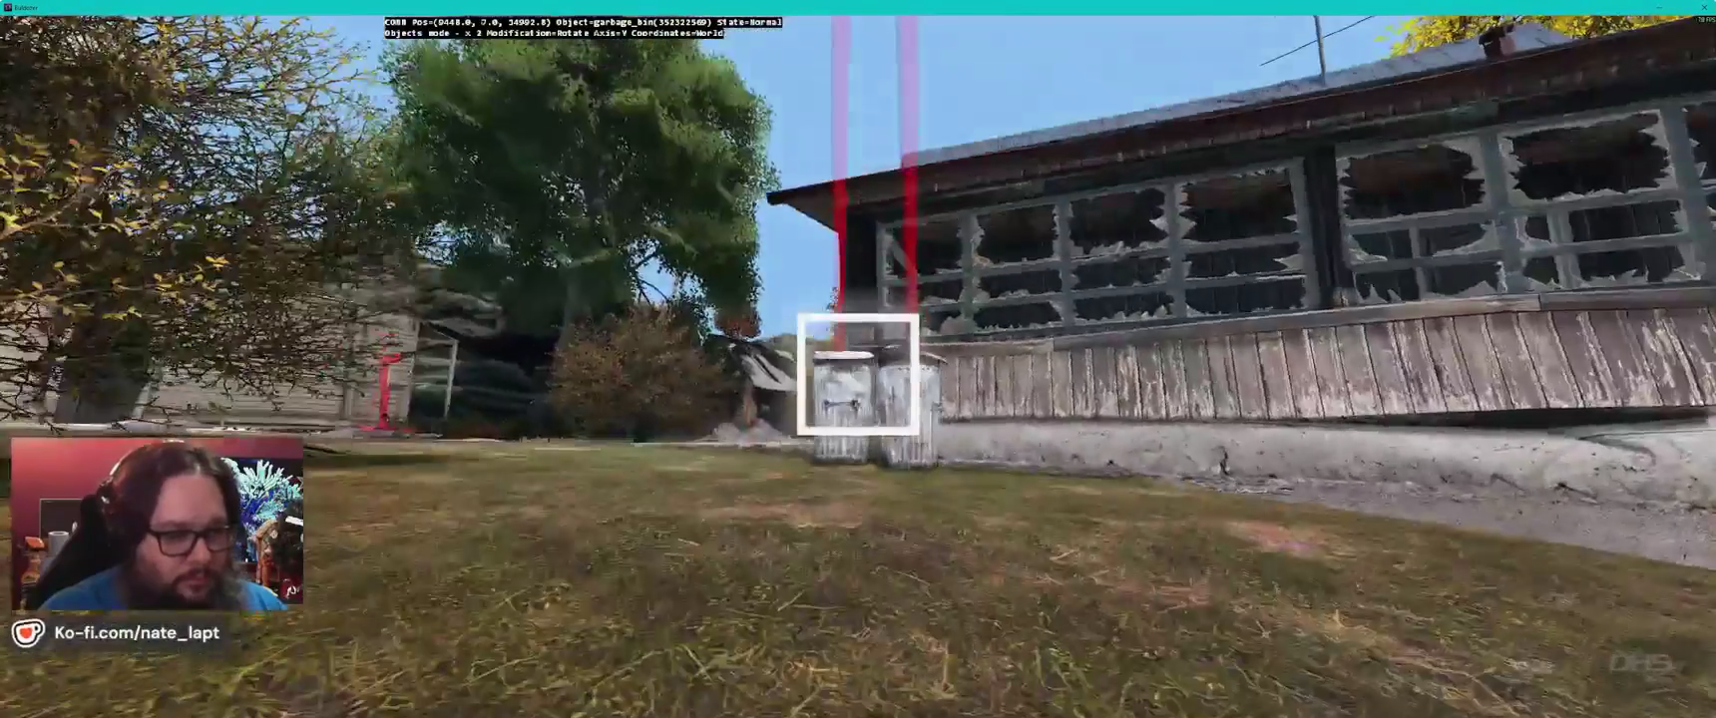
key(w)
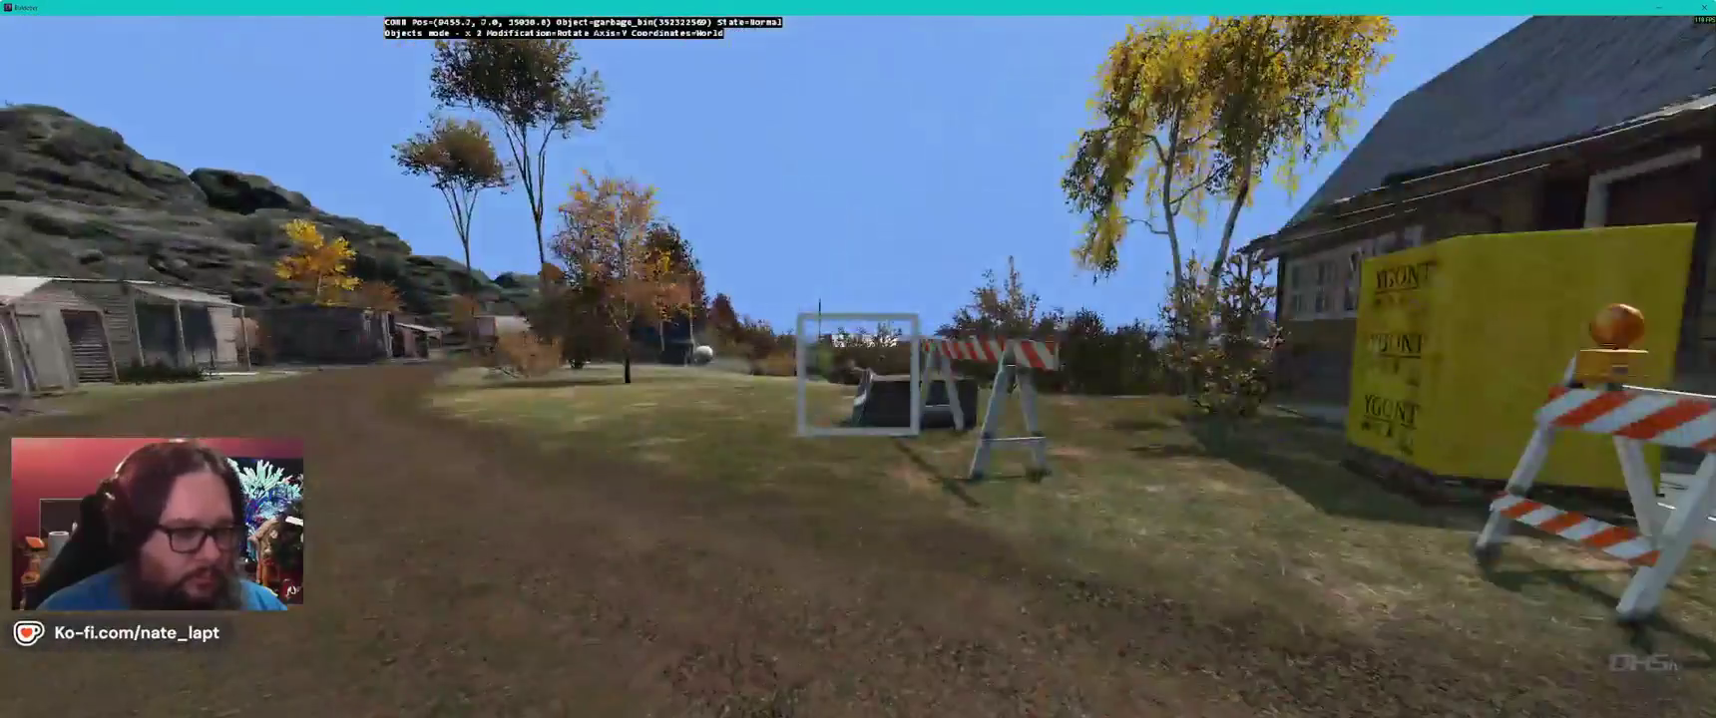
key(w)
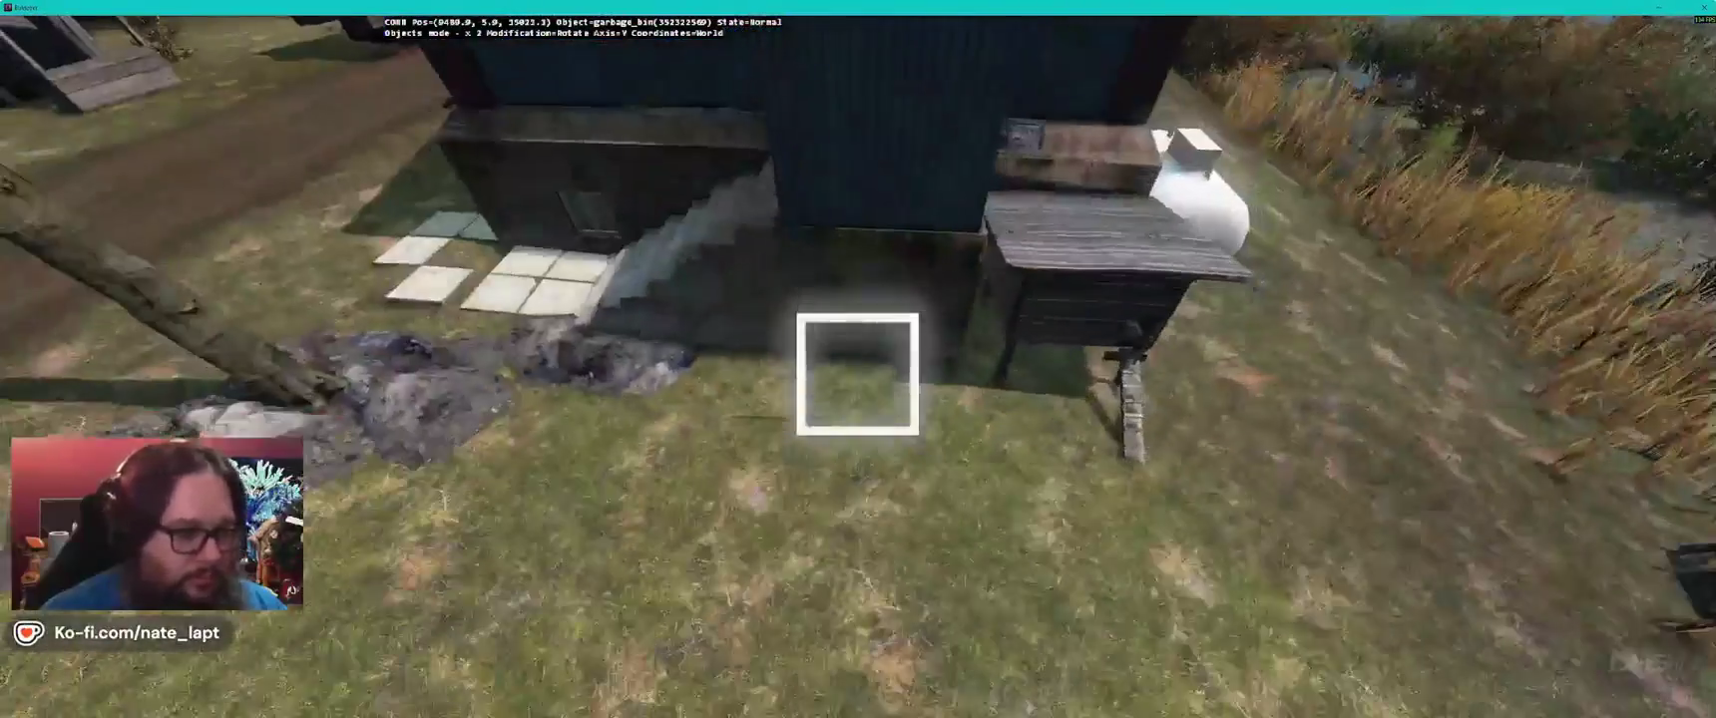
key(d)
key(w)
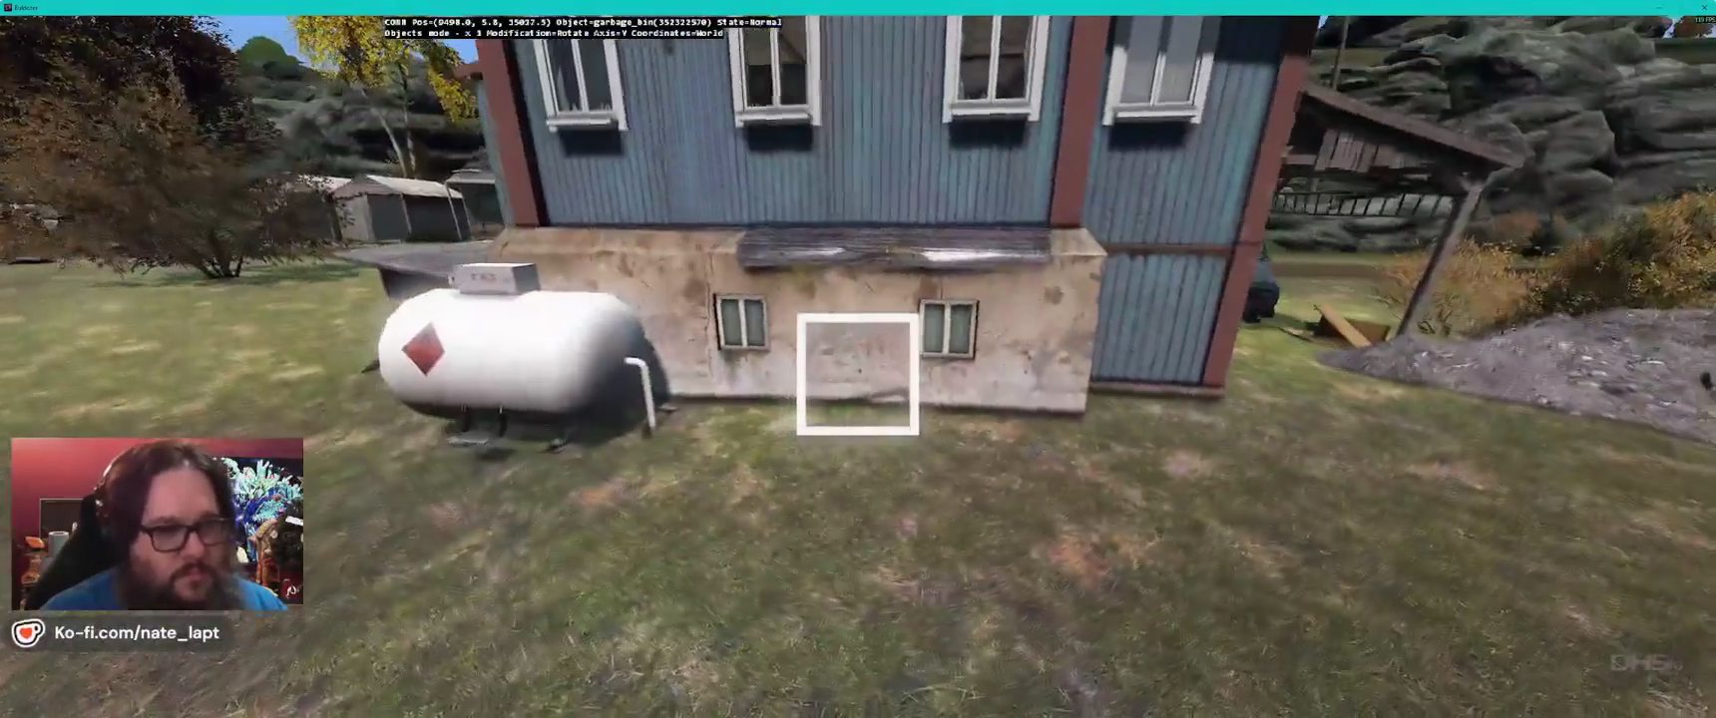
key(d)
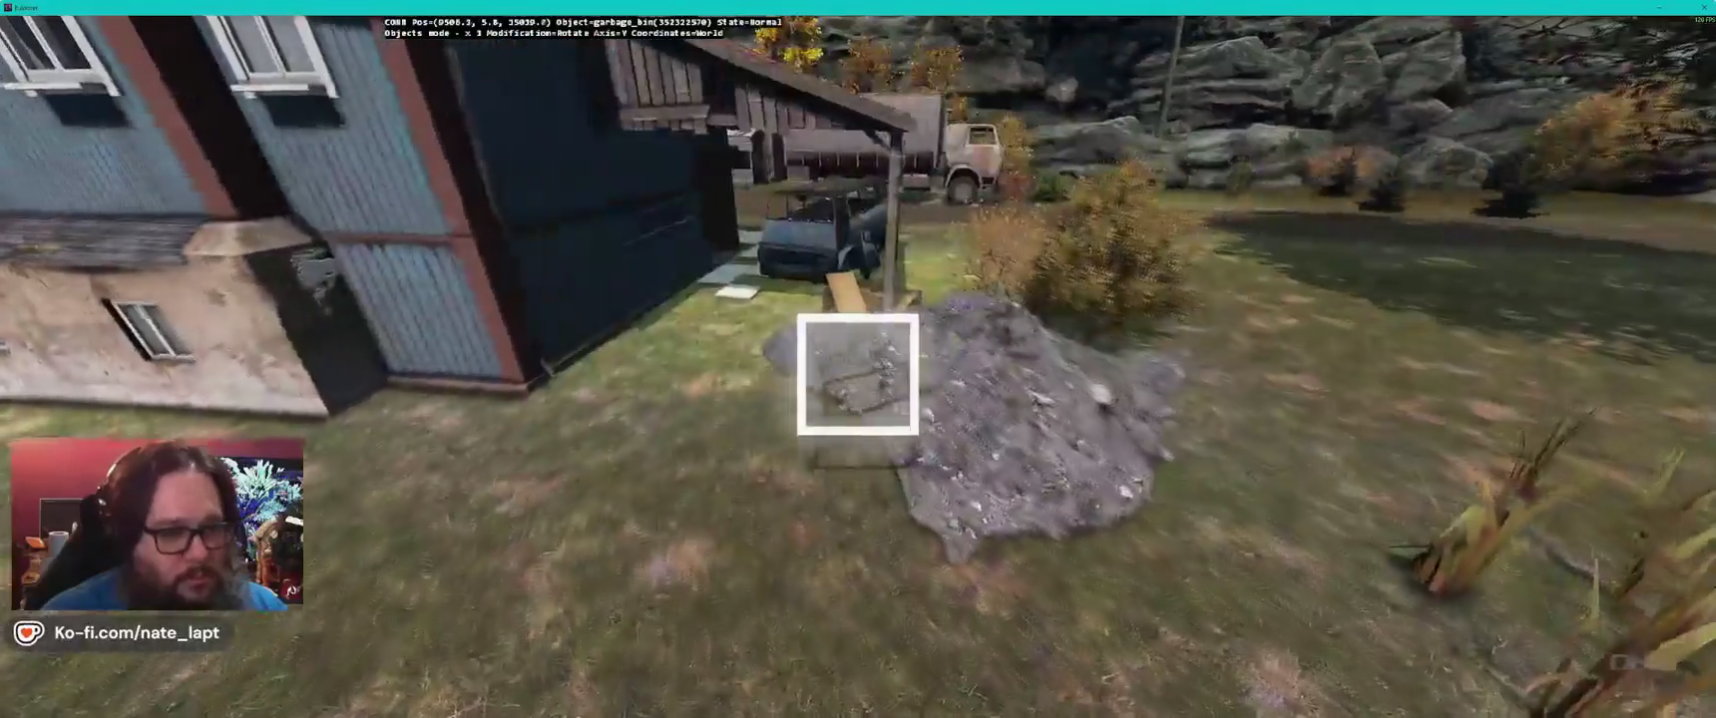
key(ctrl+v)
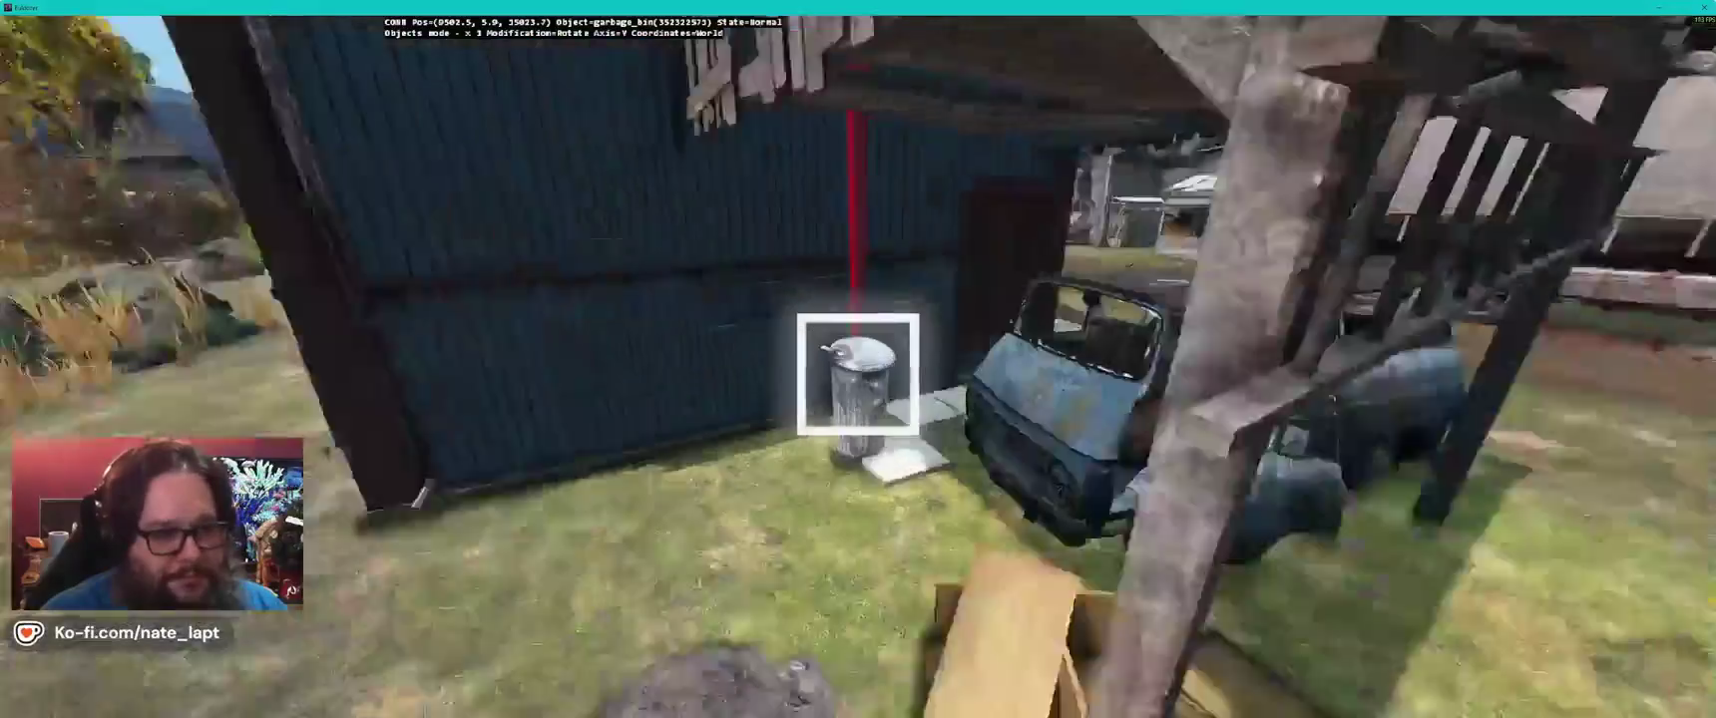
key(a)
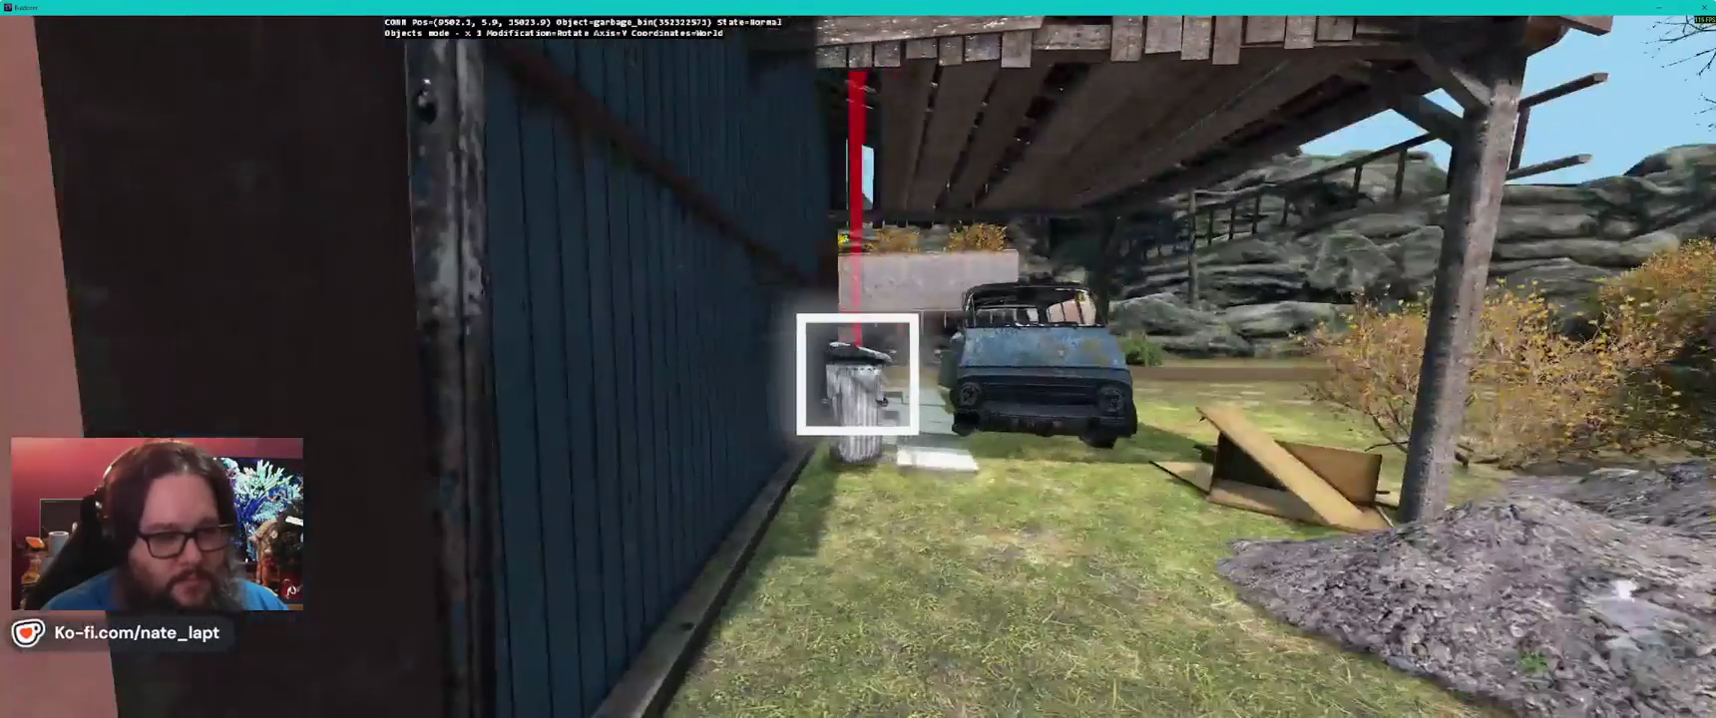
key(d)
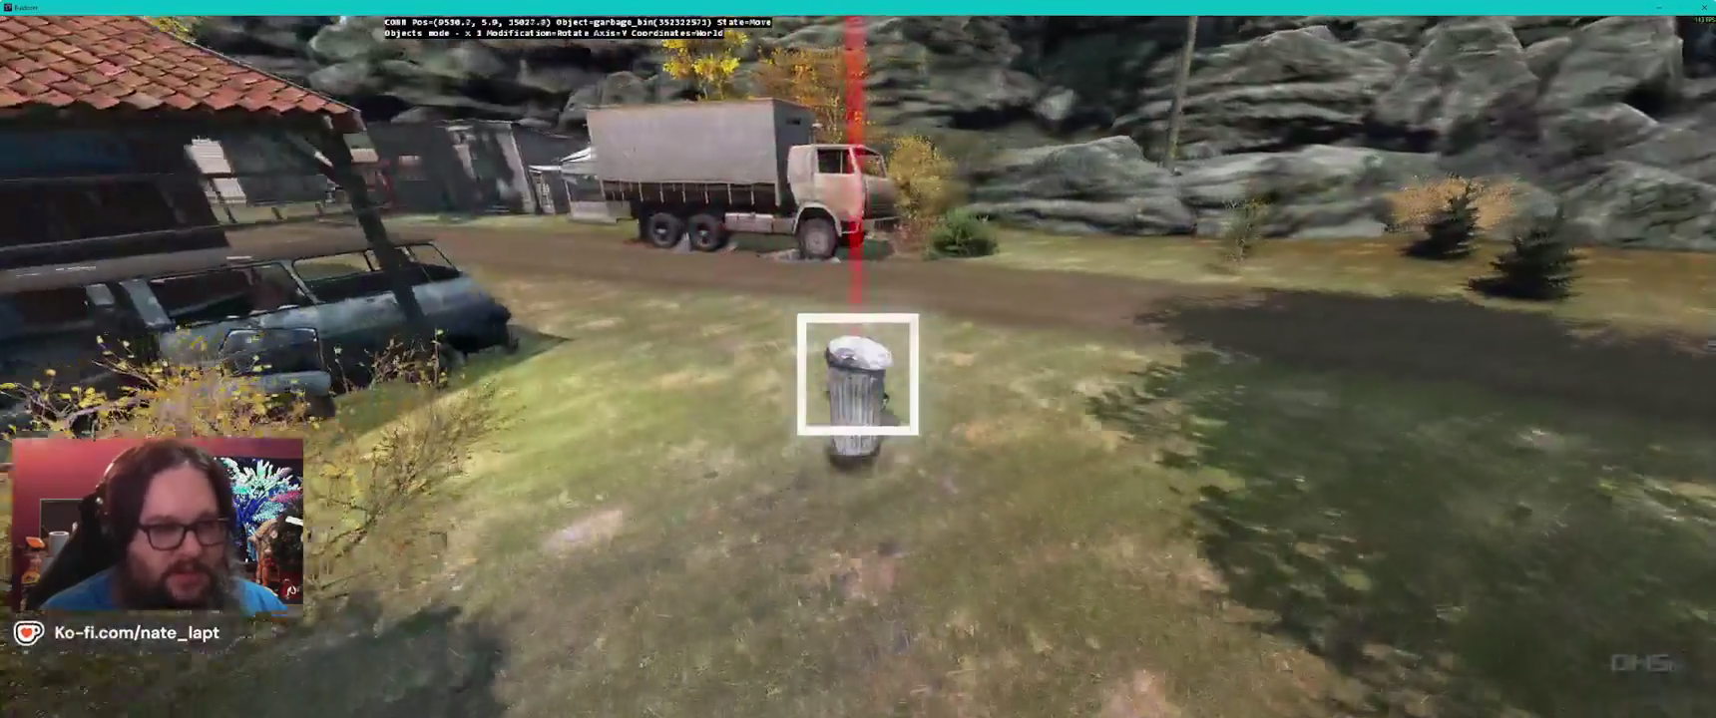
key(w)
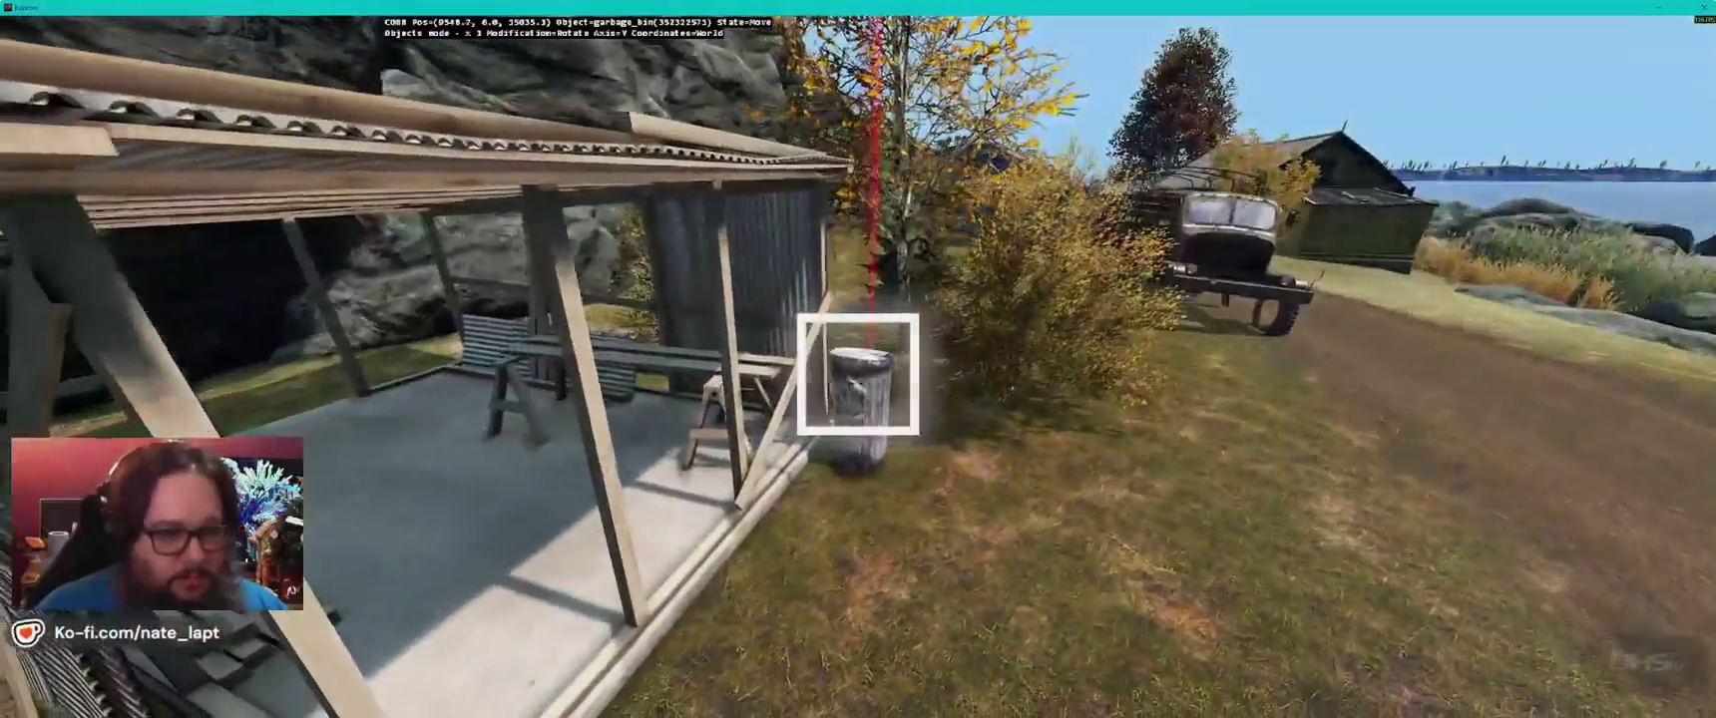
click(858, 374)
key(w)
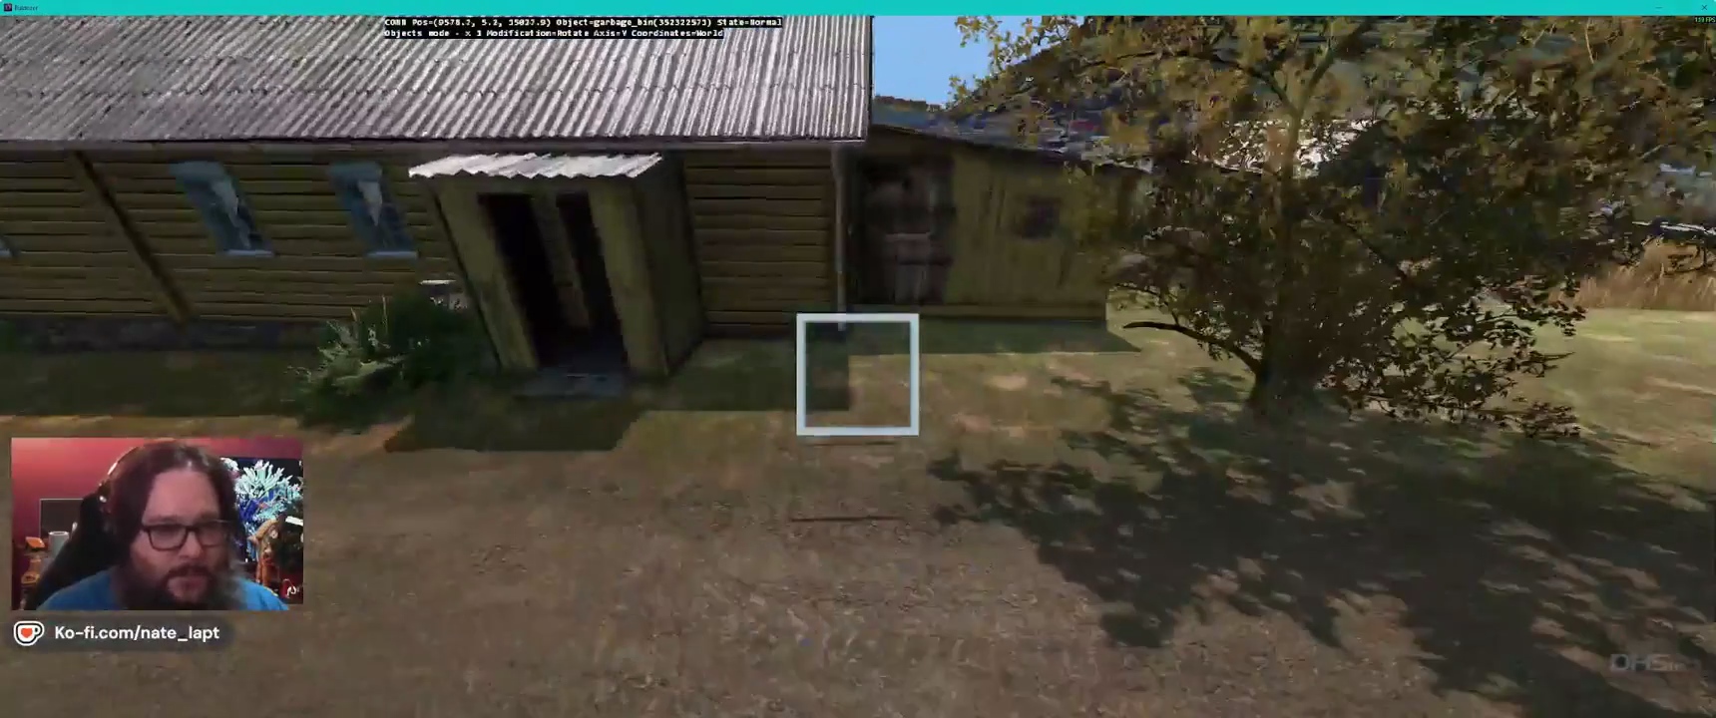
key(alt+Tab)
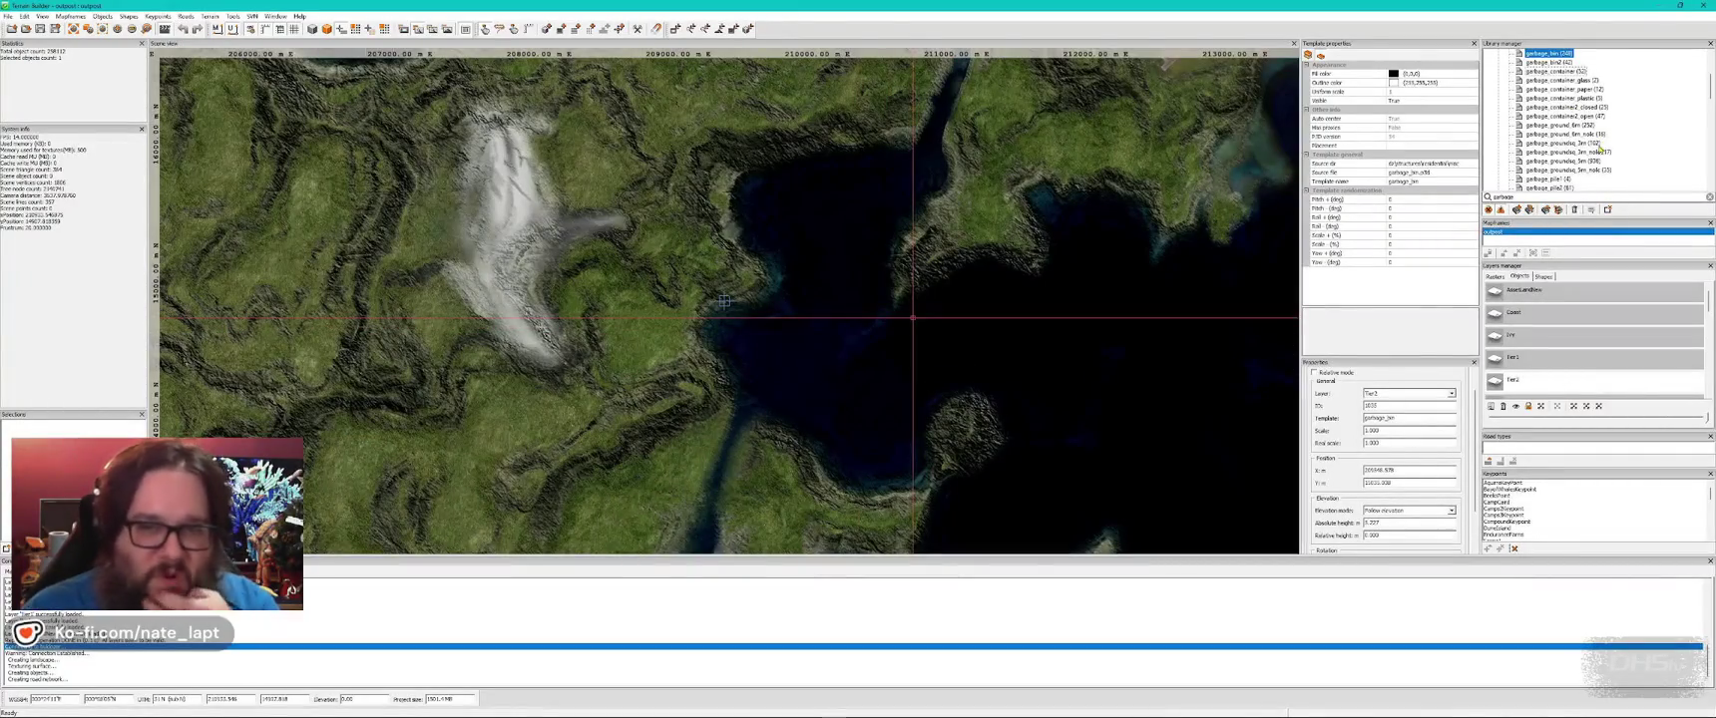
- Select garbage_ground_6m in the library and drag a litter patch onto the grass before the ruined shed
click(1573, 126)
key(alt+Tab)
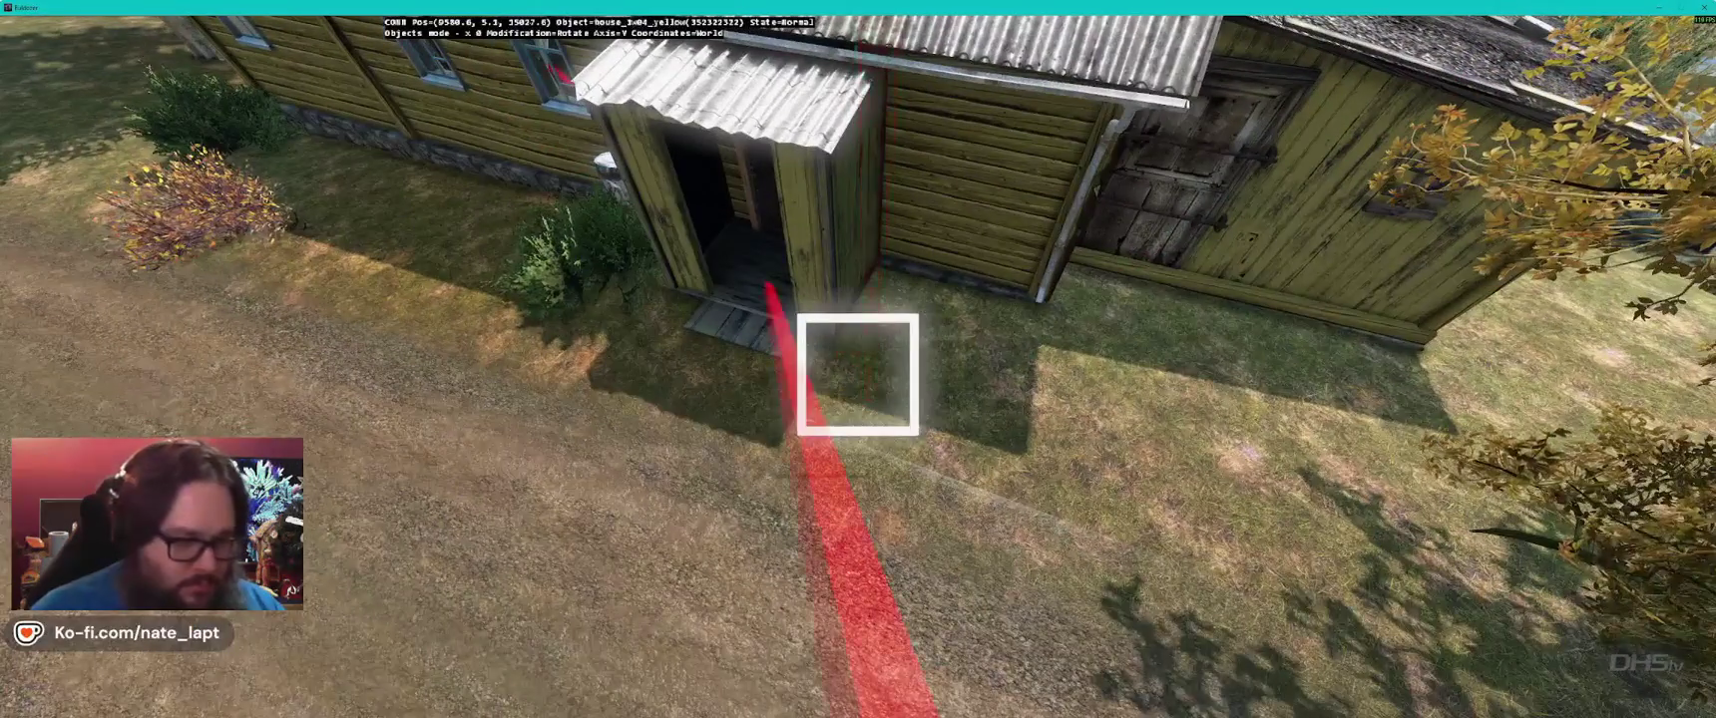
key(alt+Tab)
scroll(1572, 338, down, 3)
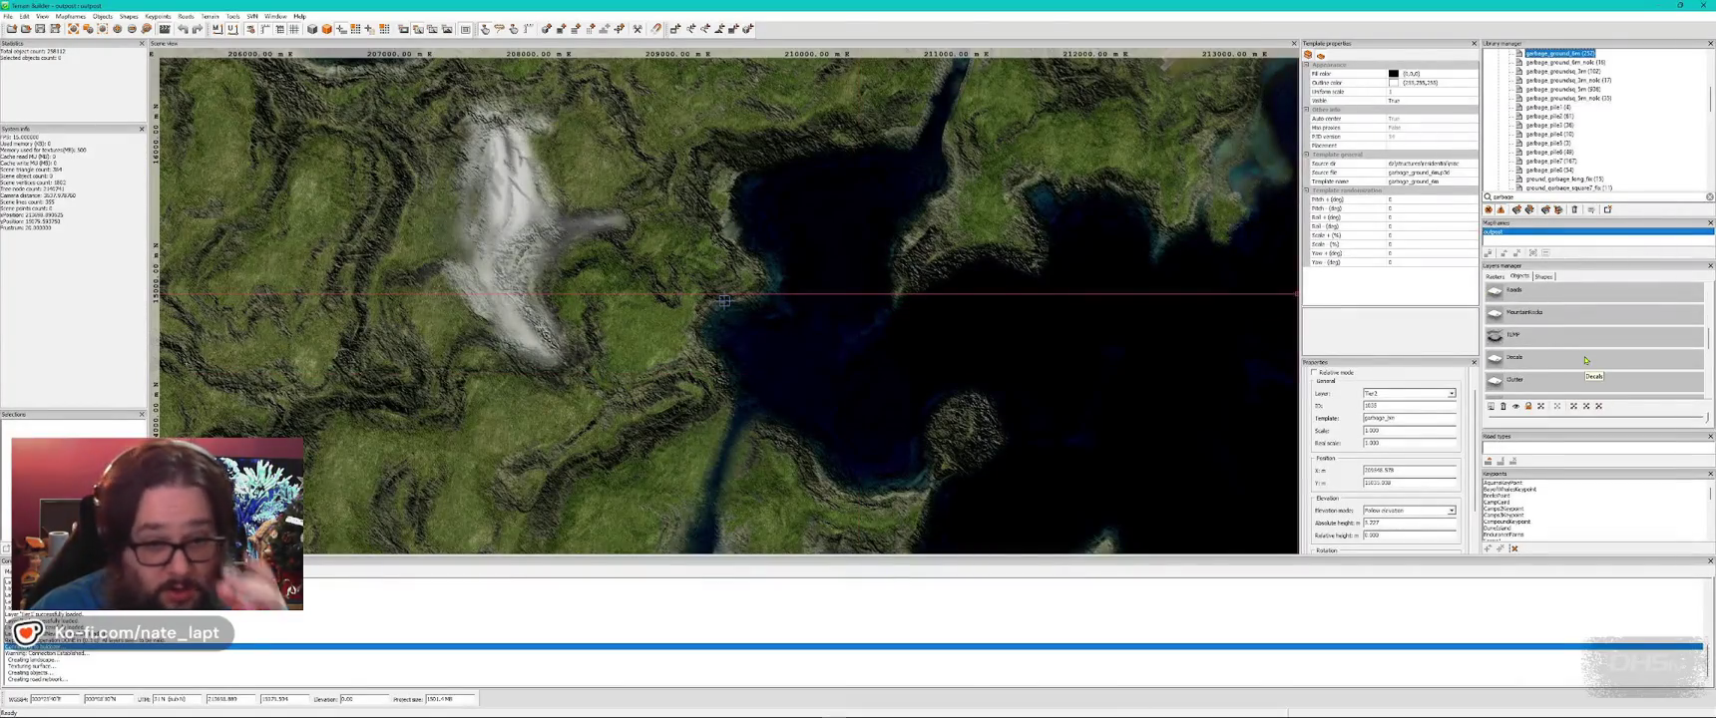
key(alt+Tab)
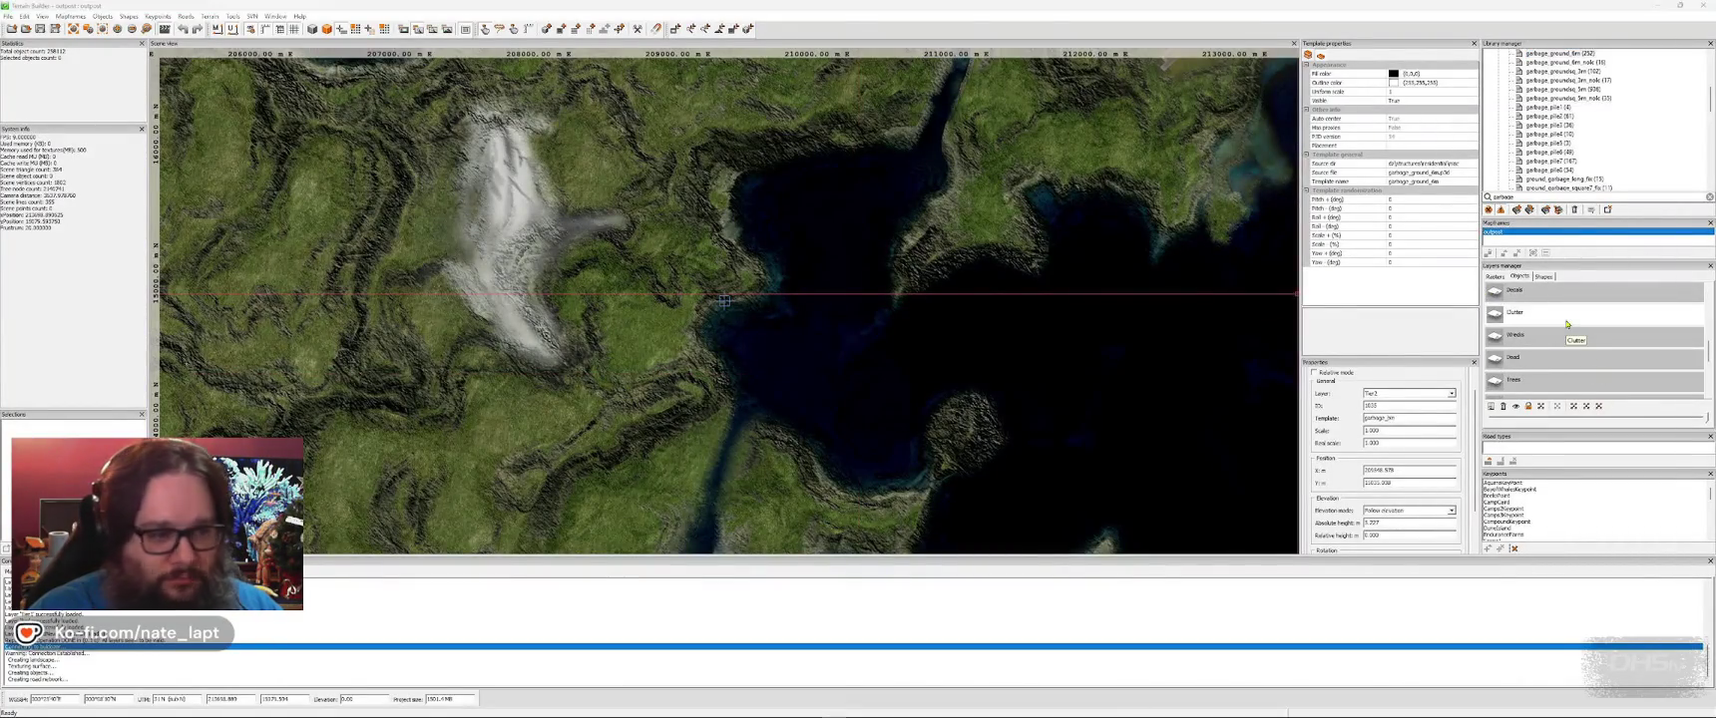
mouse_move(858, 374)
mouse_down()
mouse_move(858, 359)
mouse_move(858, 375)
mouse_up()
- Place garbage_ground_6m litter beside the car, turn a patch by the house, and shift one beside the shed
key(w)
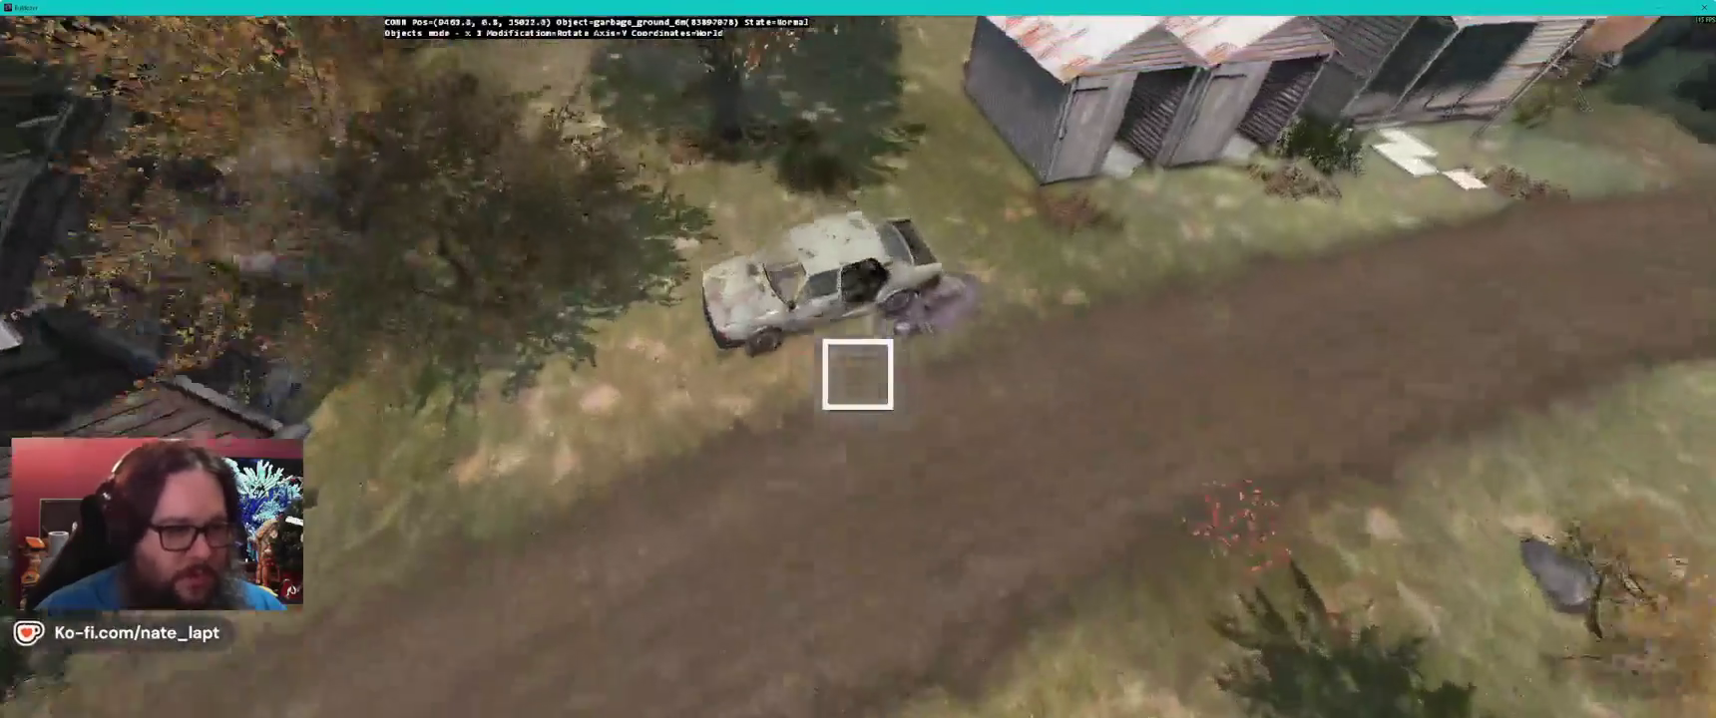
click(858, 374)
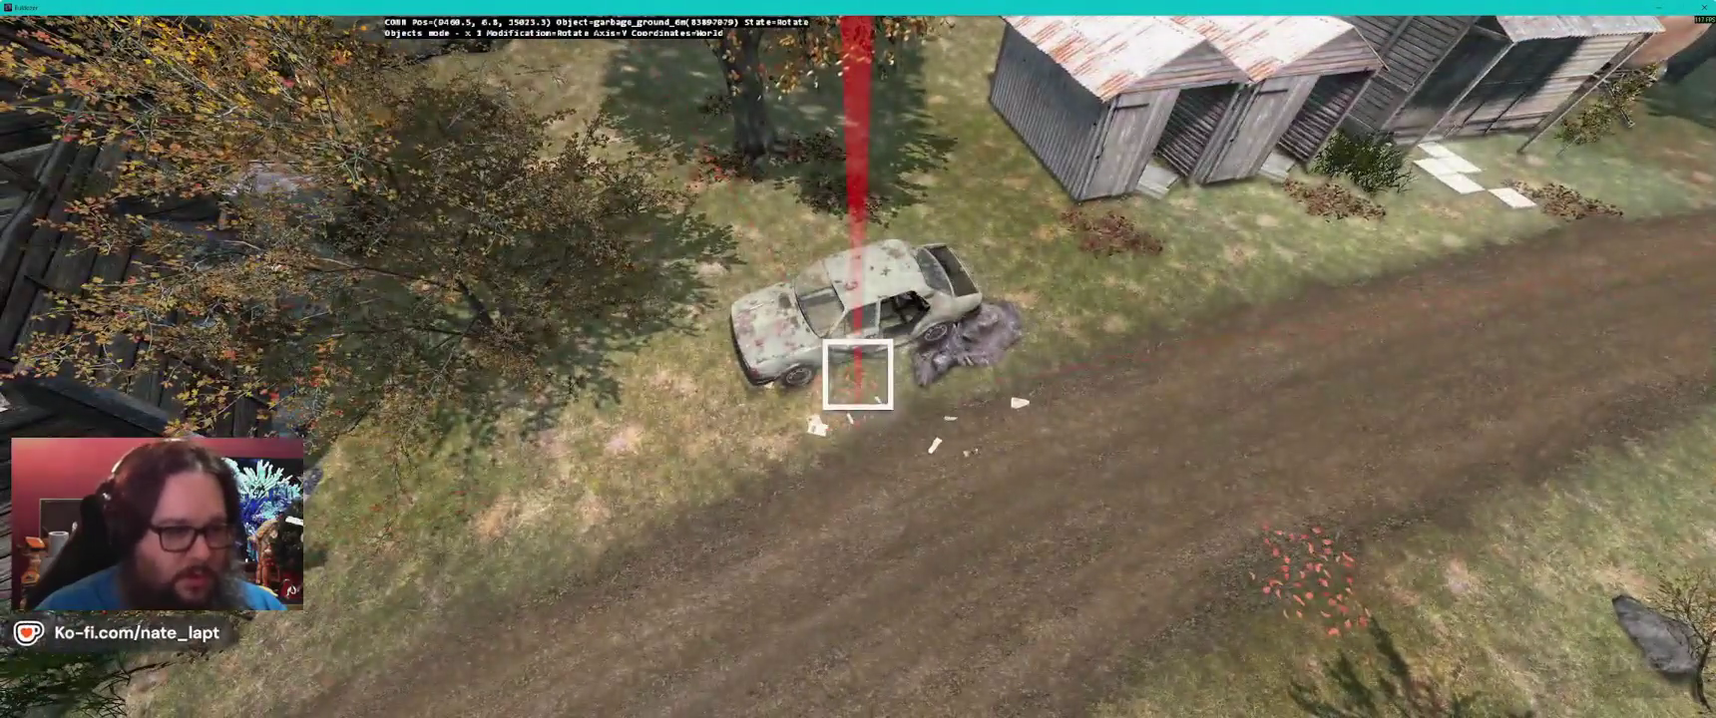
key(w)
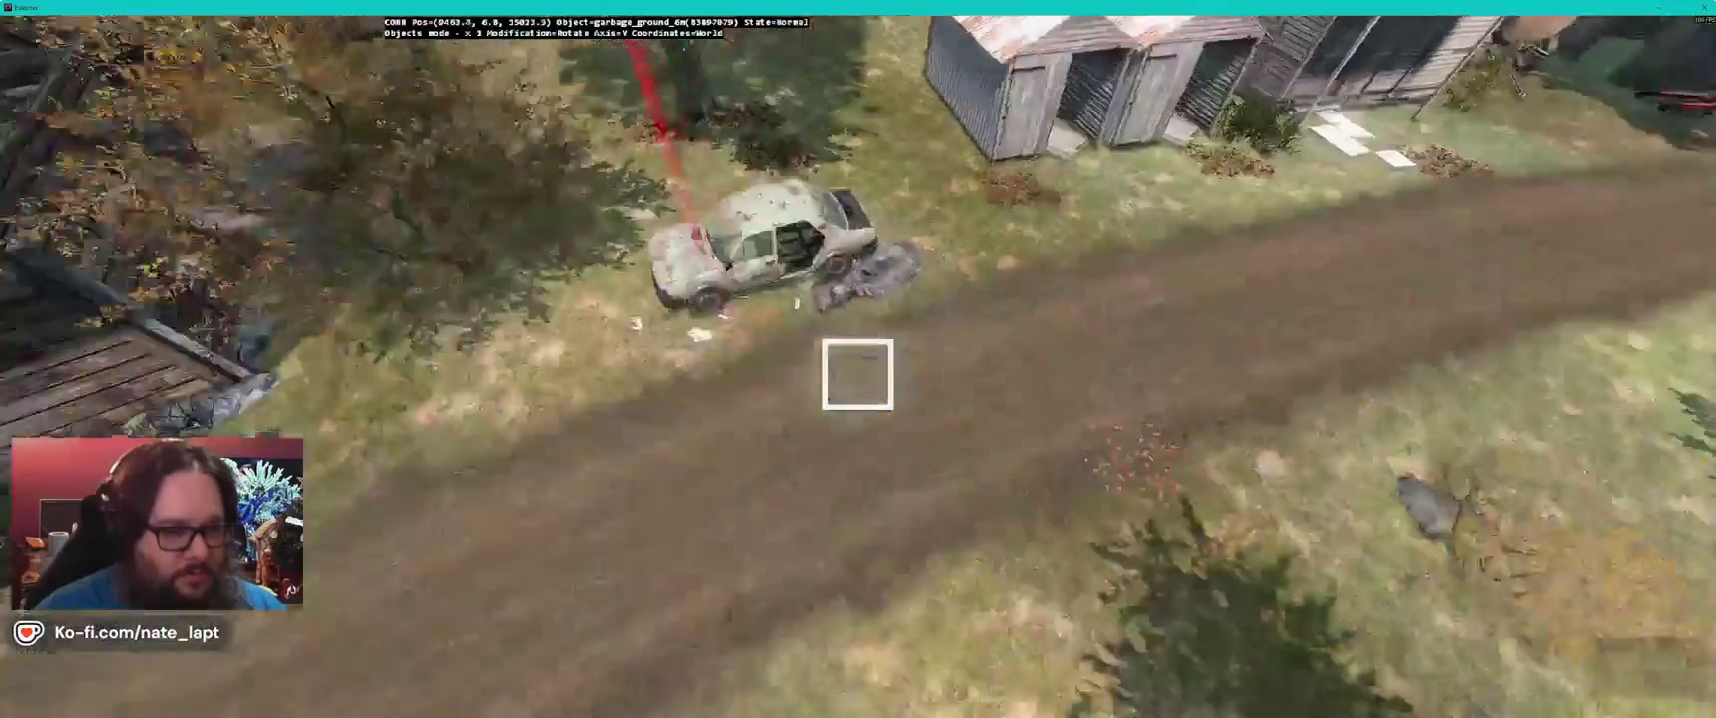
key(s)
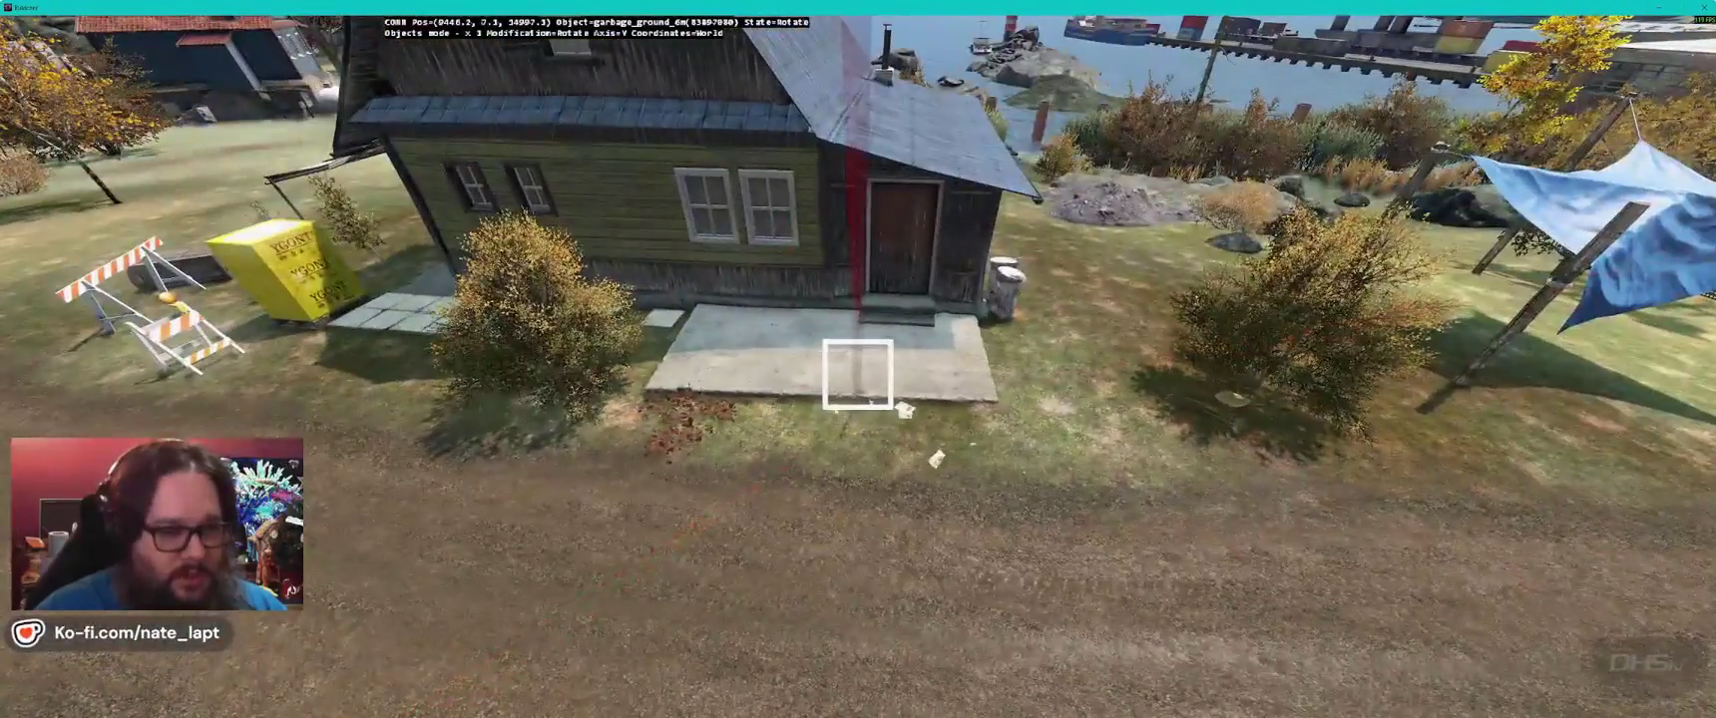
key(s)
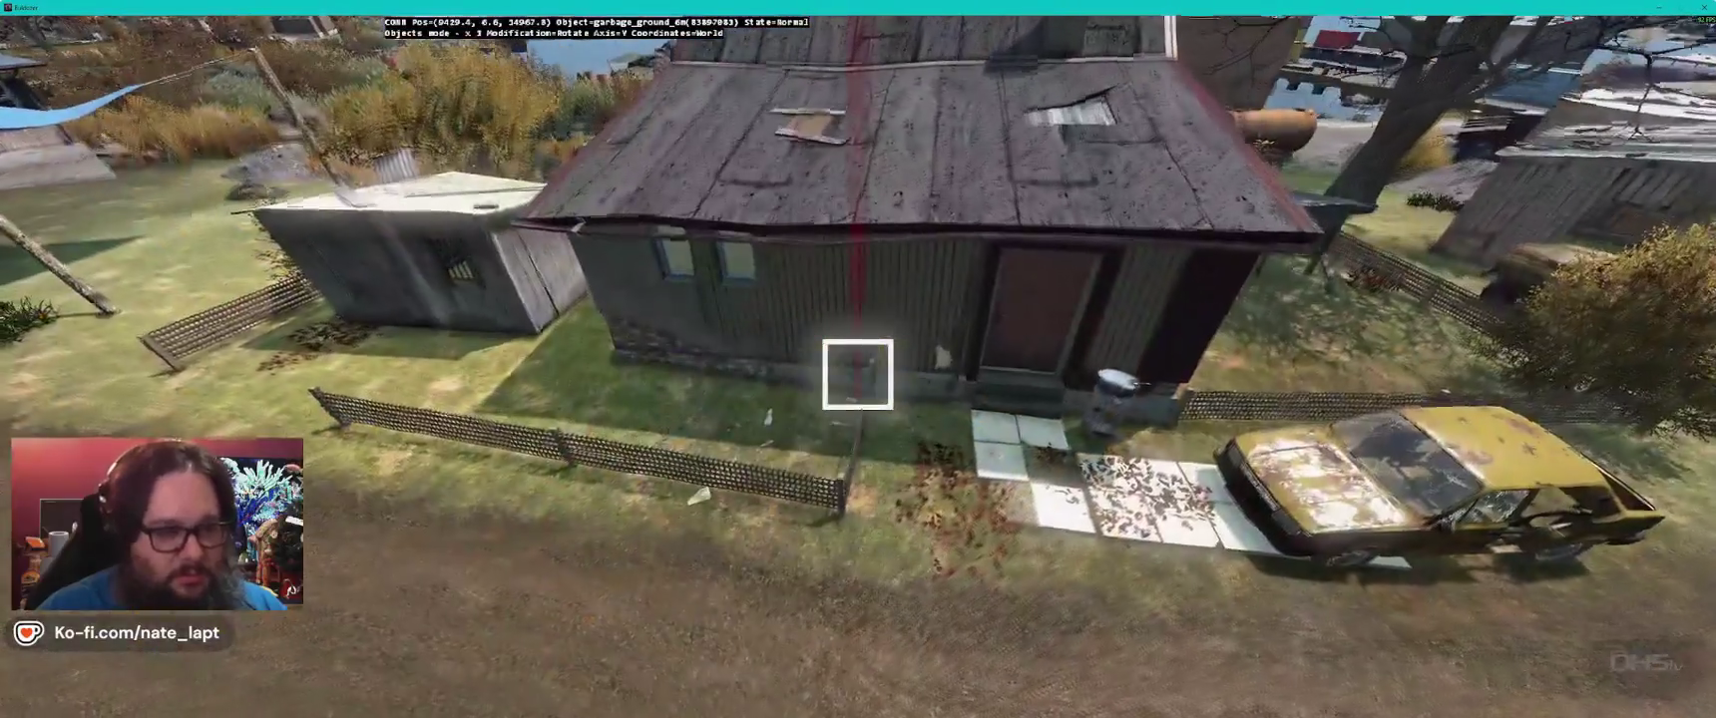
right_click(857, 374)
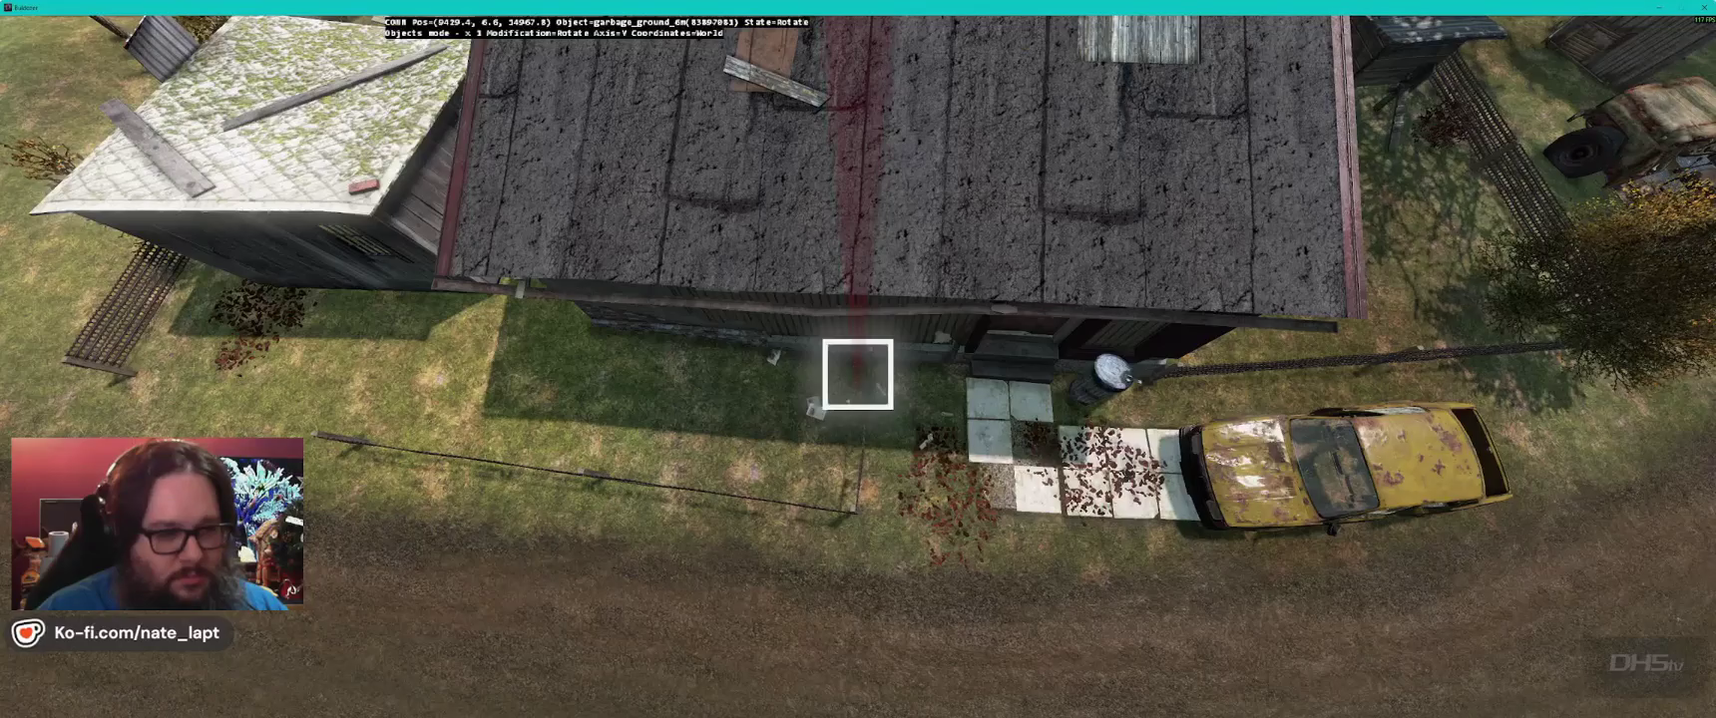
key(s)
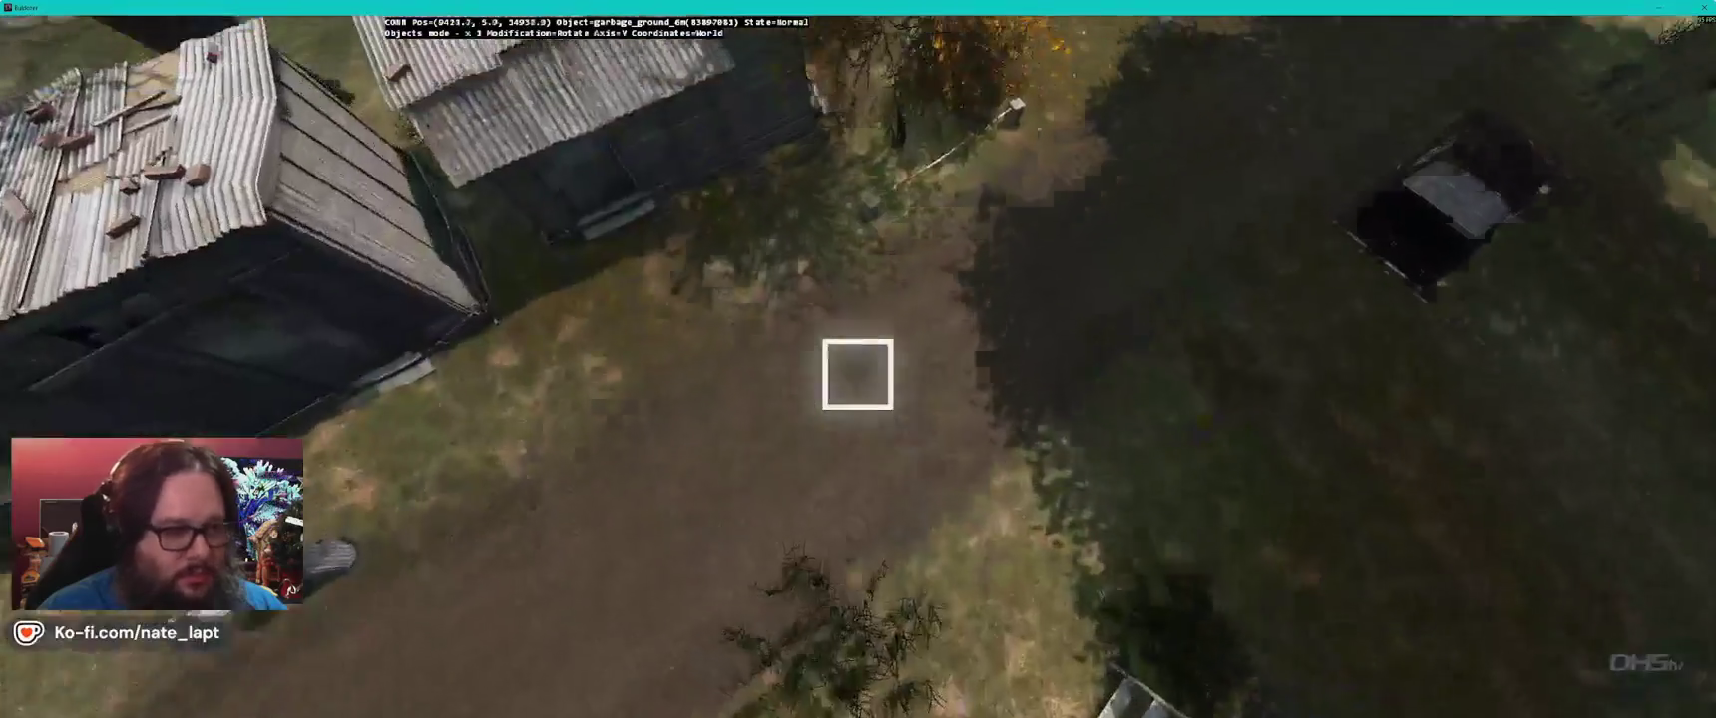
key(w)
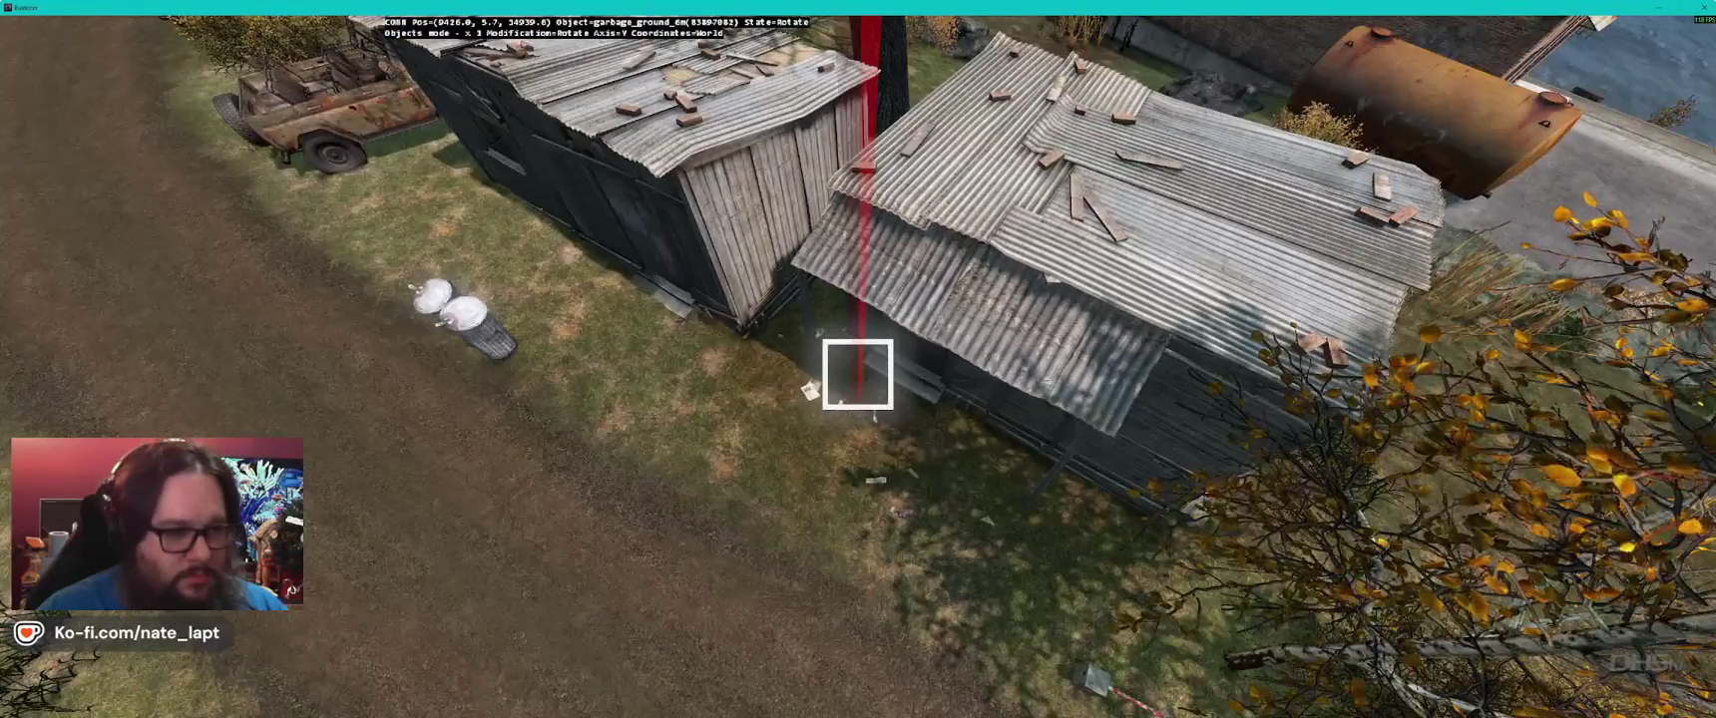
key(d)
key(w)
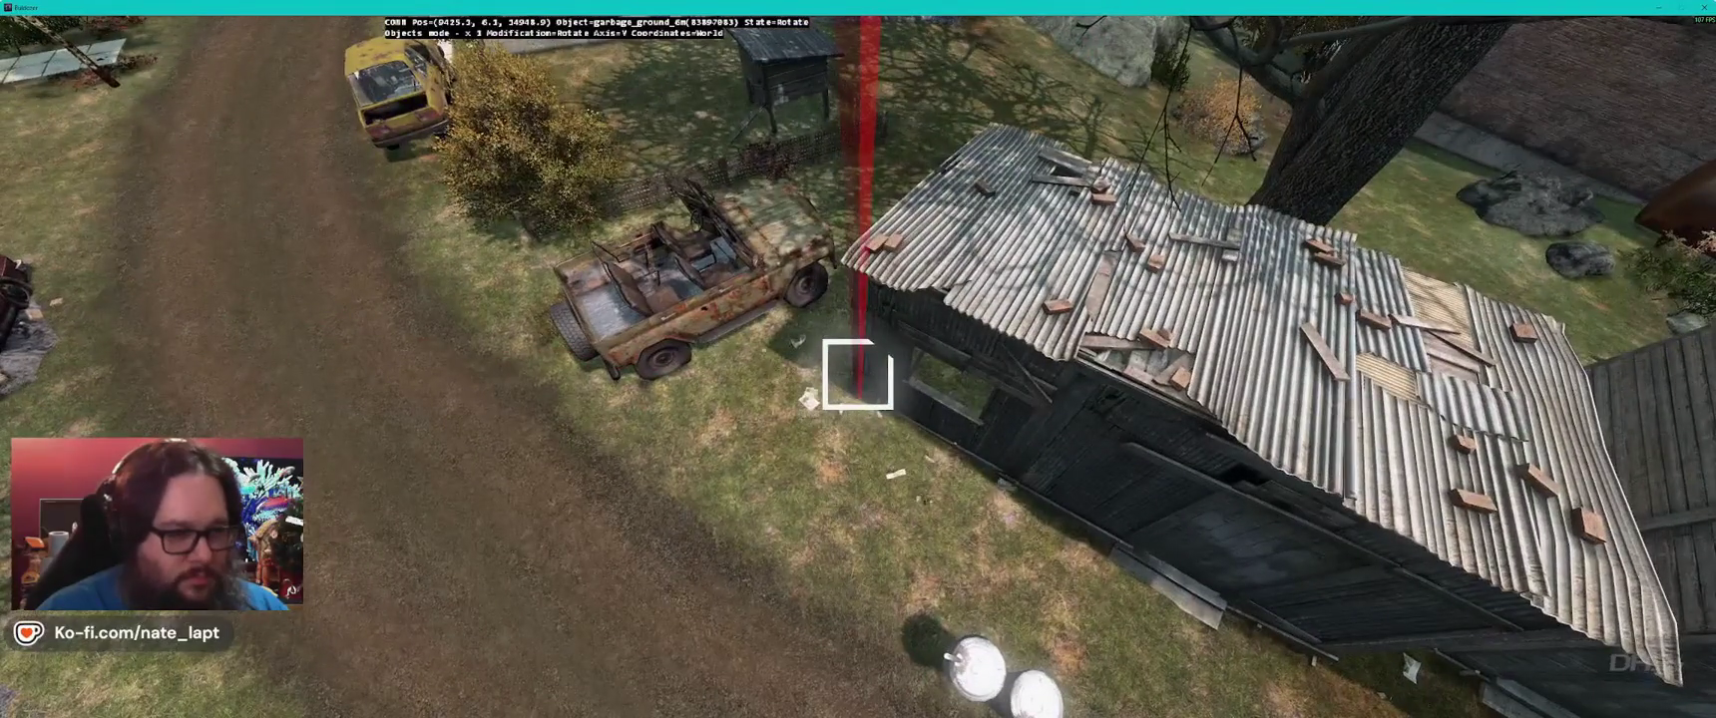
key(alt+Tab)
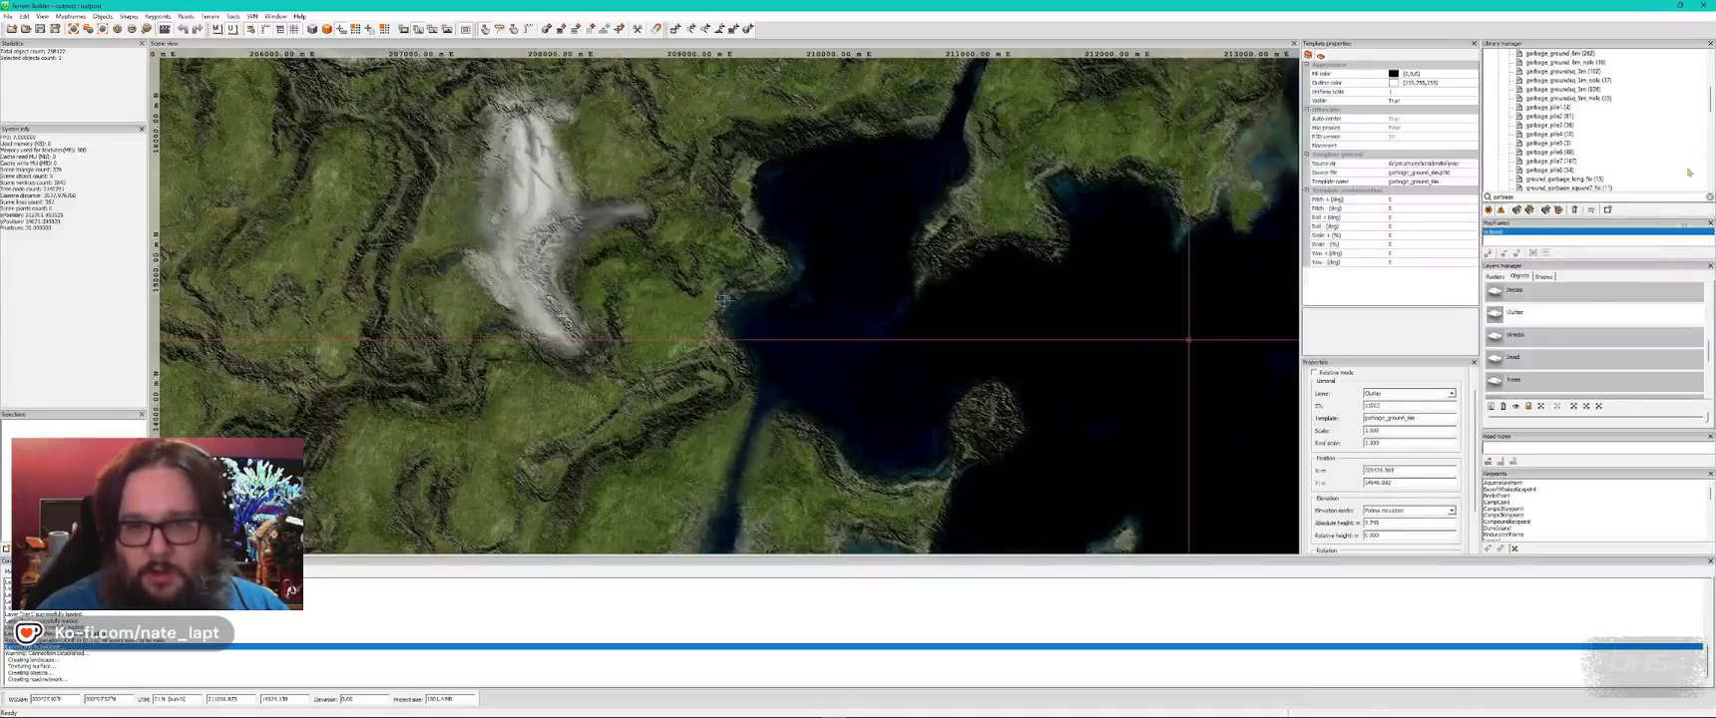
- Spread square garbage_groundsq_5m litter in front of the red-roofed house's yard
key(alt+Tab)
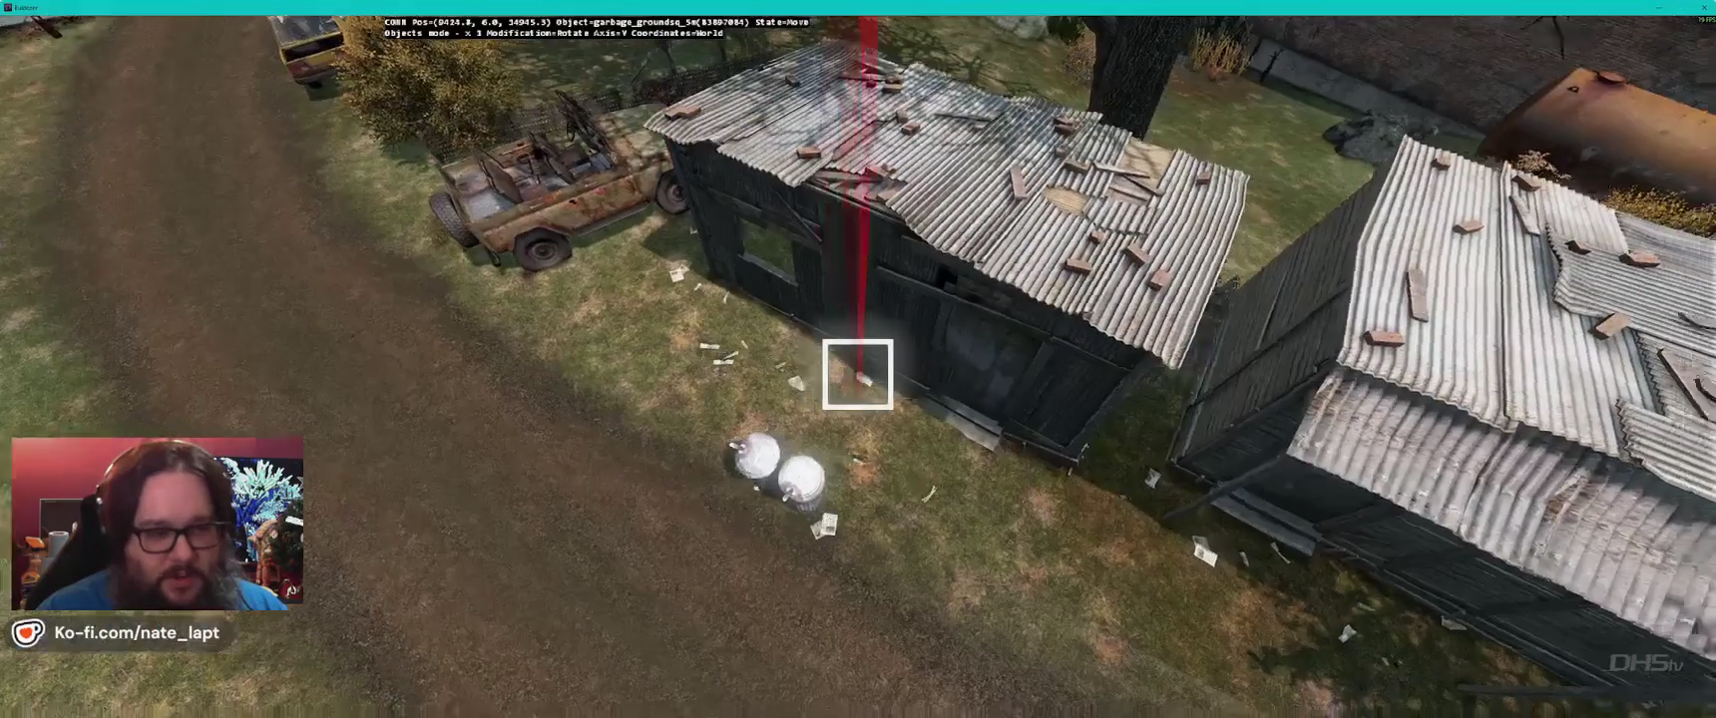
key(w)
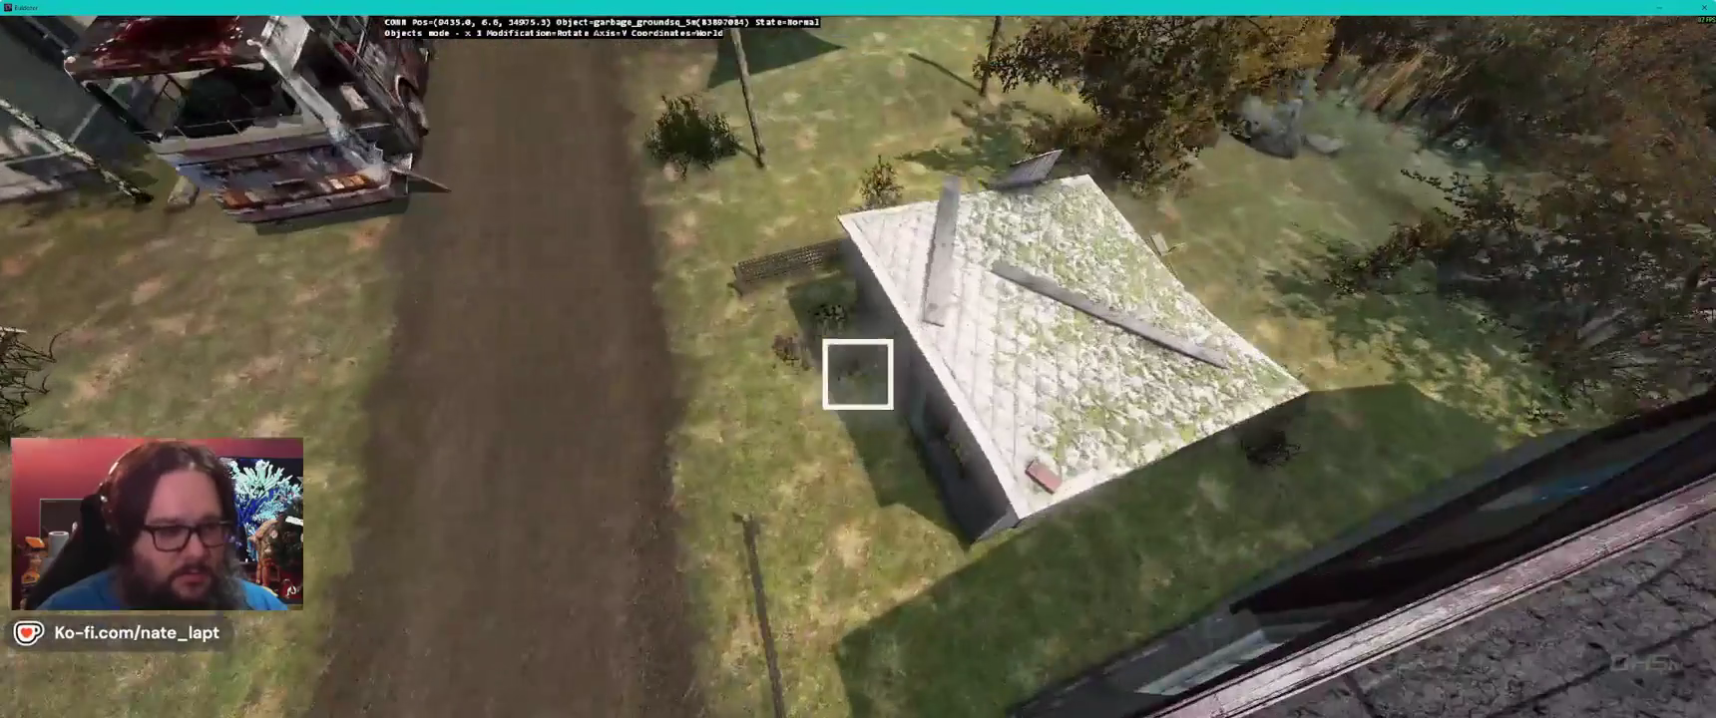
key(w)
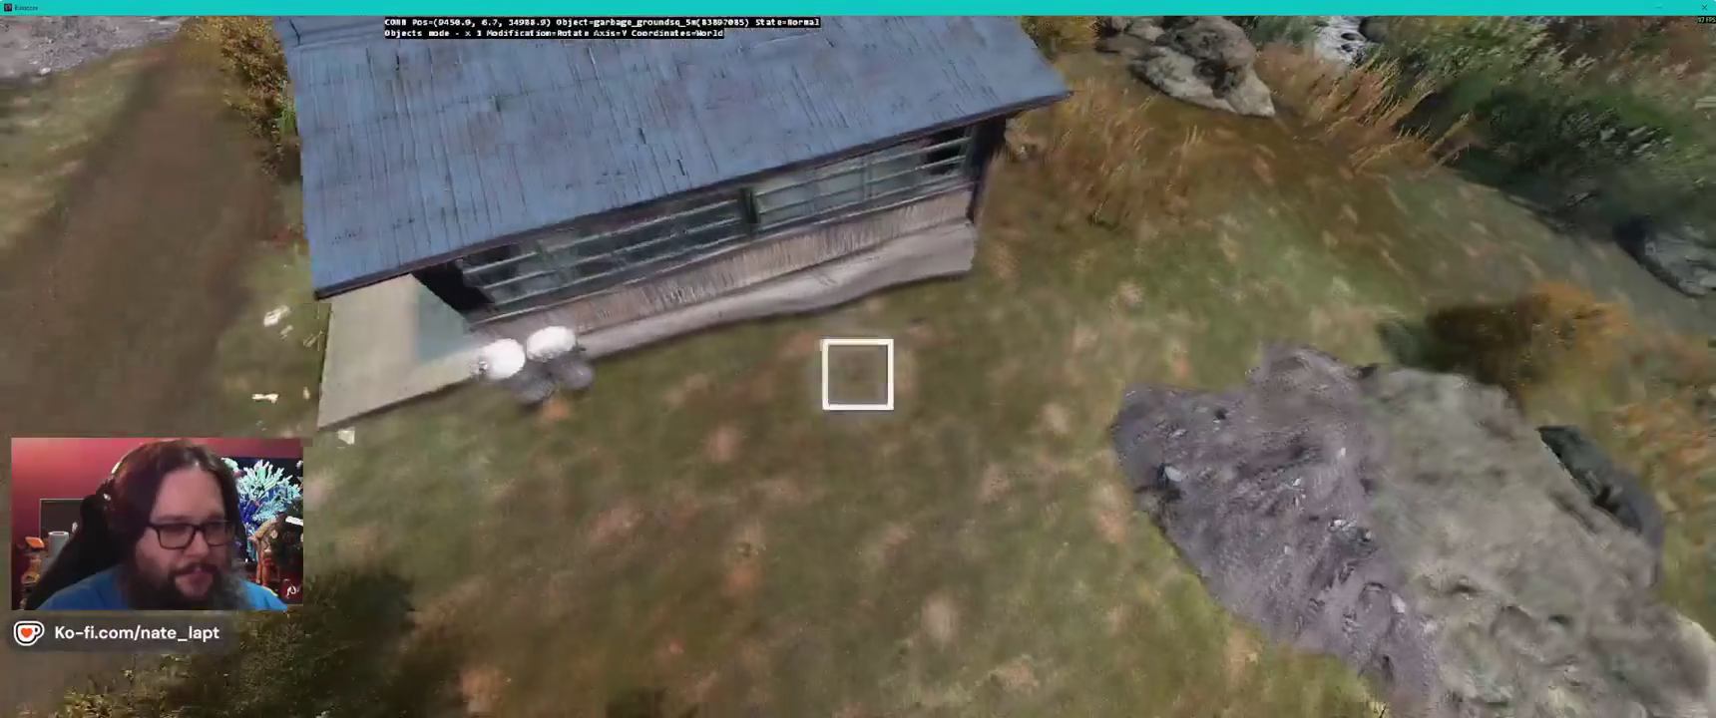
key(w)
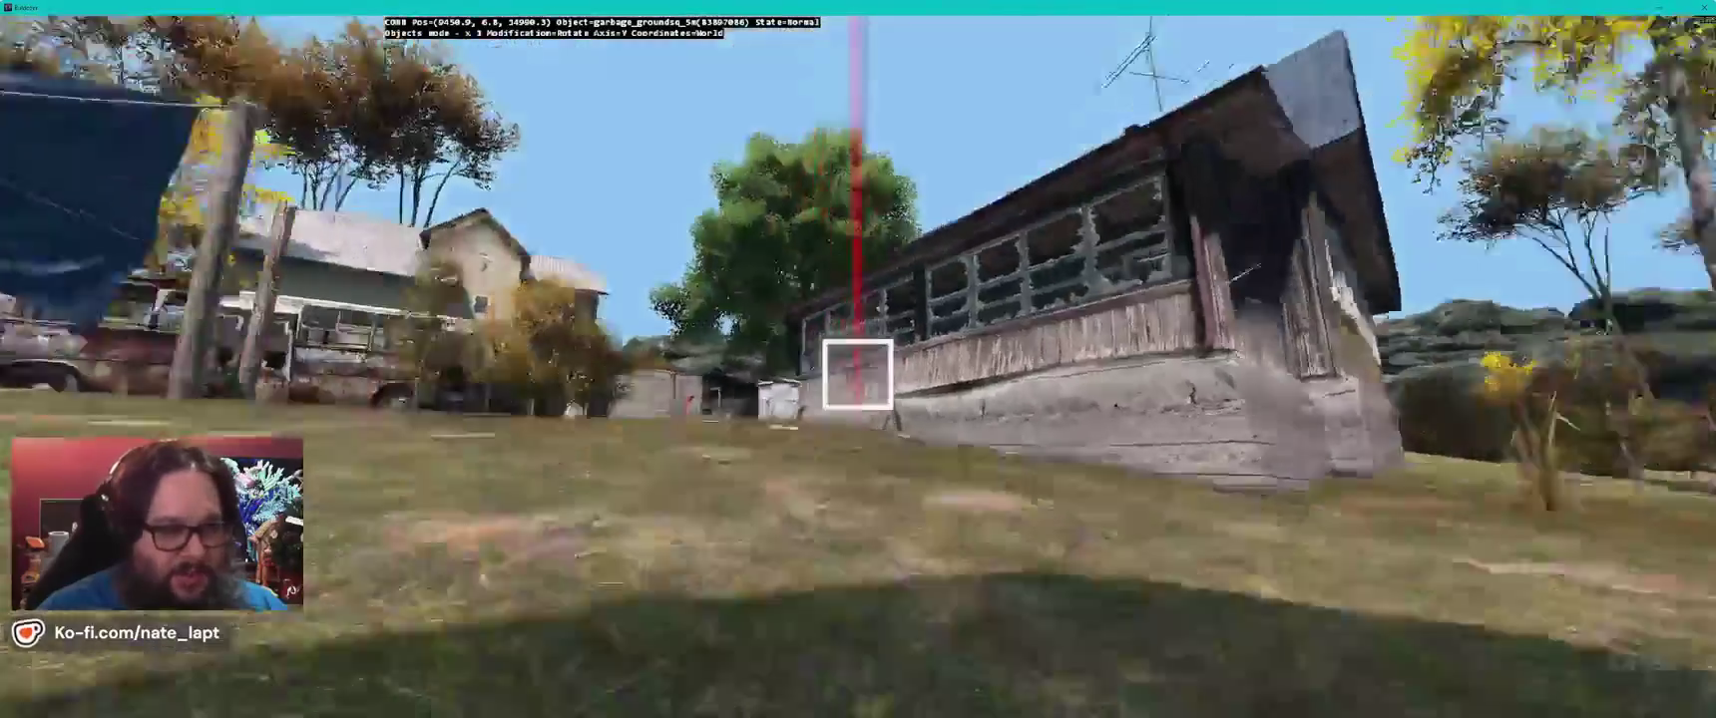
key(w)
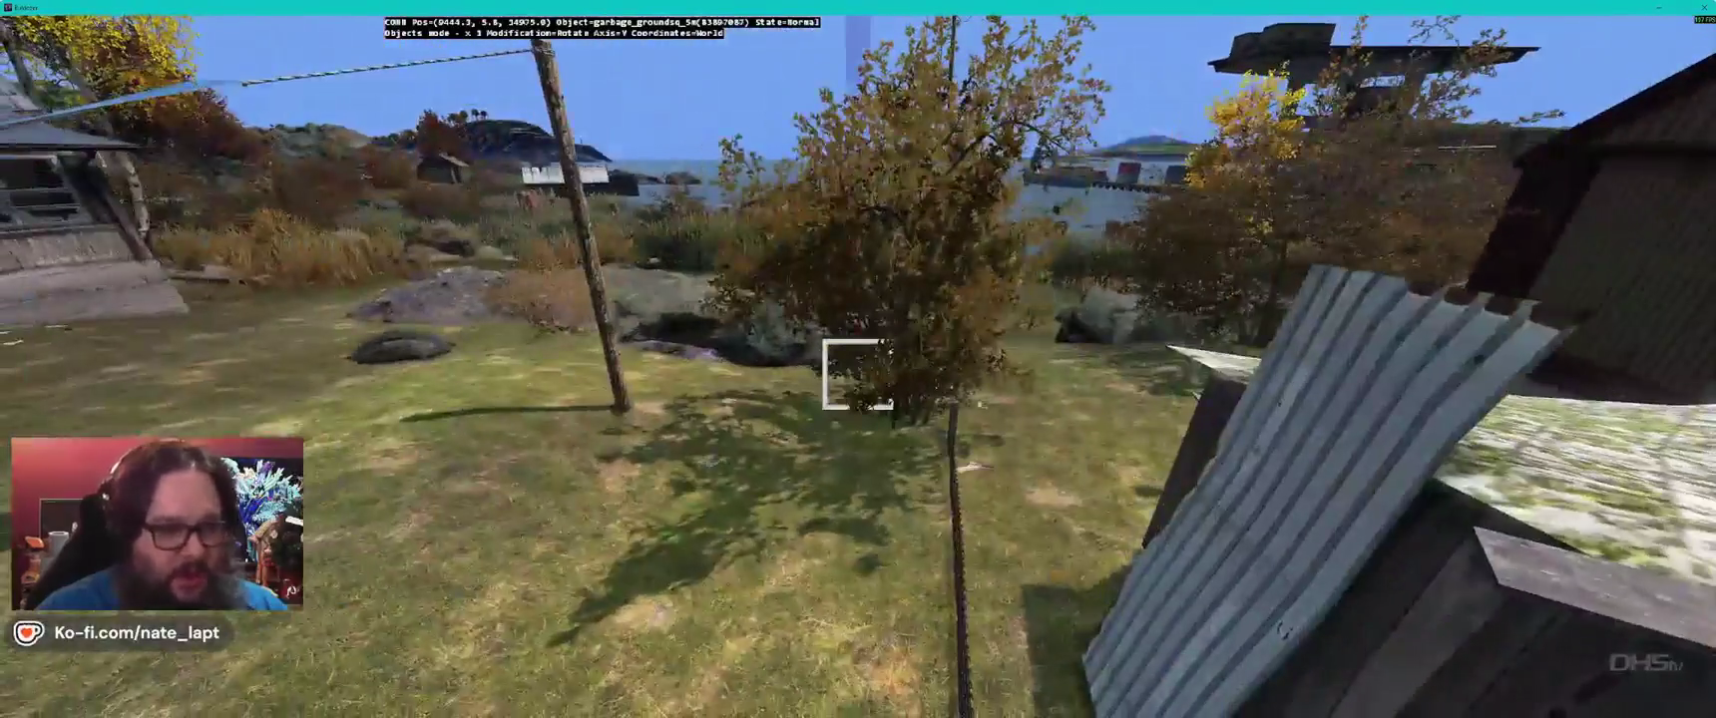
key(w)
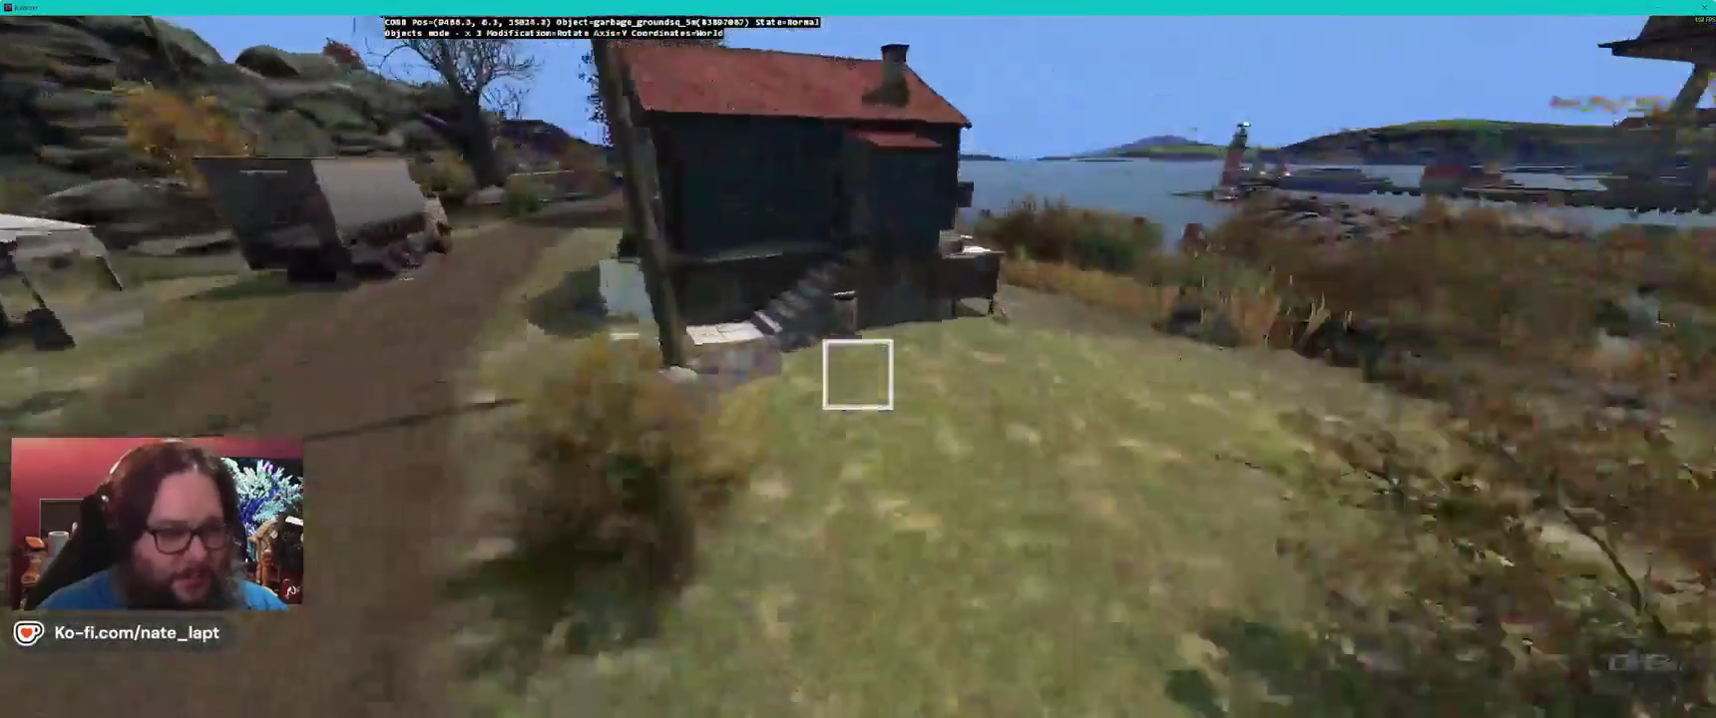
key(w)
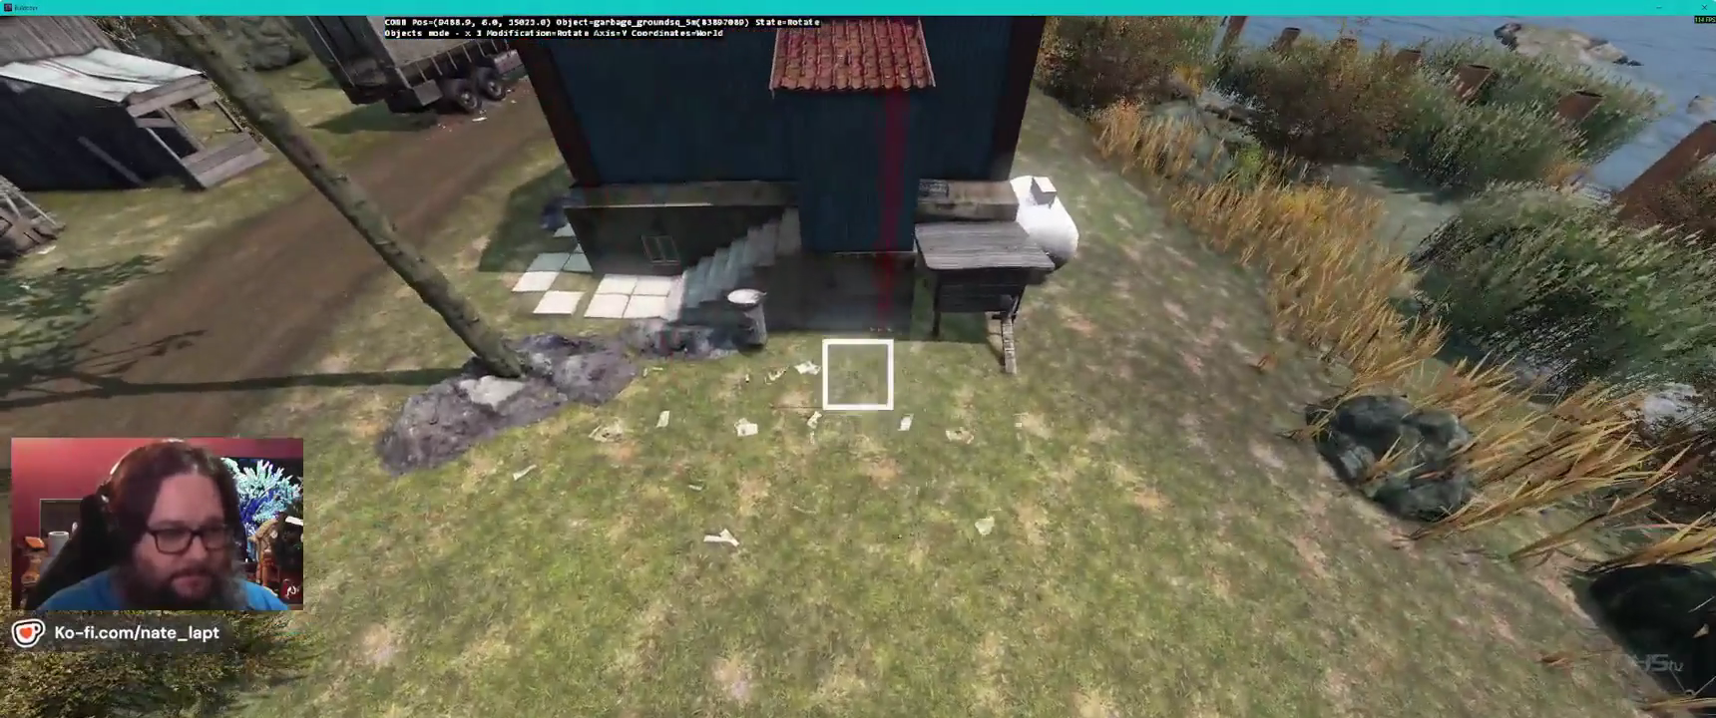
key(w)
key(w)
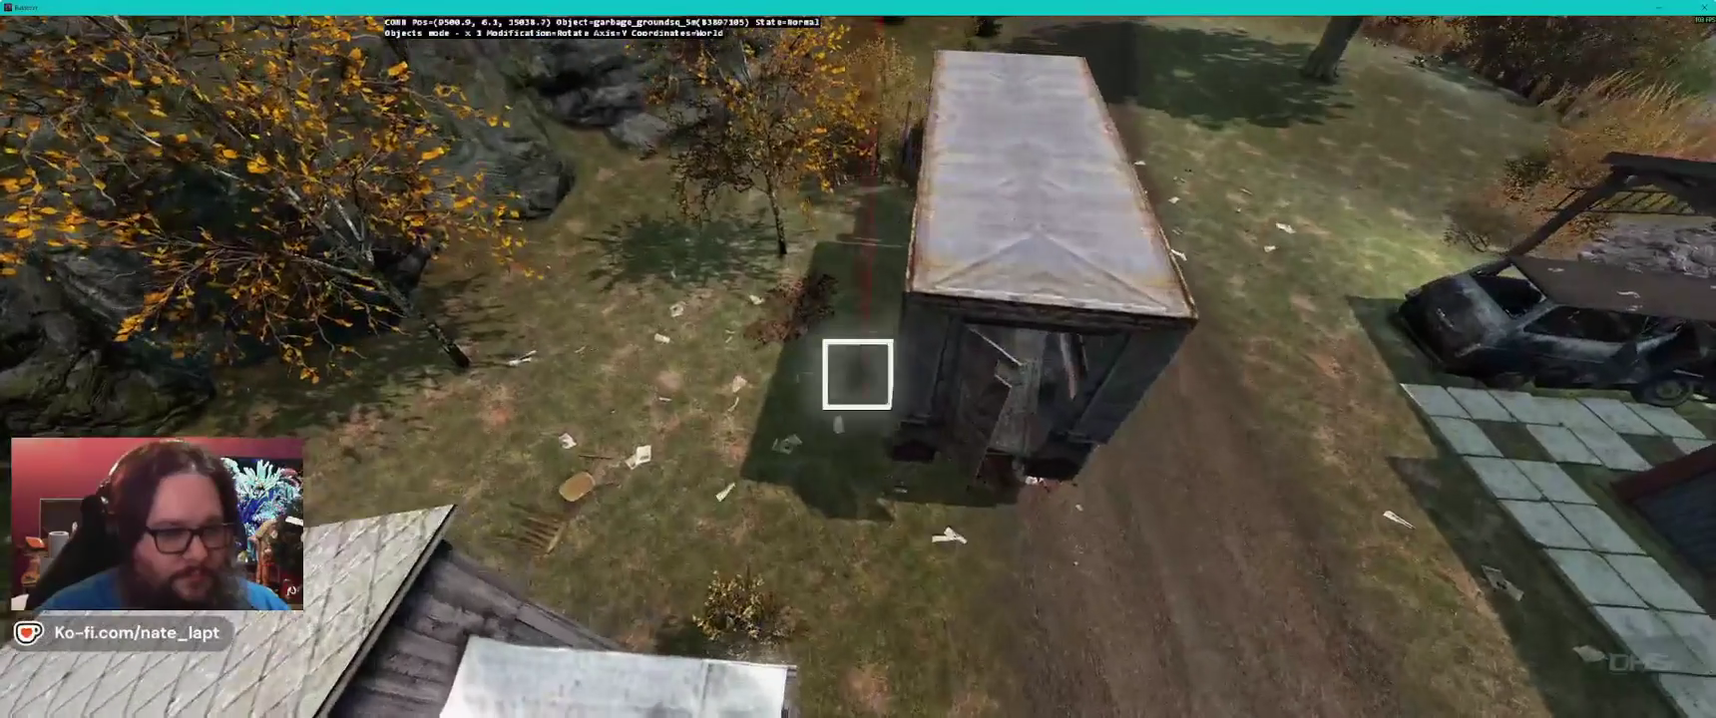
- Fly past the rusty-roofed shacks into the ruined shack to view its plank floor
key(w)
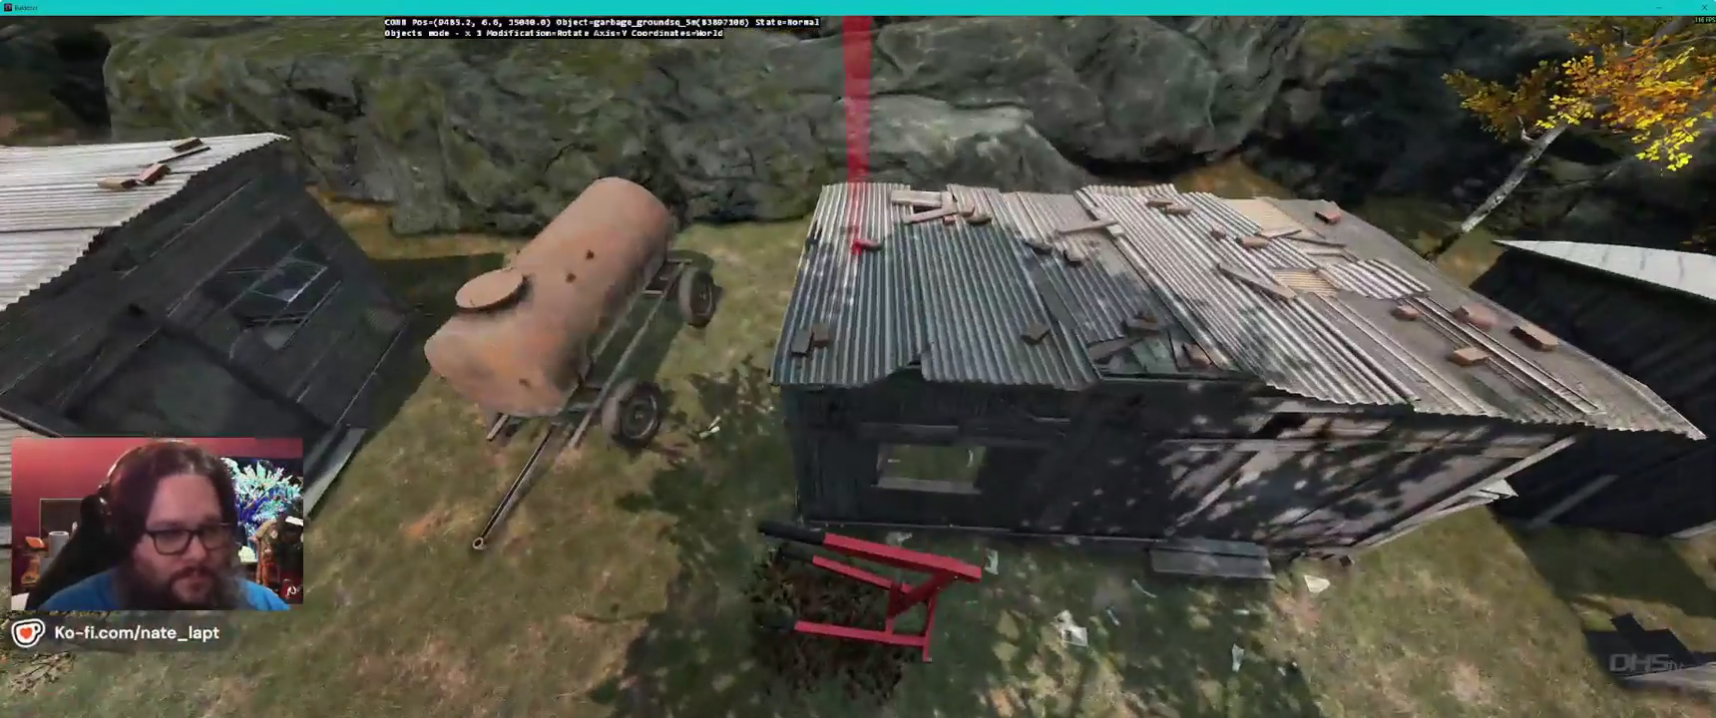
key(w)
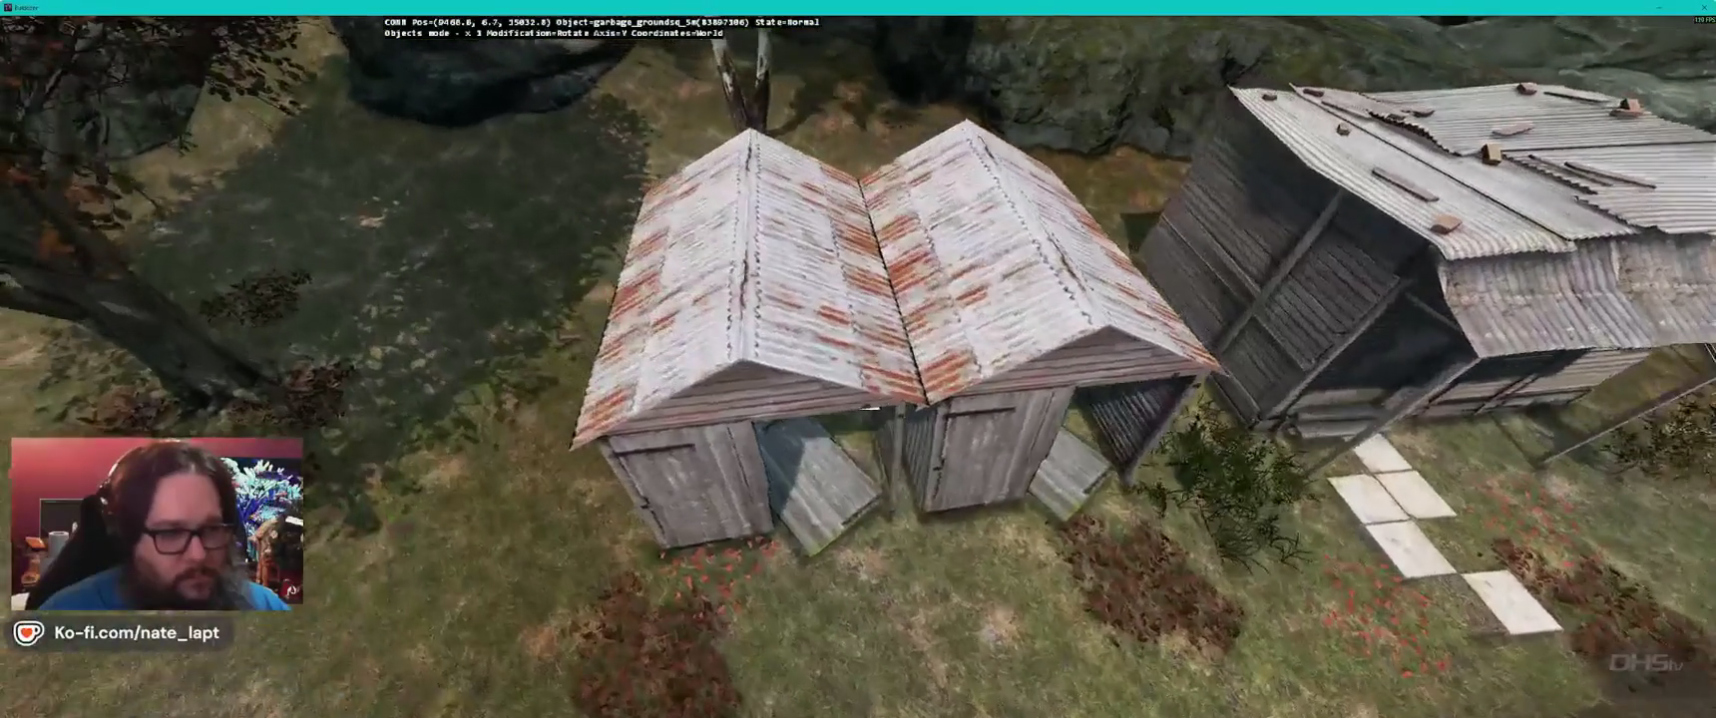
drag(864, 521, 857, 374)
key(d)
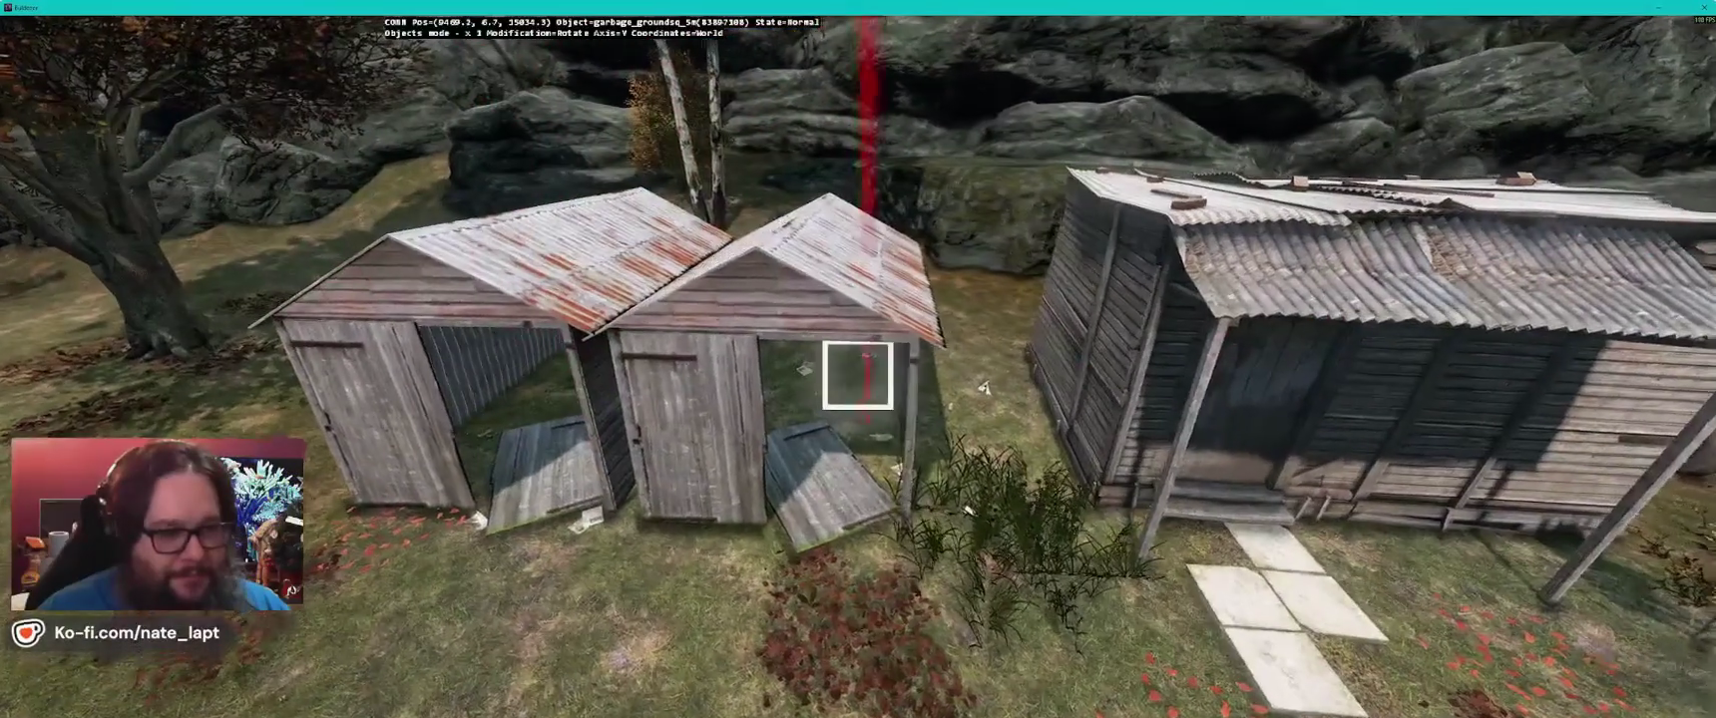
key(a)
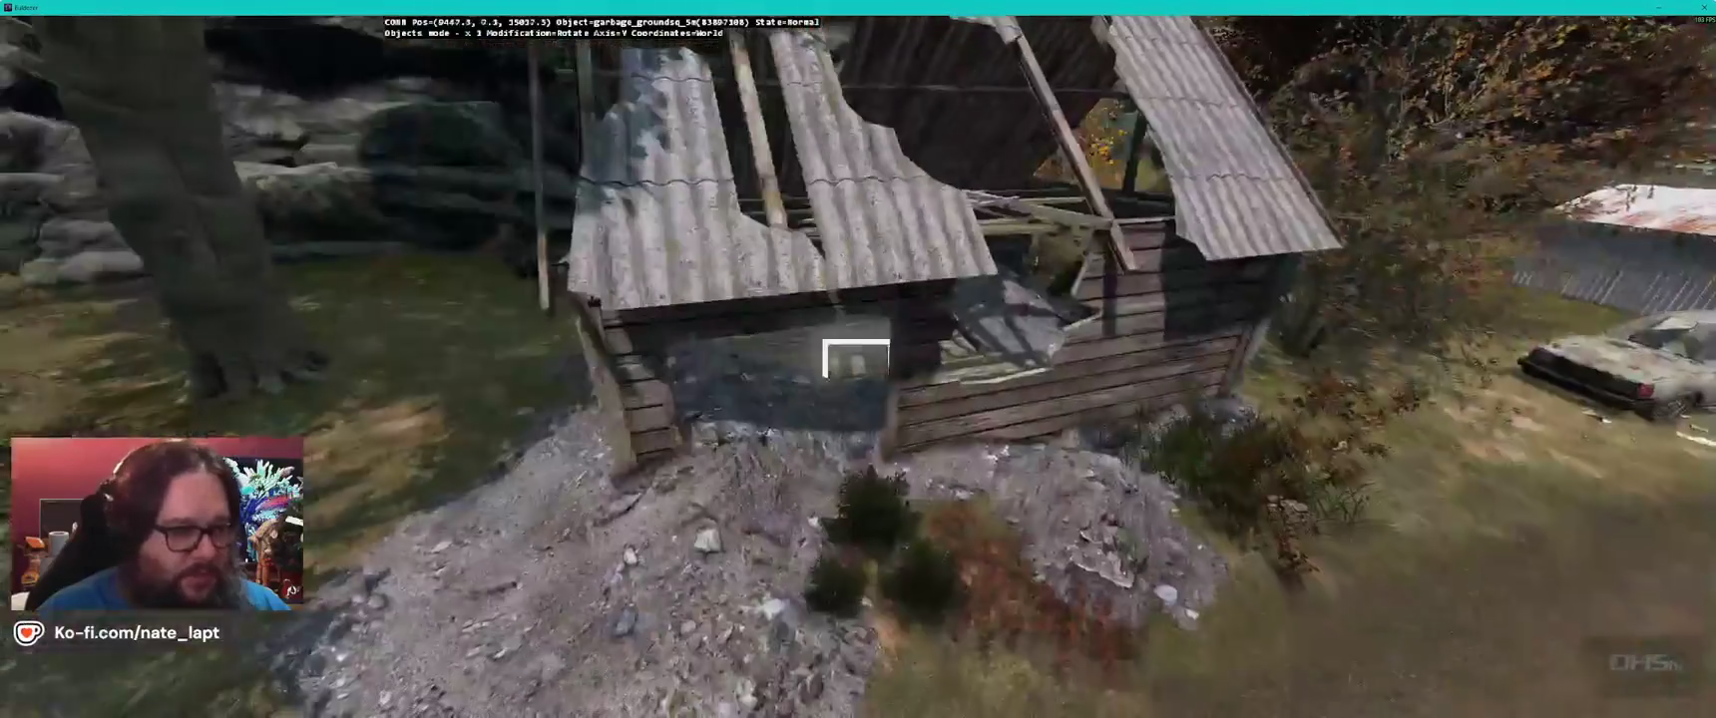
key(w)
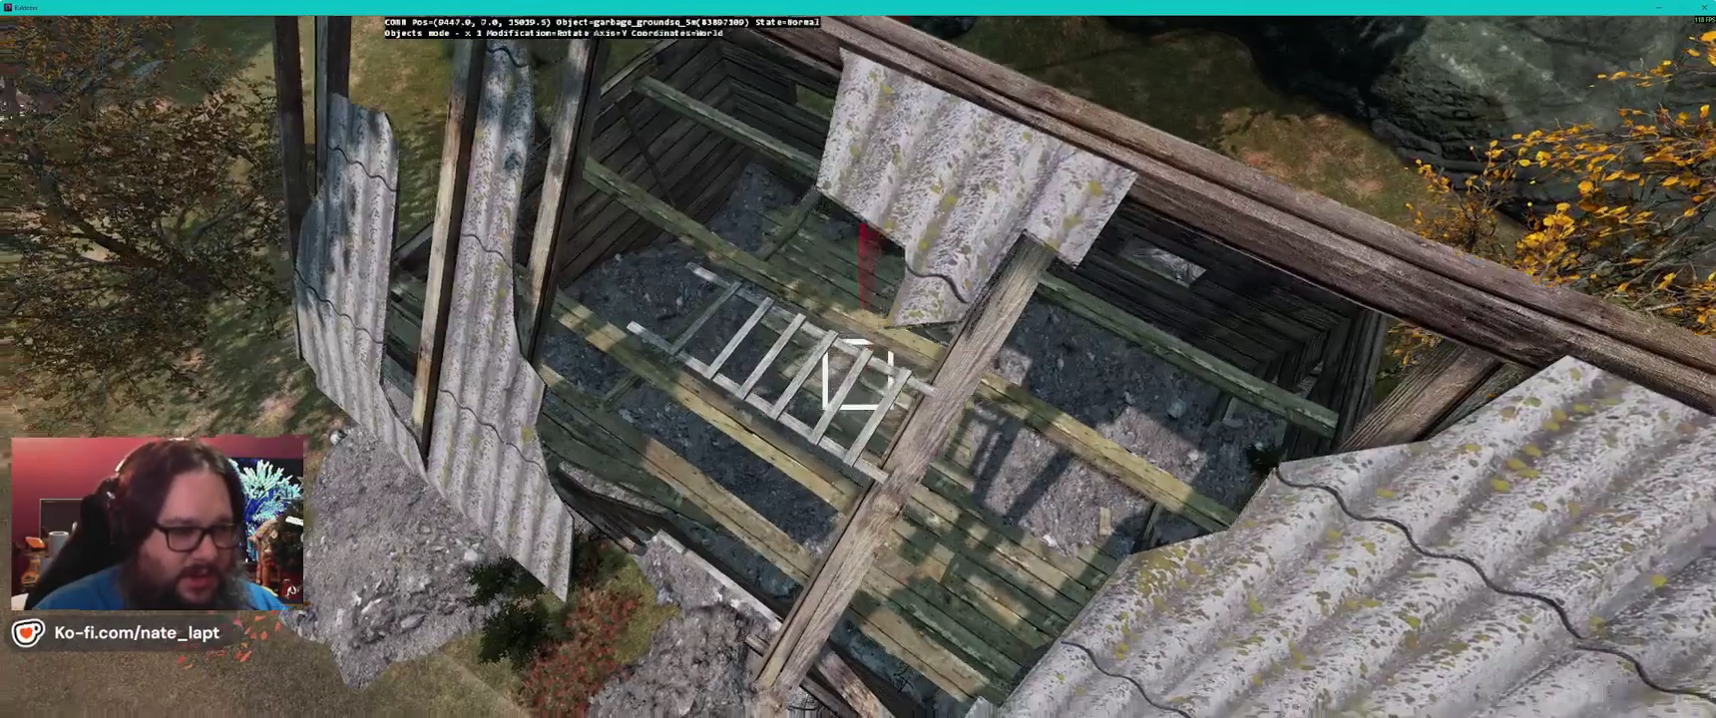
key(alt+Tab)
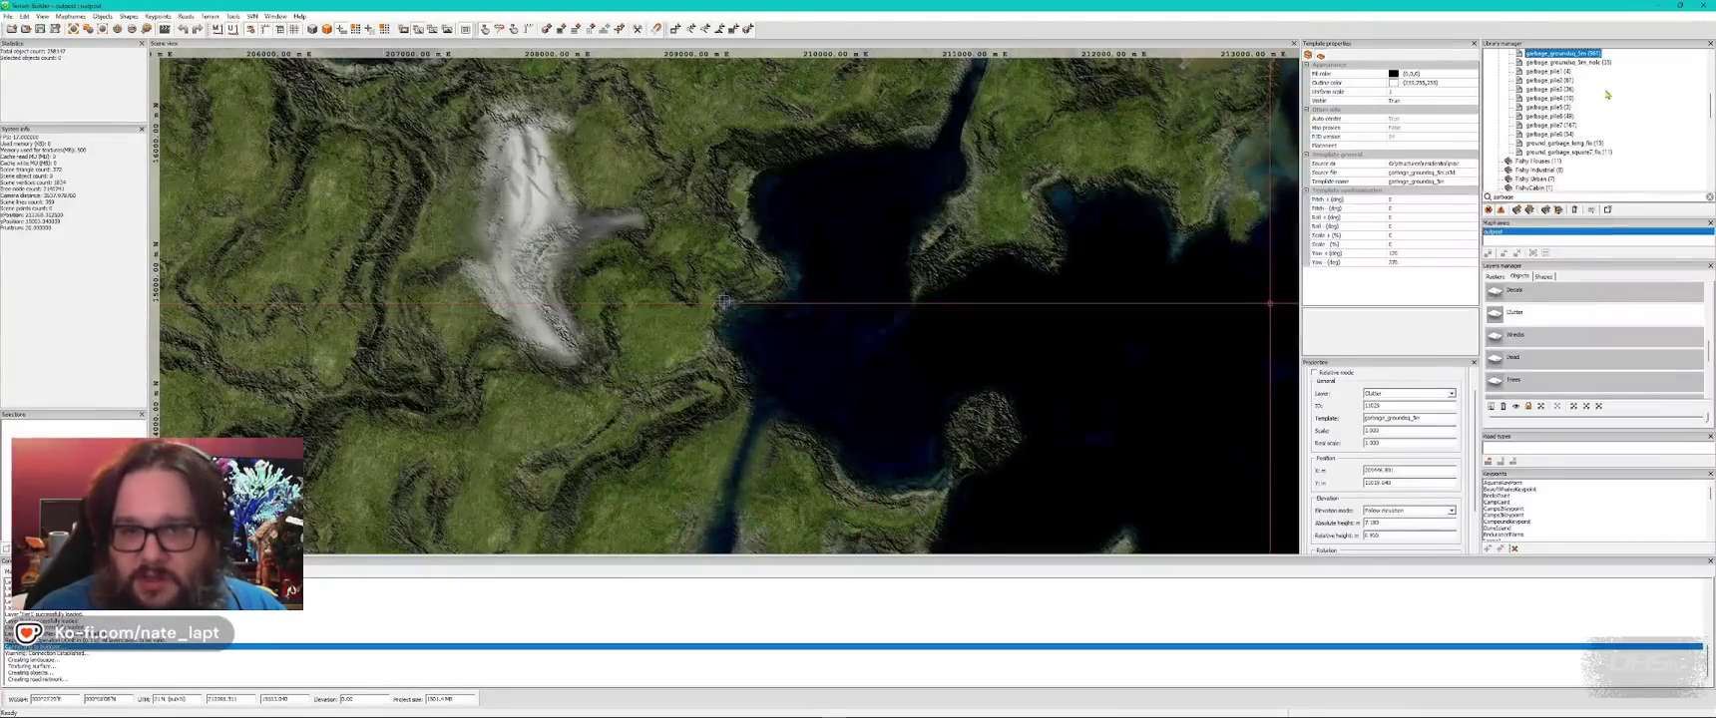
- Set a garbage pile on the ruined shack's floor, adjusting its height and rotating it
key(alt+Tab)
key(w)
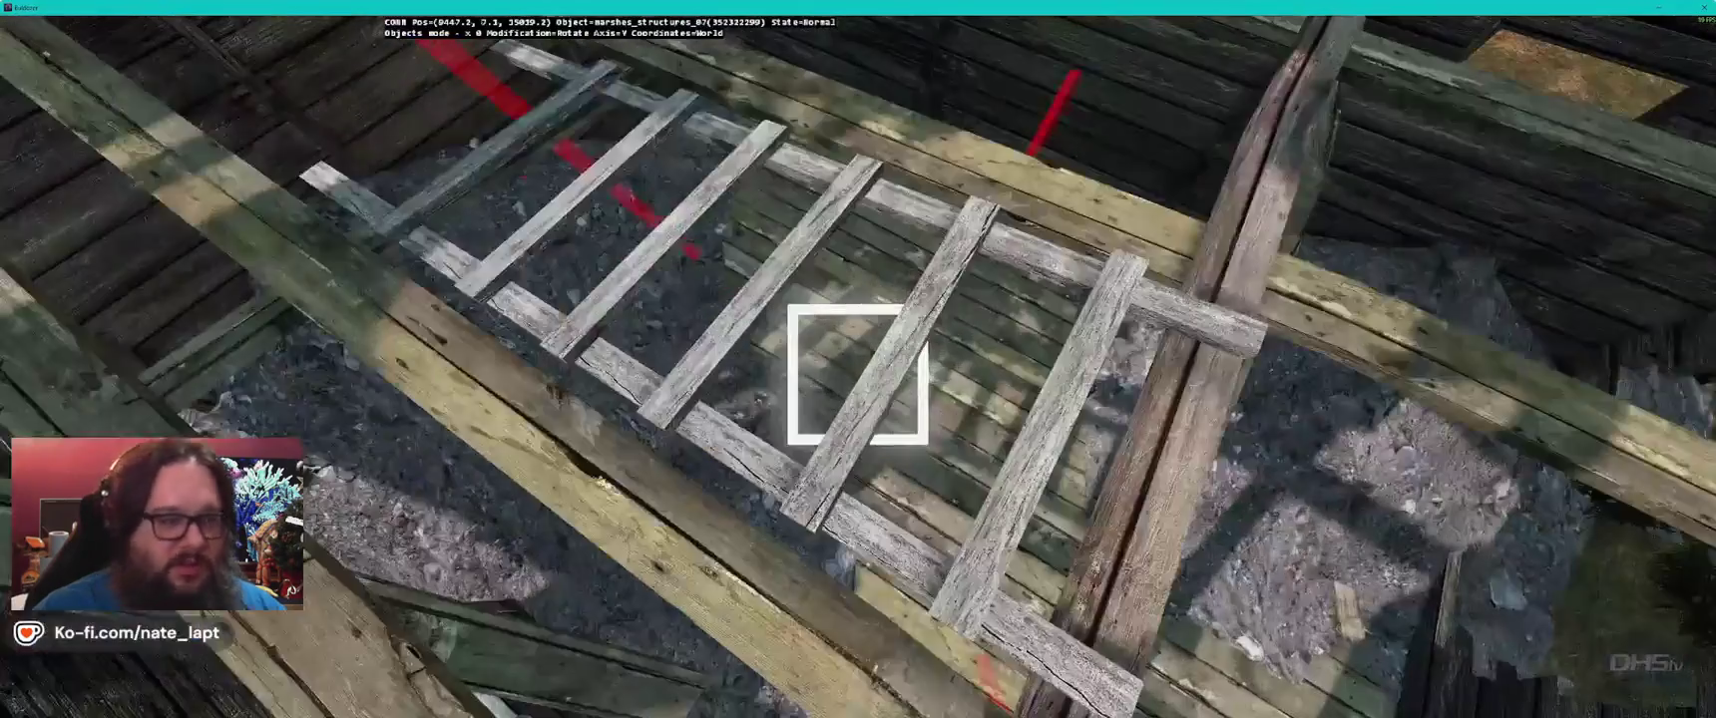
key(s)
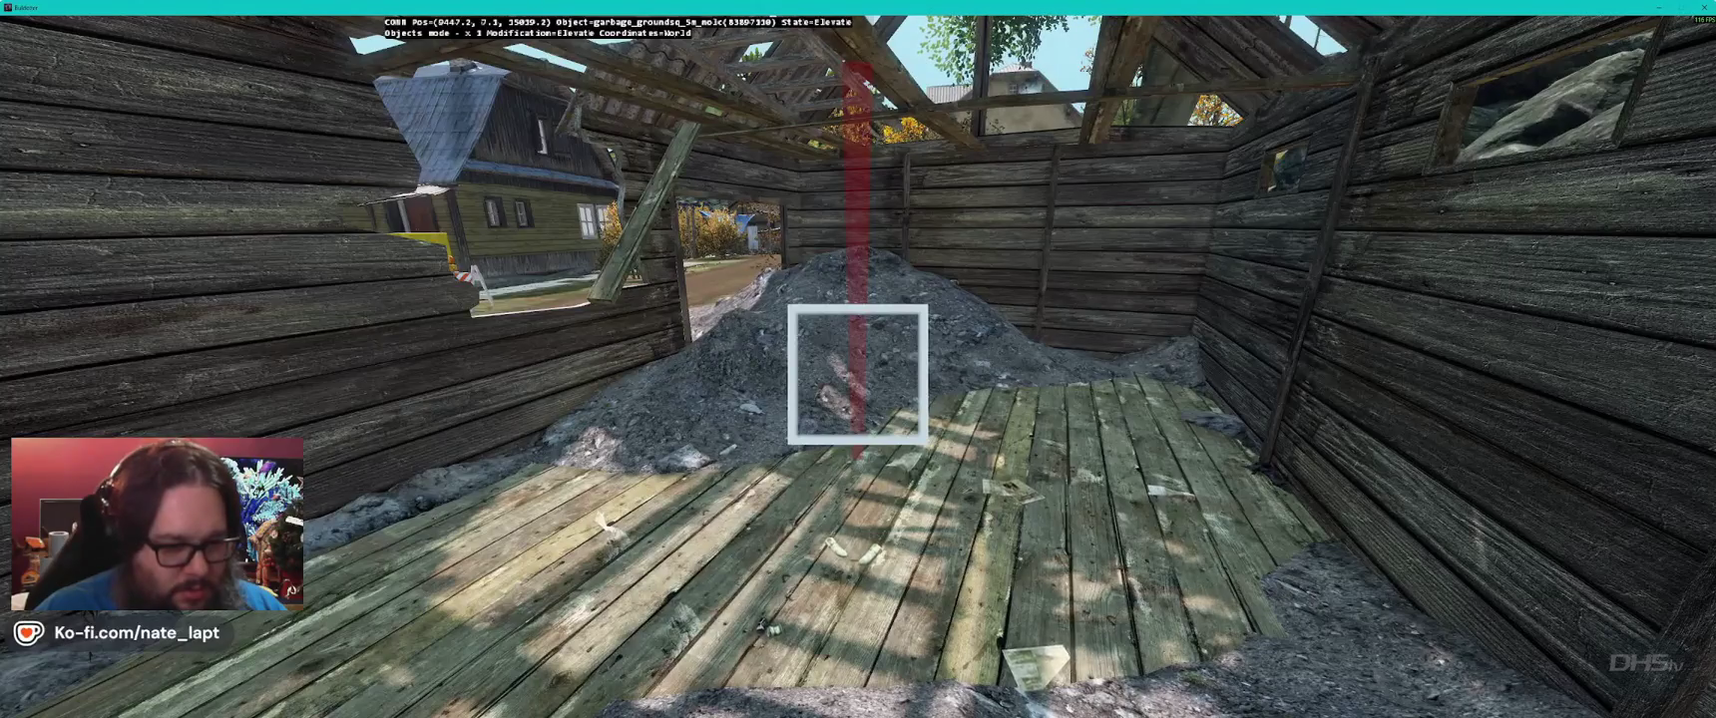
key(s)
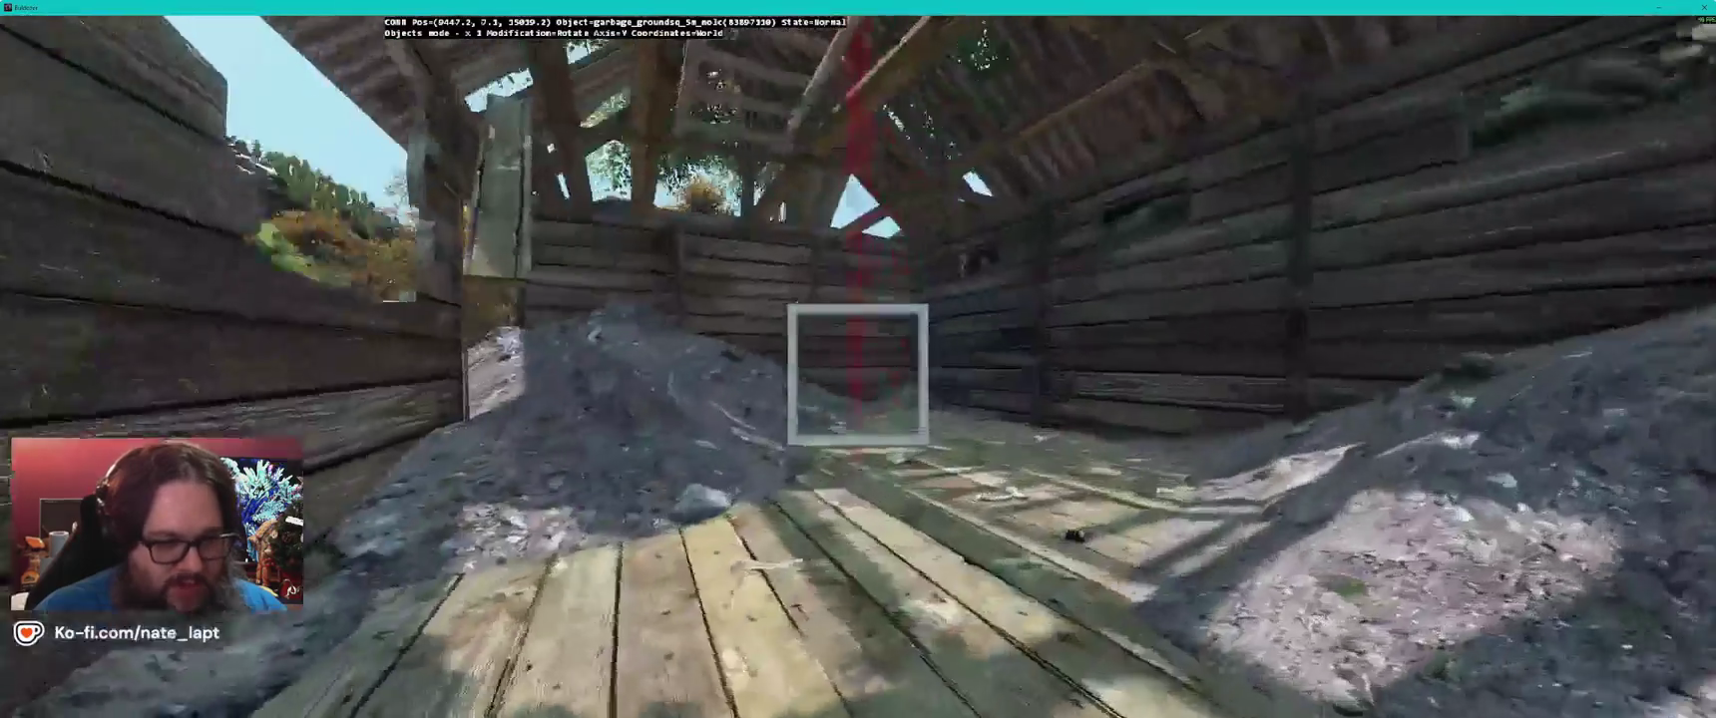
key(w)
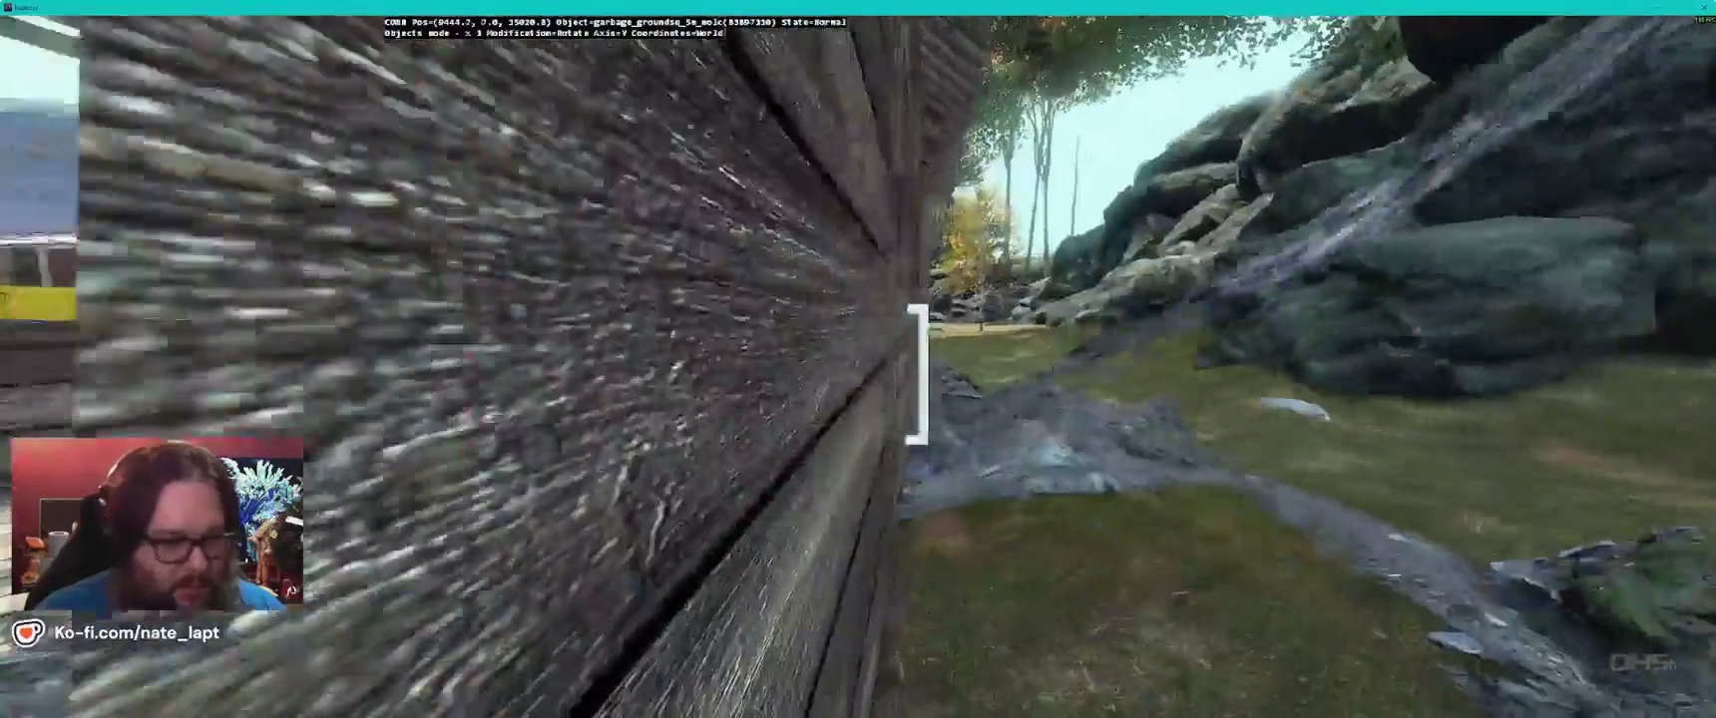
key(s)
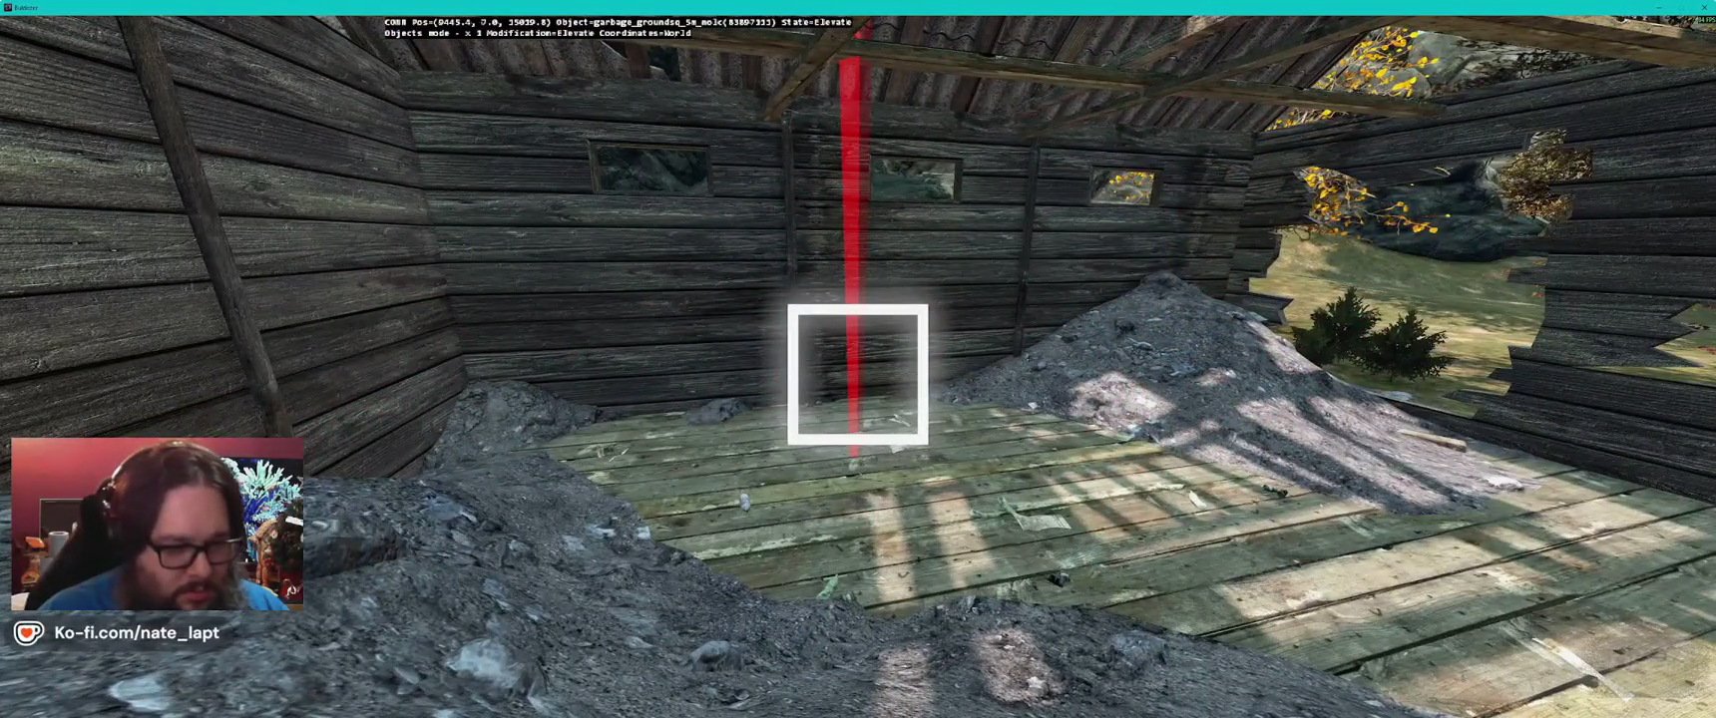
key(shift)
key(s)
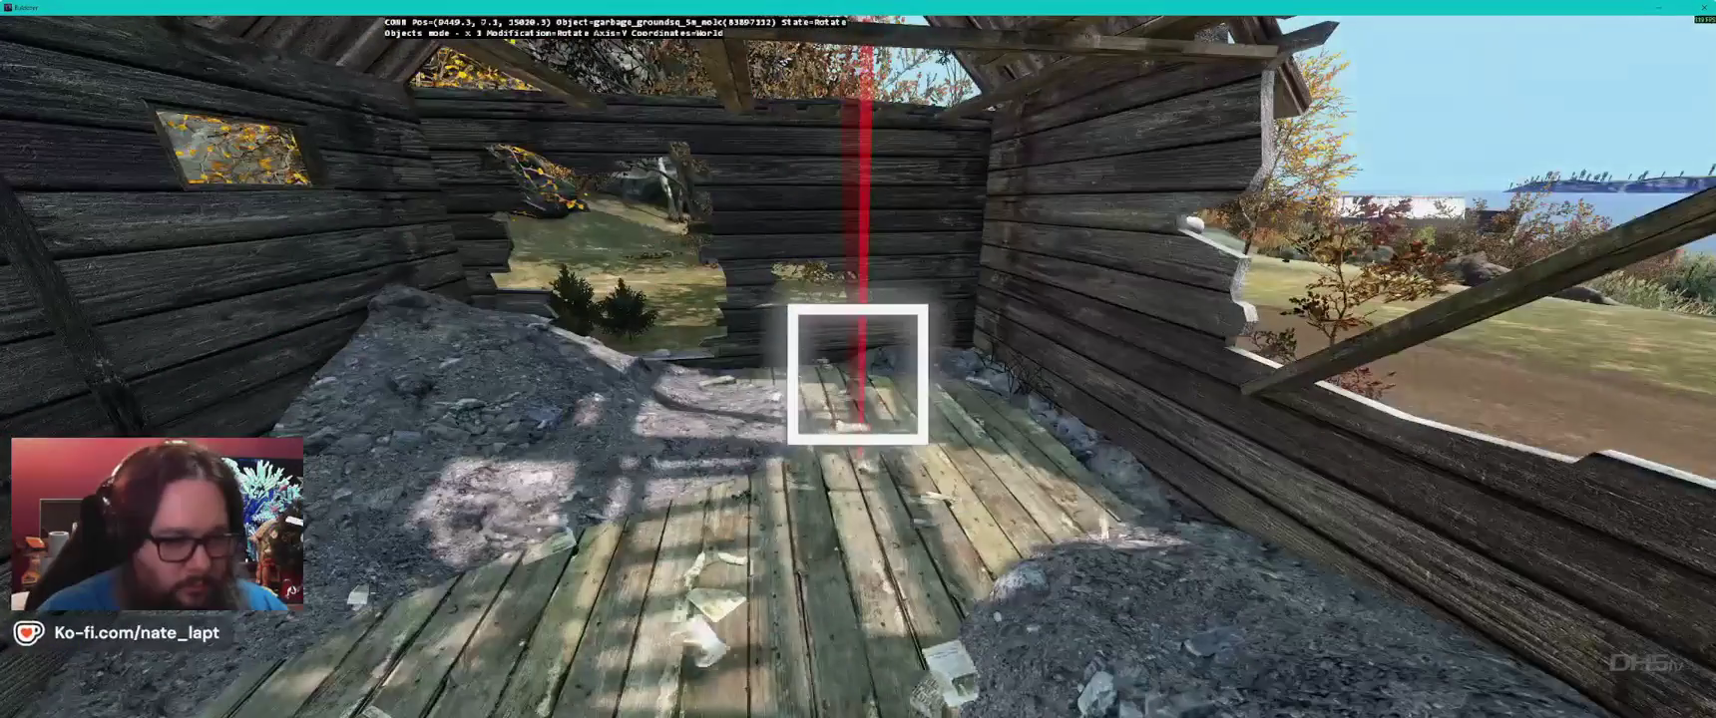
drag(858, 374, 858, 374)
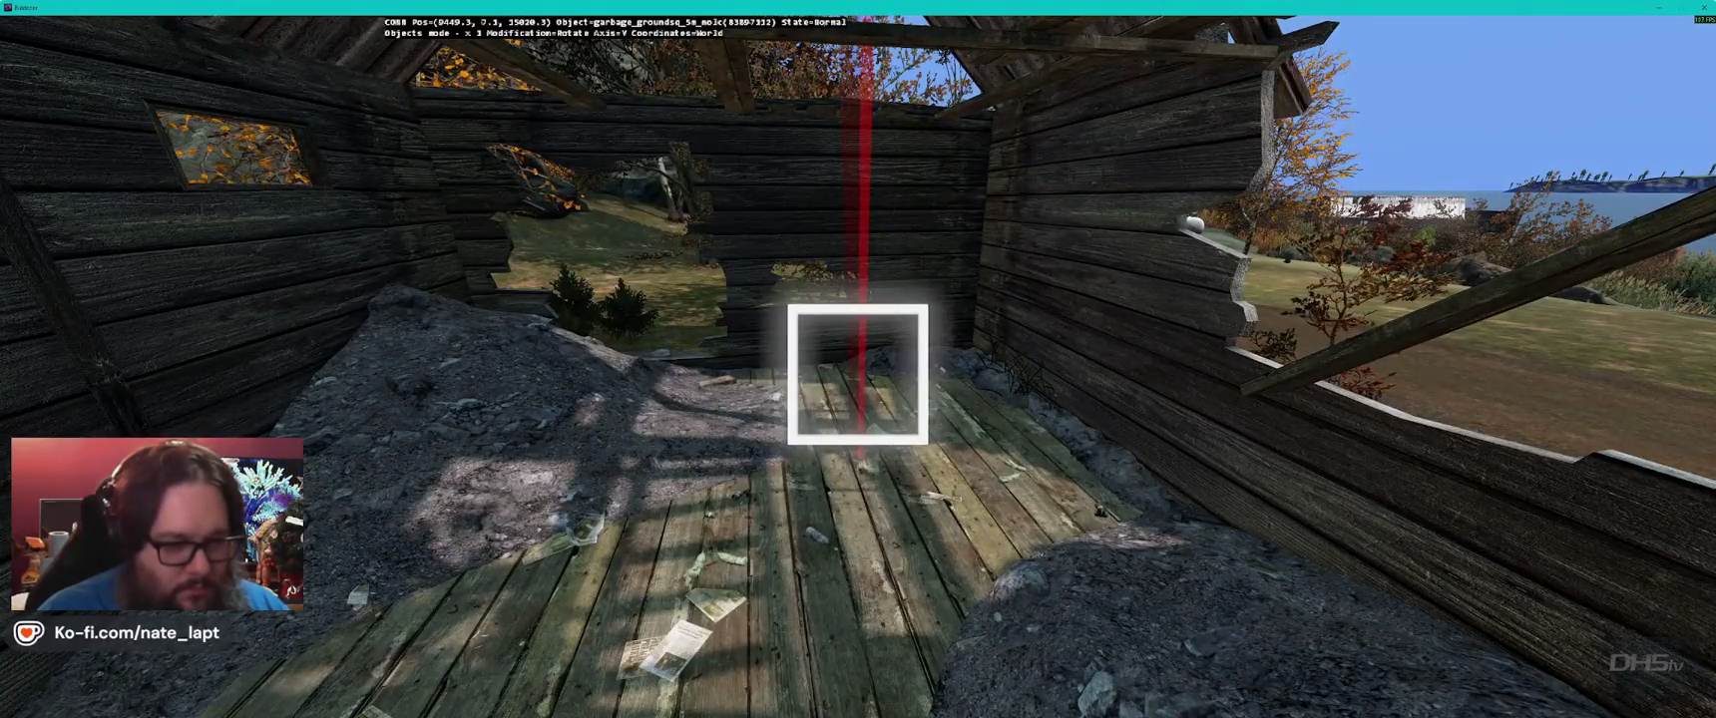
key(w)
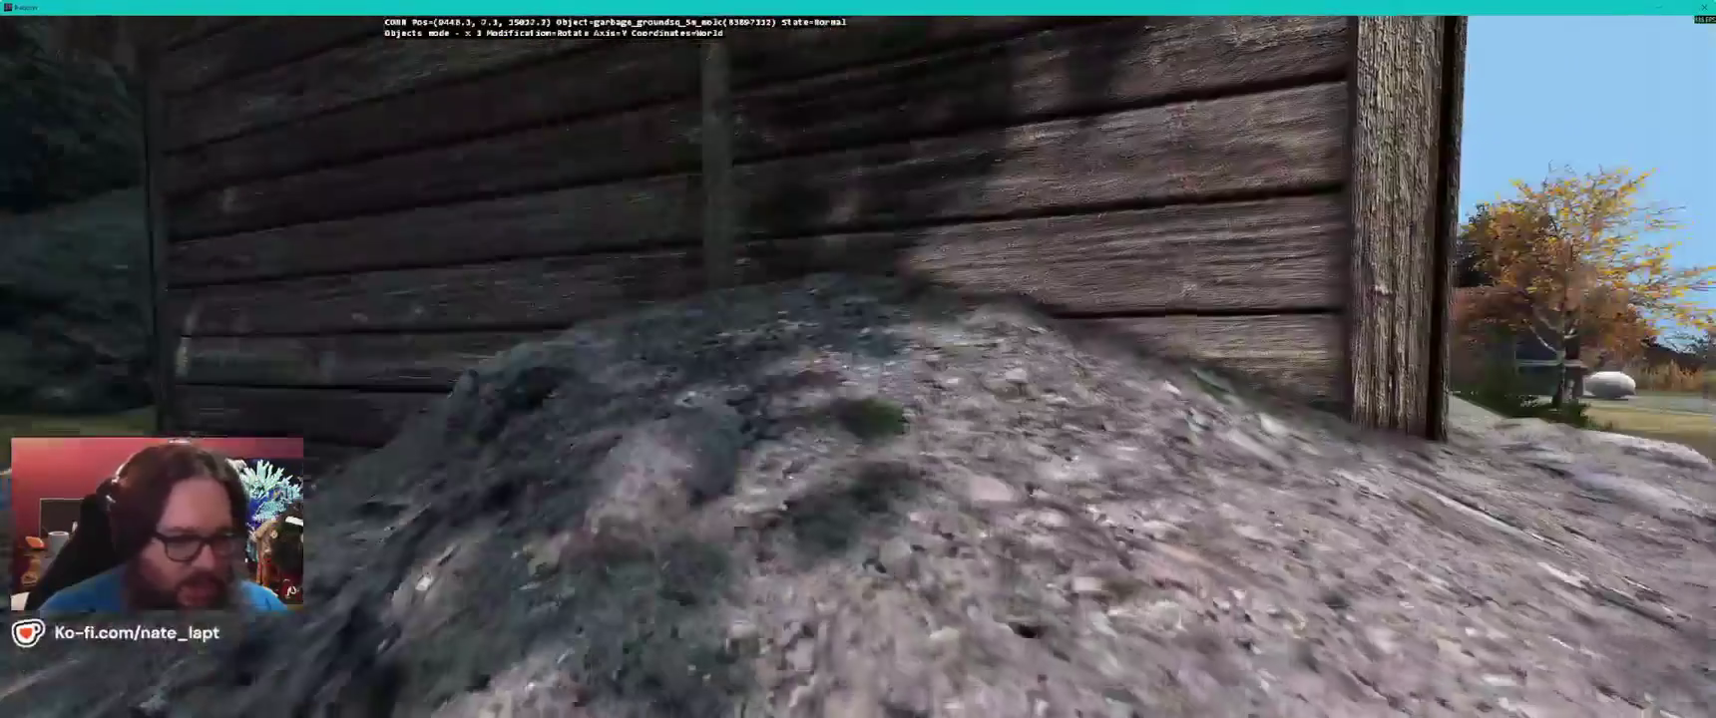
key(alt+Tab)
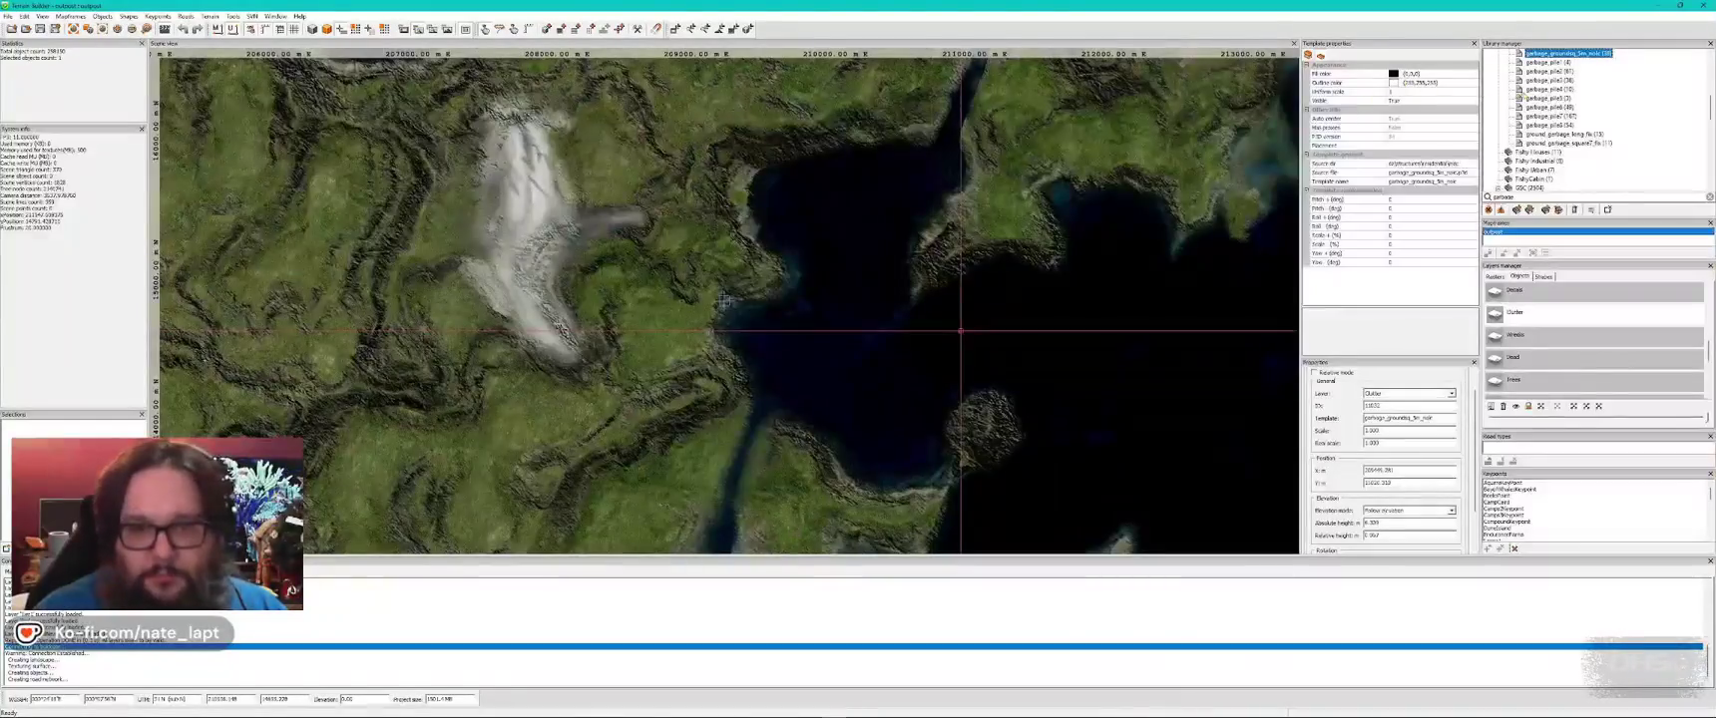
- Rotate the cardboard box pile beside the wrecked bus around the Z axis and tilt it on X
key(alt+Tab)
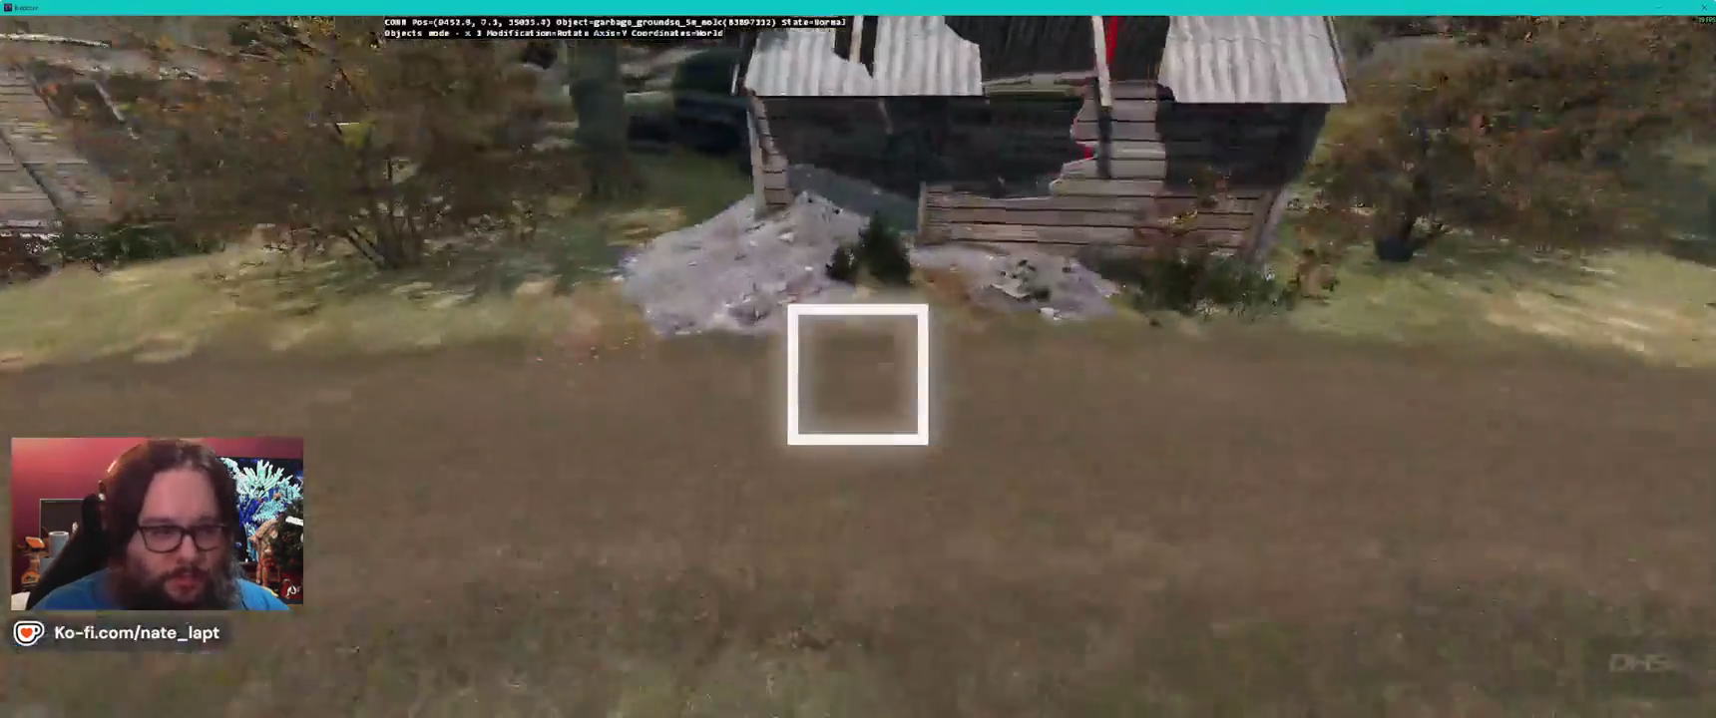
key(w)
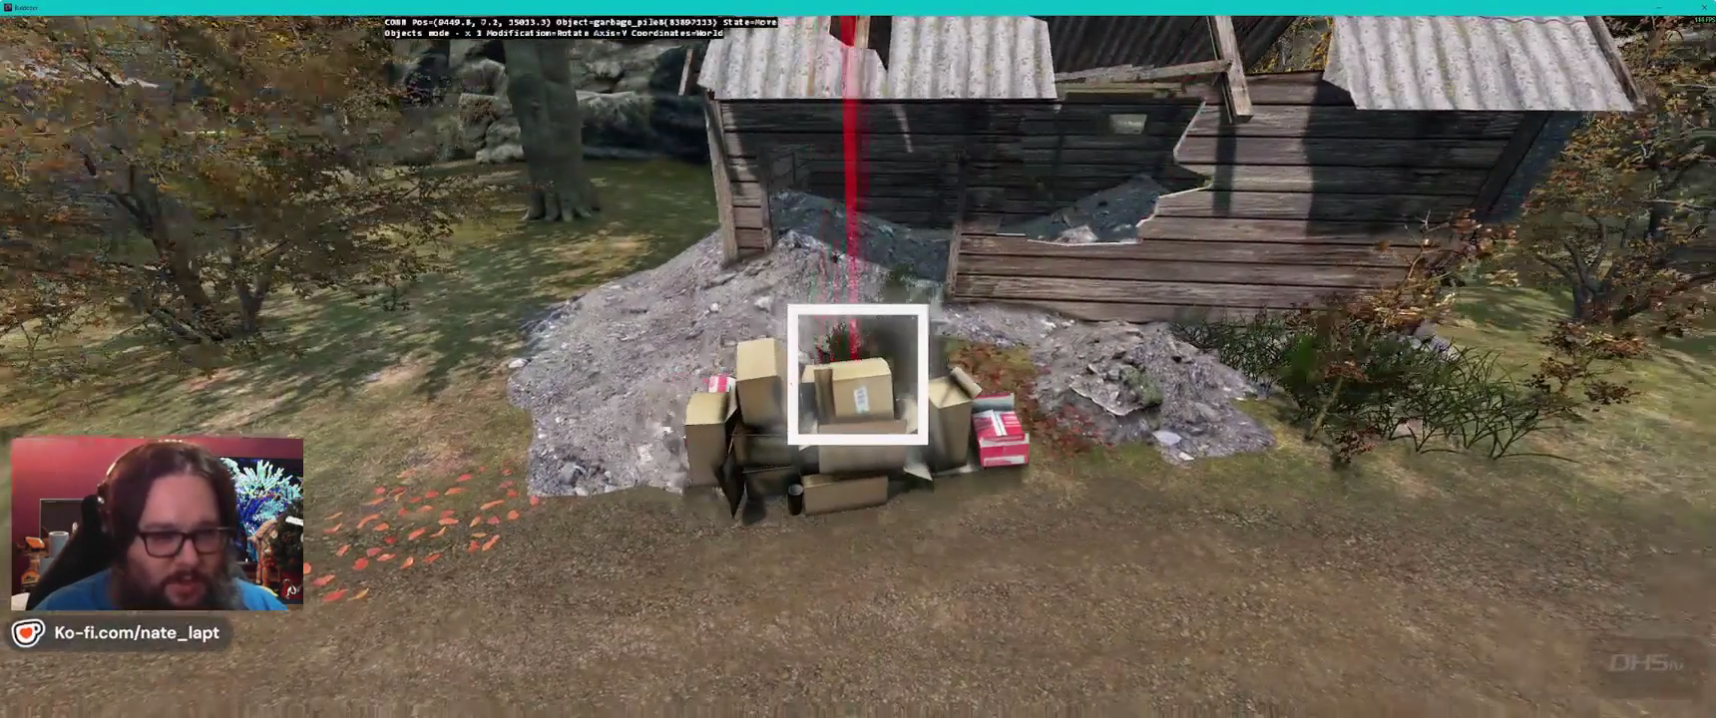
drag(858, 375, 858, 361)
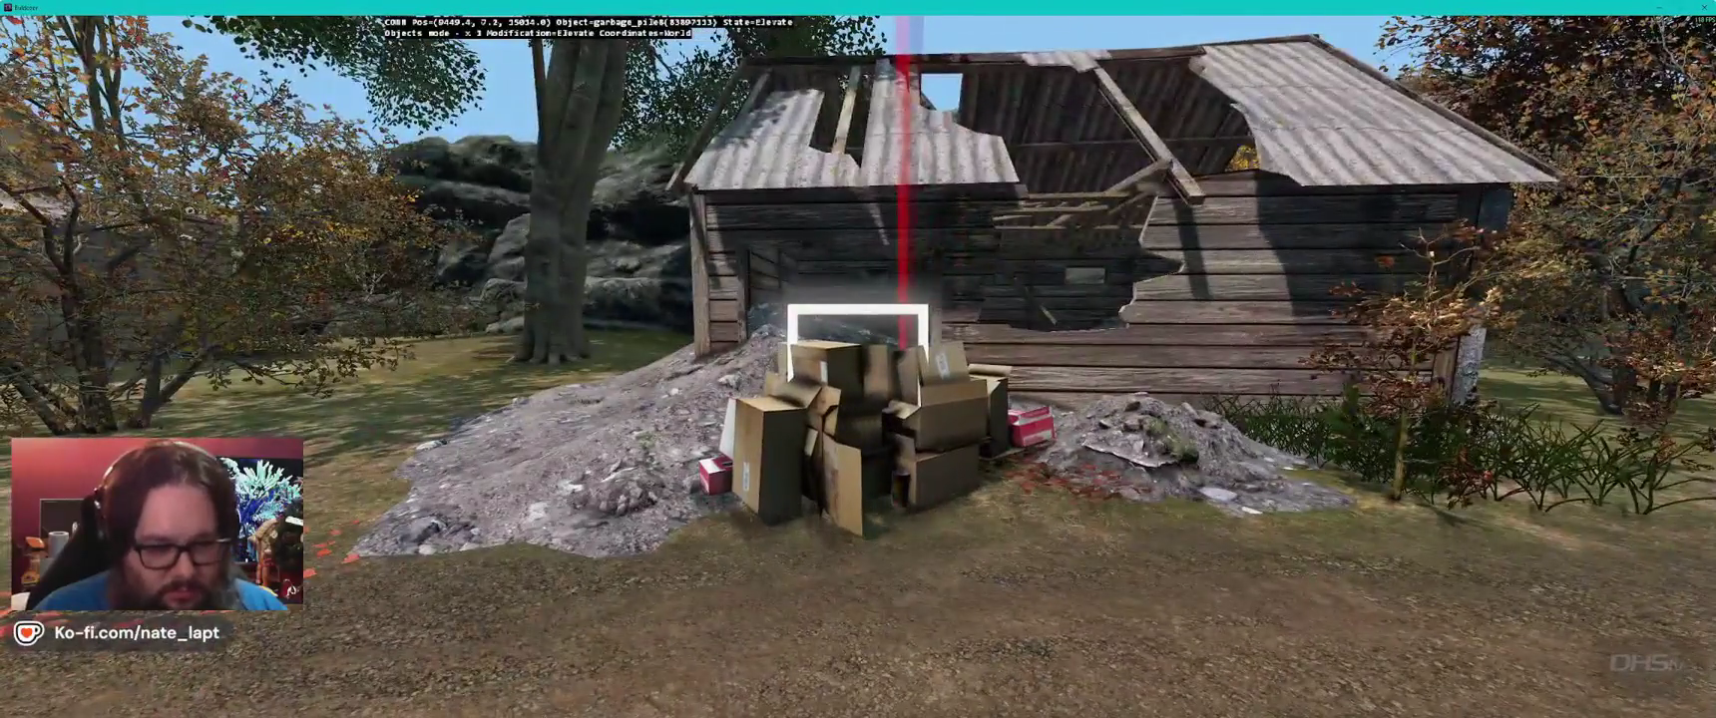
key(w)
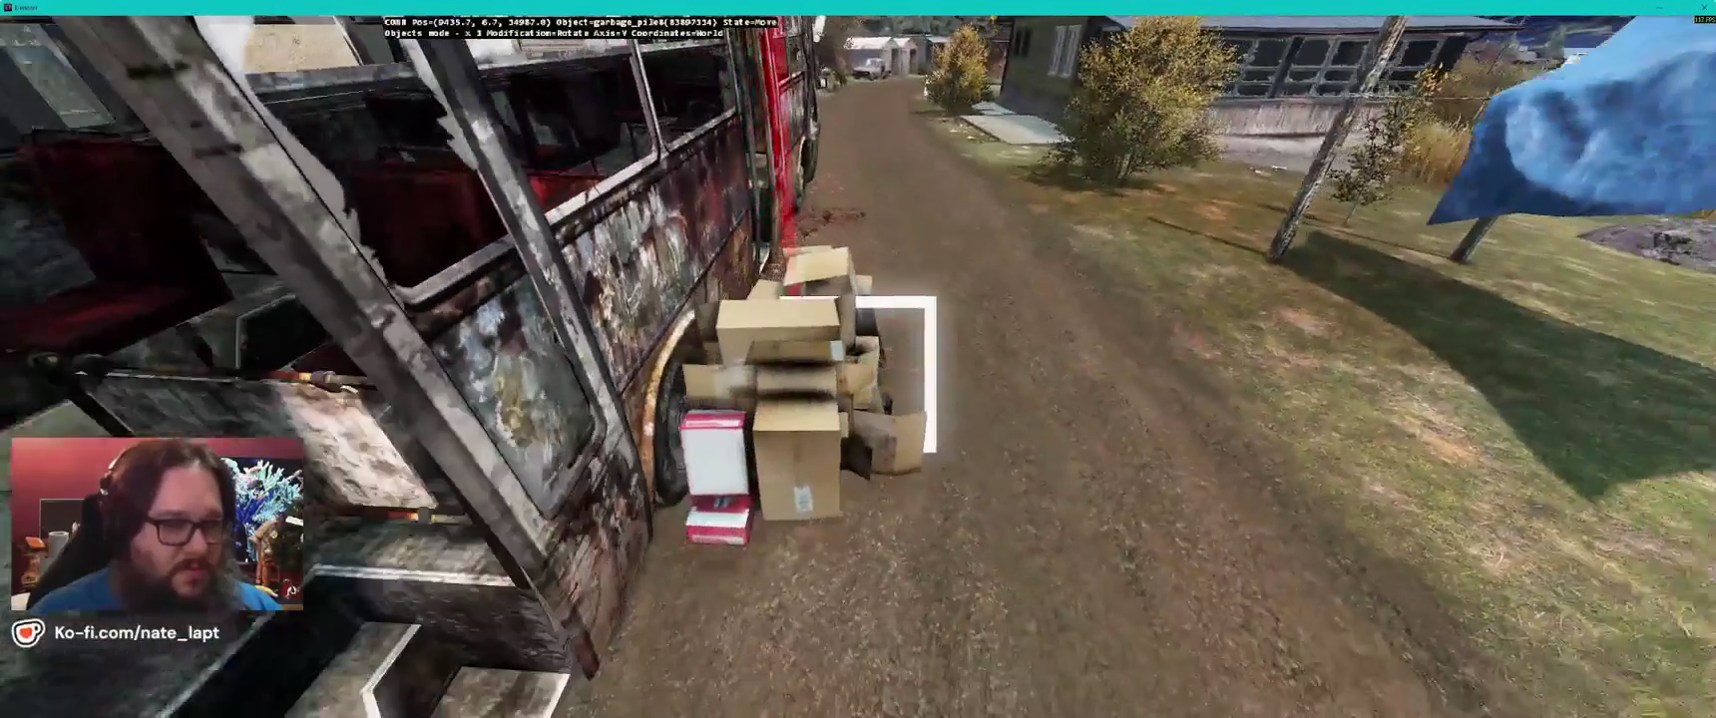
key(w)
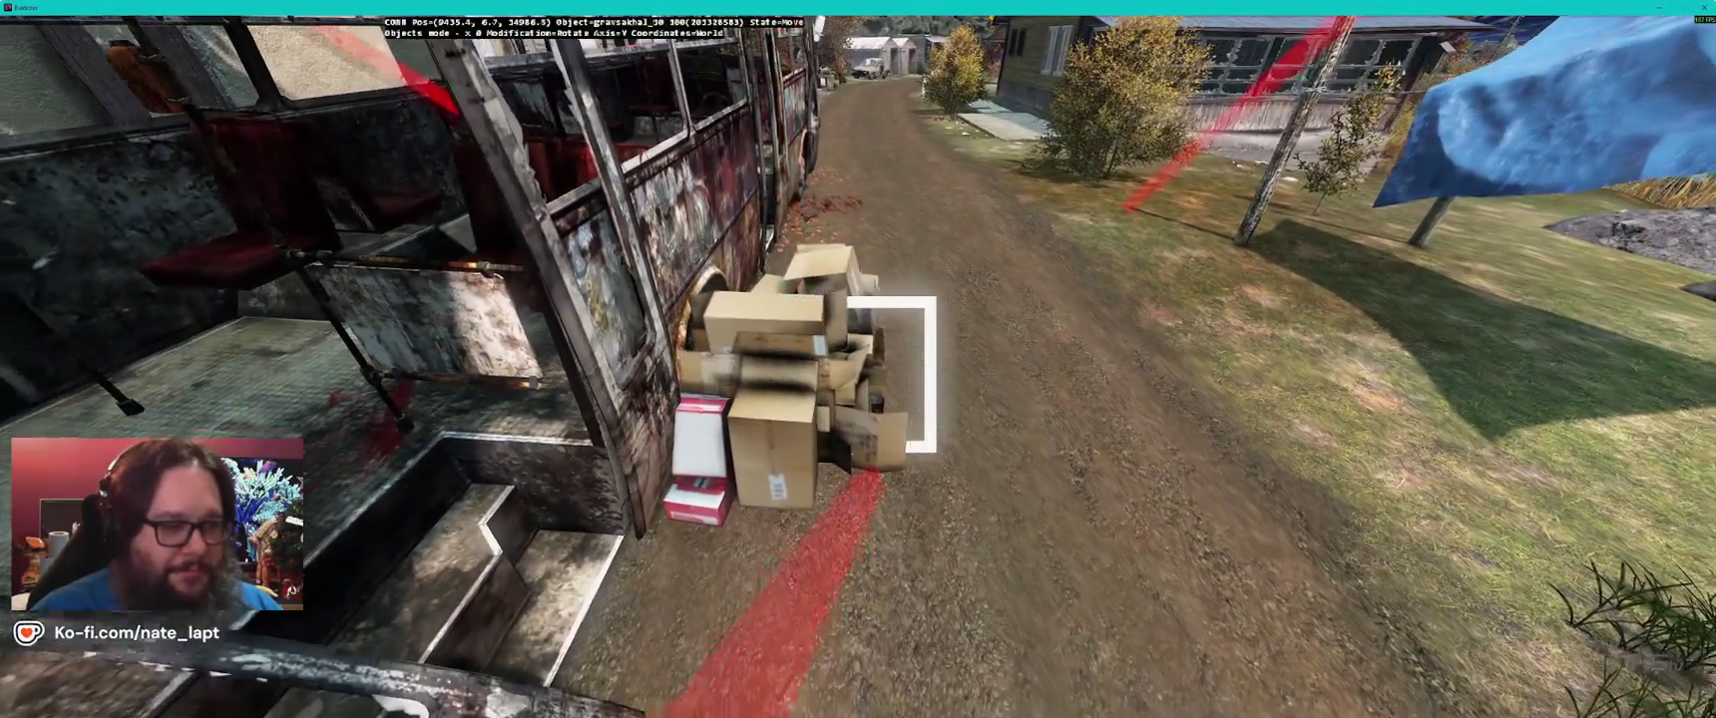
key(w)
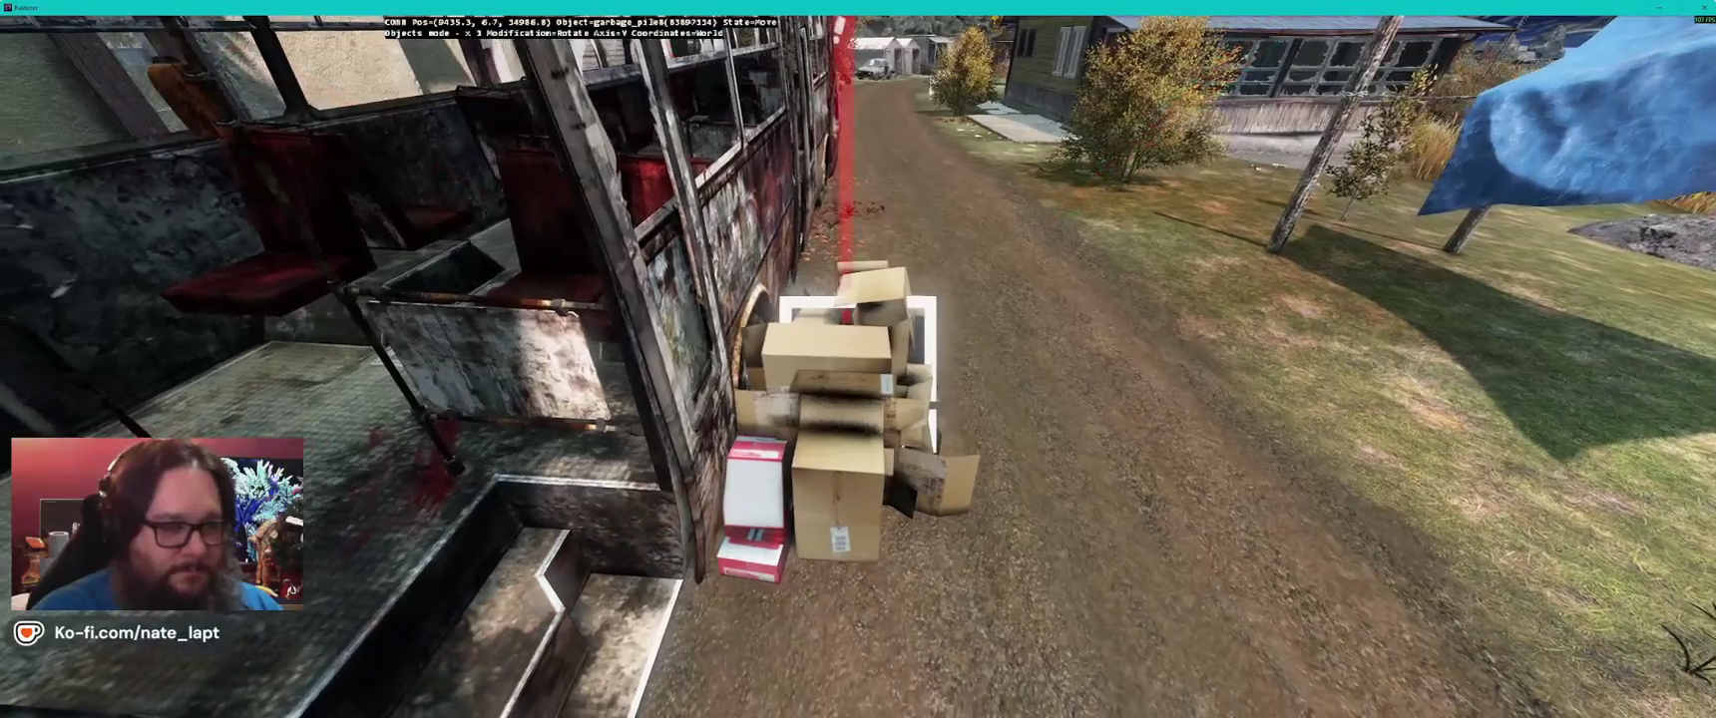
key(w)
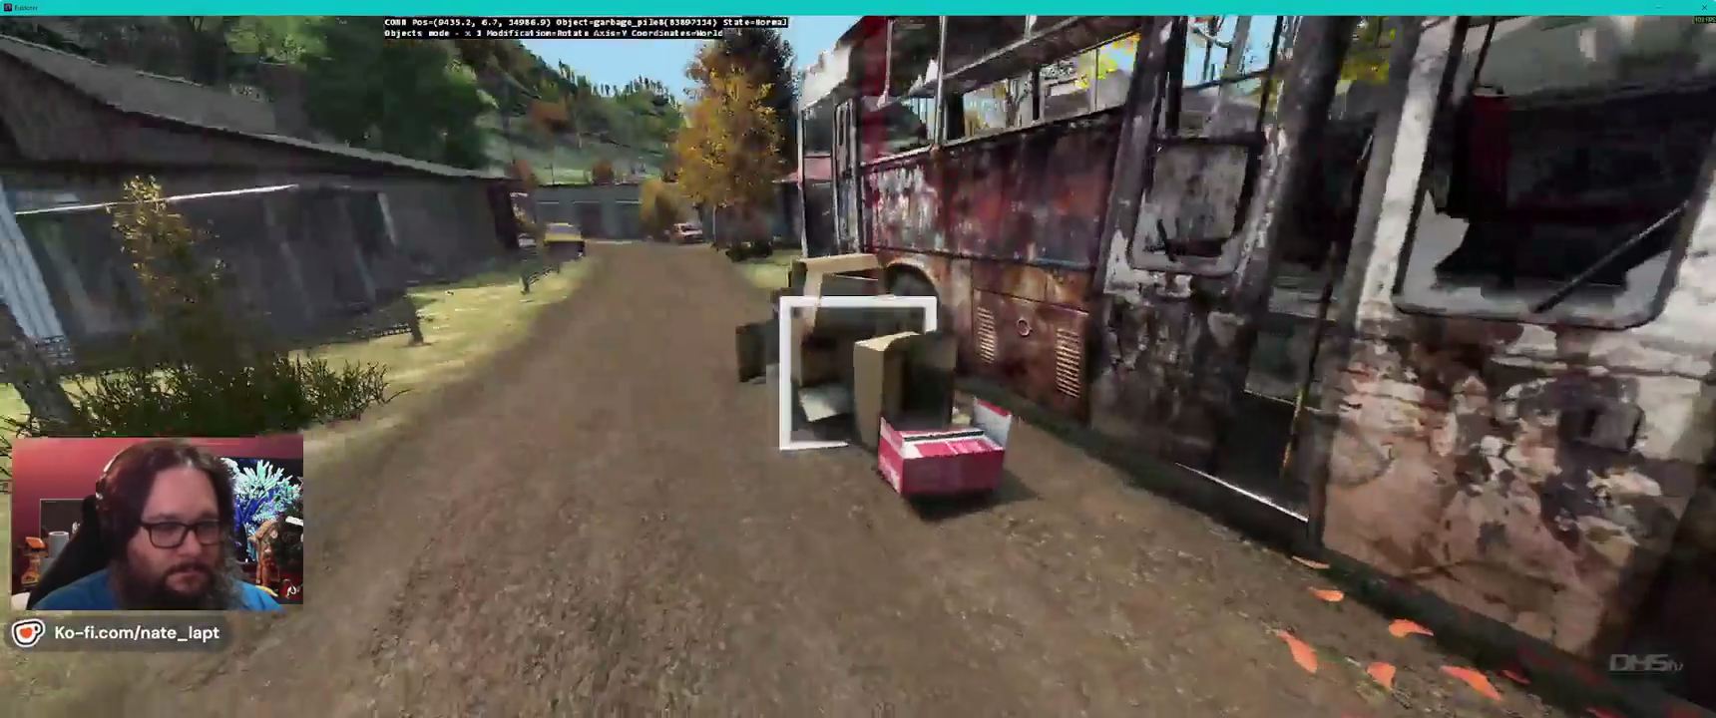
key(d)
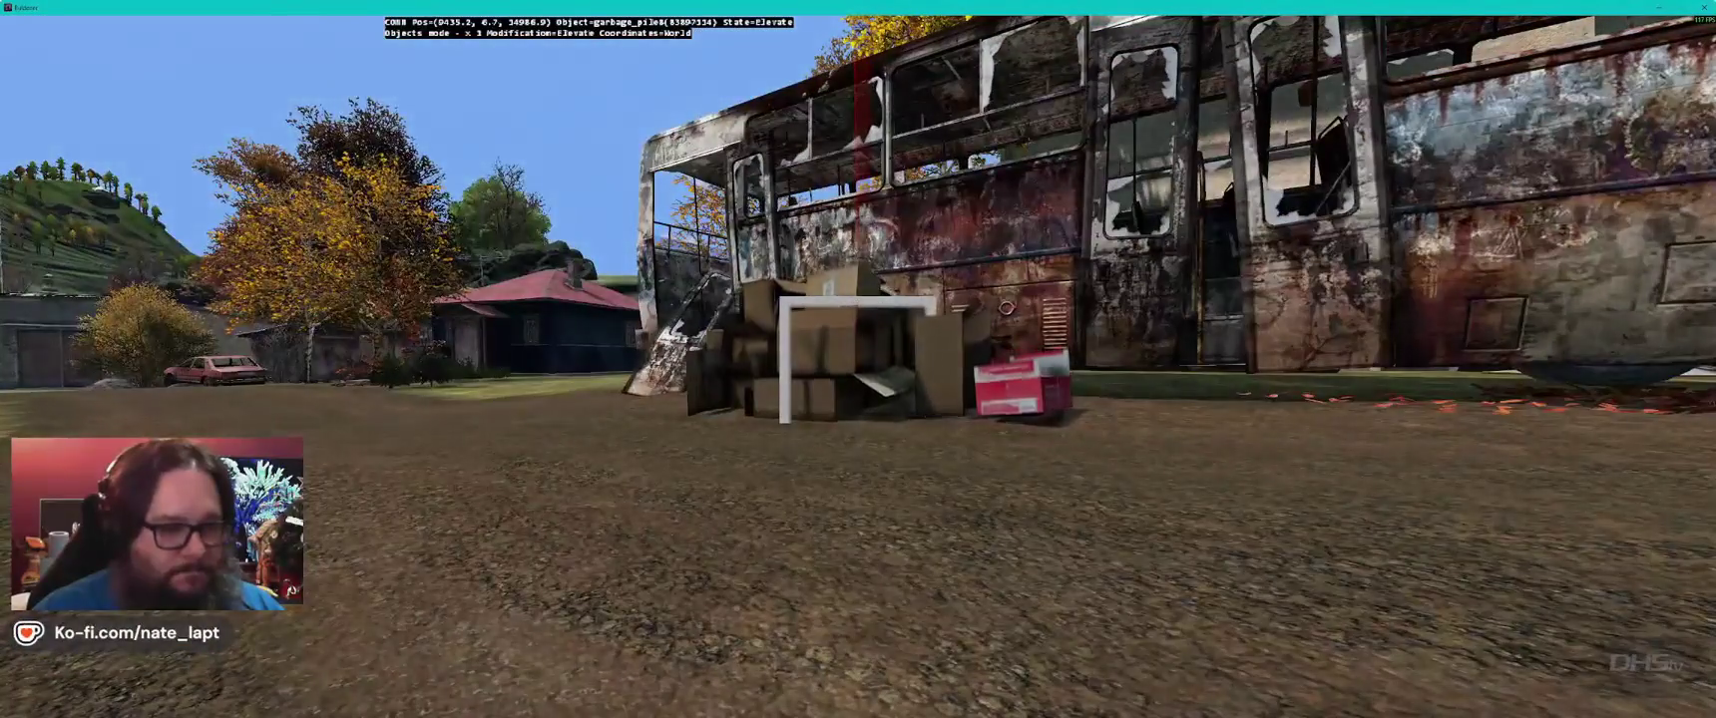
key(shift)
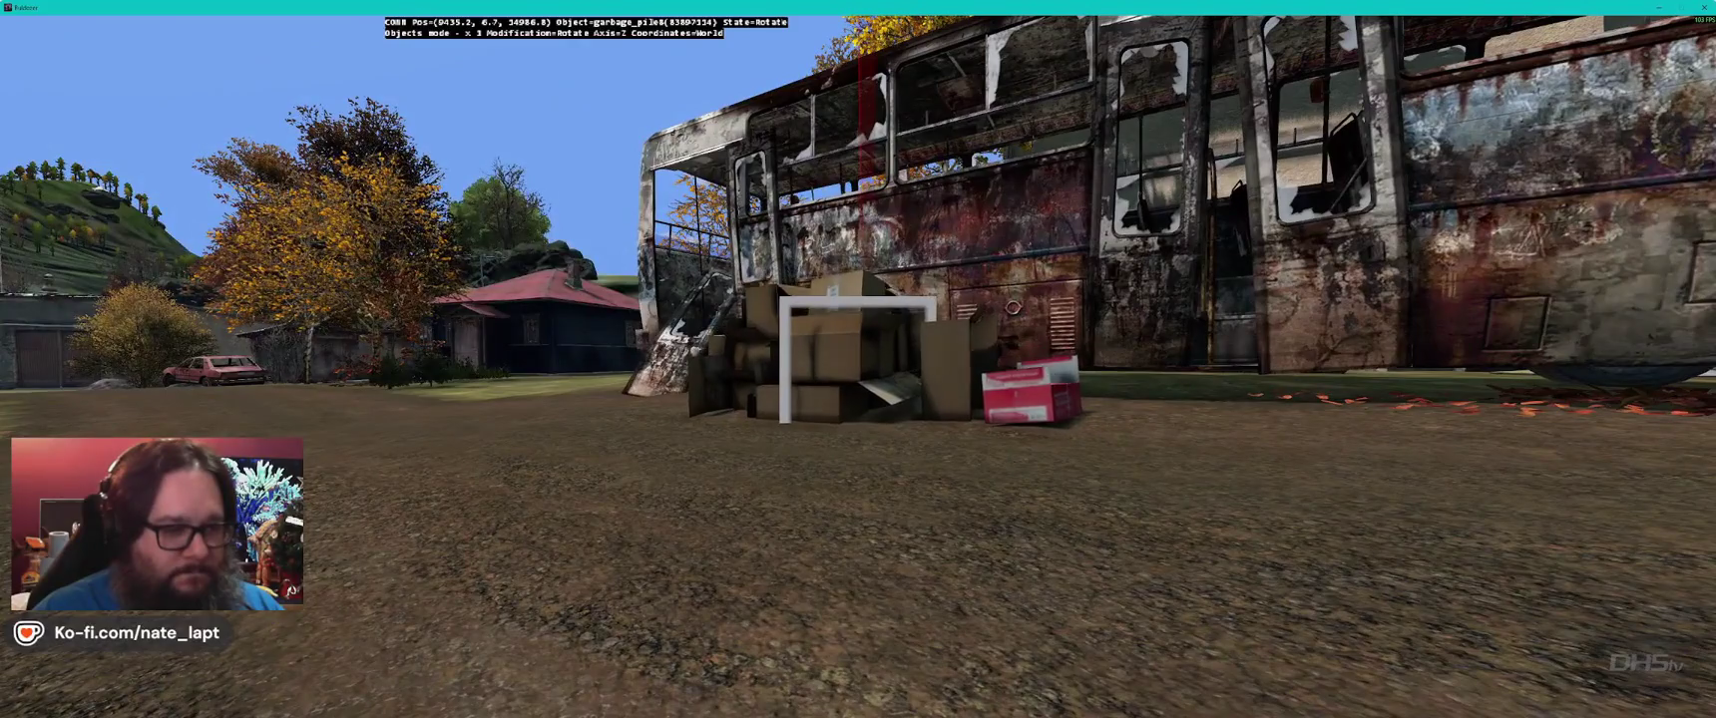
key(x)
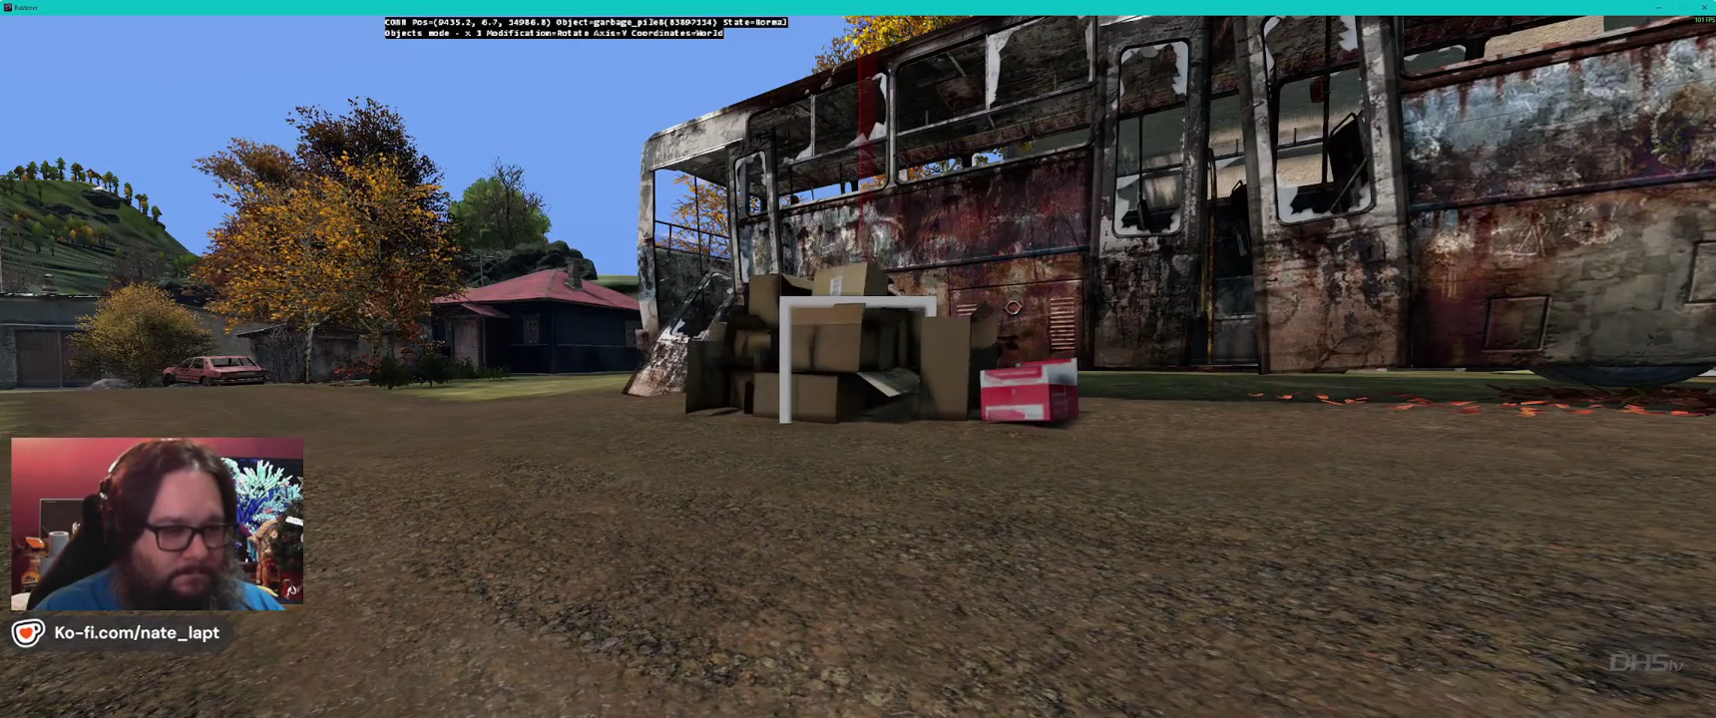
key(d)
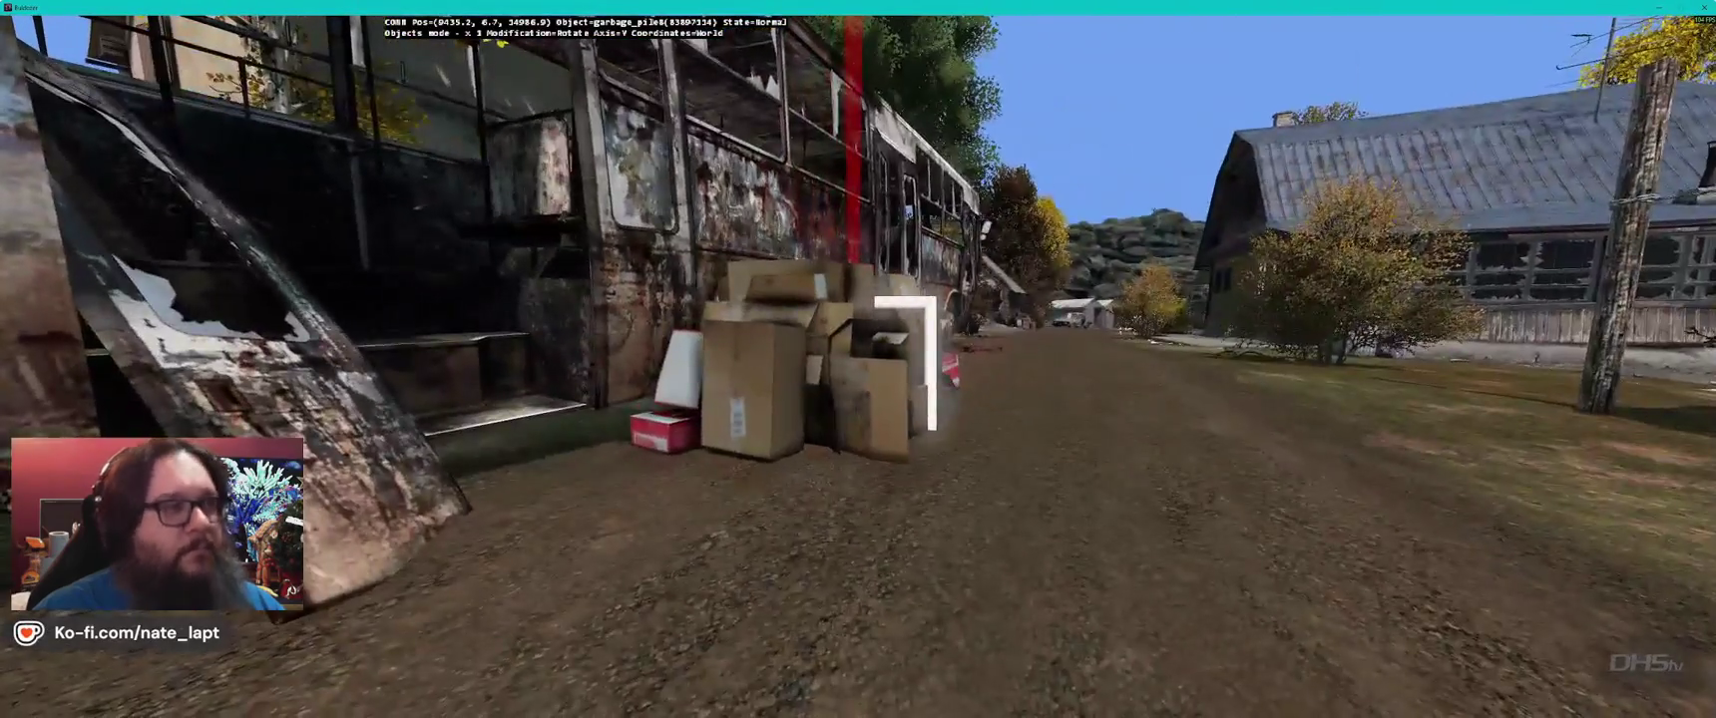
key(alt+Tab)
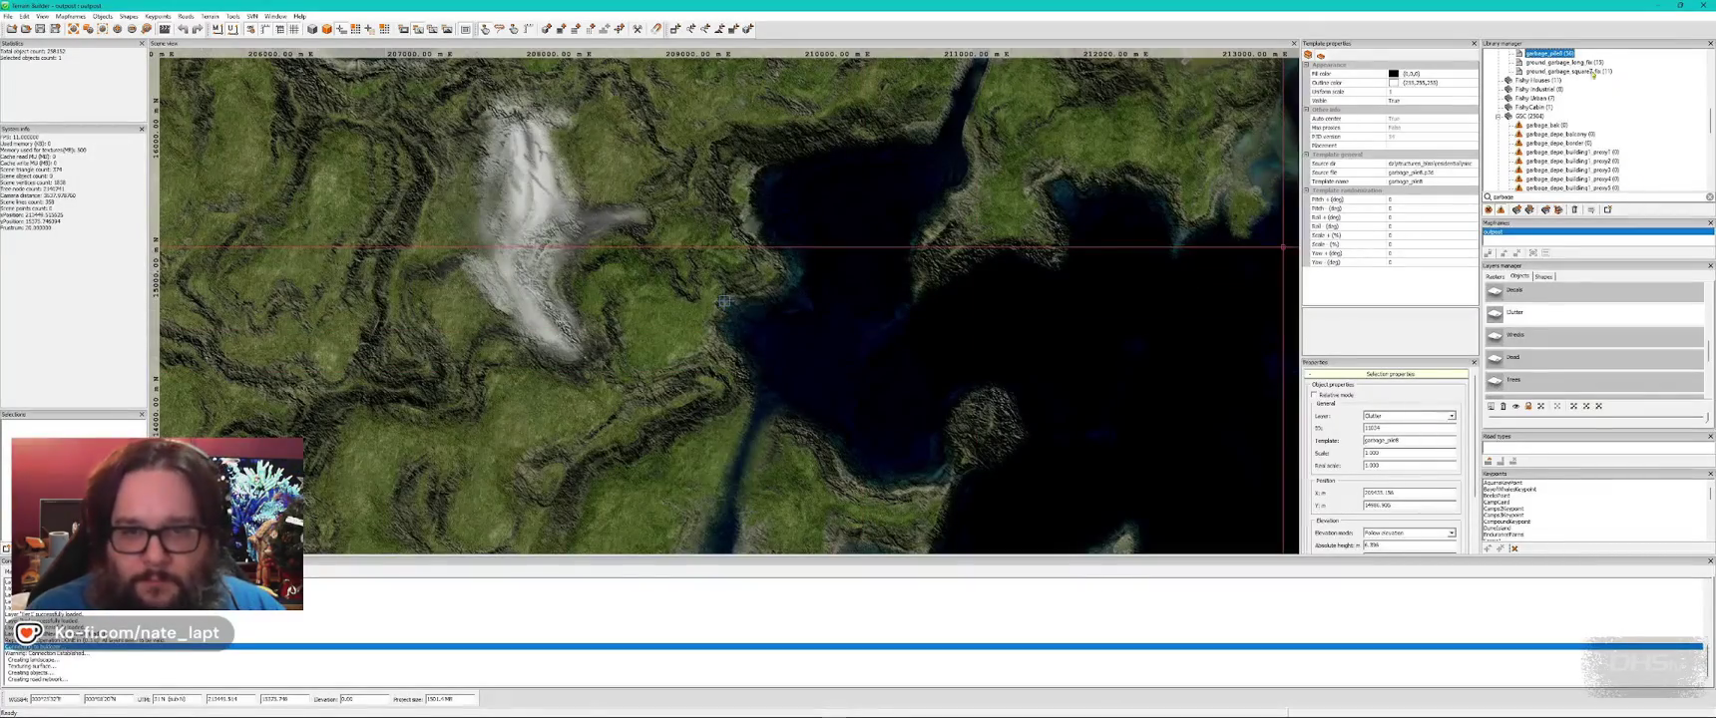
- Try garbage_pile6 in the 3D preview, then undo it
click(1586, 62)
scroll(1602, 79, up, 2)
click(1577, 89)
key(alt+Tab)
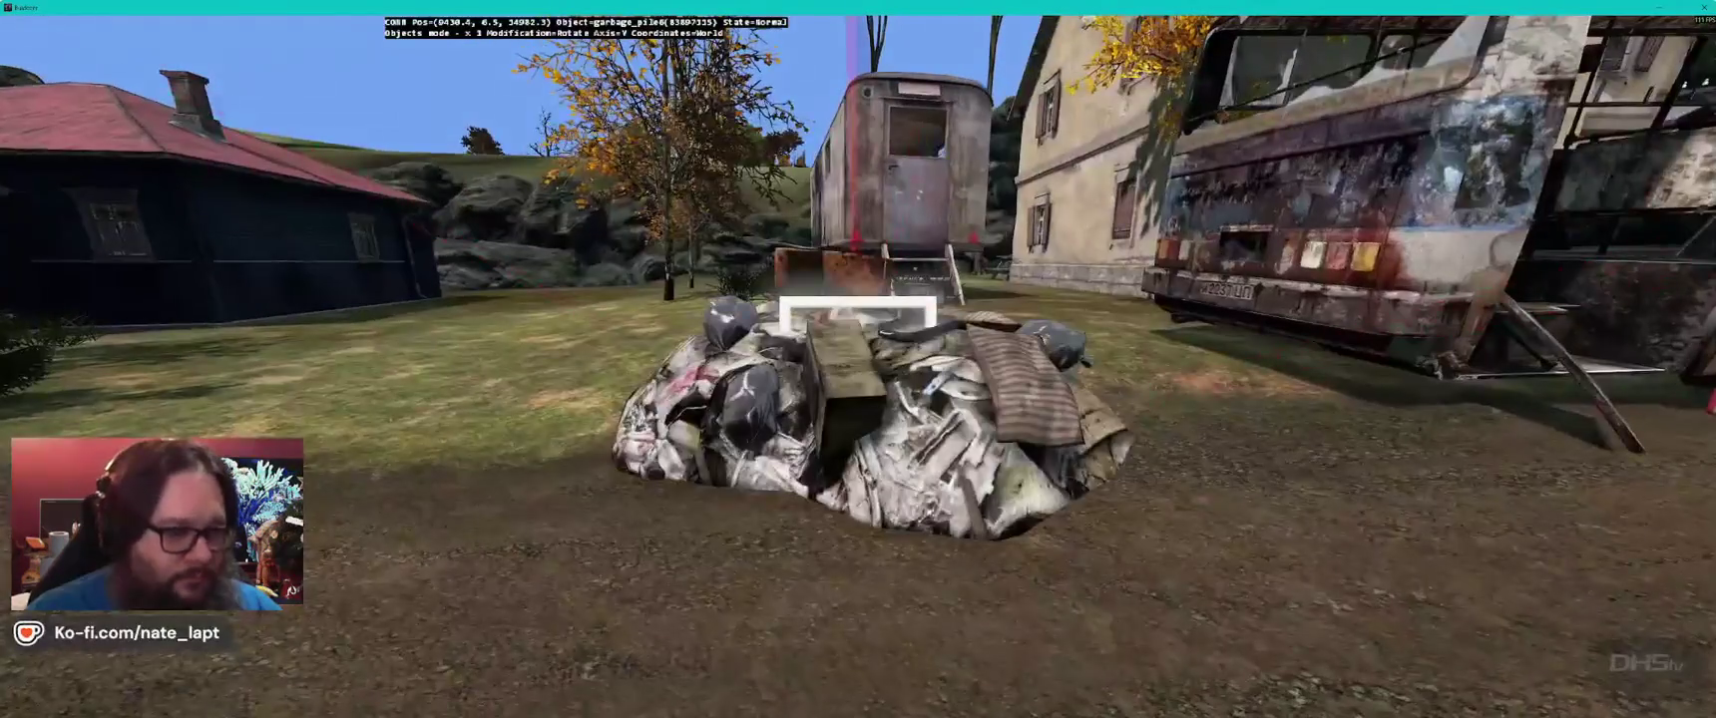
mouse_move(858, 314)
mouse_down()
mouse_move(858, 352)
mouse_move(889, 360)
mouse_move(856, 357)
mouse_up()
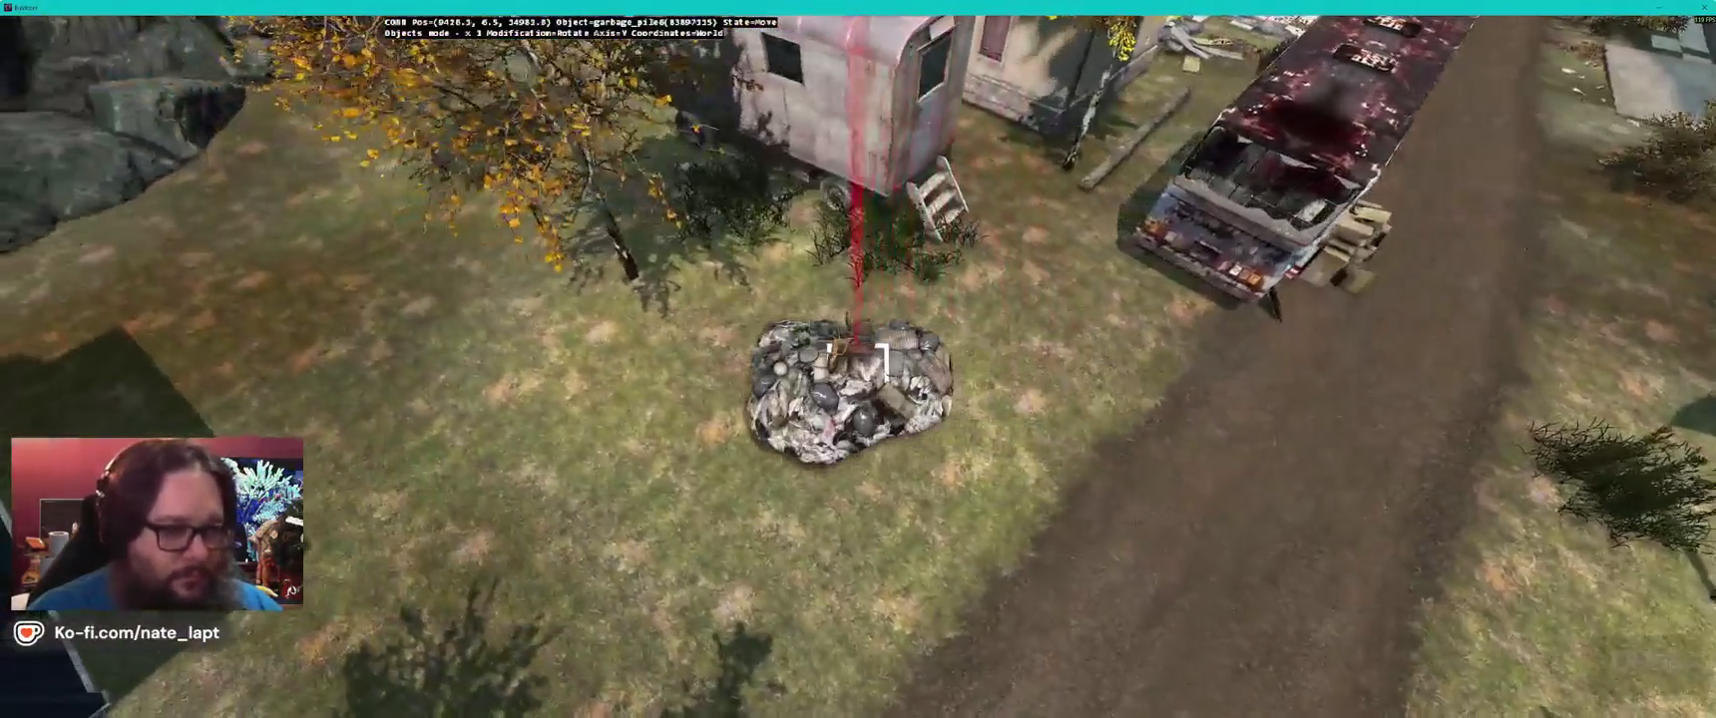
key(ctrl+z)
key(alt+Tab)
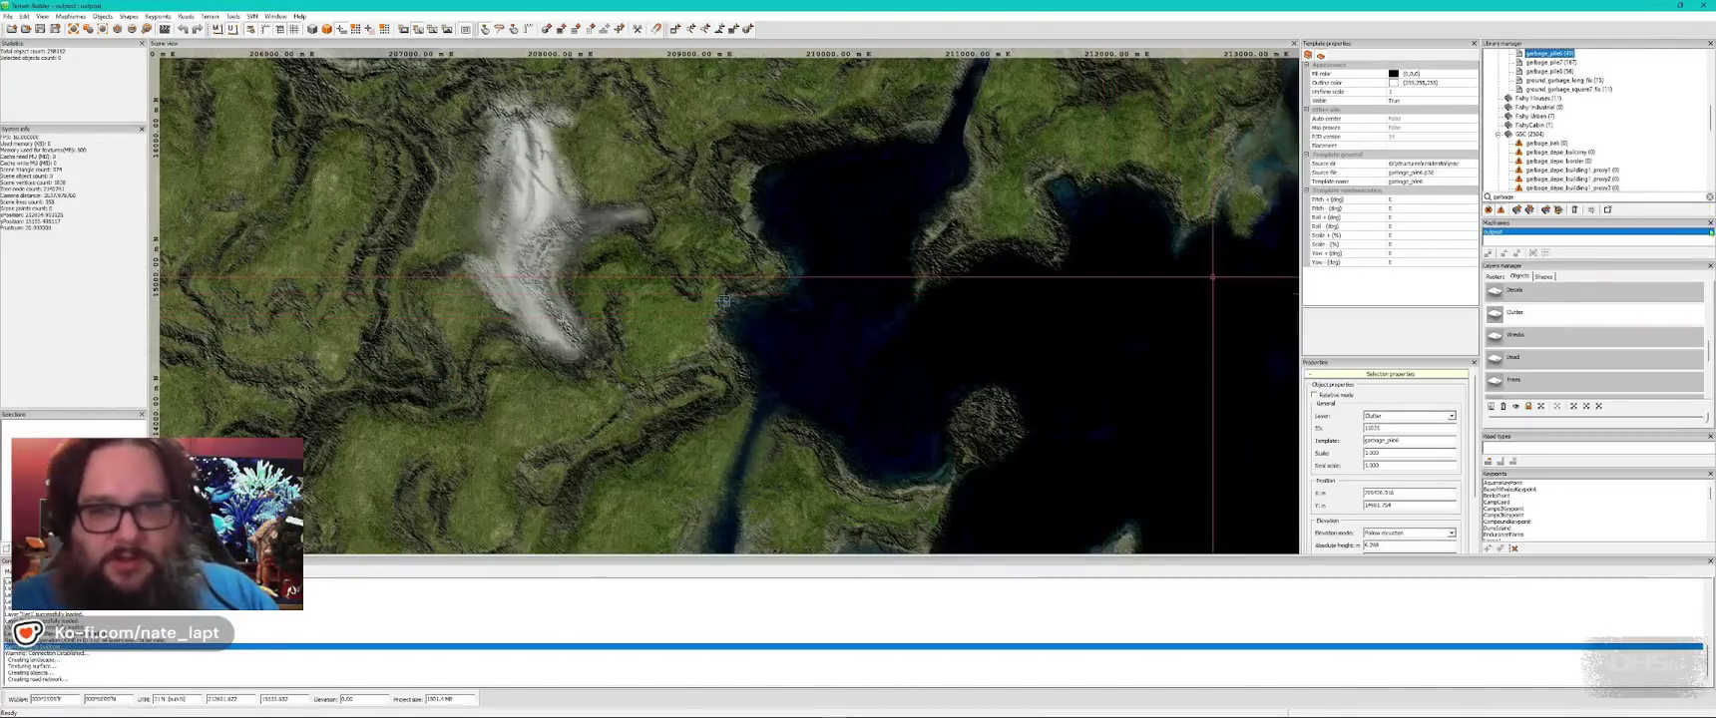
- Switch to garbage_pile5, discard a trial placement, and nudge the pile beside the trailer
scroll(1597, 129, up, 2)
click(1553, 98)
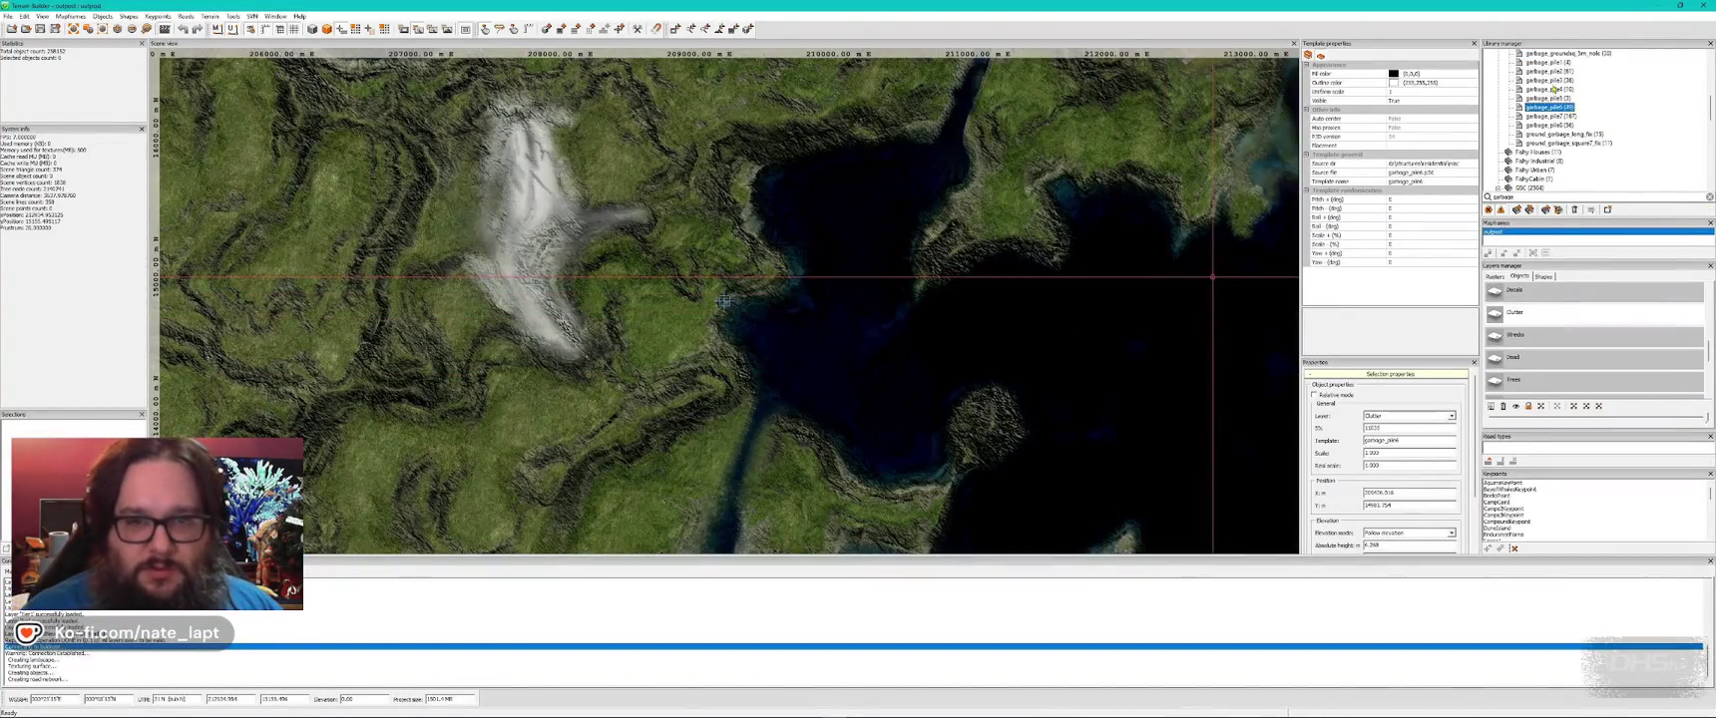
key(alt+Tab)
key(Insert)
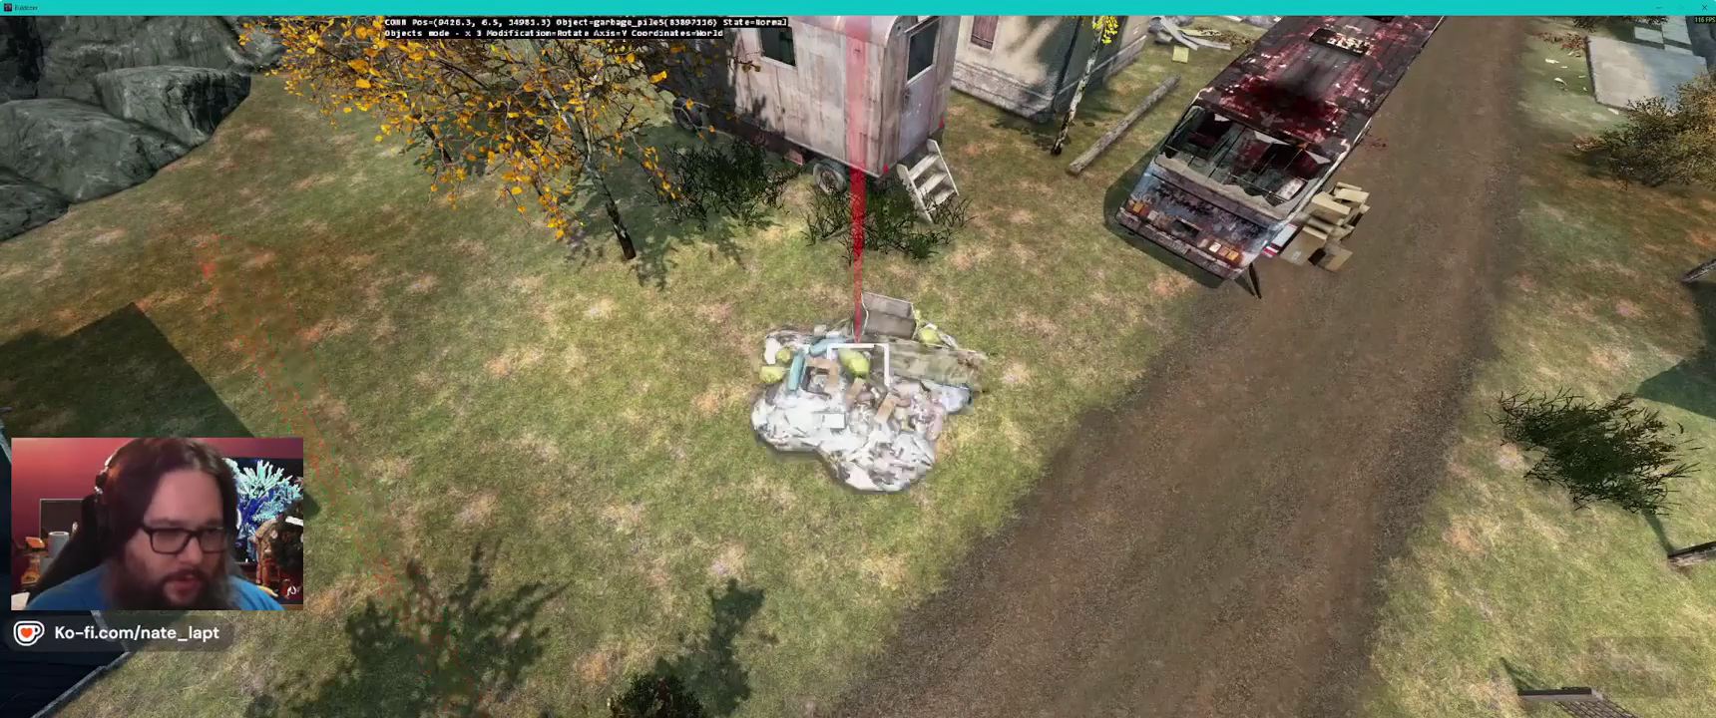
key(ctrl+z)
key(alt+Tab)
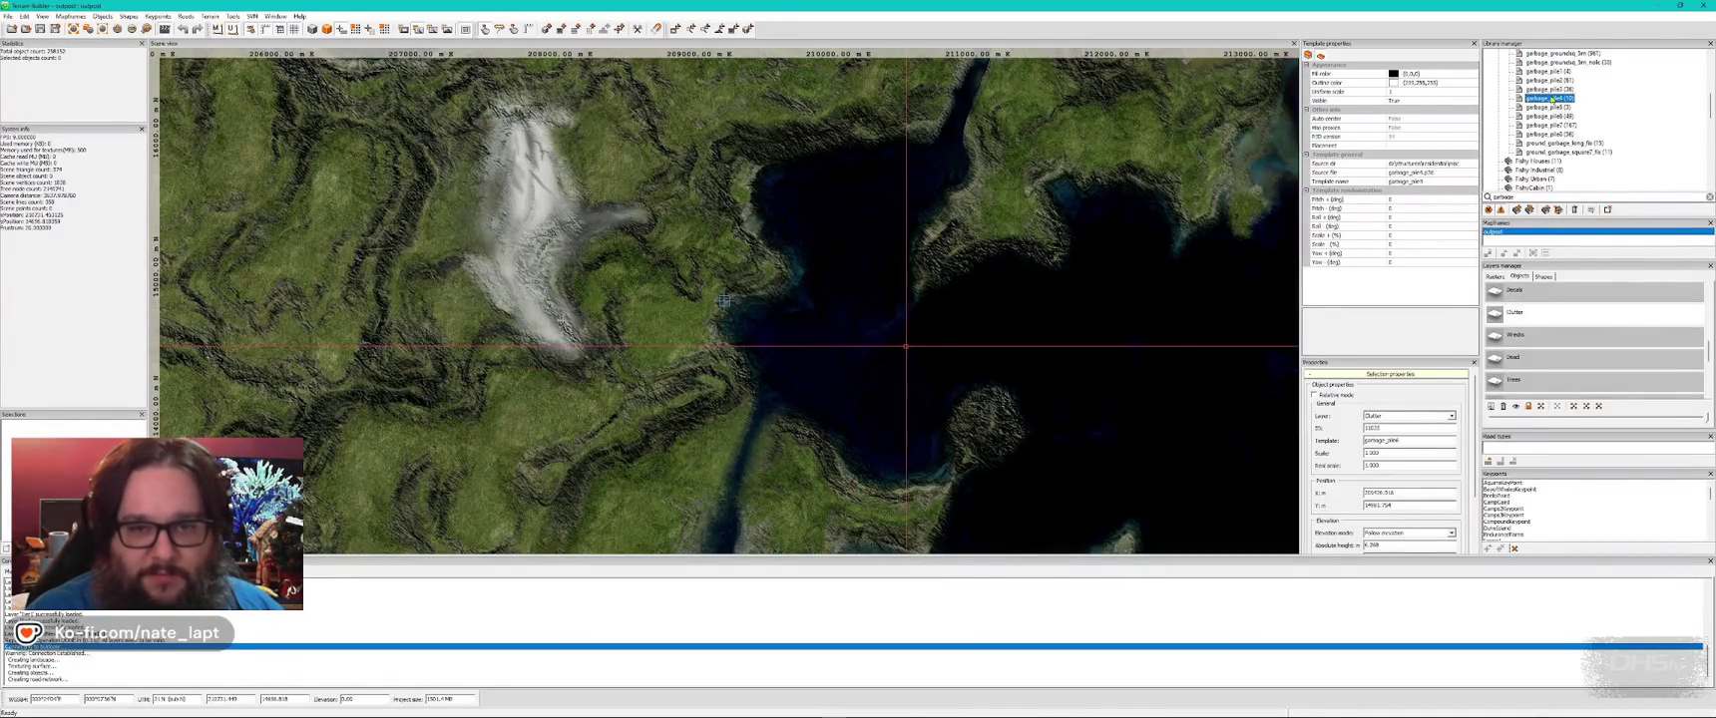
key(alt+Tab)
drag(857, 373, 857, 373)
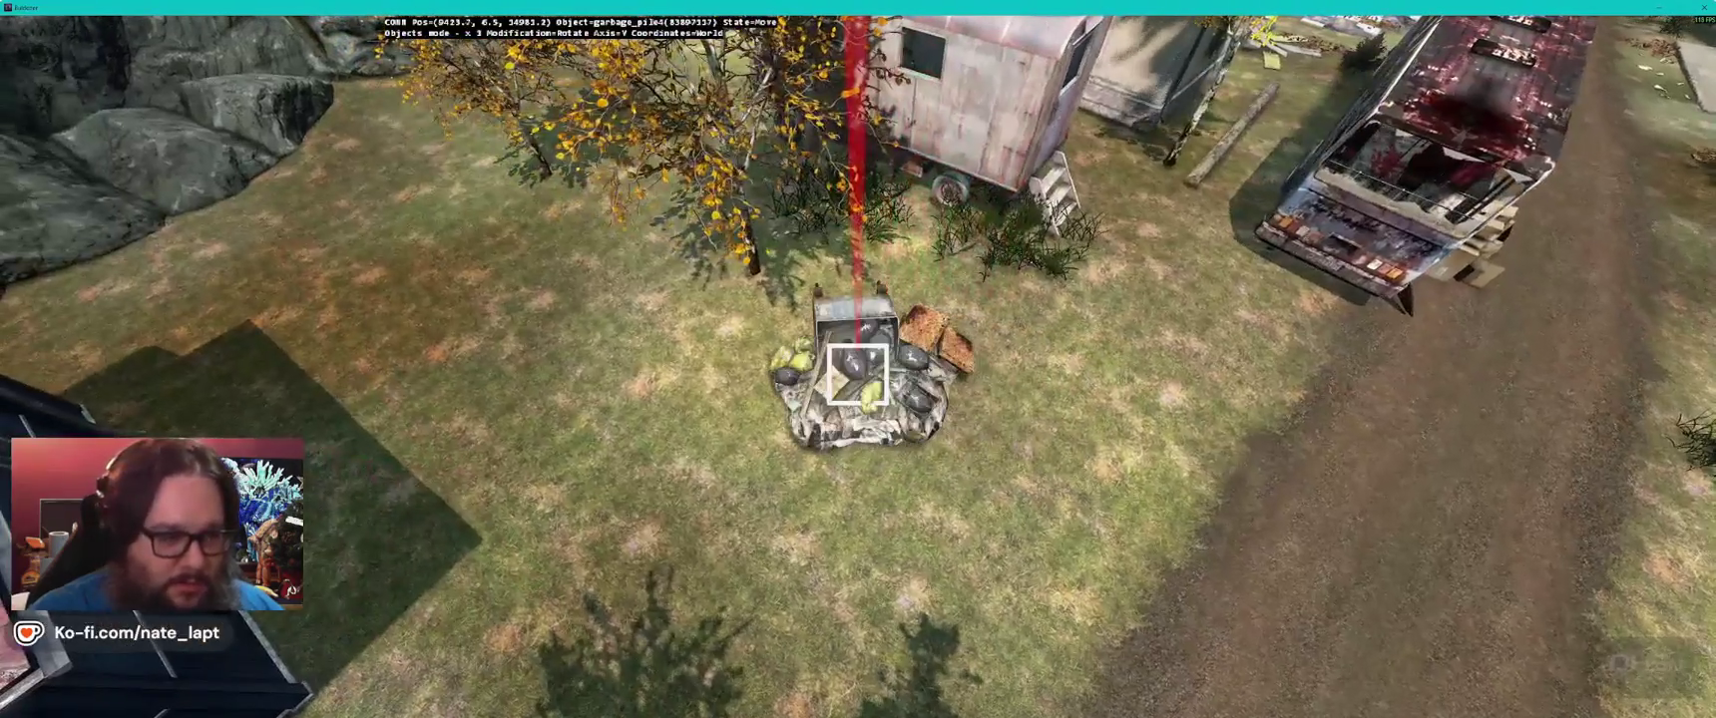
key(z)
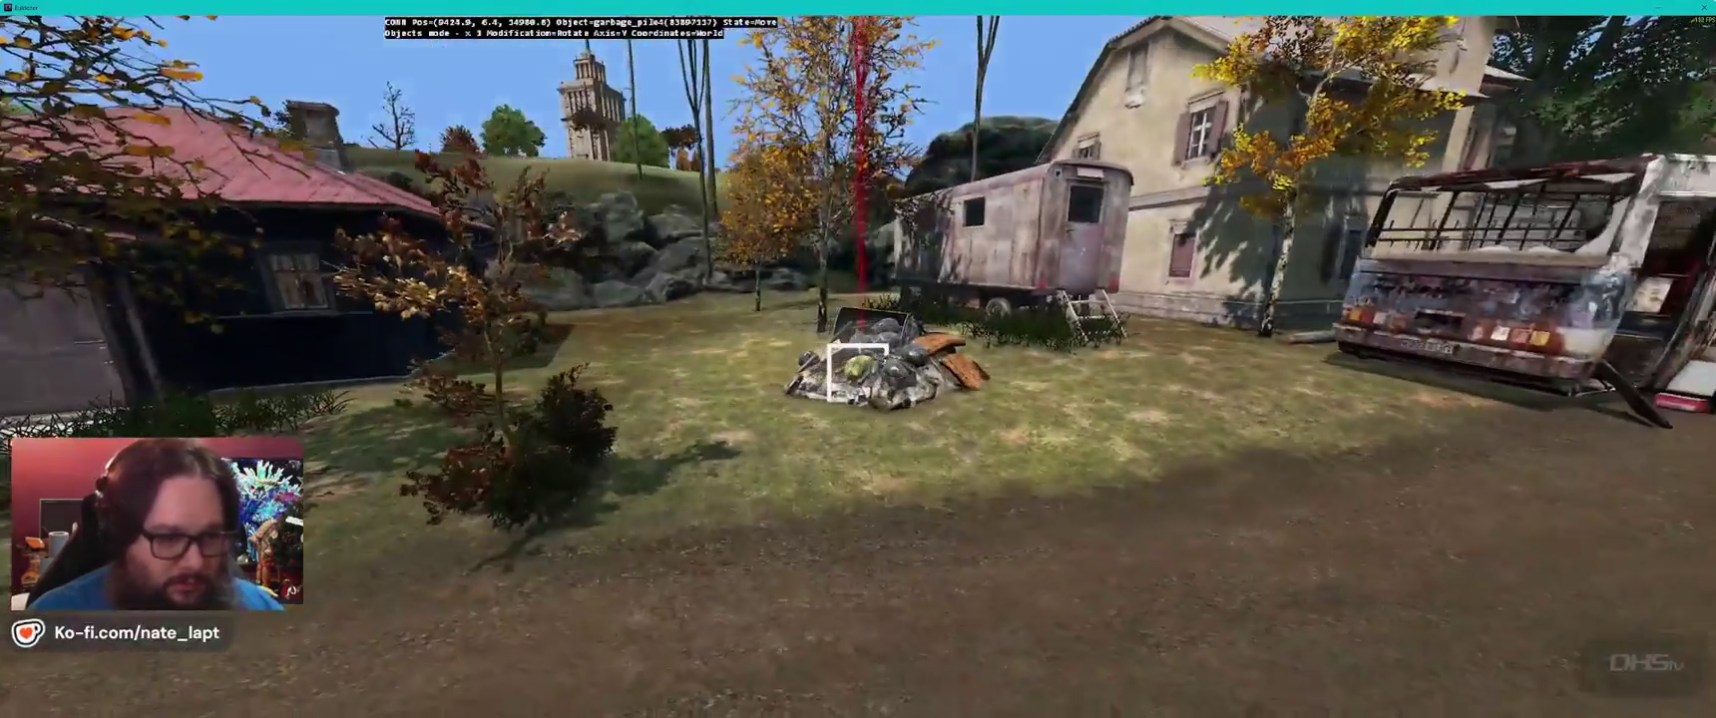
key(Left)
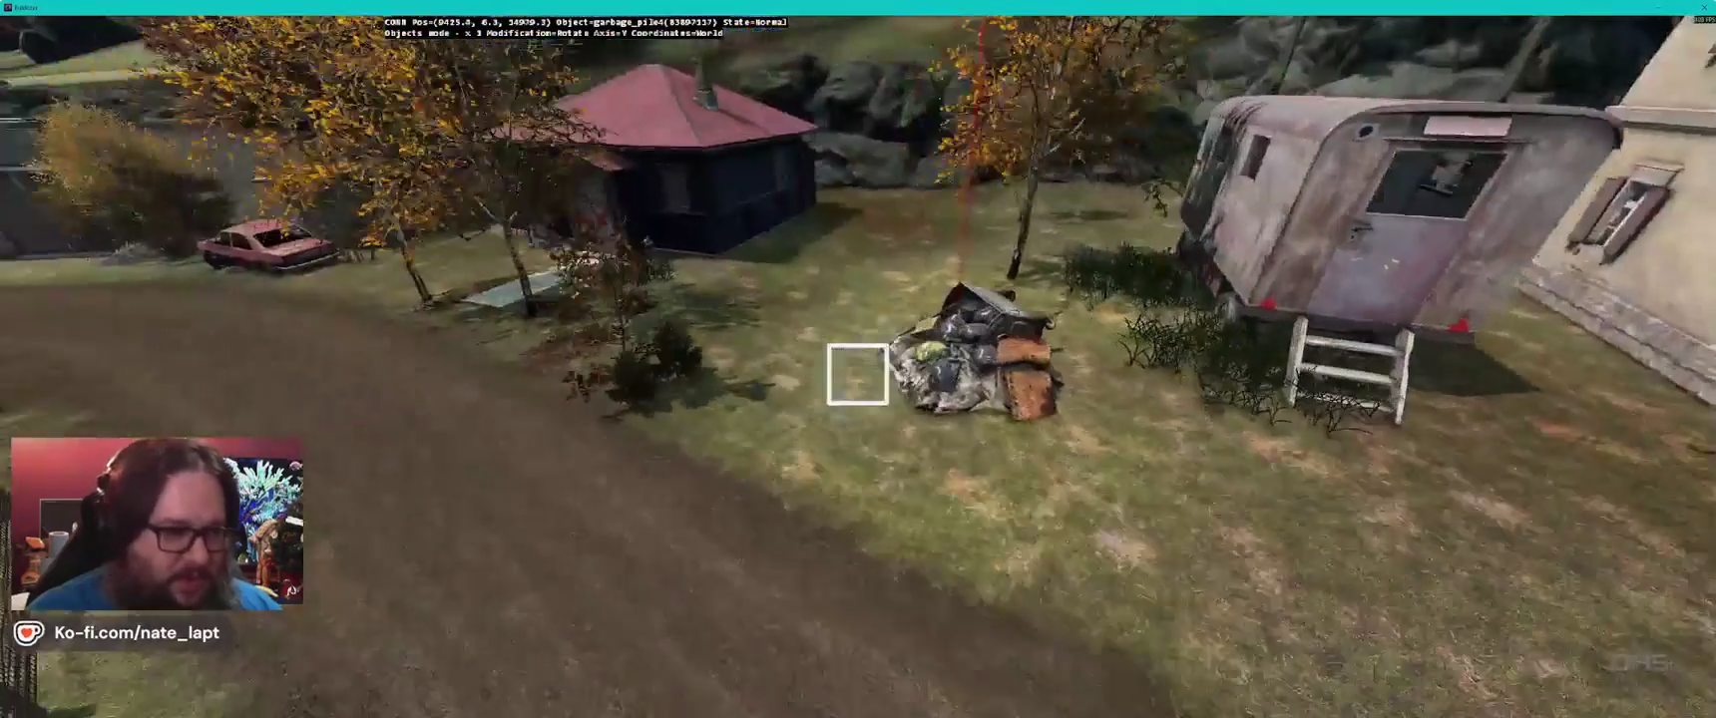
key(Left)
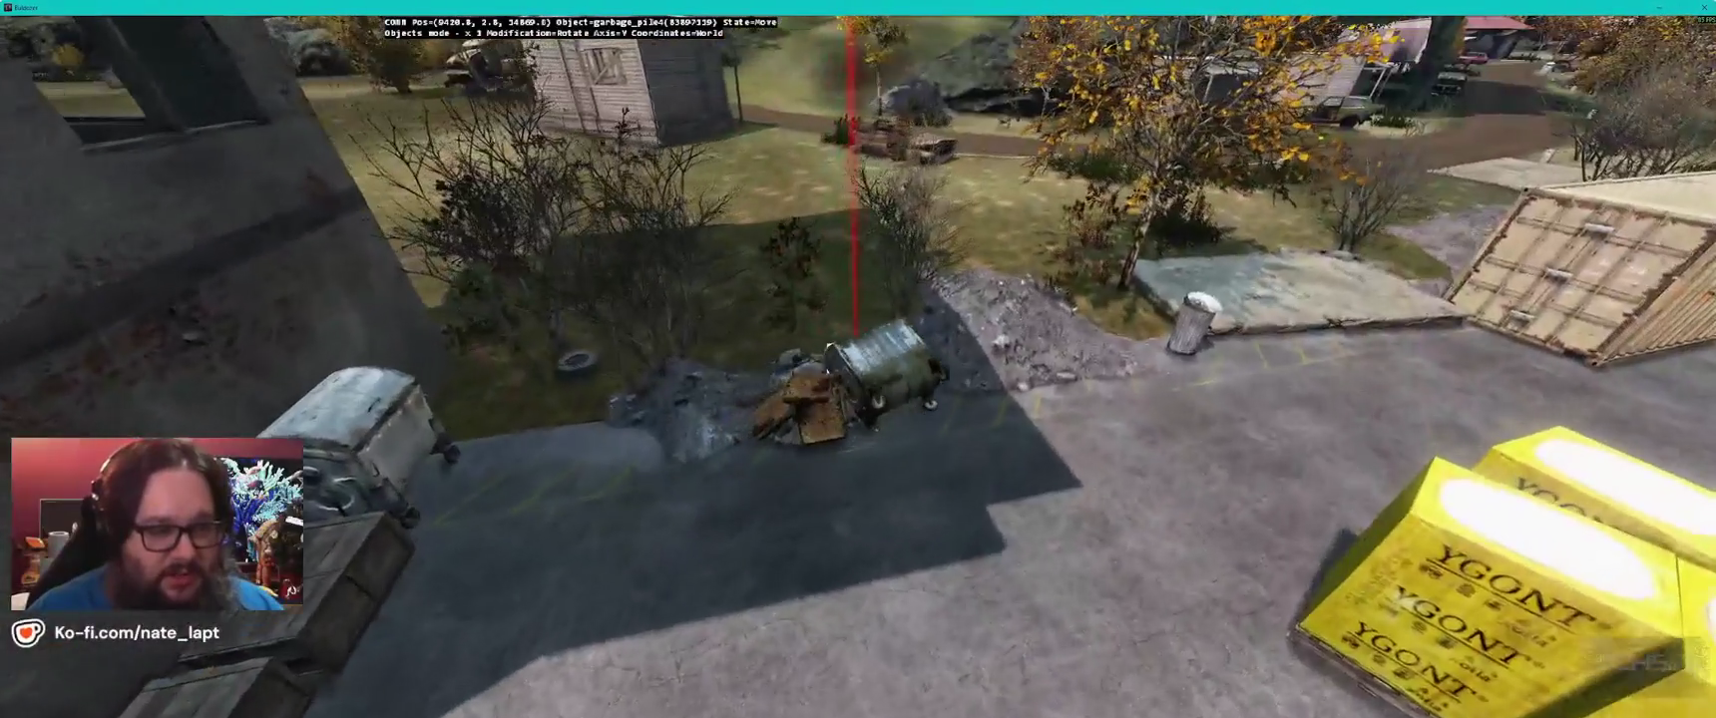
- Raise the pile by the rusty container slightly, then insert and rotate a garbage_pile4 on the grass
scroll(858, 360, down, 5)
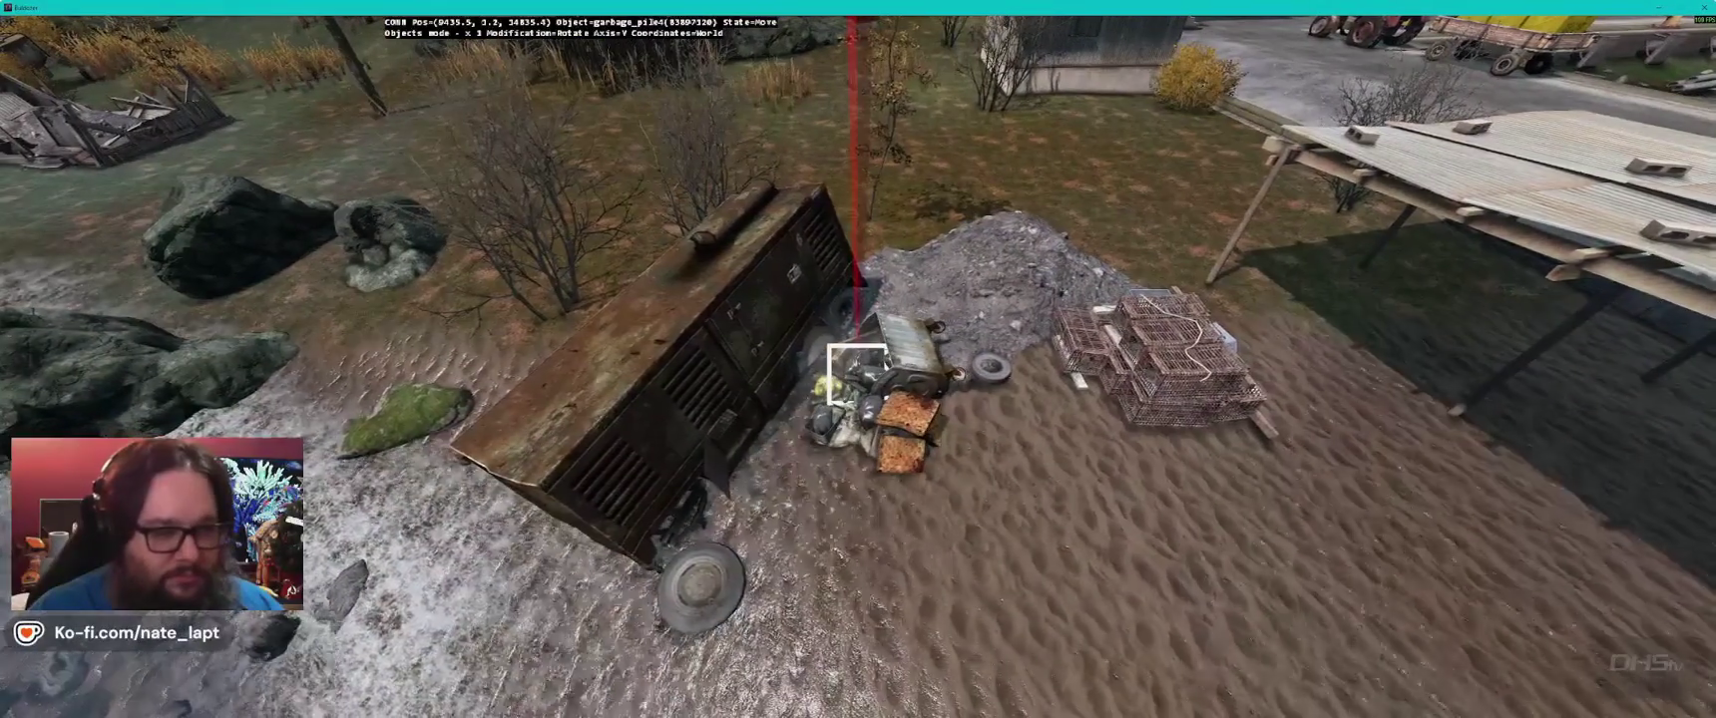
drag(858, 374, 858, 373)
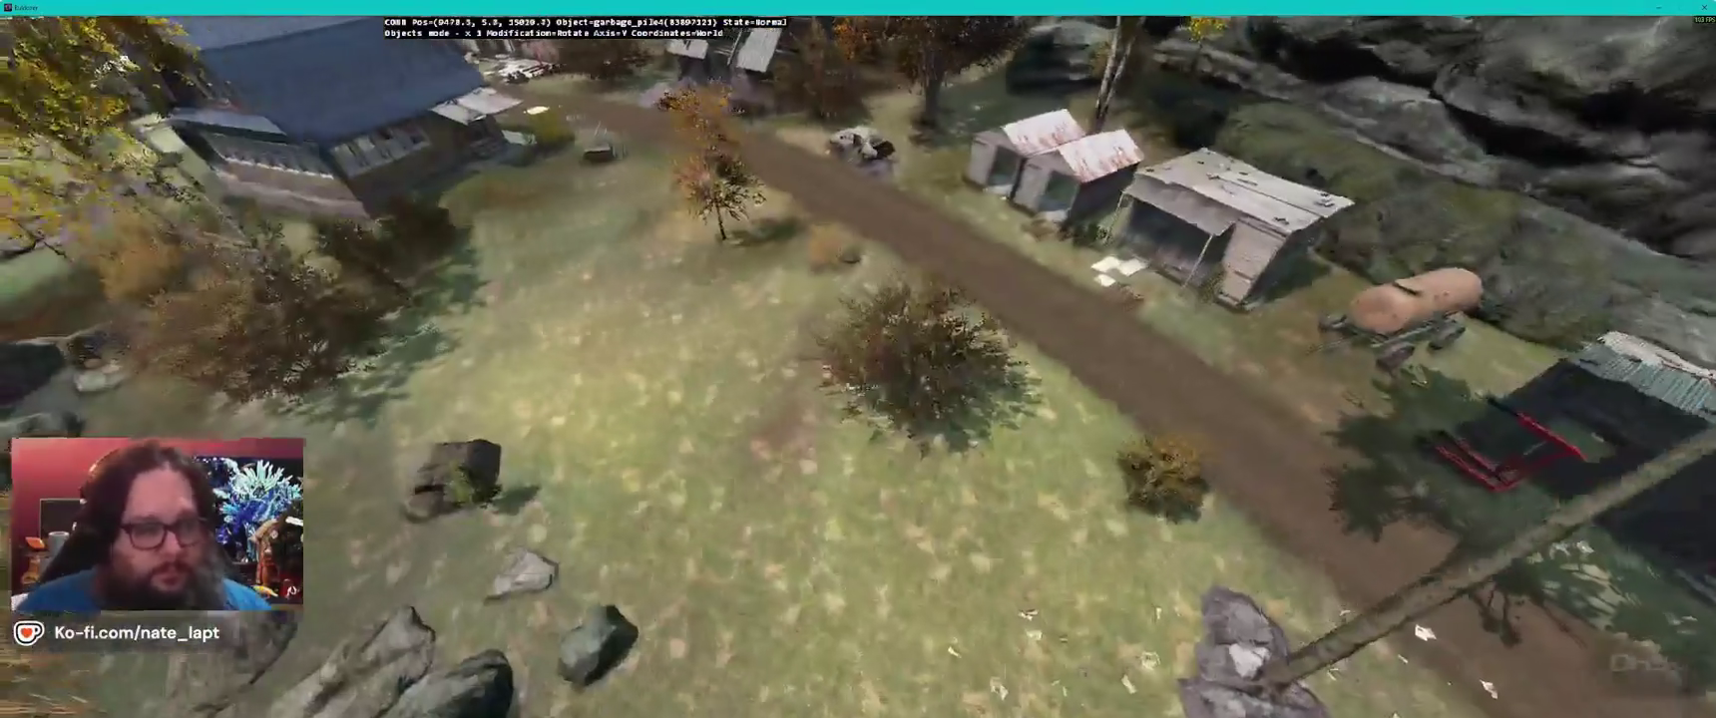
key(s)
key(Insert)
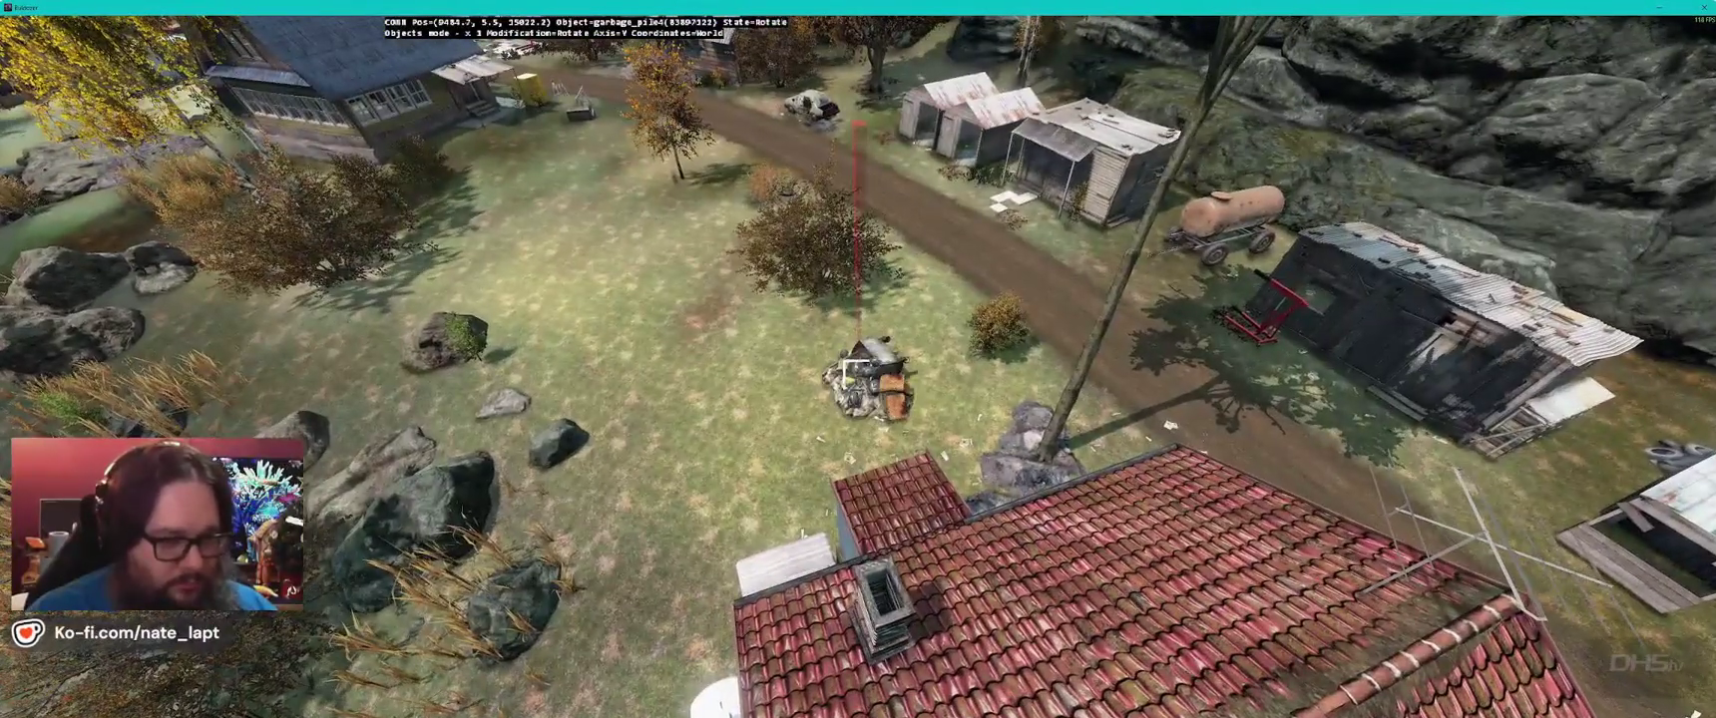
key(alt+Tab)
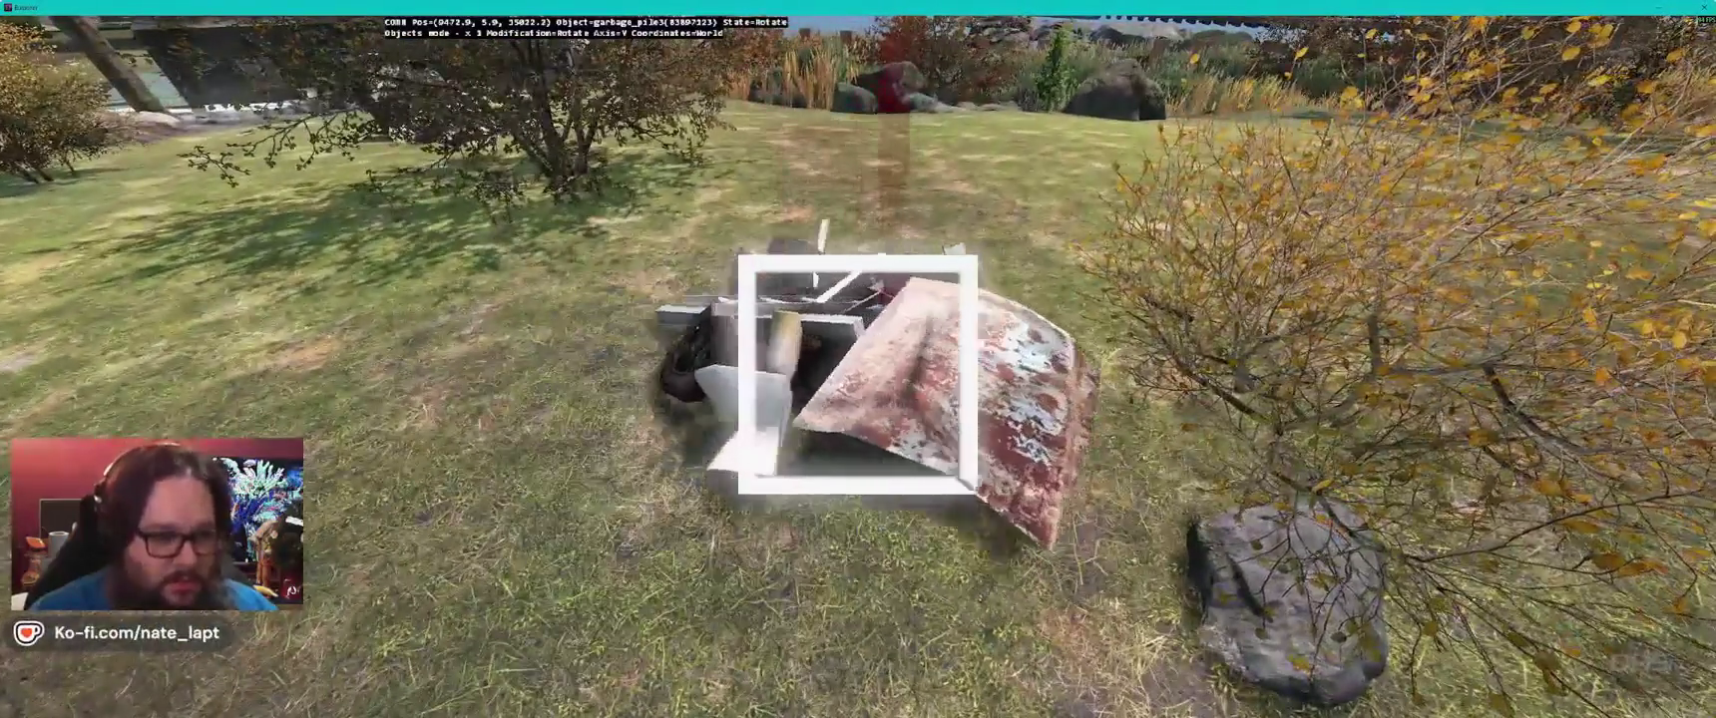
mouse_move(858, 374)
mouse_down()
mouse_move(898, 374)
mouse_move(858, 374)
mouse_up()
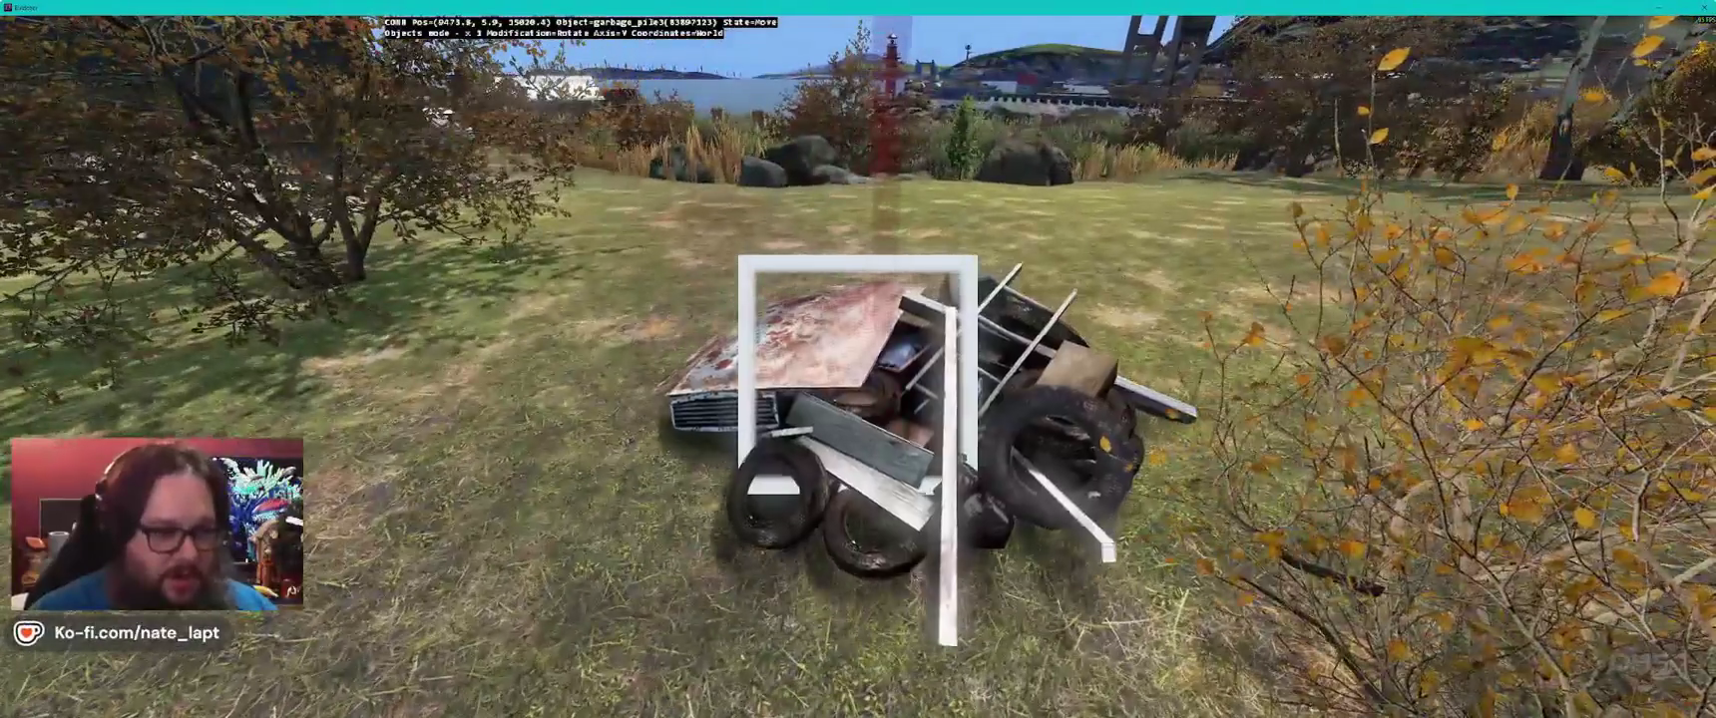
key(s)
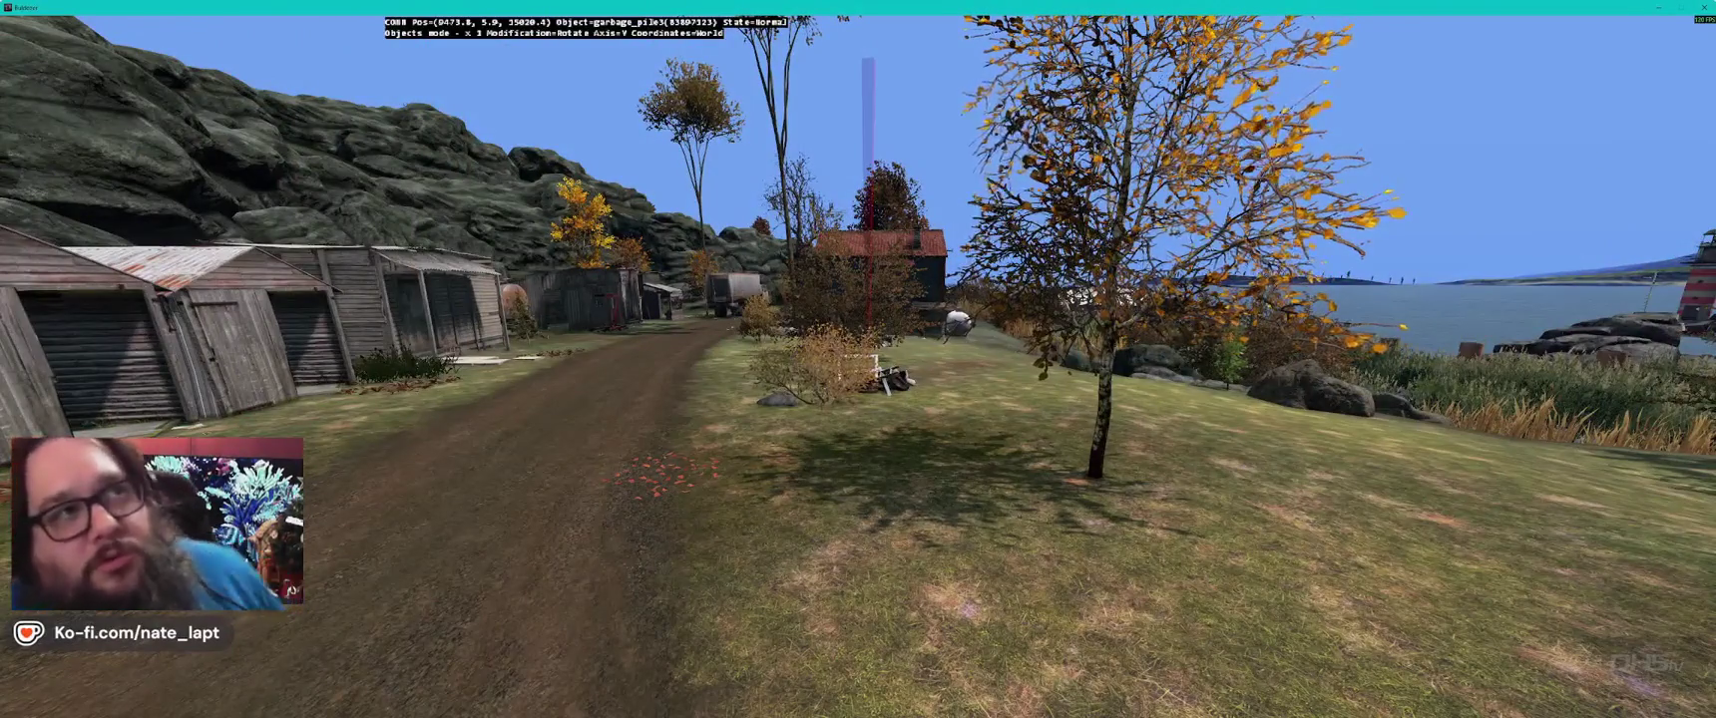
key(alt+Tab)
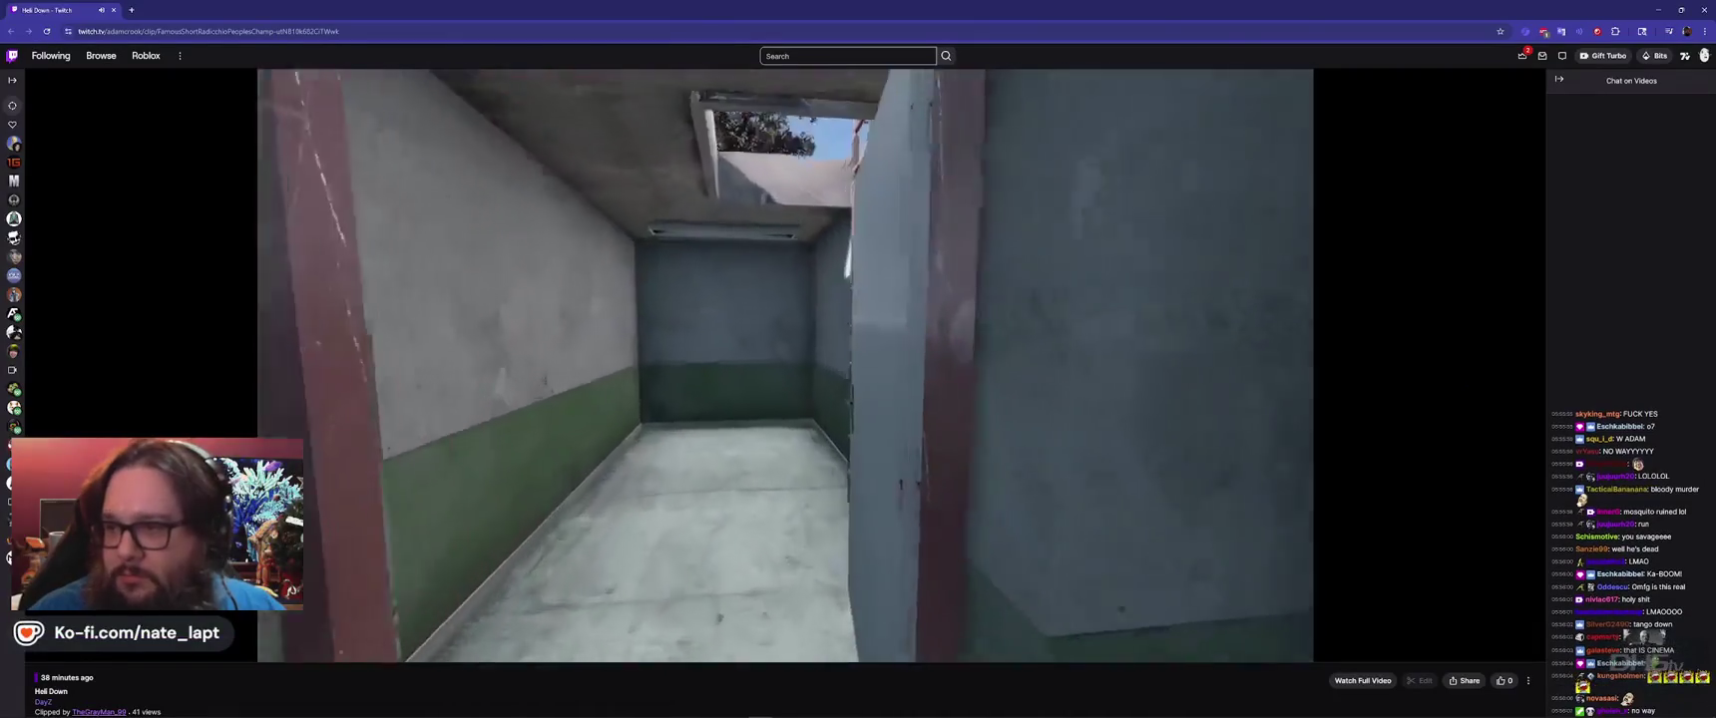
- Pause the Twitch clip, then resume it
click(1184, 369)
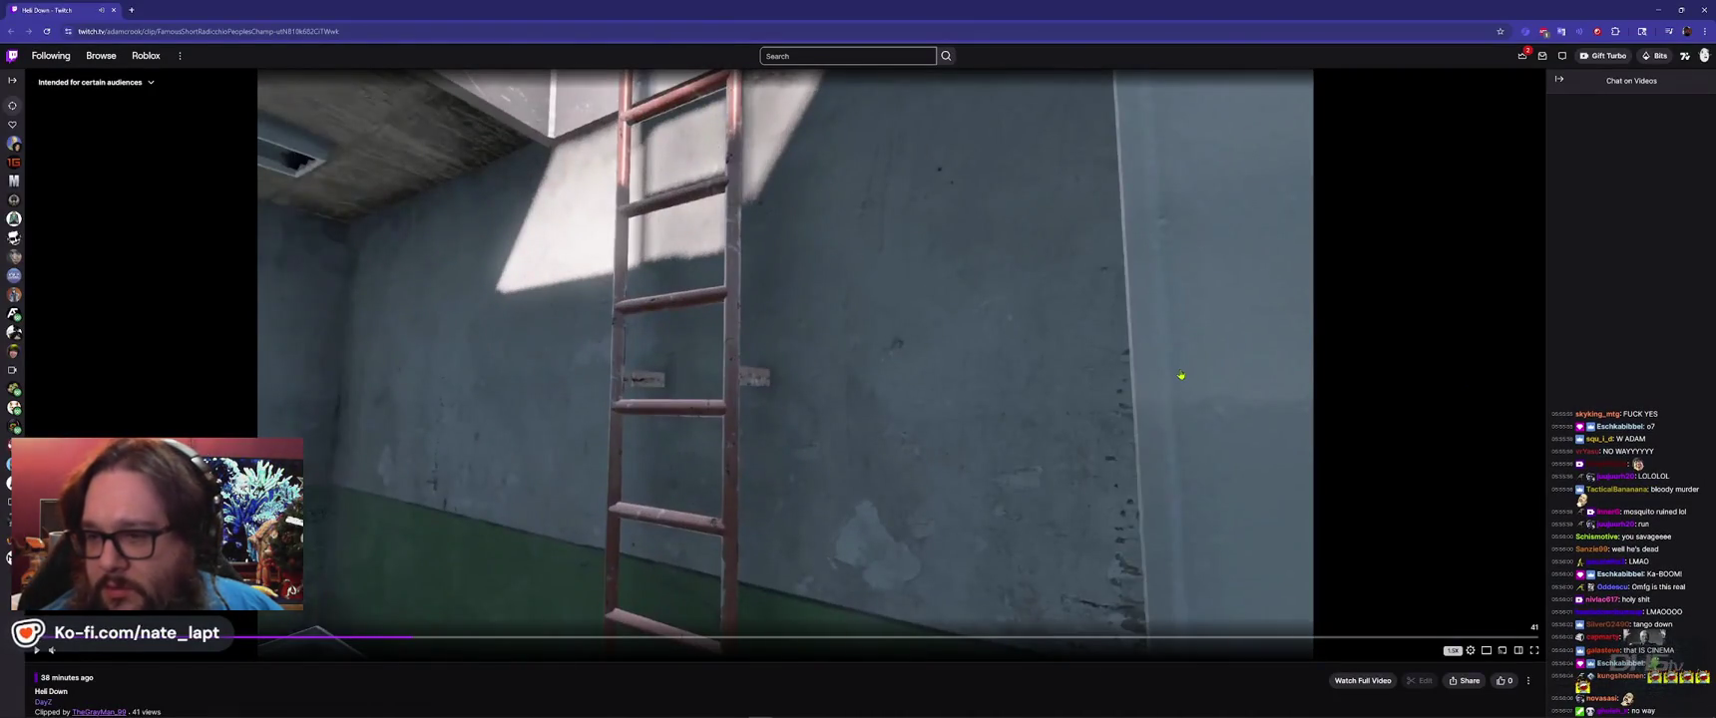
click(1181, 376)
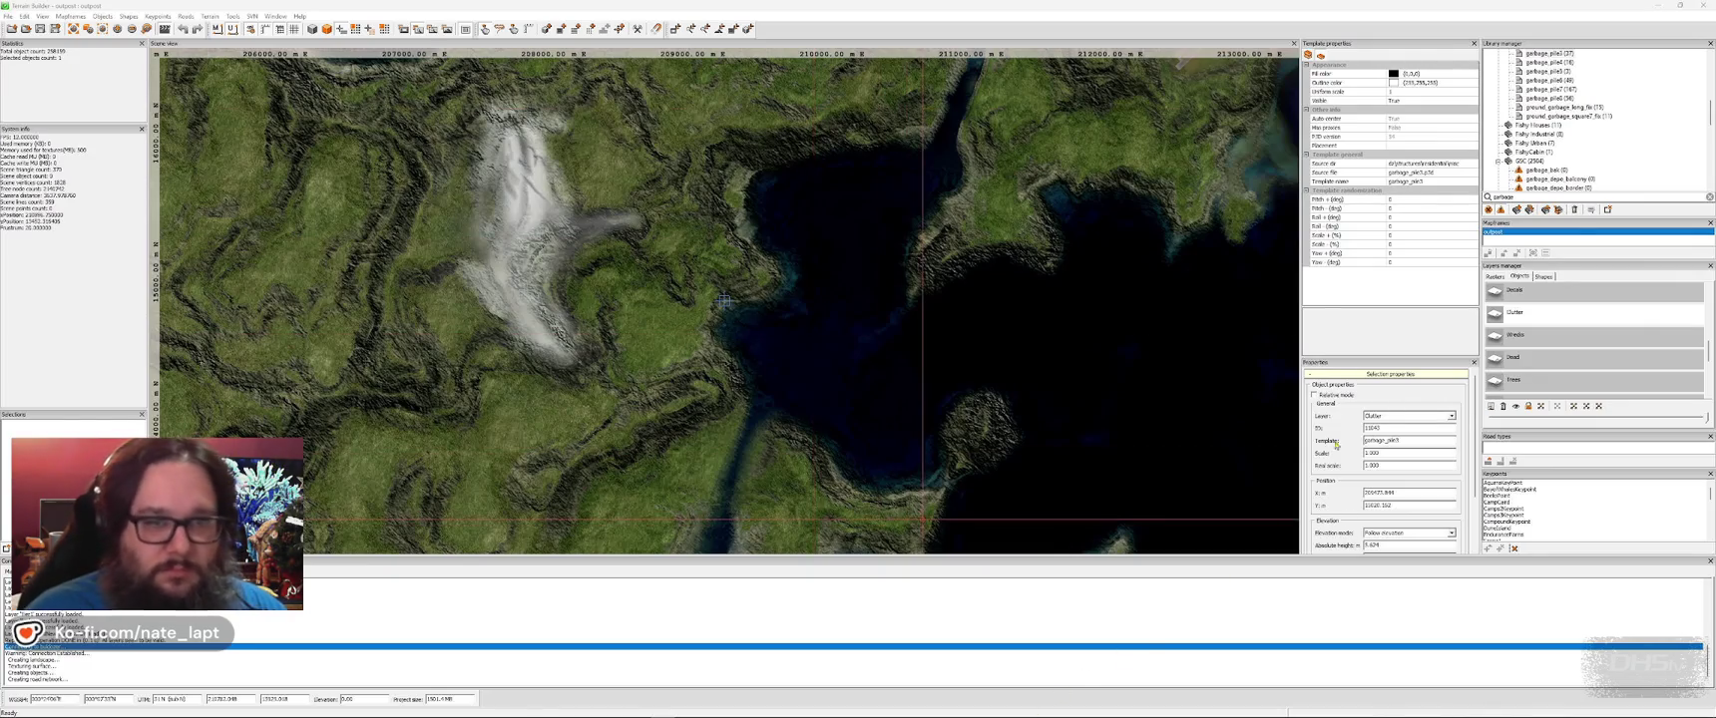
- Bring Terrain Builder to the front and save the project
click(1334, 17)
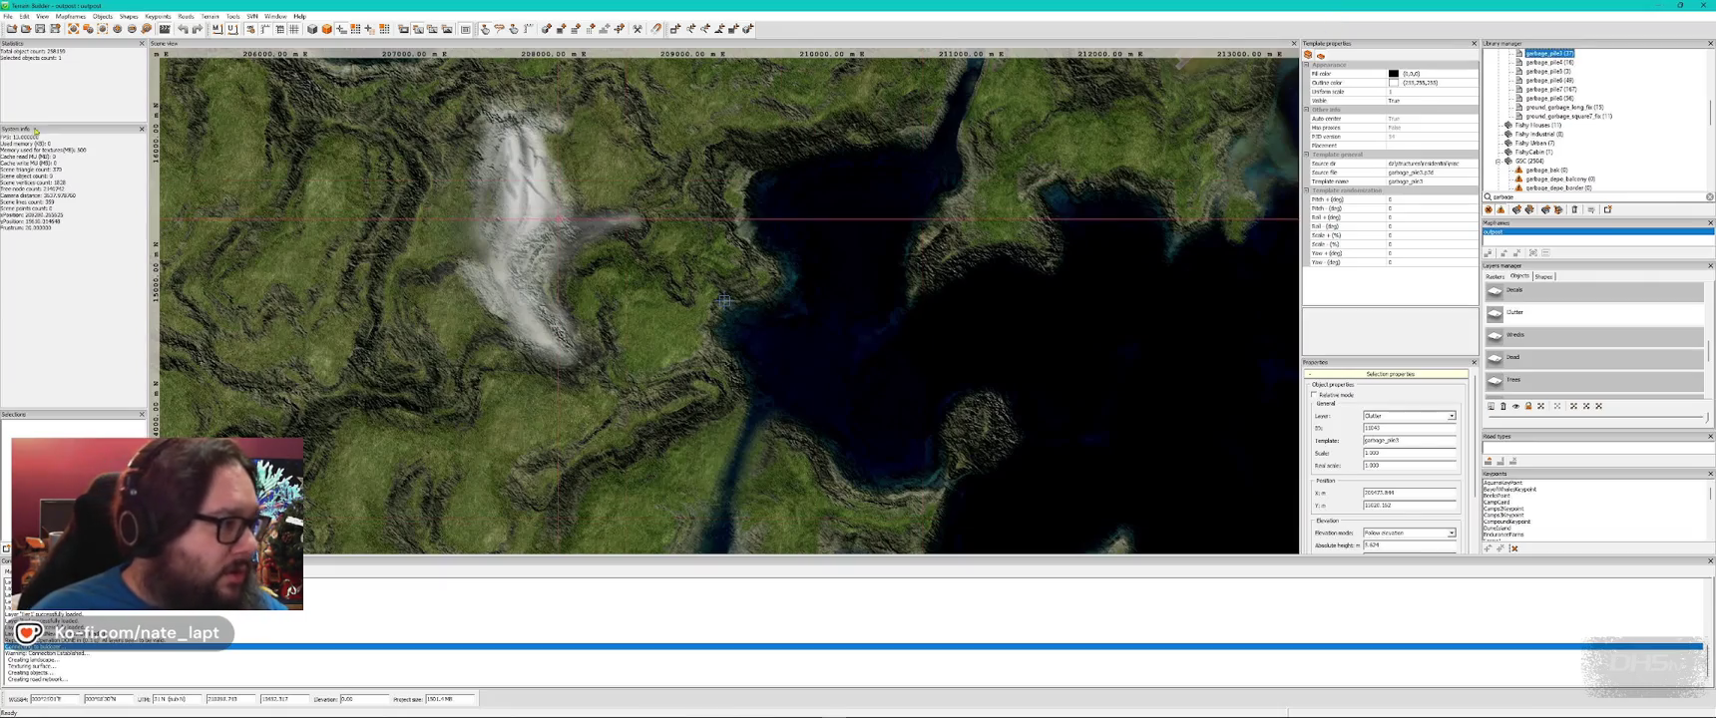
click(39, 30)
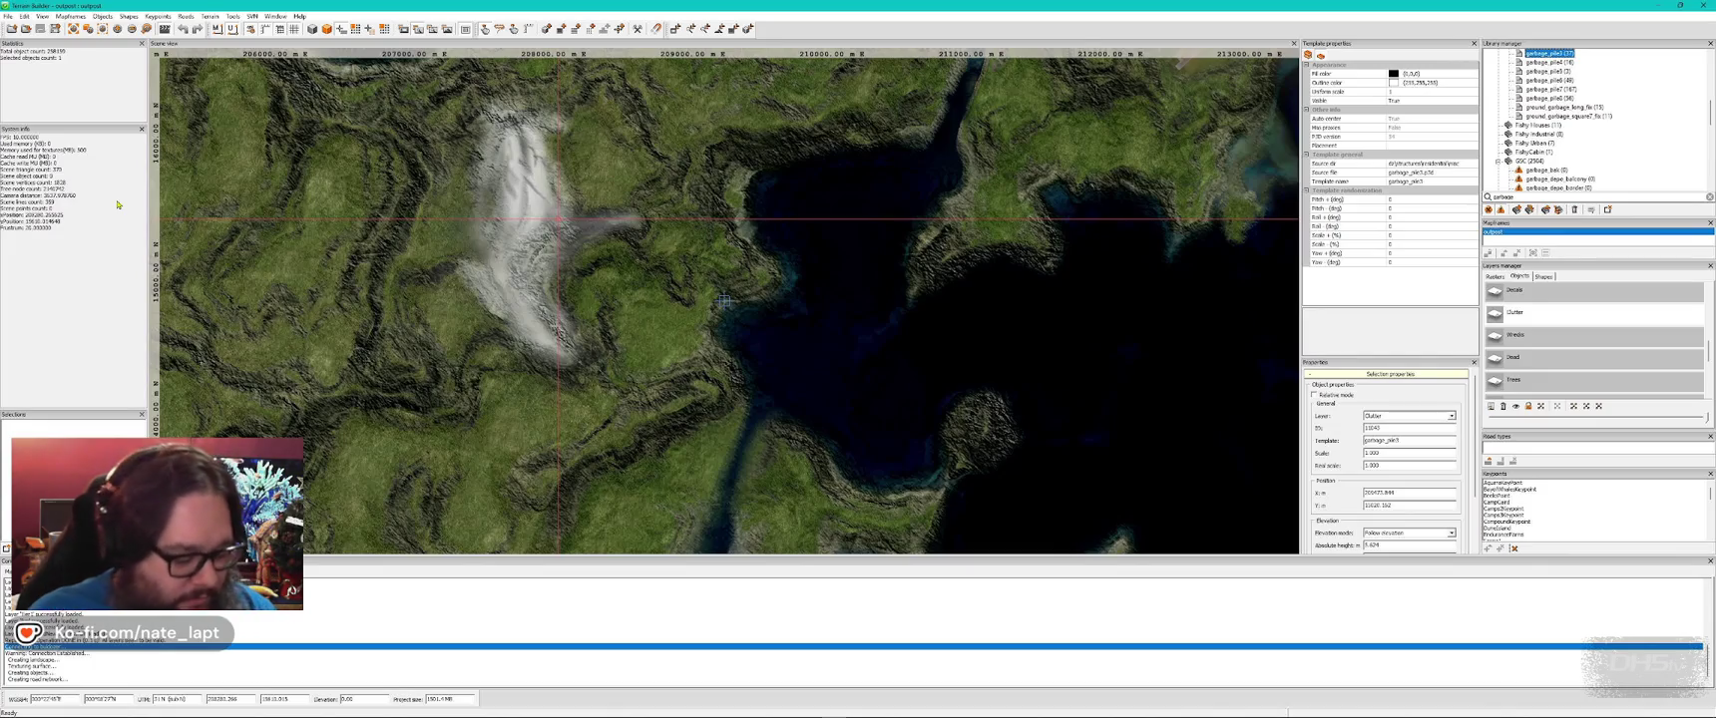
key(alt+Tab)
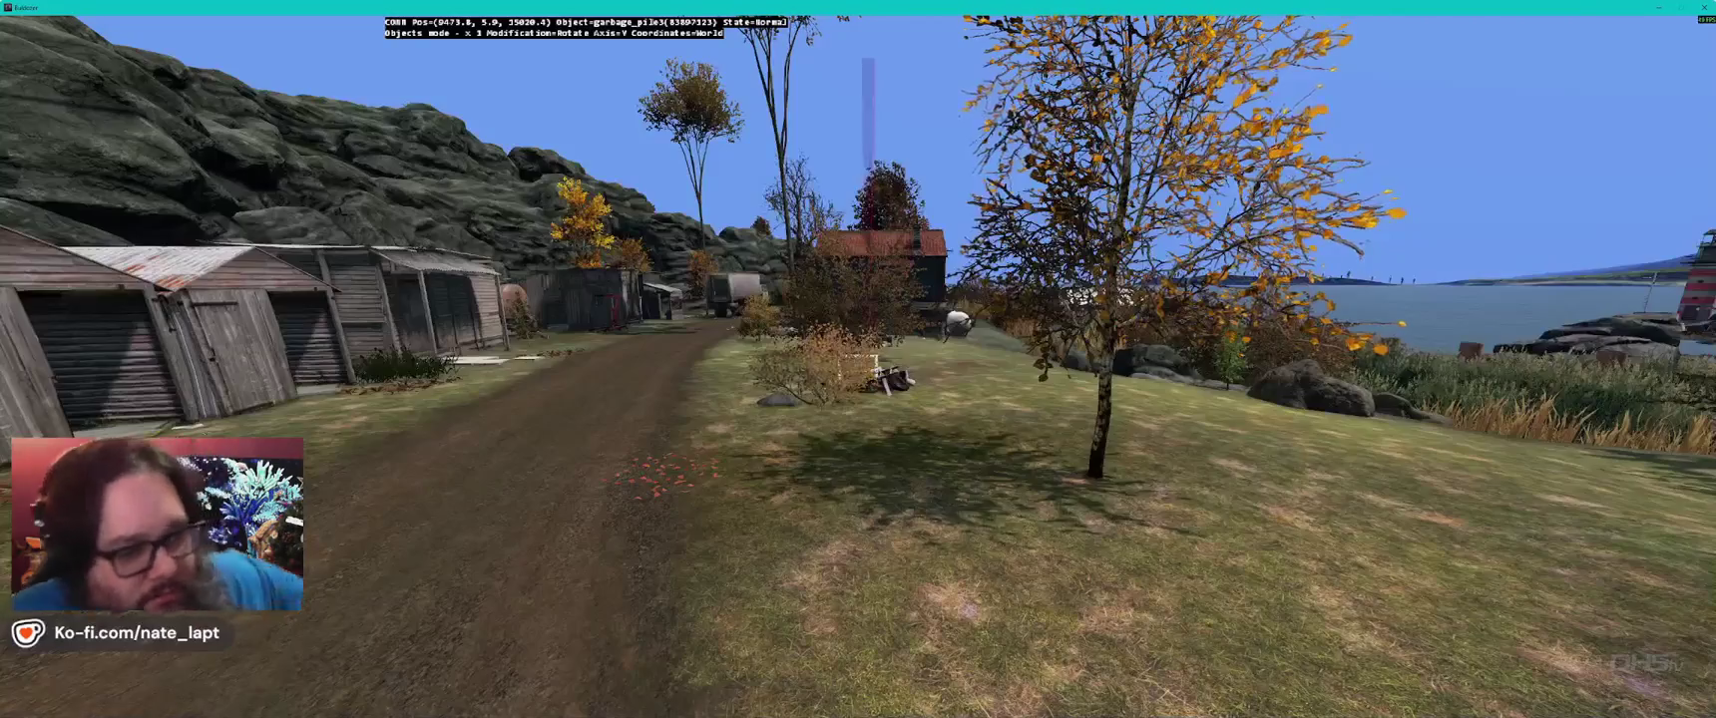
- Insert garbage_pile3 on the shoreline, rotate it, and adjust its height at the water's edge
key(w)
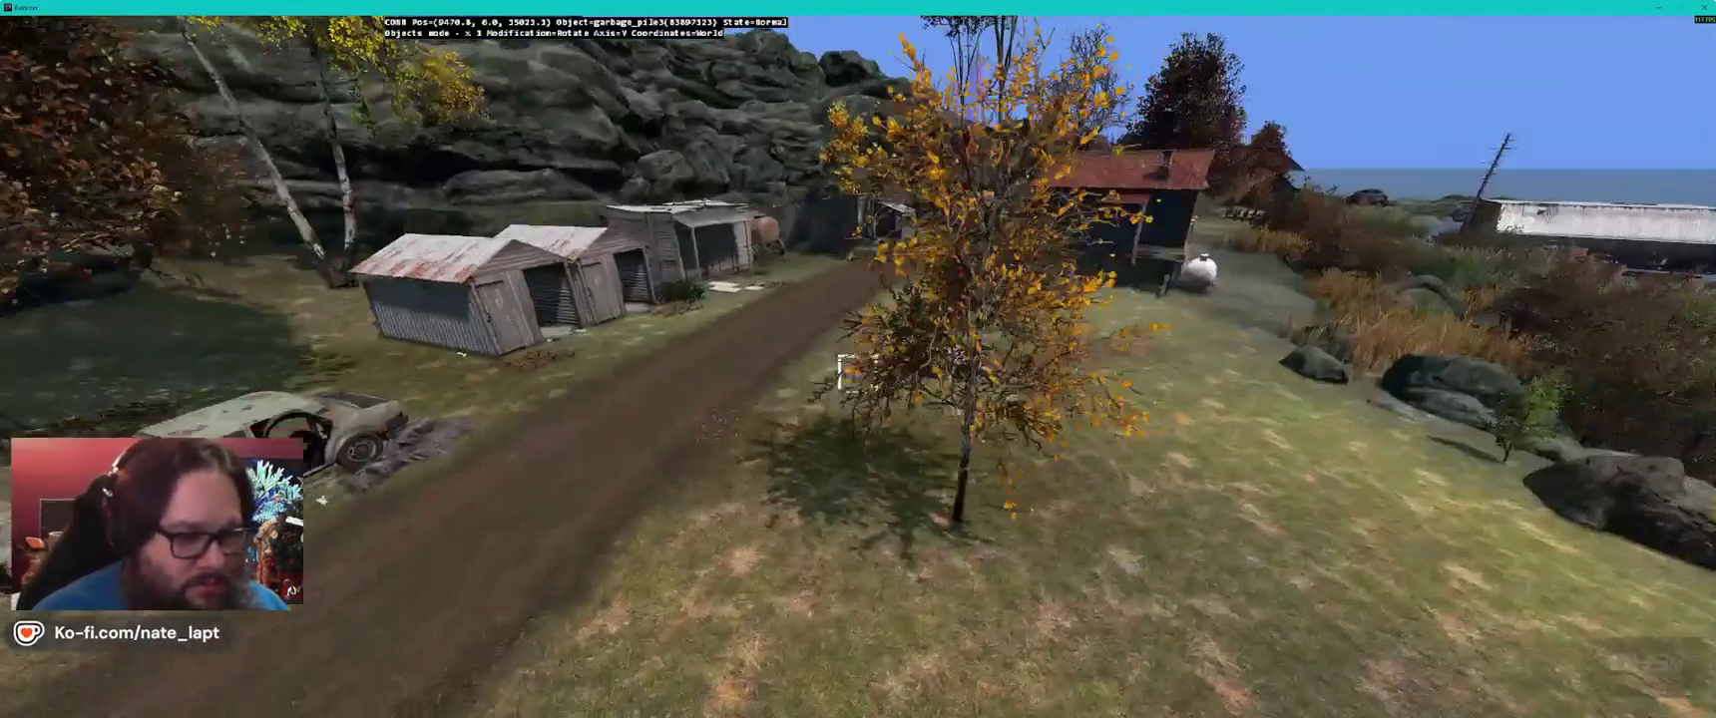
key(w)
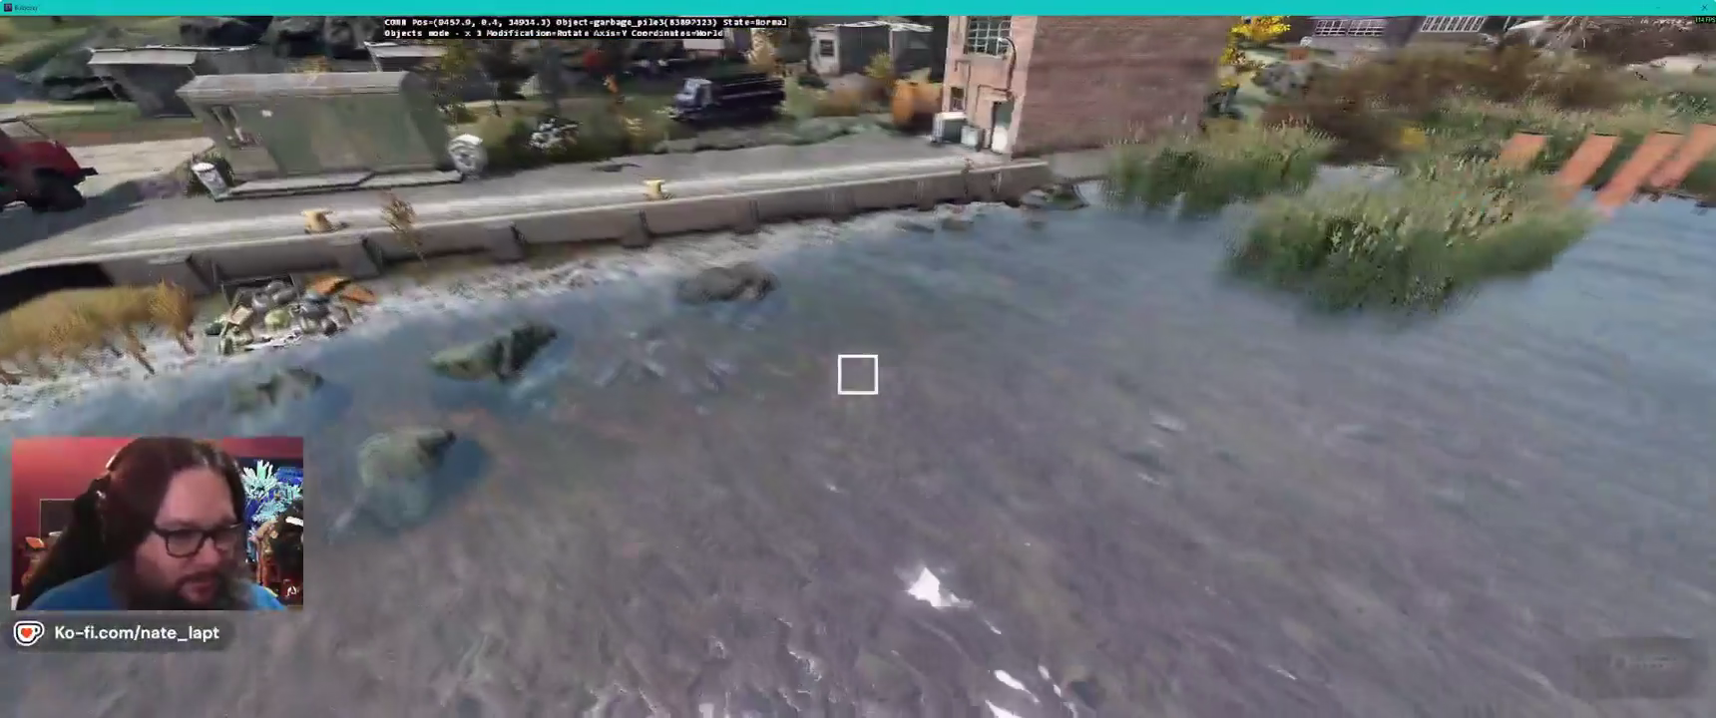
key(Insert)
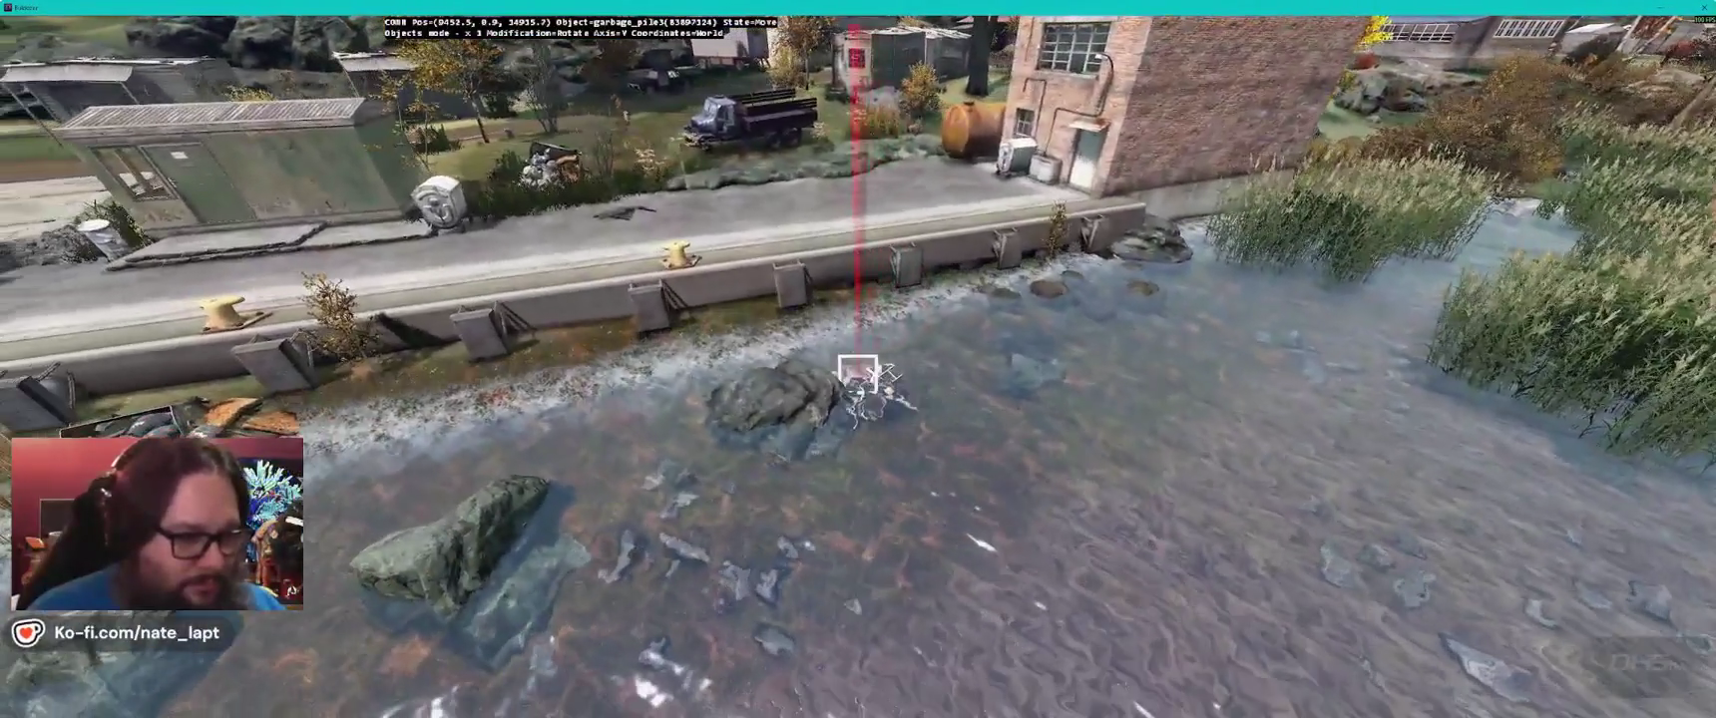
click(858, 374)
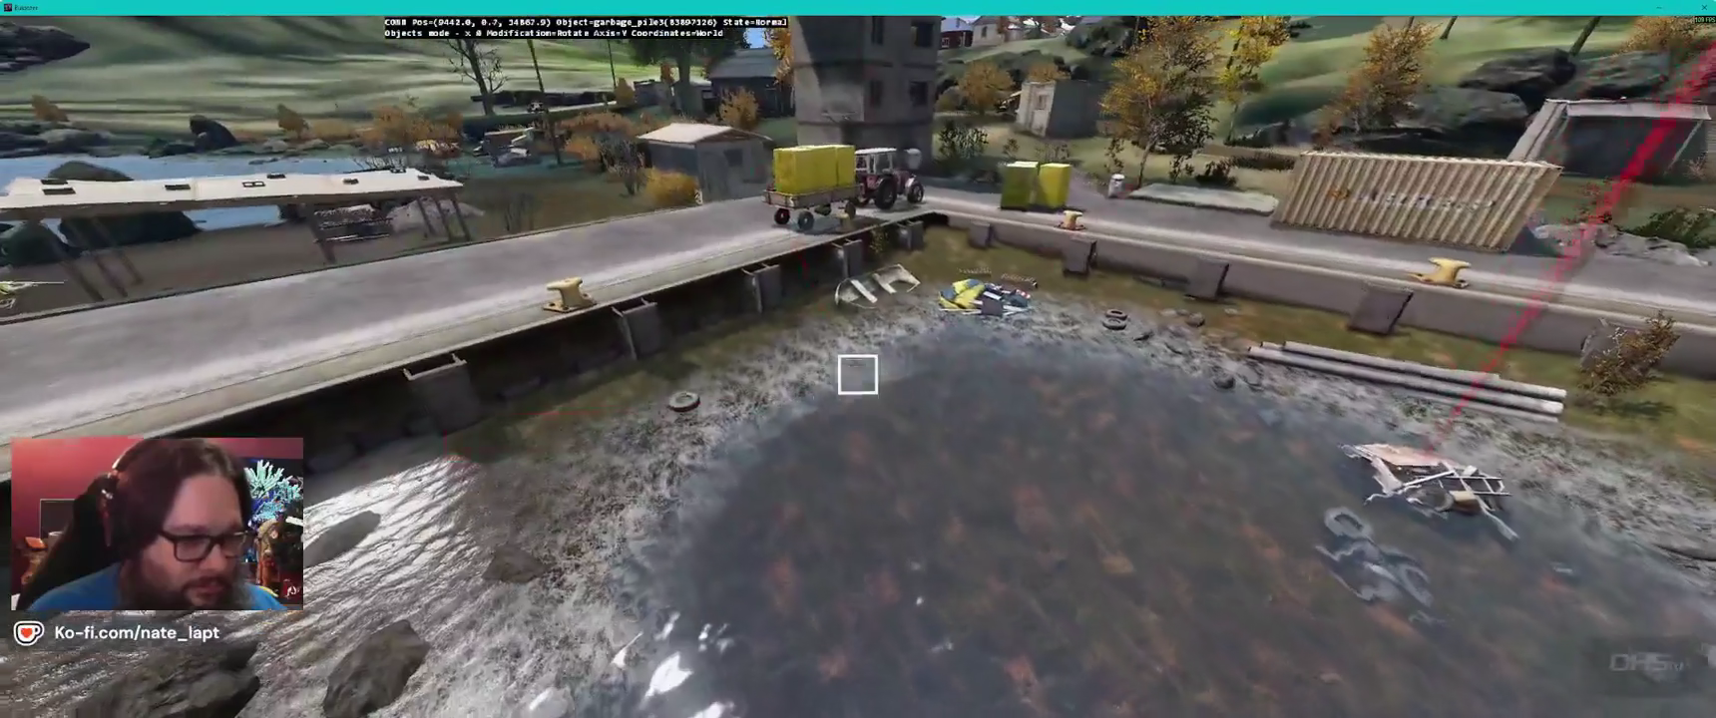
drag(858, 375, 858, 375)
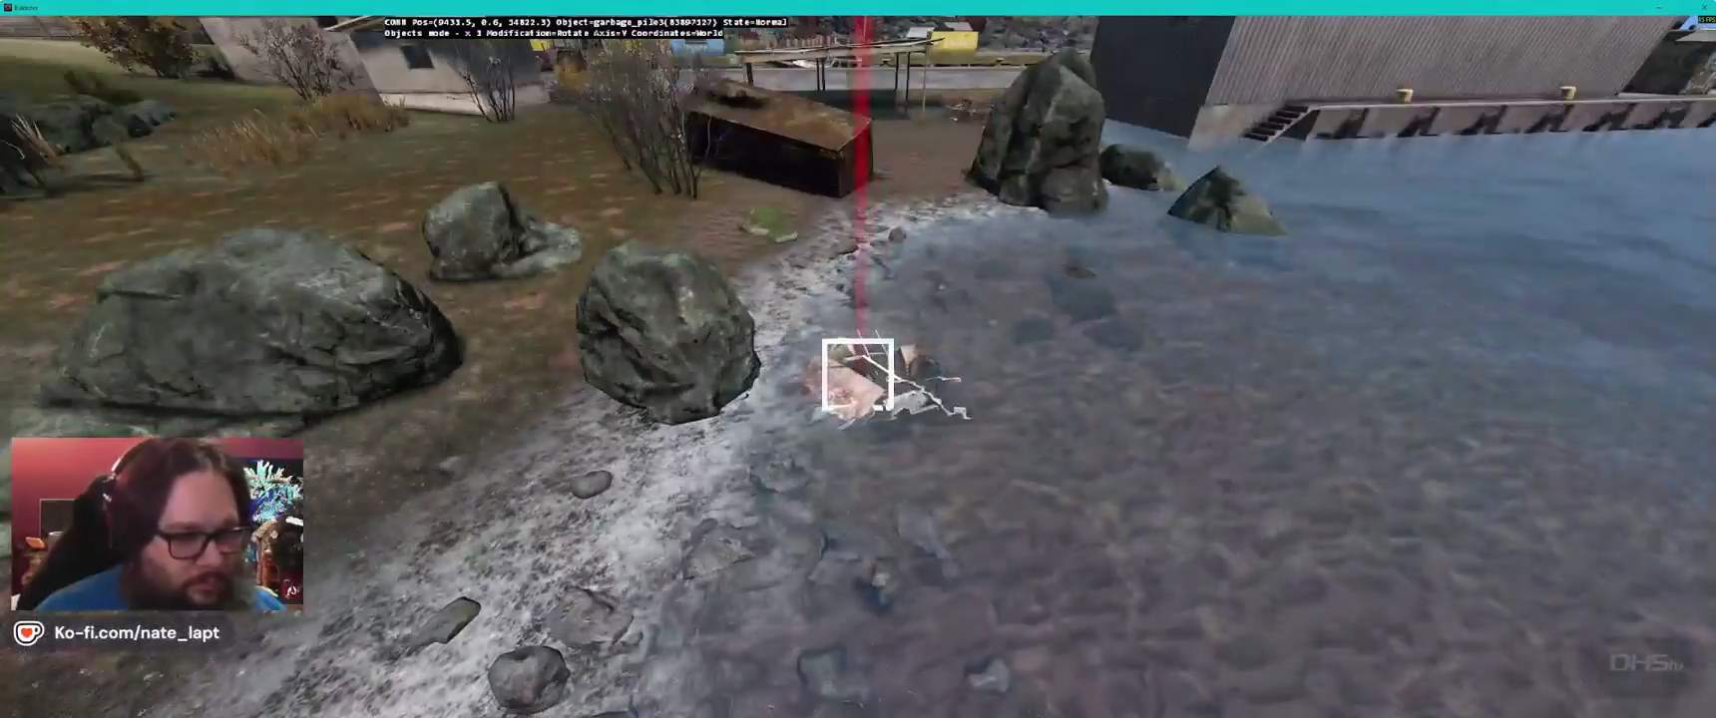
key(alt)
drag(858, 374, 857, 374)
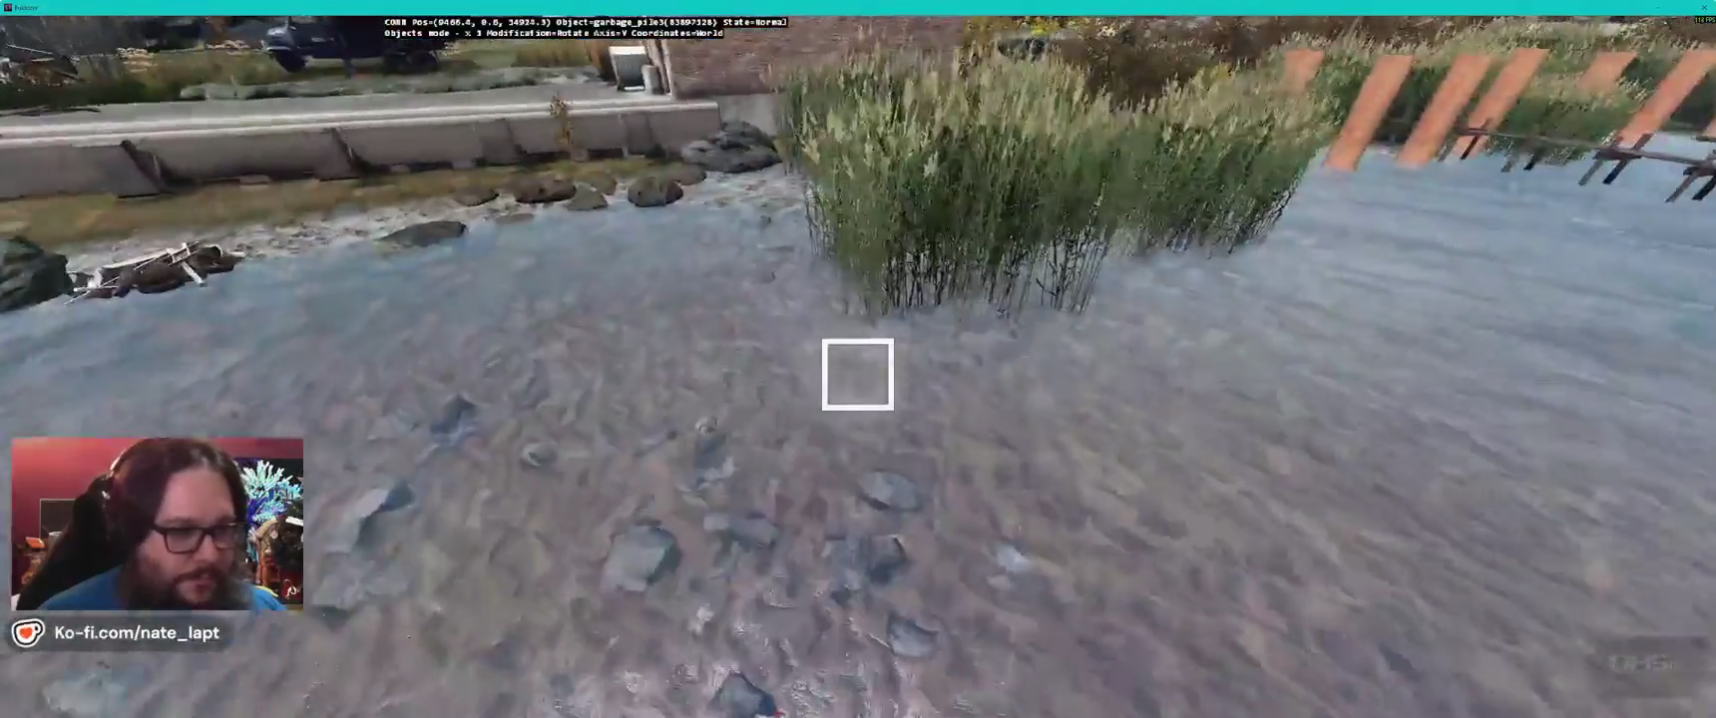
key(alt+Tab)
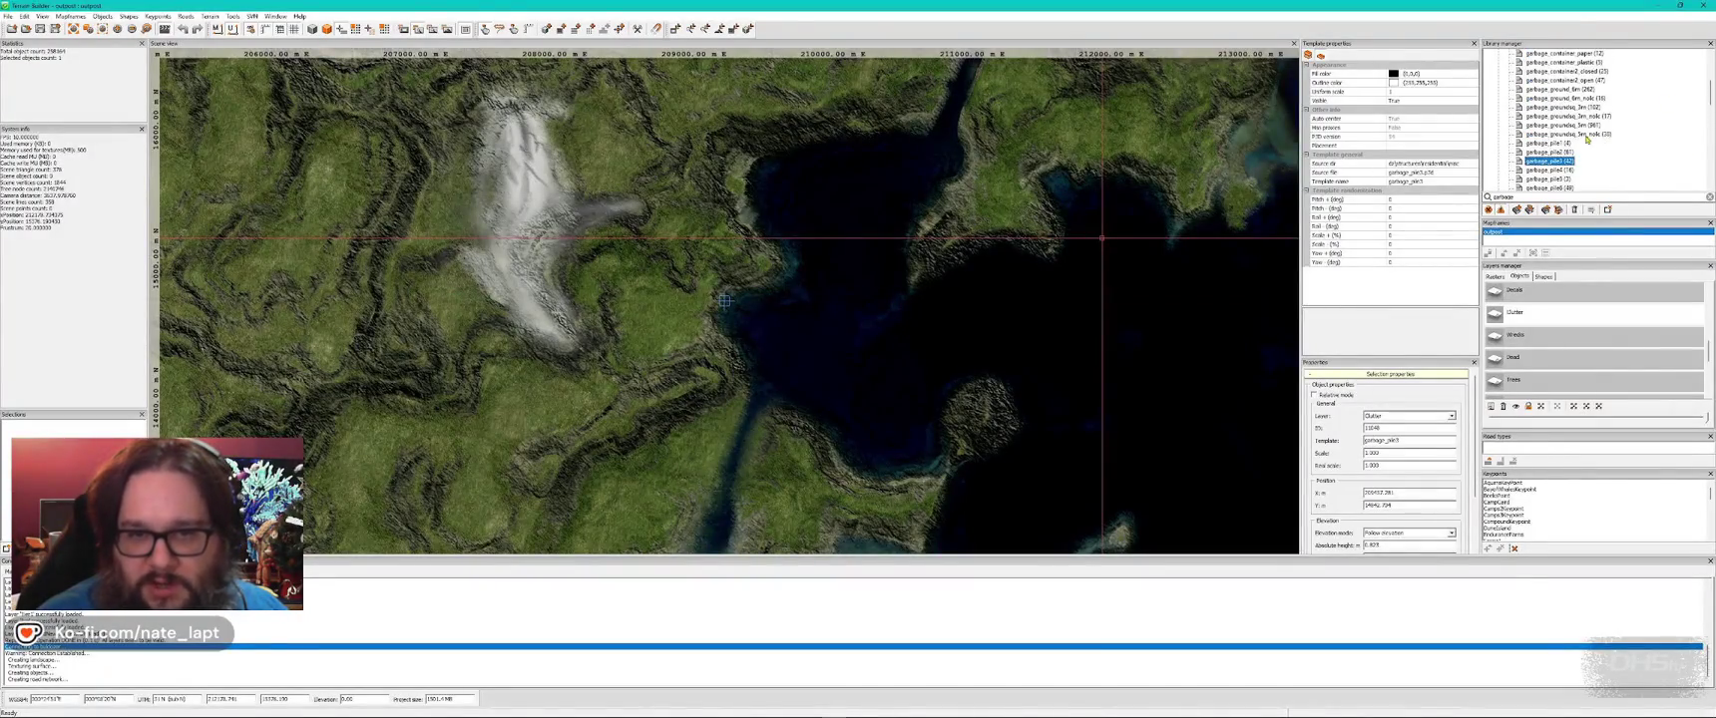
- Drop a garbage_groundsq_5m litter patch by the dirt road near the bulldozer
key(alt+Tab)
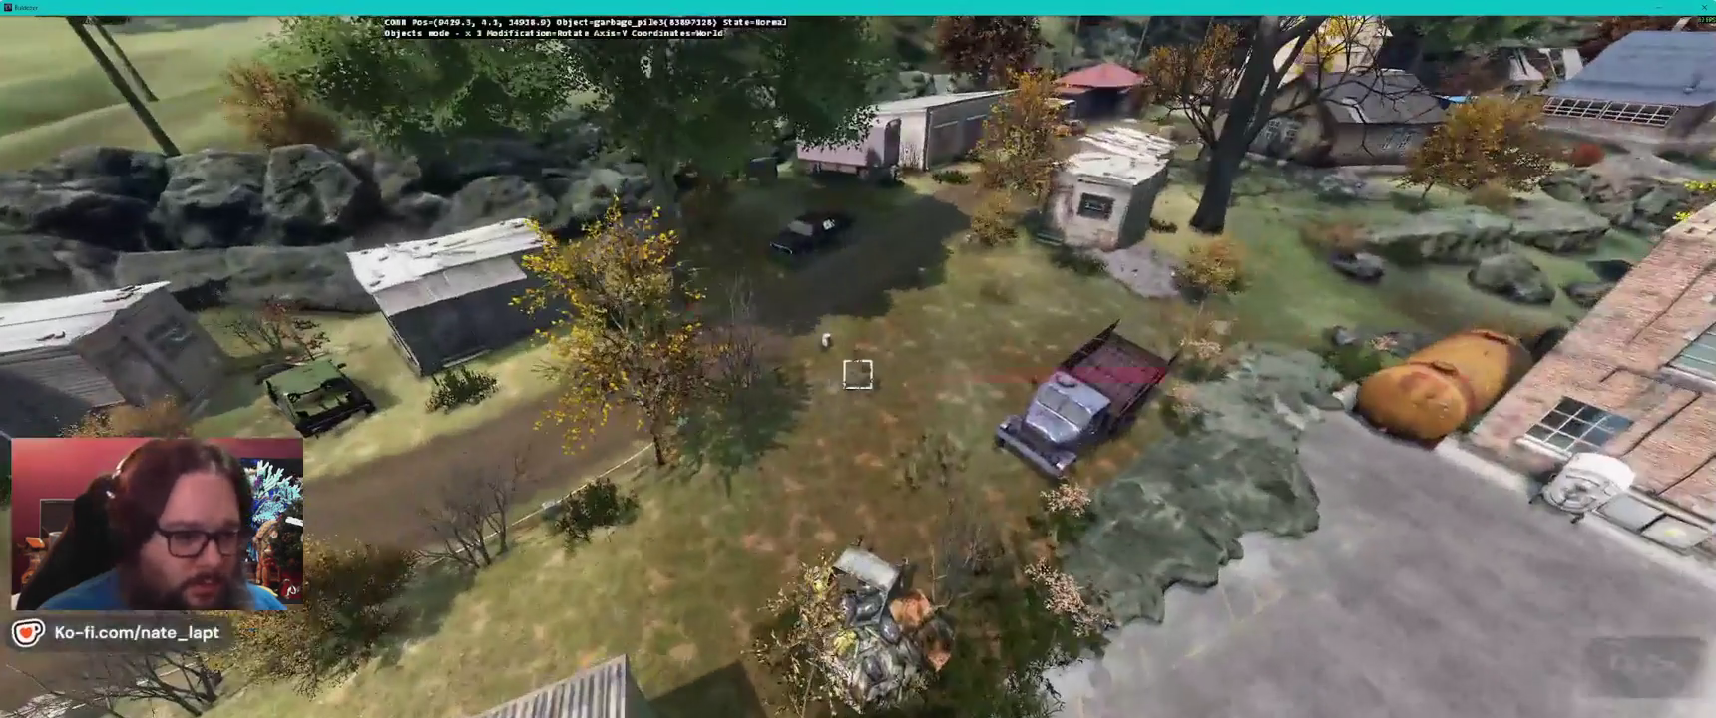
drag(857, 374, 858, 374)
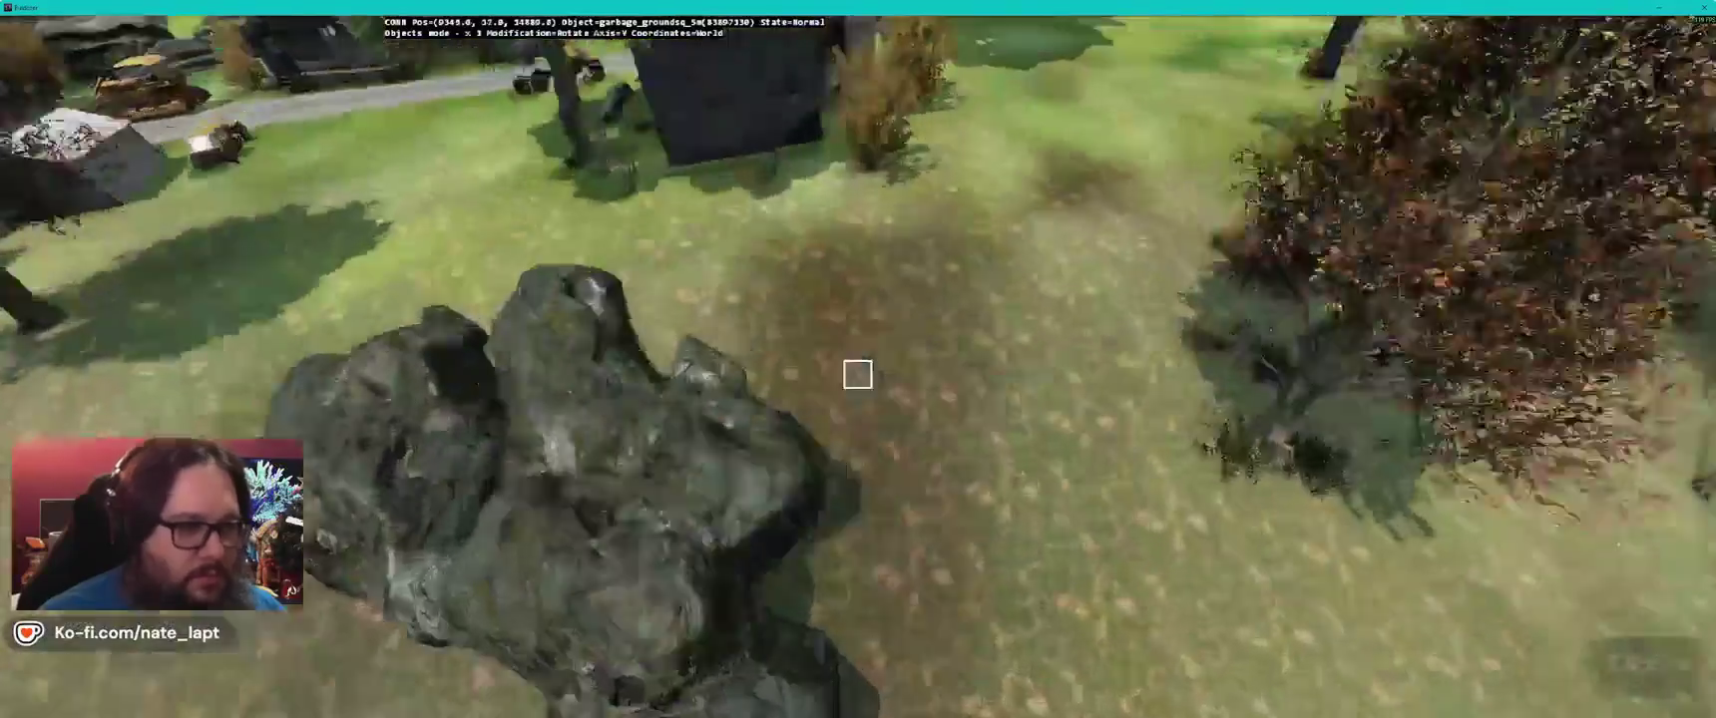
key(w)
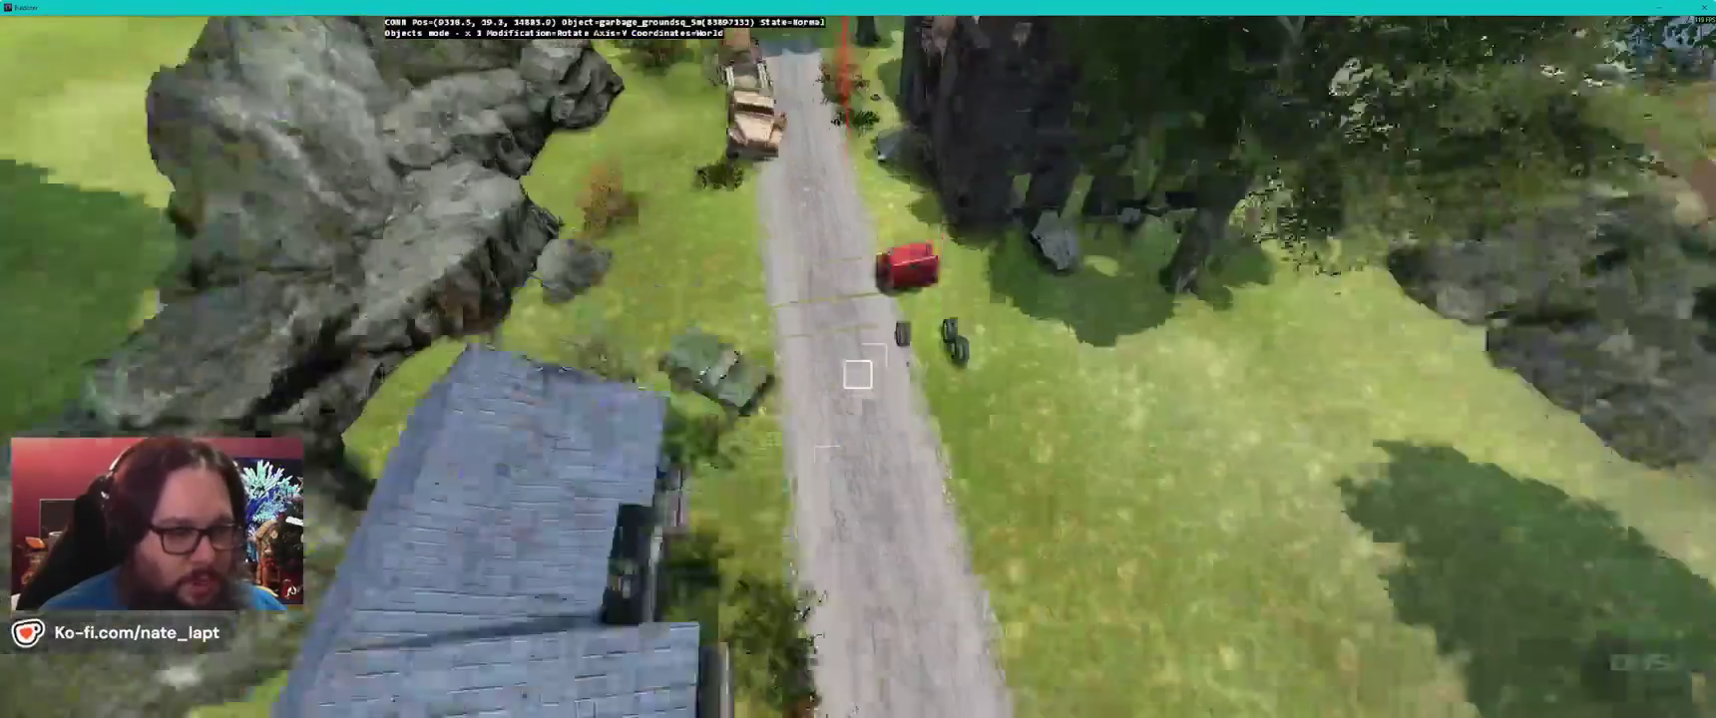
key(w)
drag(857, 375, 857, 375)
key(s)
key(s)
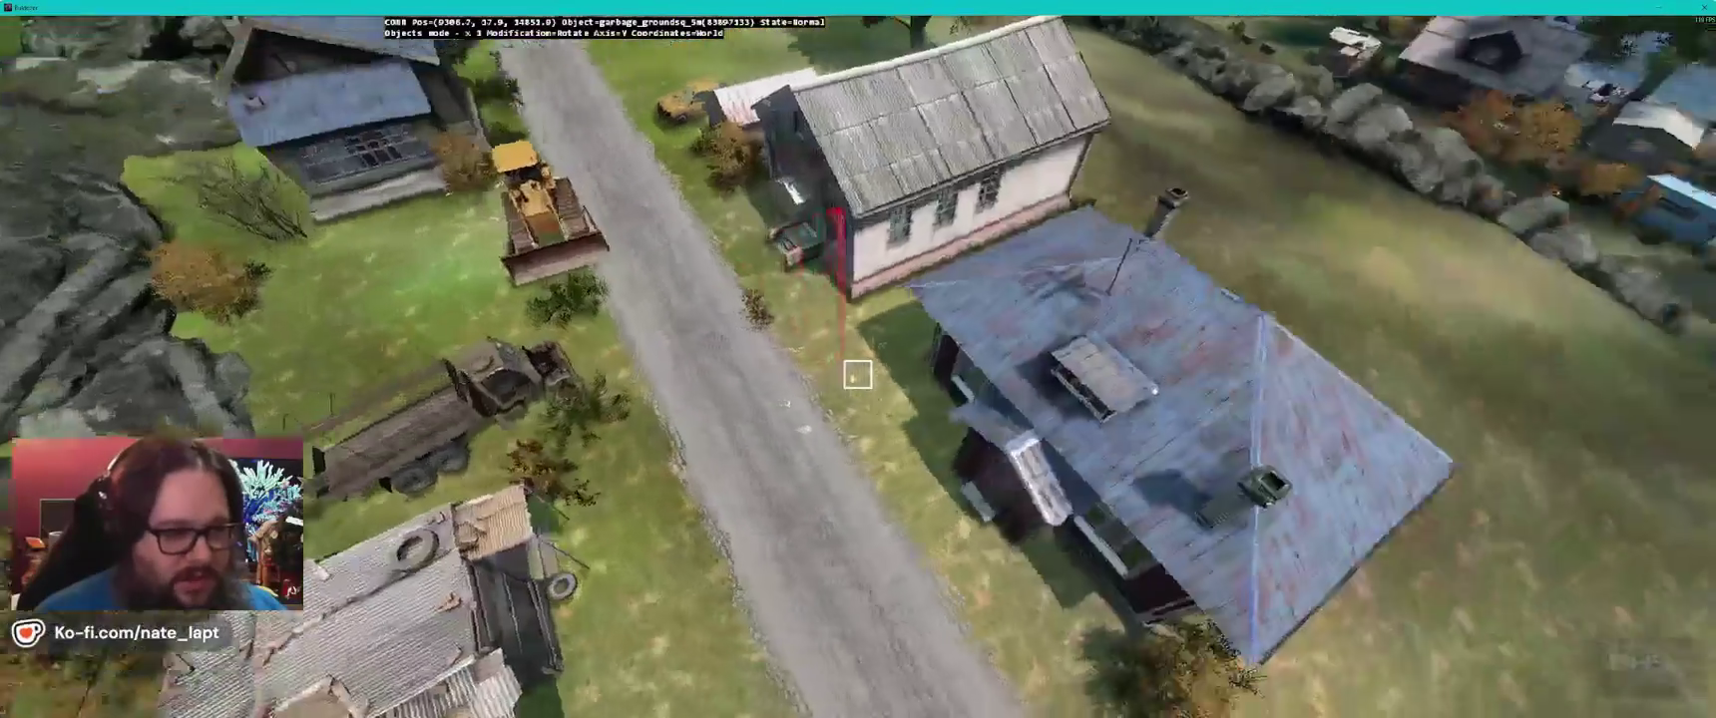
- Fly past the yellow church and along the shoreline, then drop more litter near the trailers
key(w)
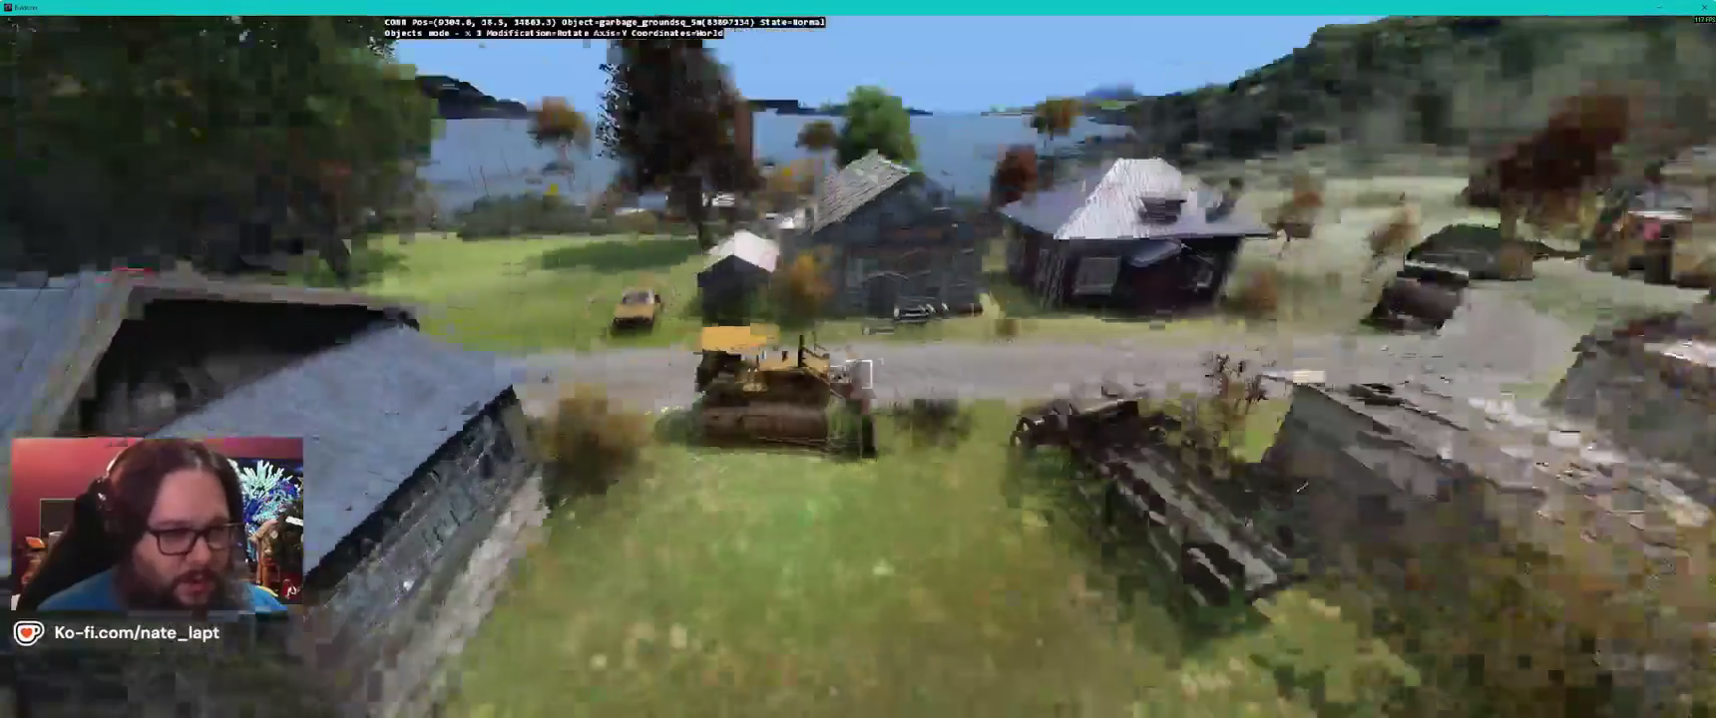
key(w)
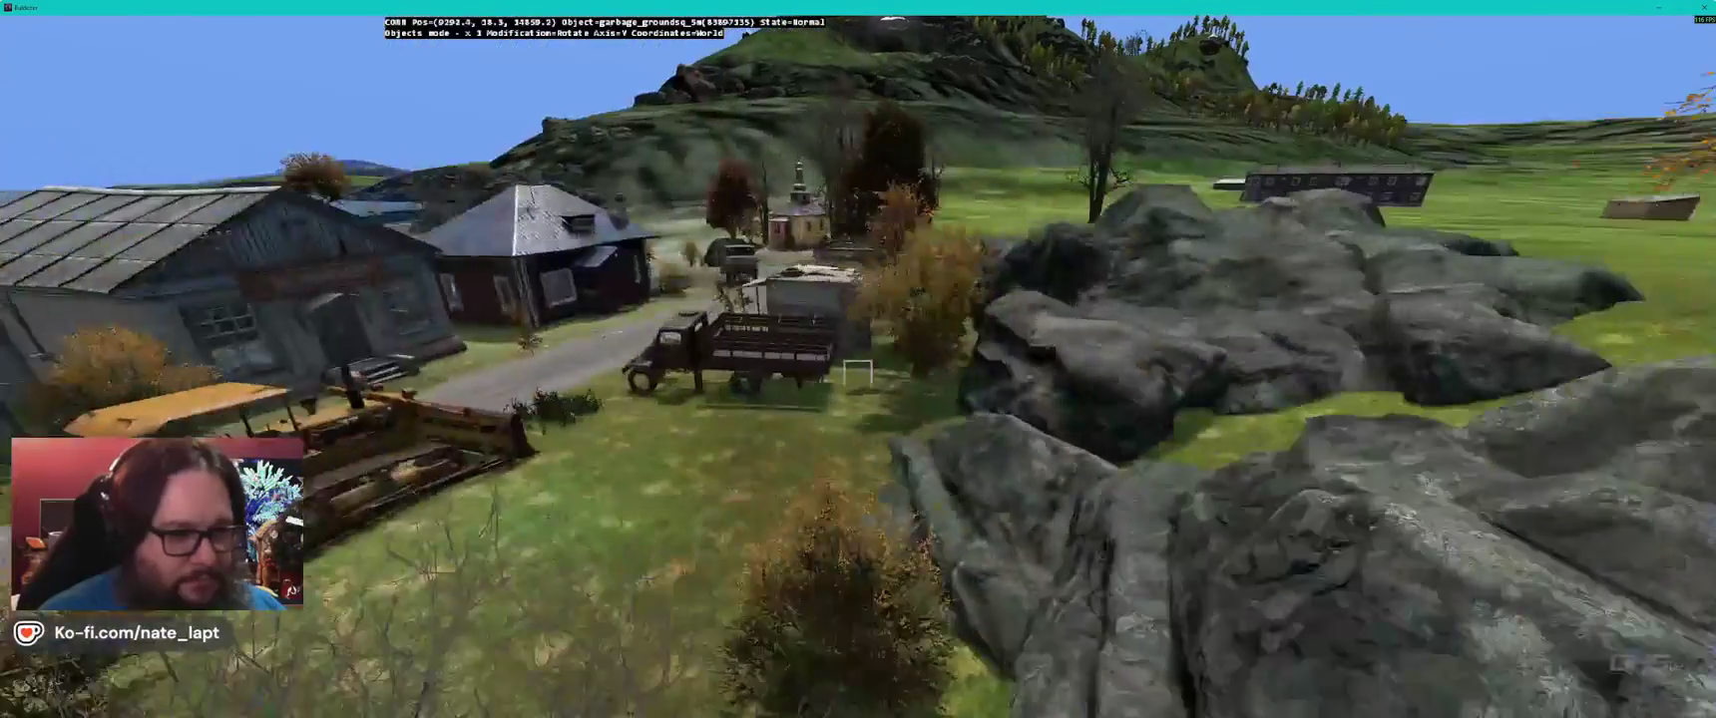
key(w)
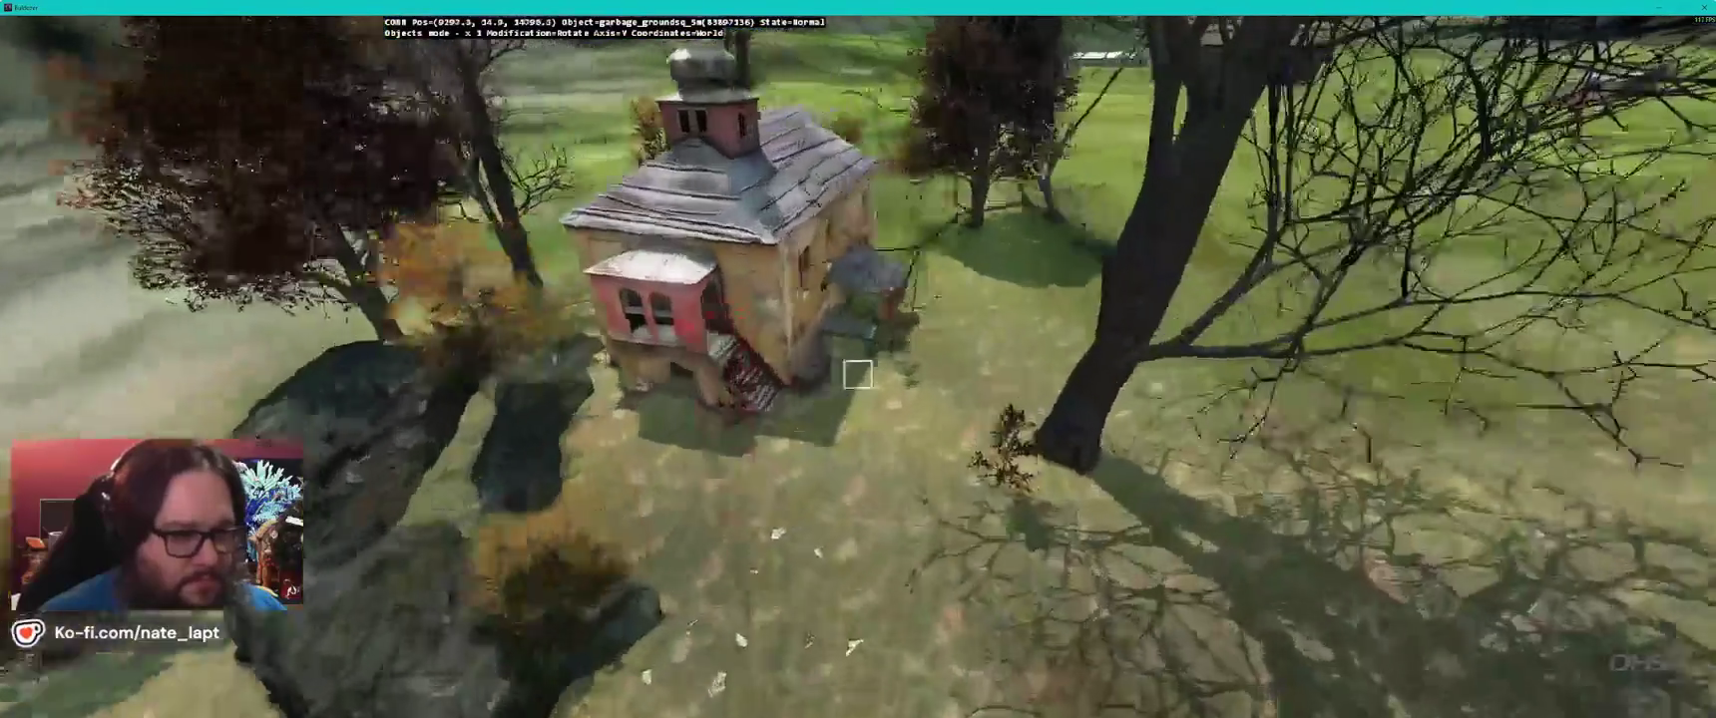
key(w)
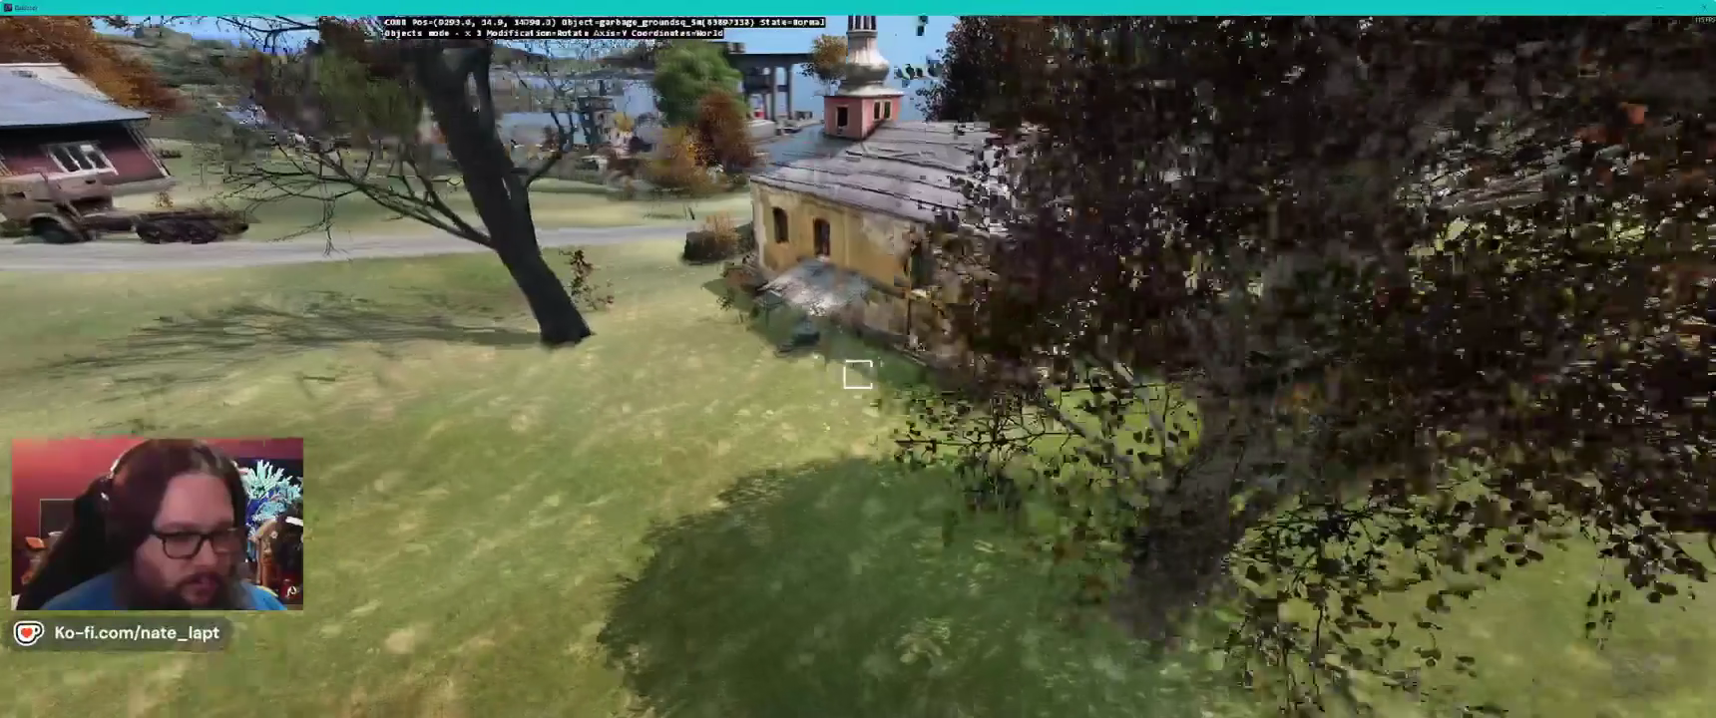
key(alt+Tab)
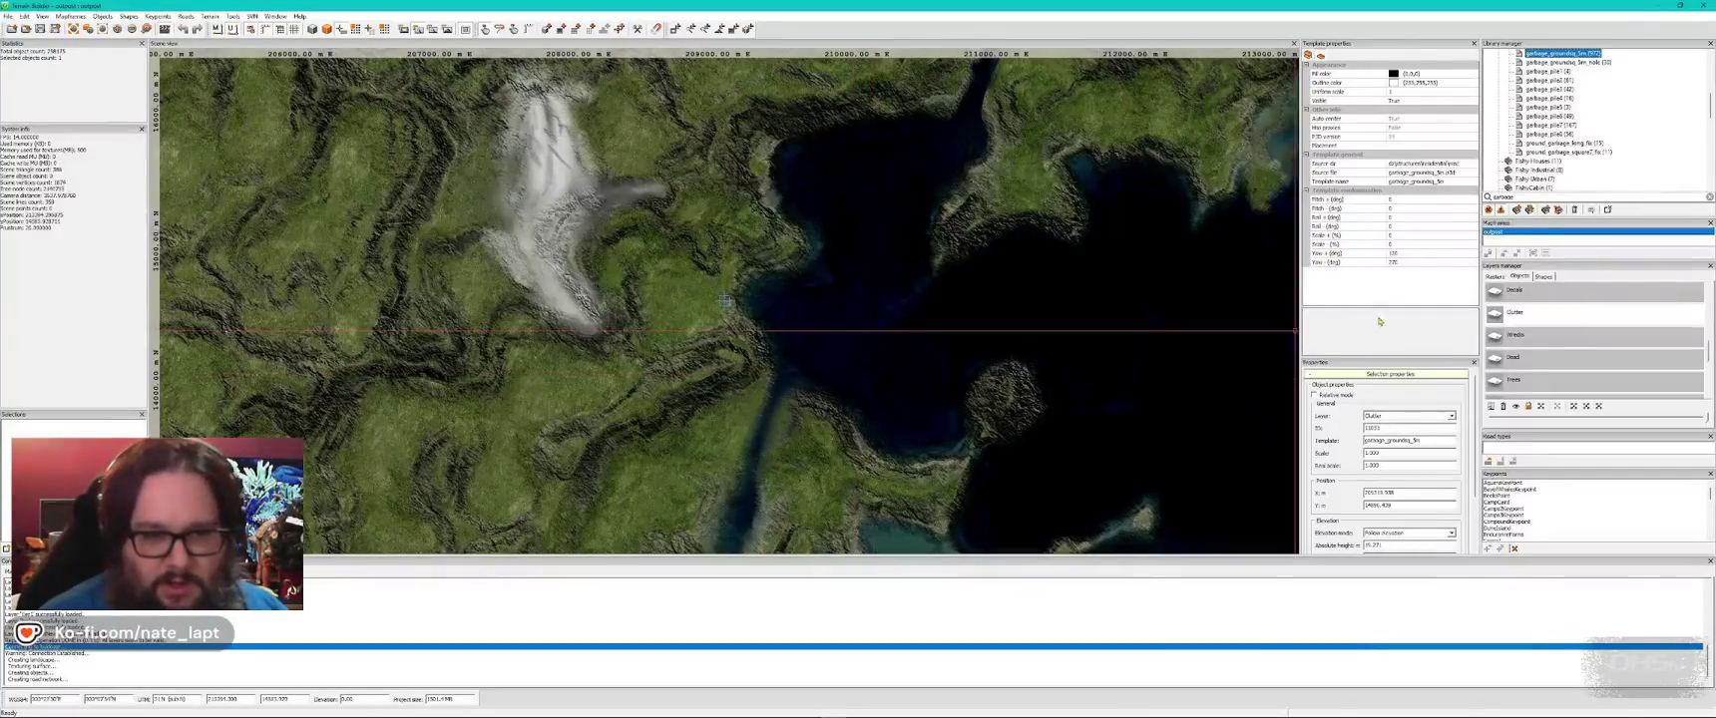
key(alt+Tab)
key(w)
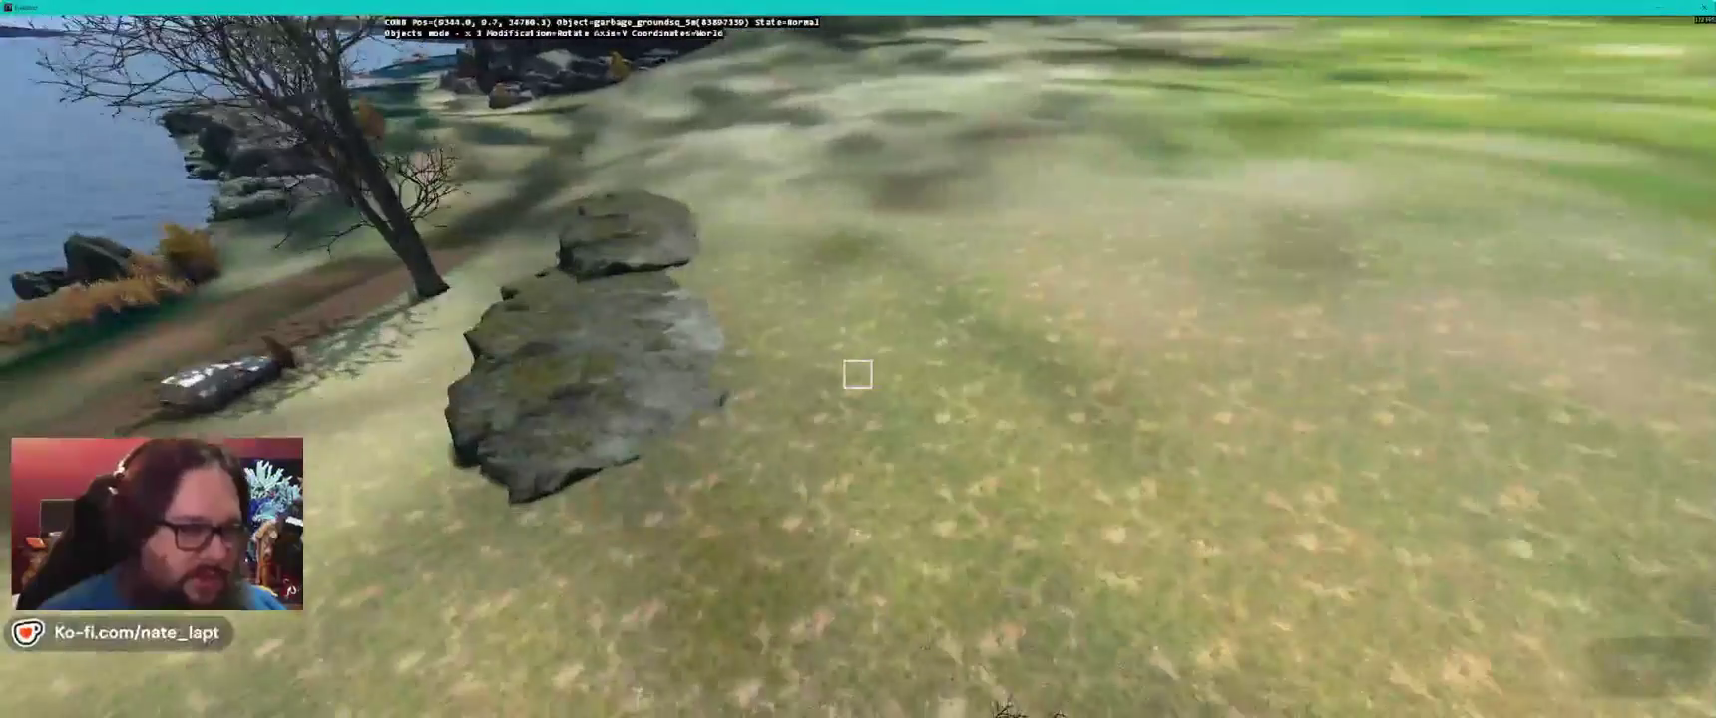
key(w)
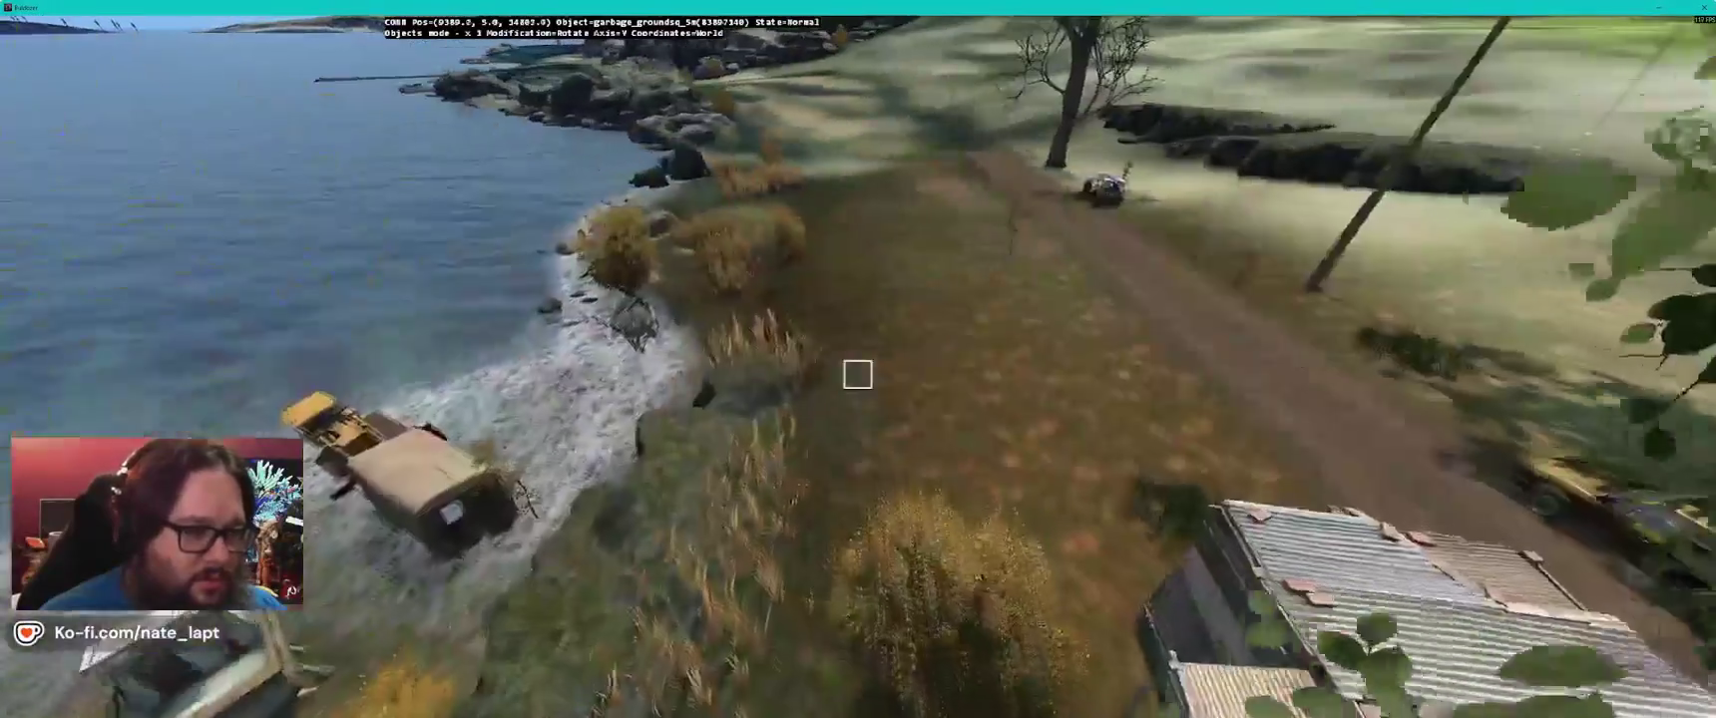
key(w)
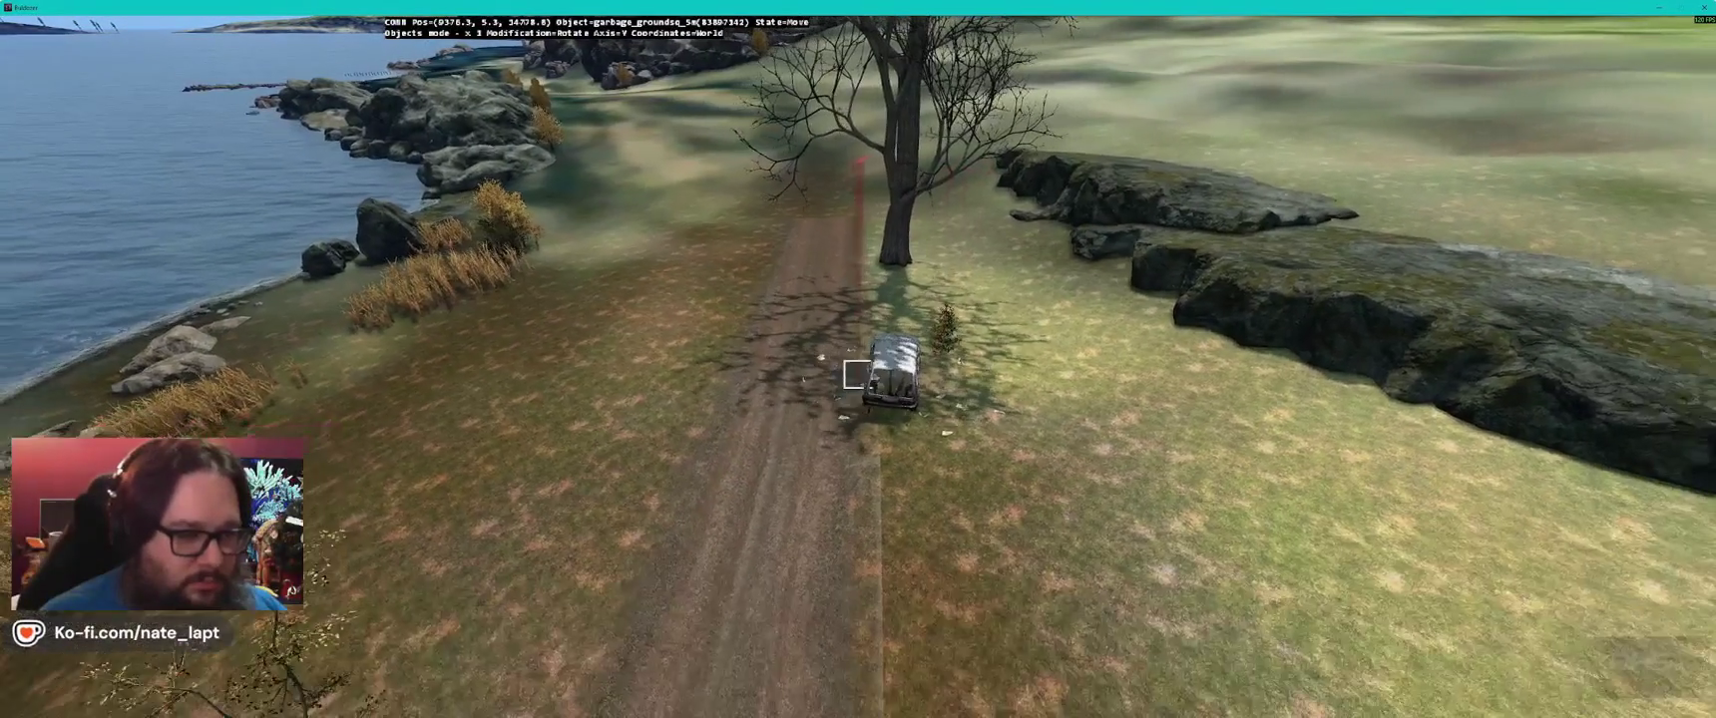
key(w)
drag(857, 374, 857, 374)
- Select the slum_house2 shack beside the roadside house and orbit around it
key(w)
key(w)
key(s)
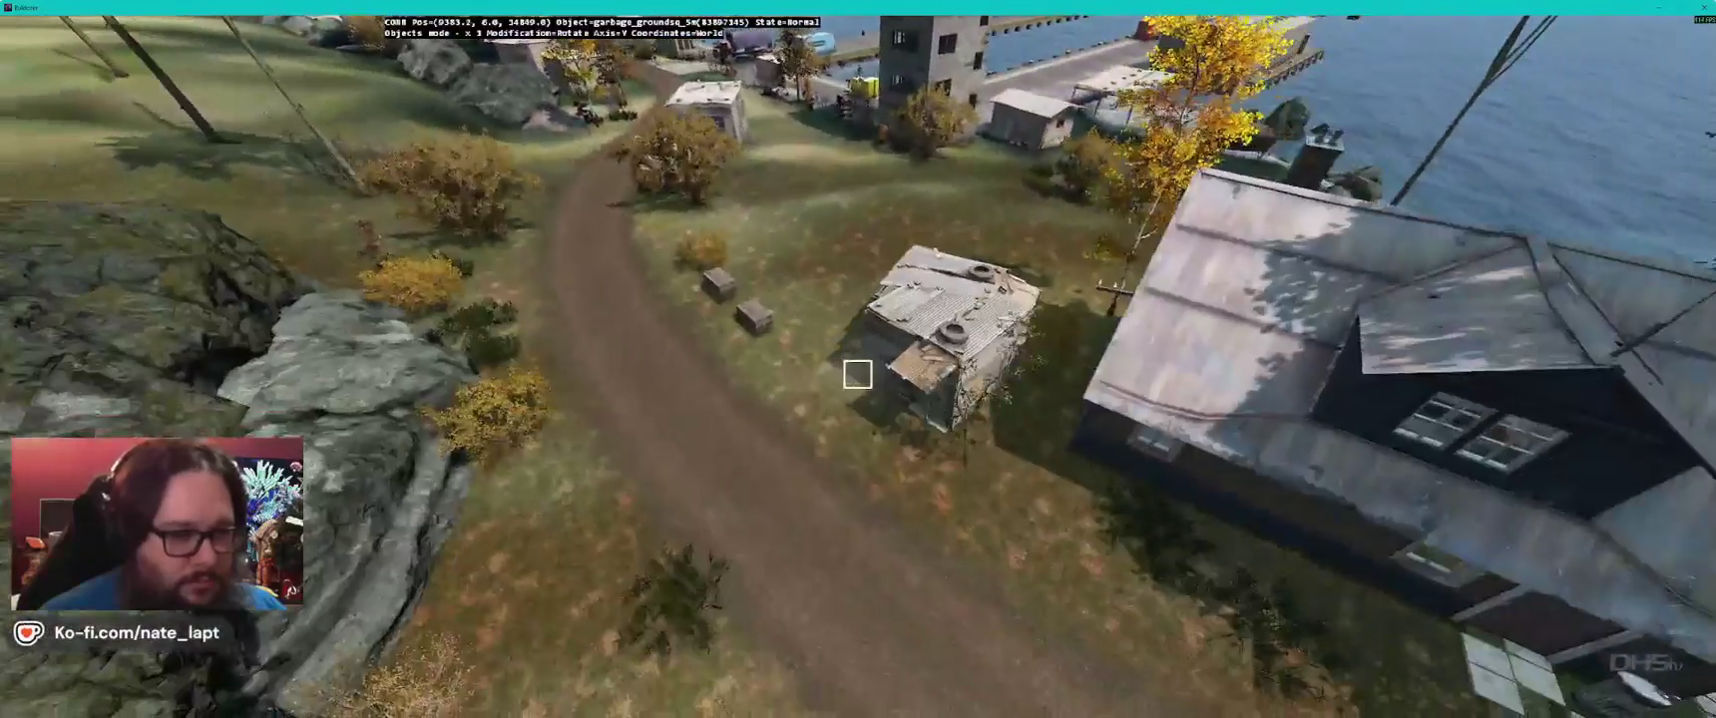
click(857, 374)
drag(857, 374, 857, 374)
- Move the slum_house2 shack onto open grass beside the dirt road
key(s)
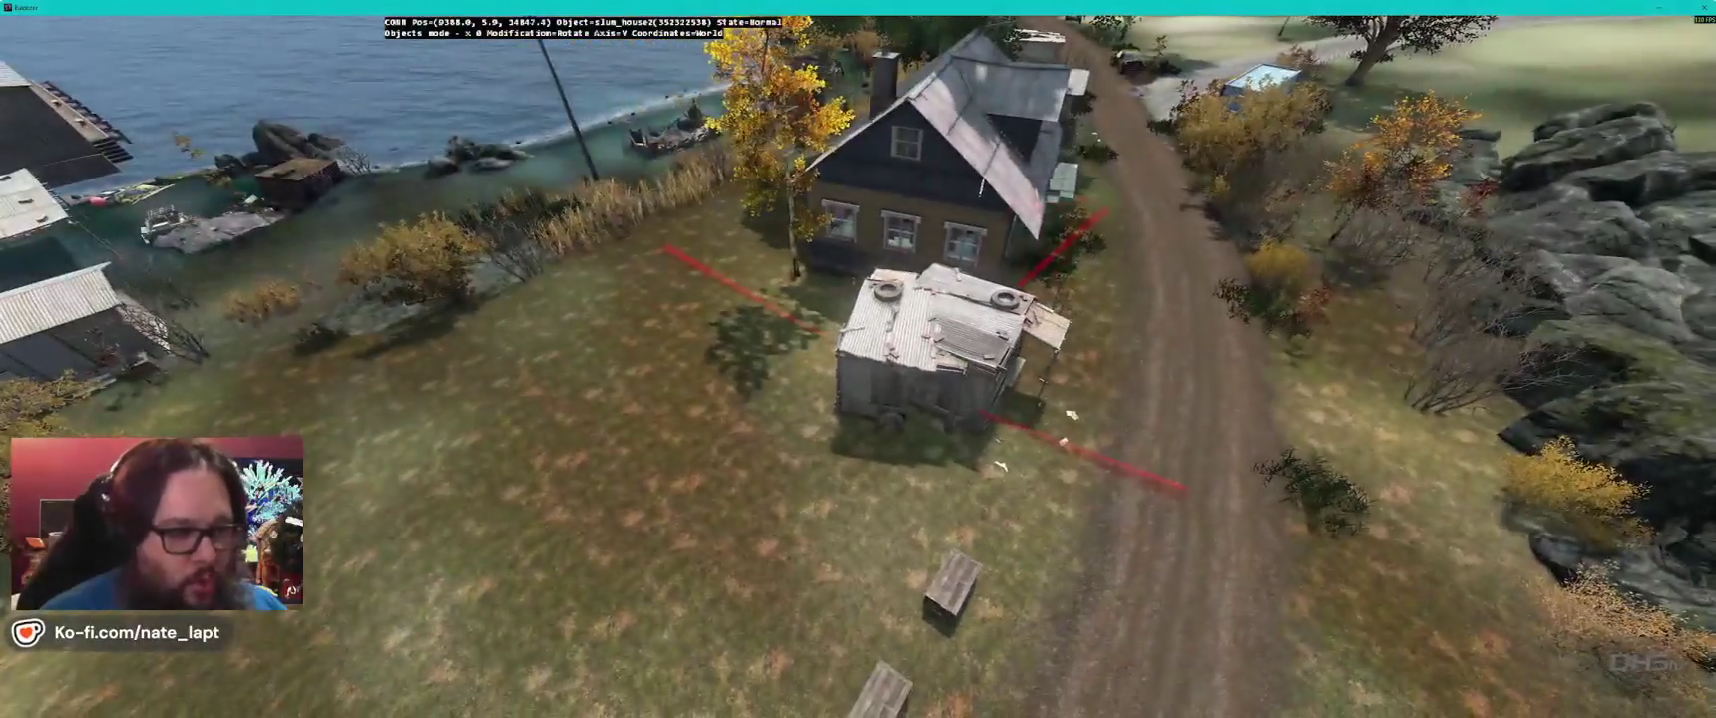
key(alt+Tab)
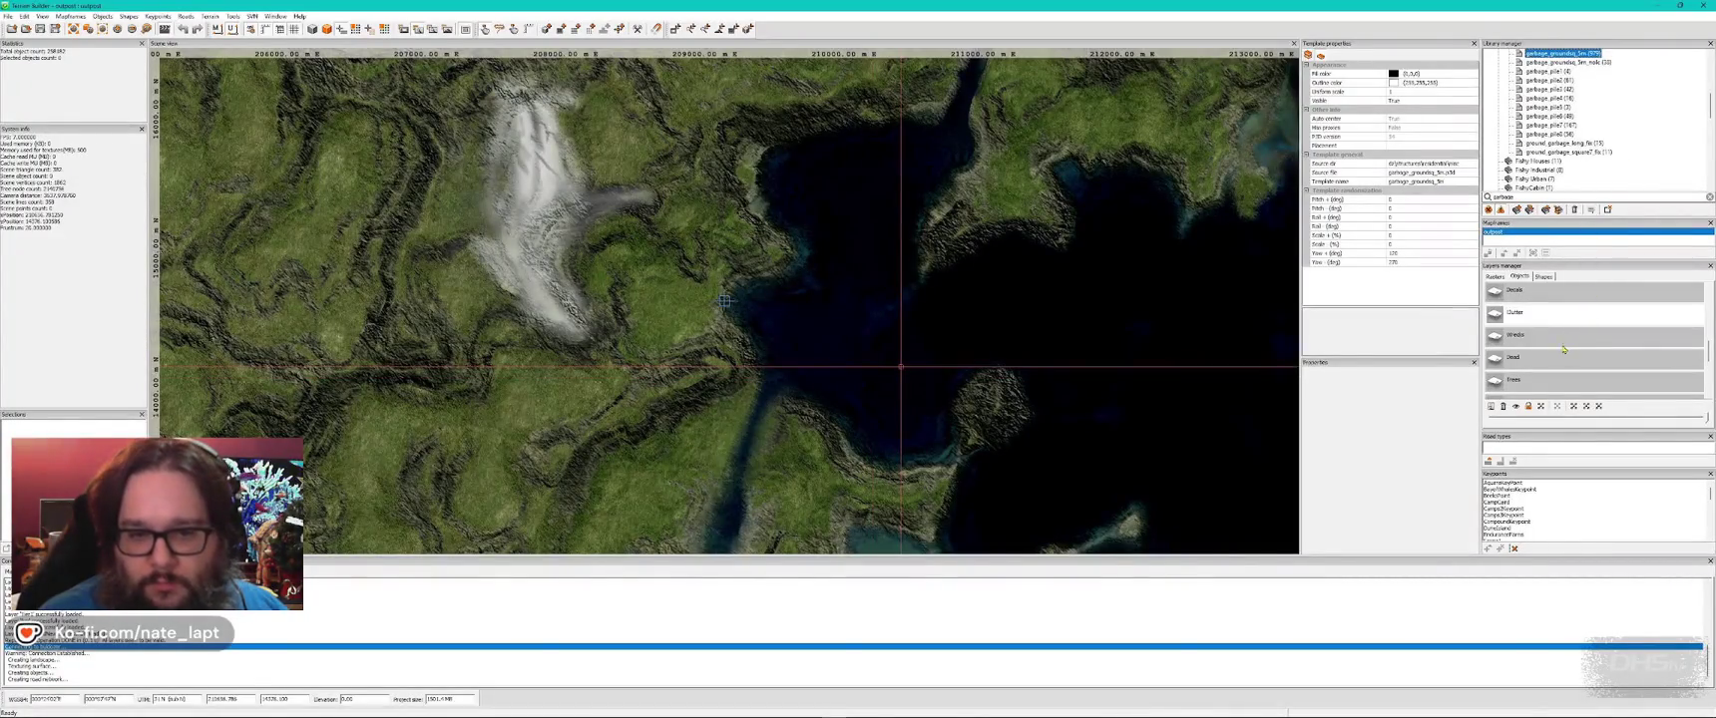
scroll(1563, 352, down, 1)
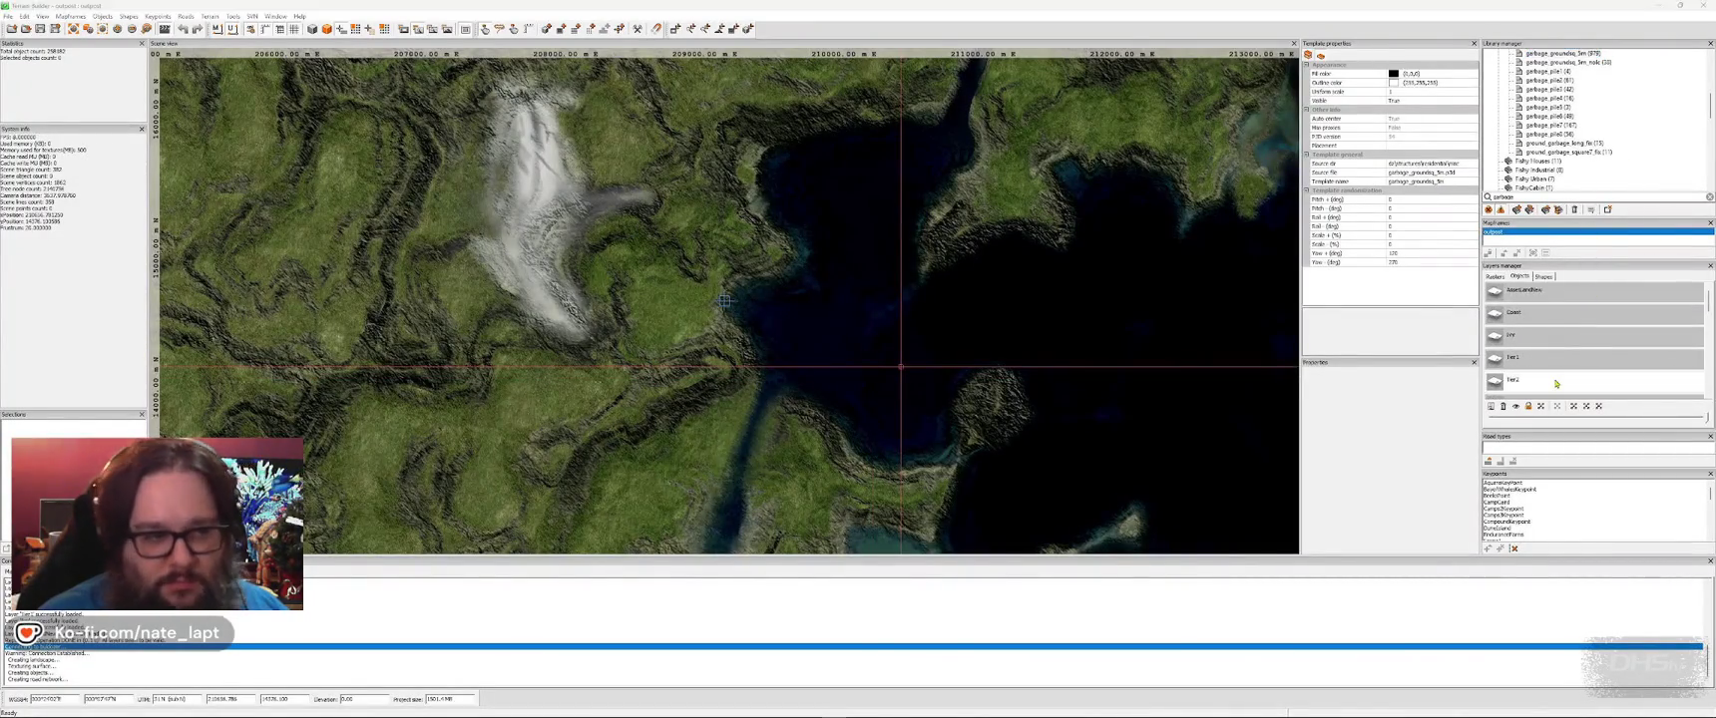
key(alt+Tab)
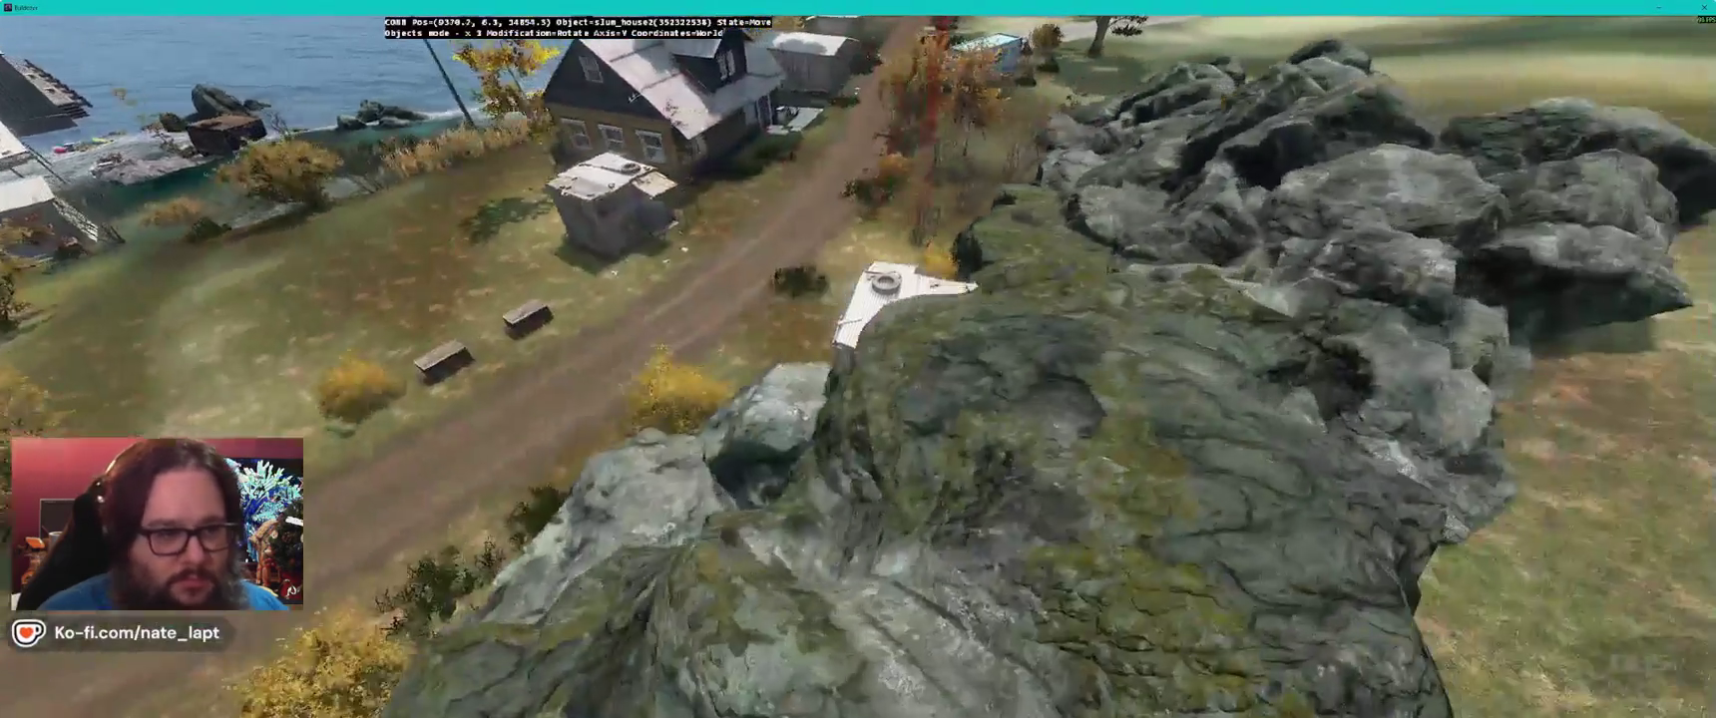
drag(903, 300, 847, 383)
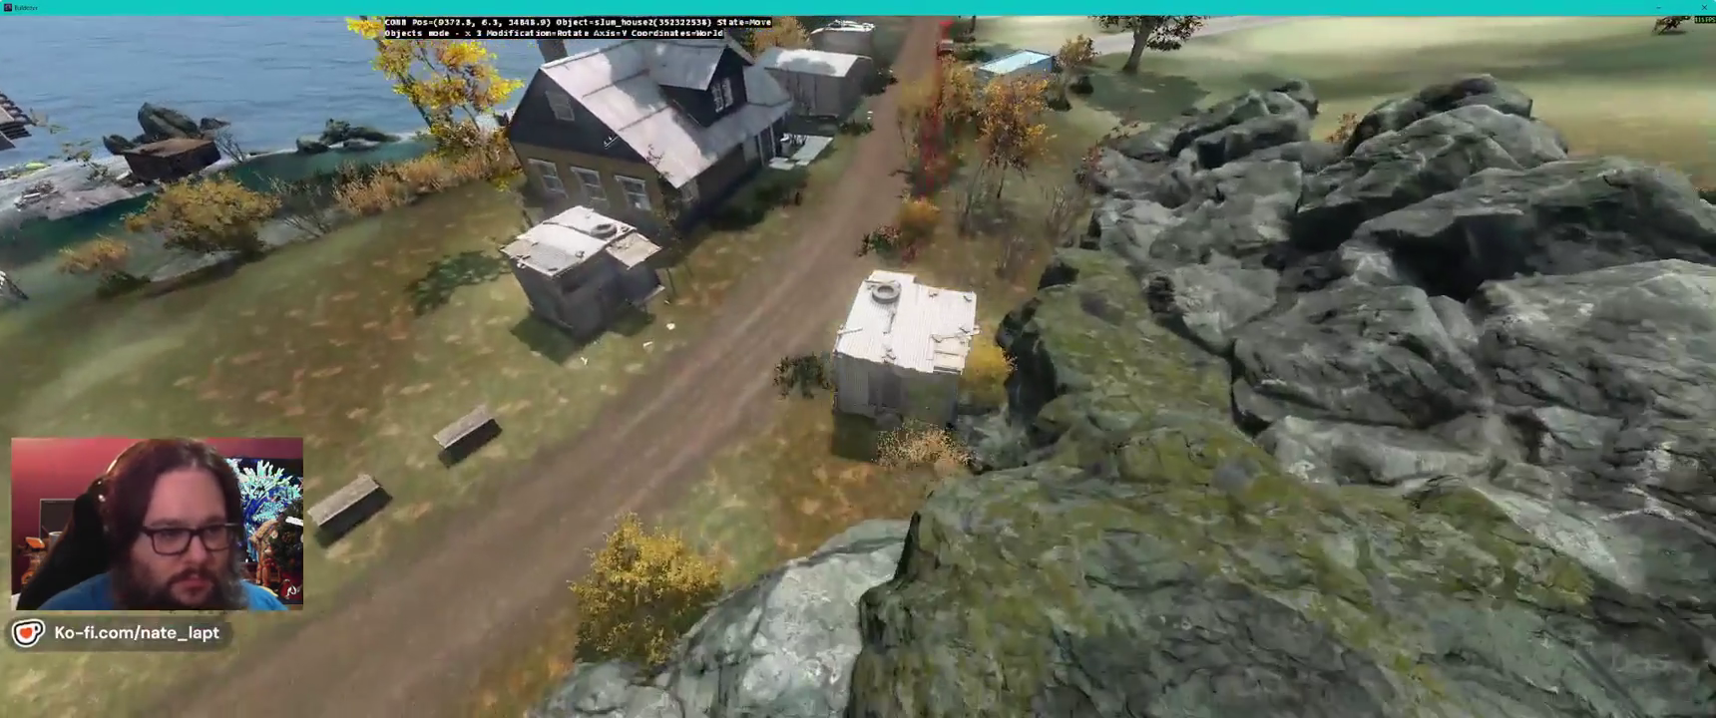
scroll(847, 382, up, 2)
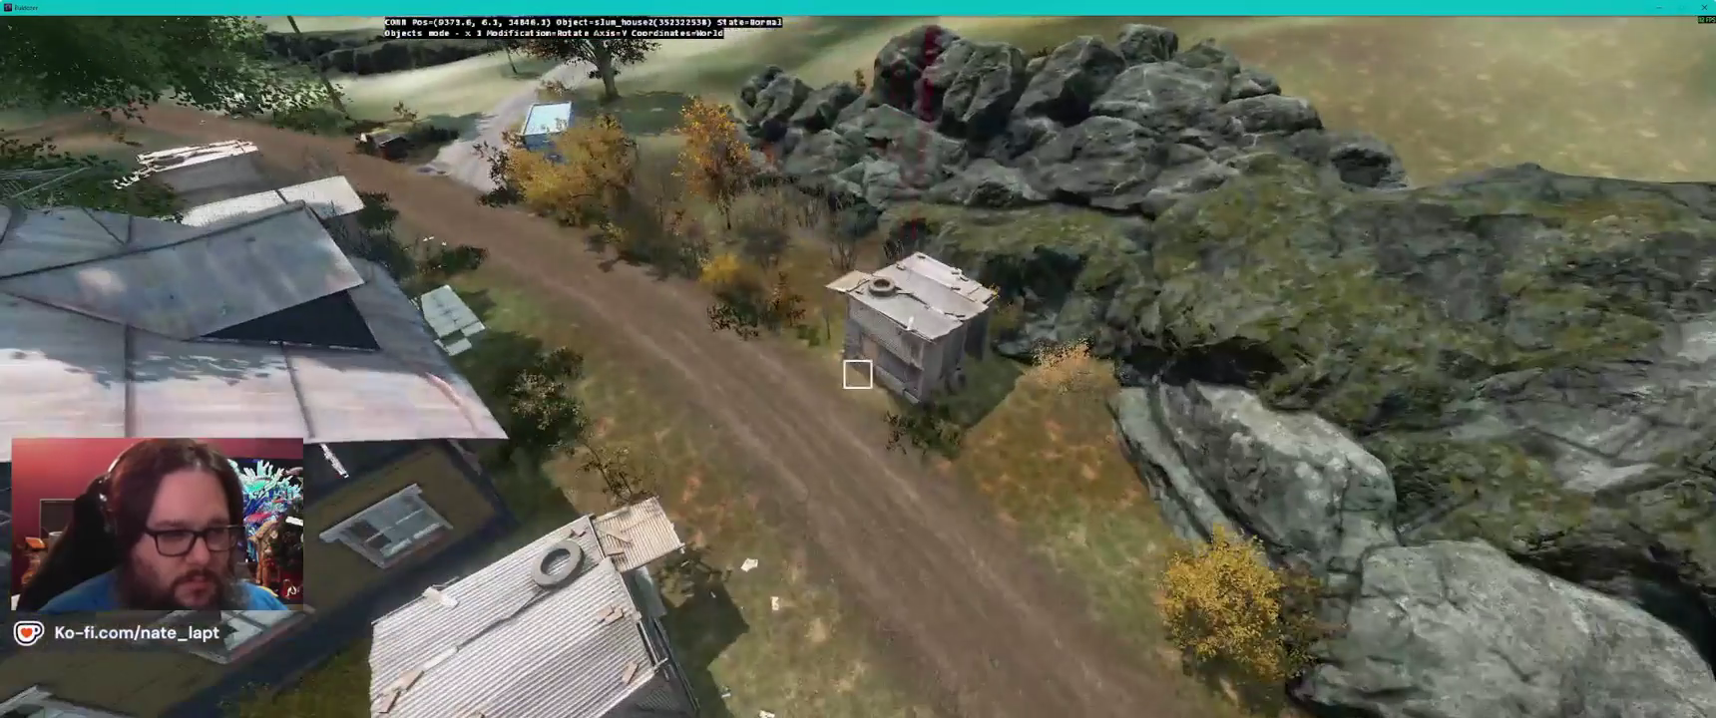
- Fly toward the harbour village and choose slum_house5 in the Library manager
key(w)
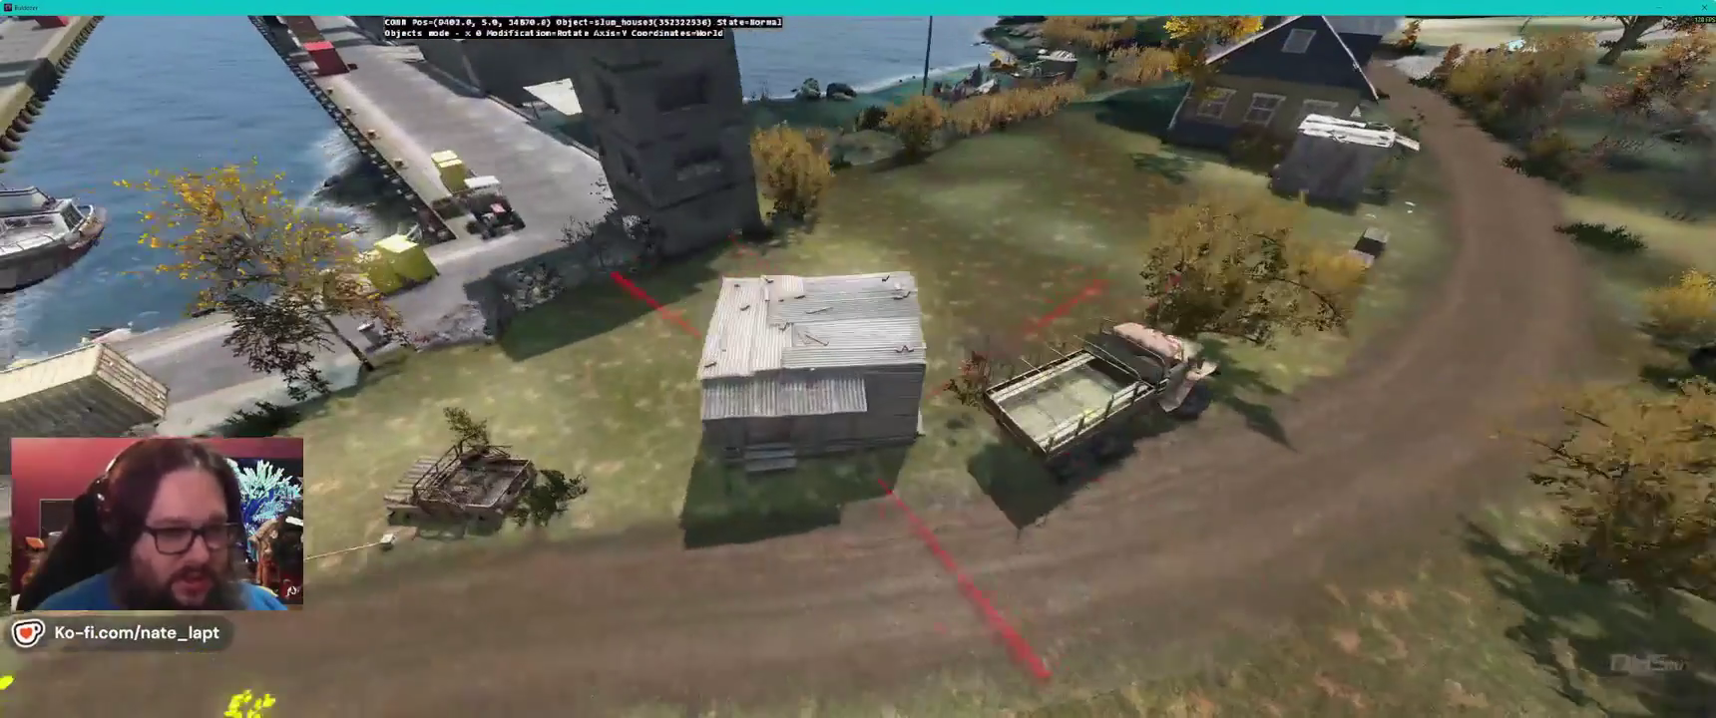
key(alt+Tab)
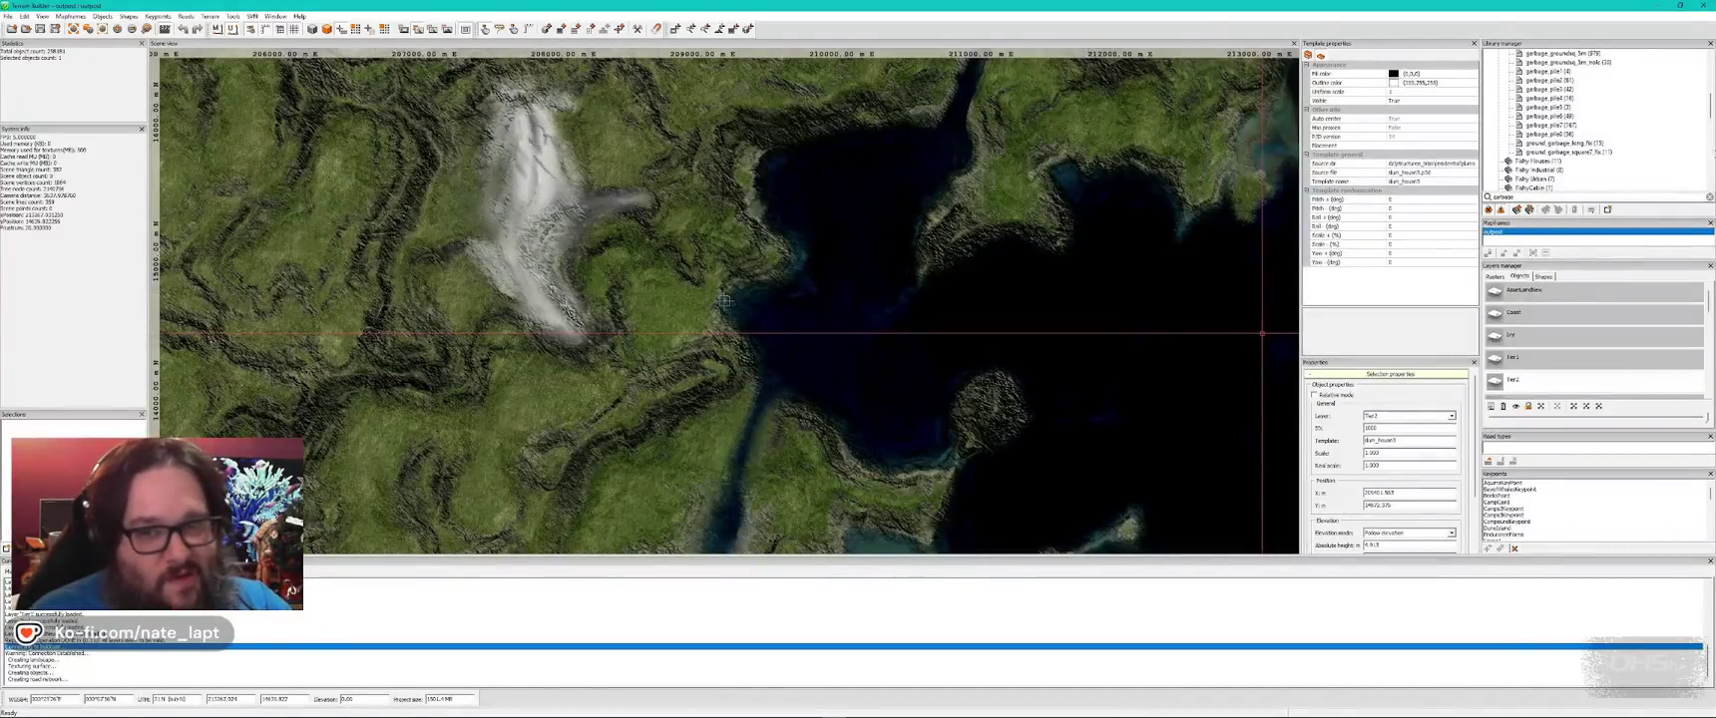
key(alt+Tab)
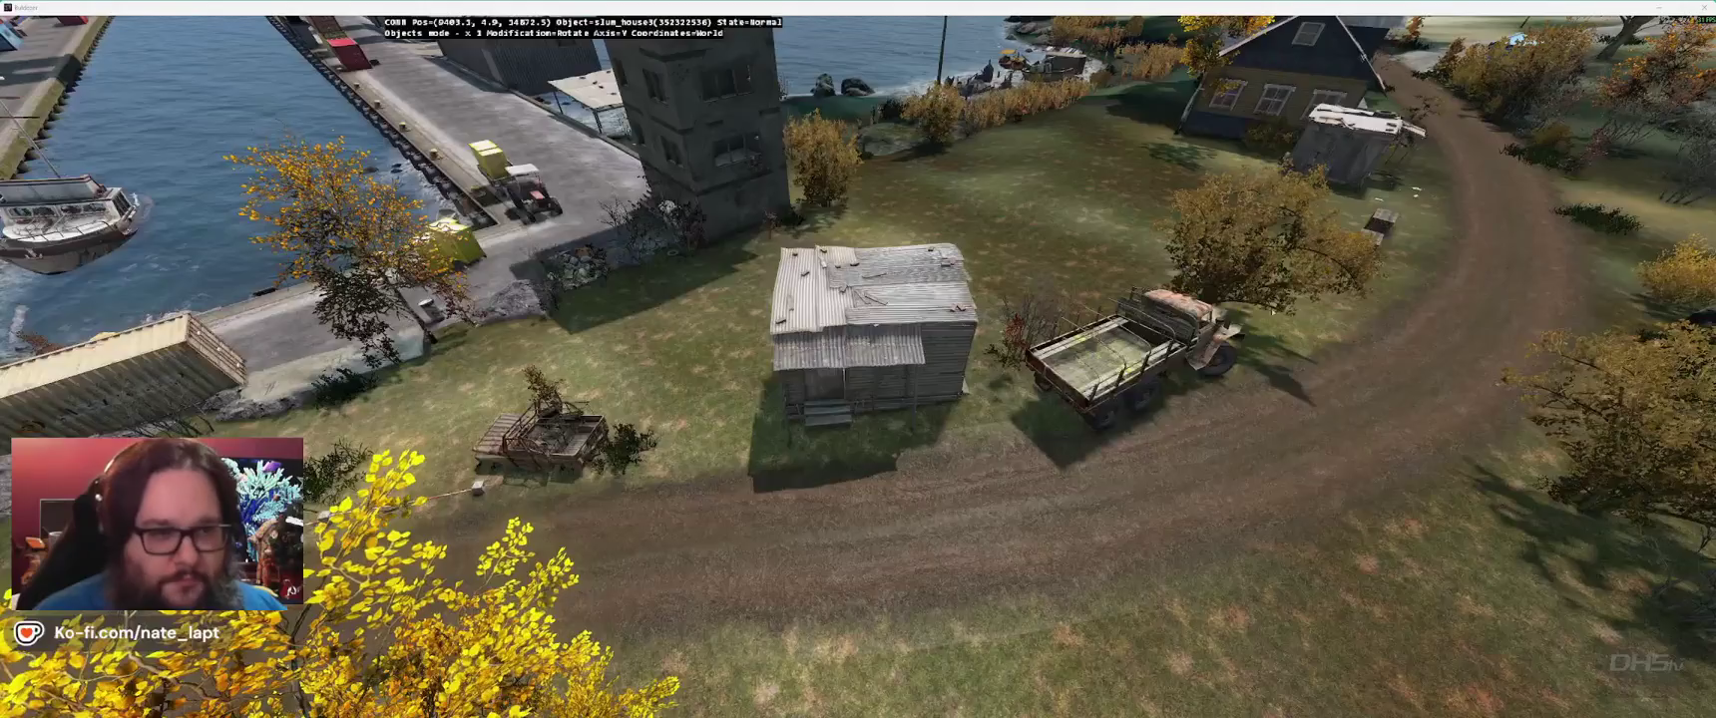
key(alt+Tab)
click(1551, 71)
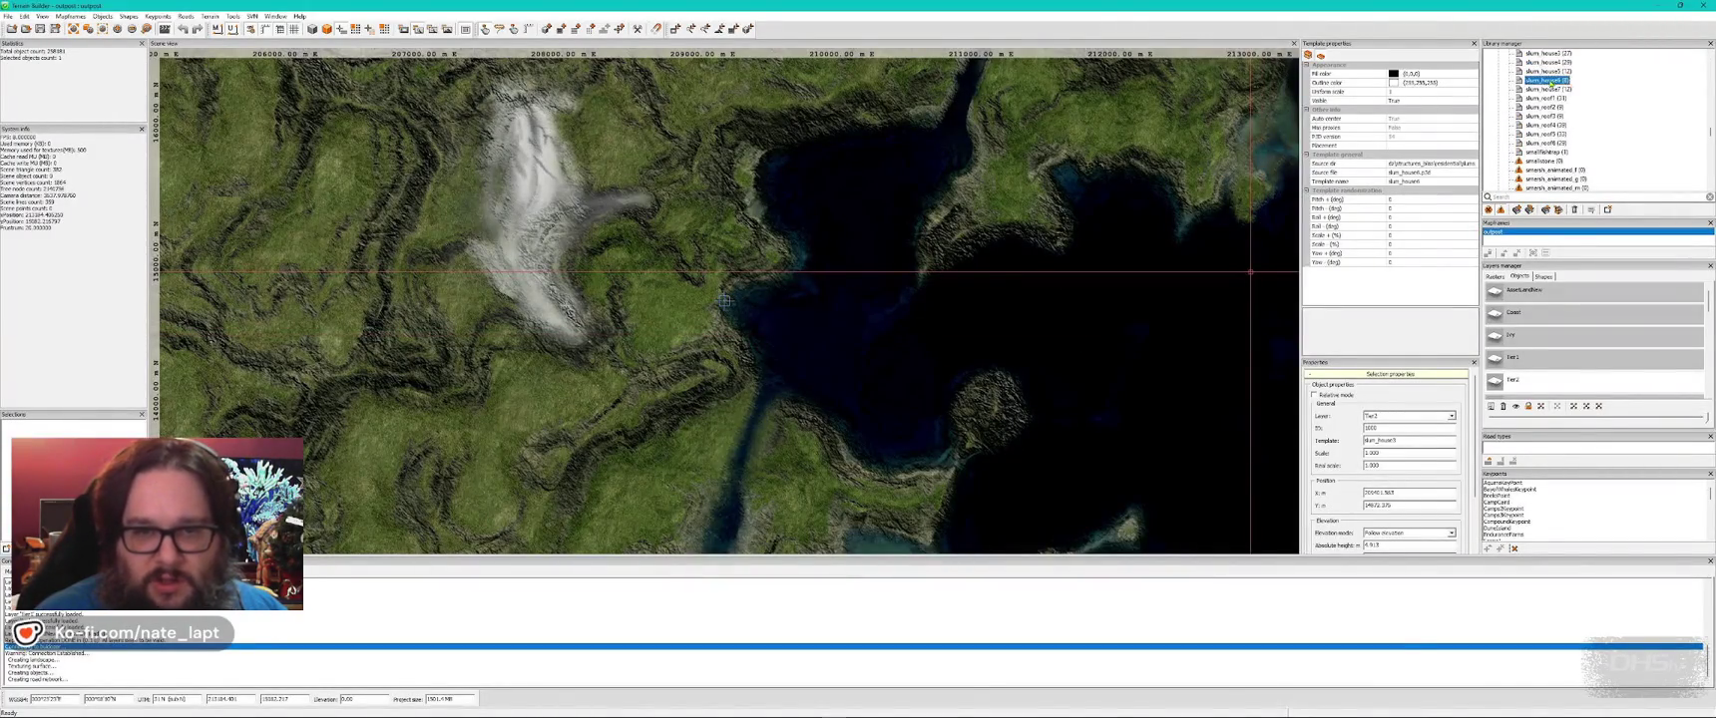
- Insert the slum_house5 shack on grass by the dirt road, rotating and nudging it into place
key(alt+Tab)
key(Insert)
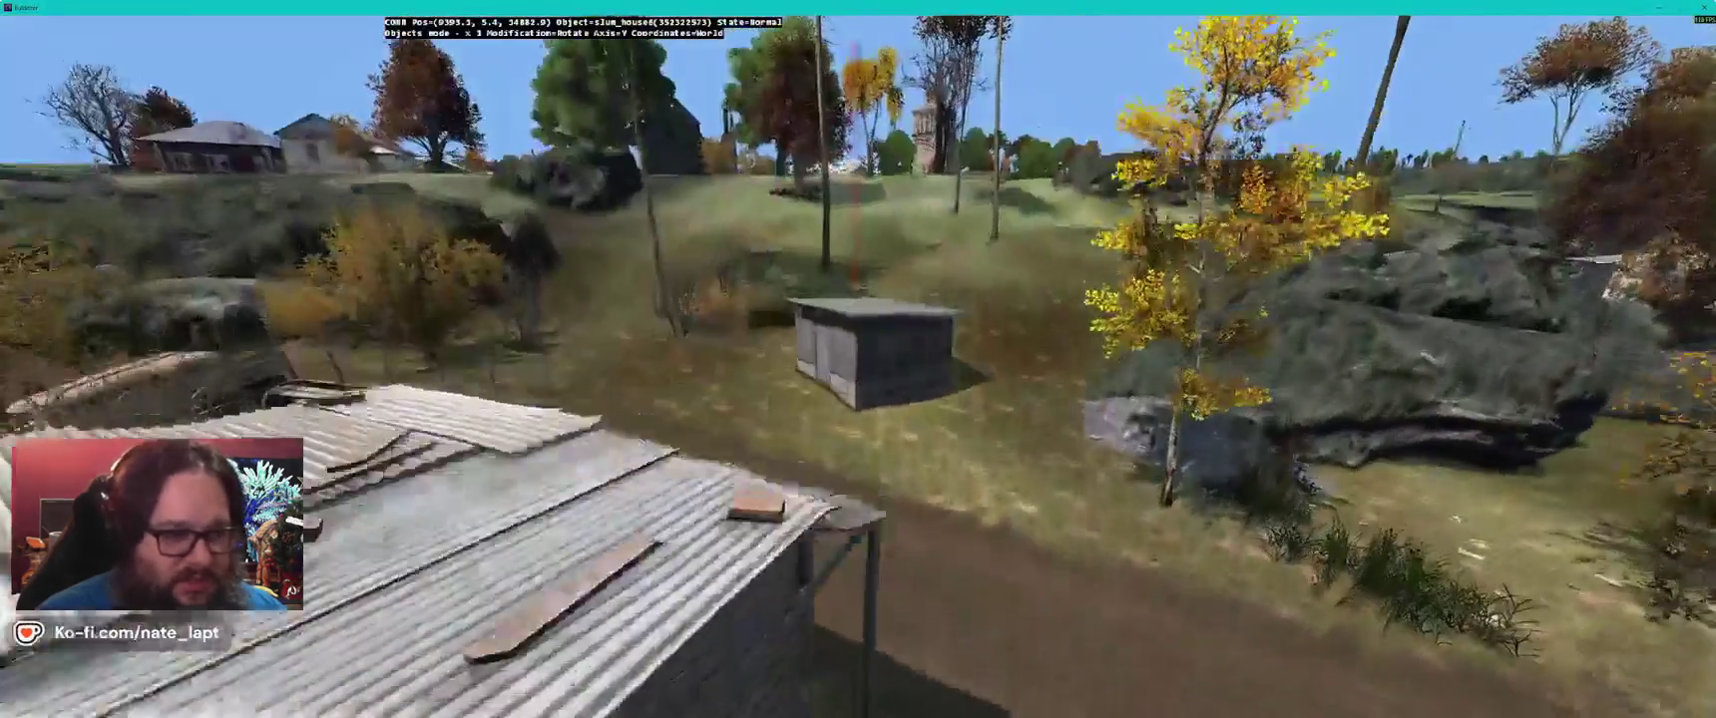
drag(858, 359, 898, 359)
key(d)
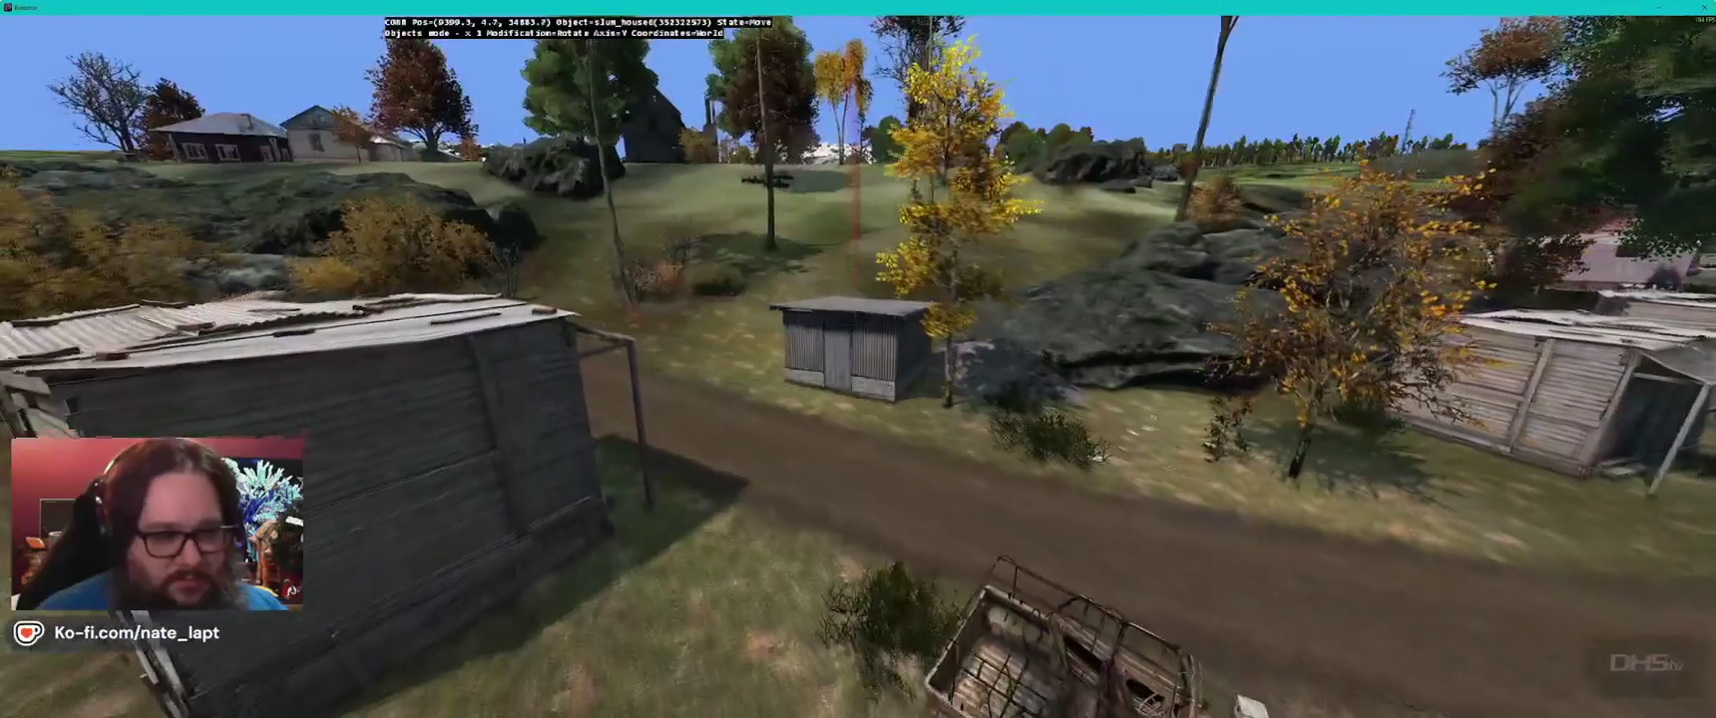
key(alt)
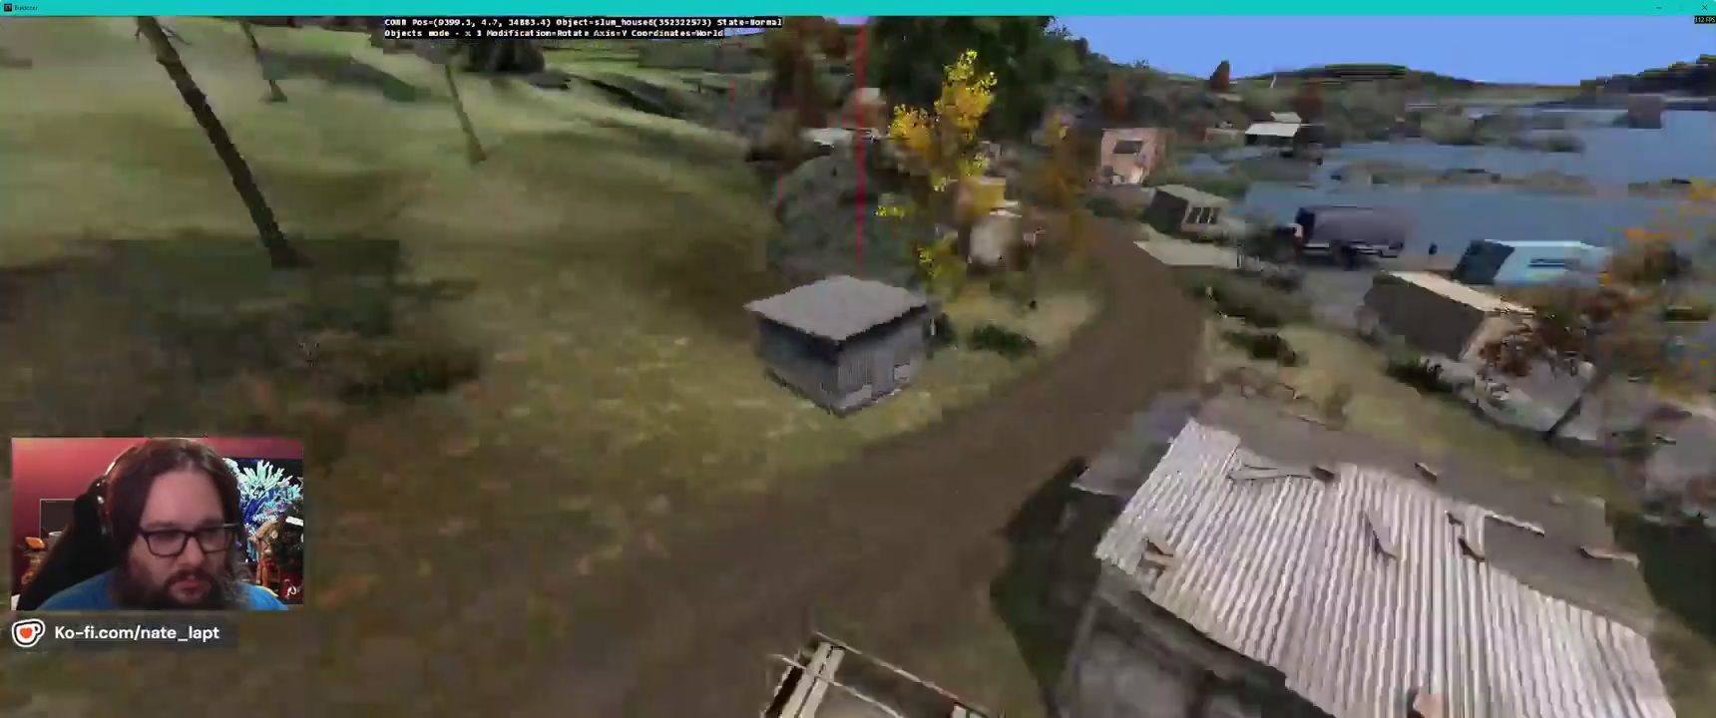
drag(858, 359, 599, 360)
drag(848, 359, 579, 359)
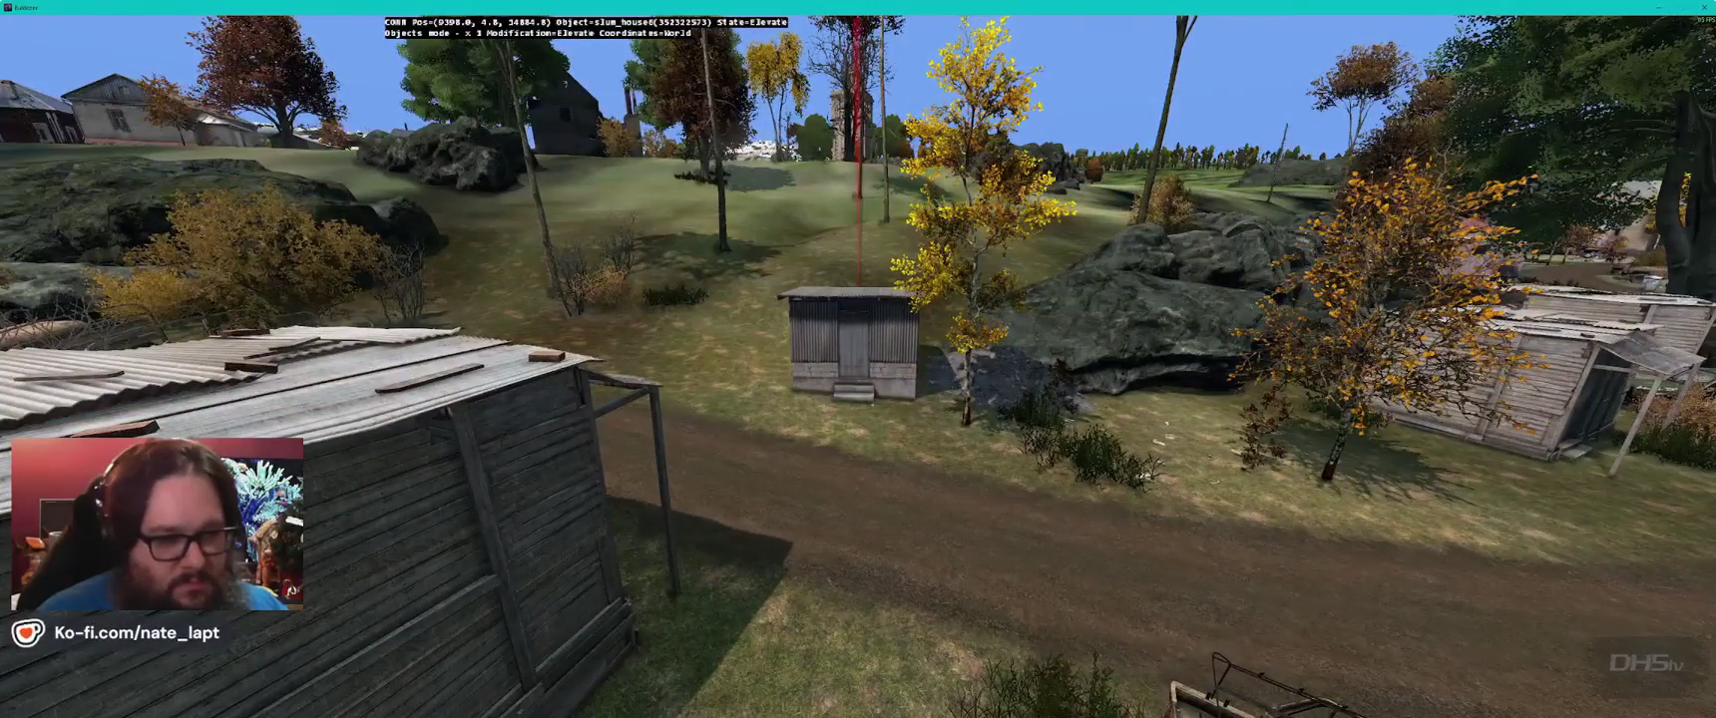
mouse_move(858, 360)
mouse_down()
mouse_move(759, 359)
mouse_move(859, 359)
mouse_up()
- Check the shack's geometry-only diagnostic render, then restore the normal textured view
key(w)
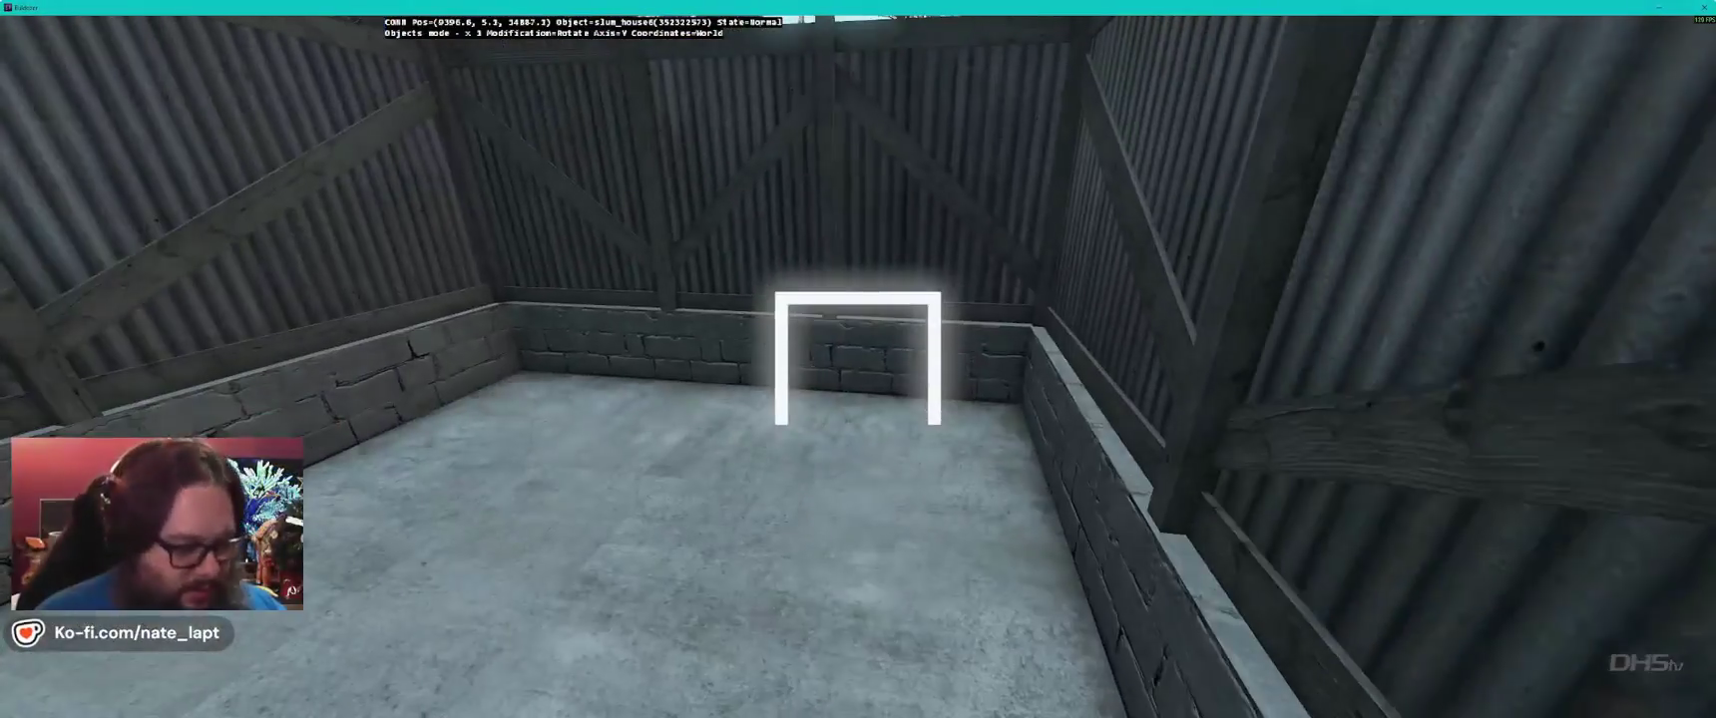
key(super+alt)
key(Right)
key(Right)
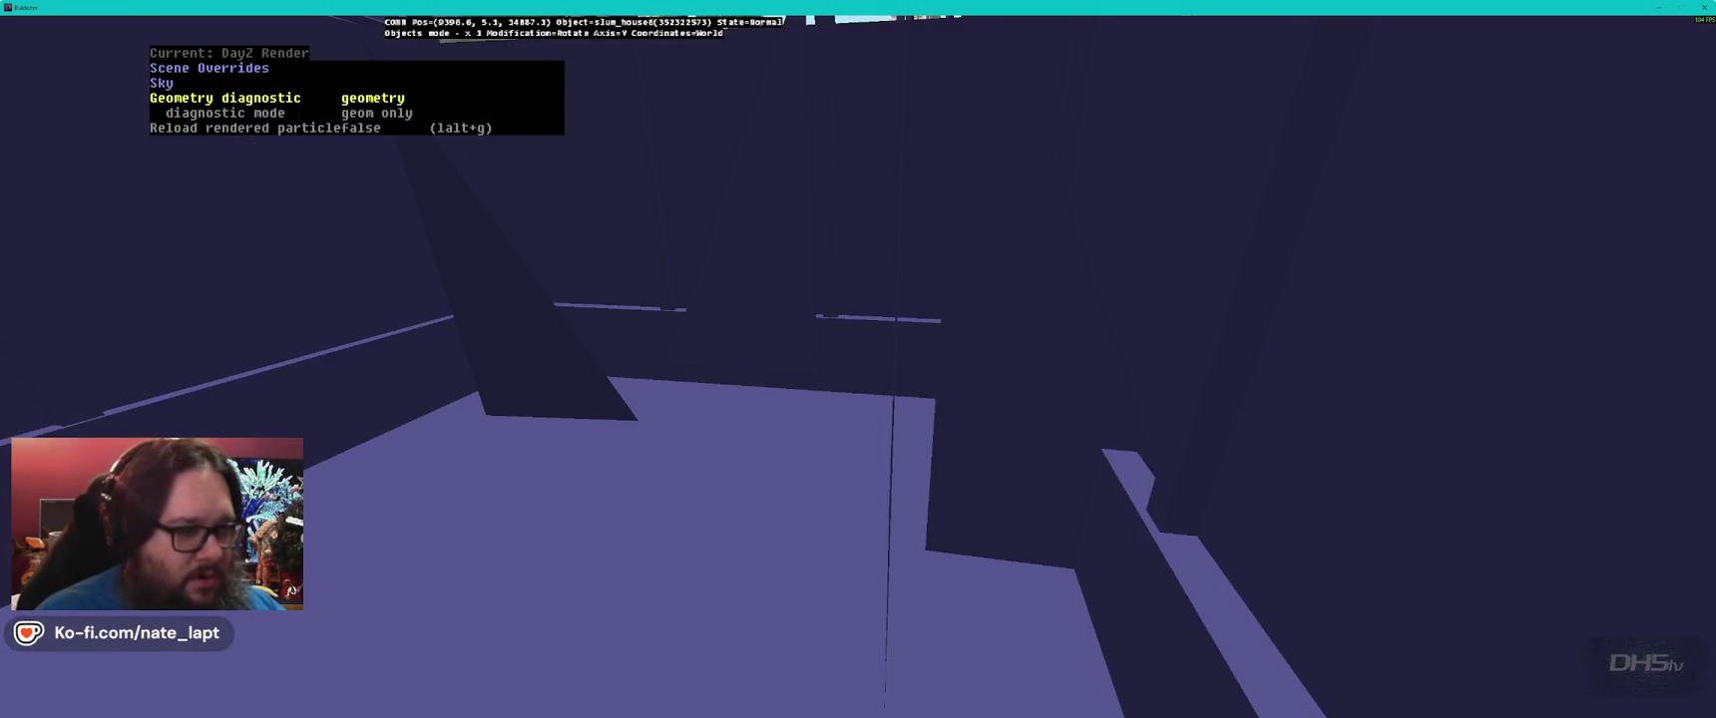
key(Left)
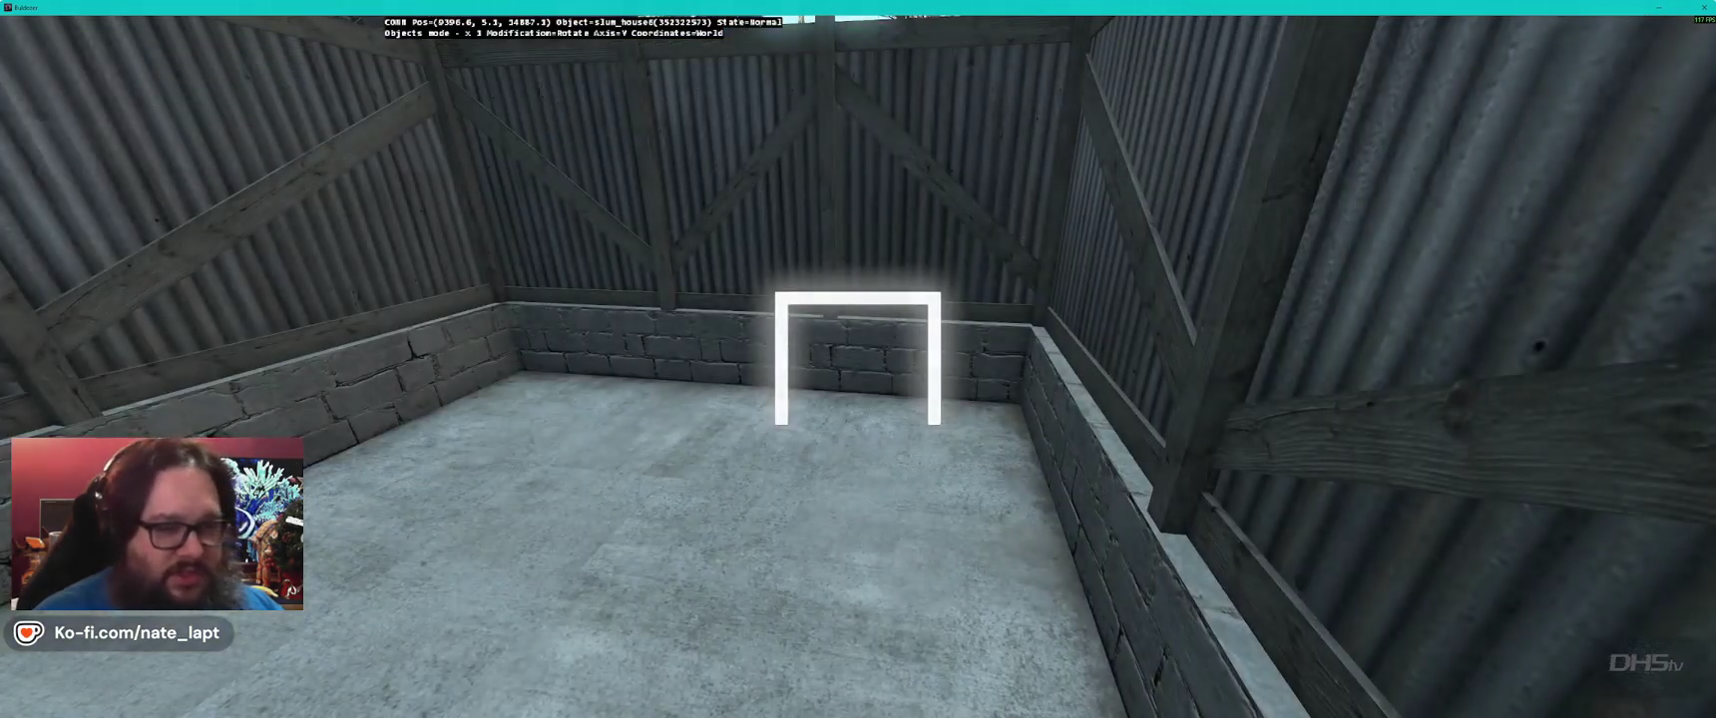
key(alt+Tab)
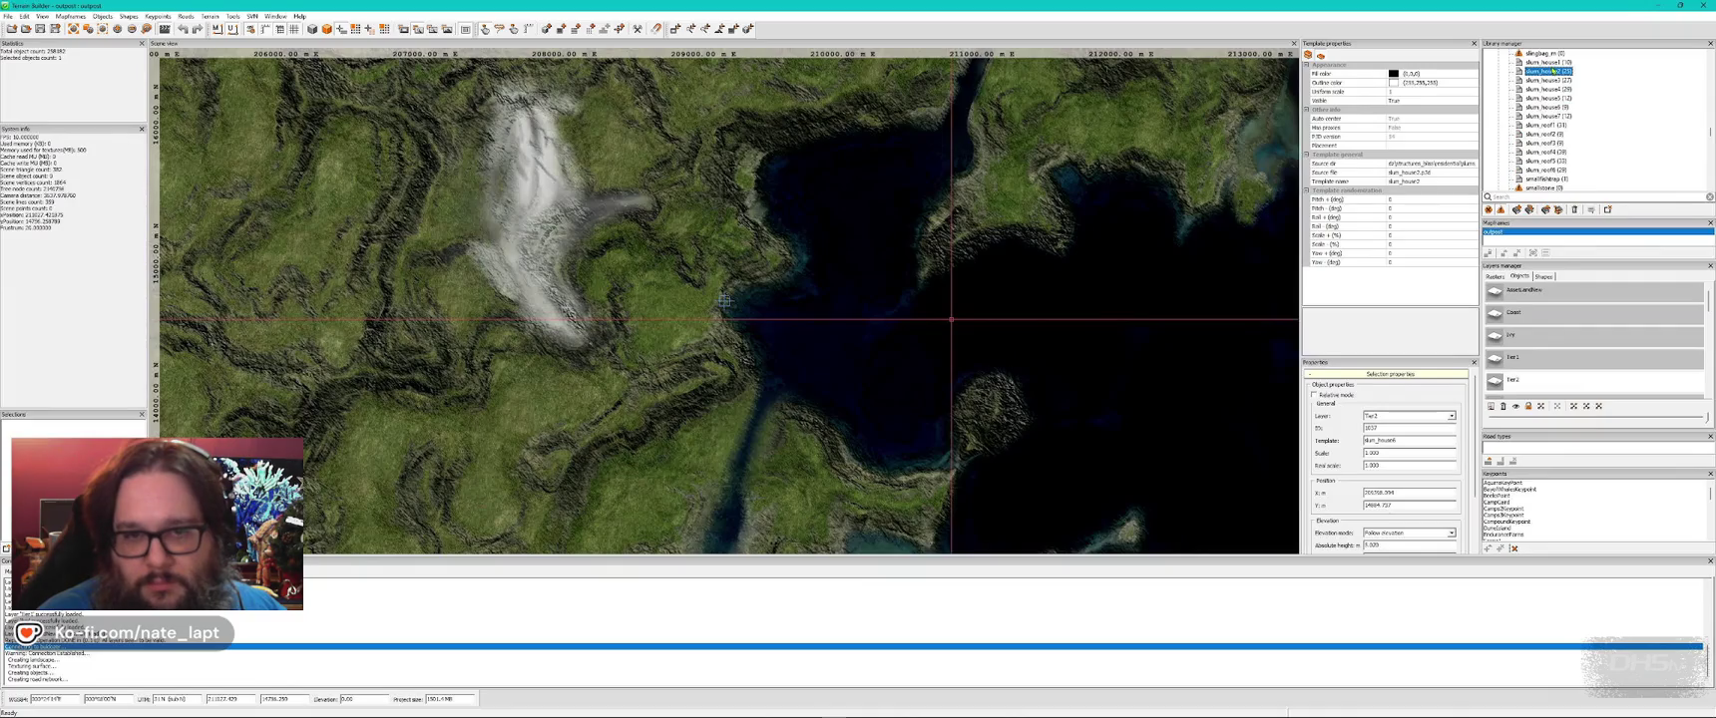
- Turn the corrugated slum_house3 shack slightly and toggle elevation mode
key(alt+Tab)
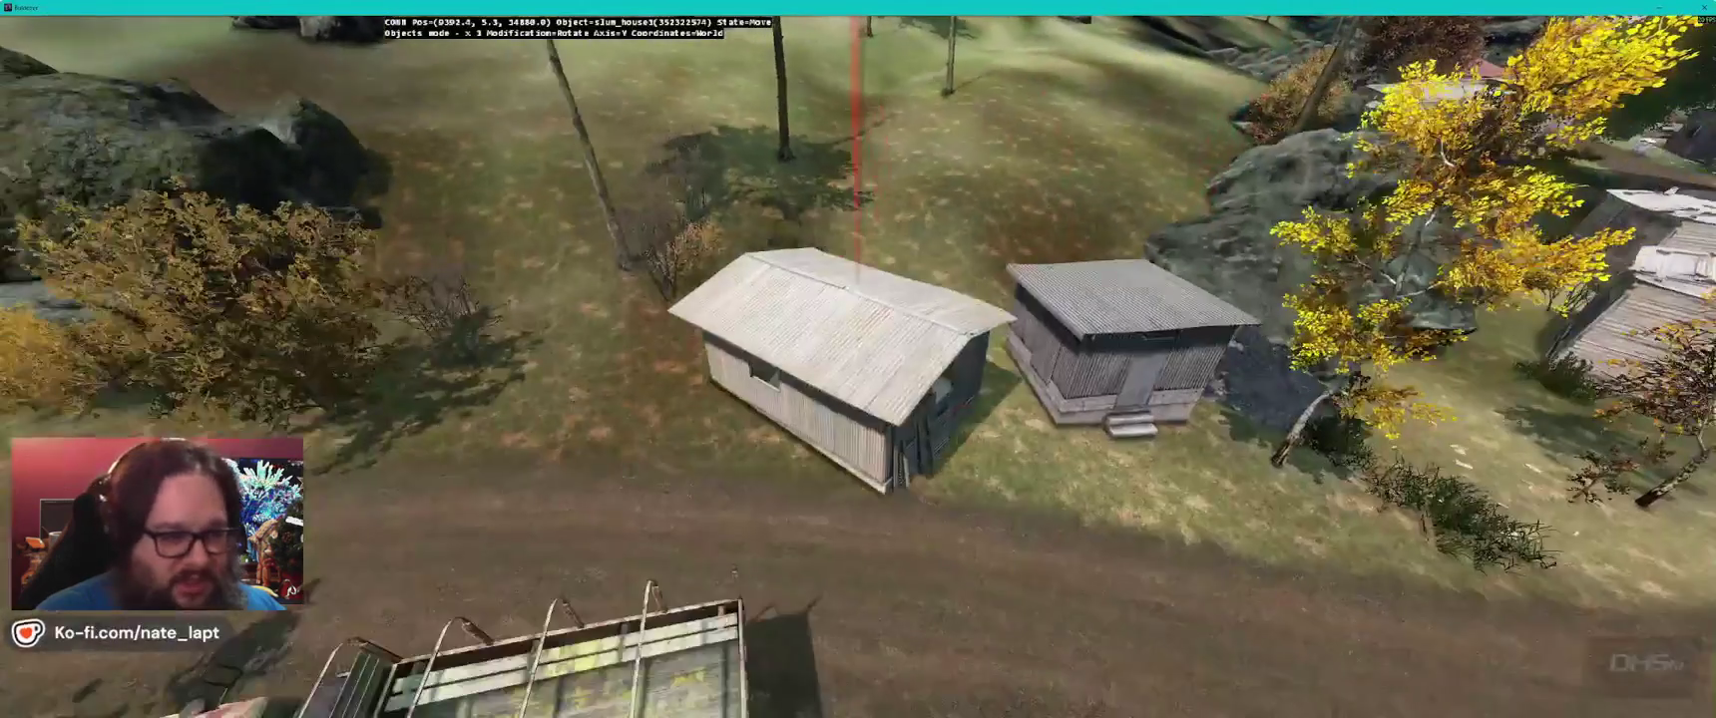
mouse_move(848, 319)
mouse_down()
mouse_move(878, 320)
mouse_move(836, 349)
mouse_up()
key(alt)
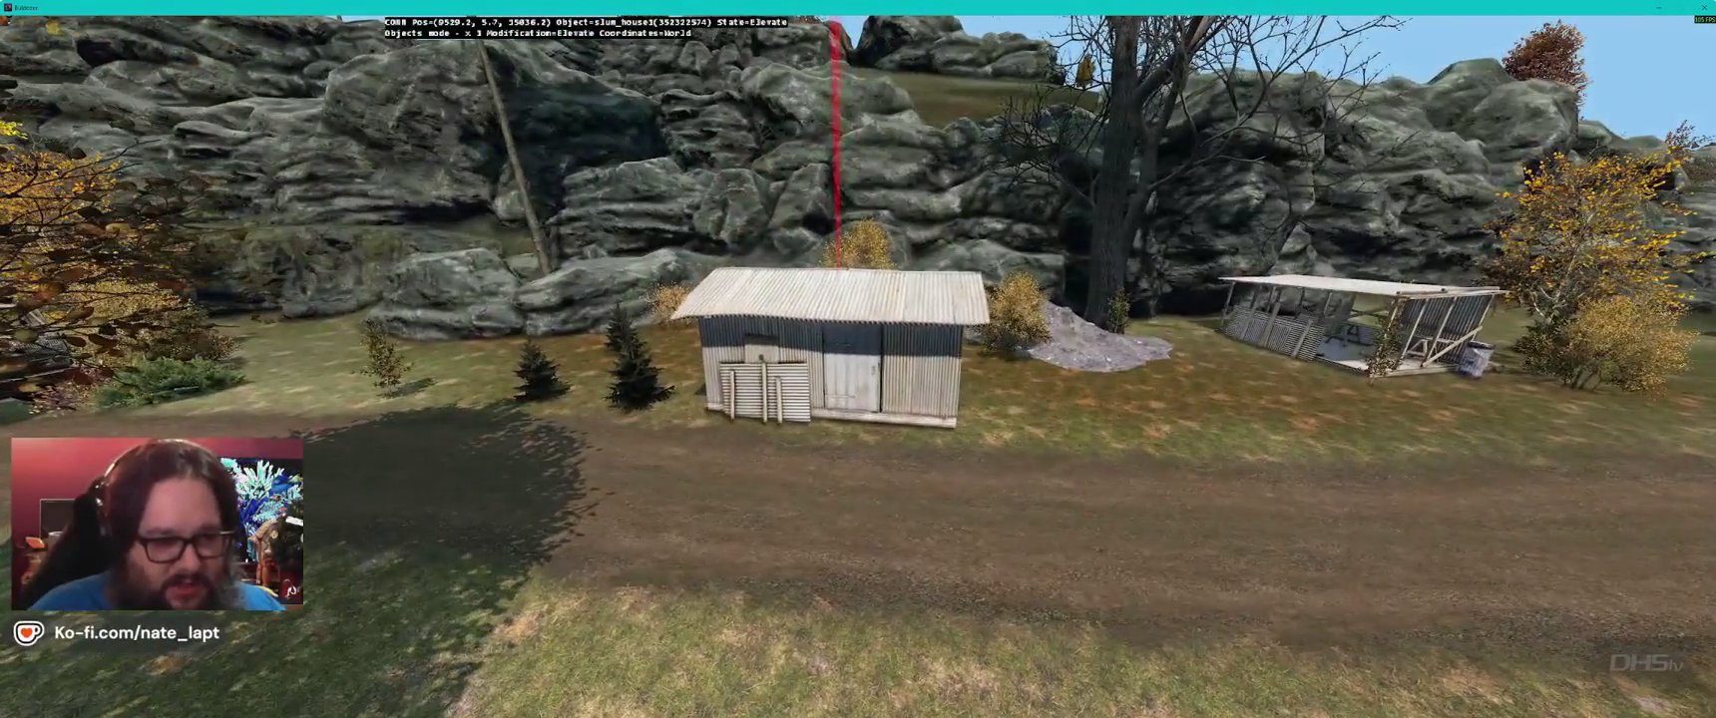
key(w)
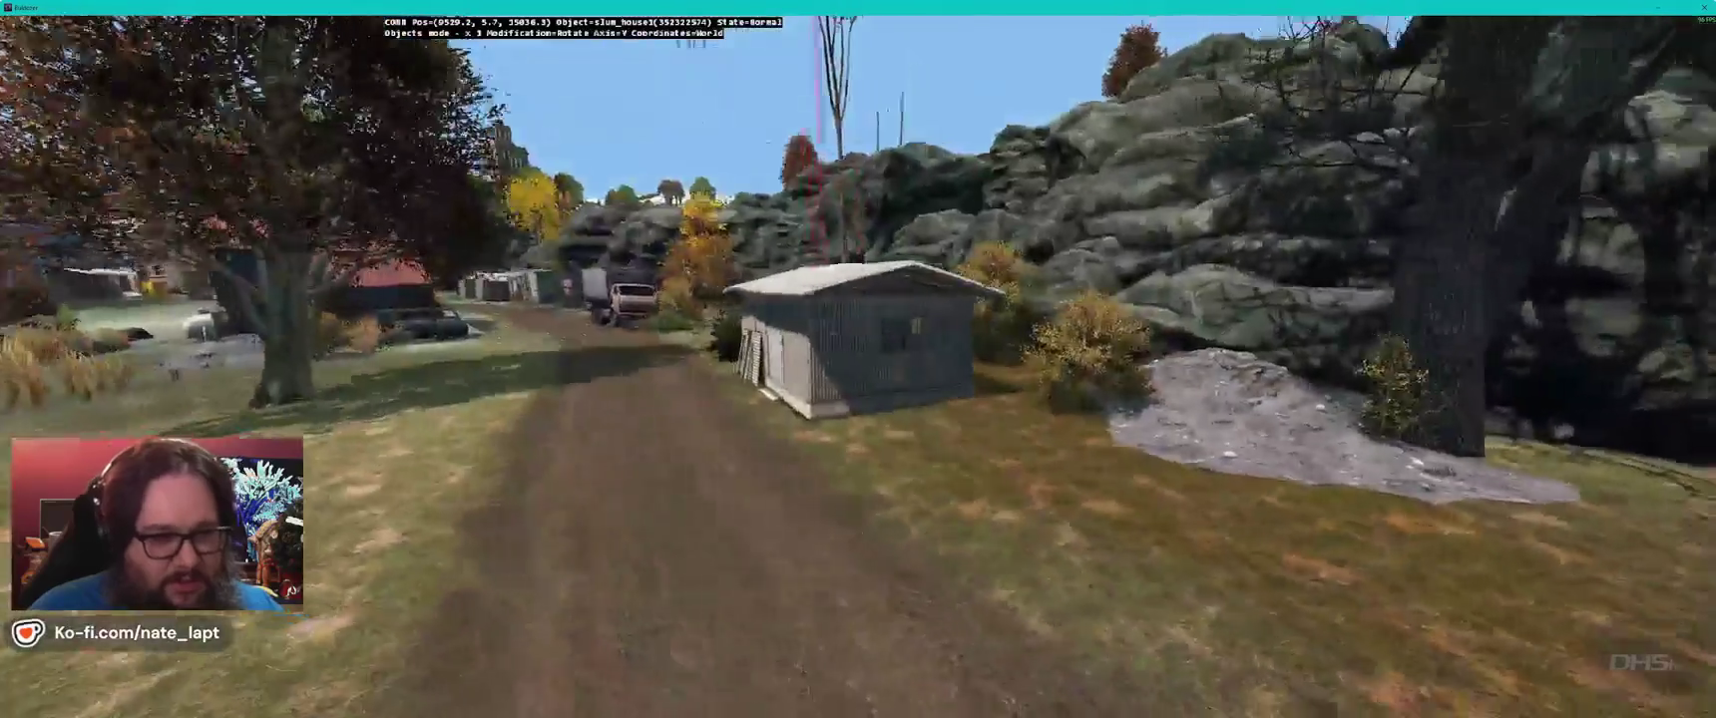
- Set the tyre-topped slum_house2 shack beside the wrecked white car below the rocks
key(alt+Tab)
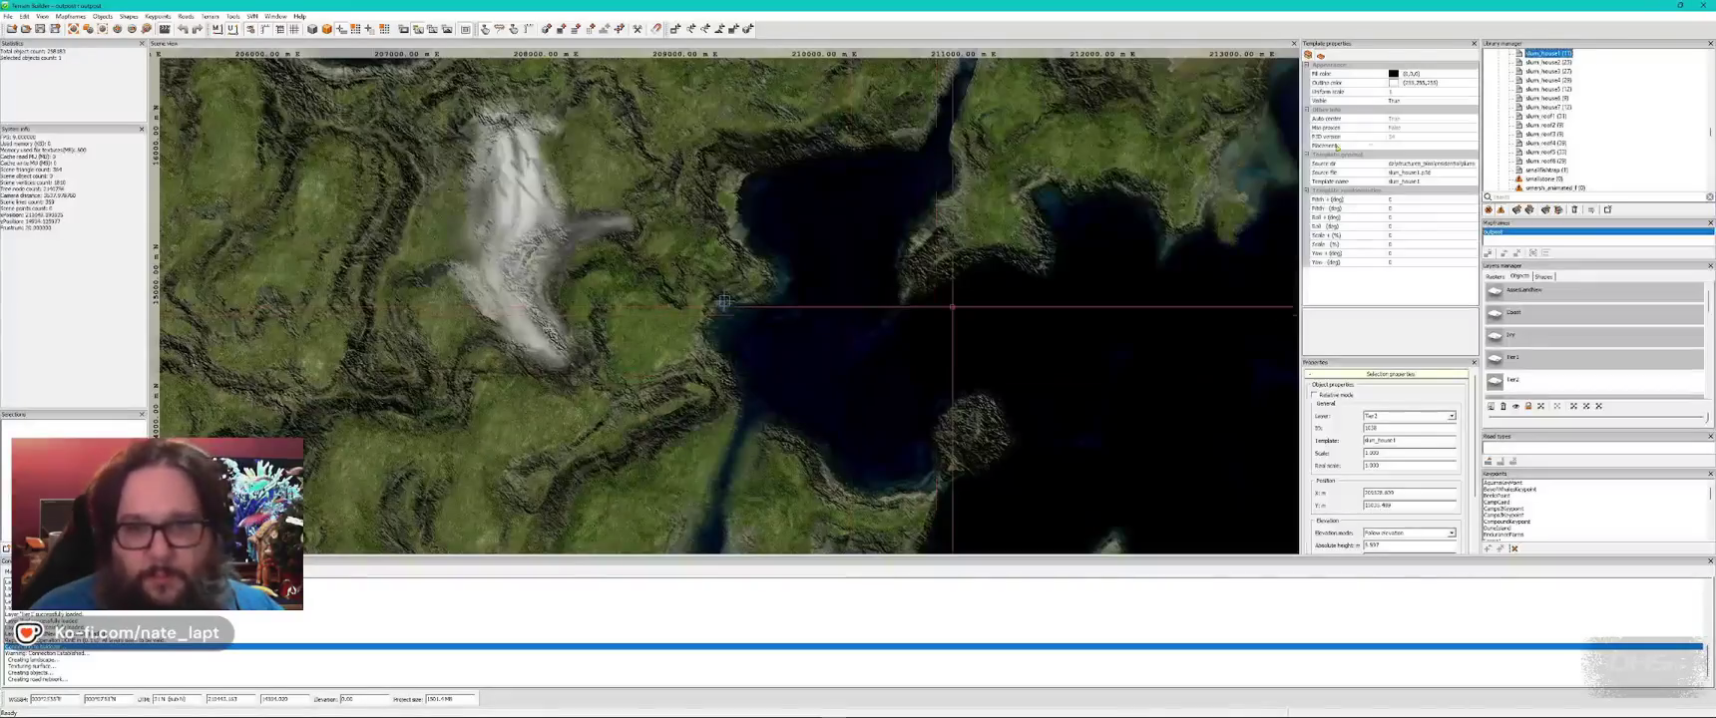
key(alt+Tab)
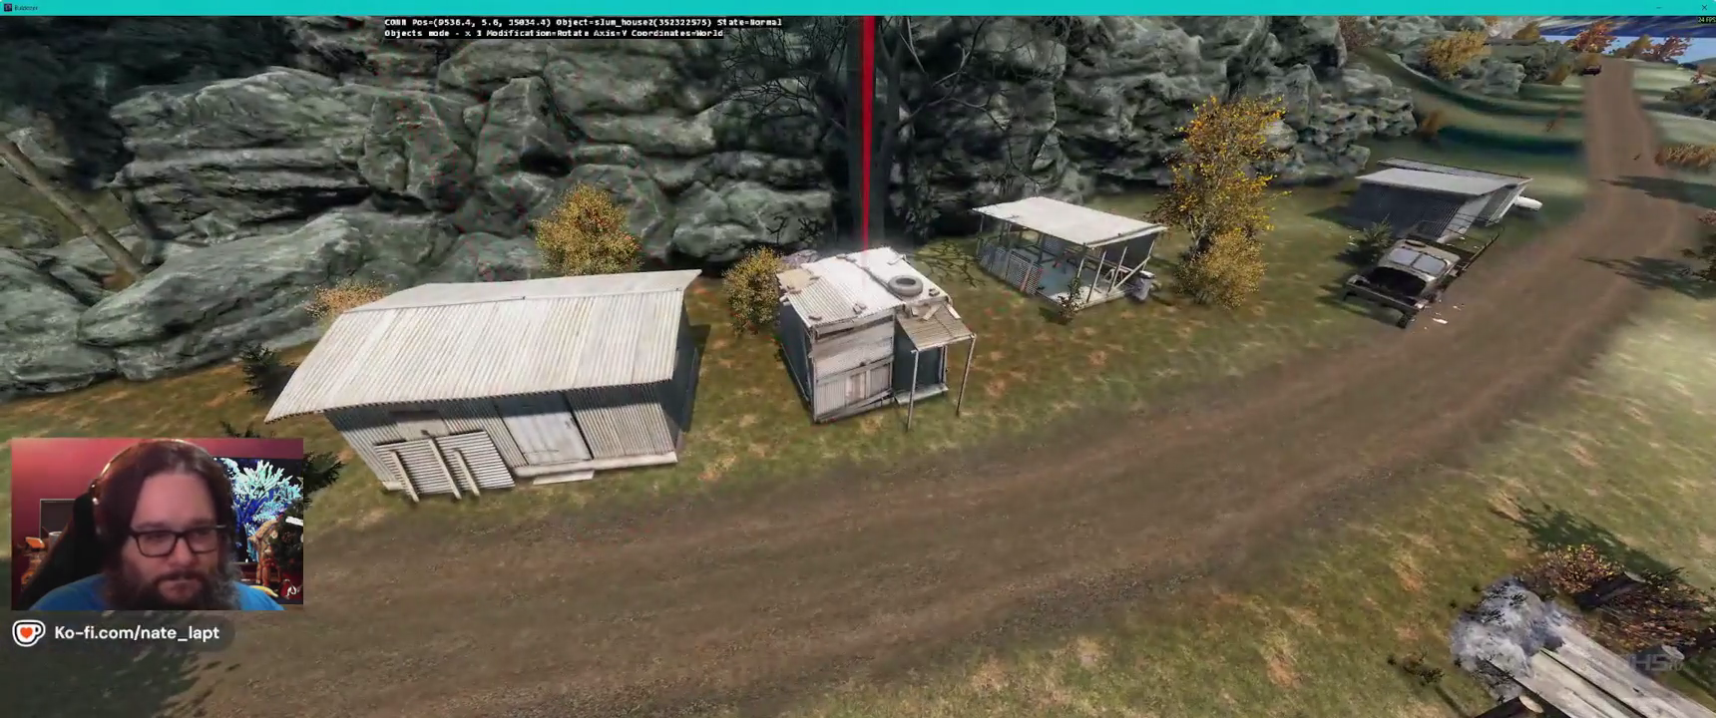
drag(865, 334, 858, 374)
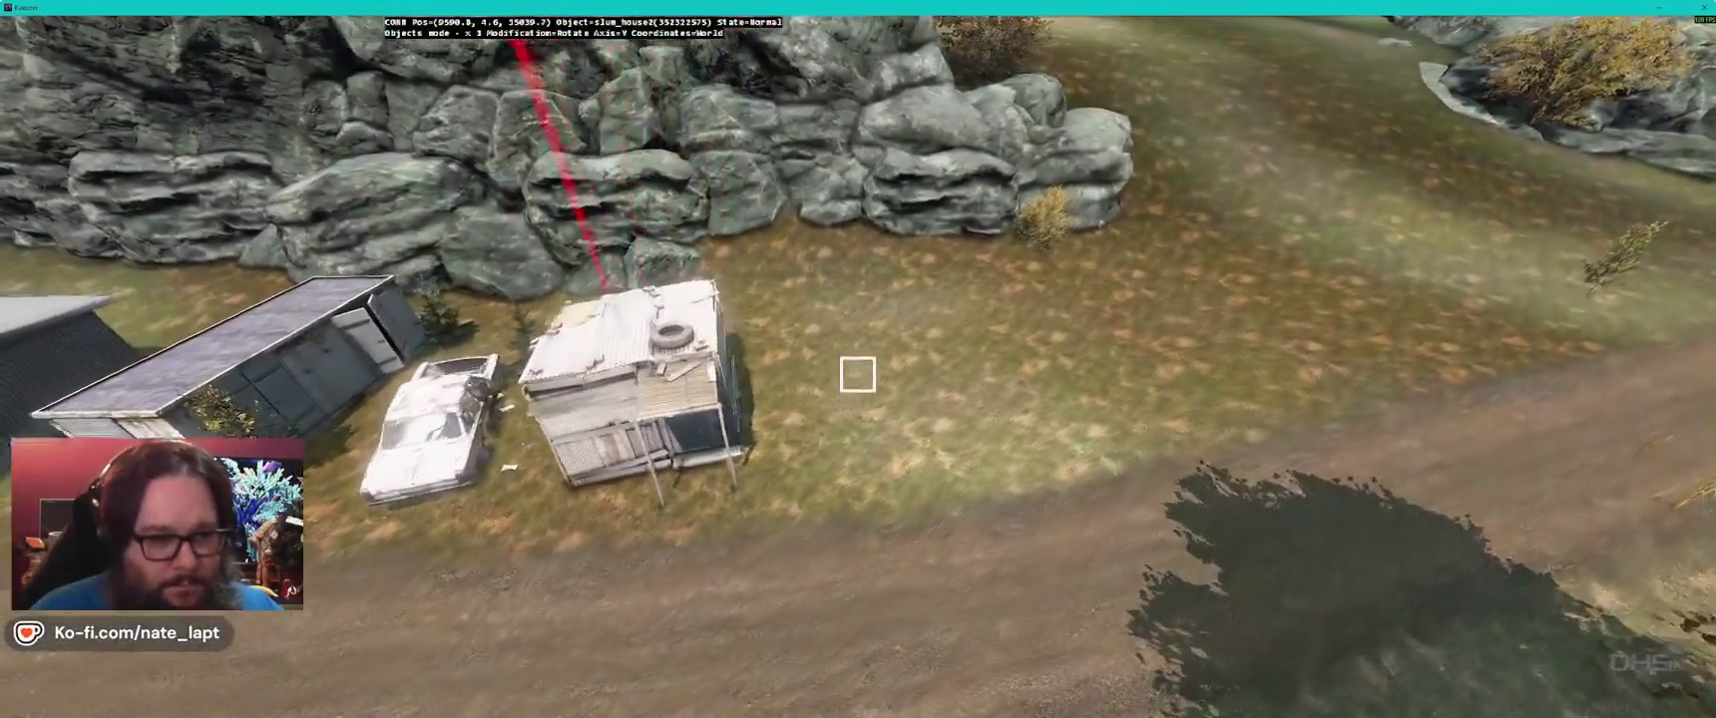
- Try slum_house5 and slum_house6, then keep the open-sided slum_house7 at the row's end
key(alt+Tab)
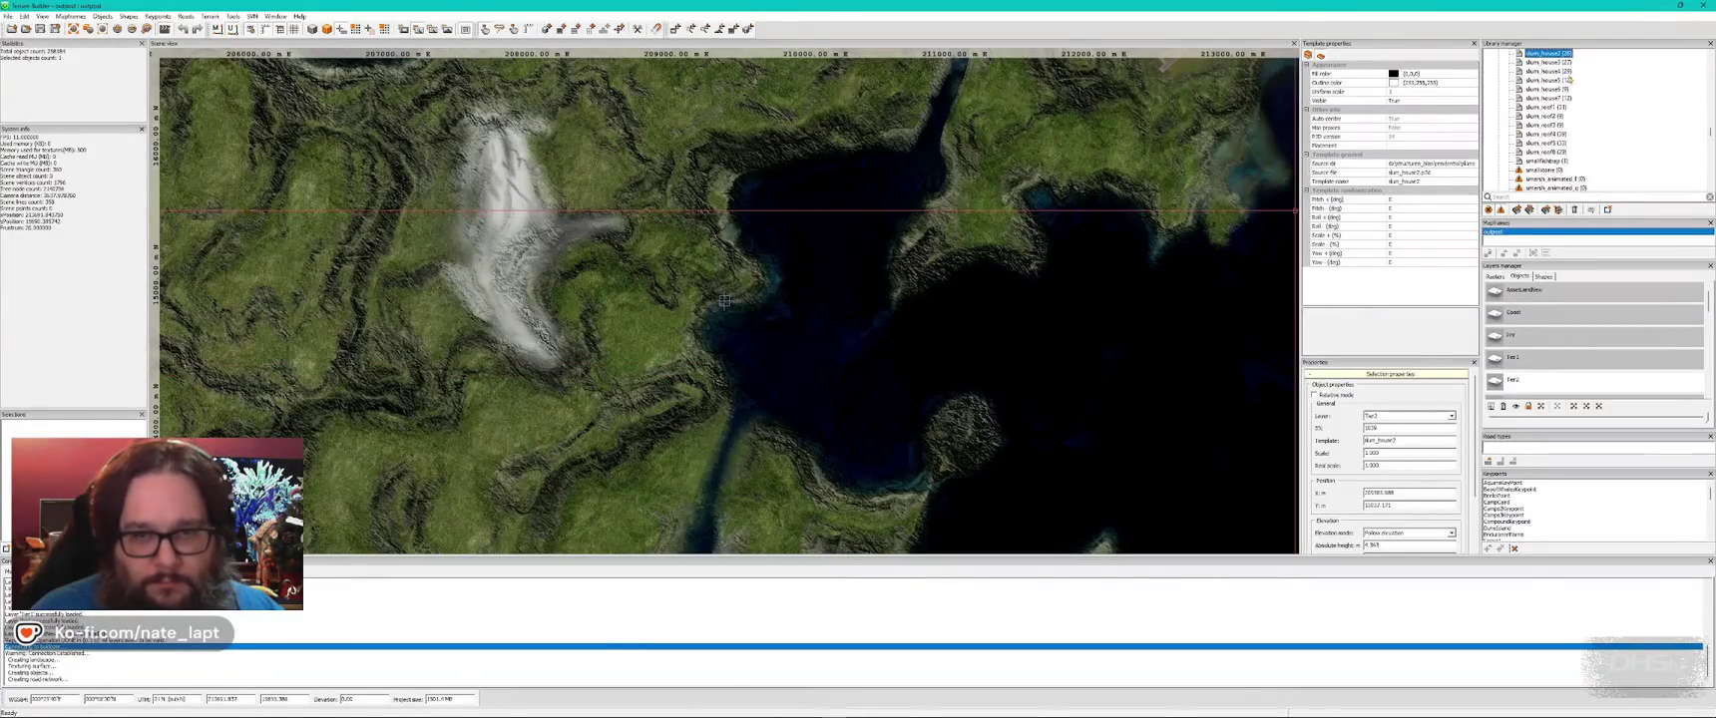
key(alt+Tab)
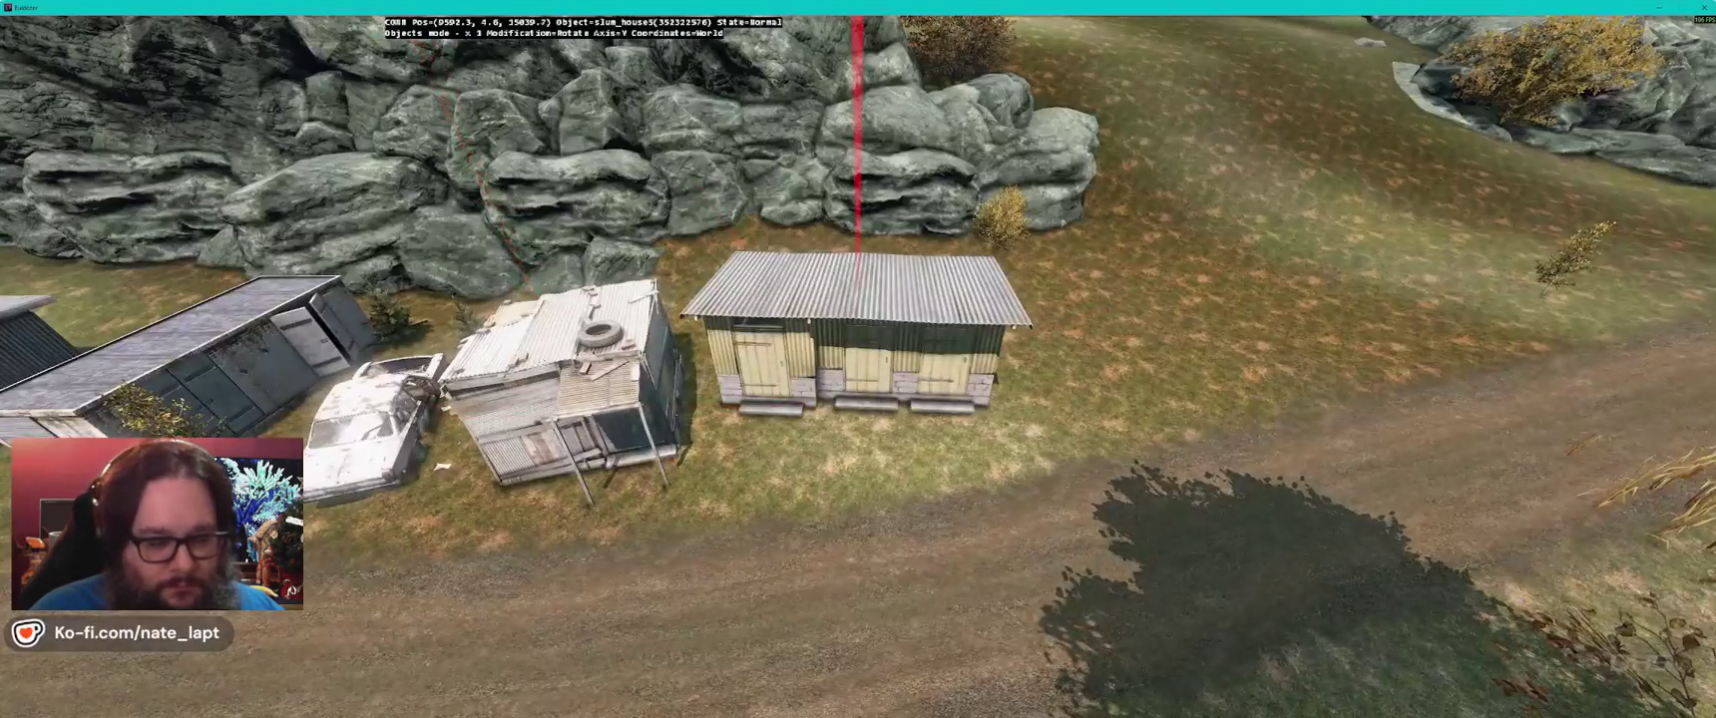
key(alt+Tab)
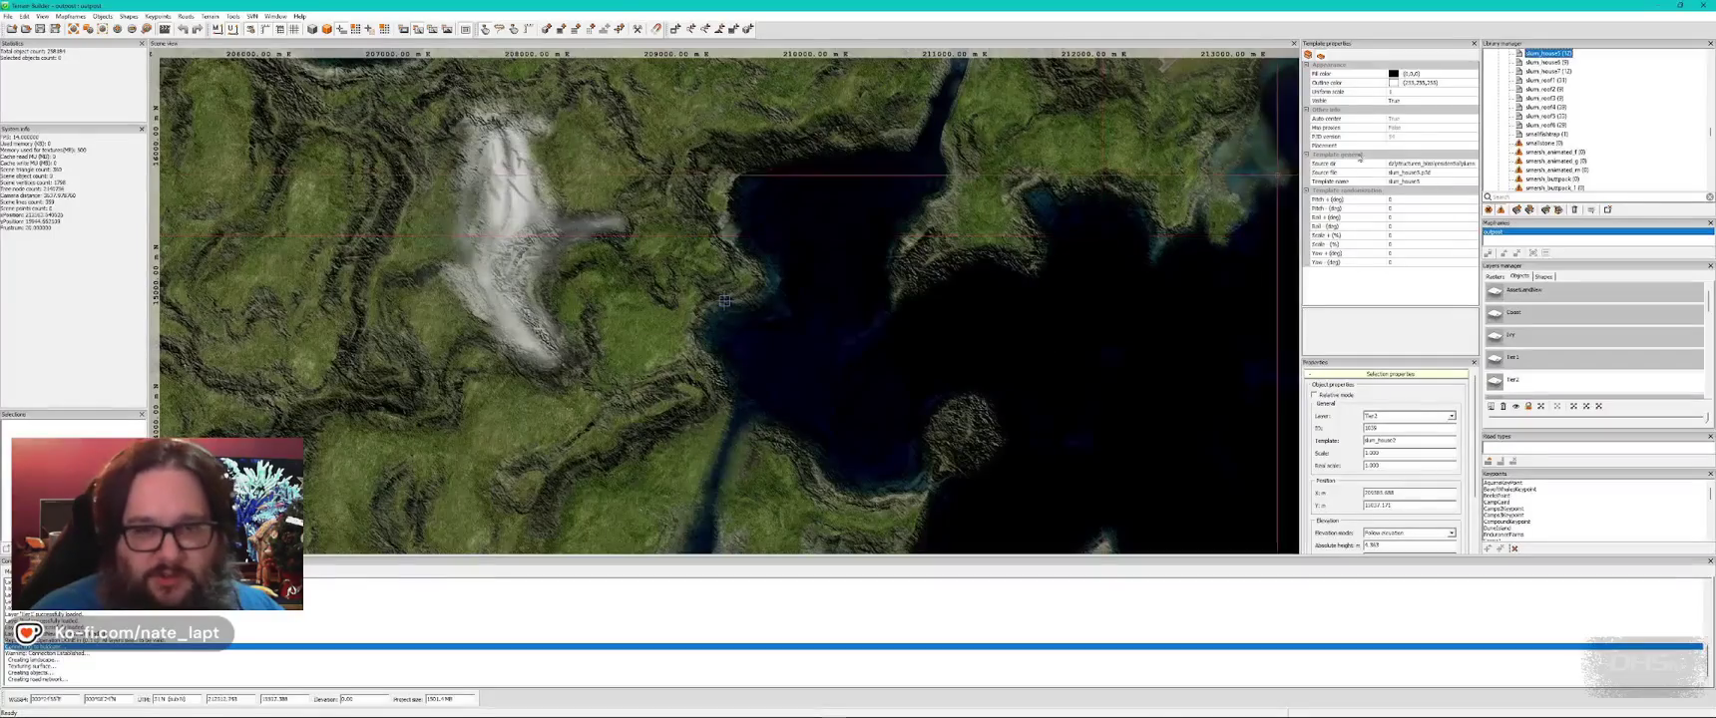
key(alt+Tab)
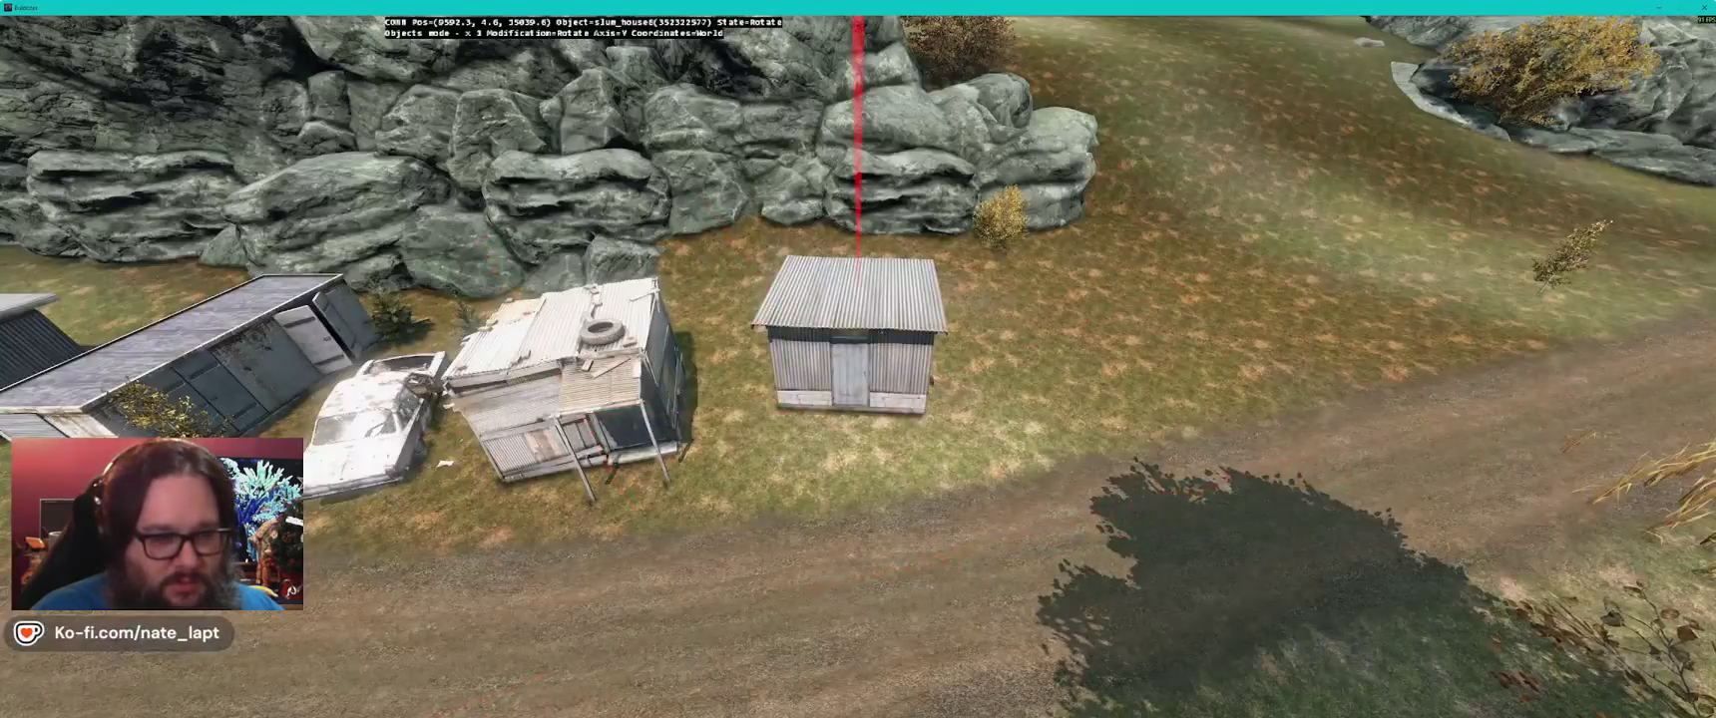
drag(848, 339, 868, 340)
key(alt+Tab)
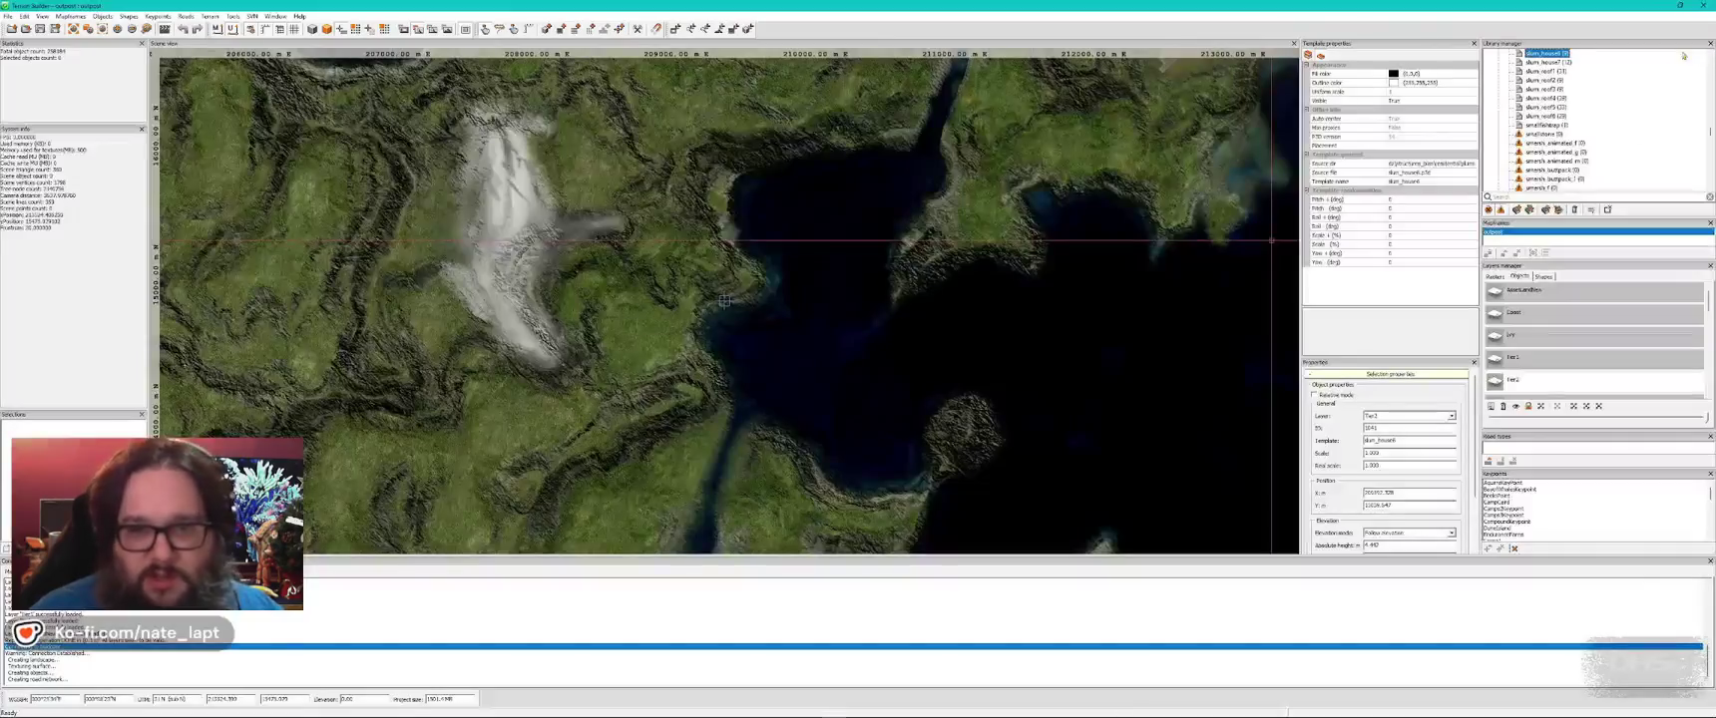
key(alt+Tab)
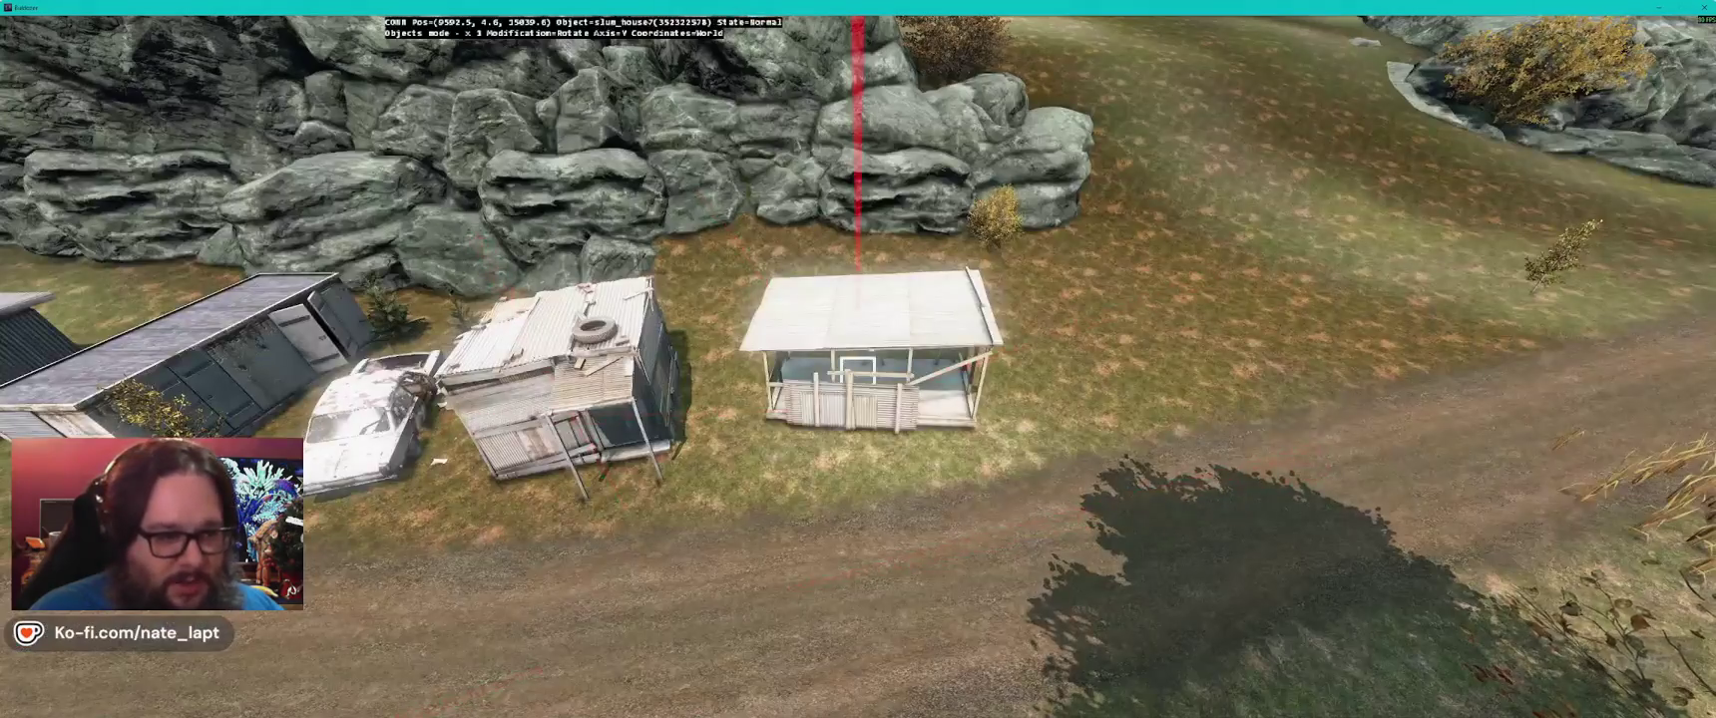
- Orbit the camera around the row of shacks below the rocks to inspect it from the road
key(z)
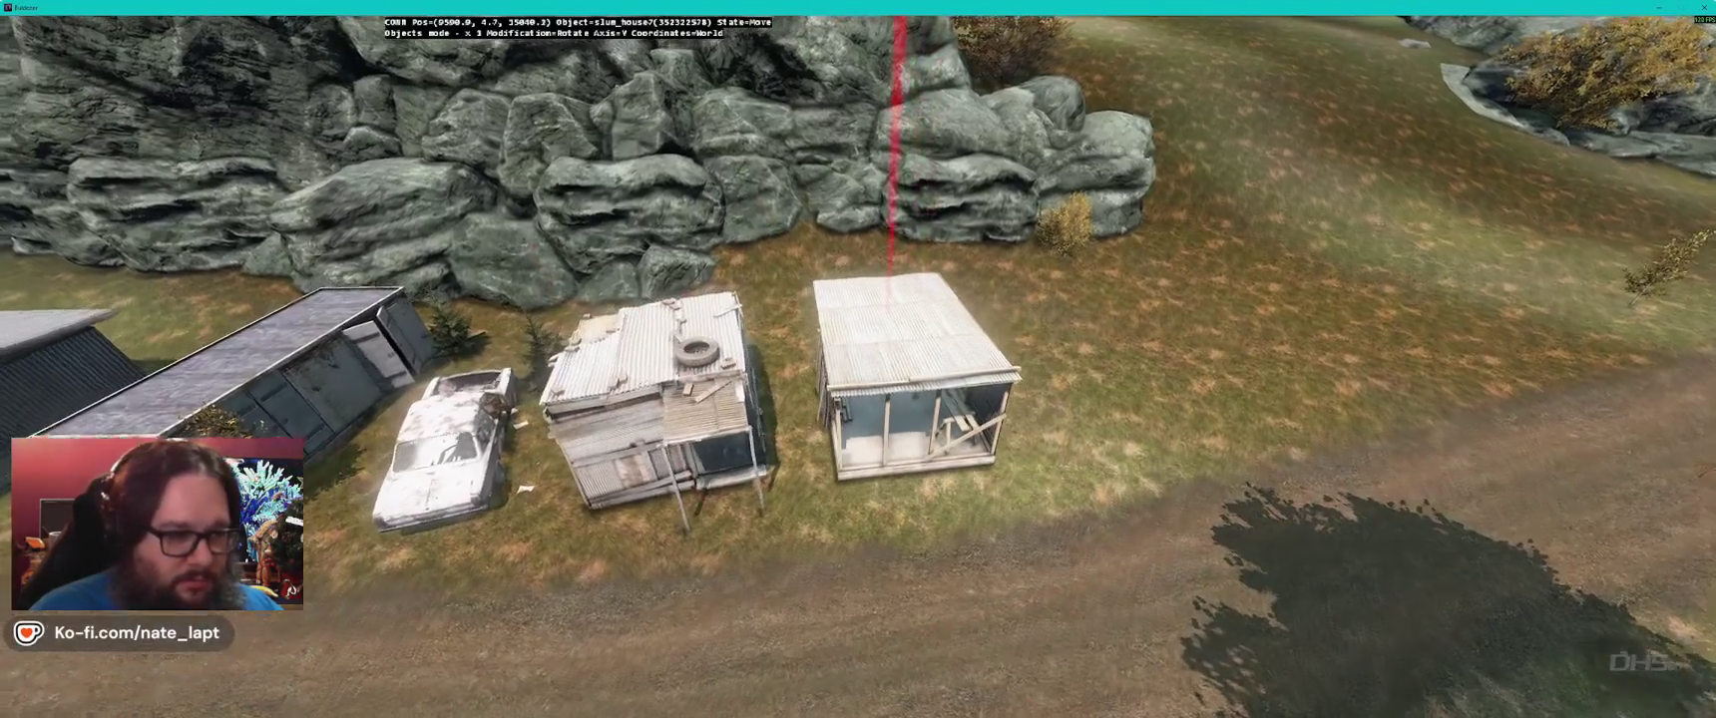
key(a)
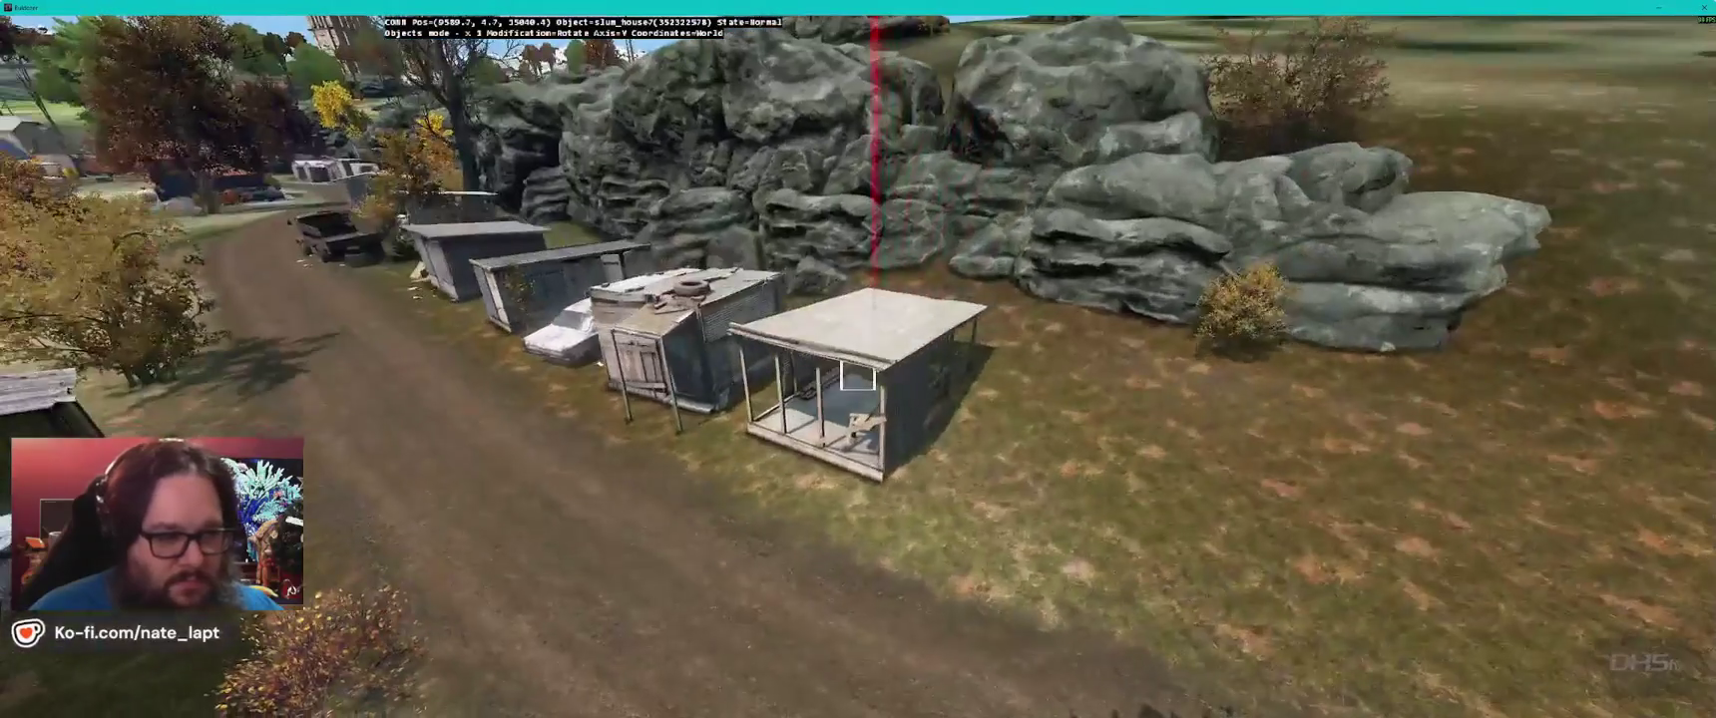
key(a)
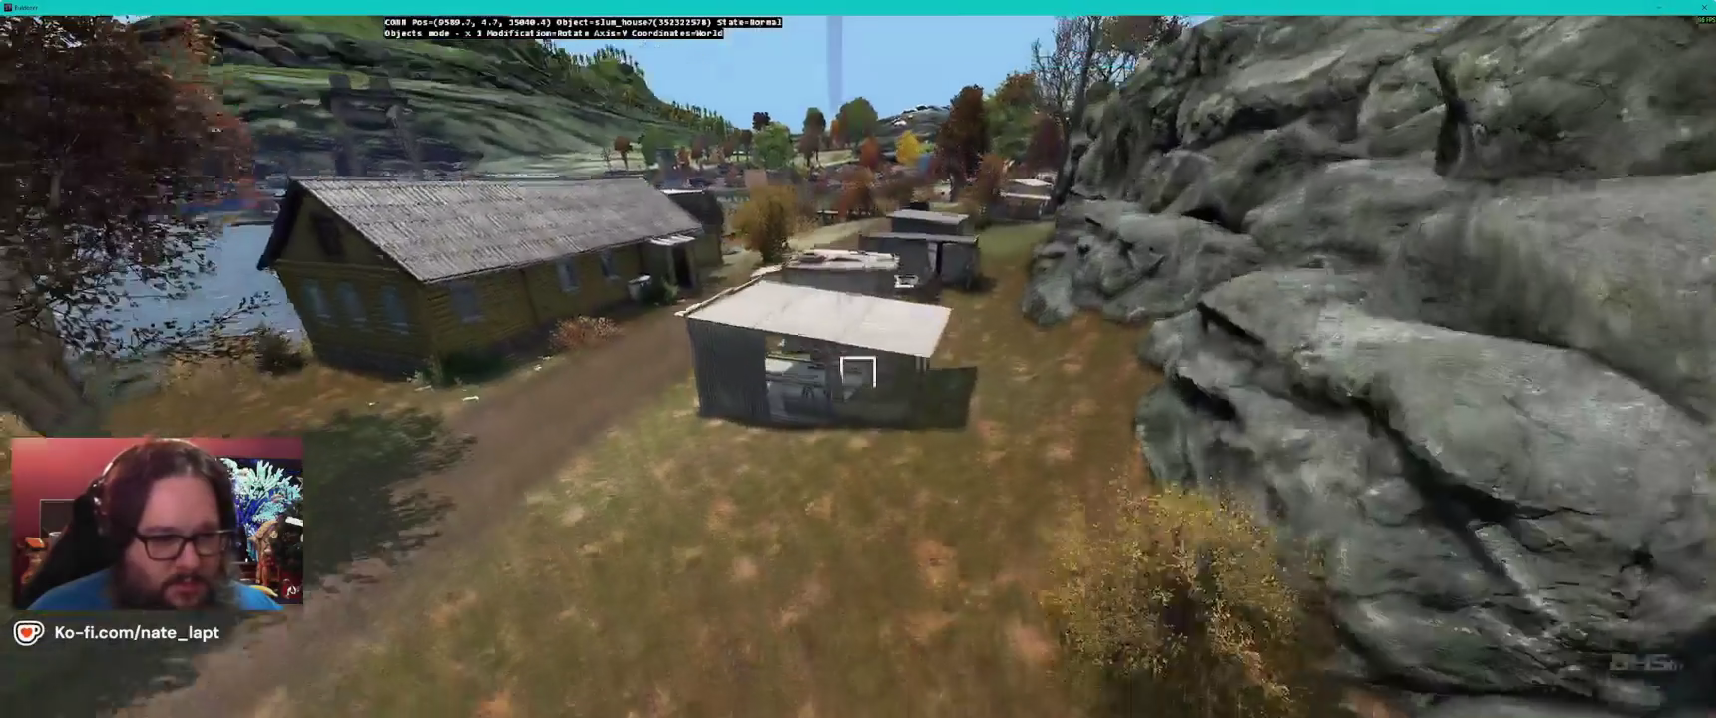
key(q)
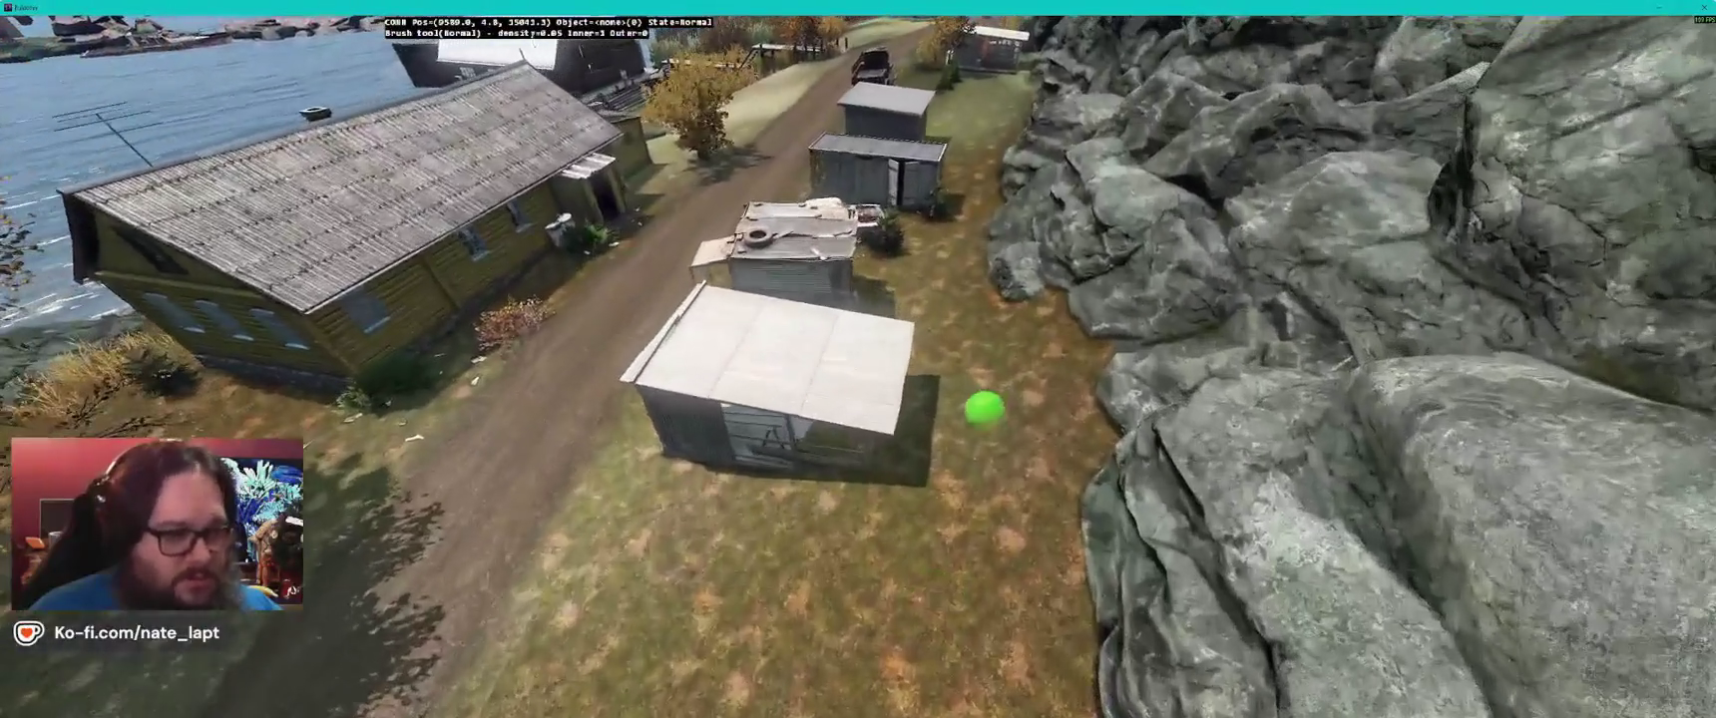
key(z)
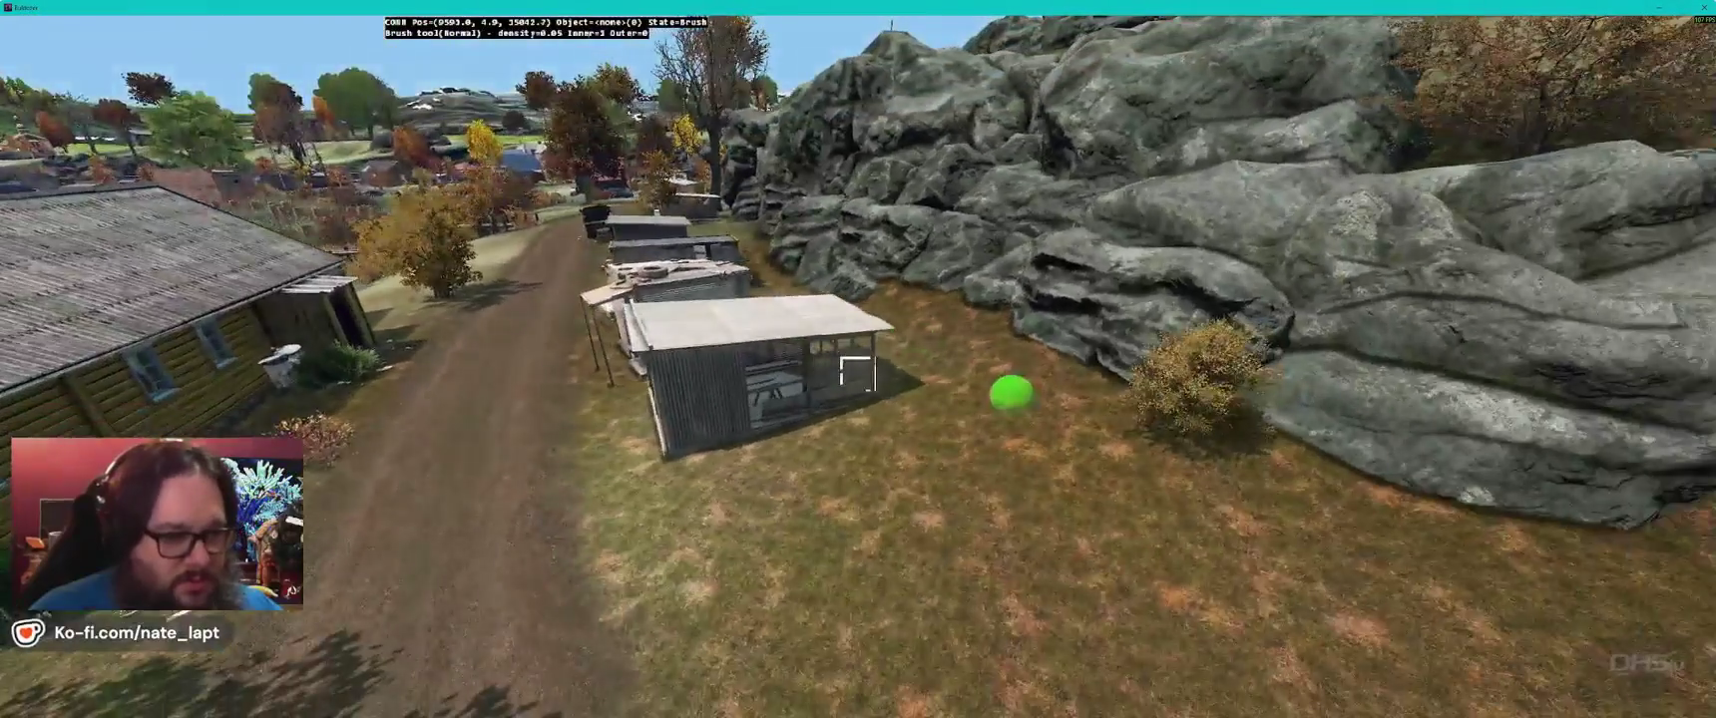
key(a)
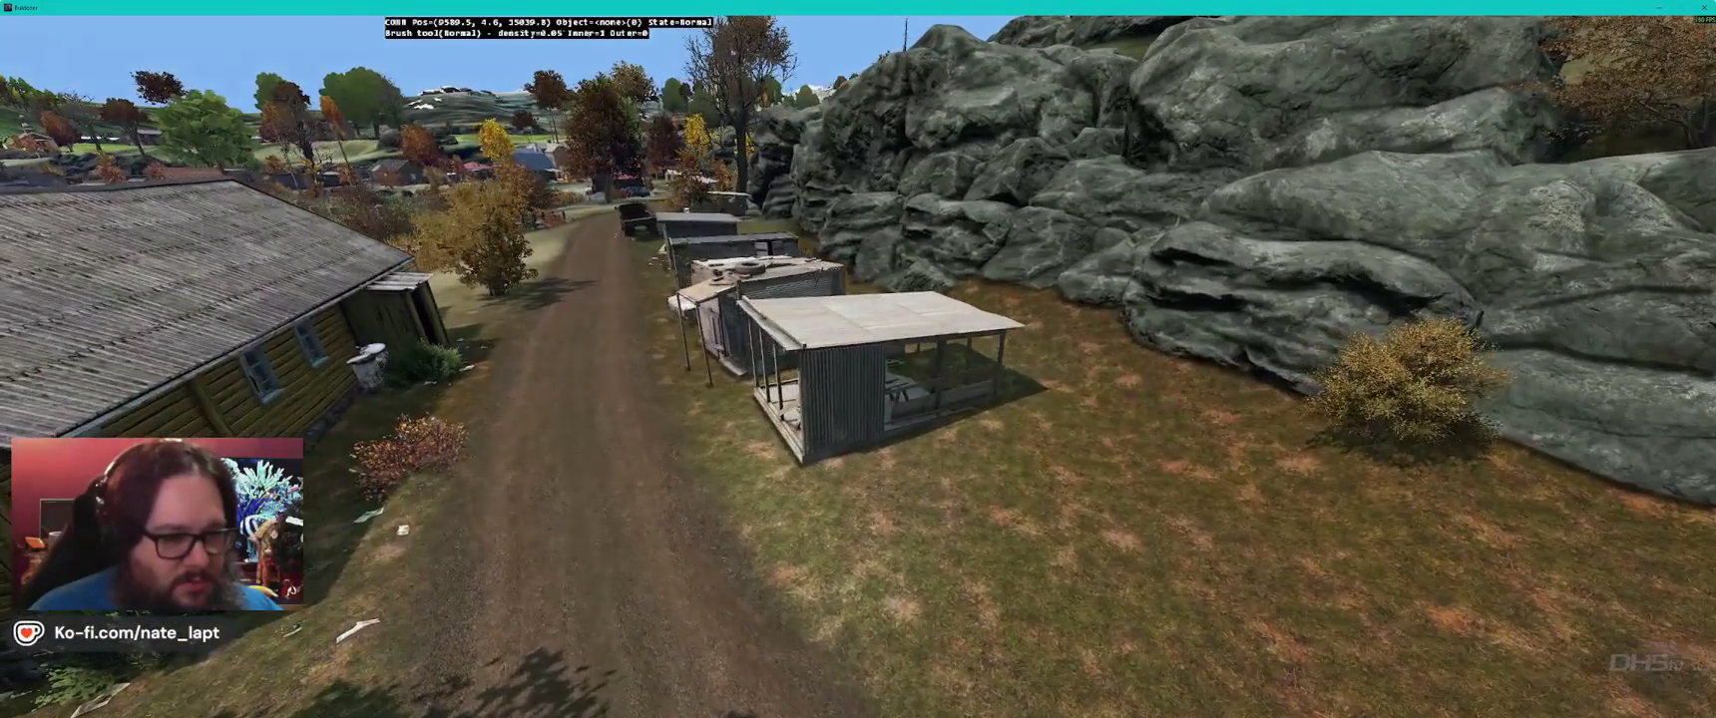
key(Left)
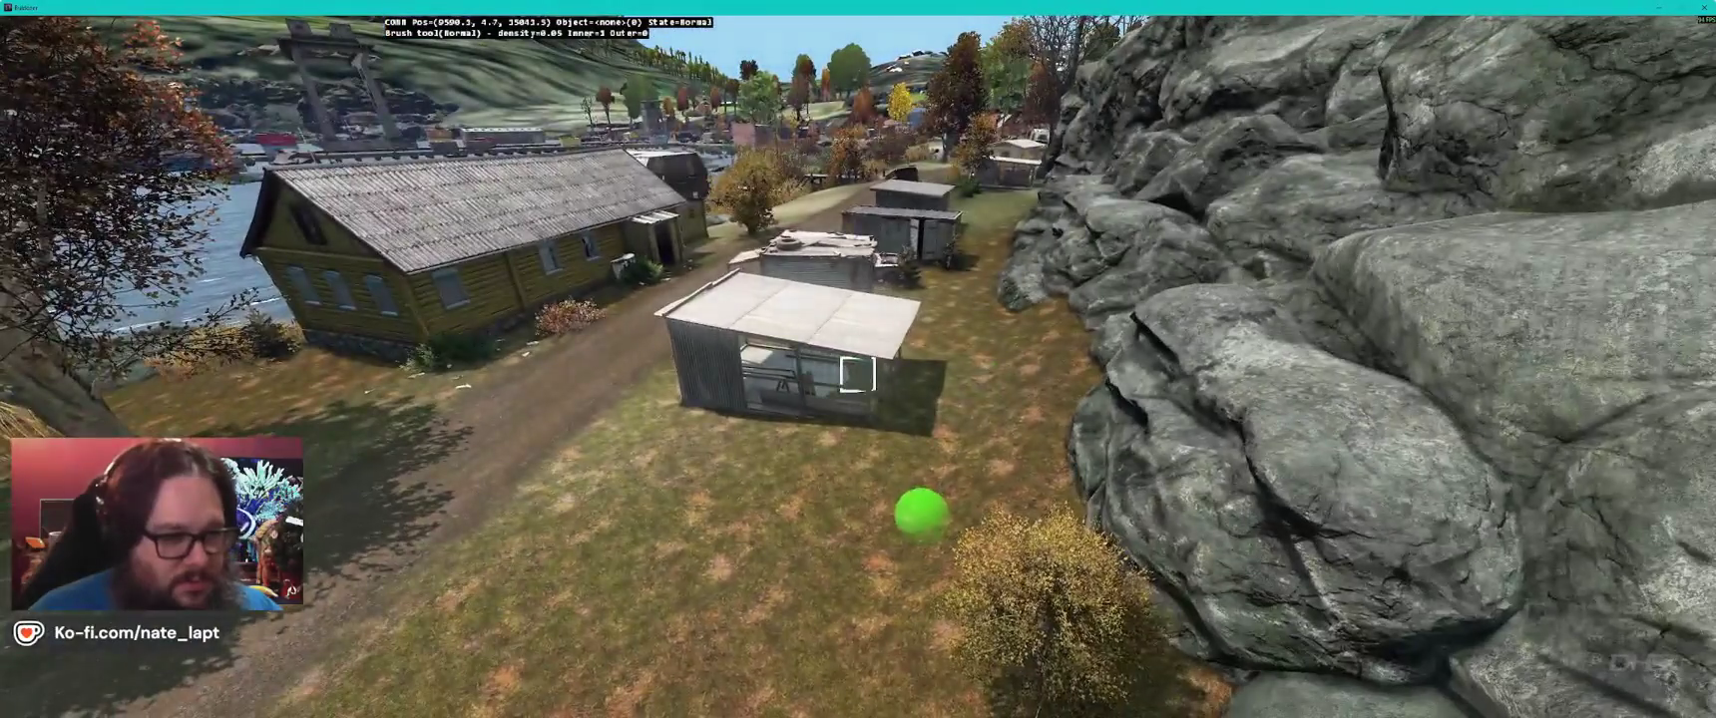
key(Left)
key(a)
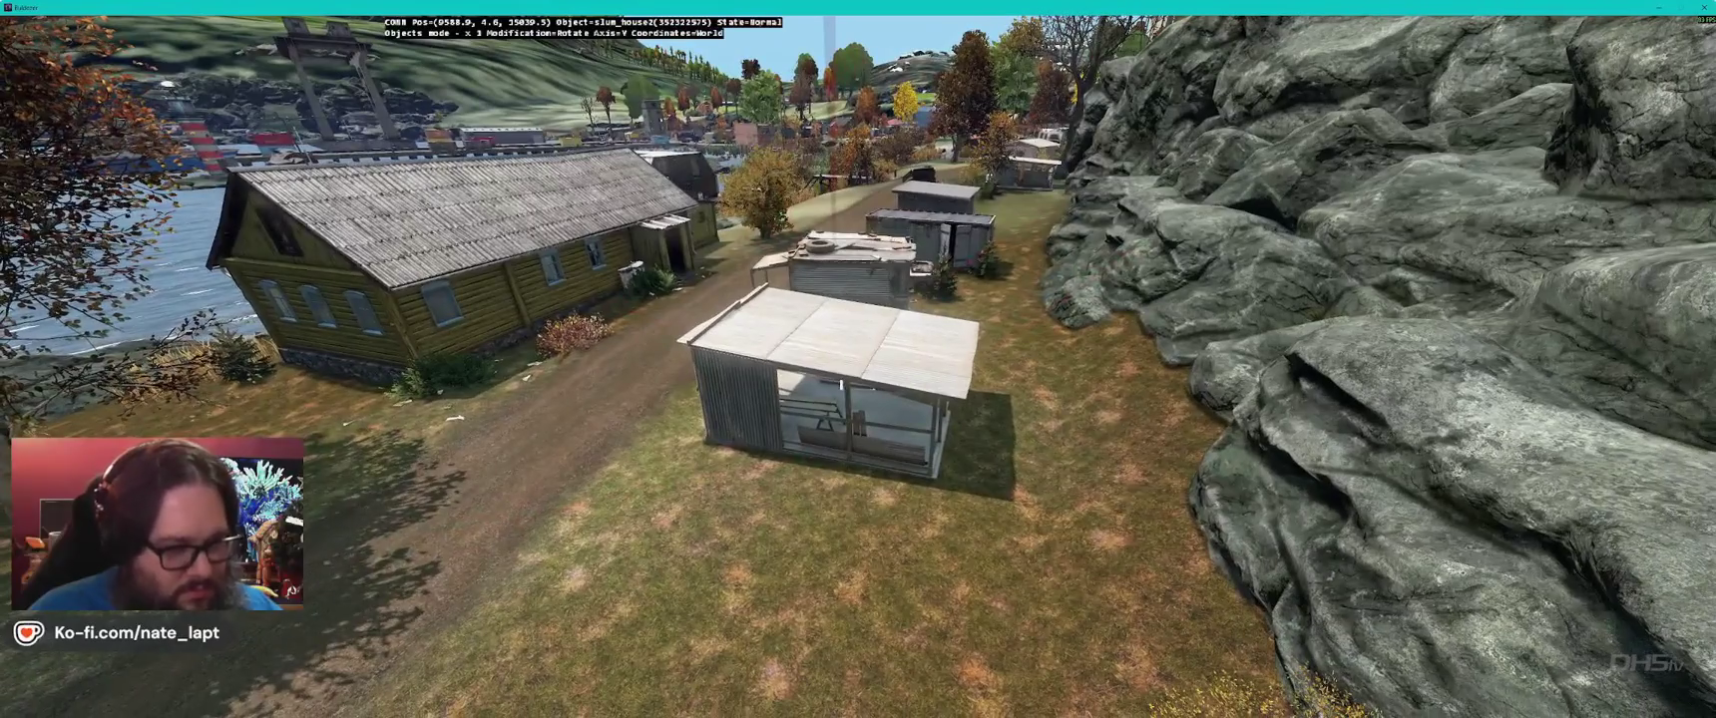
key(w)
key(s)
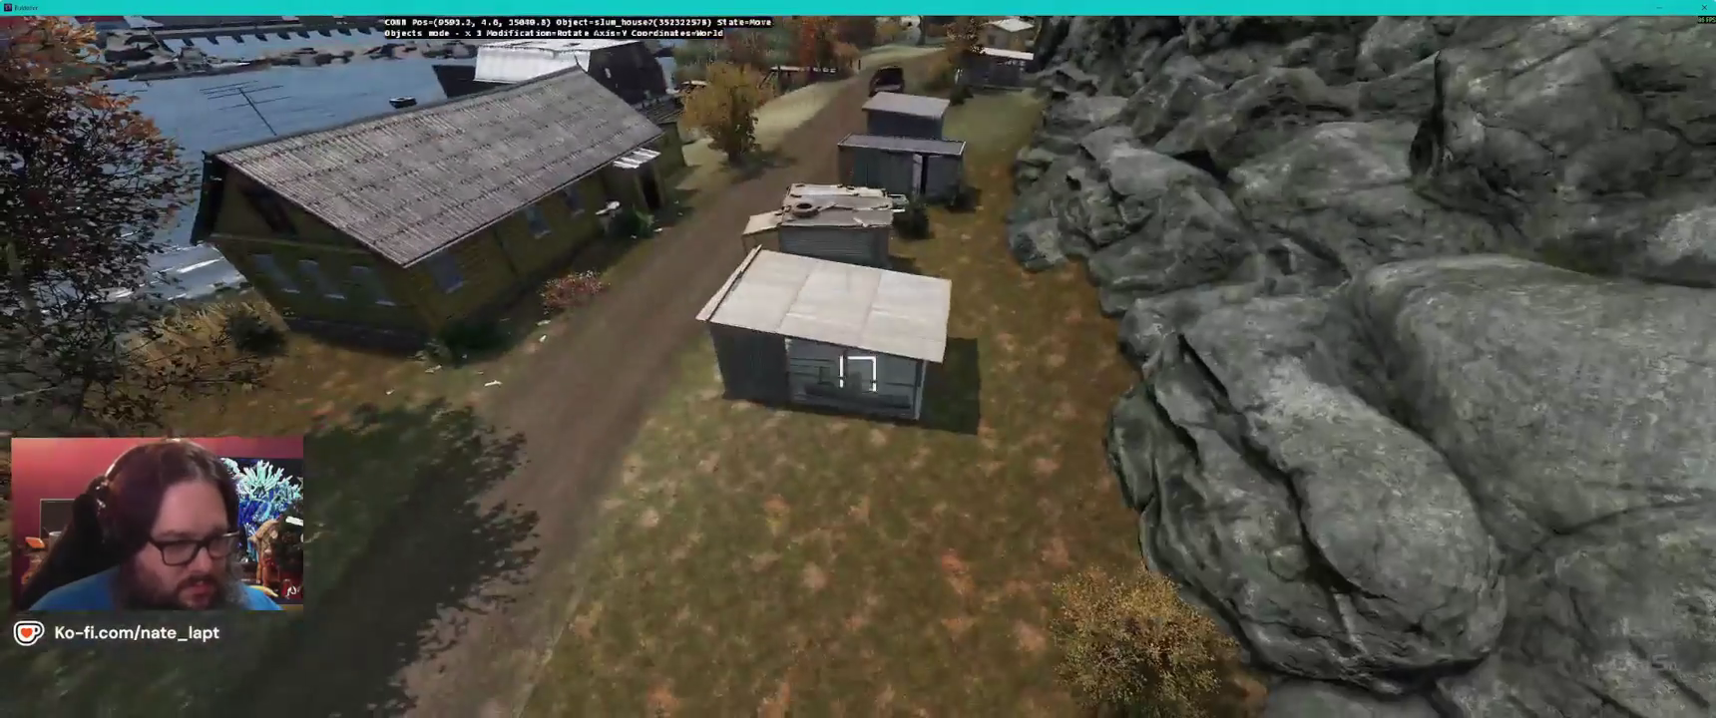
key(Left)
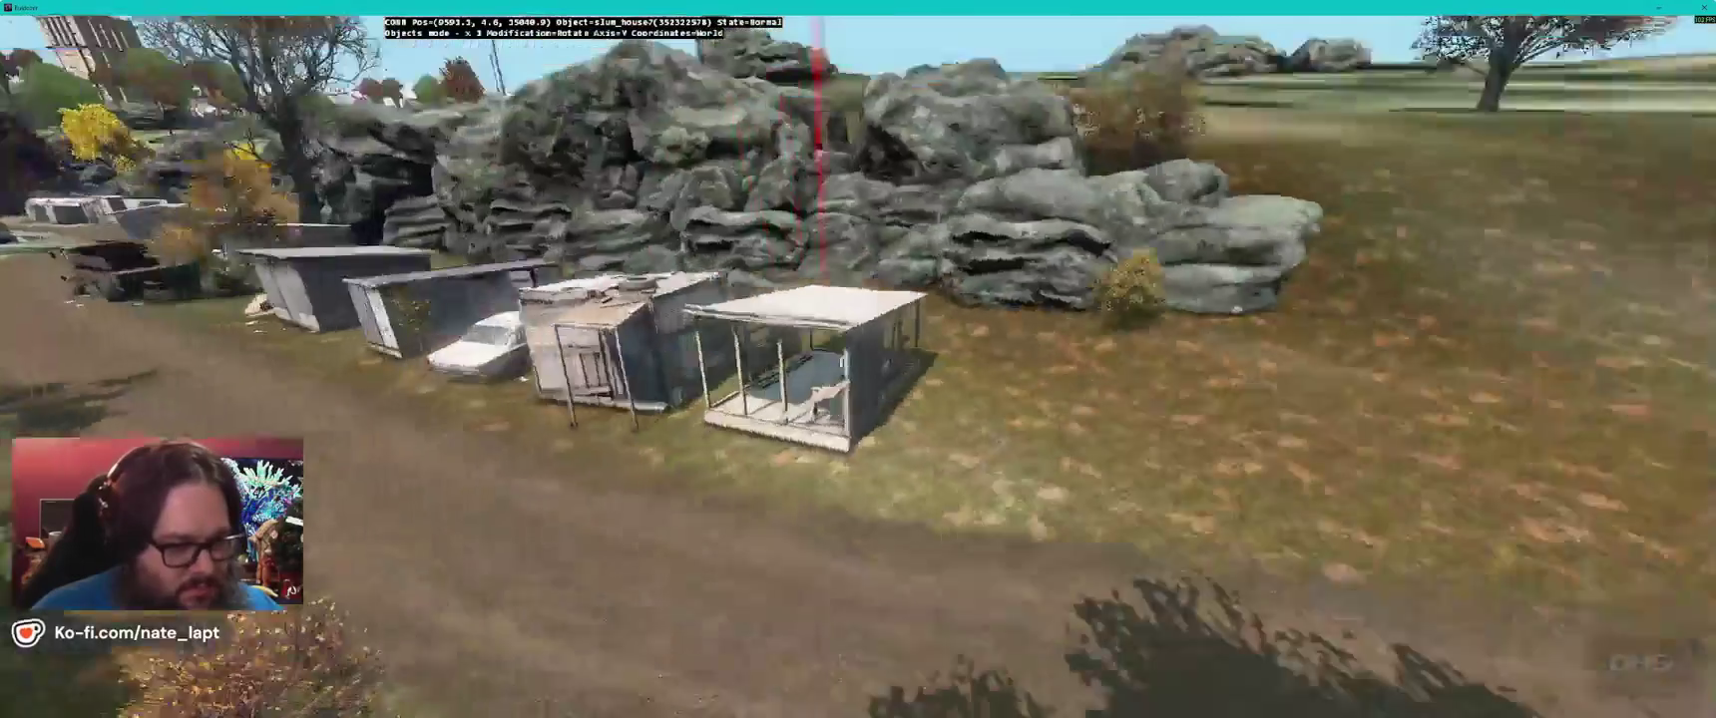
key(Left)
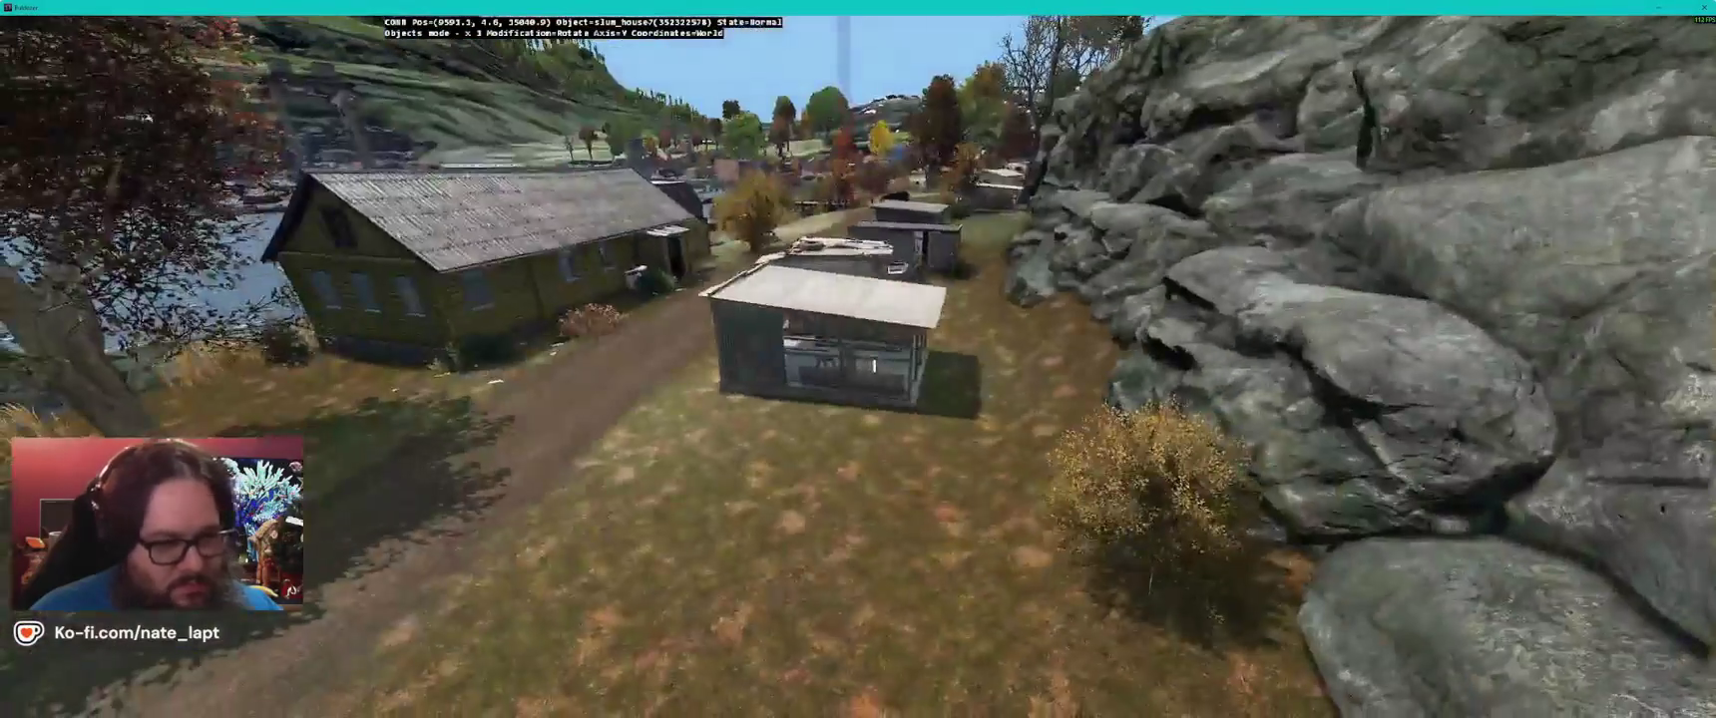
key(alt+Tab)
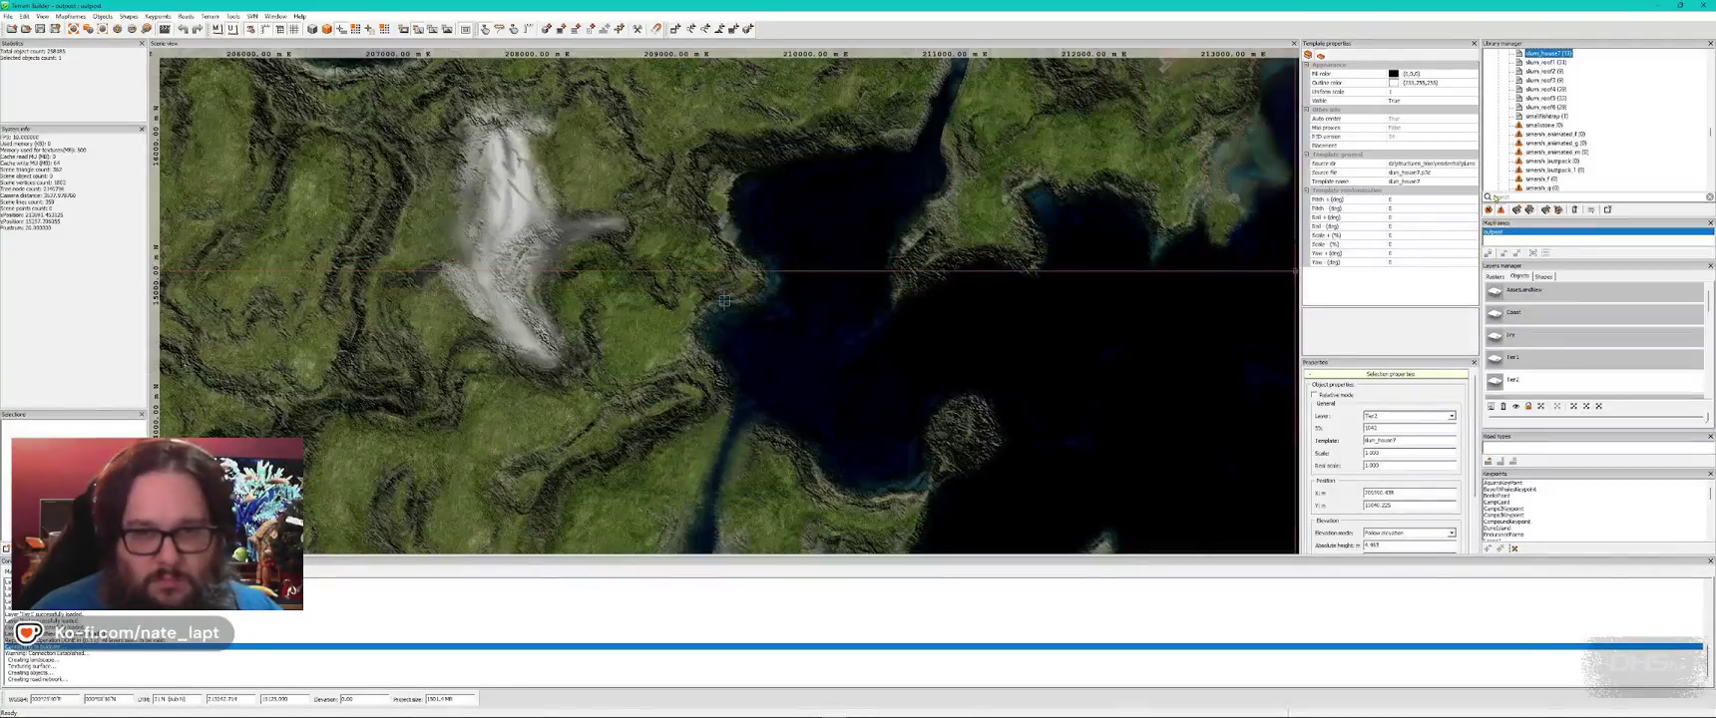
- Search the library for 'hed' and insert a shed beside the shacks
scroll(1564, 130, up, 4)
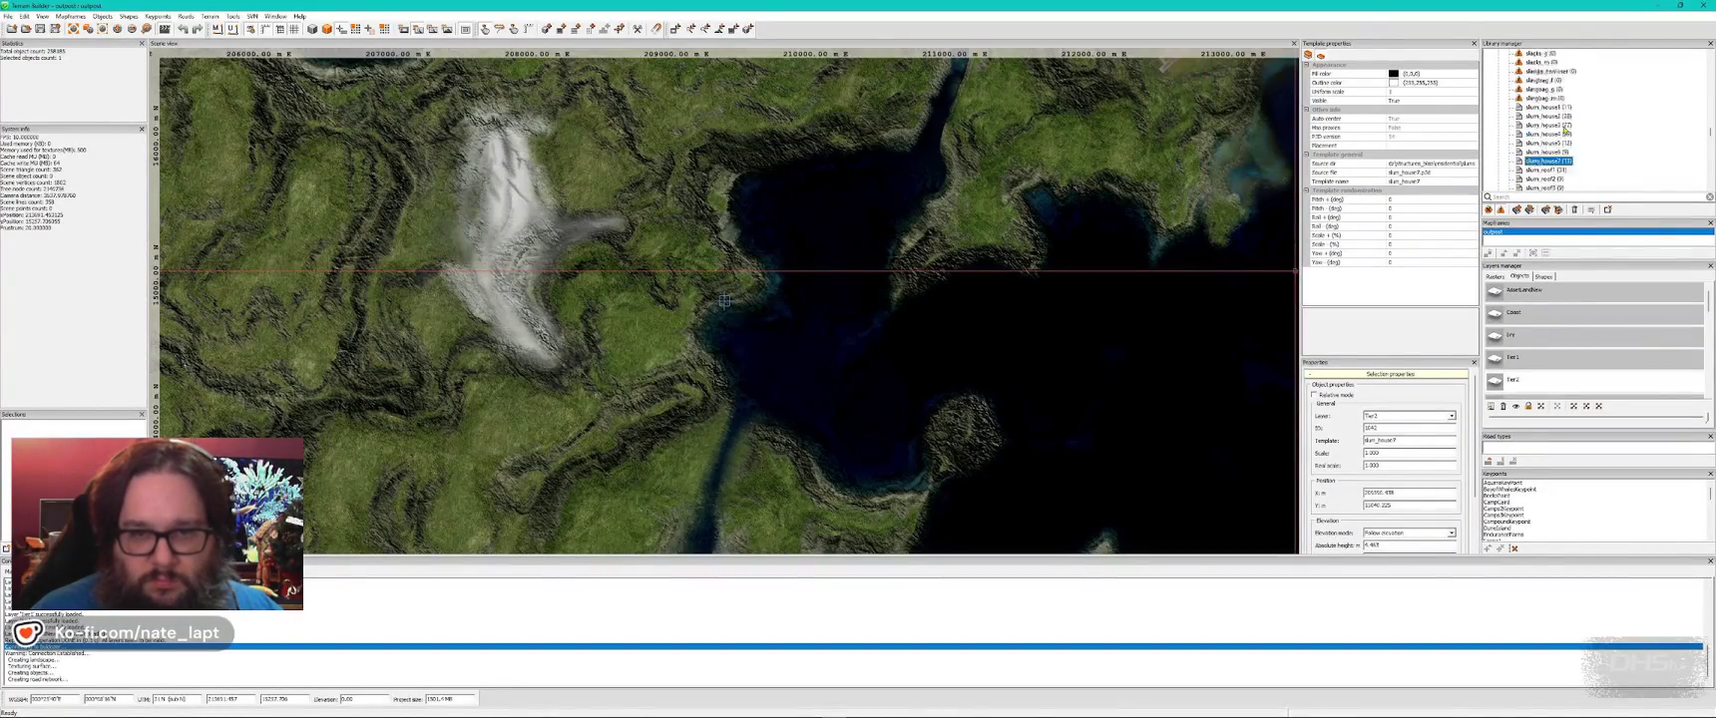
scroll(1562, 140, up, 5)
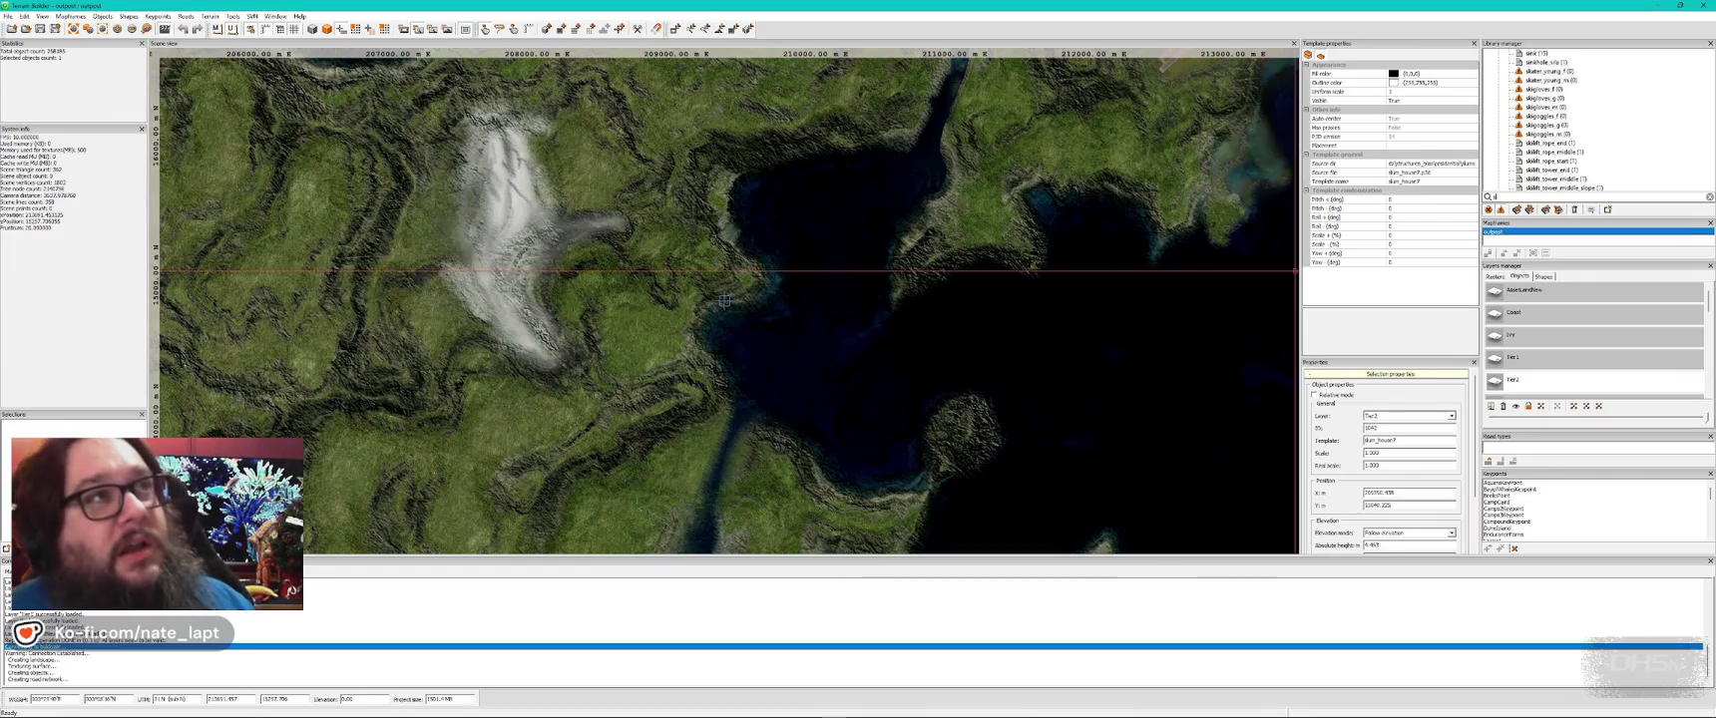
text(hed)
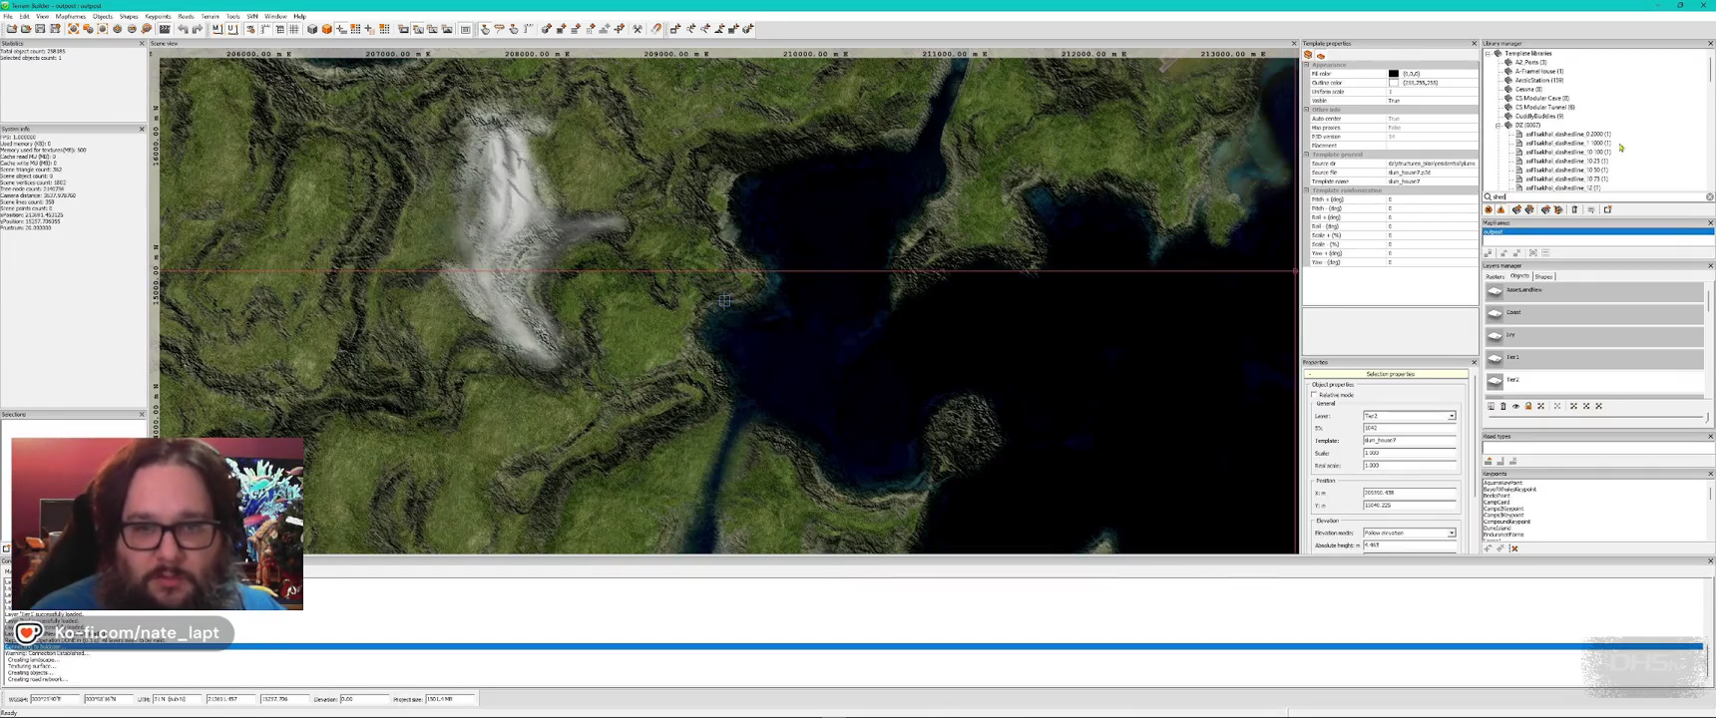
scroll(1594, 148, down, 3)
click(1547, 142)
key(alt+Tab)
key(Insert)
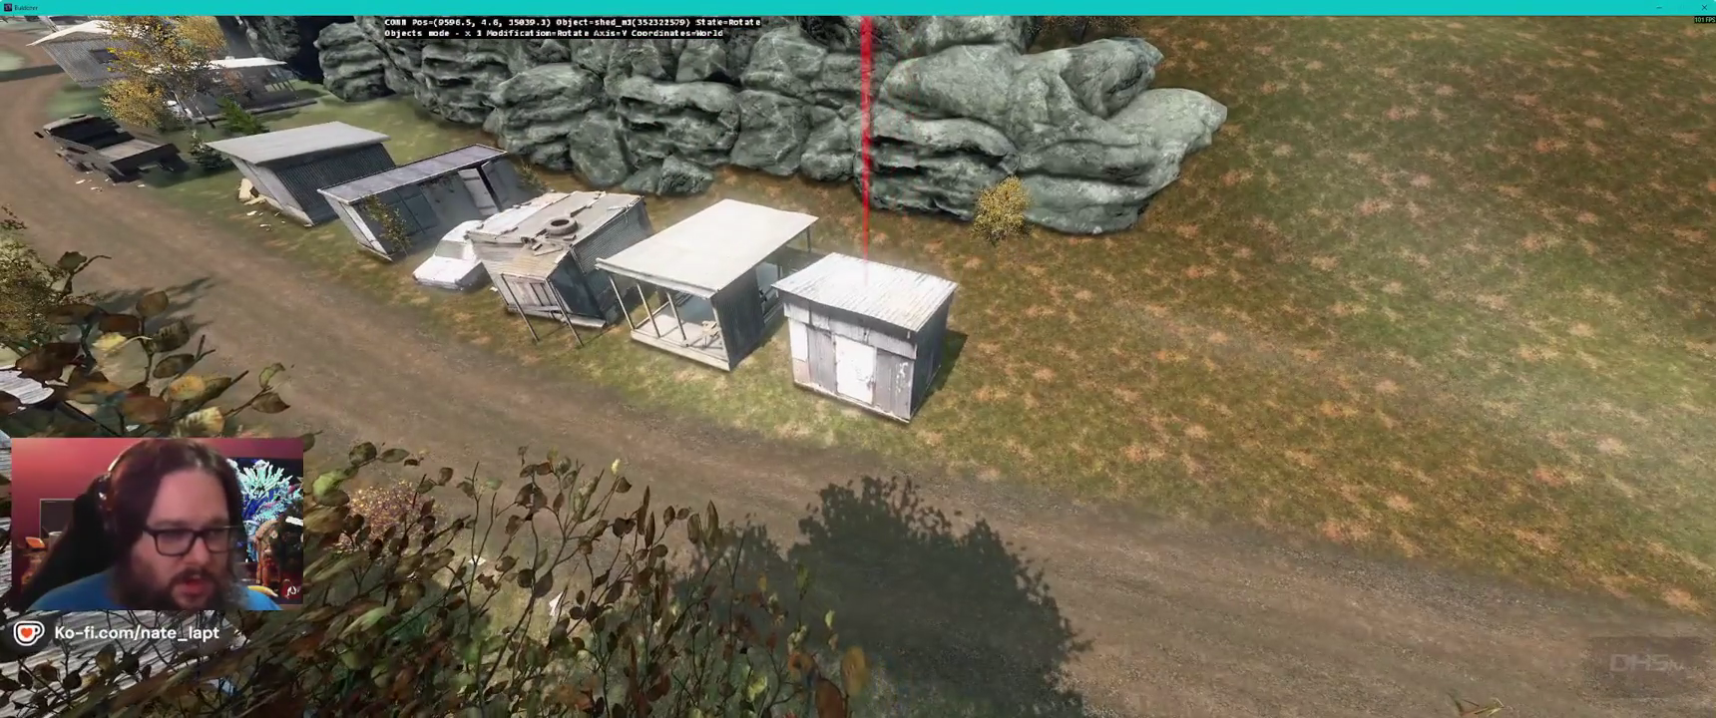
- Carry the new shed_m3 shed to the lawn beside the blue house
key(Left)
key(Right)
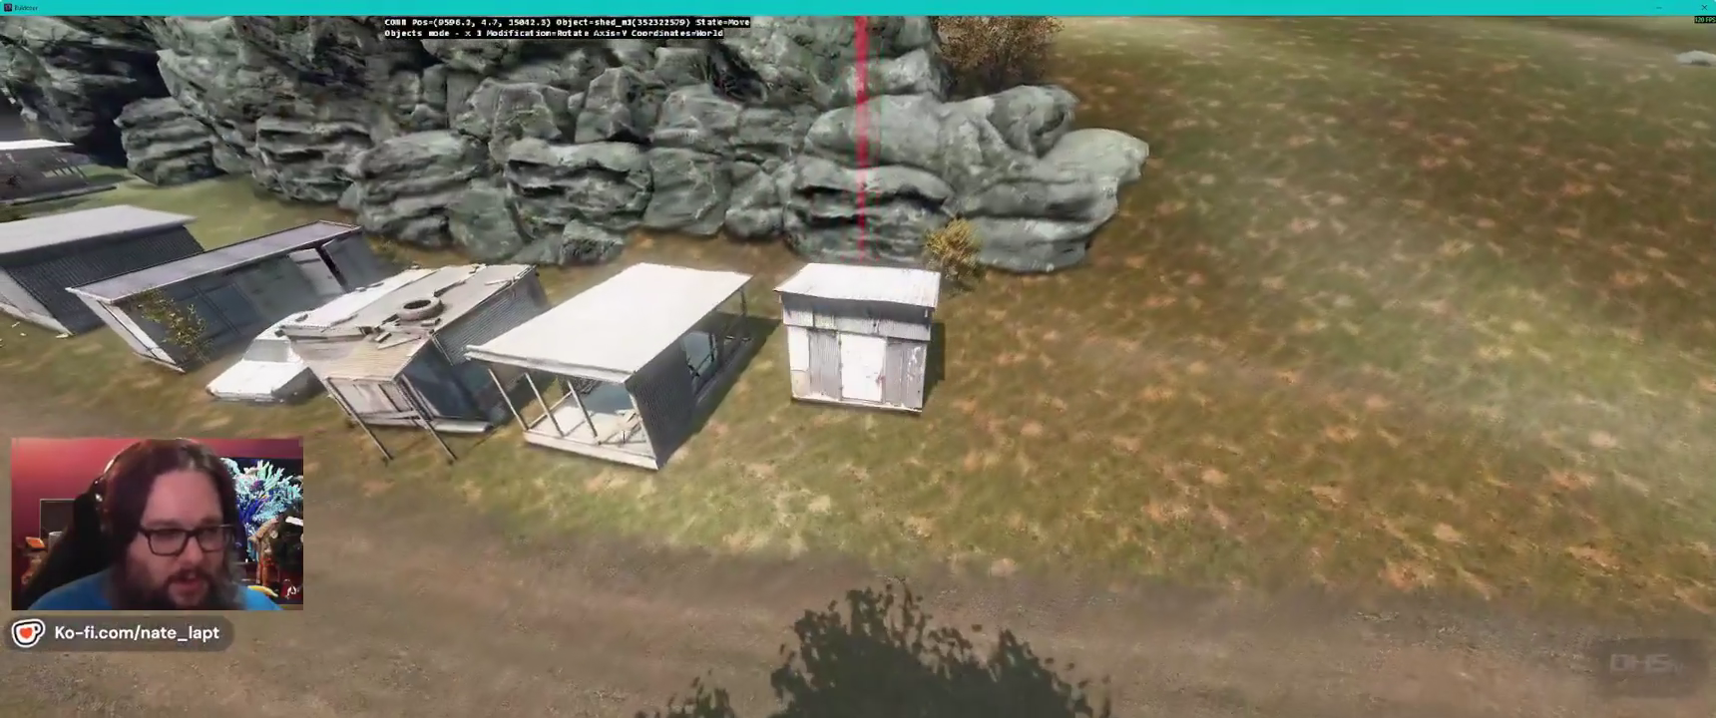
key(alt+Tab)
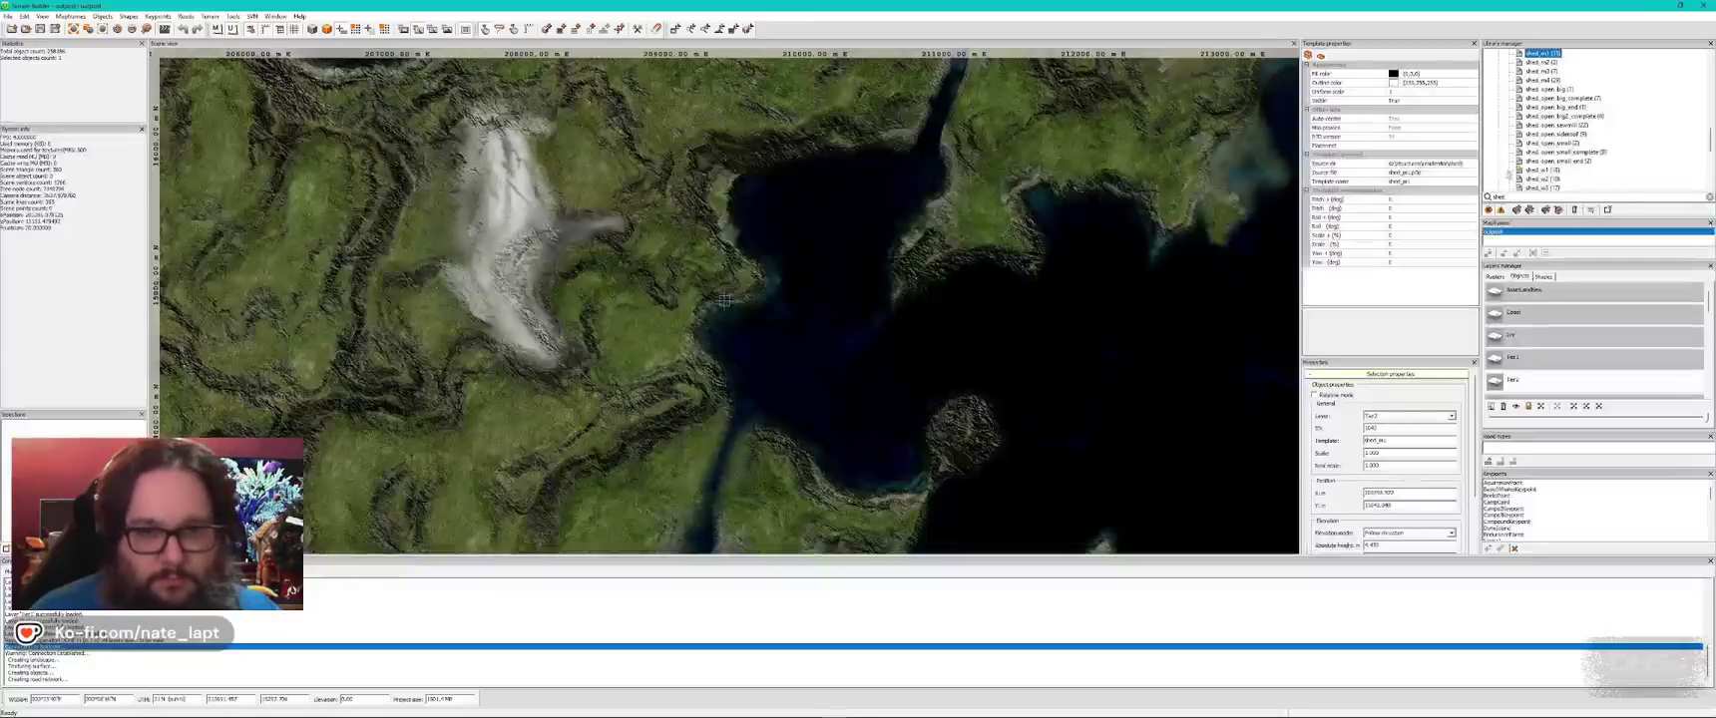
key(alt+Tab)
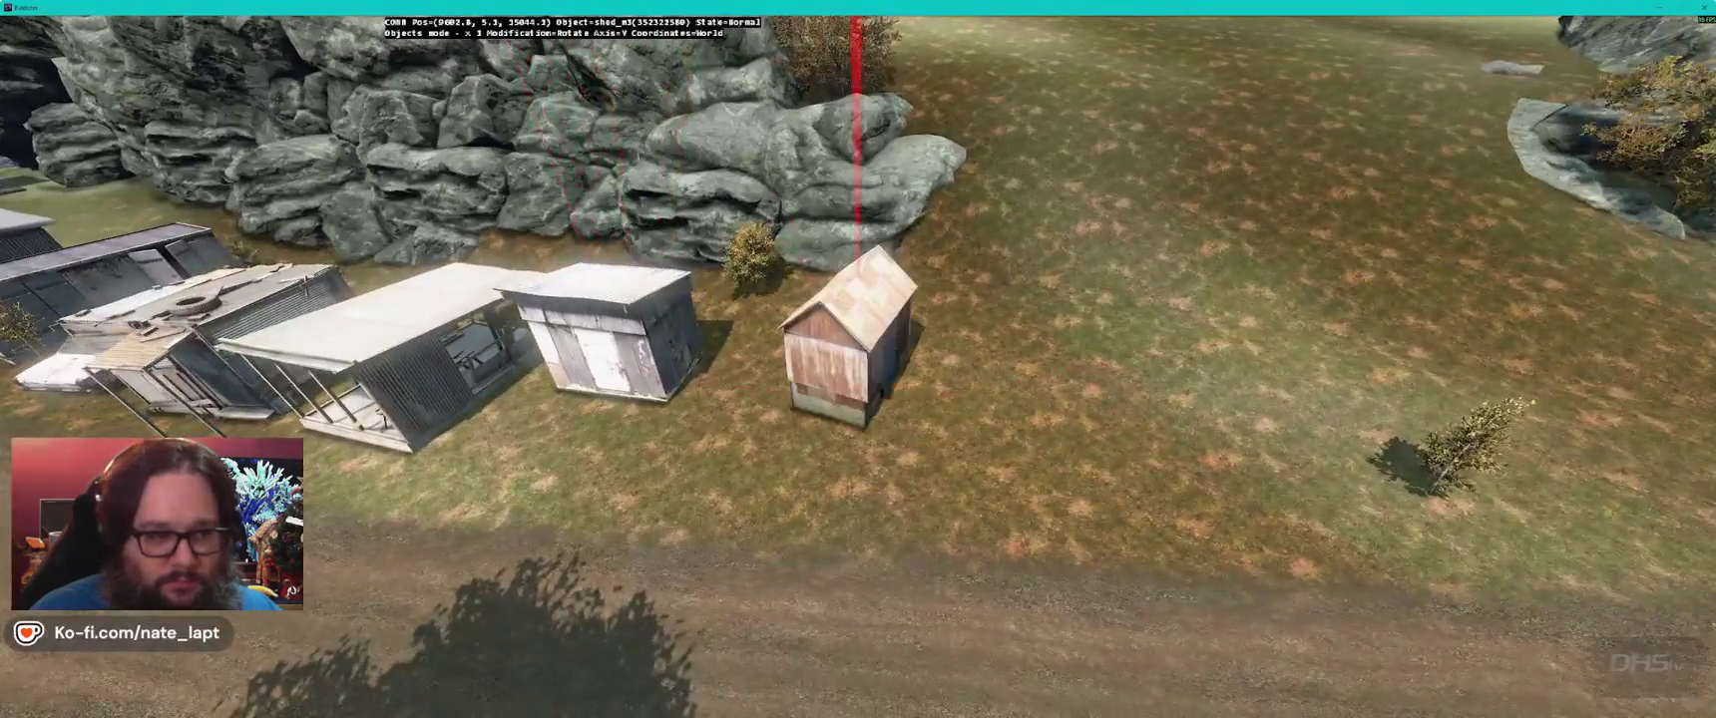
drag(858, 340, 858, 339)
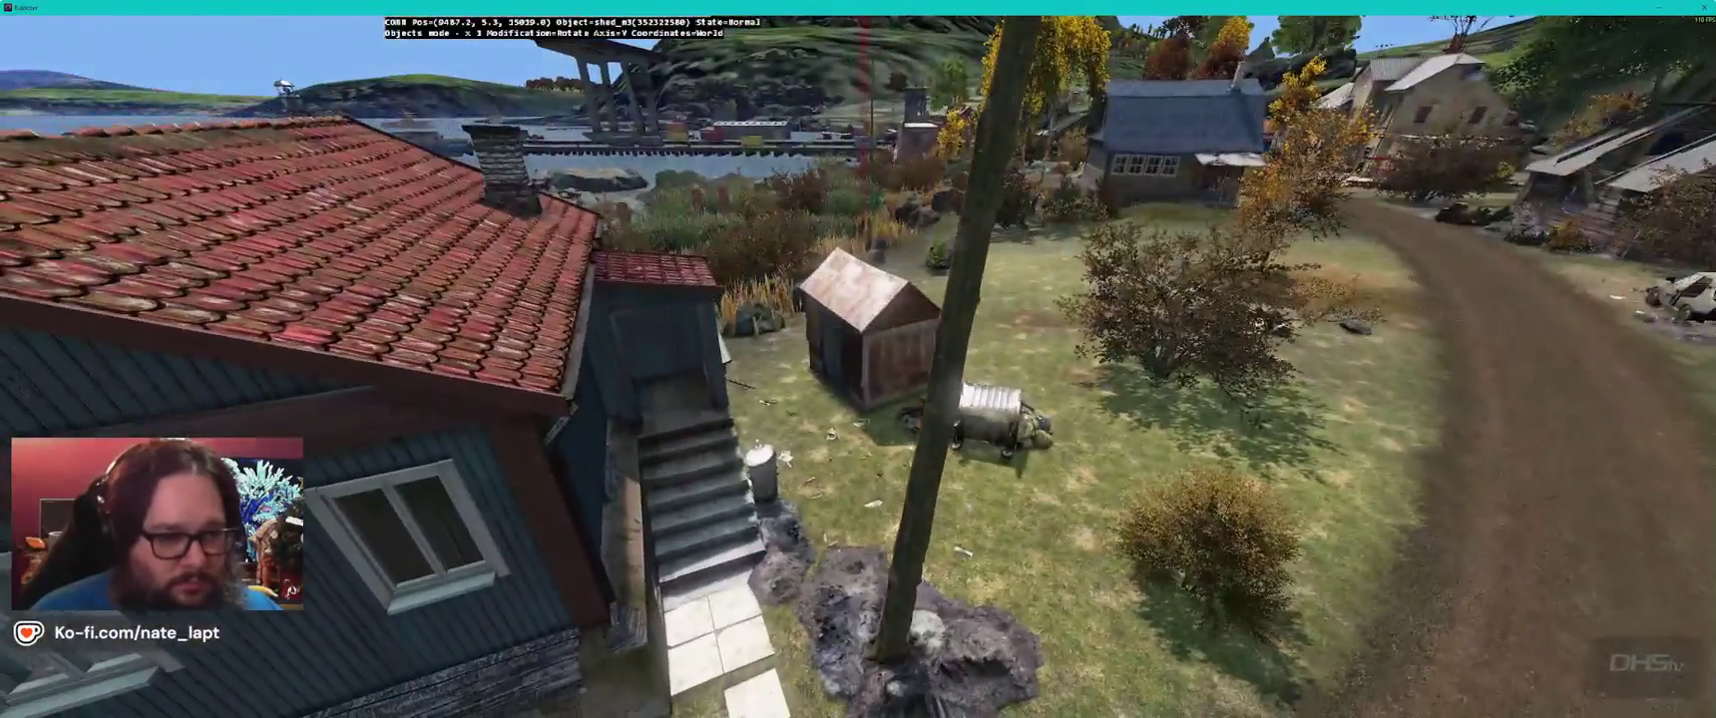
- Nudge the shed_m3 shed closer to the garbage pile
key(w)
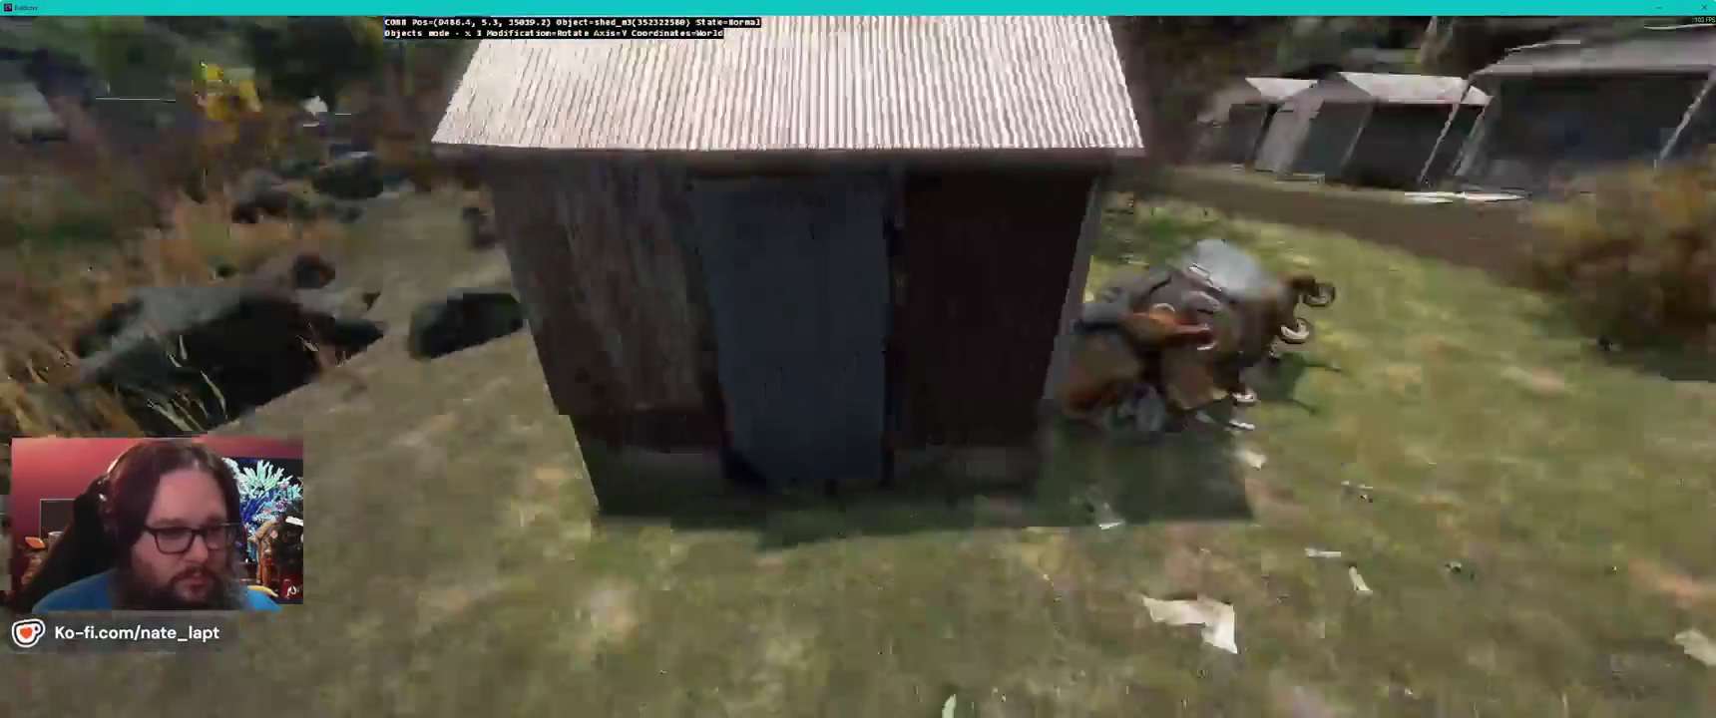
key(w)
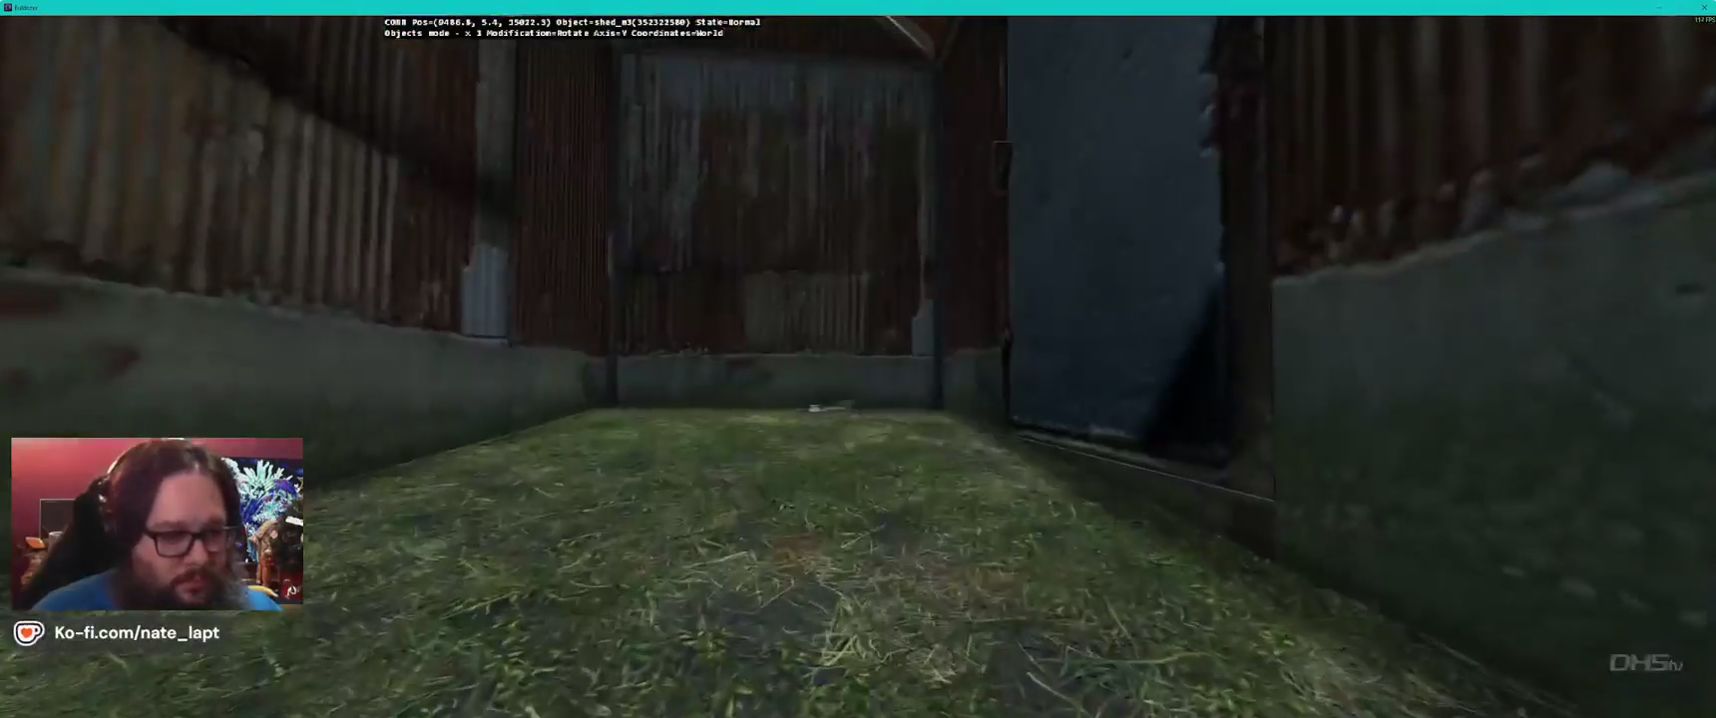
key(s)
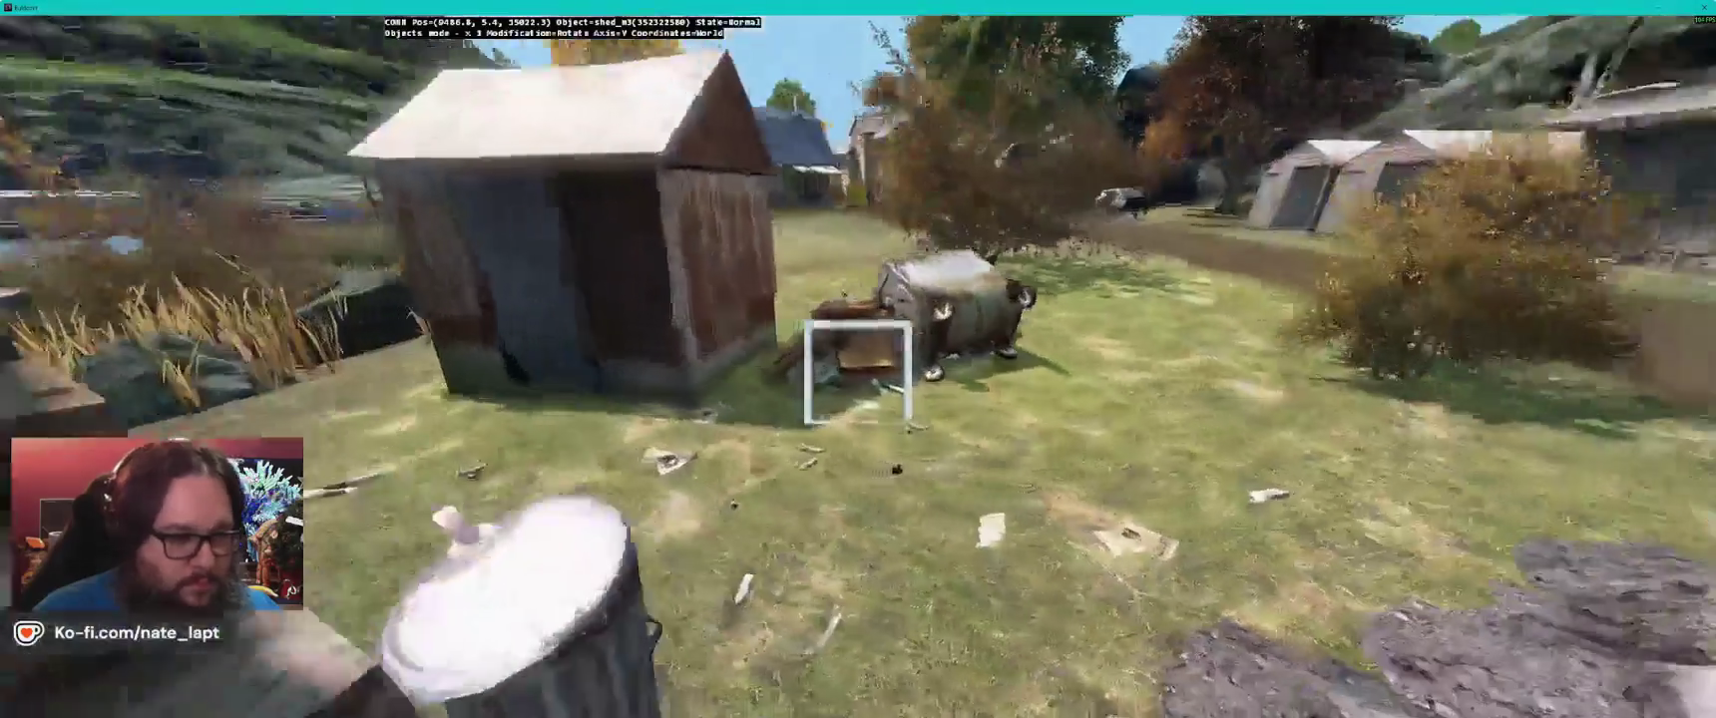
drag(858, 371, 858, 429)
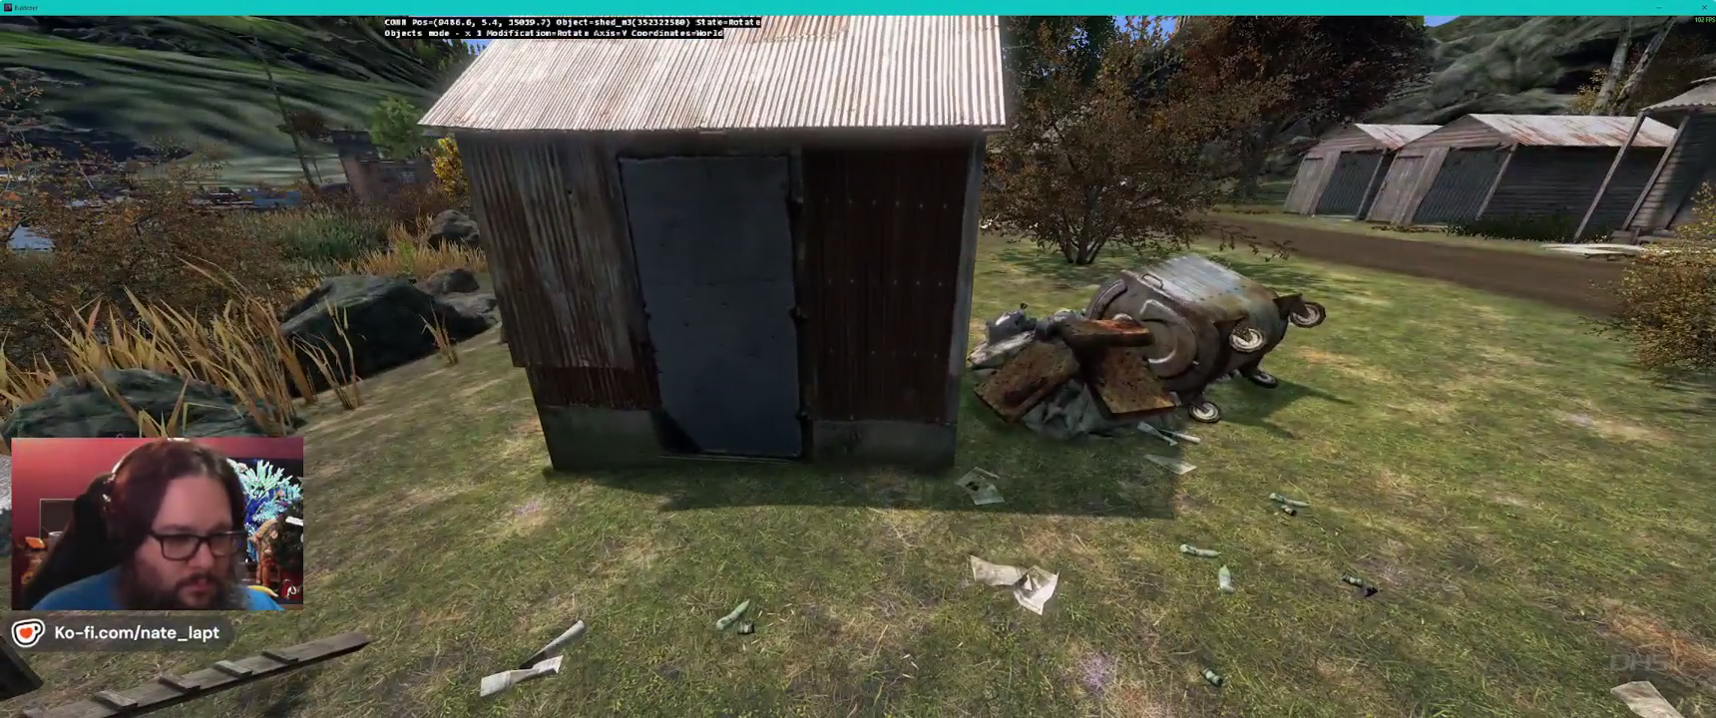
- Try placing a shed_open_sideroof object near the village, then delete it
key(alt+Tab)
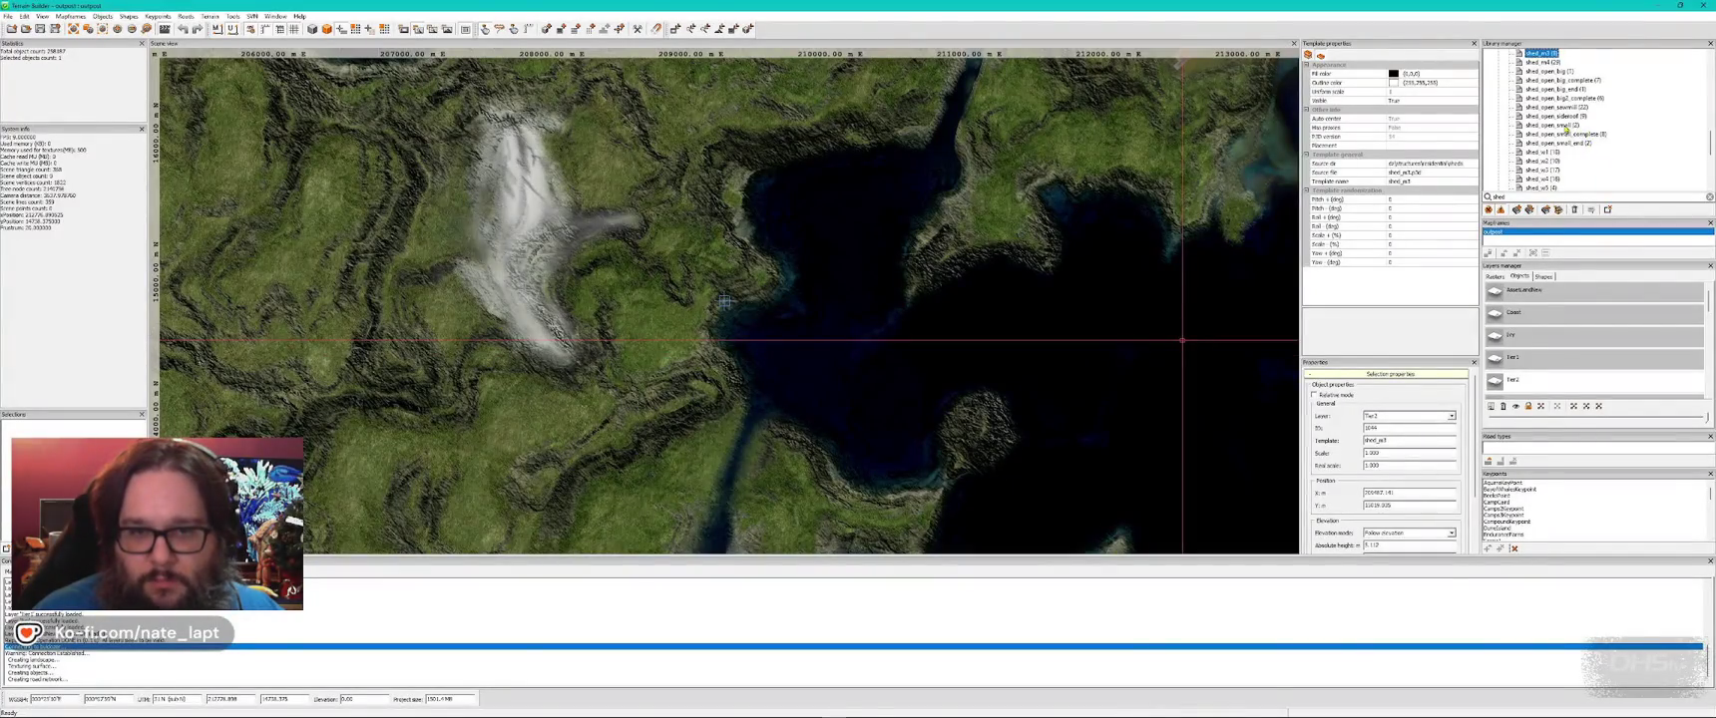
key(alt+Tab)
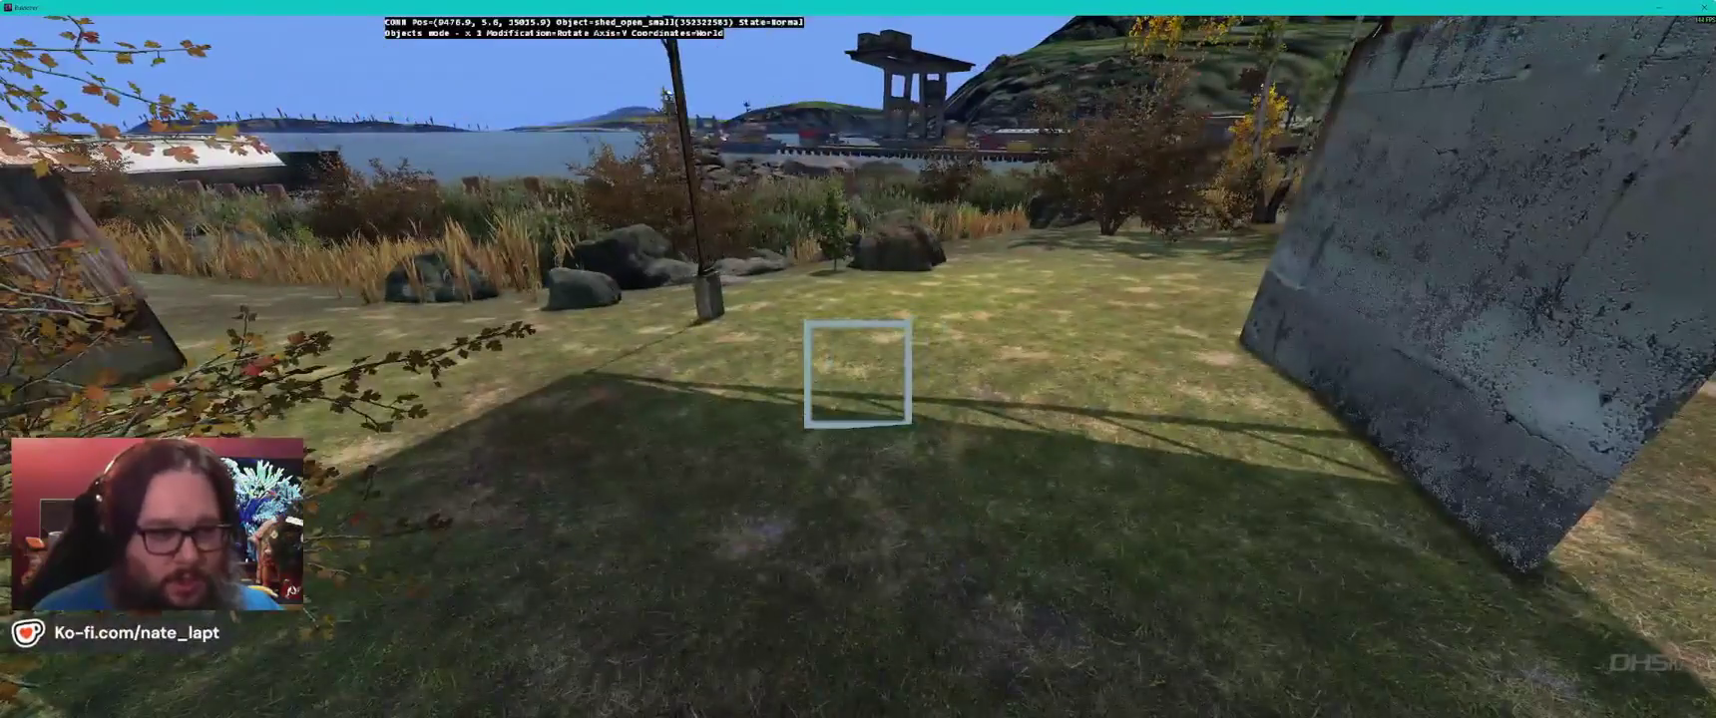
key(q)
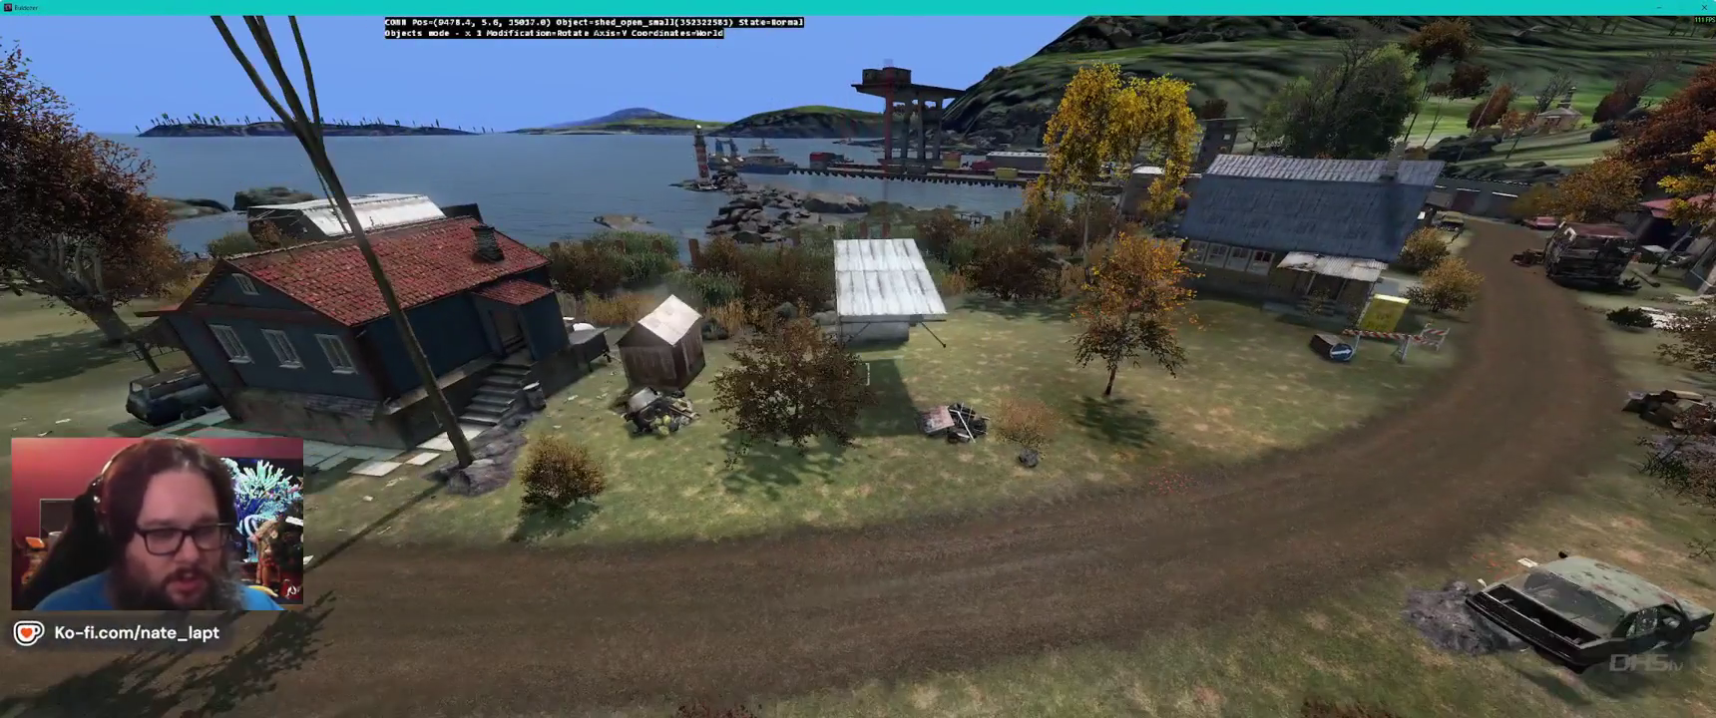
key(alt+Tab)
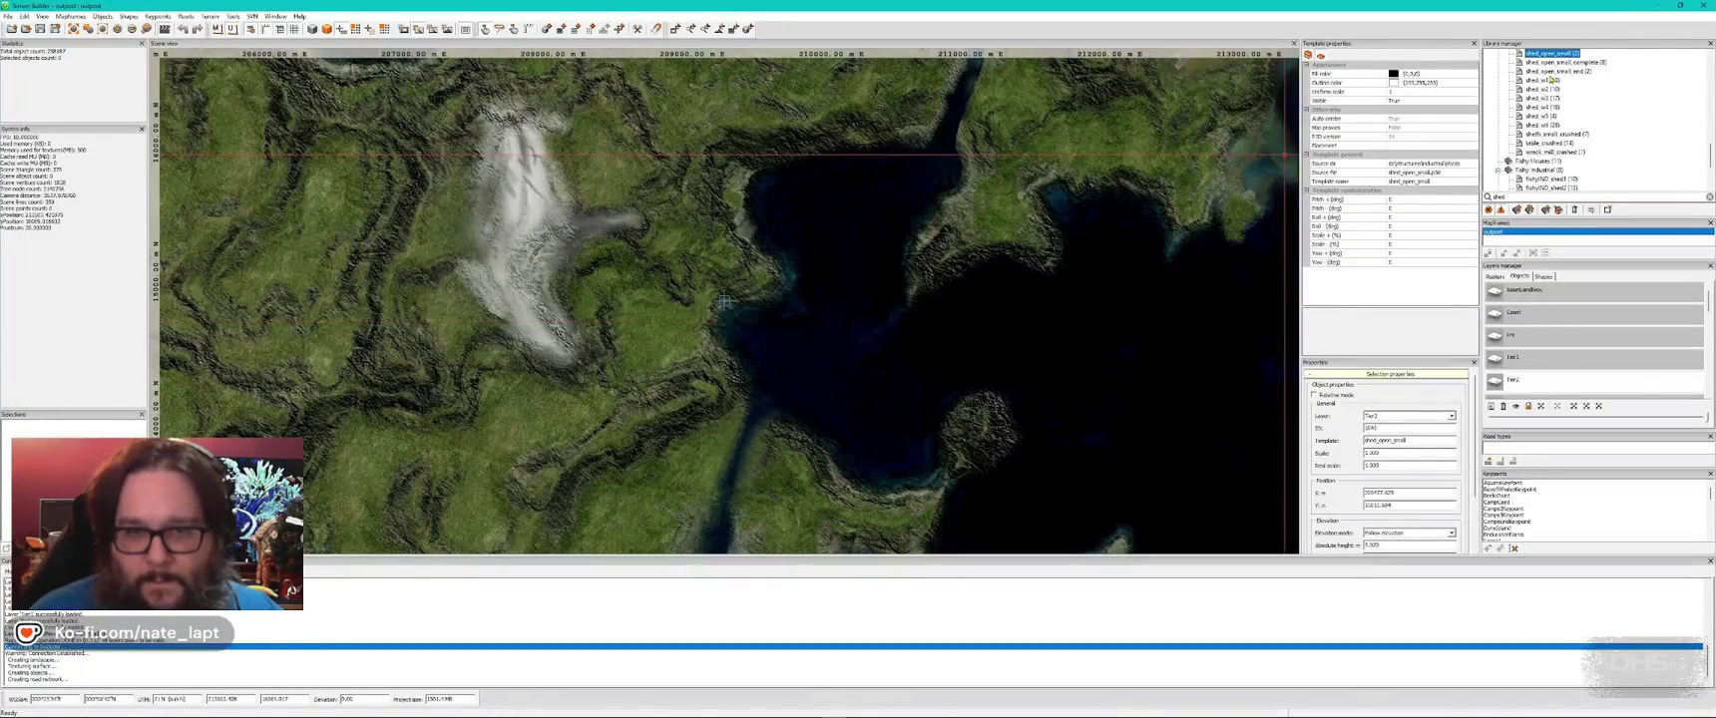
scroll(1584, 94, up, 2)
click(1567, 97)
key(alt+Tab)
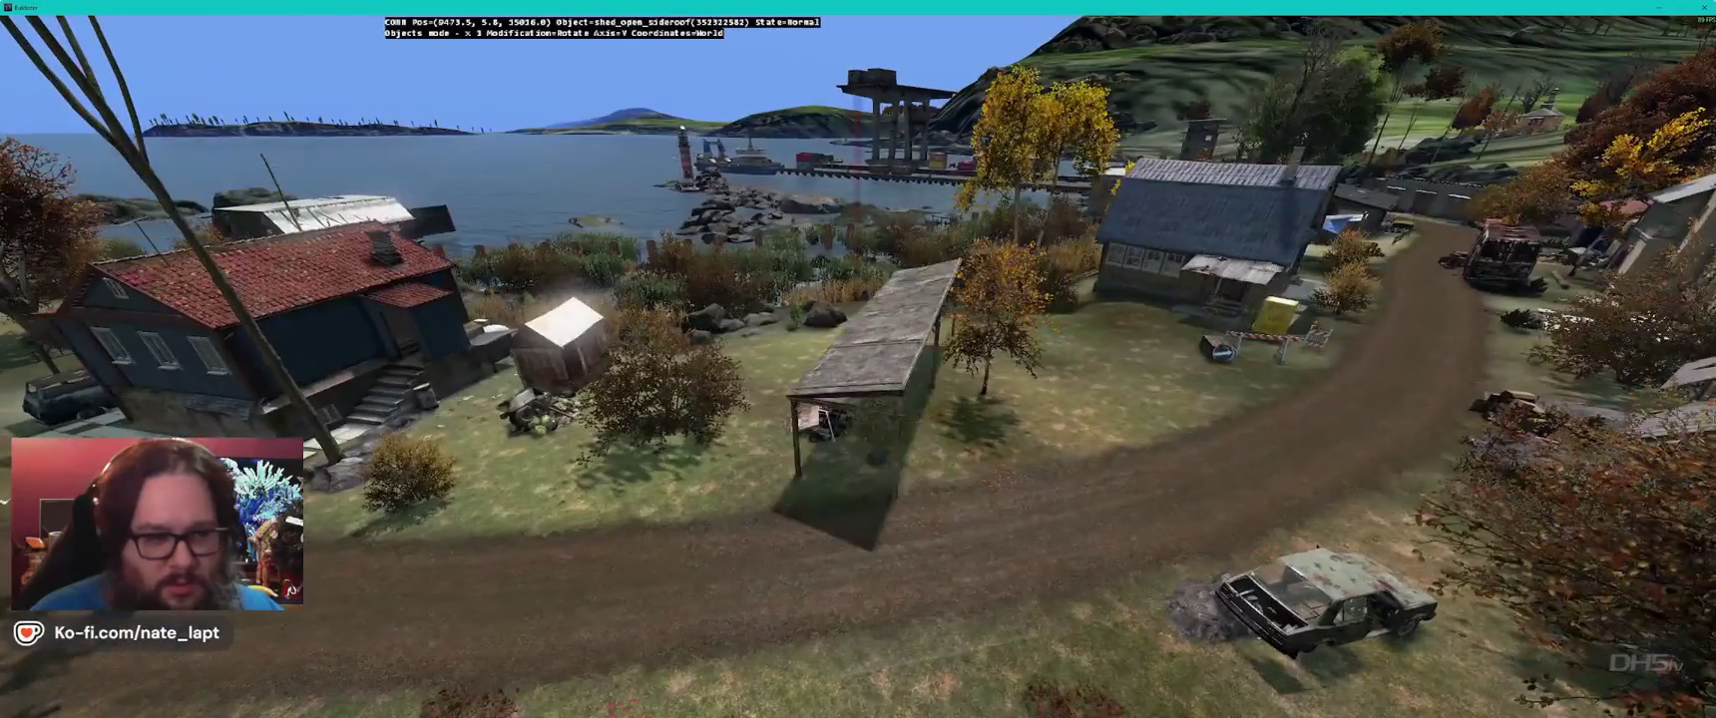
key(w)
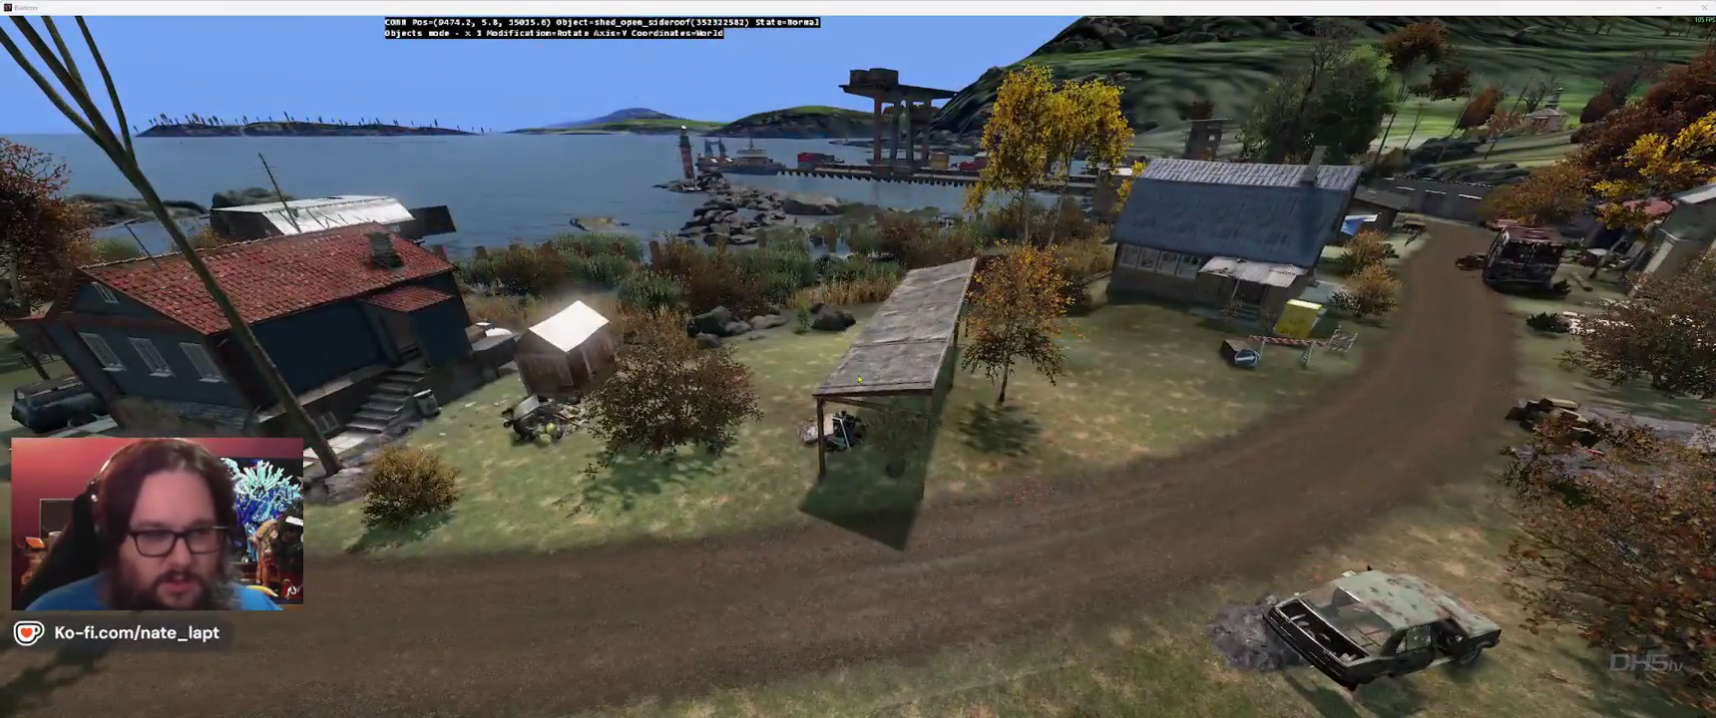
key(alt+Tab)
key(alt+Tab)
key(alt+Tab)
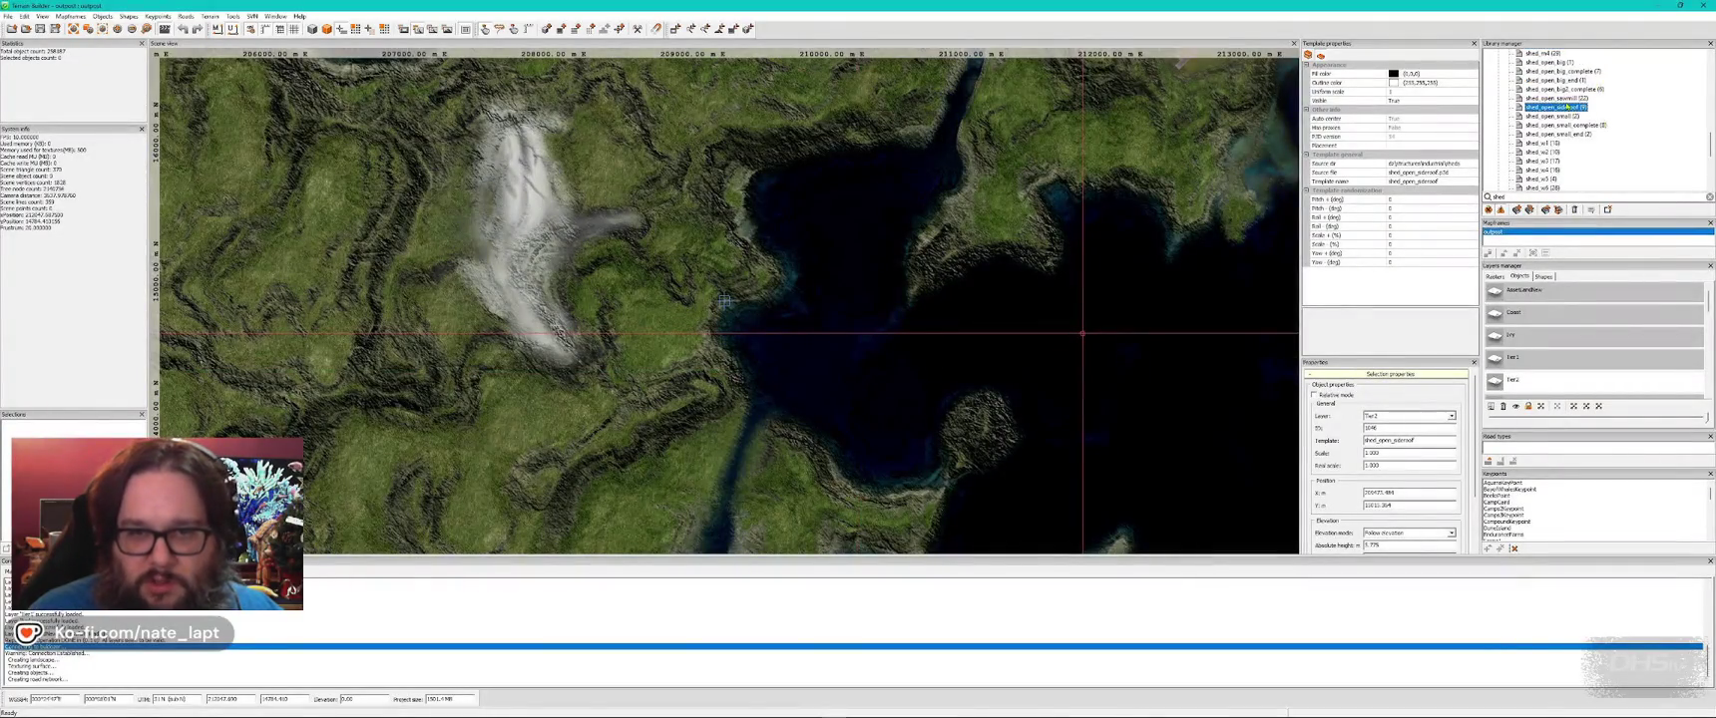
- Insert a dark wooden shed_w6 shed on the grass beside the dirt road
scroll(1565, 107, up, 1)
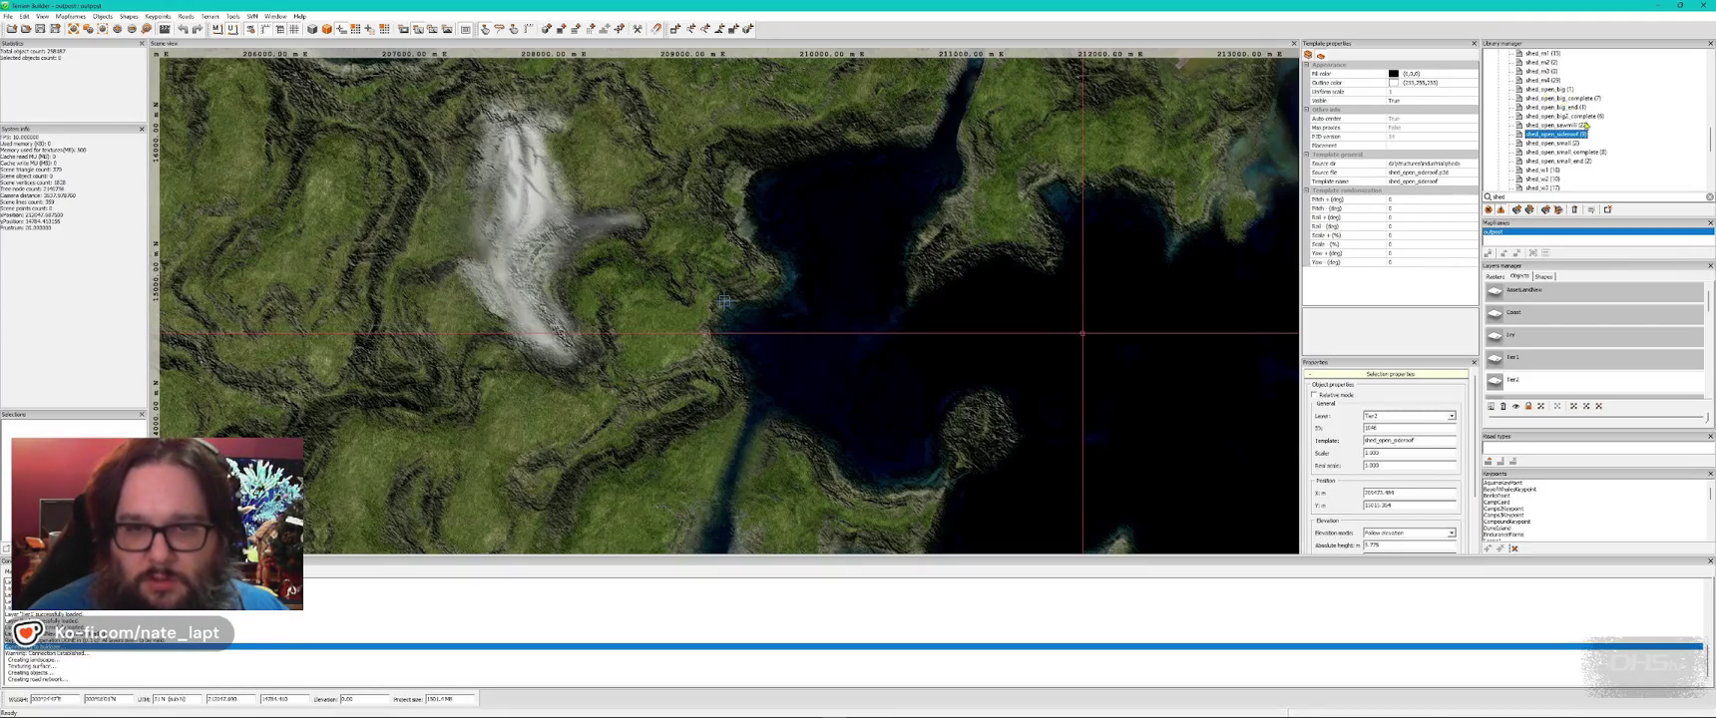
scroll(1564, 110, down, 2)
click(1541, 160)
key(alt+Tab)
key(Insert)
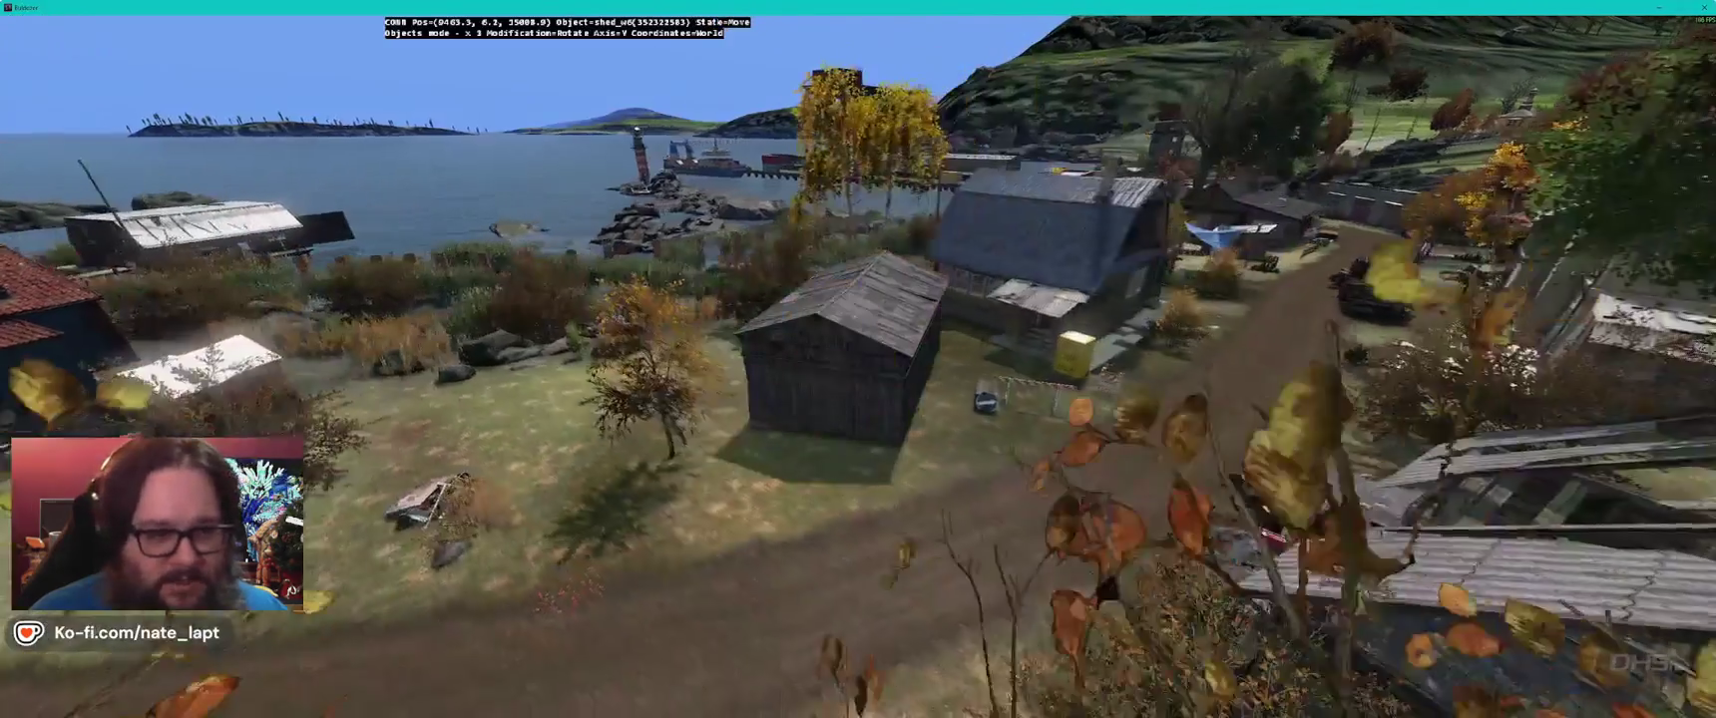
key(q)
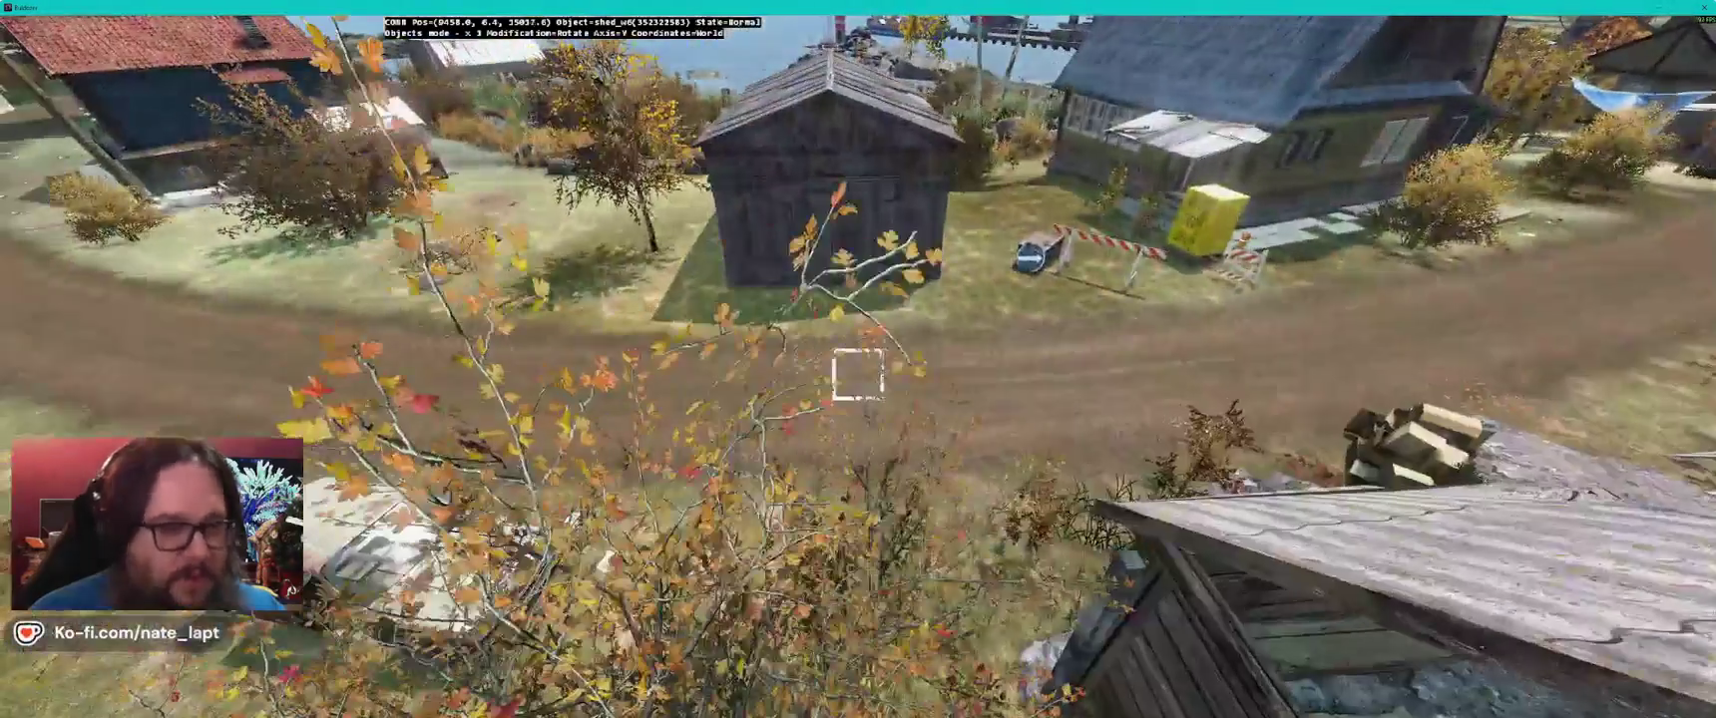
key(alt+Tab)
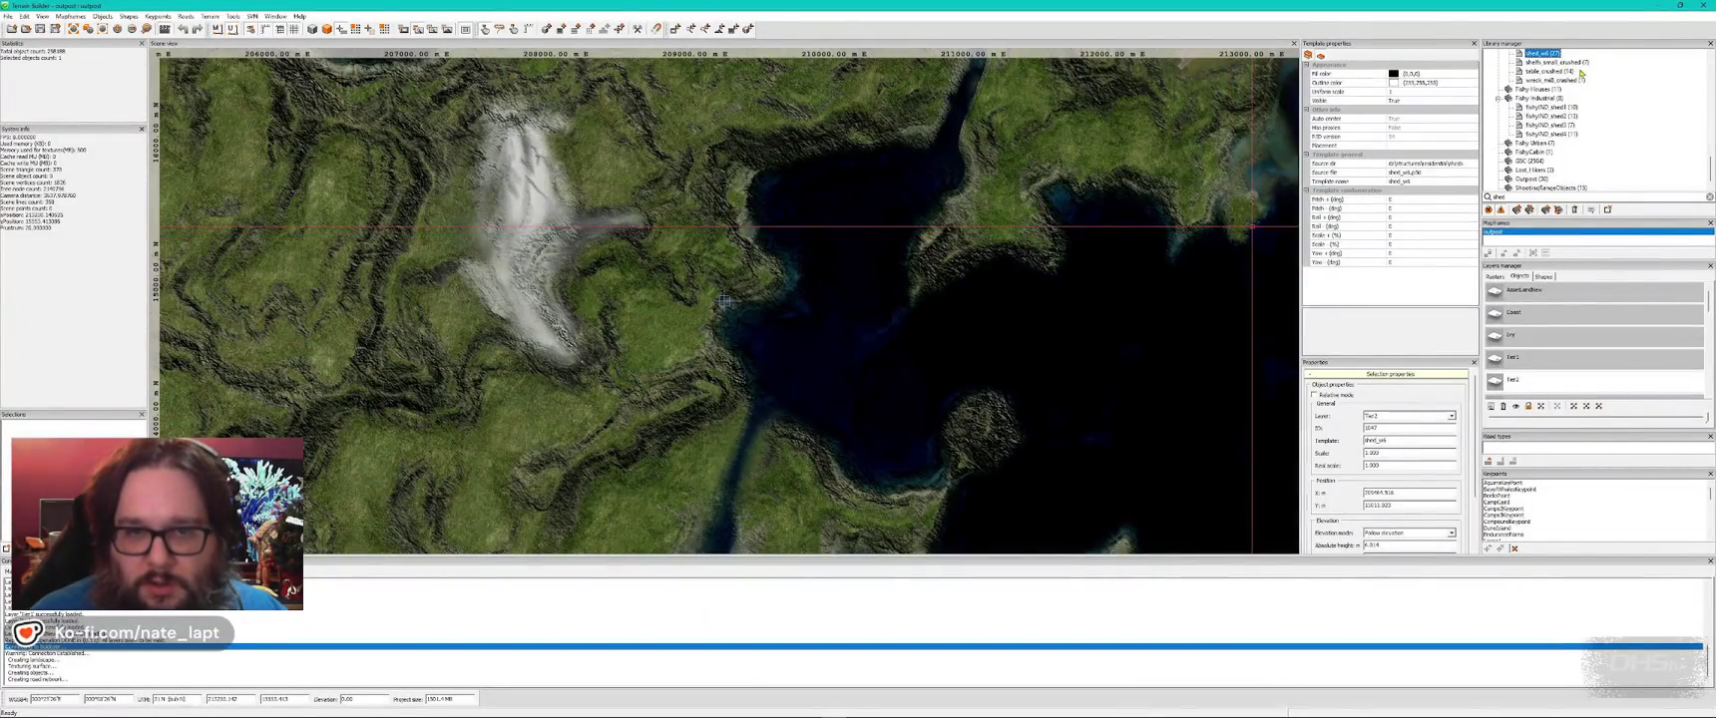
- Browse the library and drop a ruin_shed_closed object onto the grassy hillside
scroll(1589, 95, up, 3)
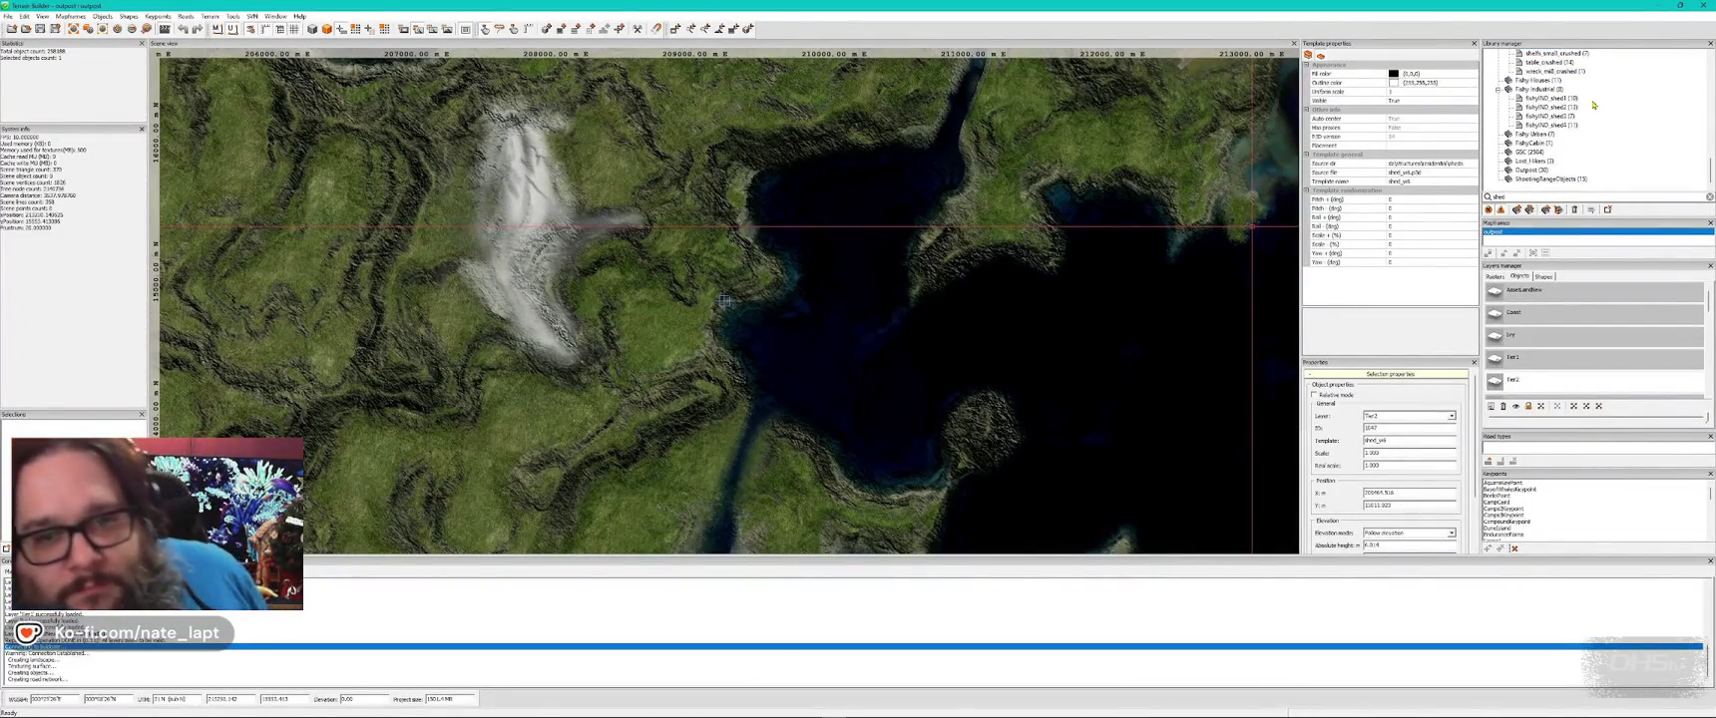
scroll(1594, 105, up, 3)
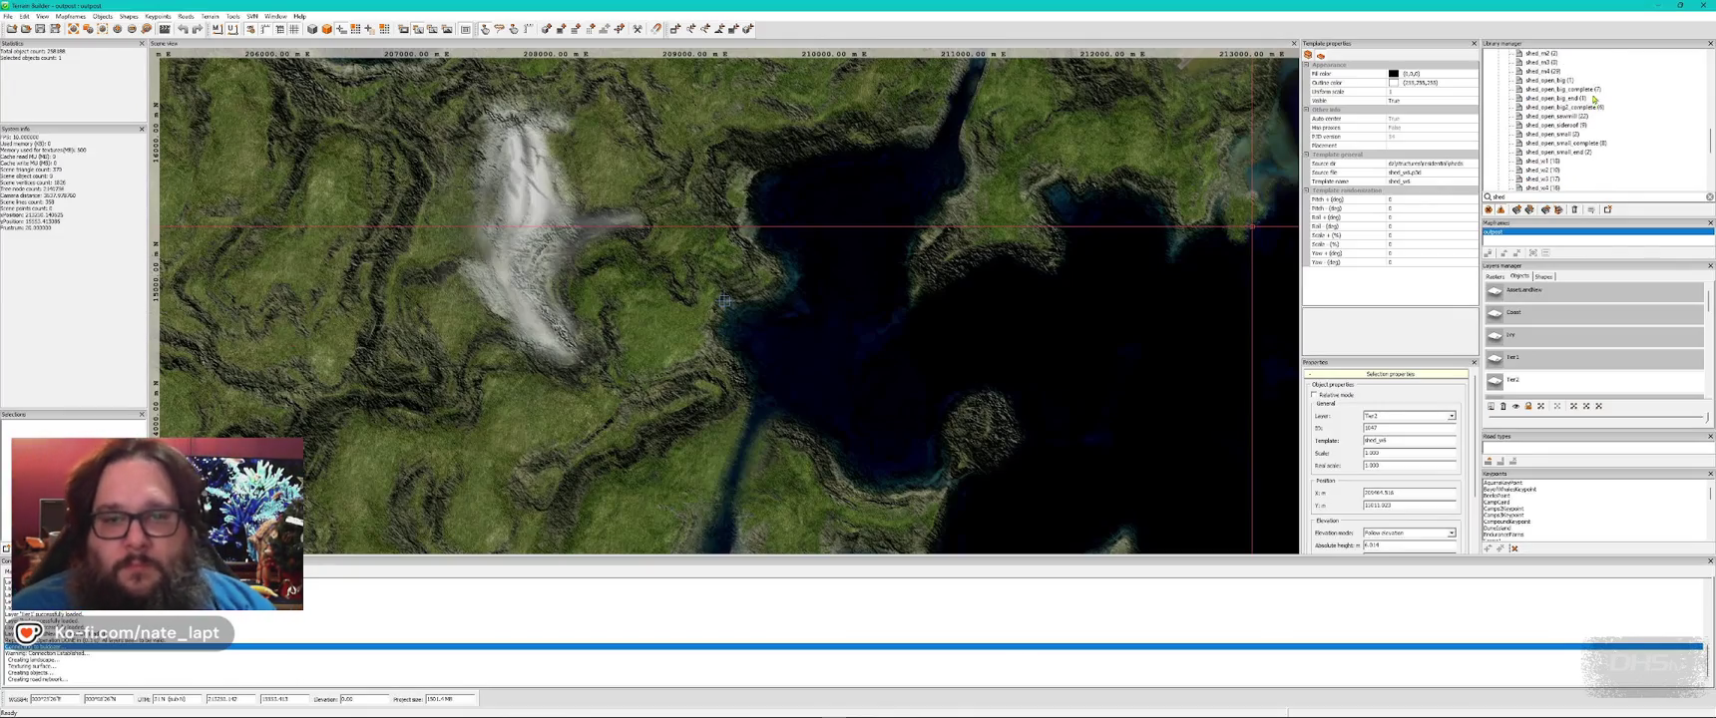
scroll(1593, 100, up, 3)
scroll(1618, 117, up, 10)
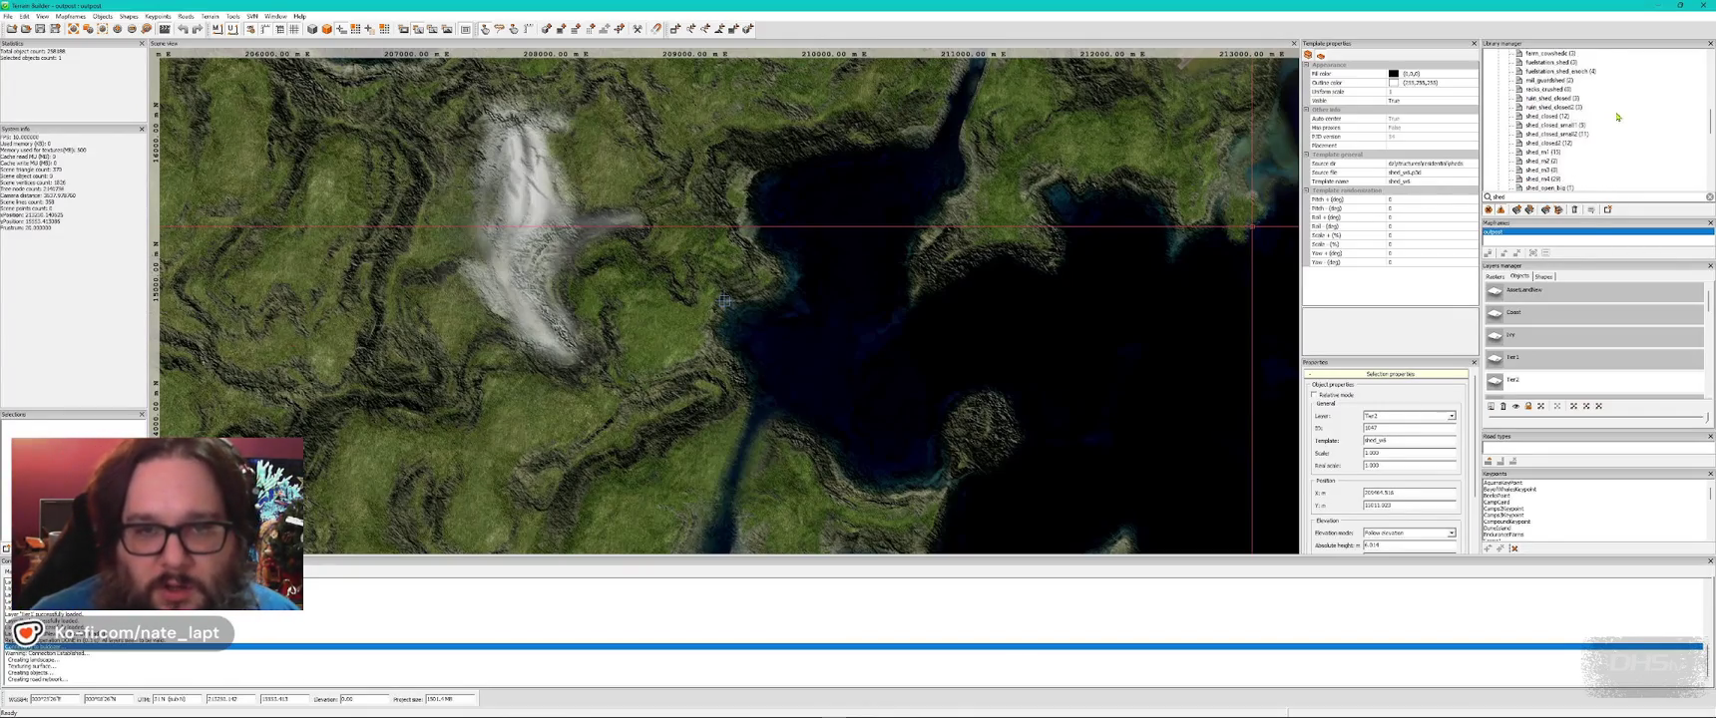
scroll(1616, 118, down, 5)
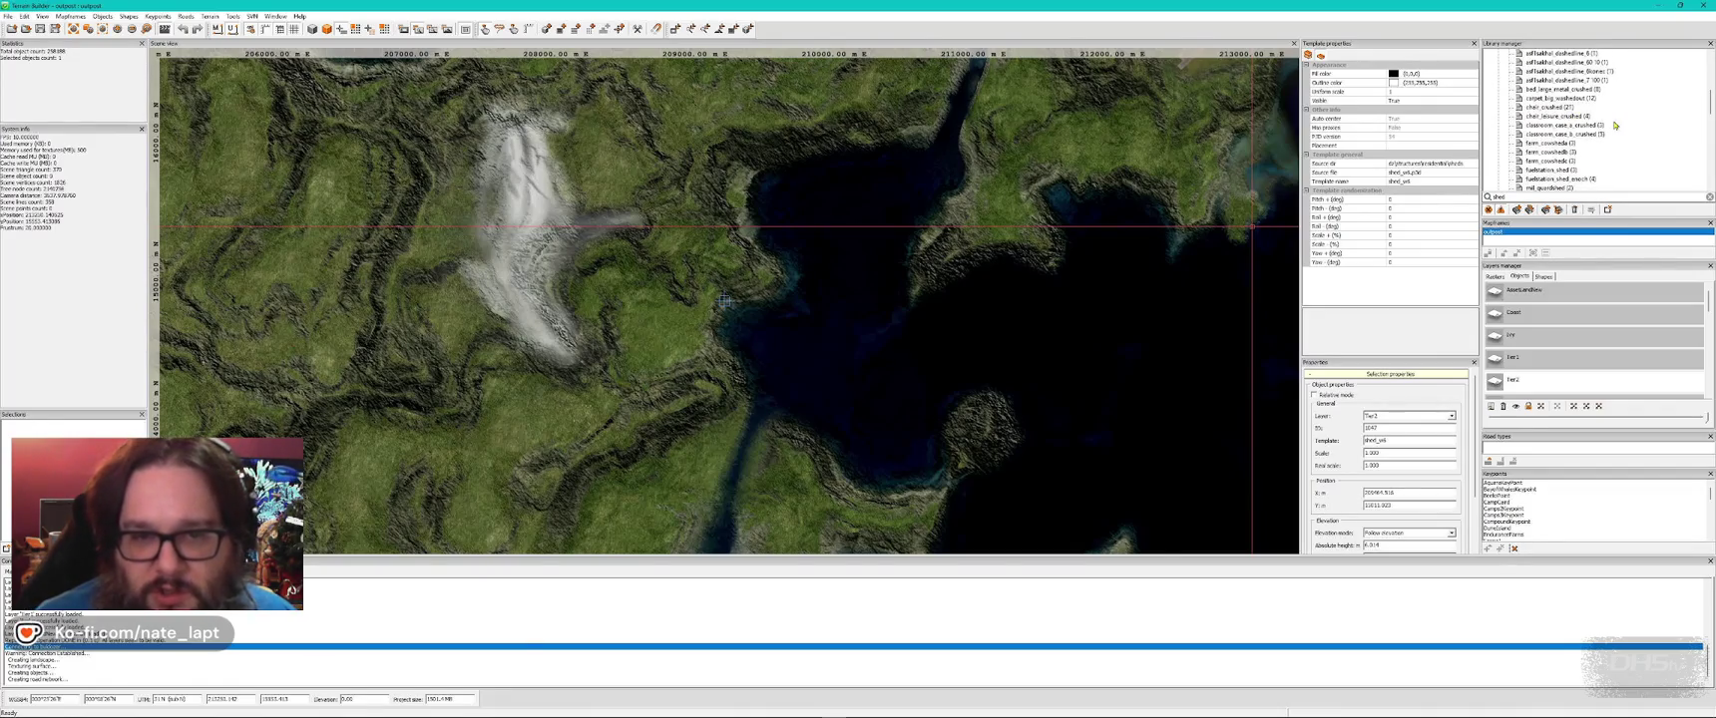
scroll(1604, 130, down, 2)
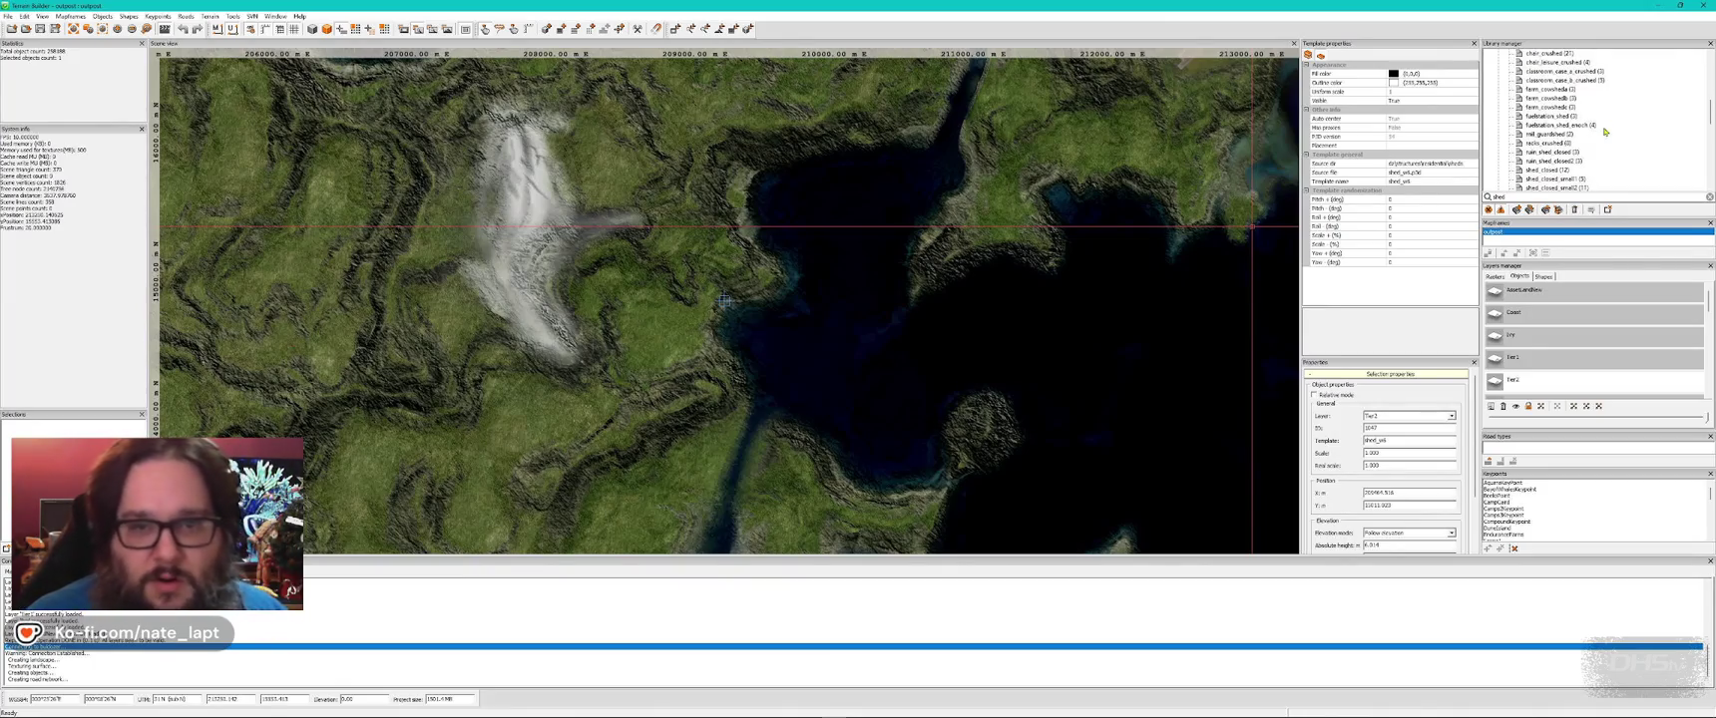
scroll(1605, 132, down, 1)
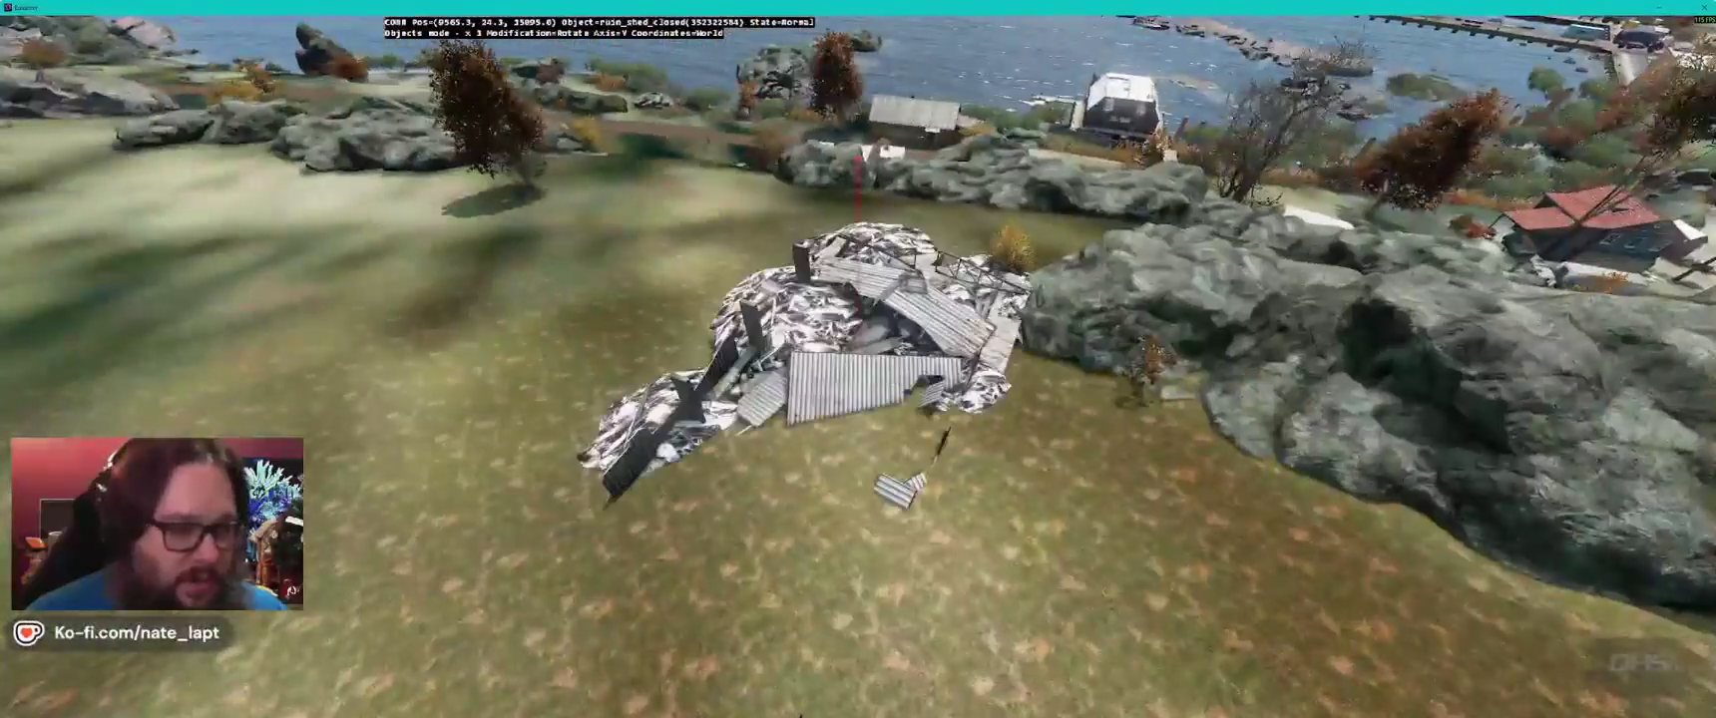
click(859, 374)
drag(858, 374, 878, 359)
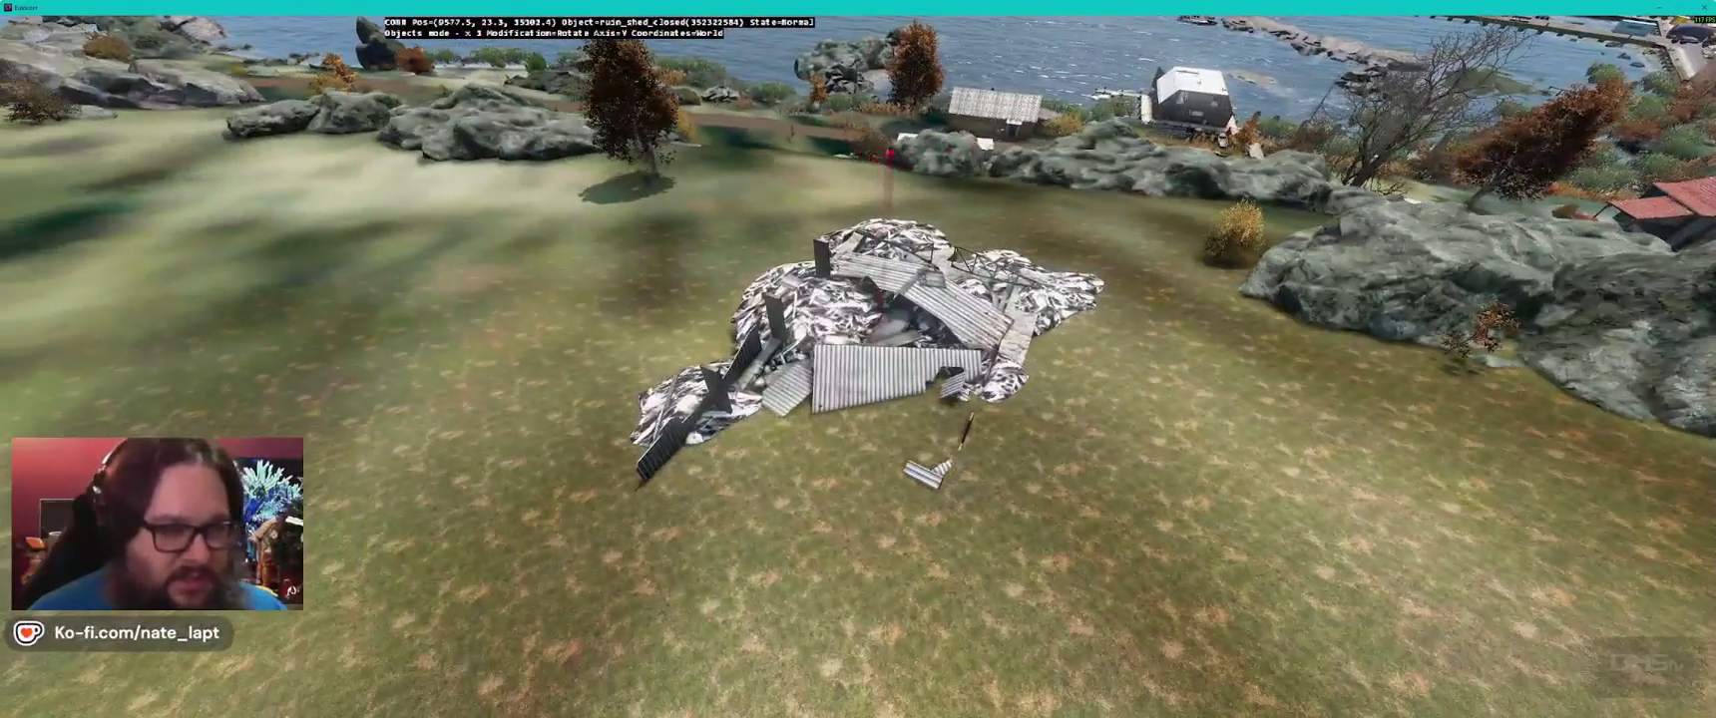
- Swap in a shed_closed_small and carry it to the roadside near the waterfront
key(alt+Tab)
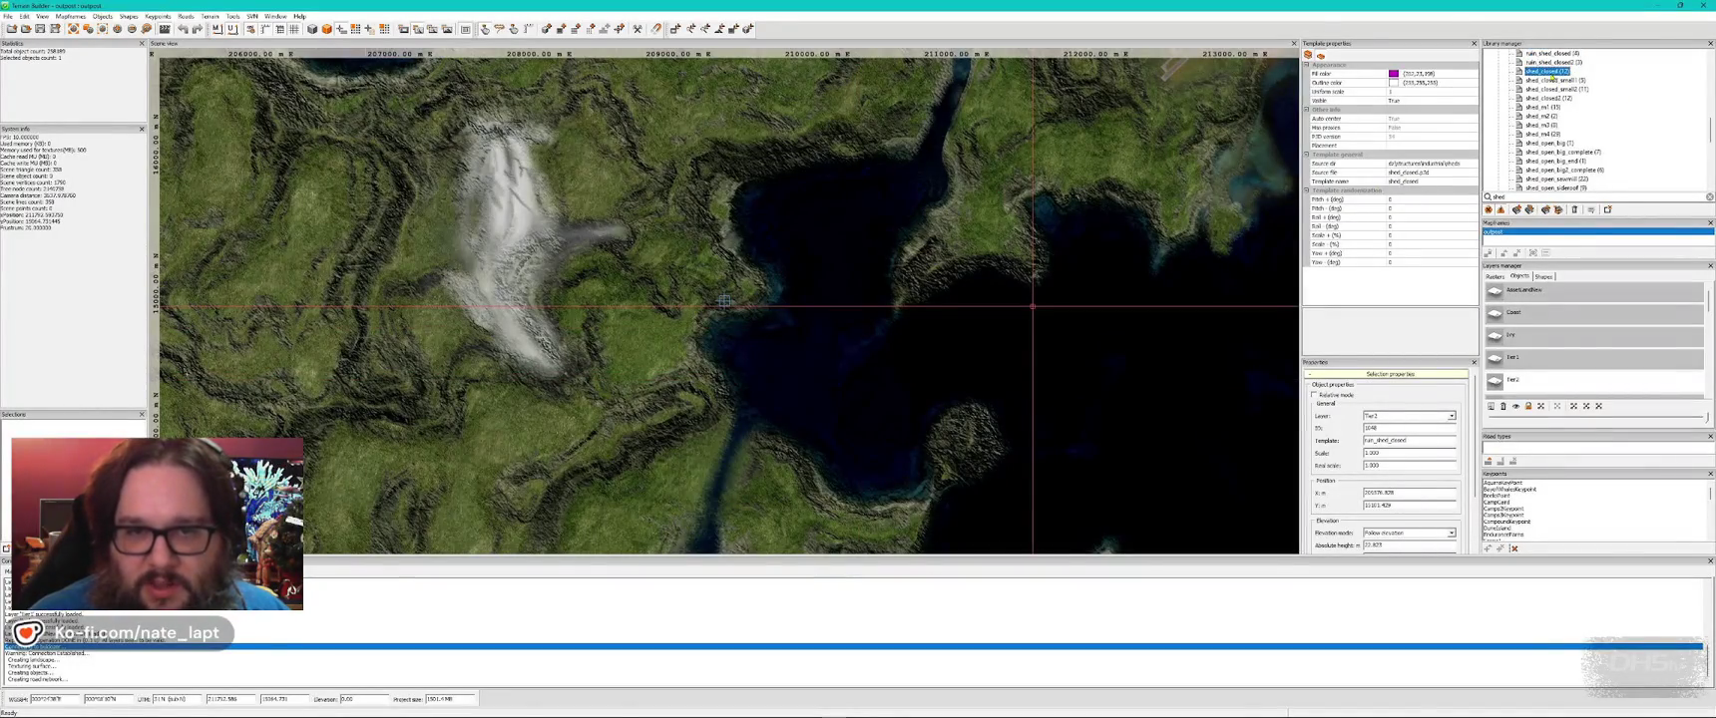
key(alt+Tab)
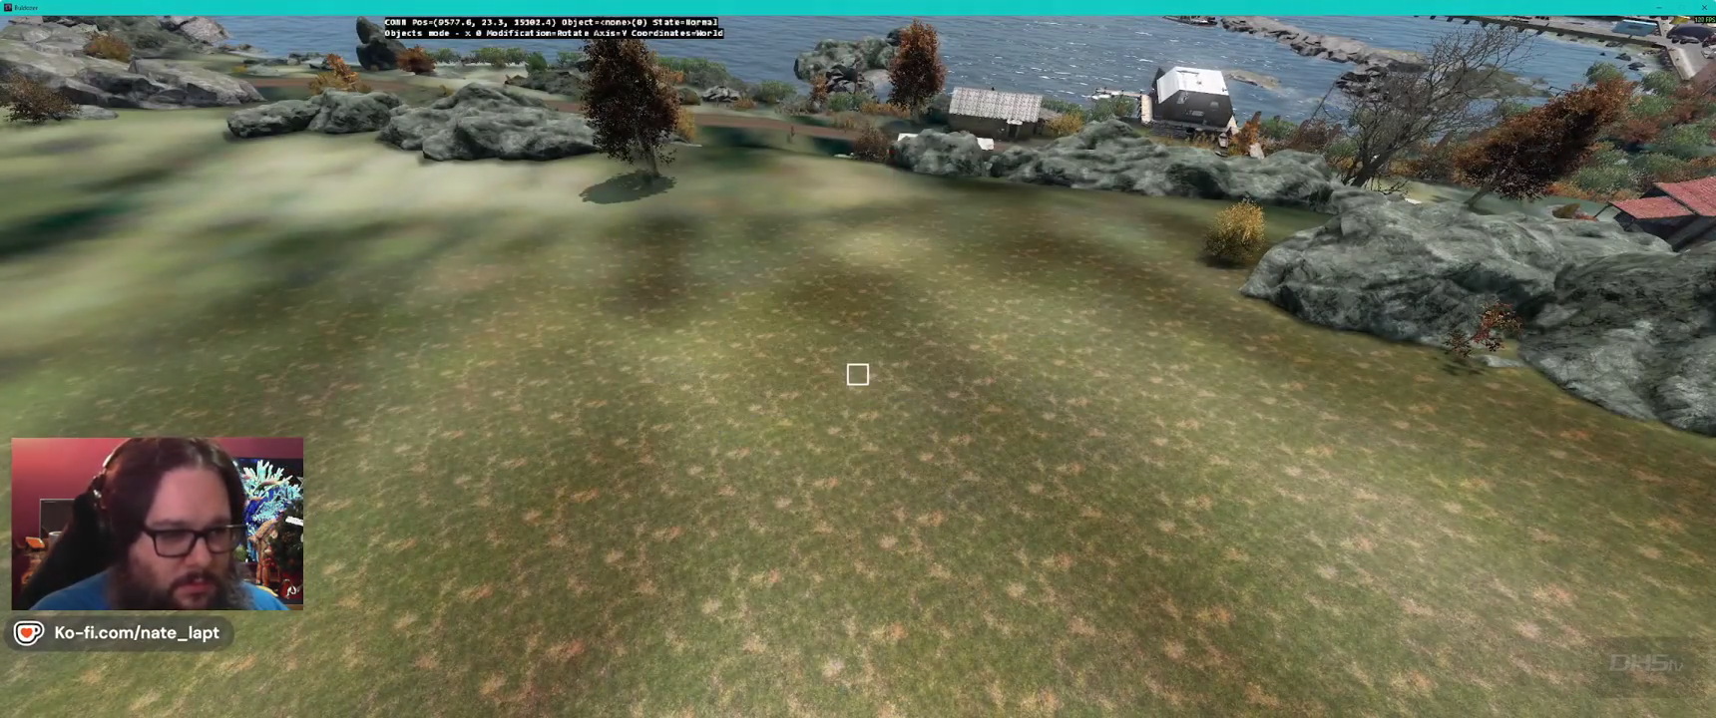
key(alt+Tab)
key(alt+Tab)
drag(857, 374, 857, 375)
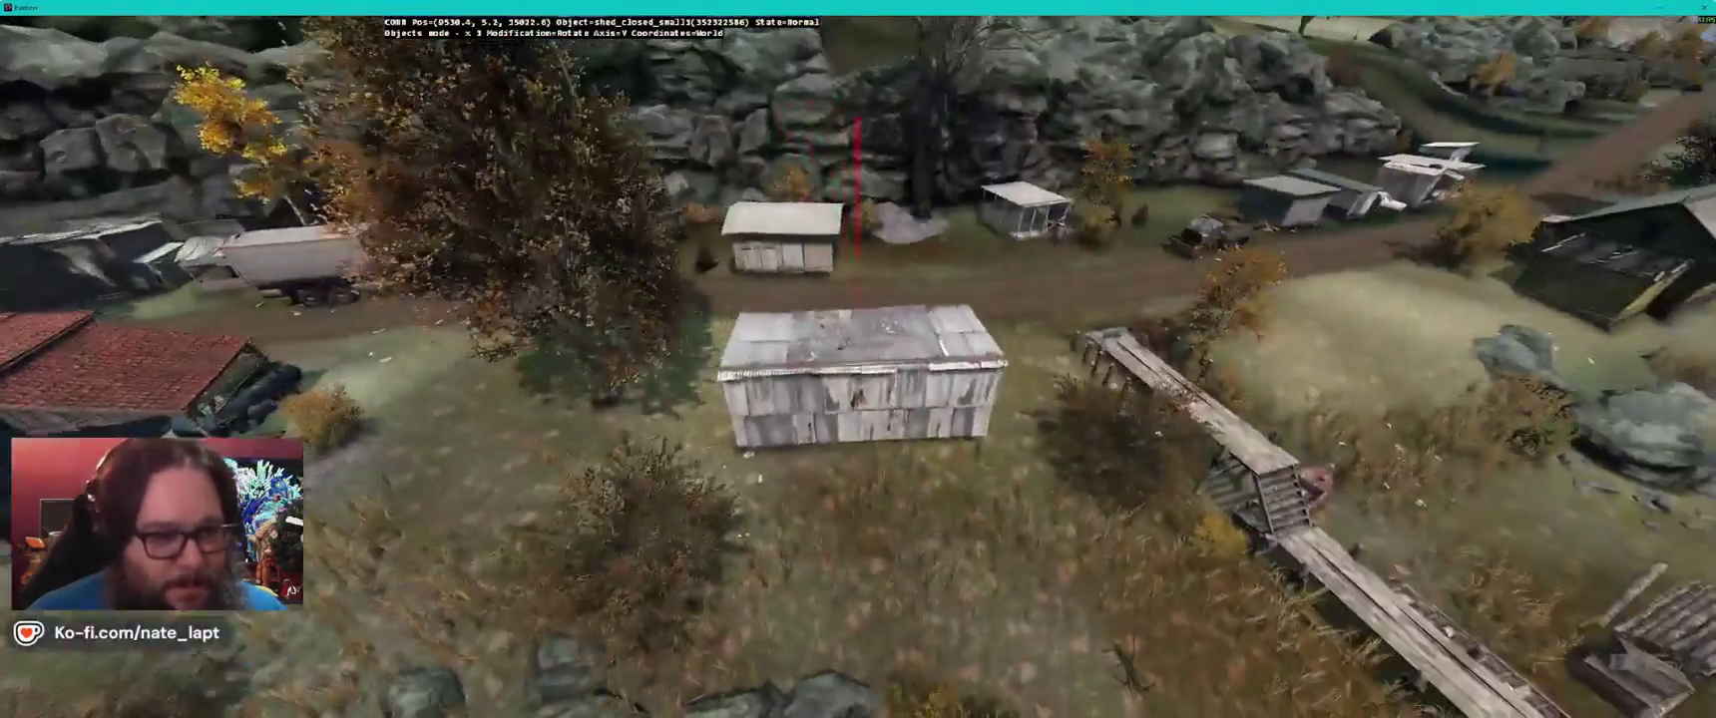
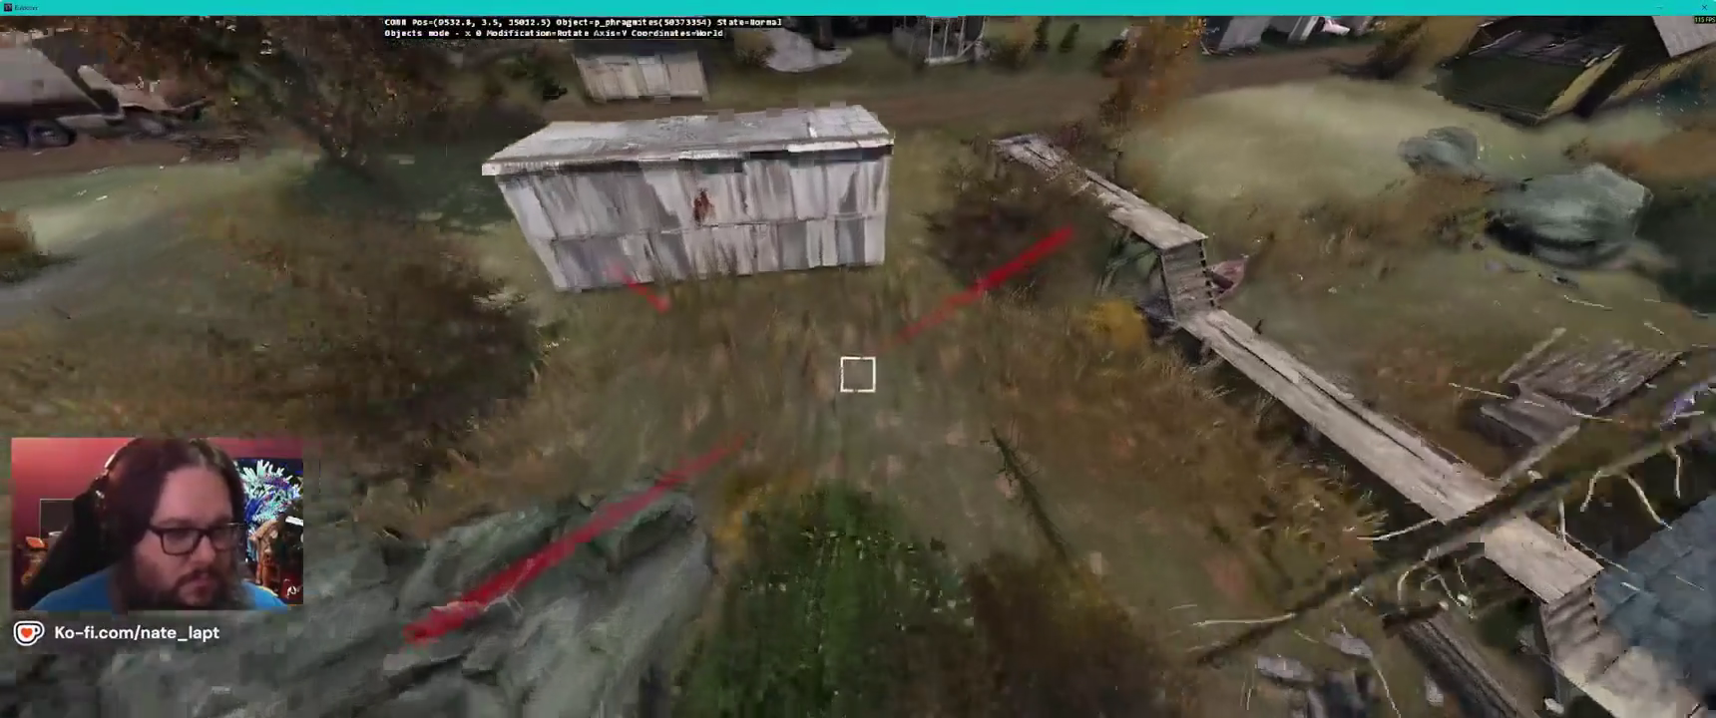
- Fly into the small shed and flatten its ground with the Flatten brush, then face the shed
key(w)
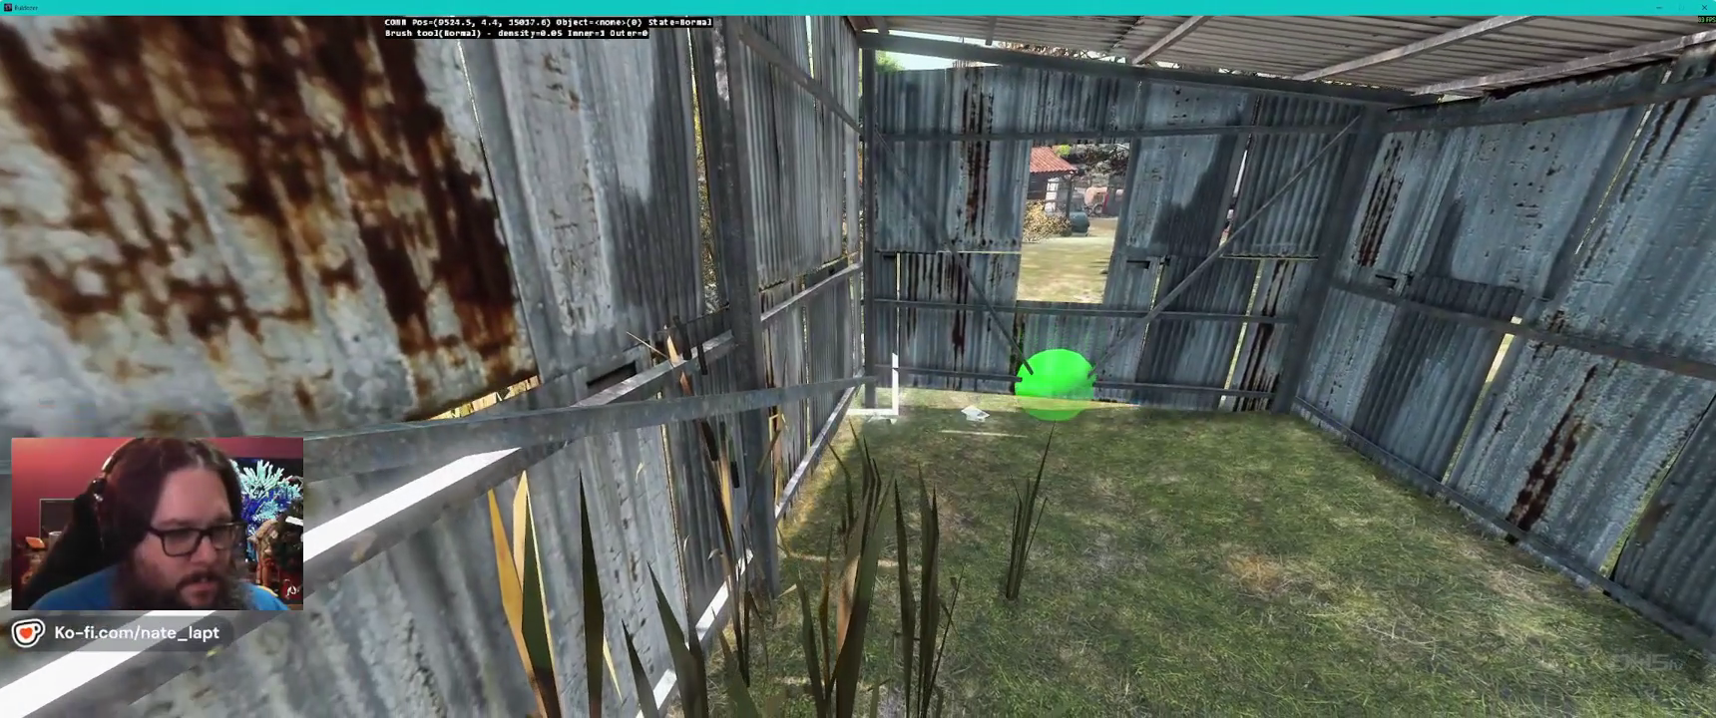
key(2)
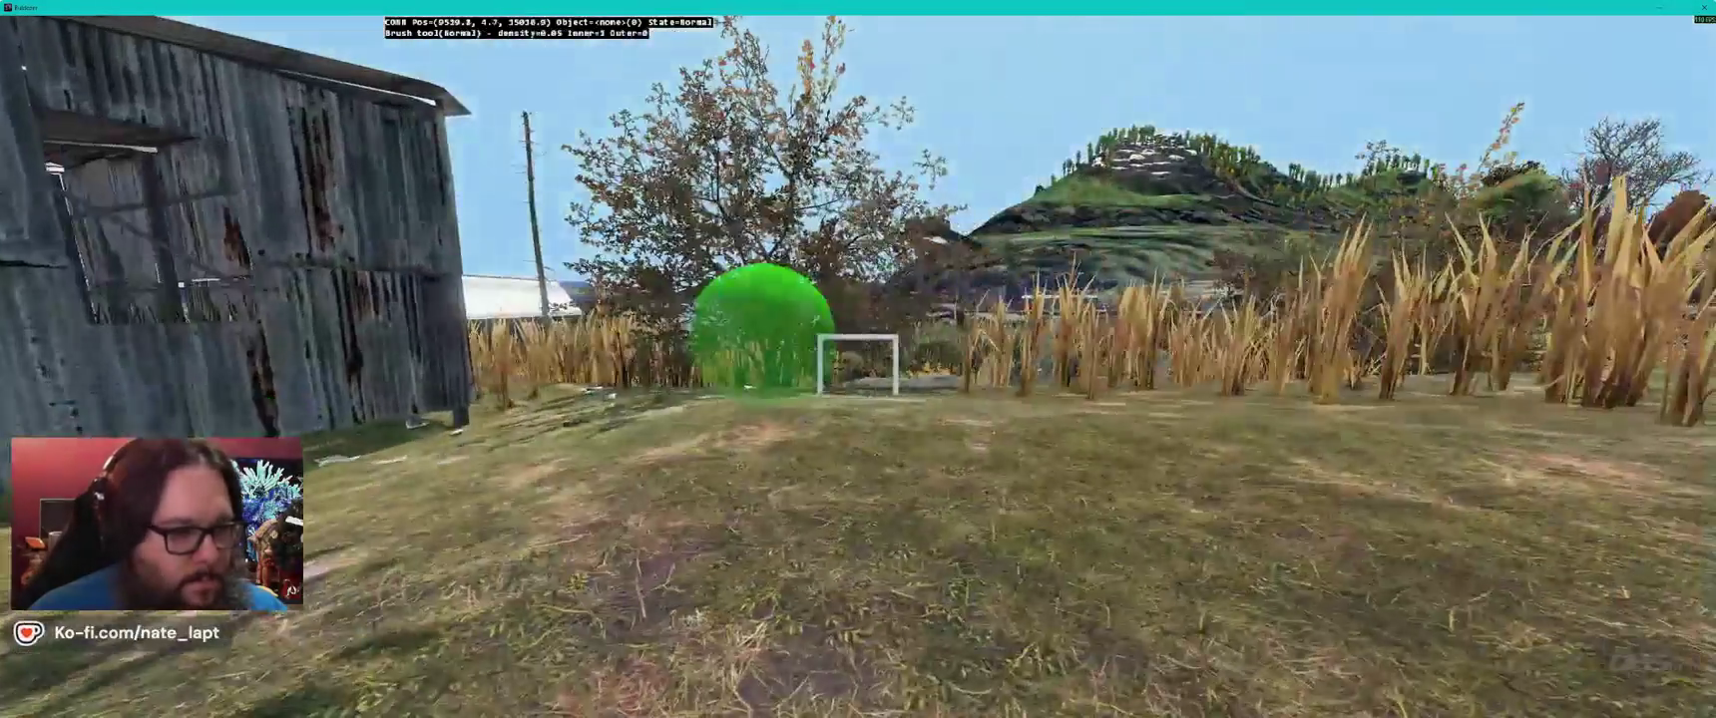
key(Up)
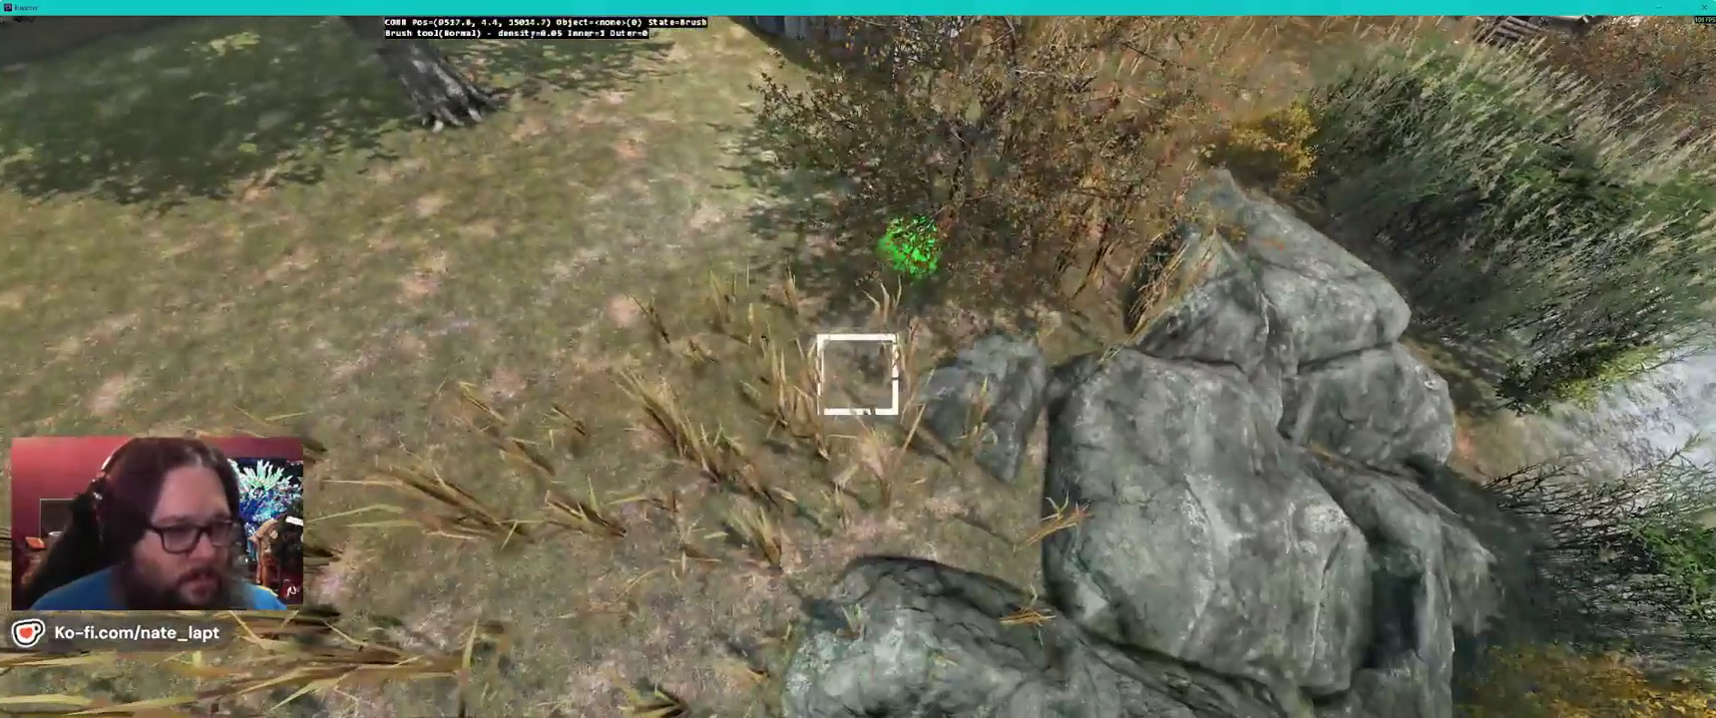
key(Up)
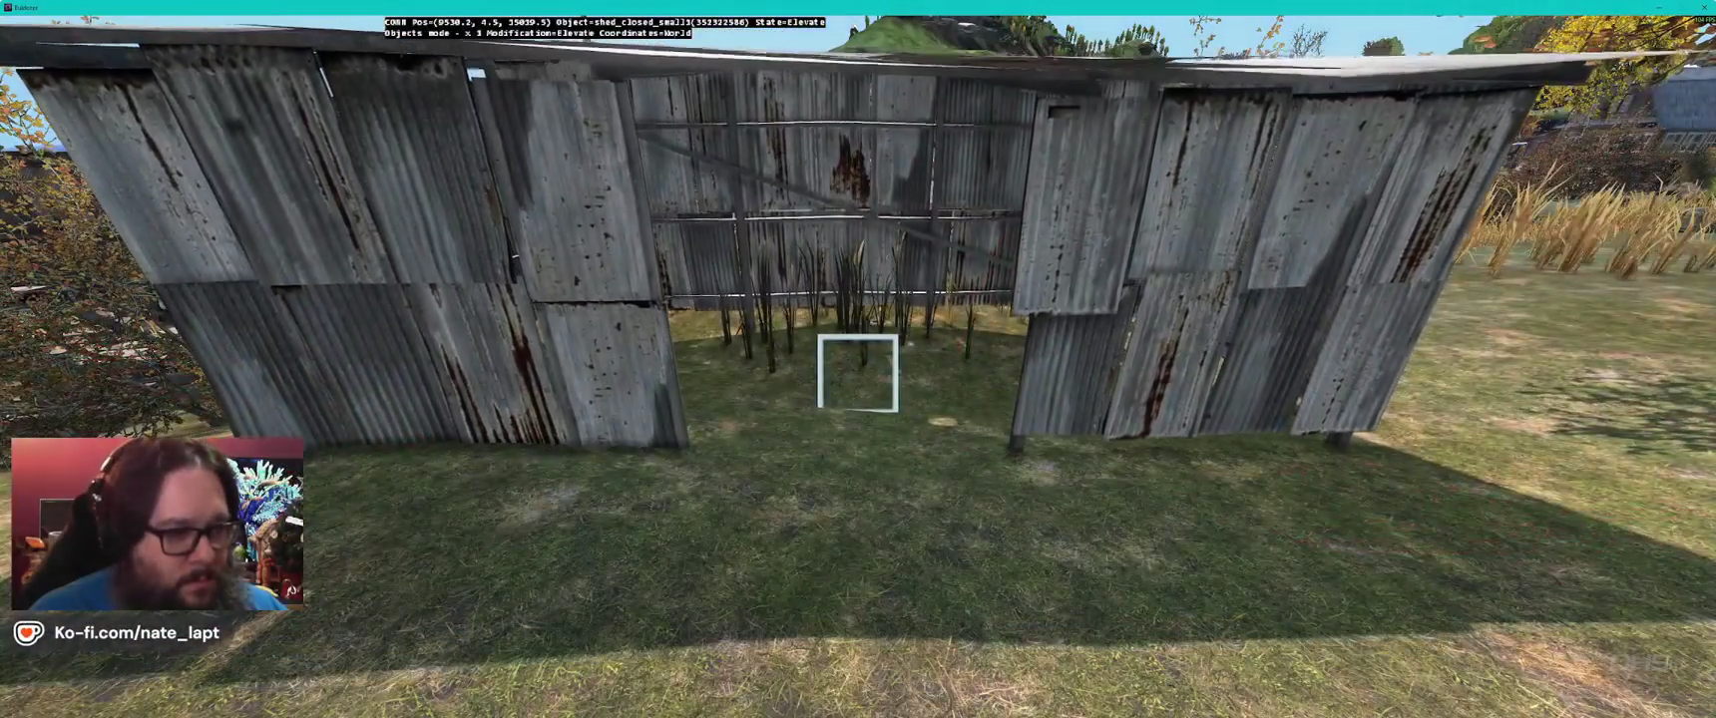
- Switch the shed to rotation, then take the terrain brush to the grass beside the shed
key(Left)
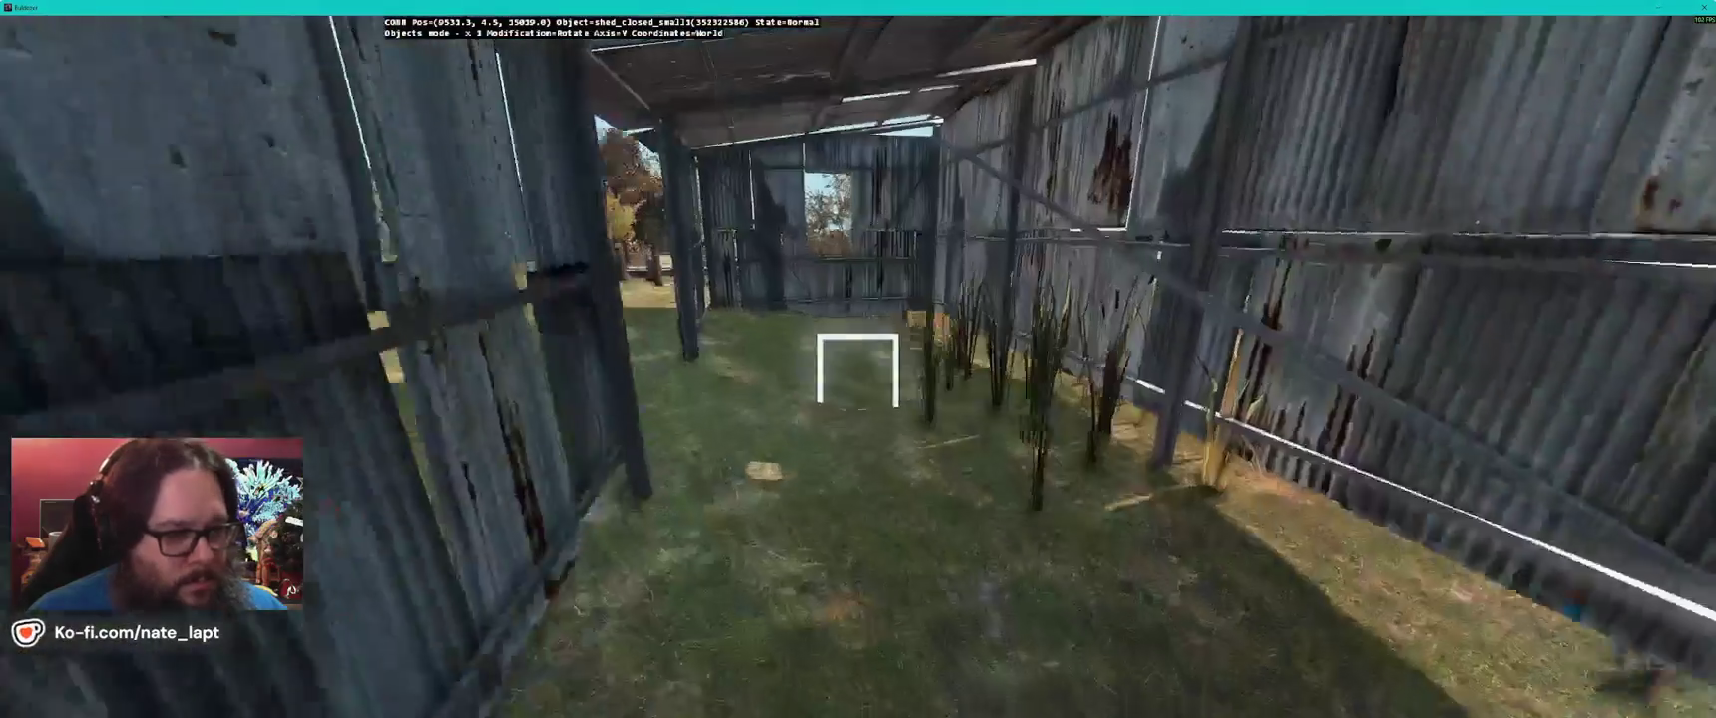
key(b)
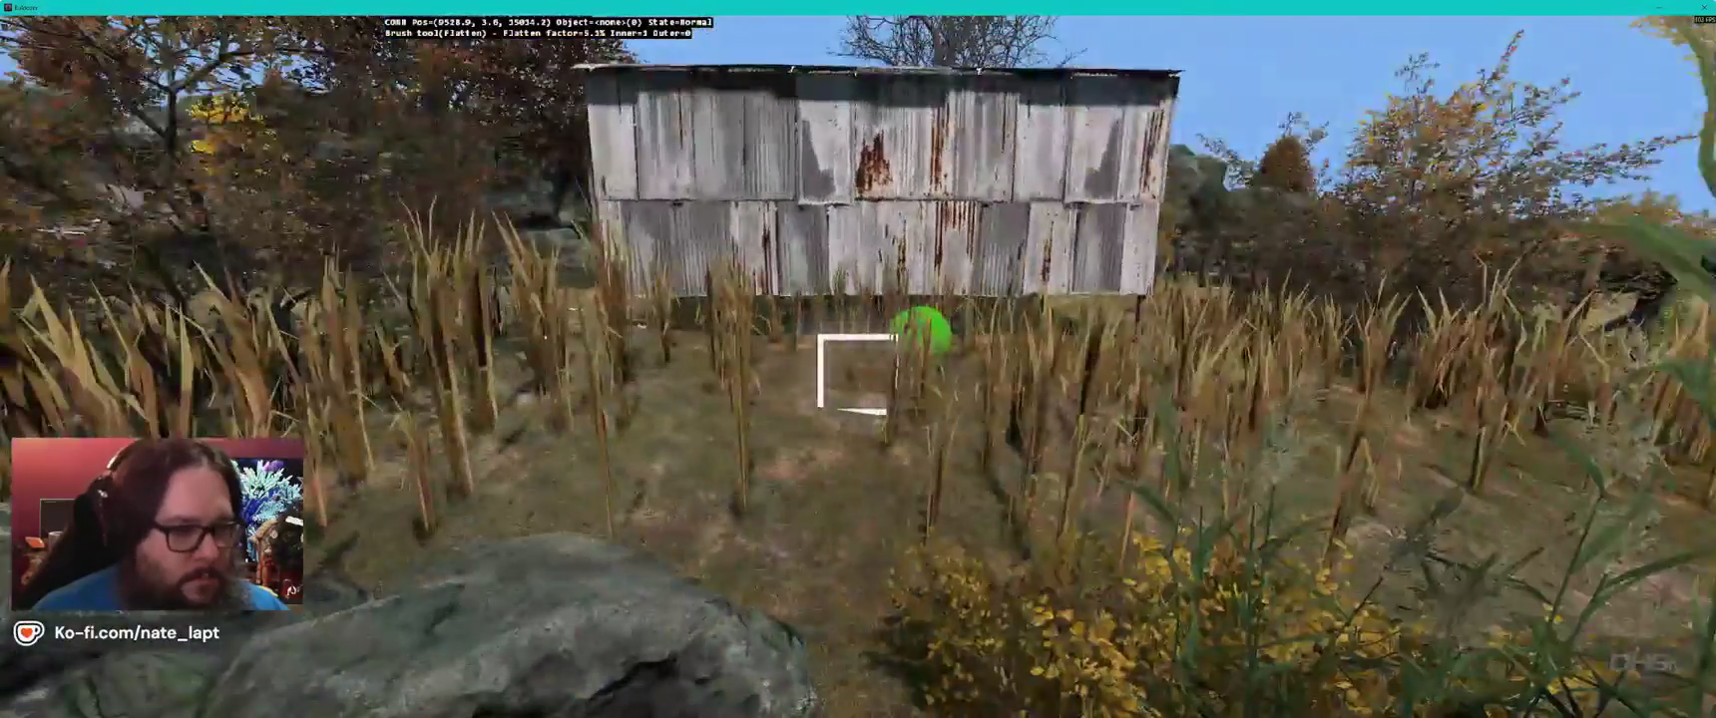
- Flatten more ground along the shed, then shift it to a new spot near the large tree
key(2)
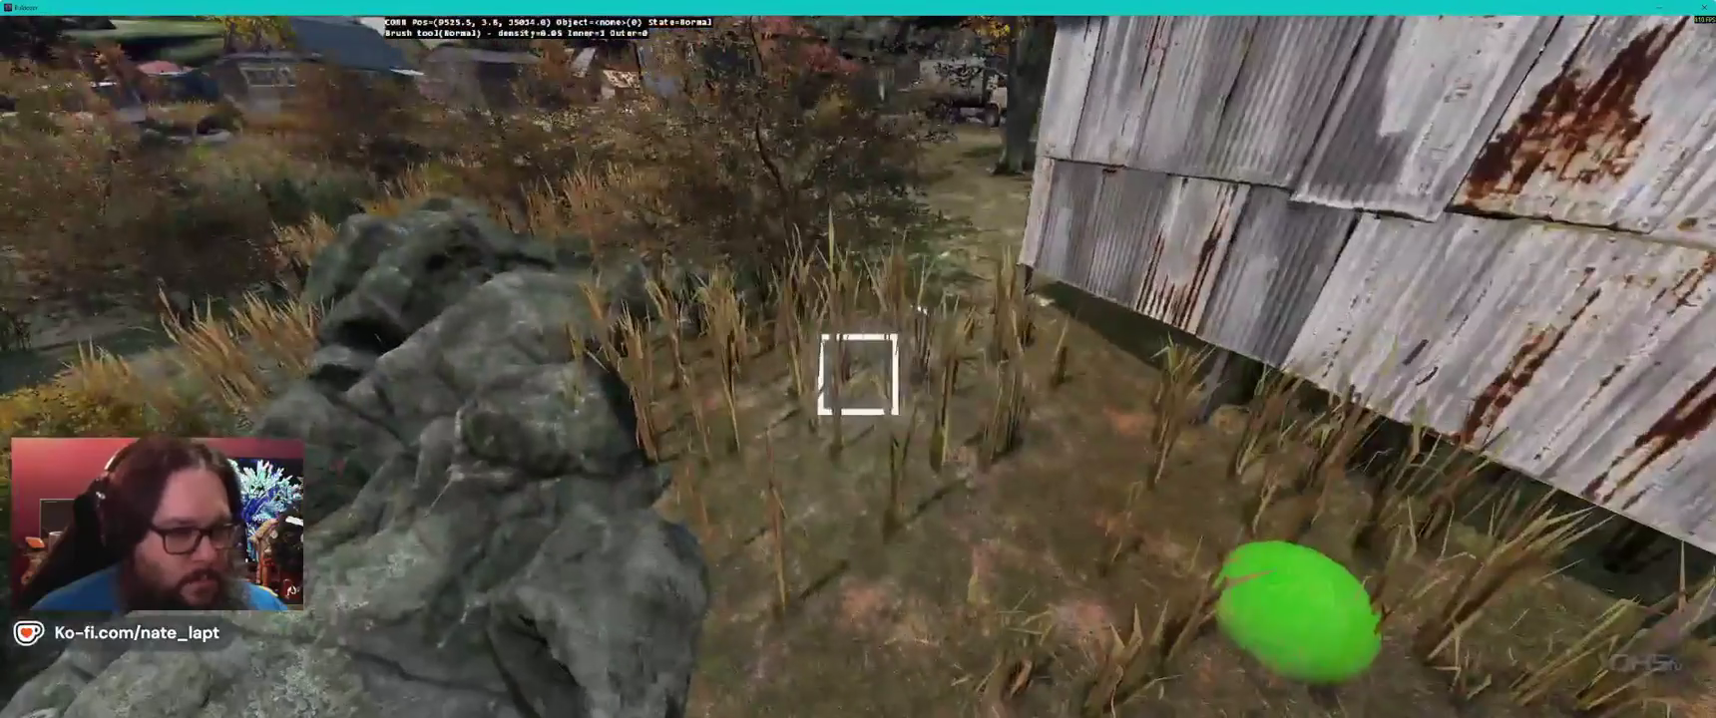
key(a)
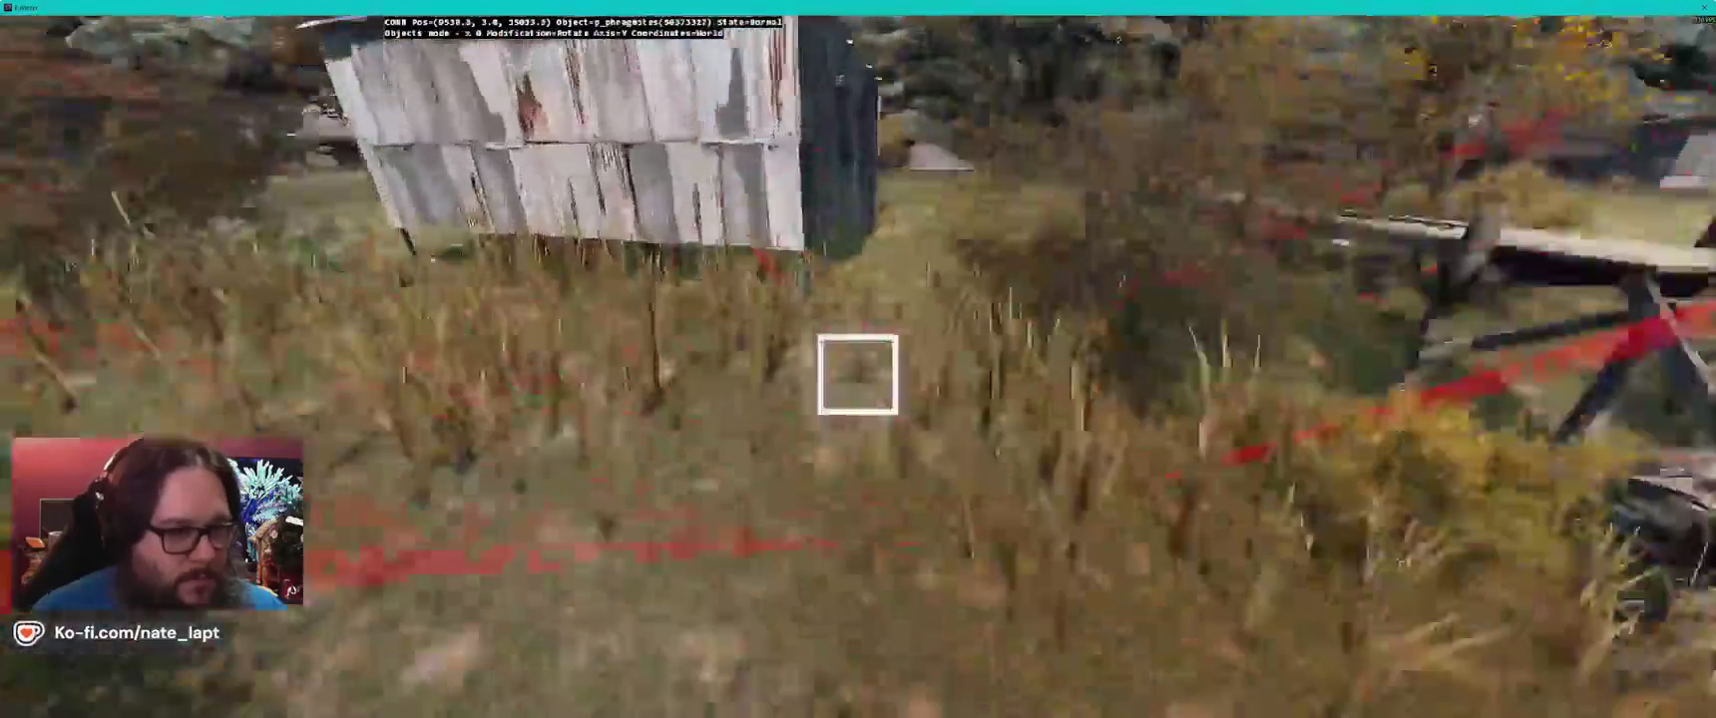
key(w)
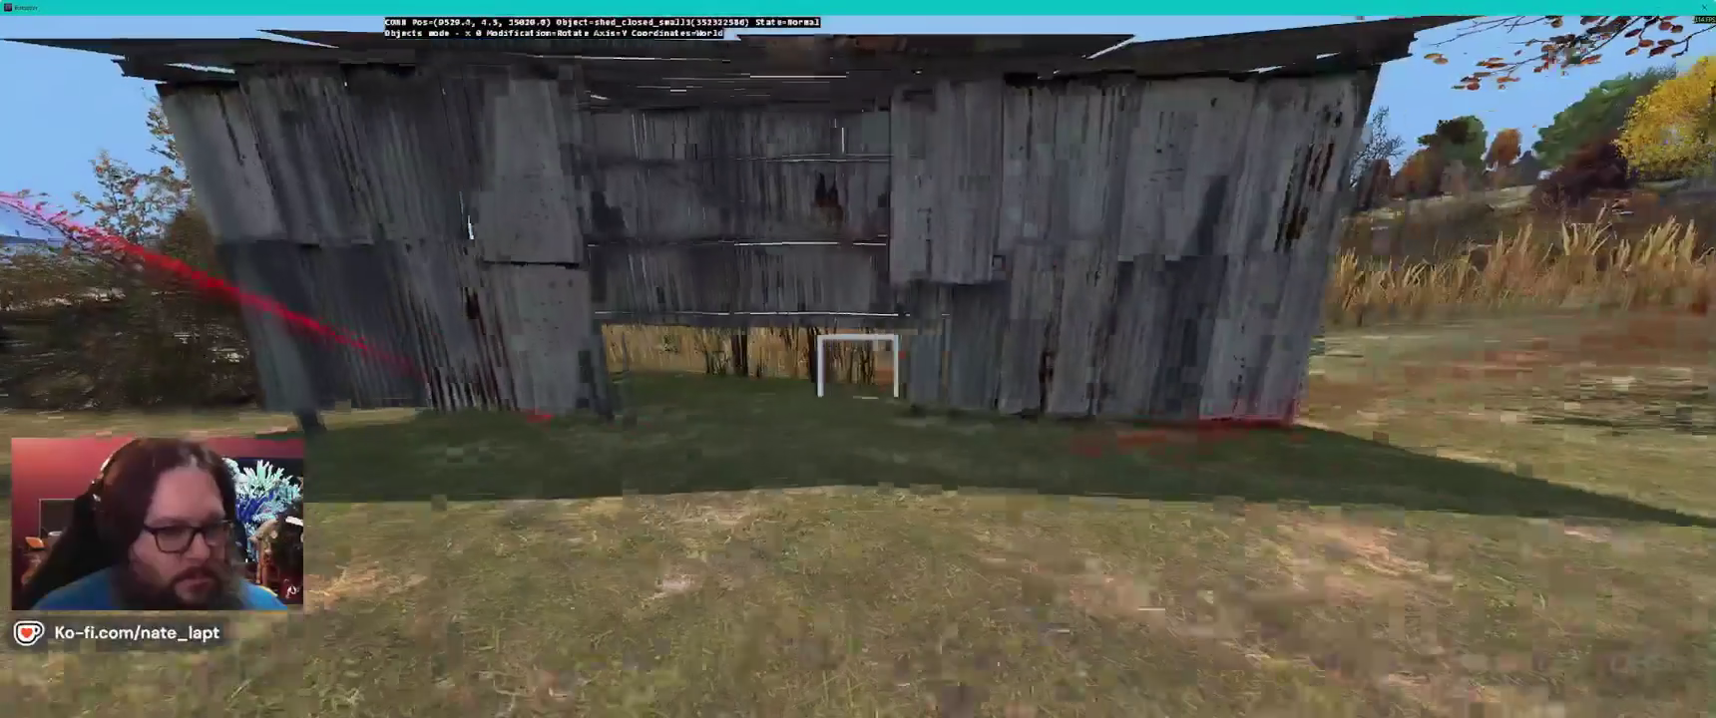
key(1)
key(w)
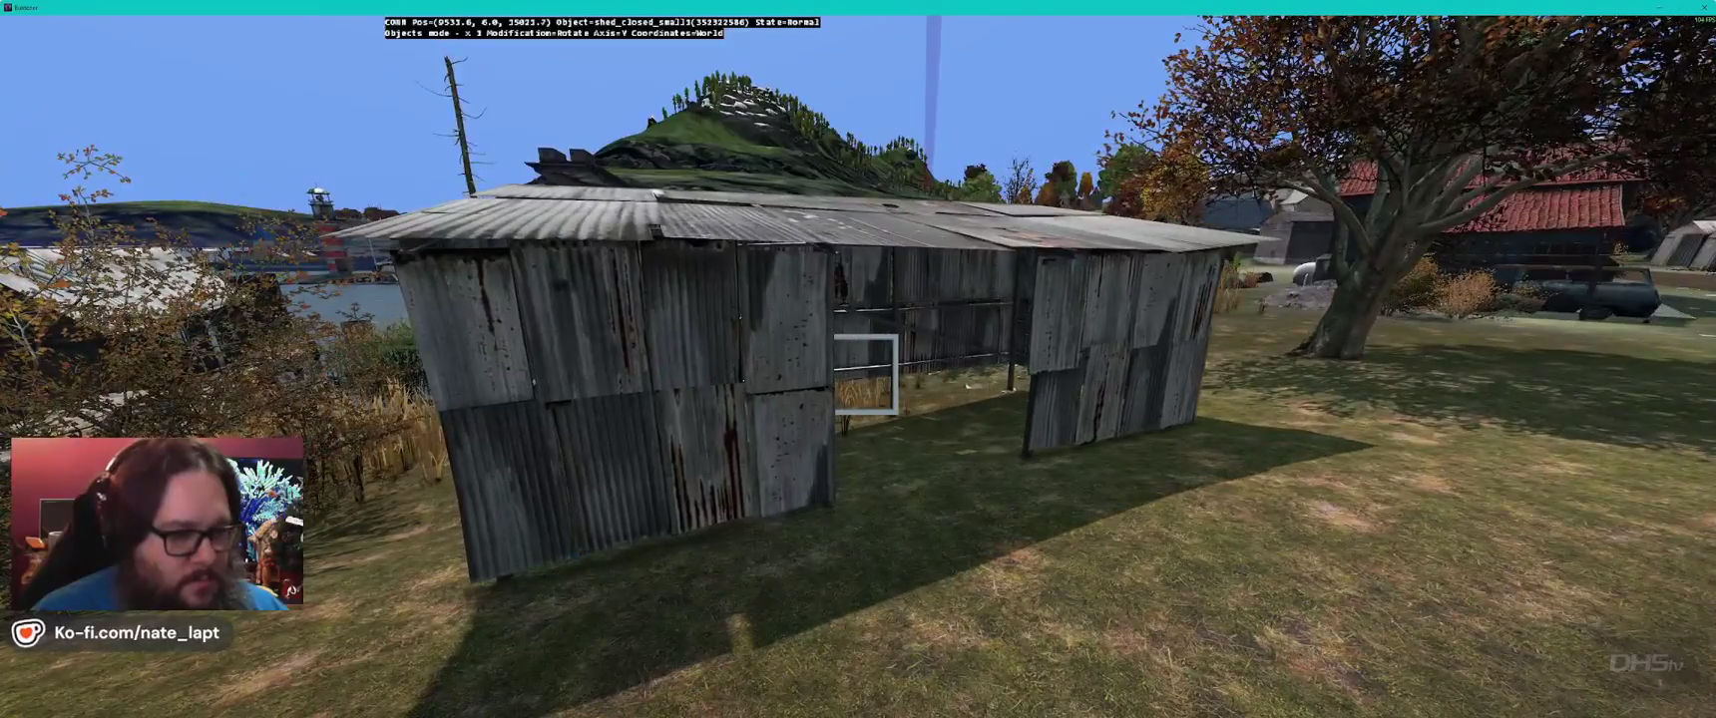
drag(870, 374, 871, 374)
key(w)
key(s)
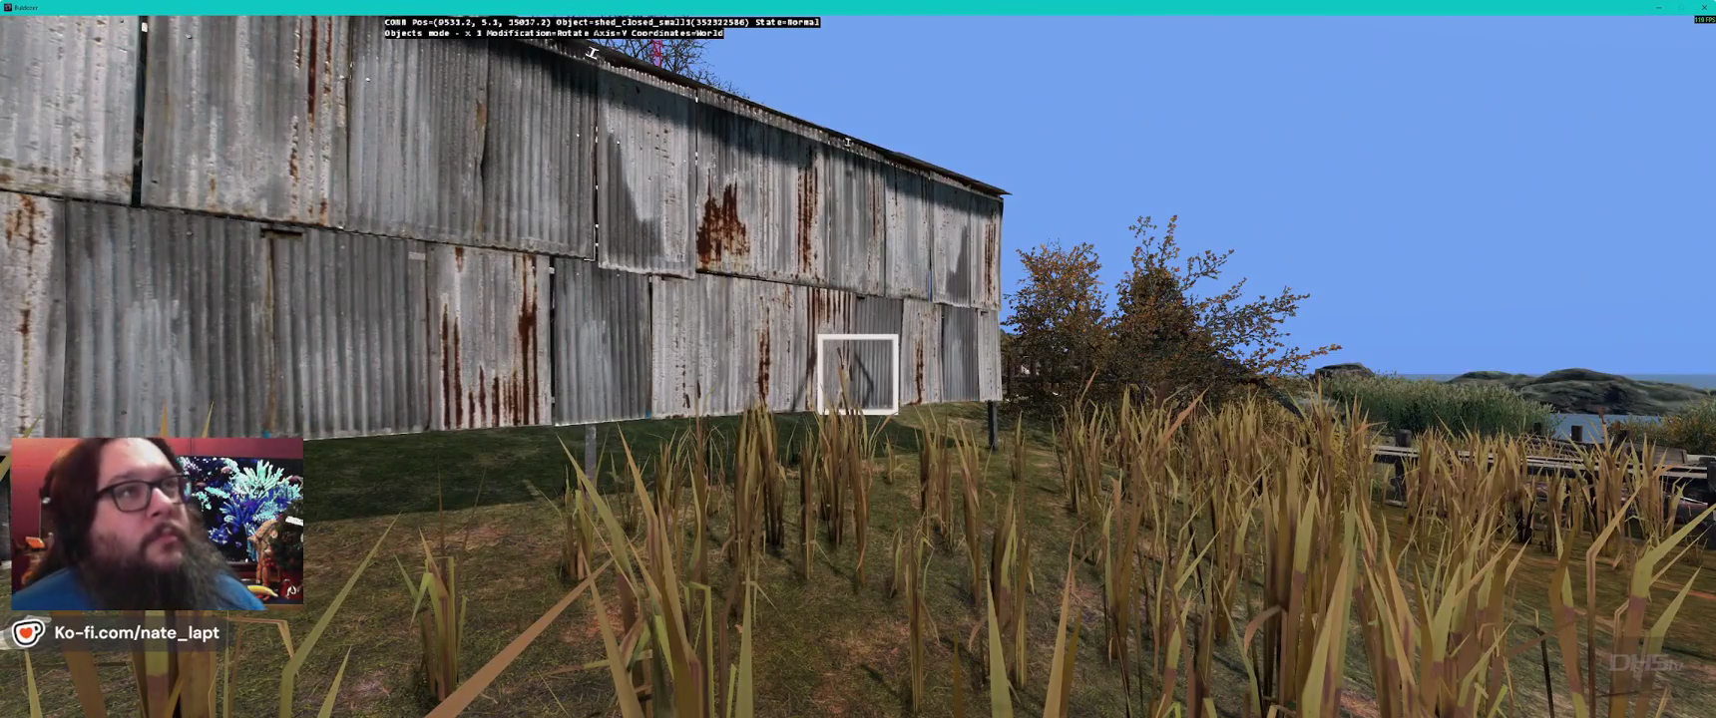
key(s)
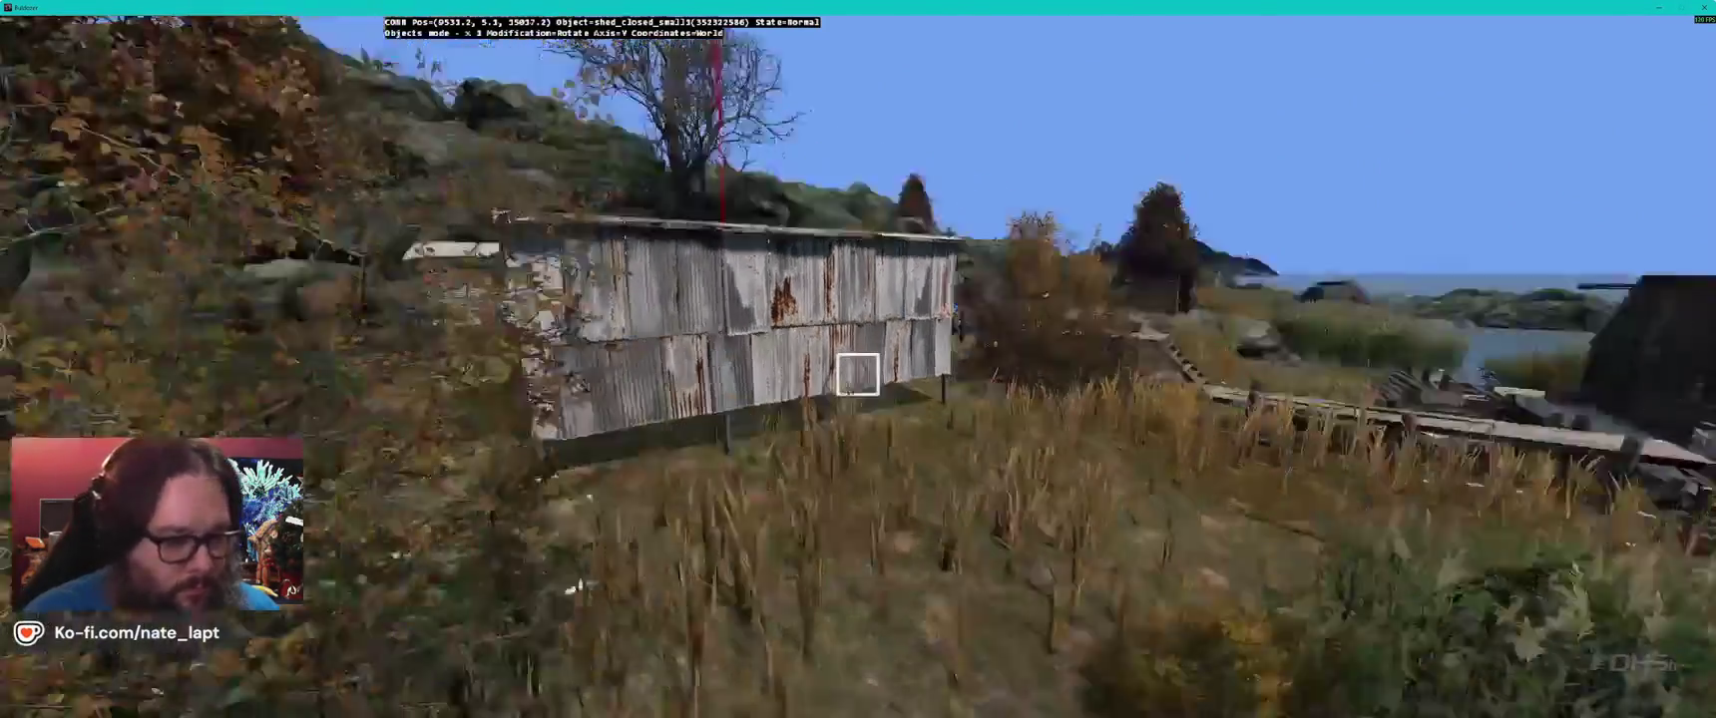
key(w)
key(s)
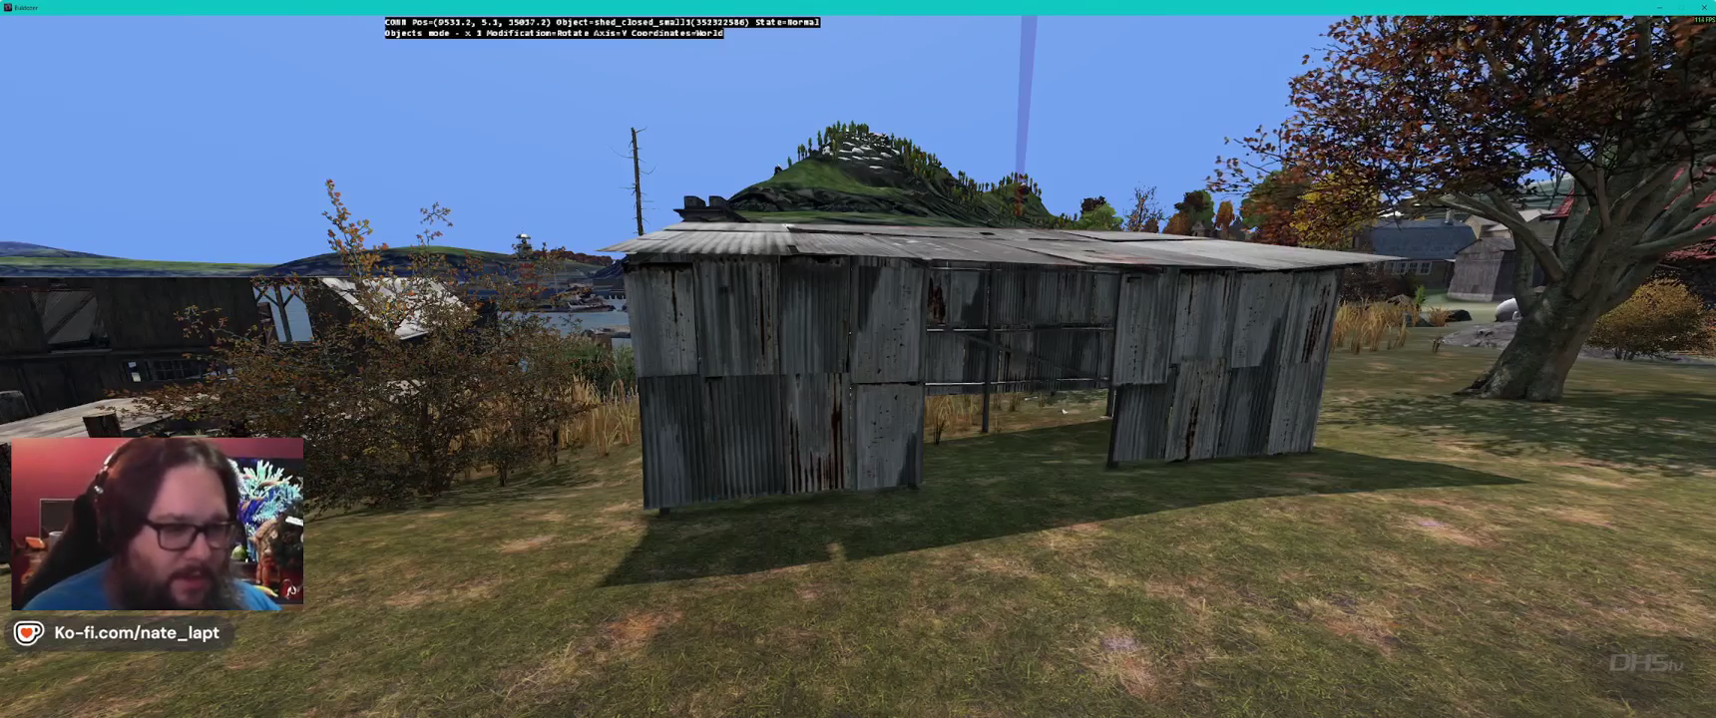
key(s)
key(alt+Tab)
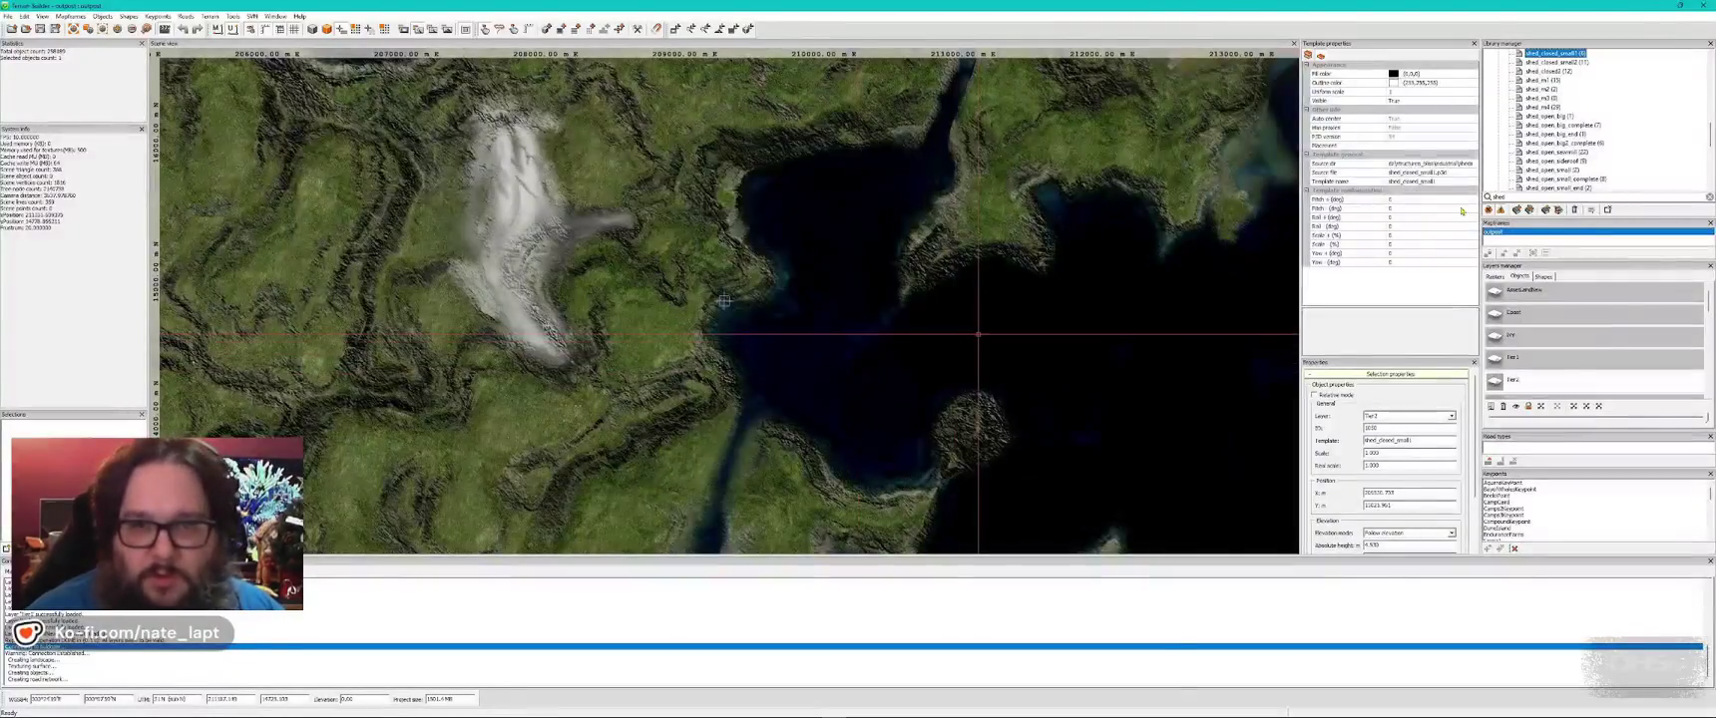
key(alt+Tab)
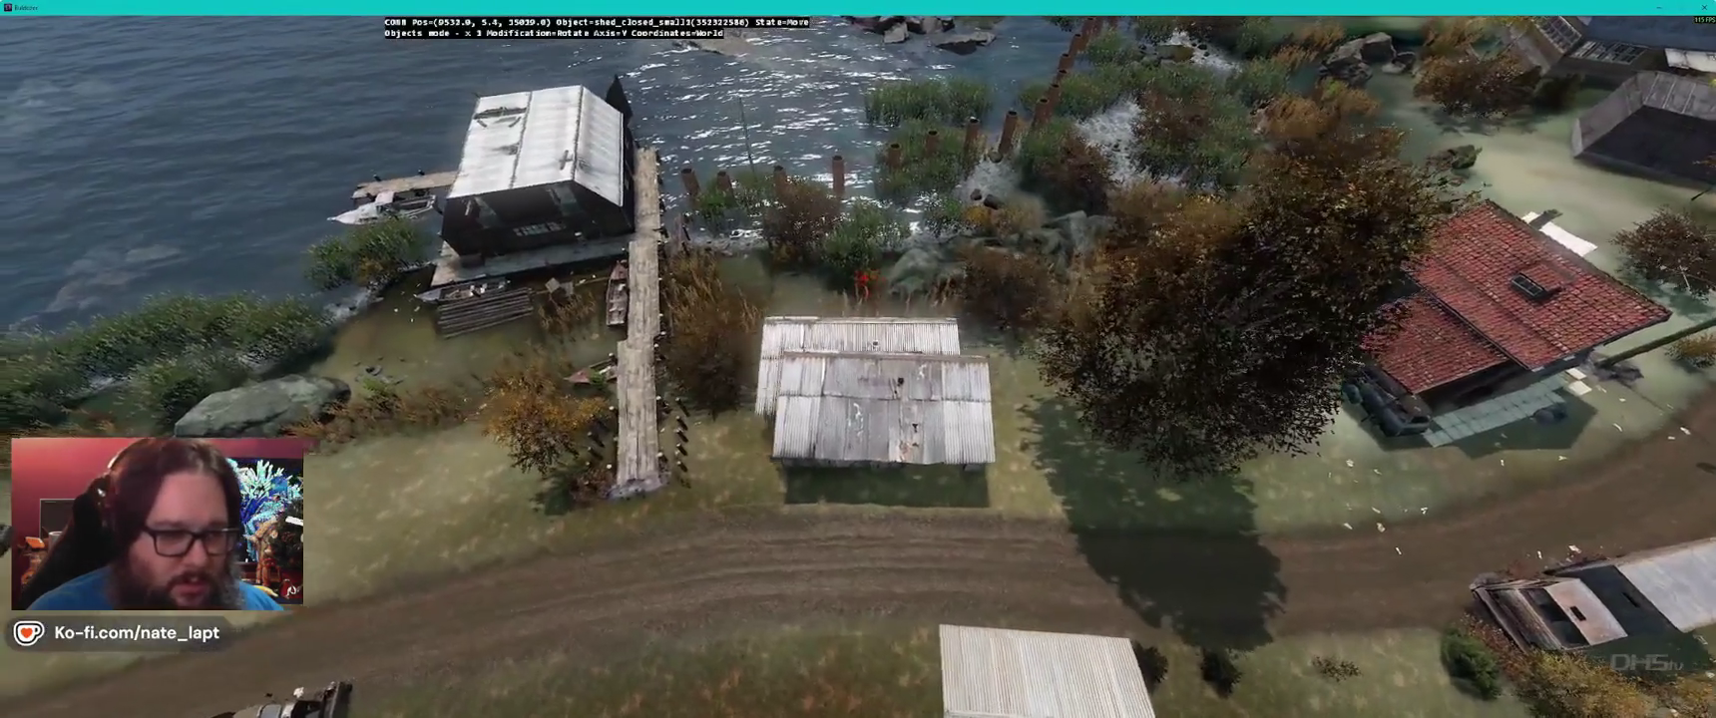
- Raise and rotate the roadside shed so the two sheds by the jetty no longer overlap
key(a)
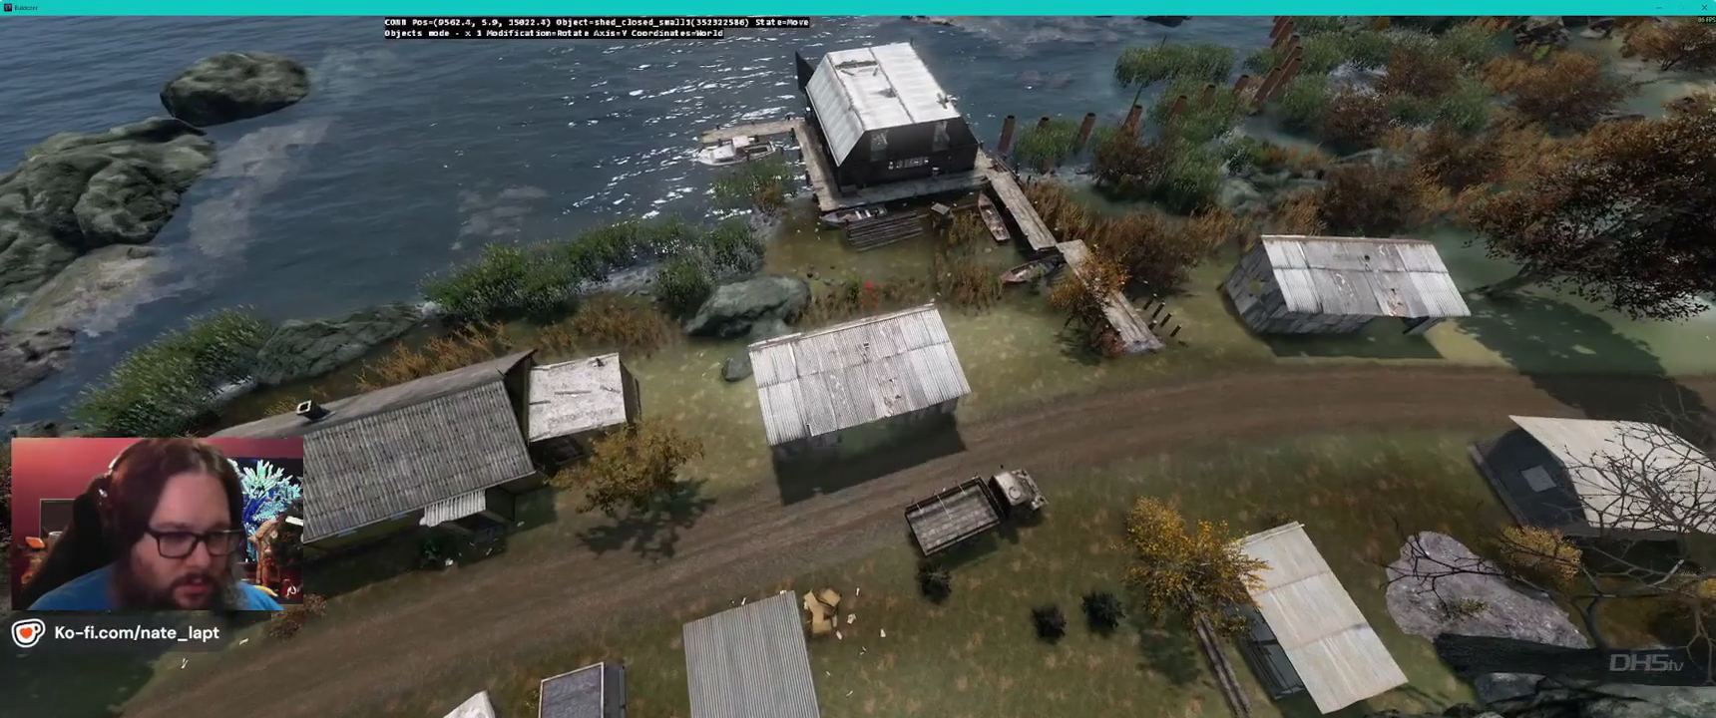
key(w)
key(w)
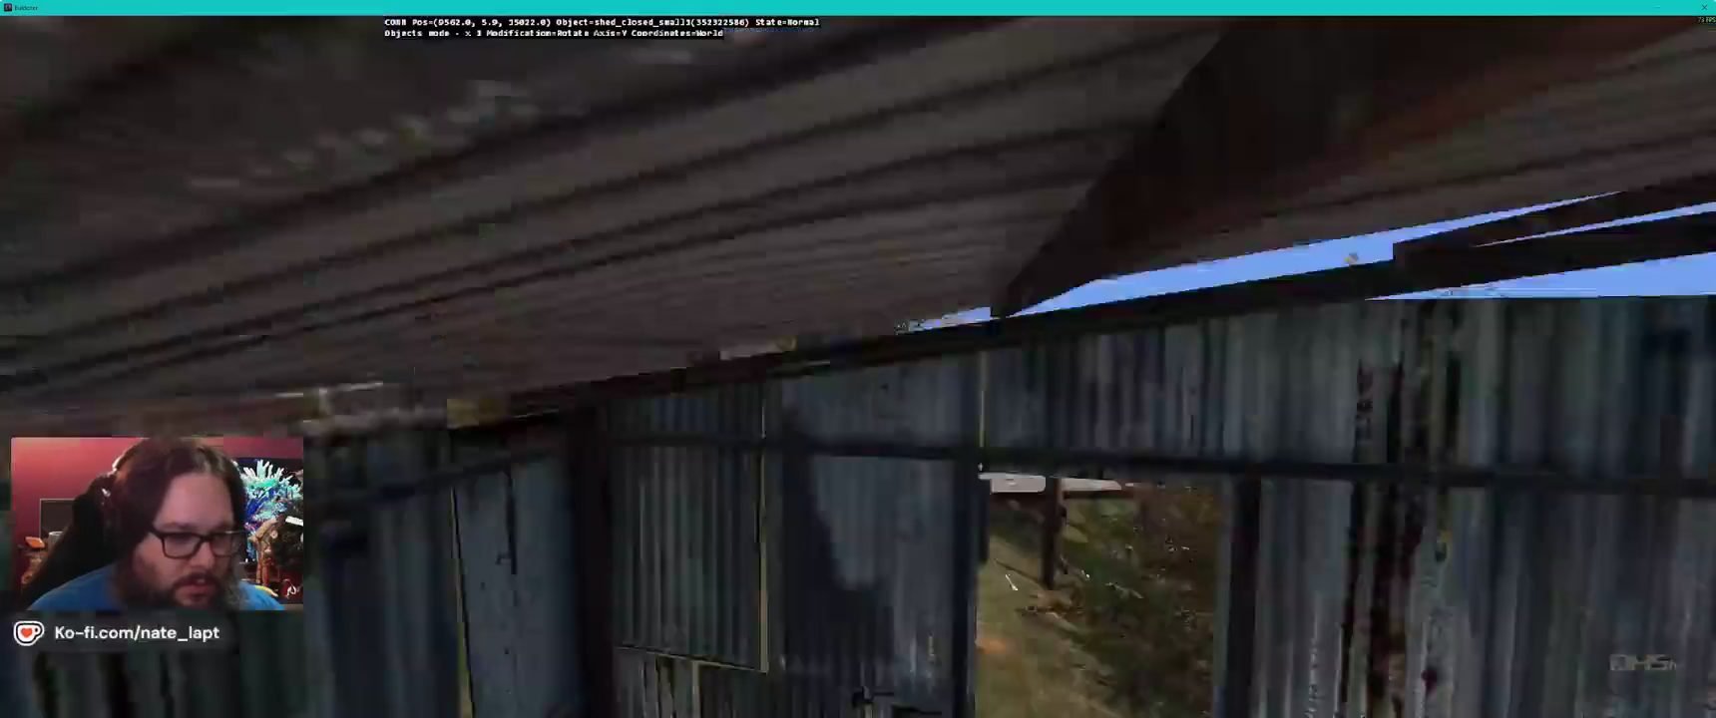
key(w)
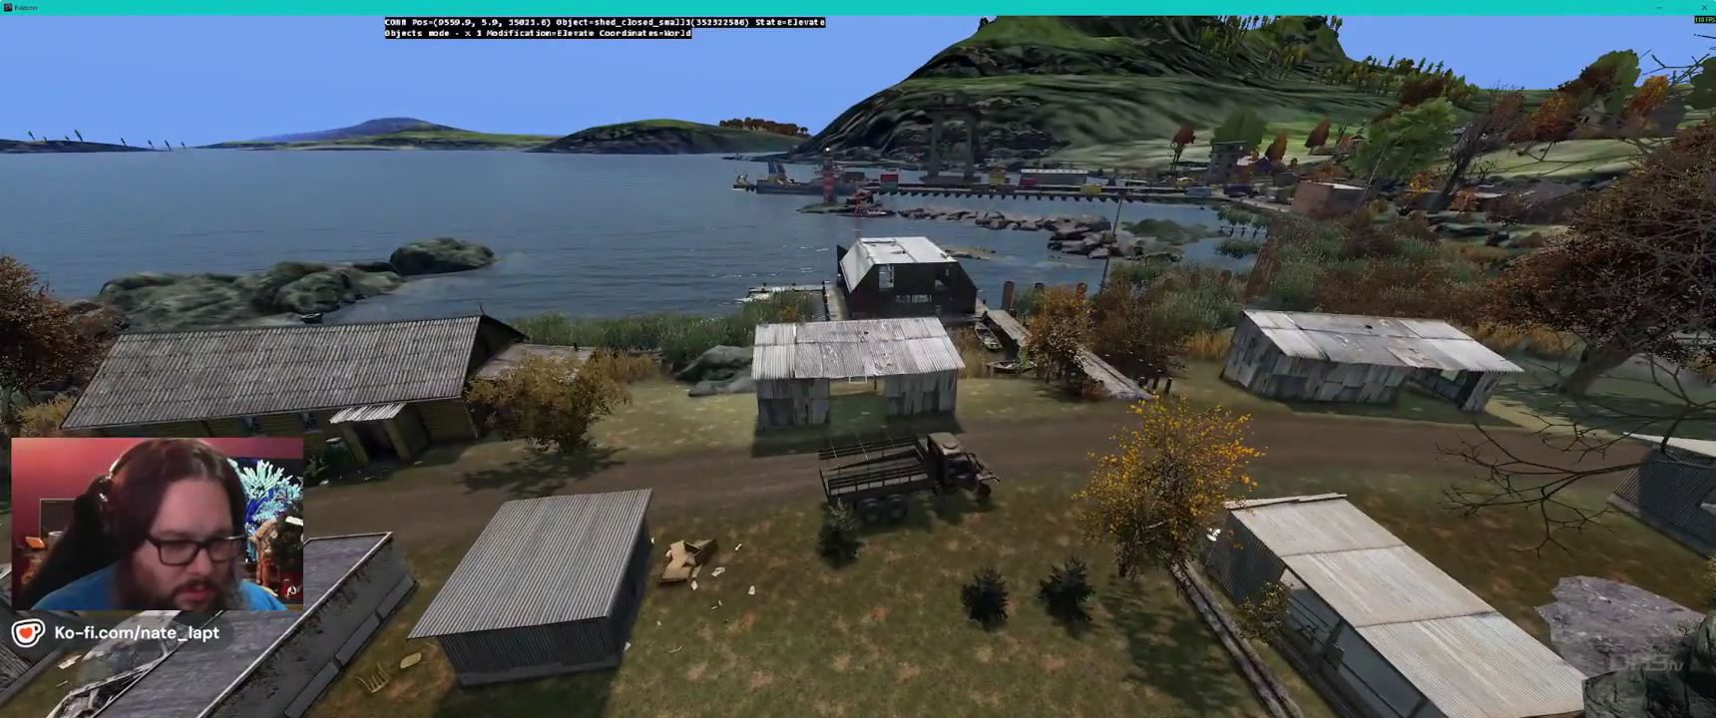
key(w)
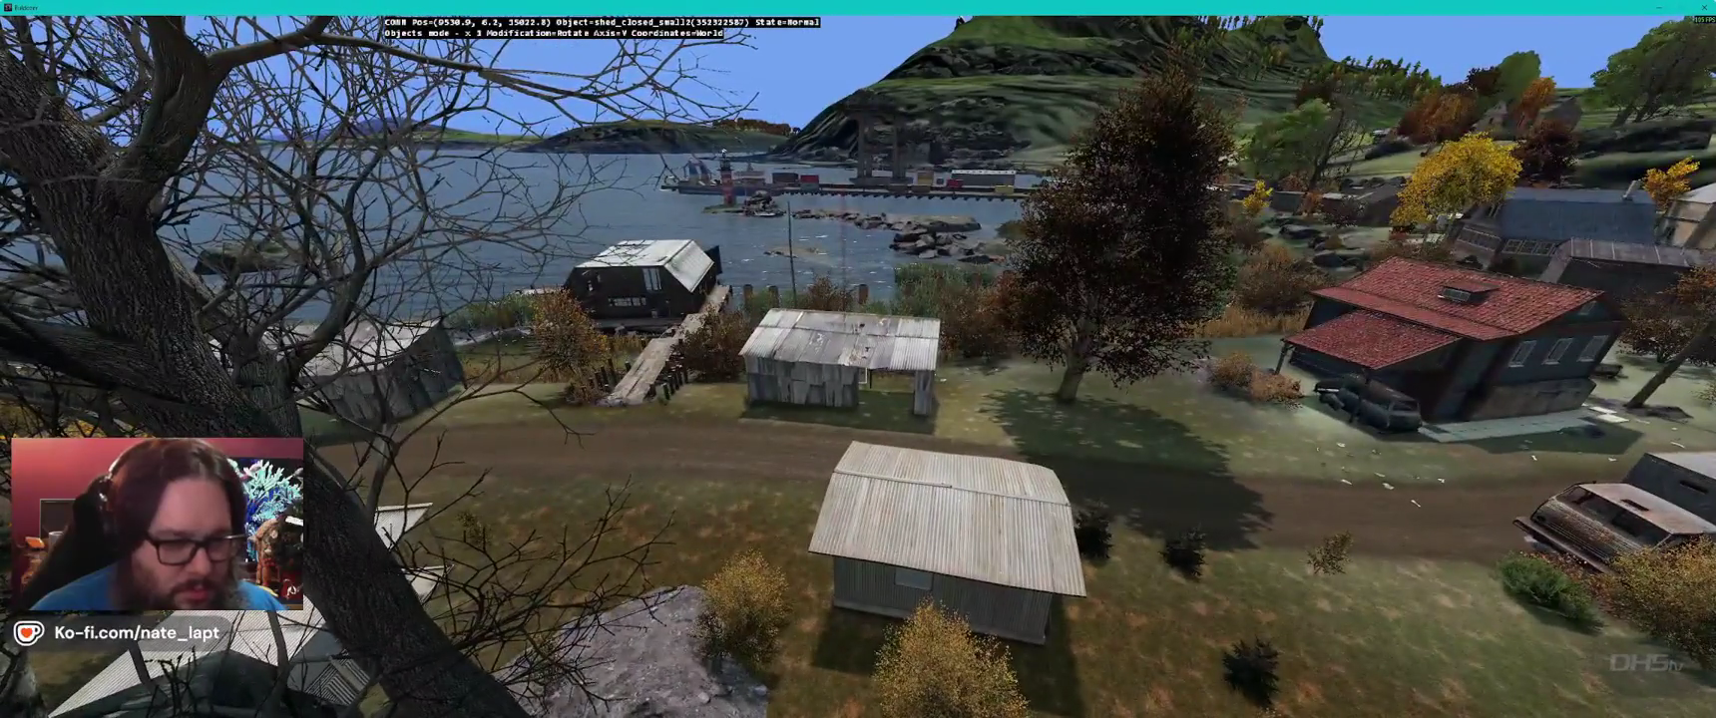
key(w)
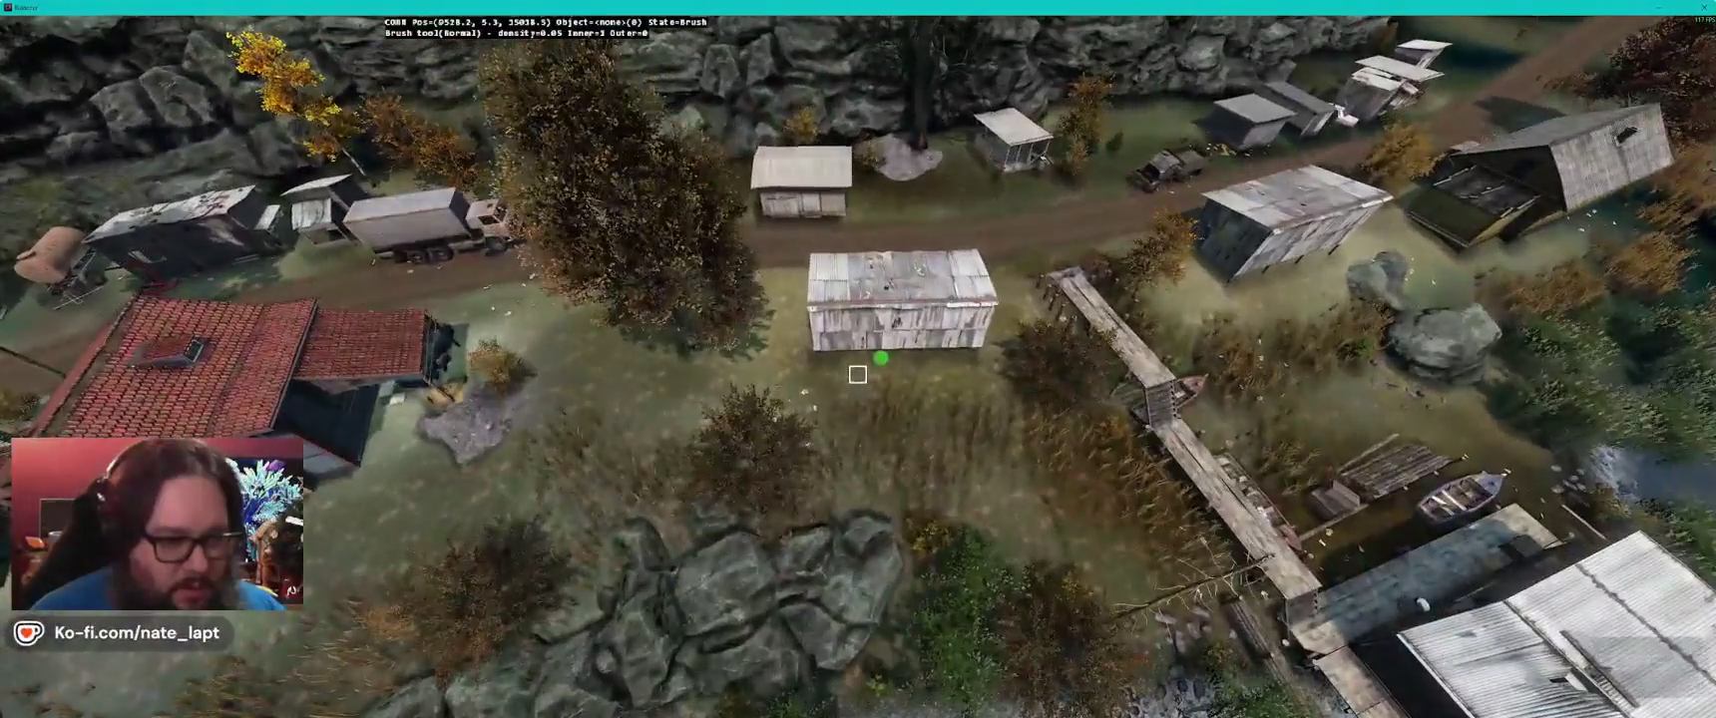
- Brush the ground flat on both sides of the shed beside the jetty
key(a)
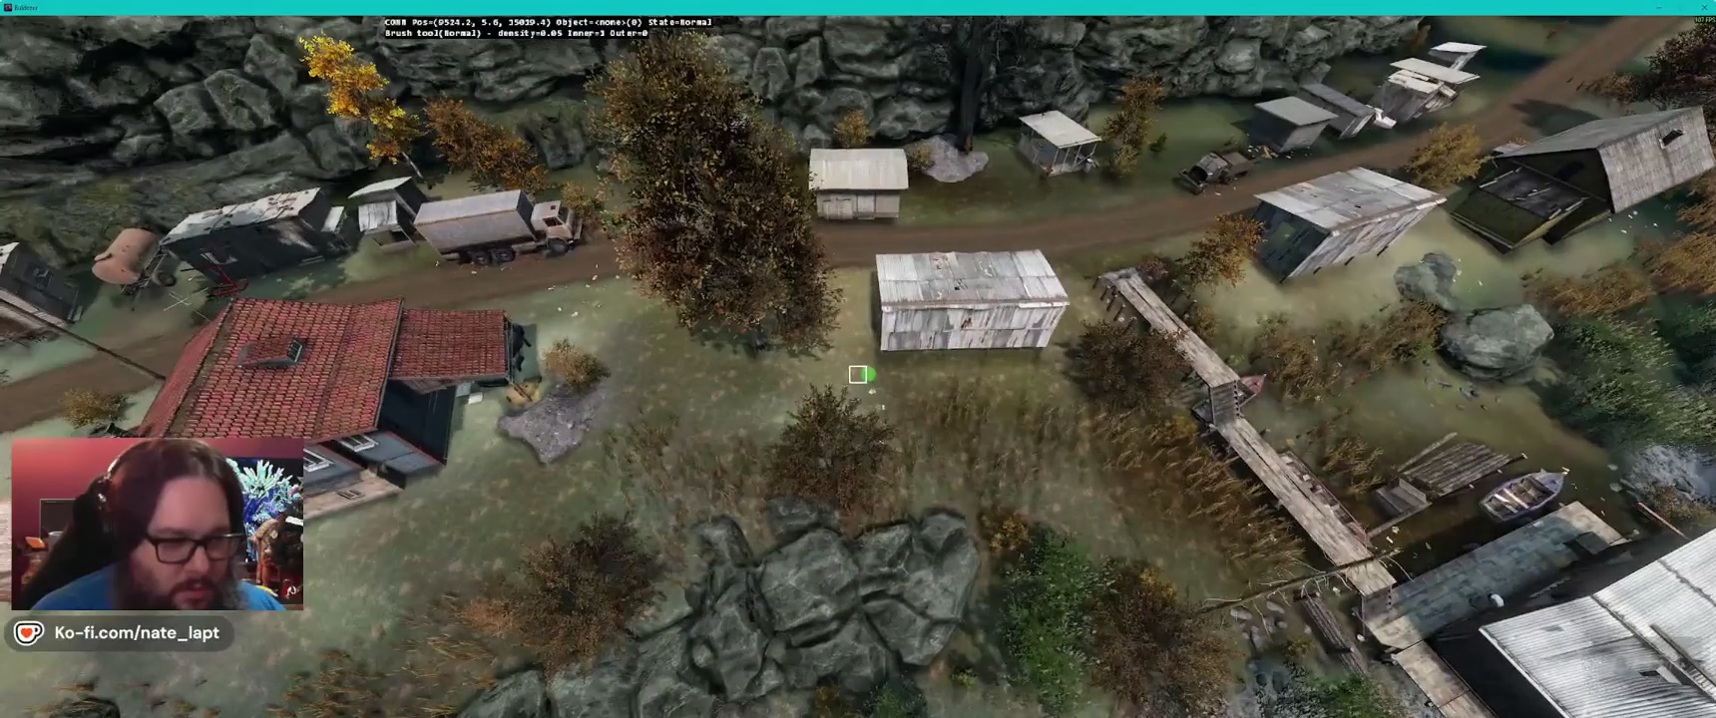
key(d)
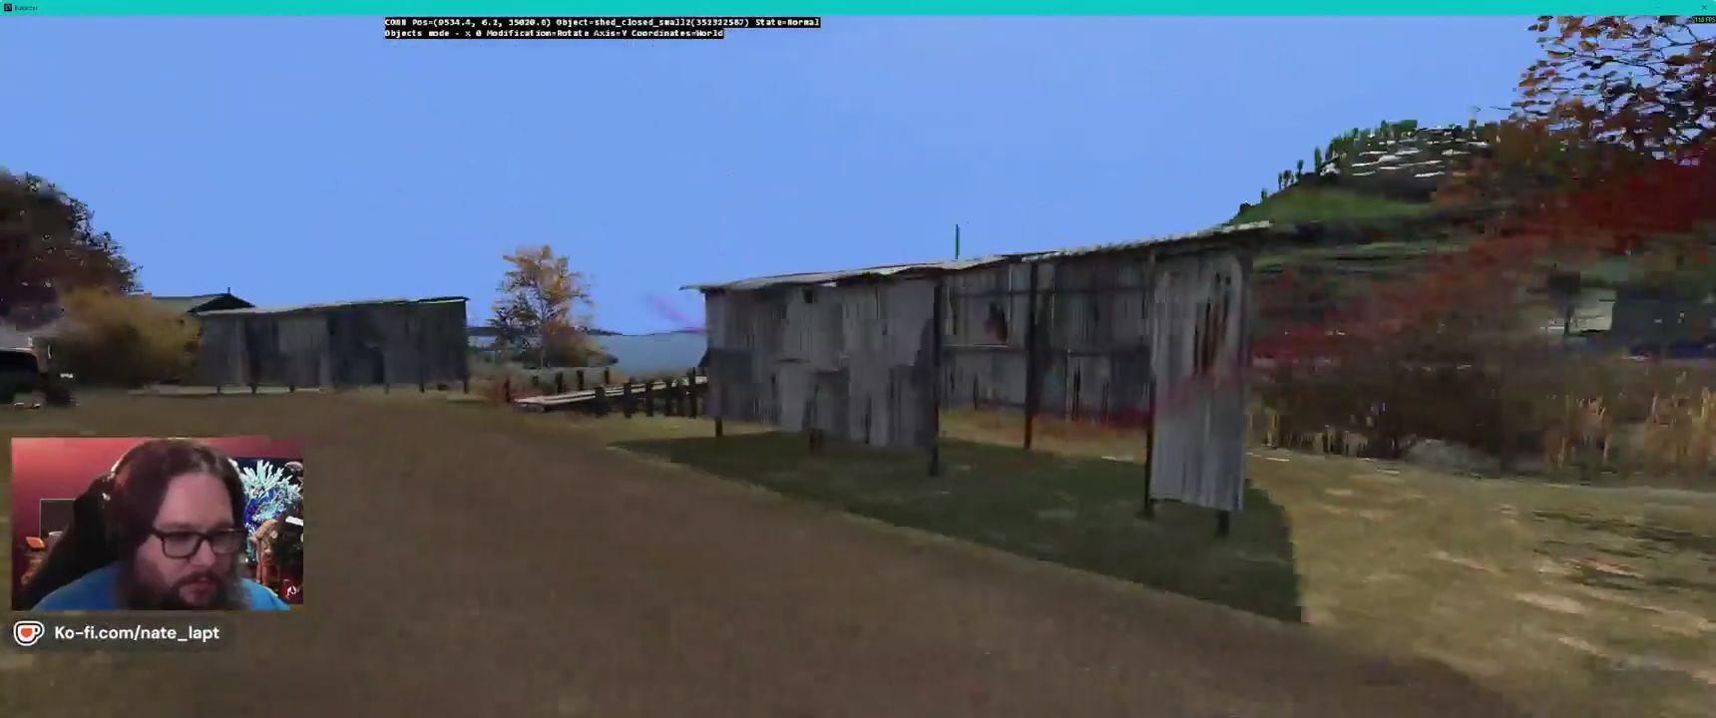
- Elevate the roadside shed and rotate it on the Y axis, checking the Terrain Builder map
key(alt)
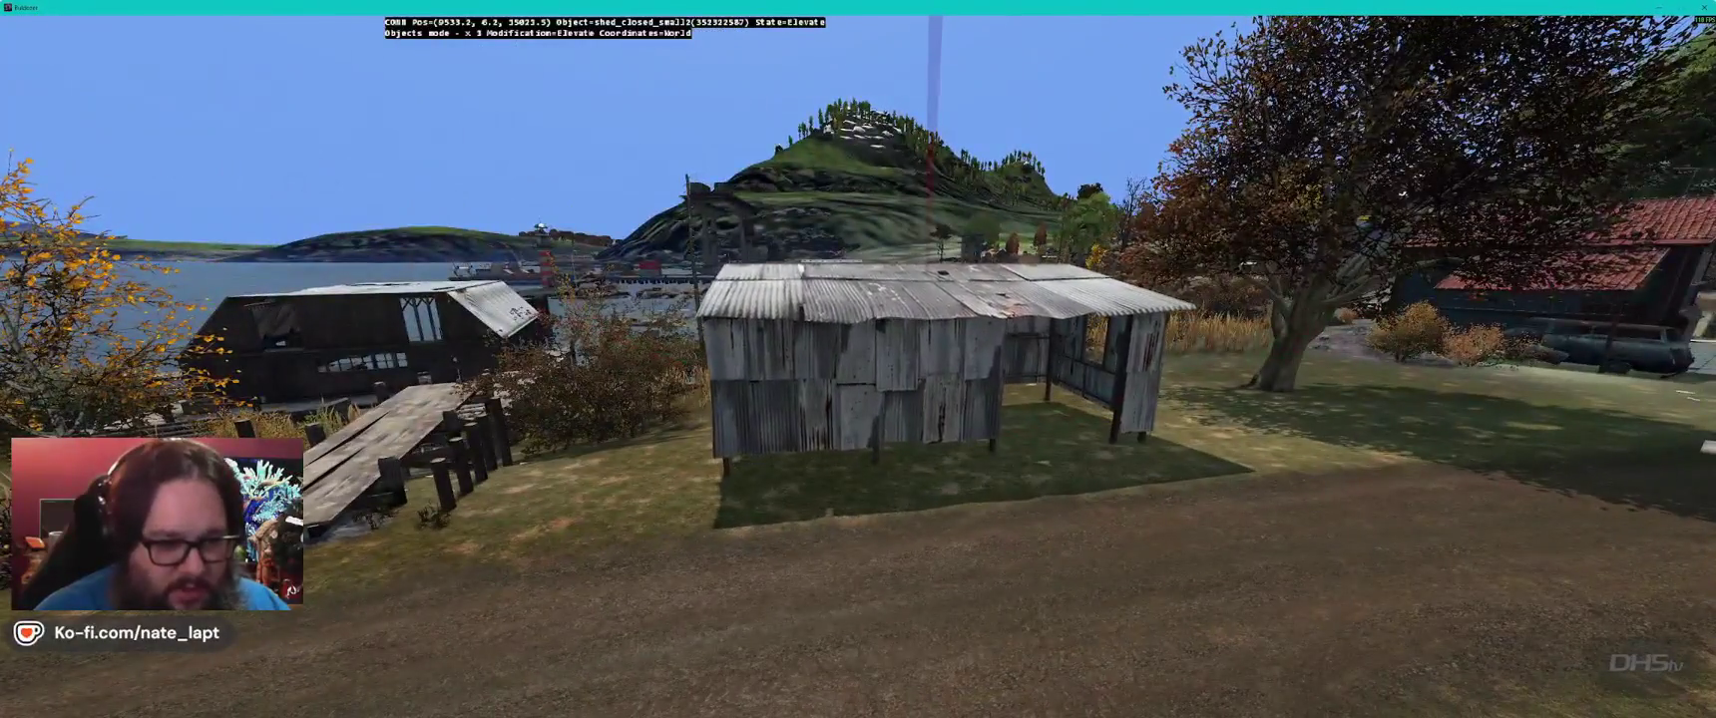
key(shift)
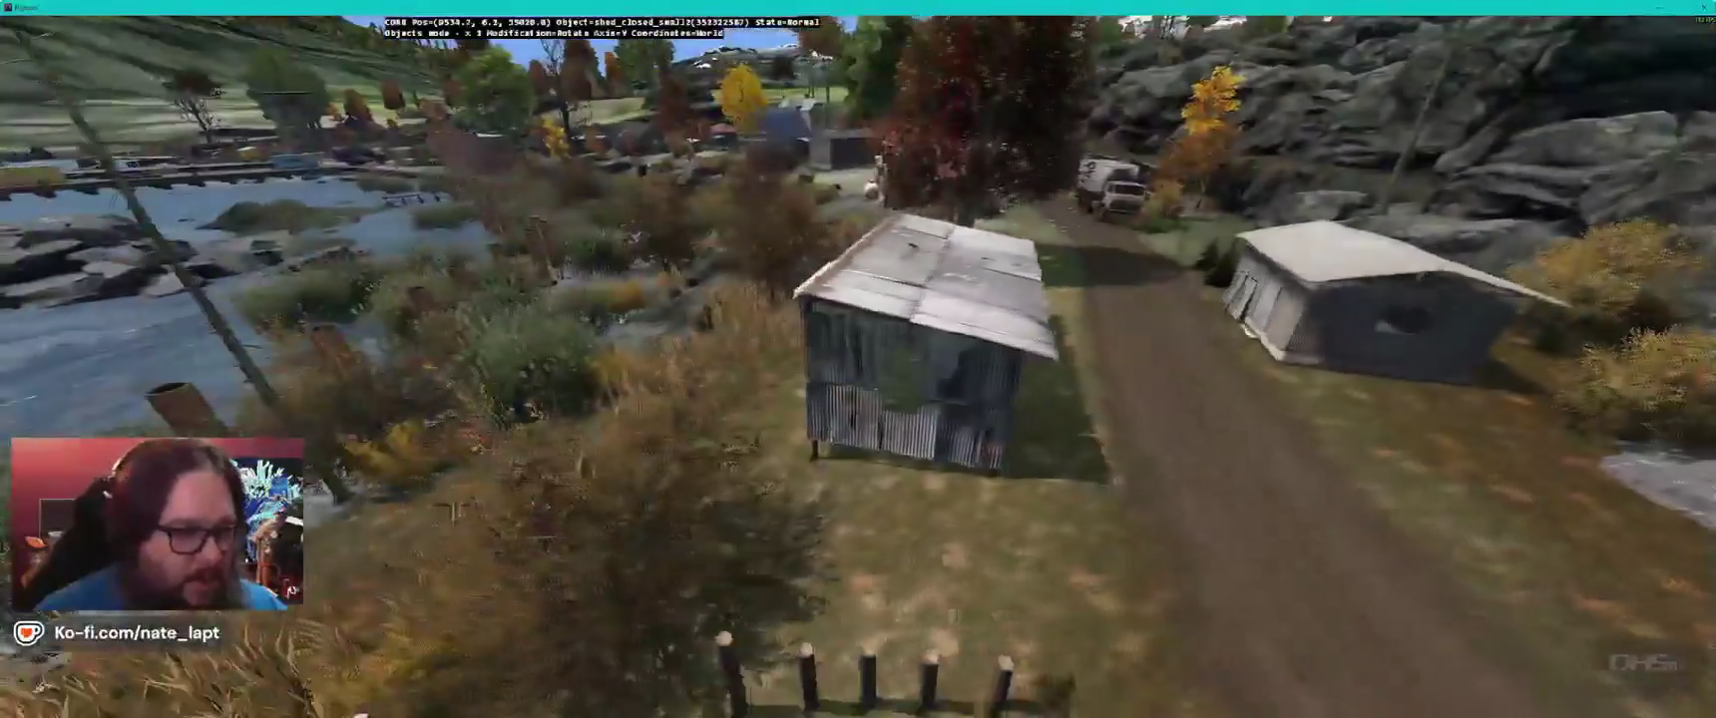
key(alt+Tab)
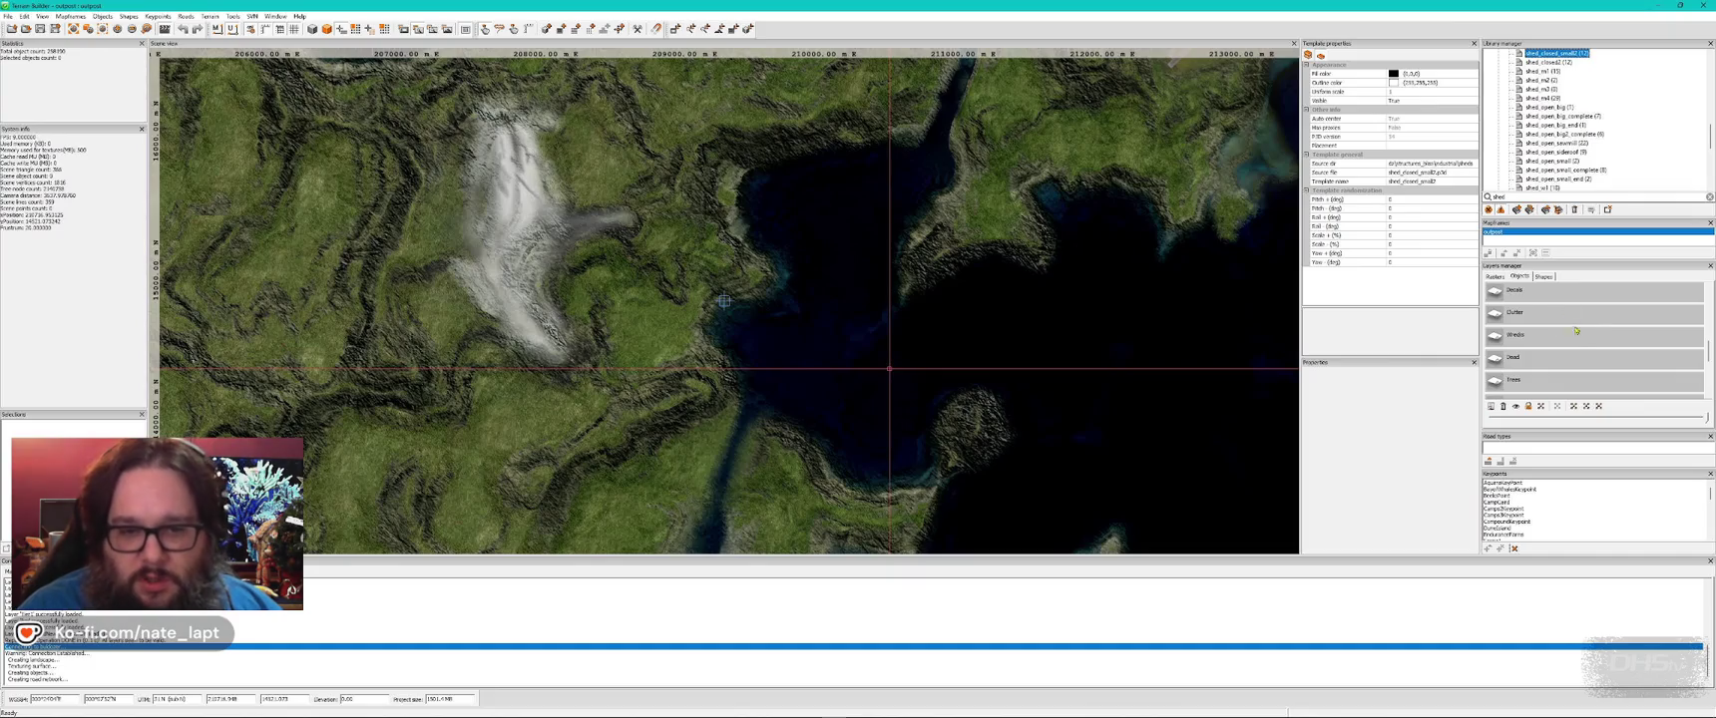
key(alt+Tab)
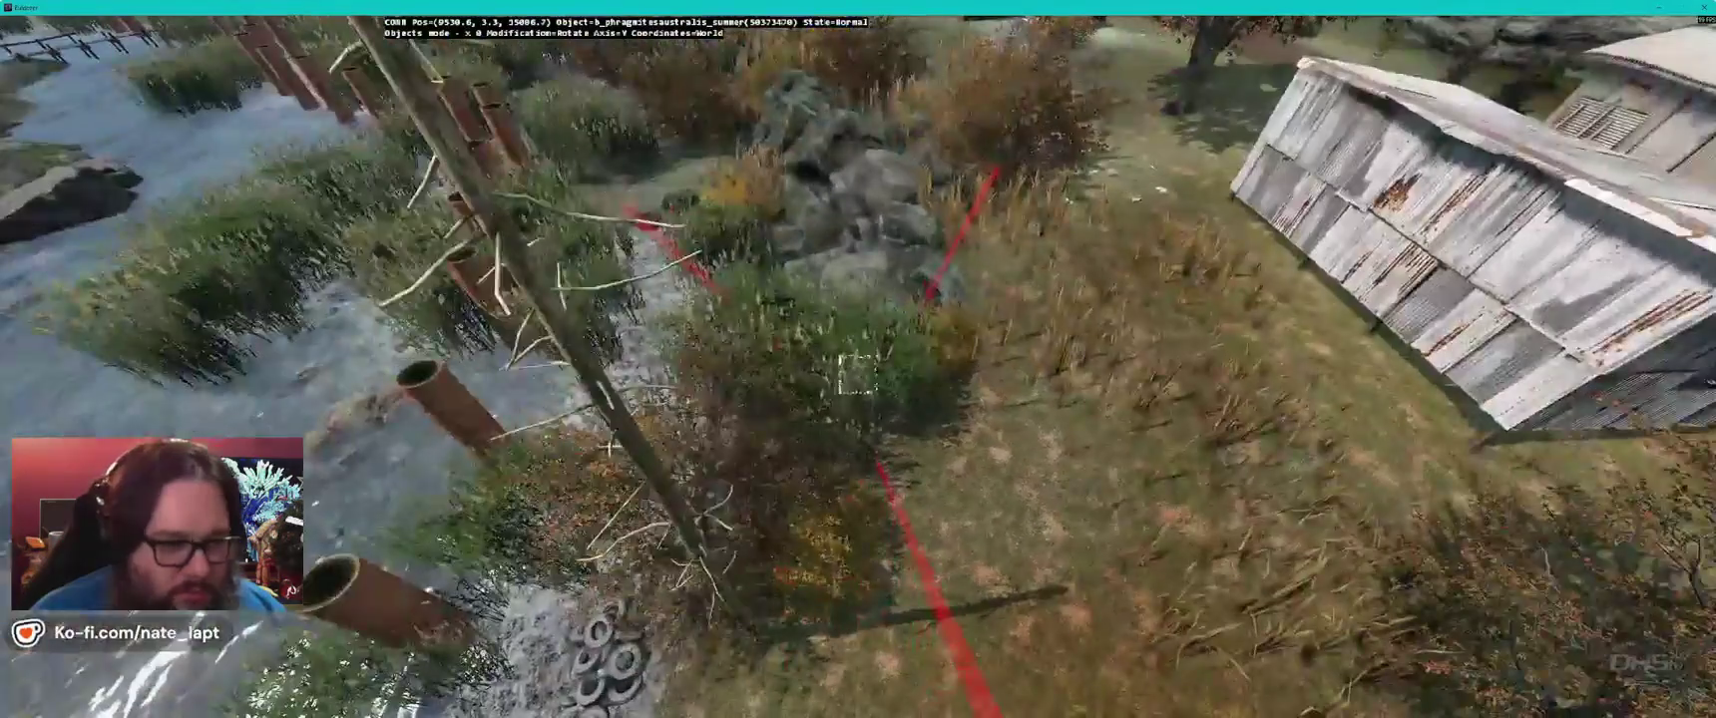
- Fly around the sheds between the dock, road and truck to inspect their placement
key(d)
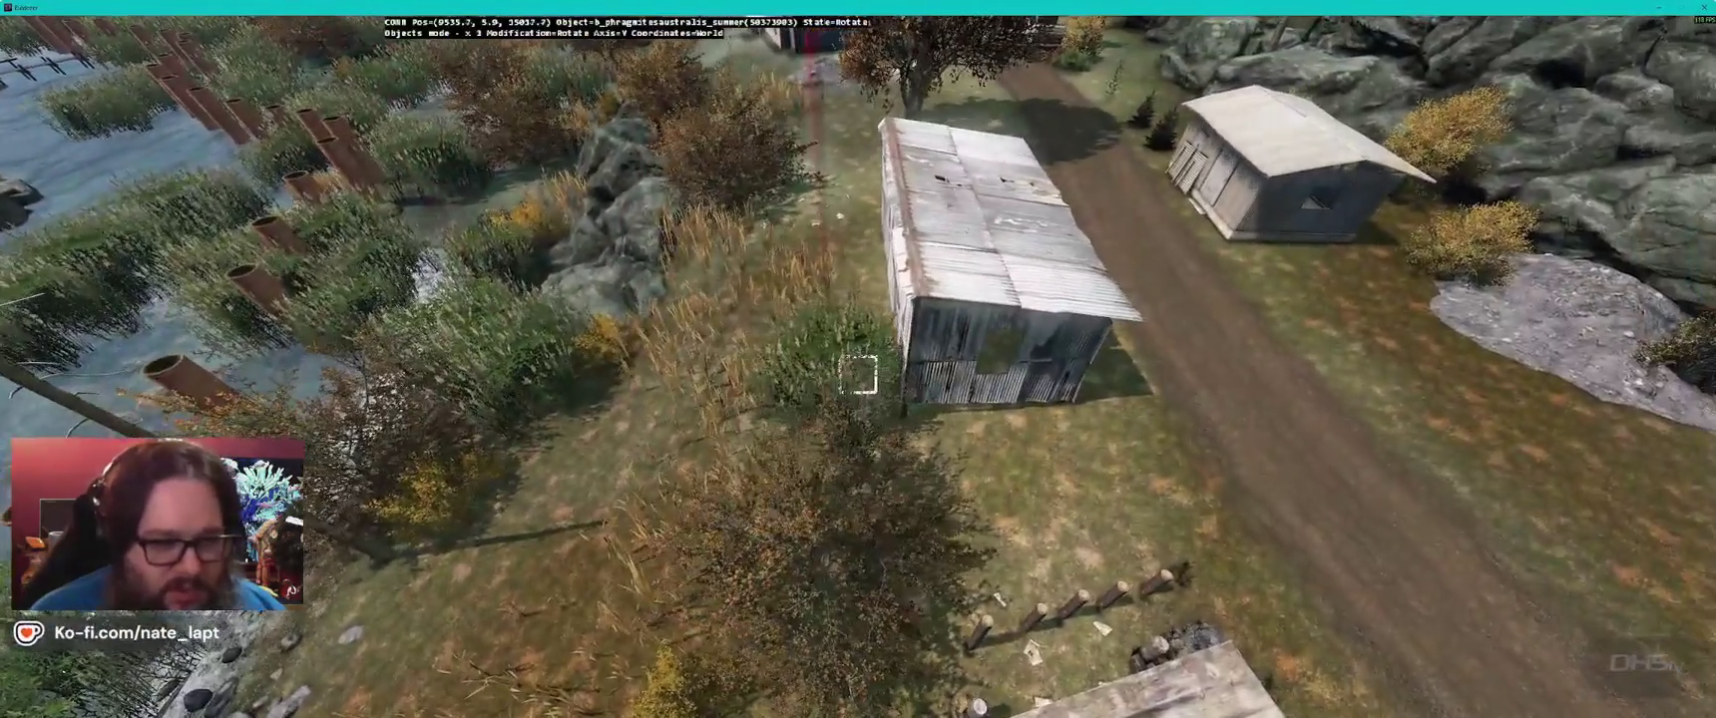
mouse_move(858, 375)
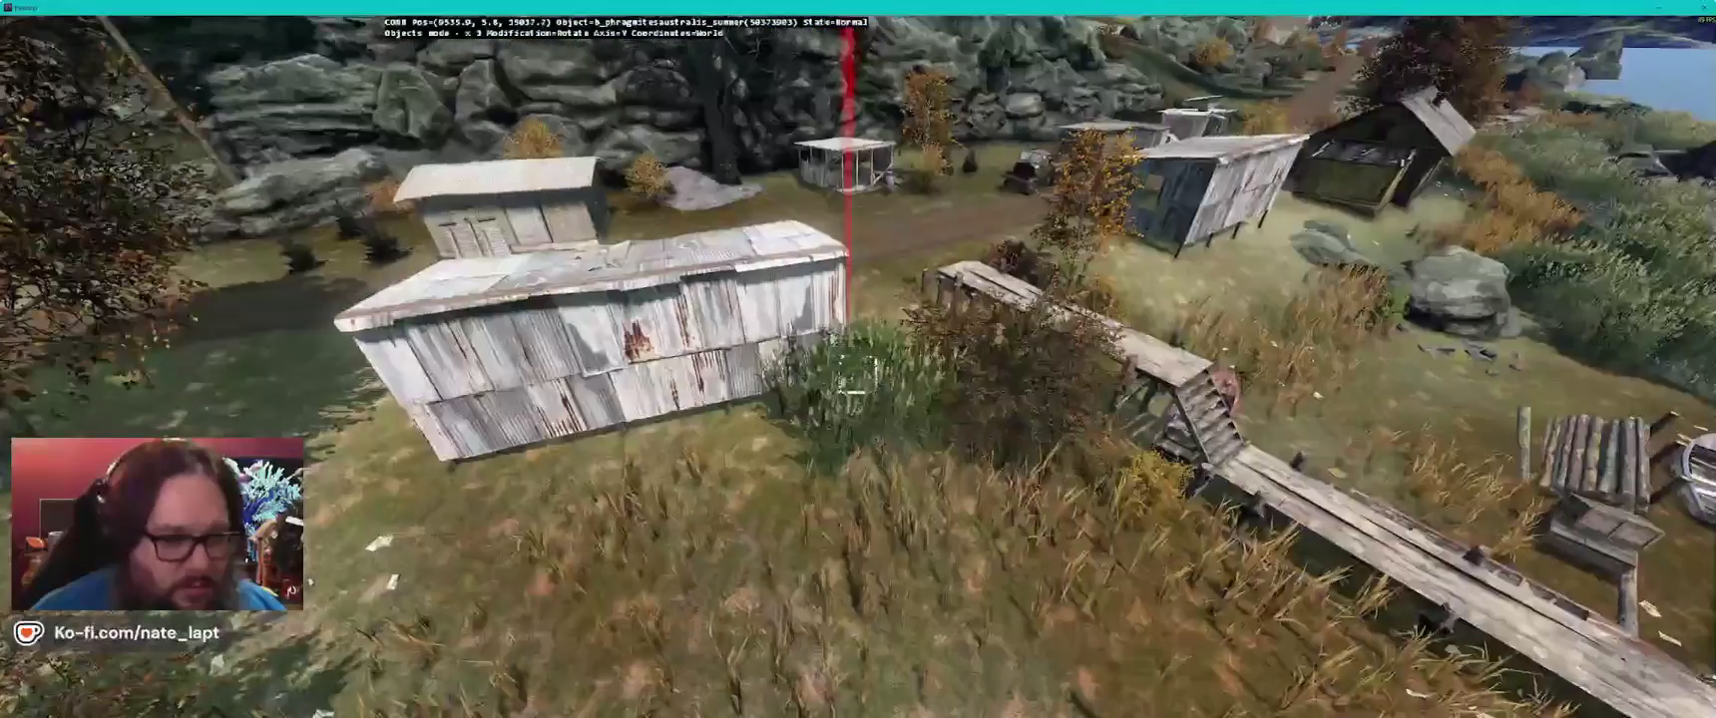
key(a)
key(d)
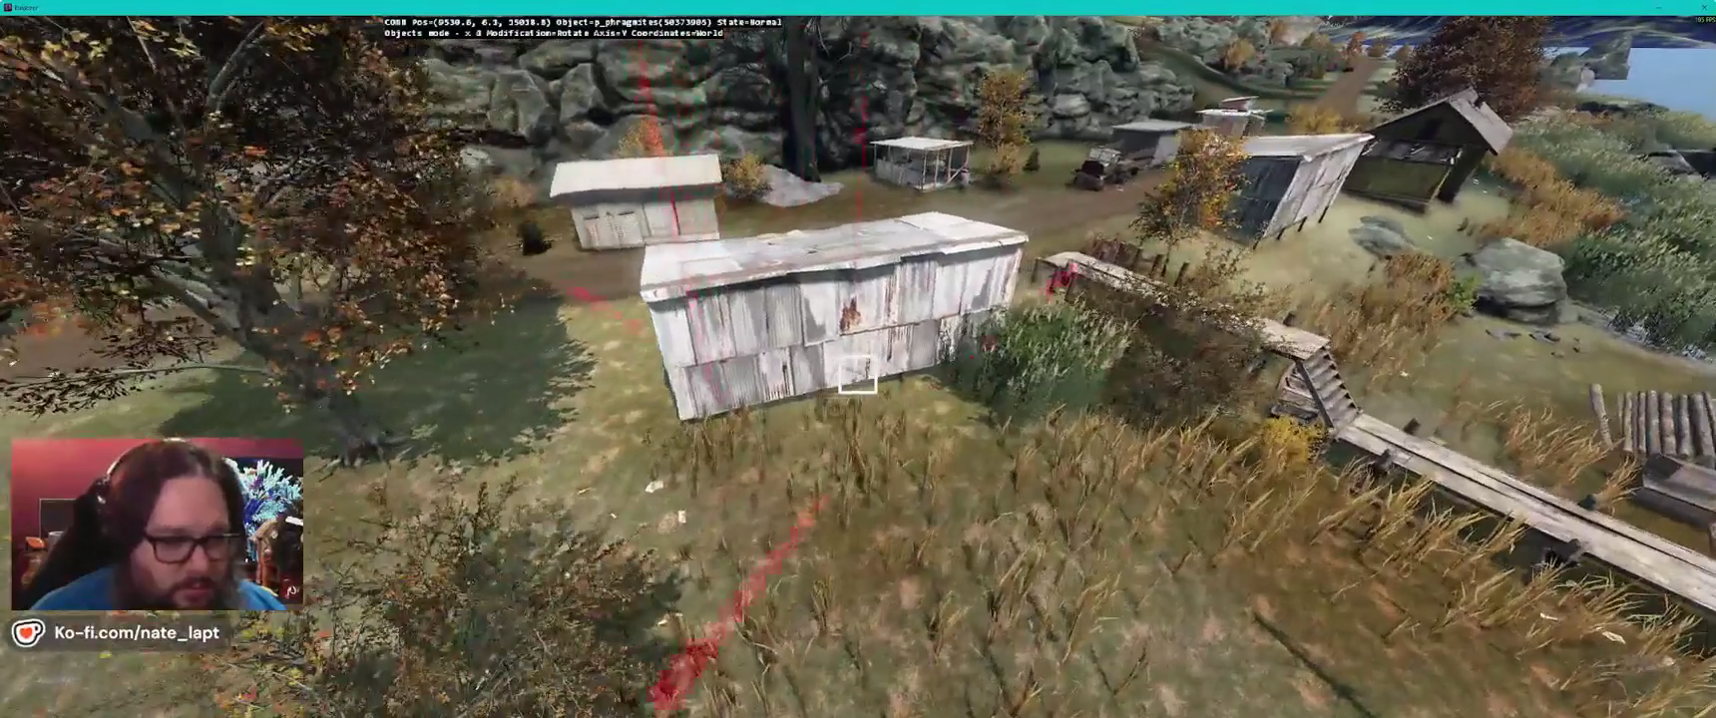
key(a)
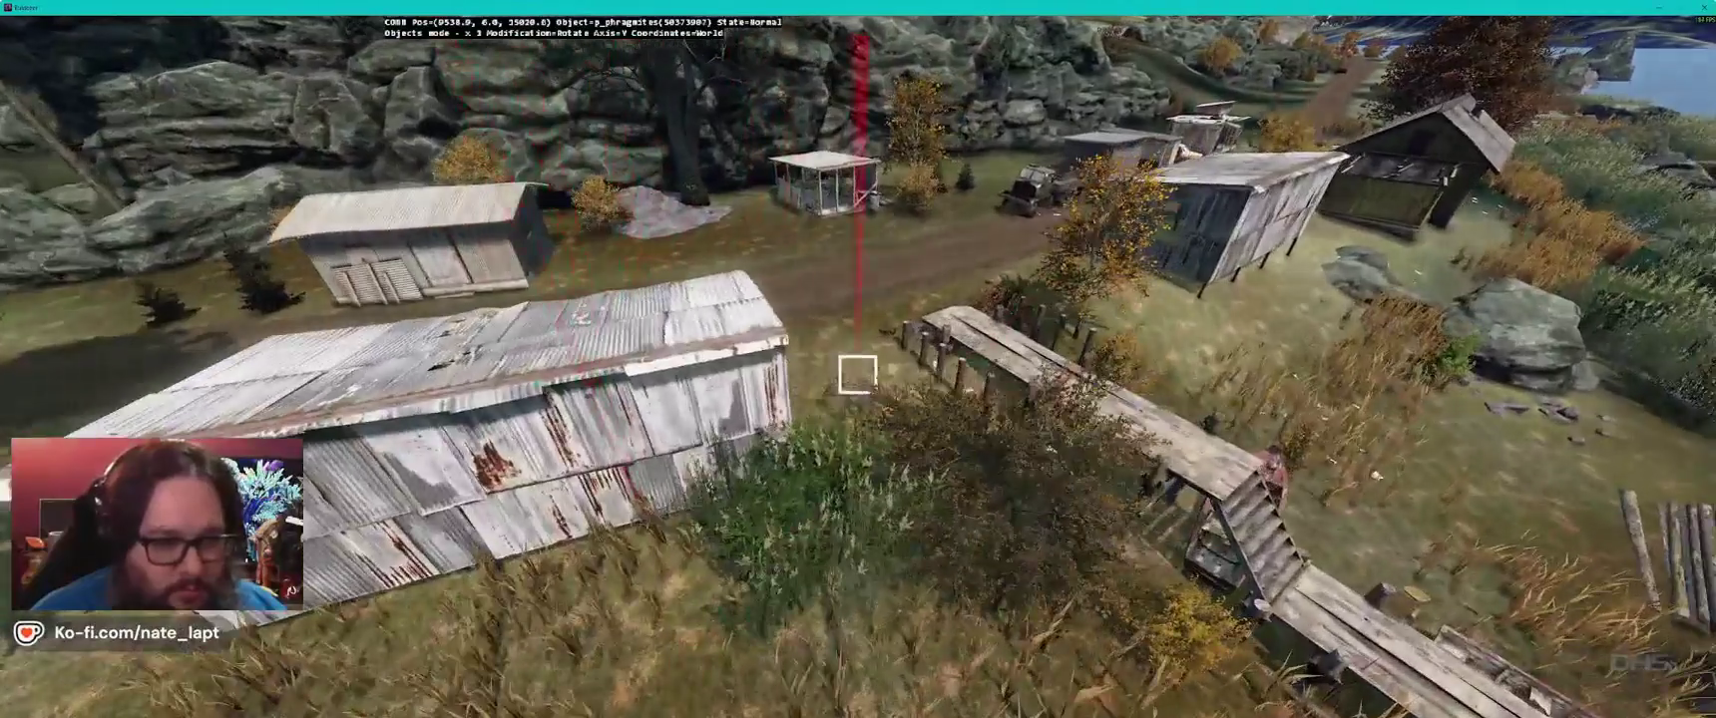
key(d)
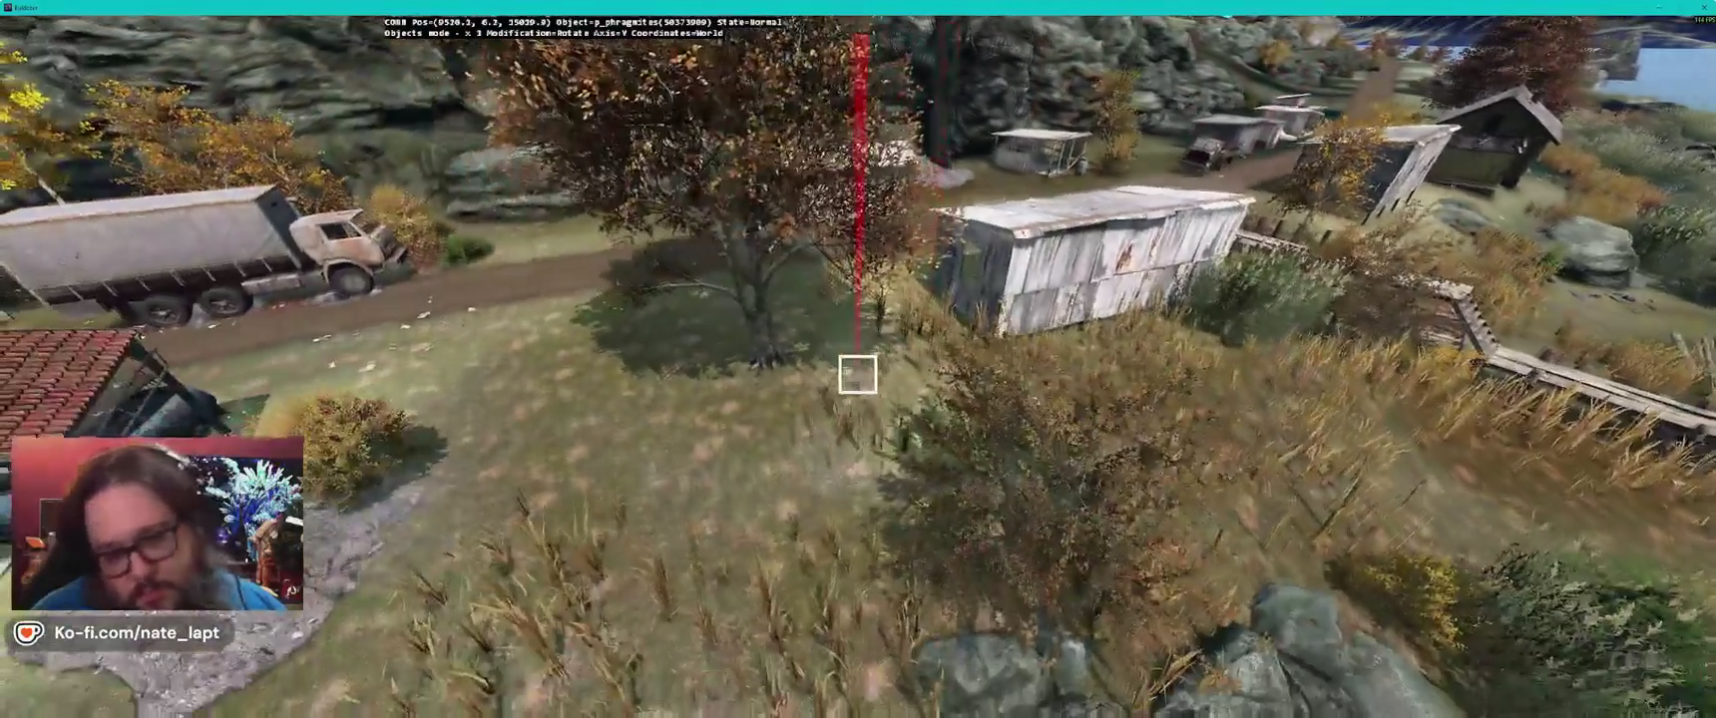
key(a)
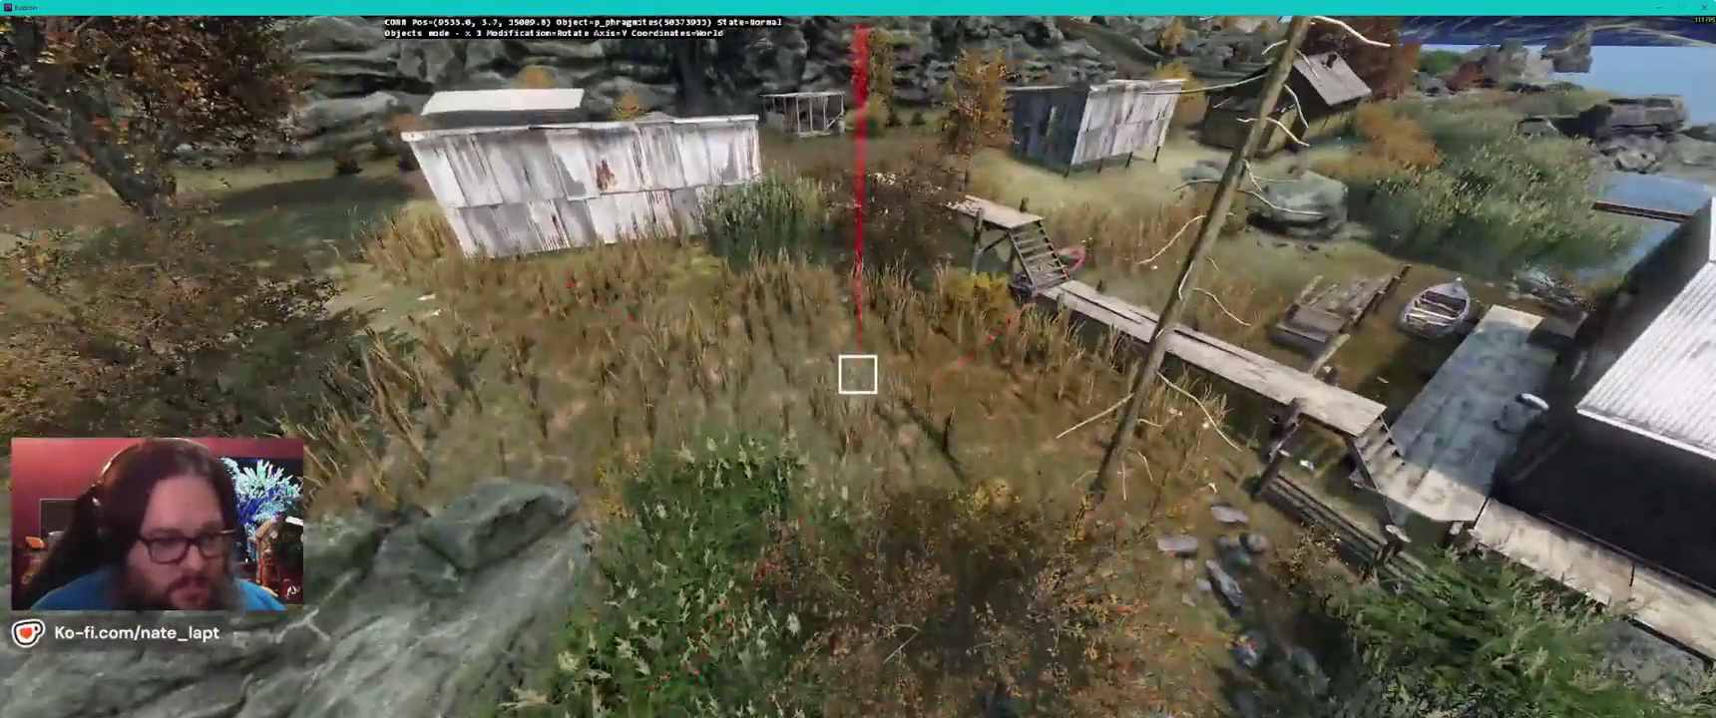
key(a)
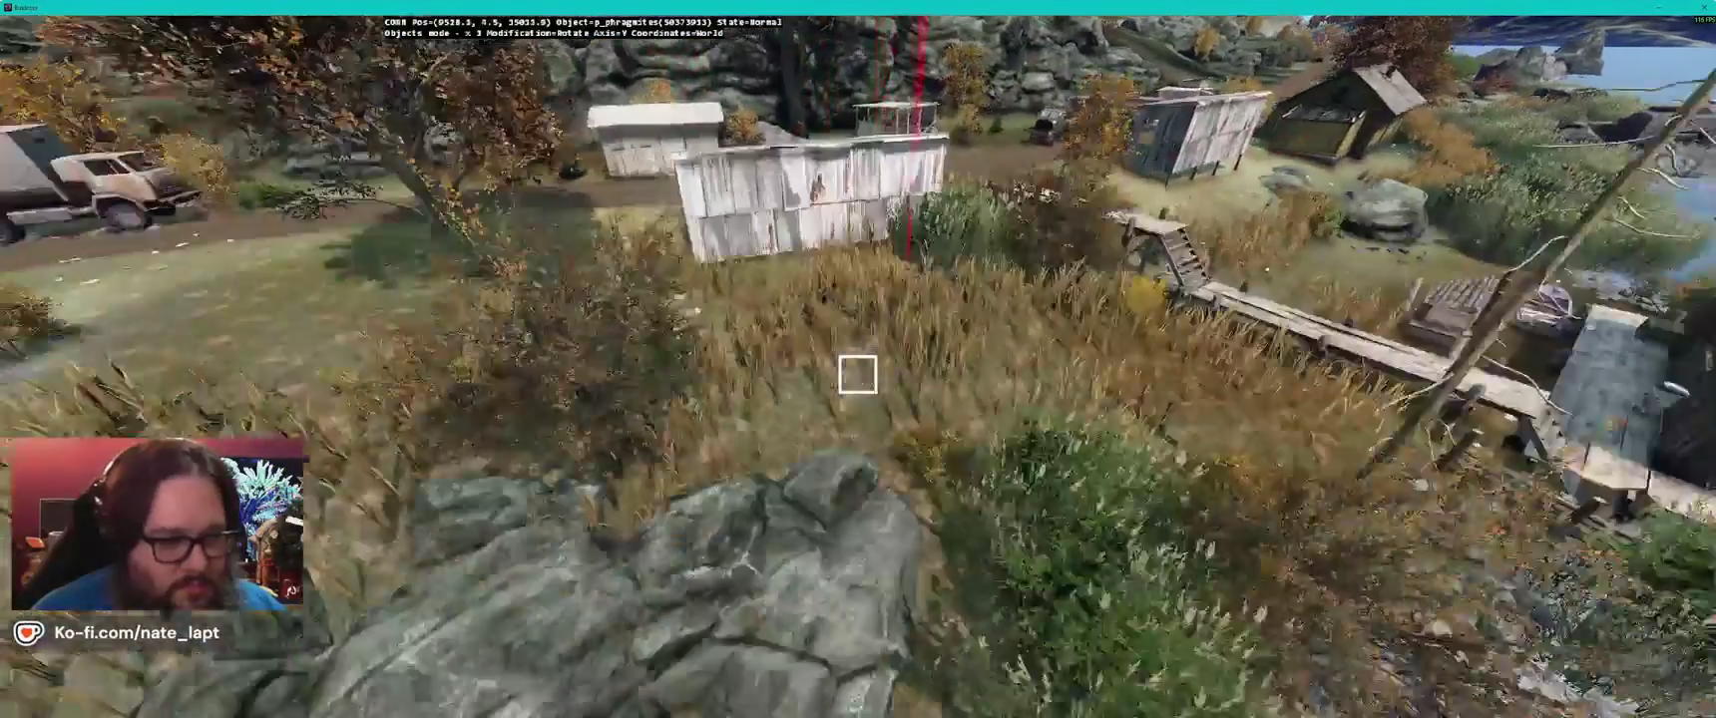
- Check the roadside shed against the water and pier, then go back to the Terrain Builder map
key(w)
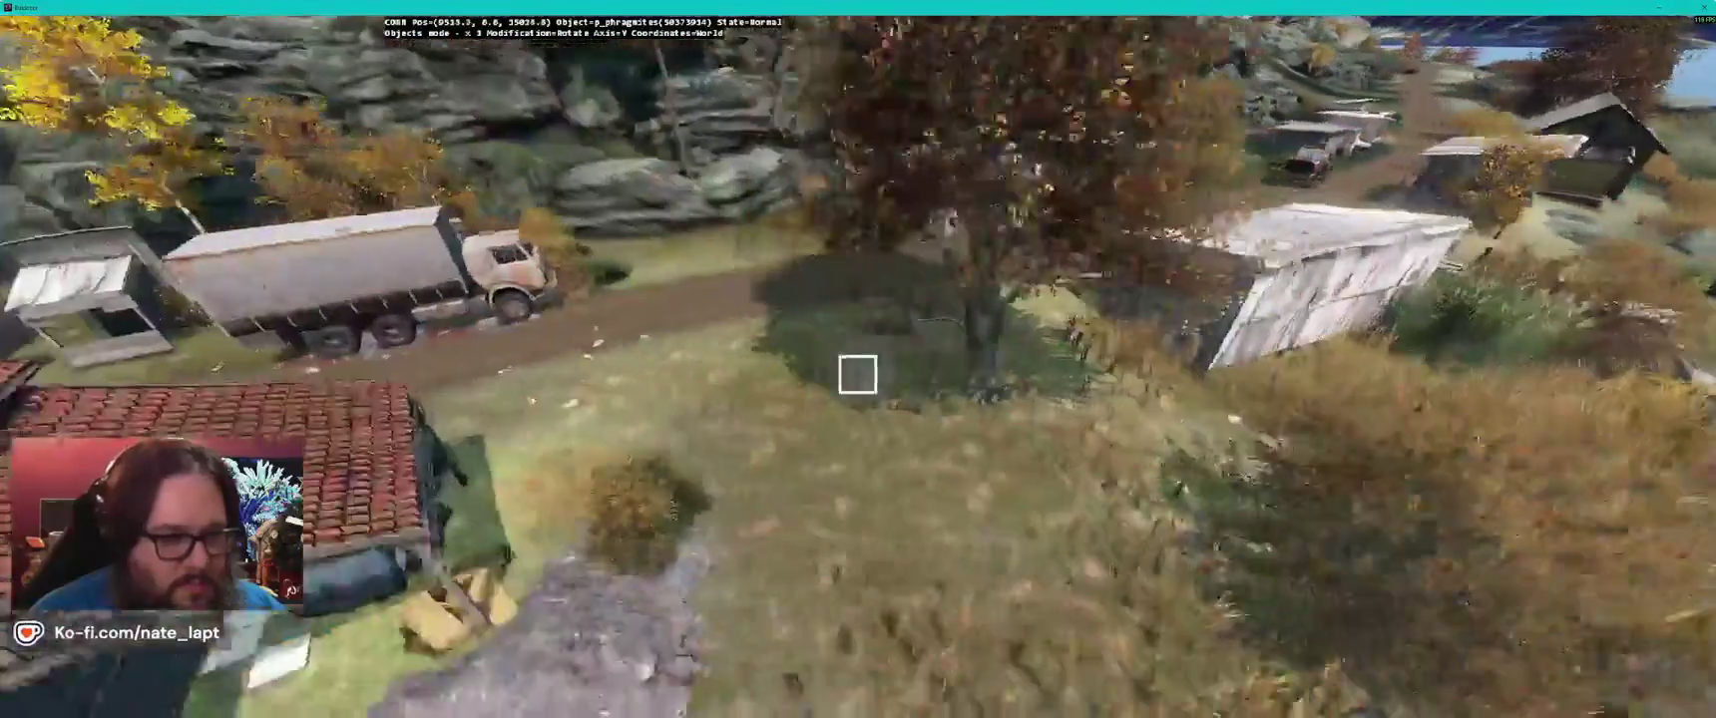
key(d)
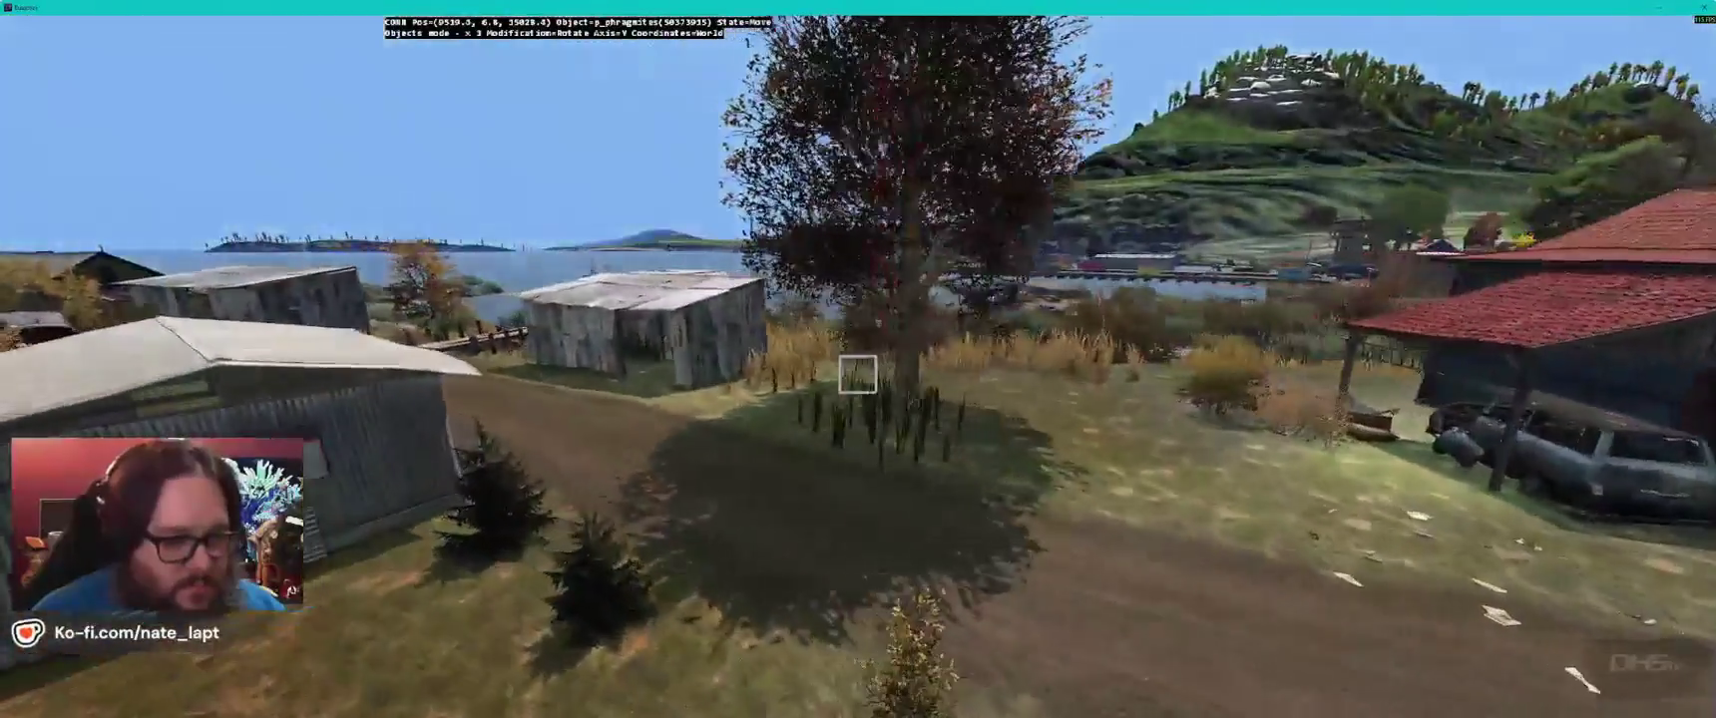
key(w)
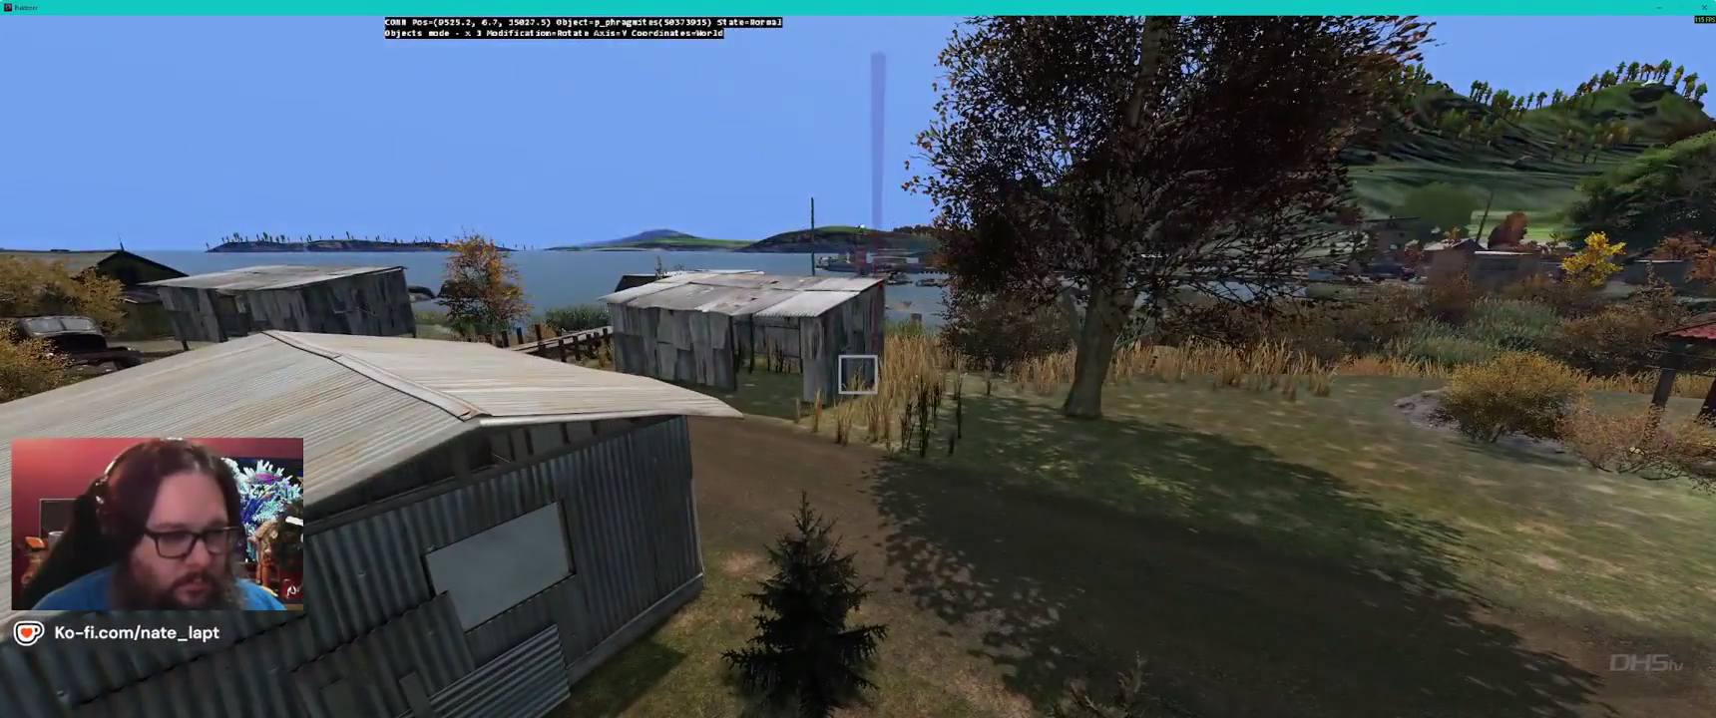
key(d)
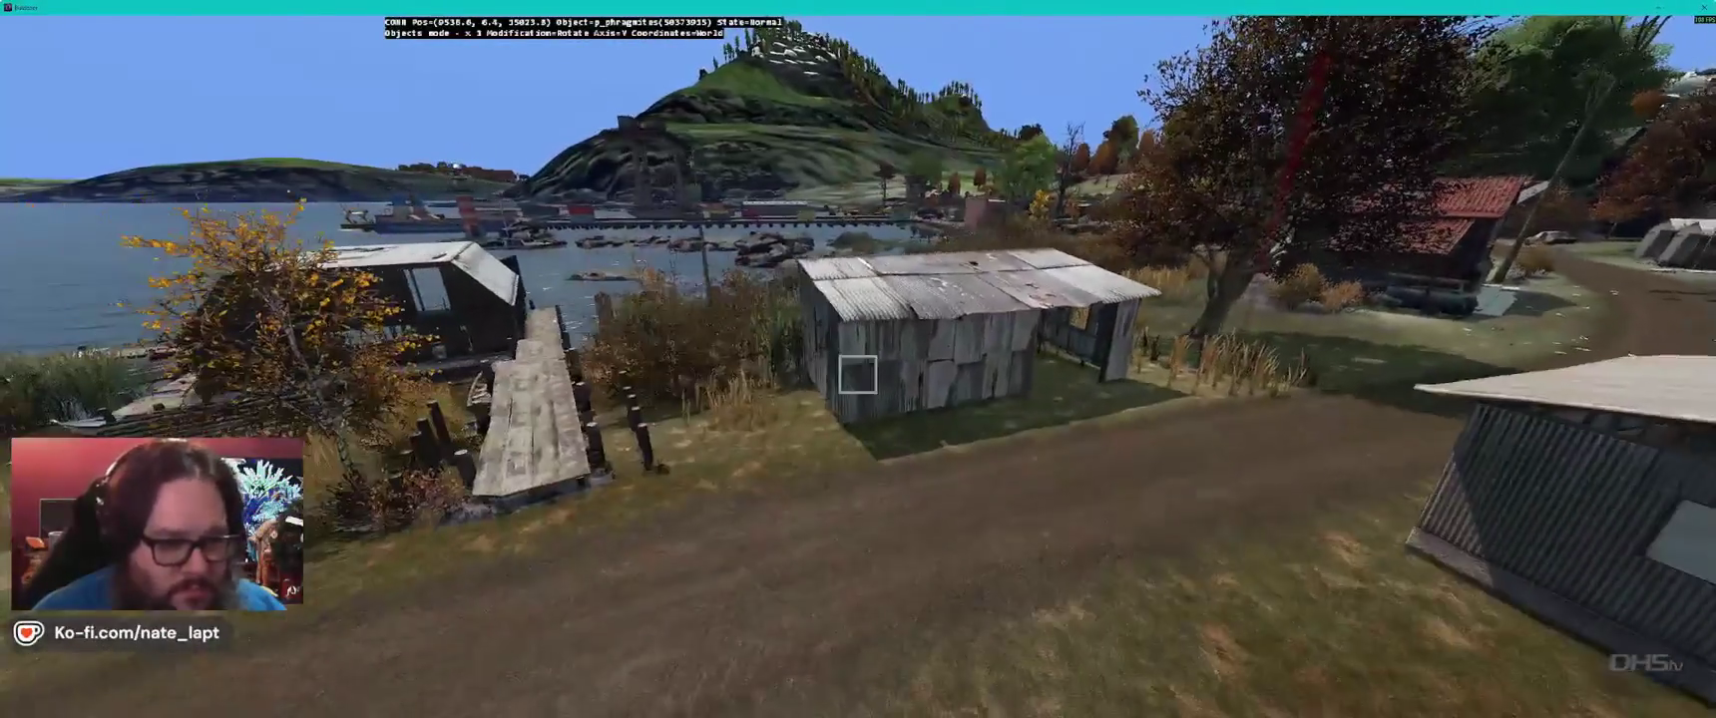
key(a)
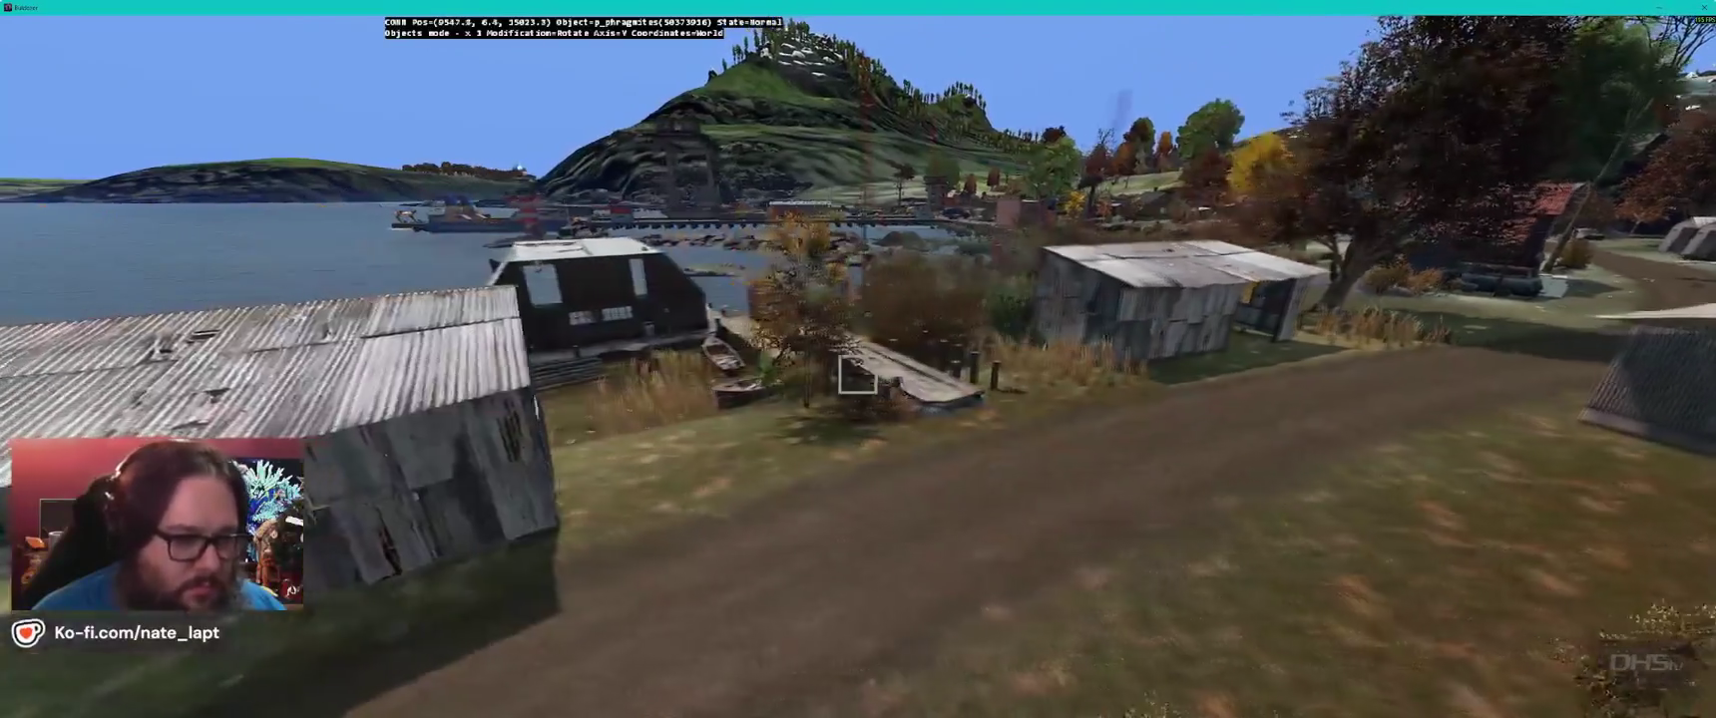
key(w)
key(s)
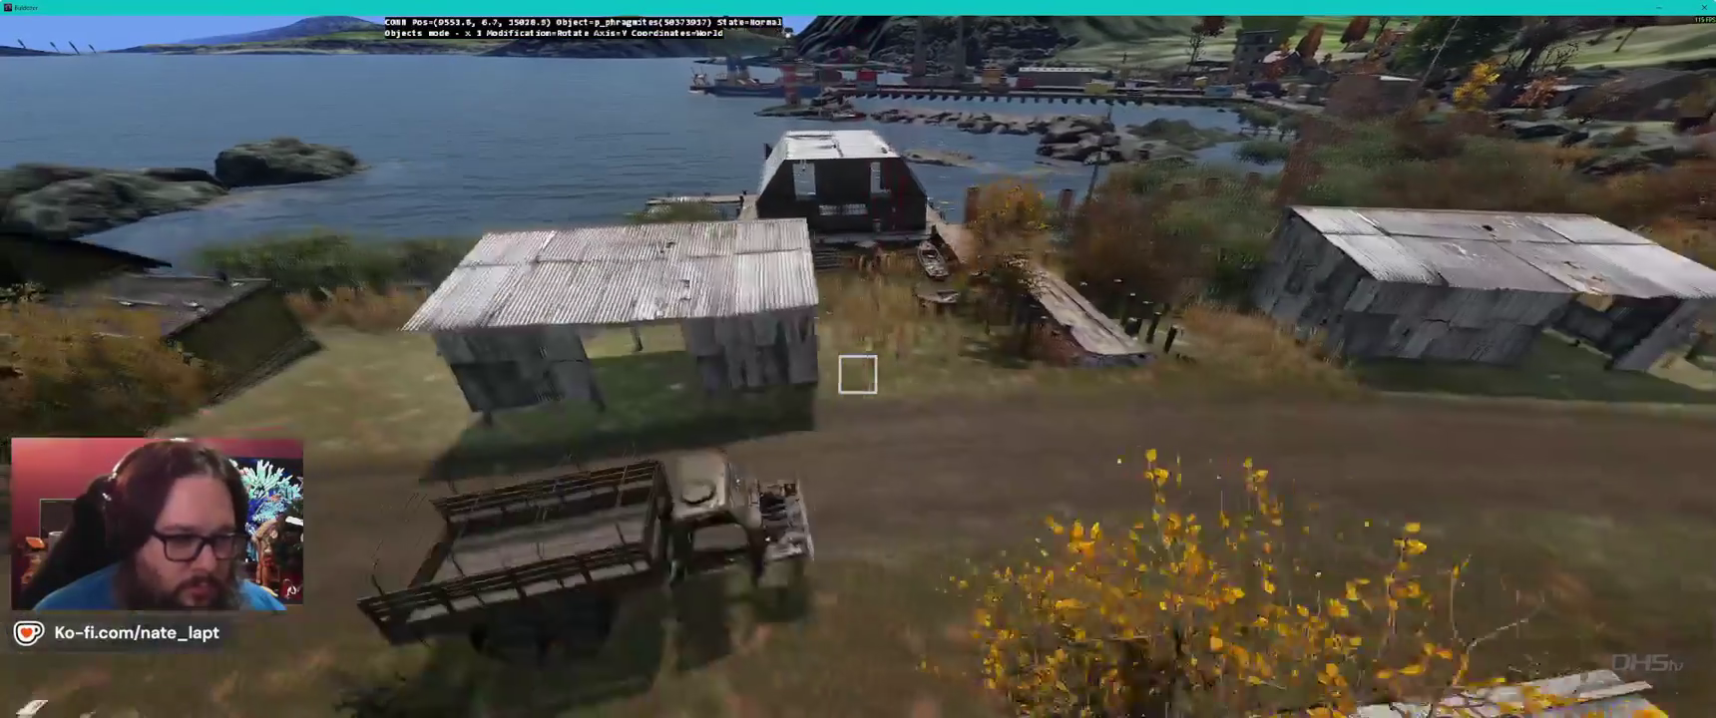
key(alt+Tab)
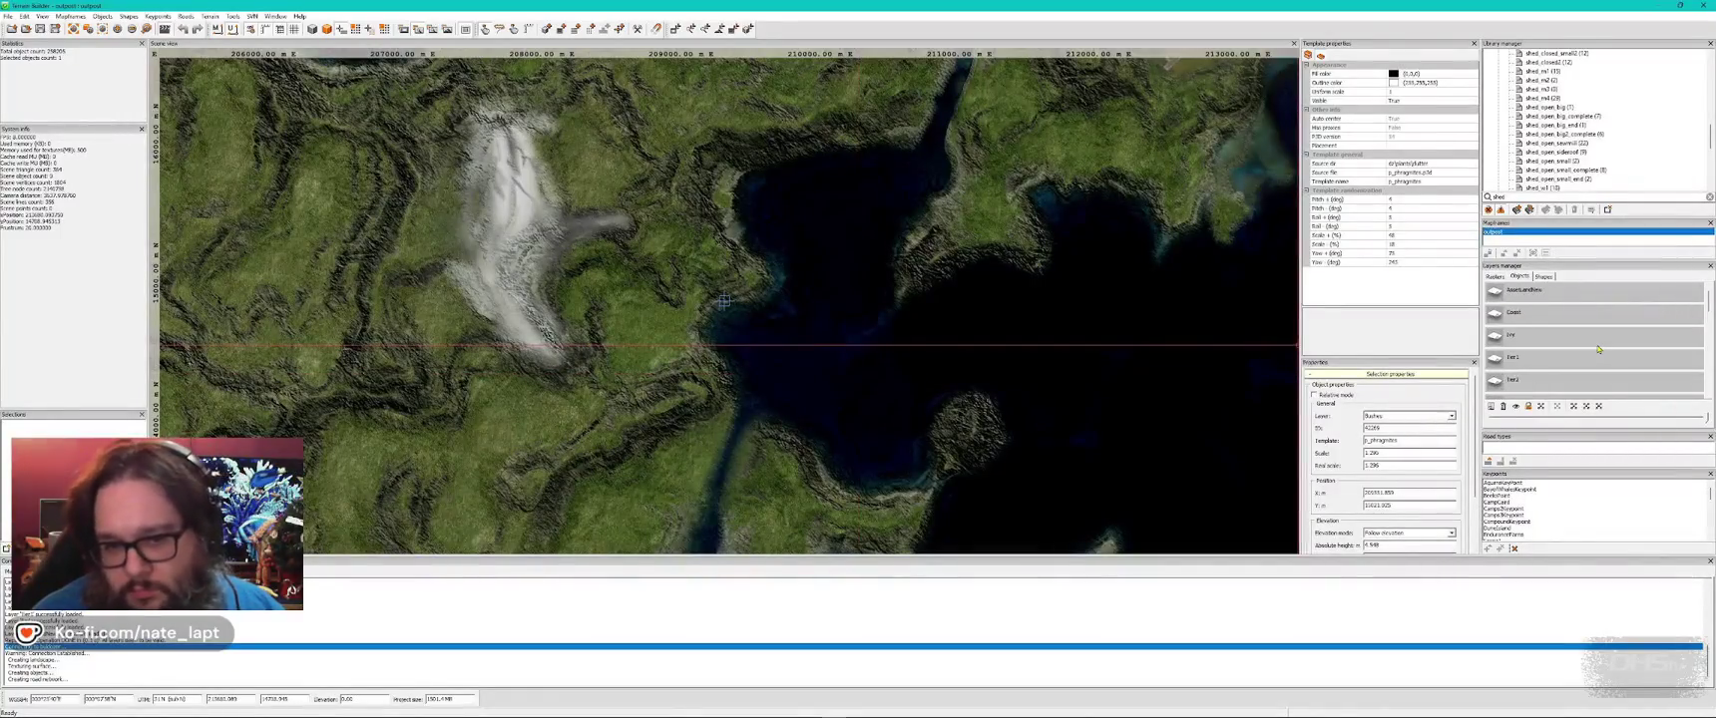
- Return to Buldozer and fly over the harbour sheds down to the grassy shoreline field
key(alt+Tab)
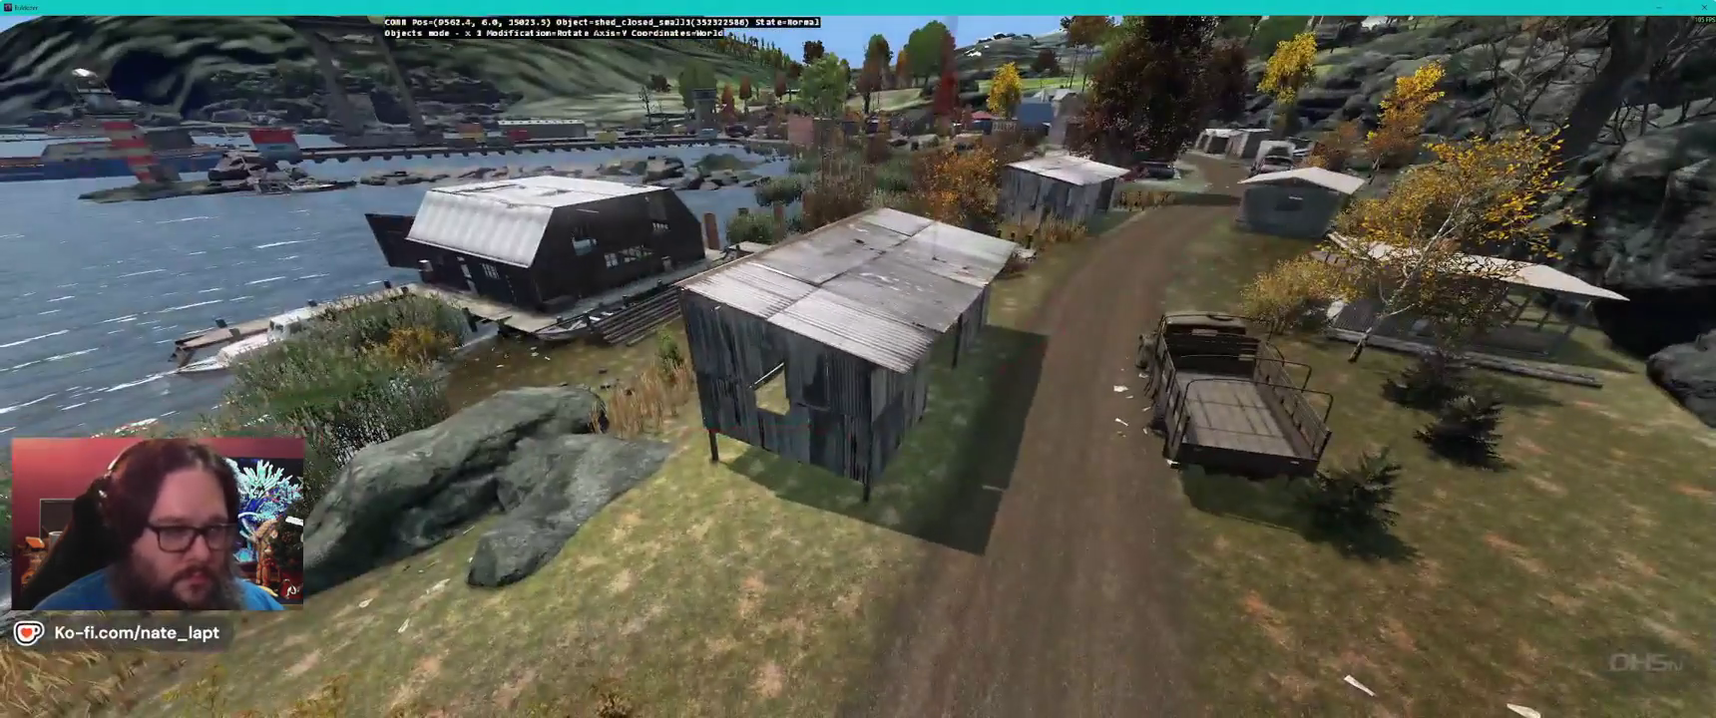
key(s)
key(a)
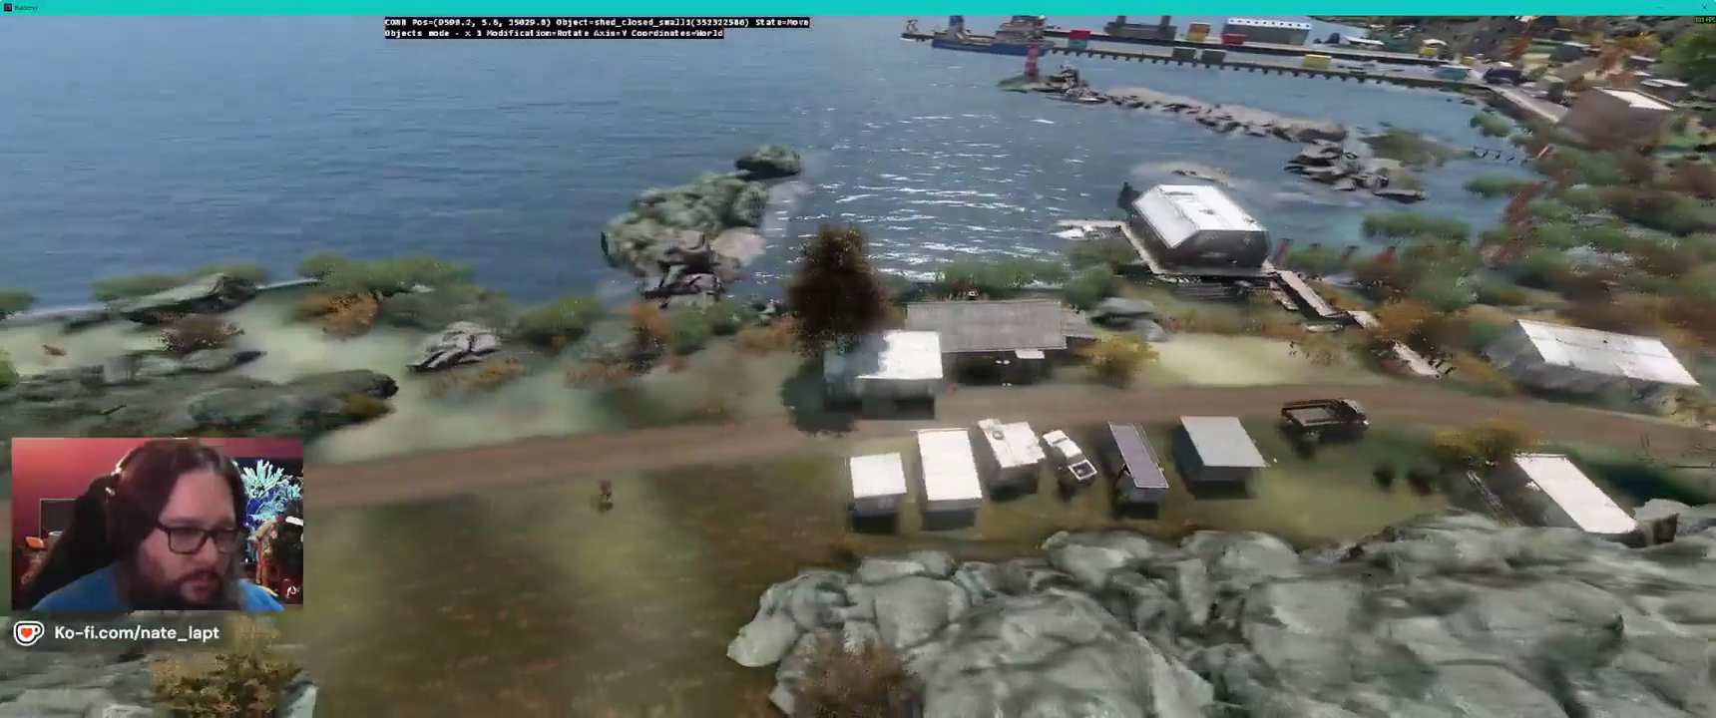
key(d)
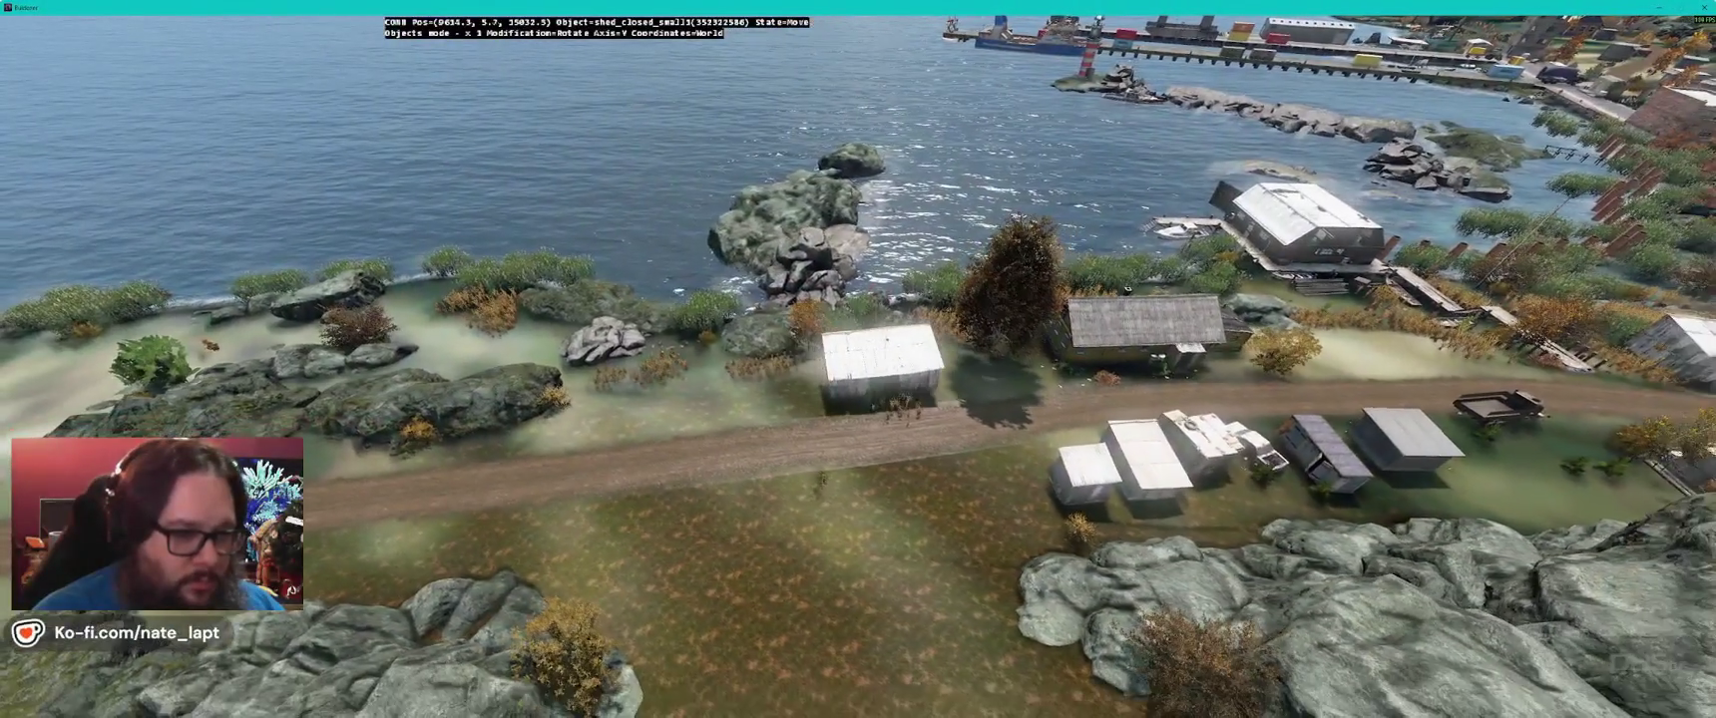
key(z)
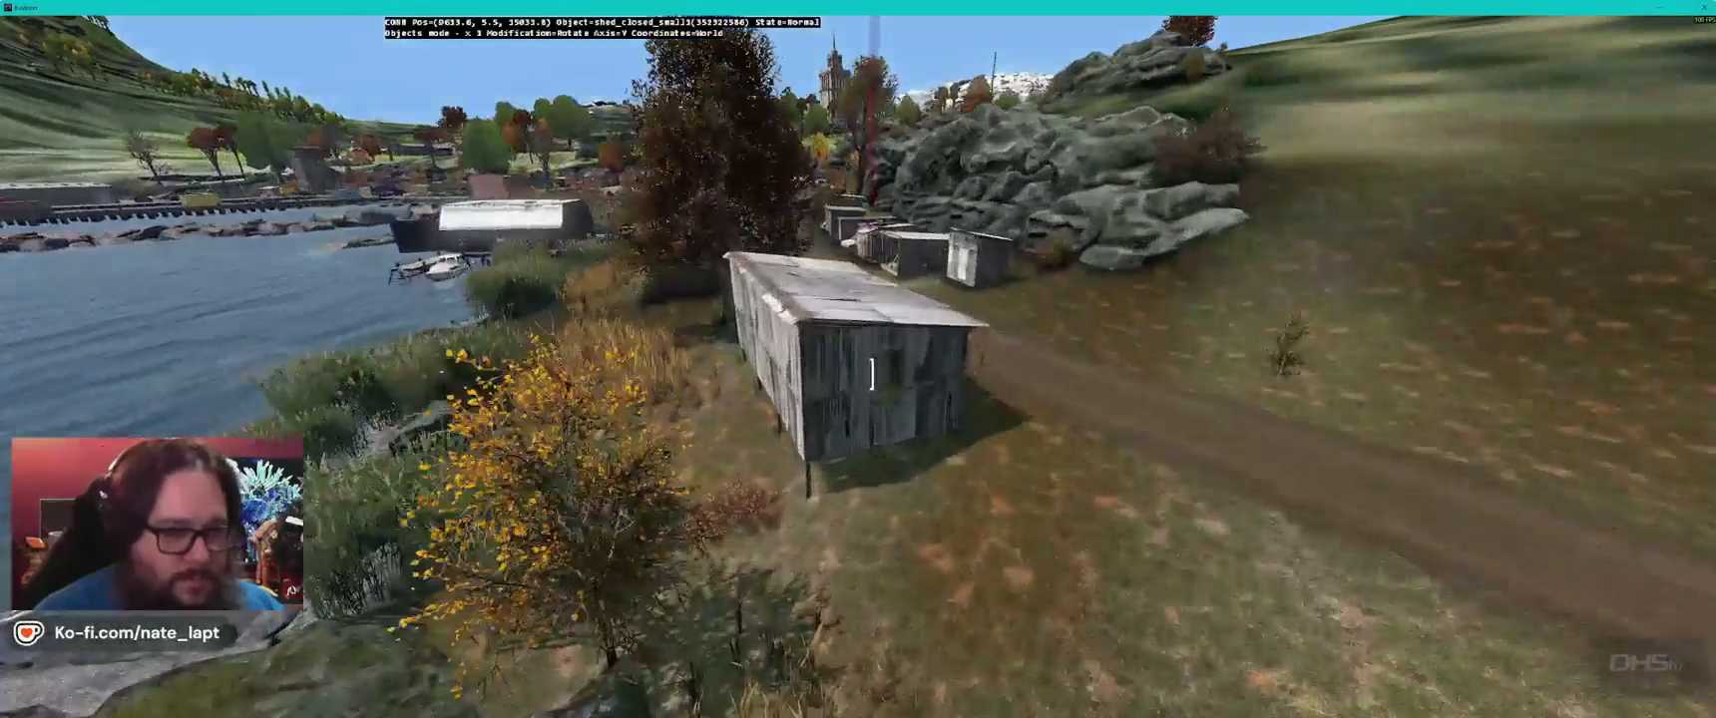
key(Right)
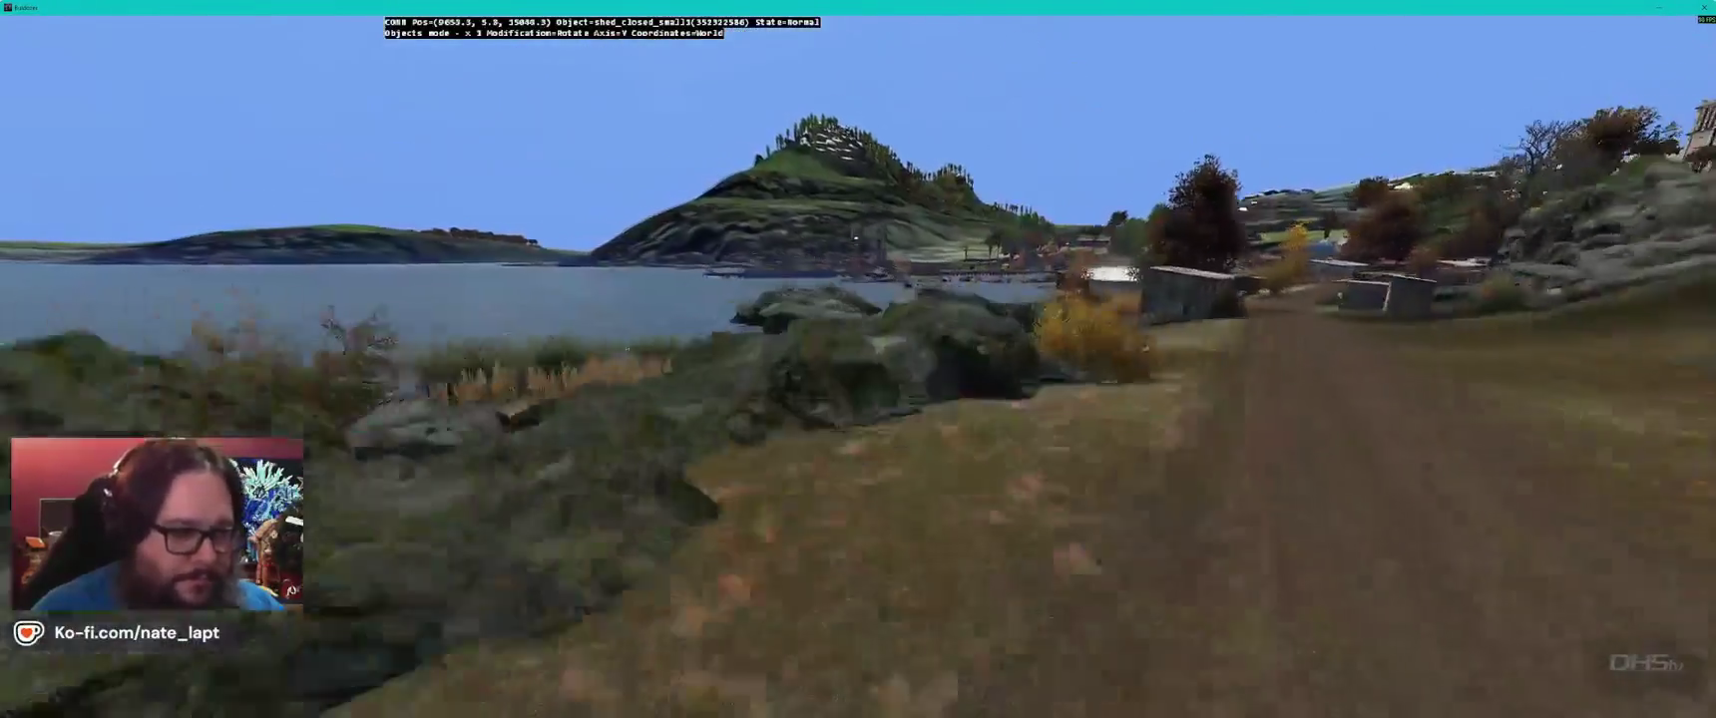
key(Right)
- Flatten the grassy shoreline clearing with the terrain brush
key(b)
key(Left)
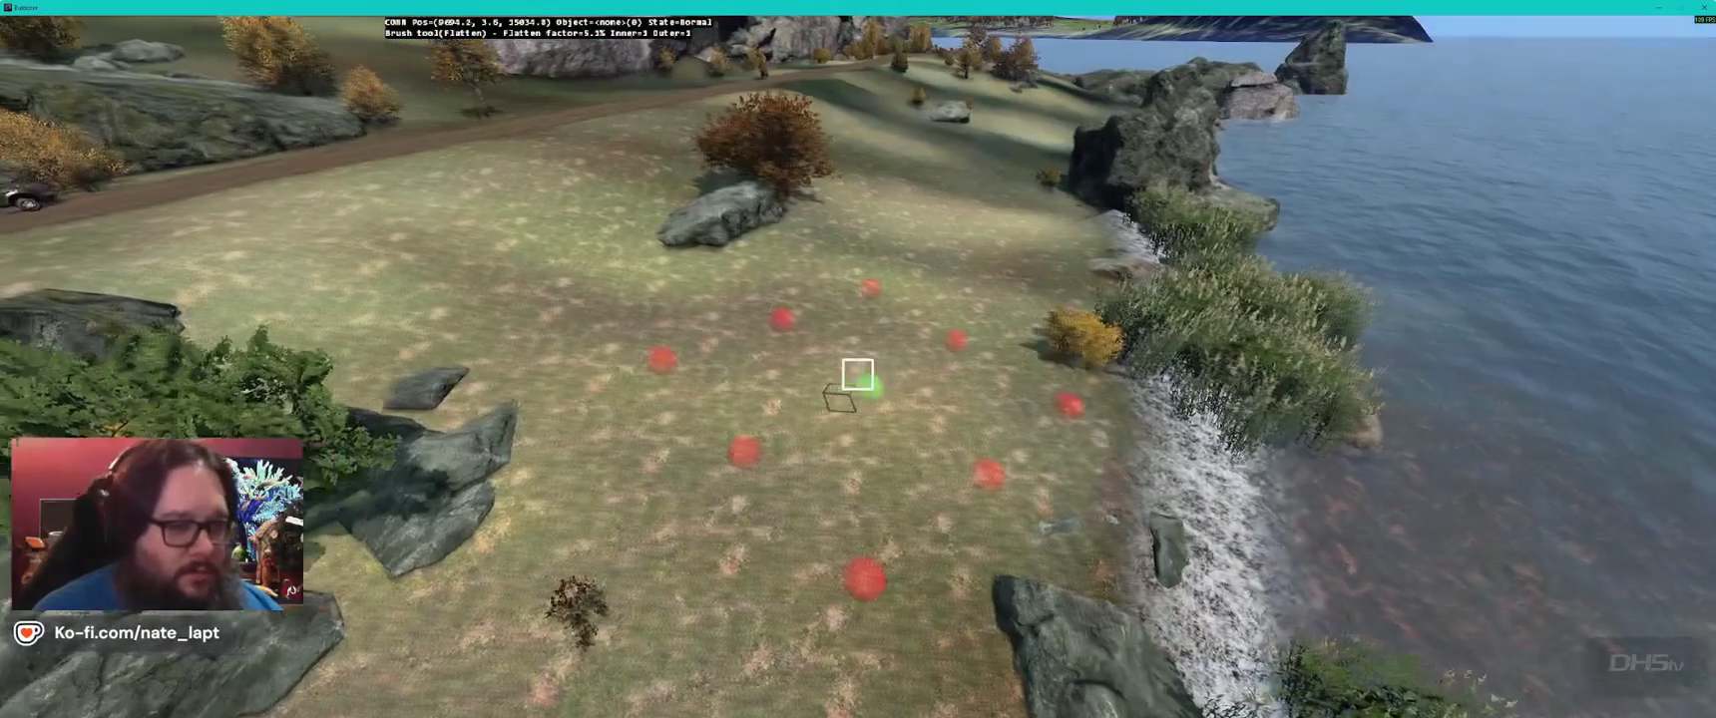
key(Right)
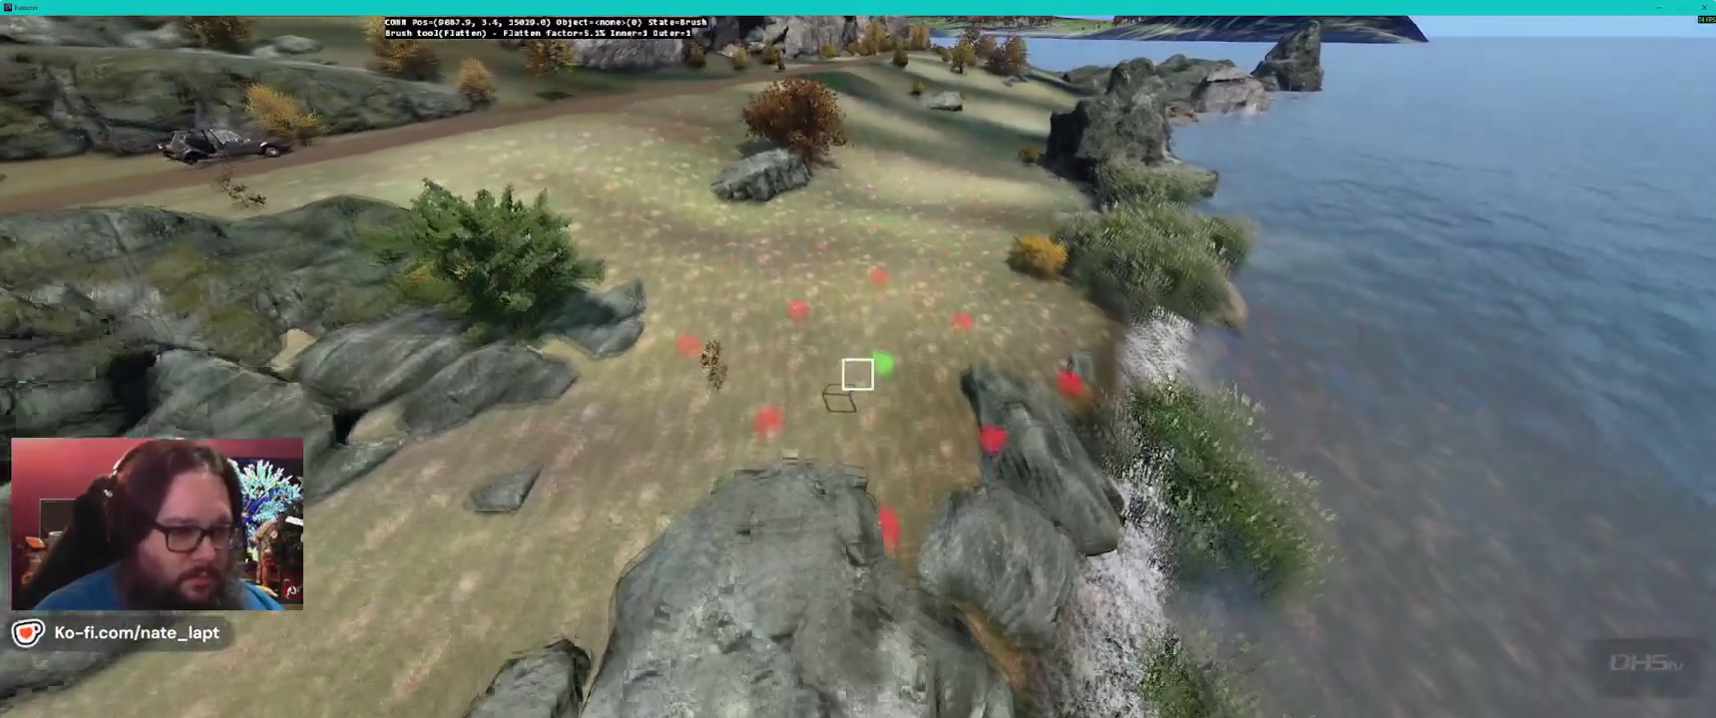
key(Up)
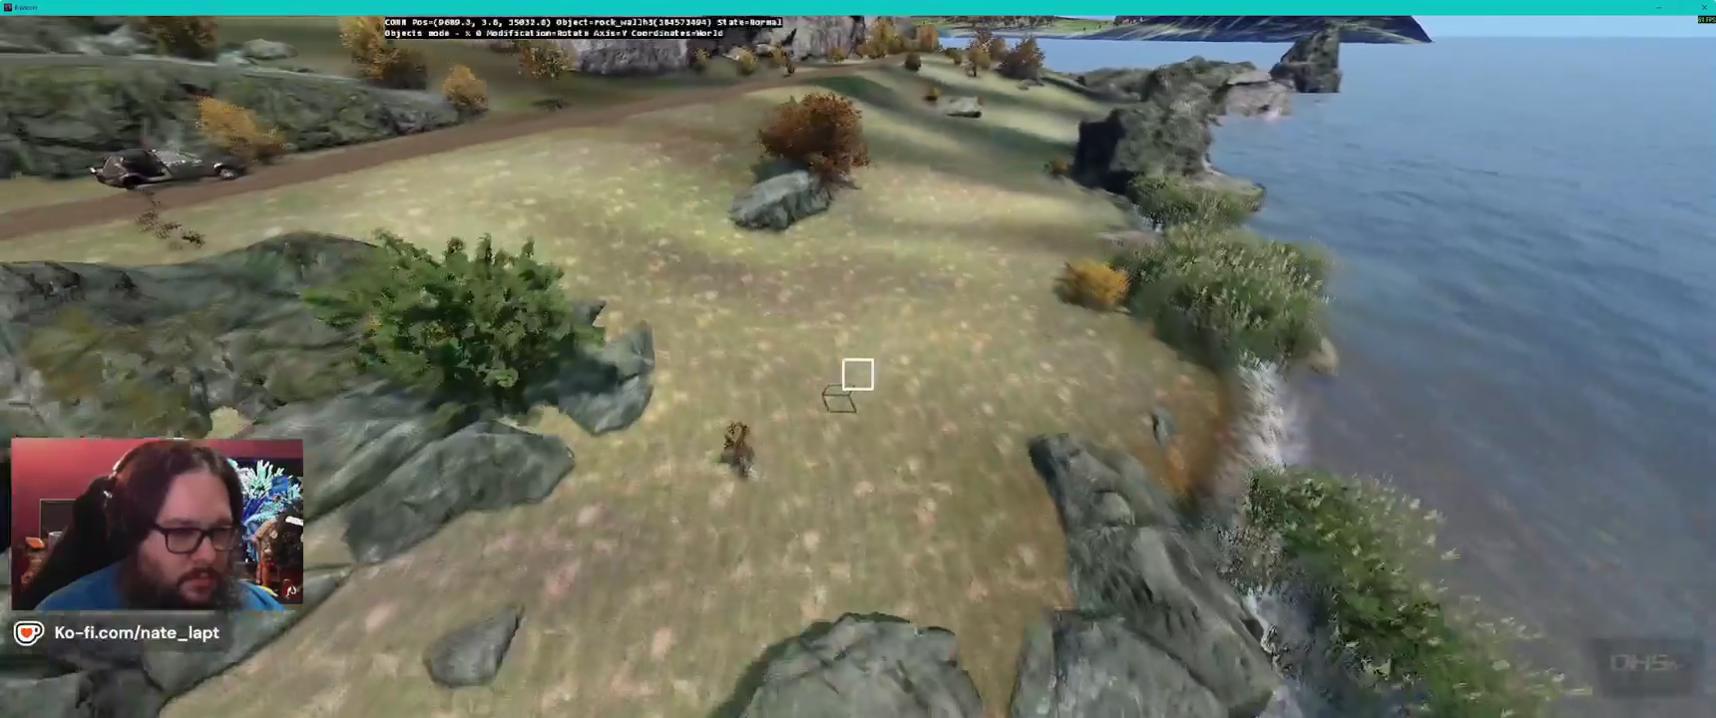
- Inspect shed_closed_small from every side and drag it into its final position
key(Down)
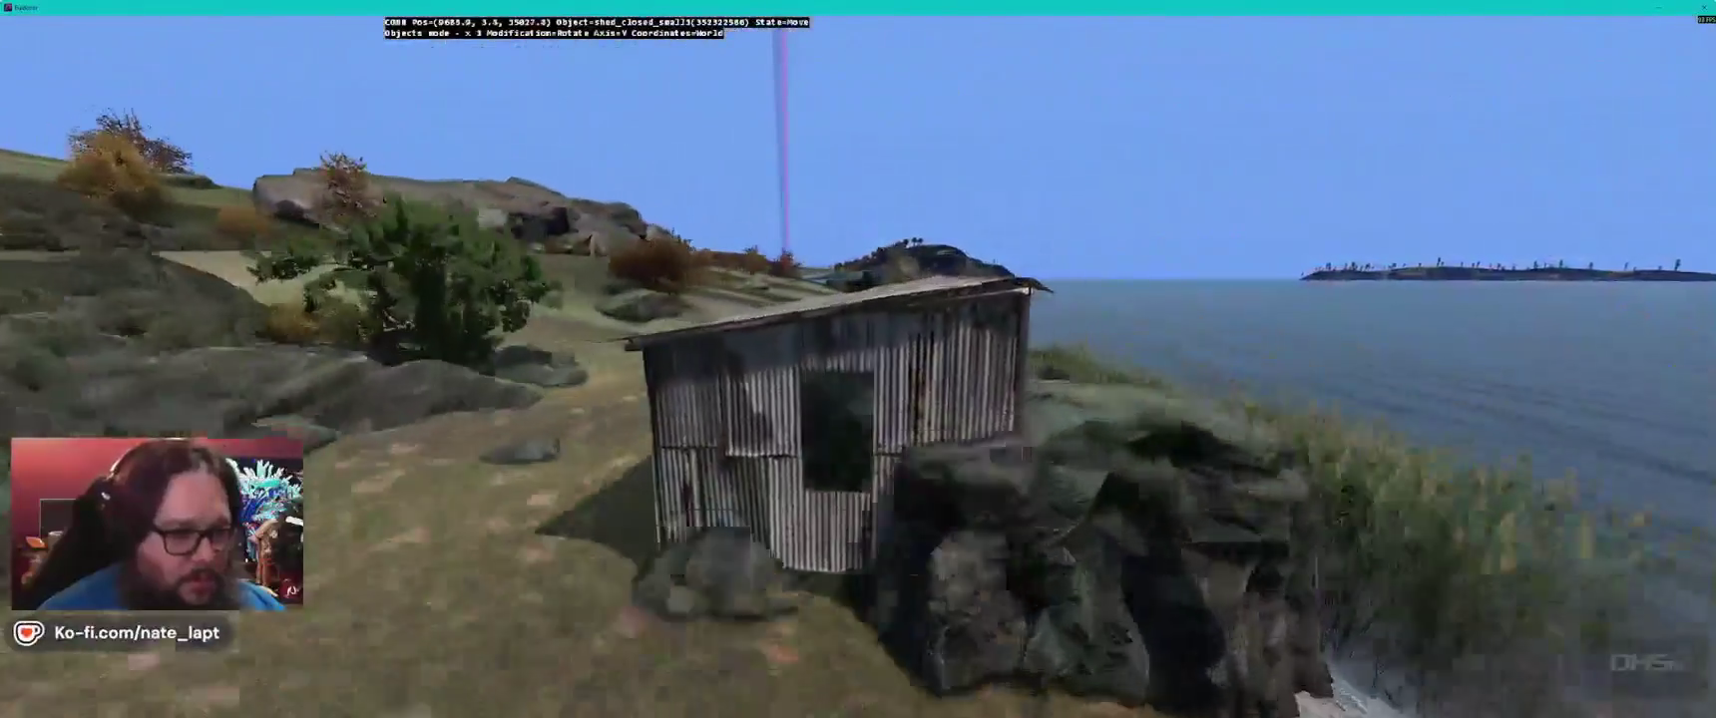
key(Left)
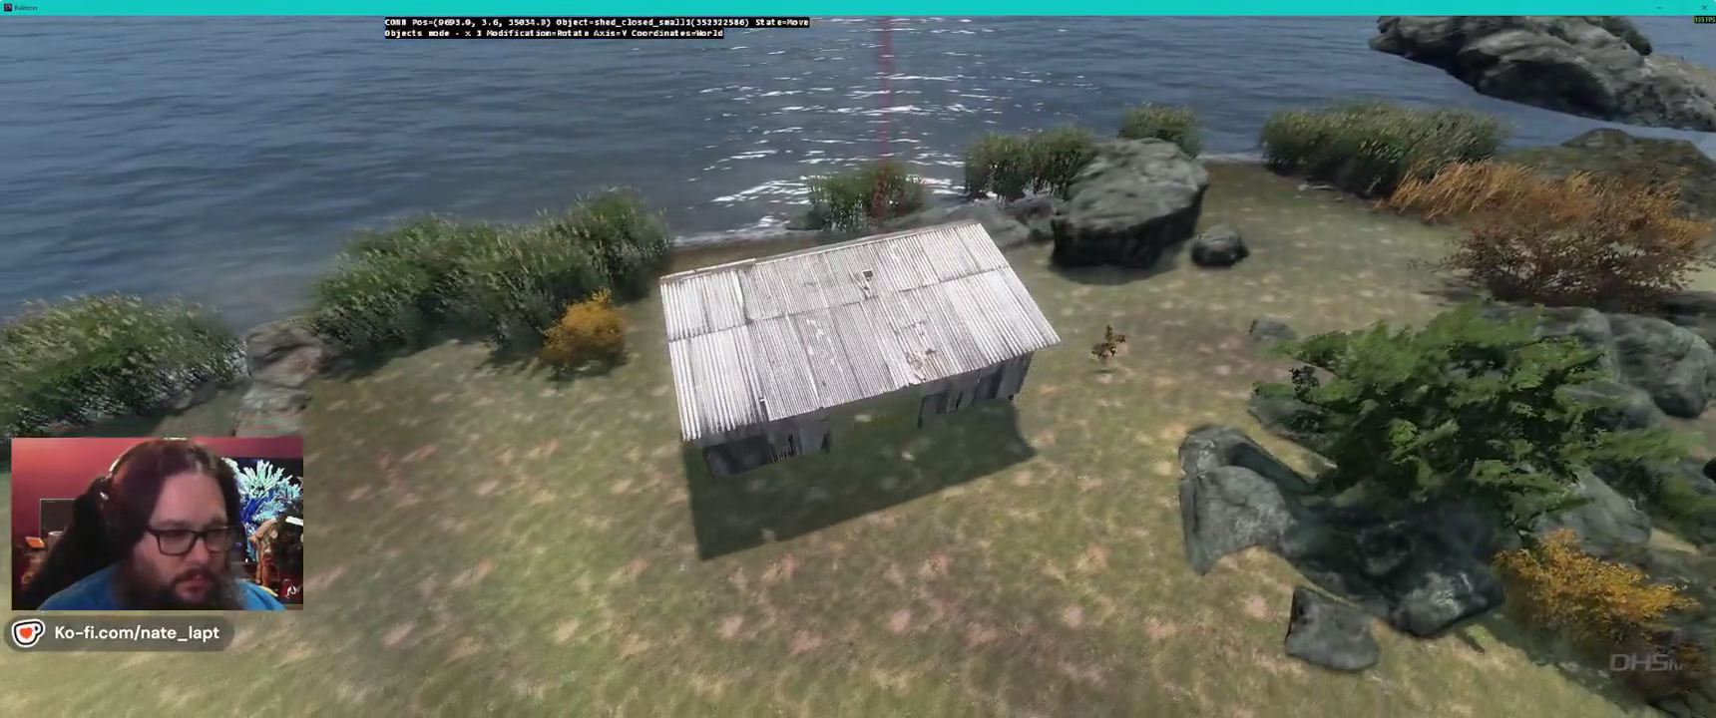
key(Down)
key(Left)
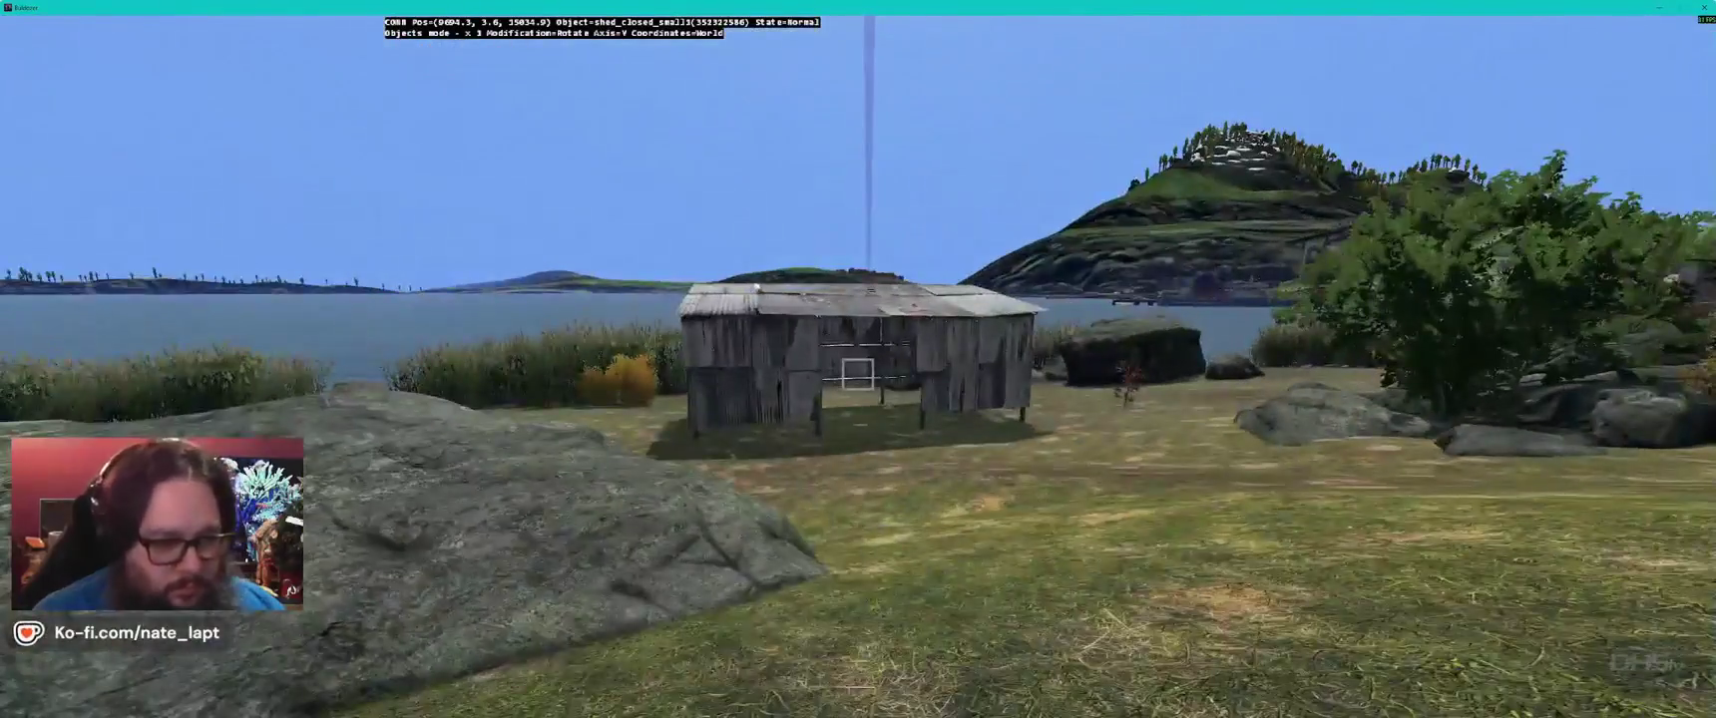
key(Left)
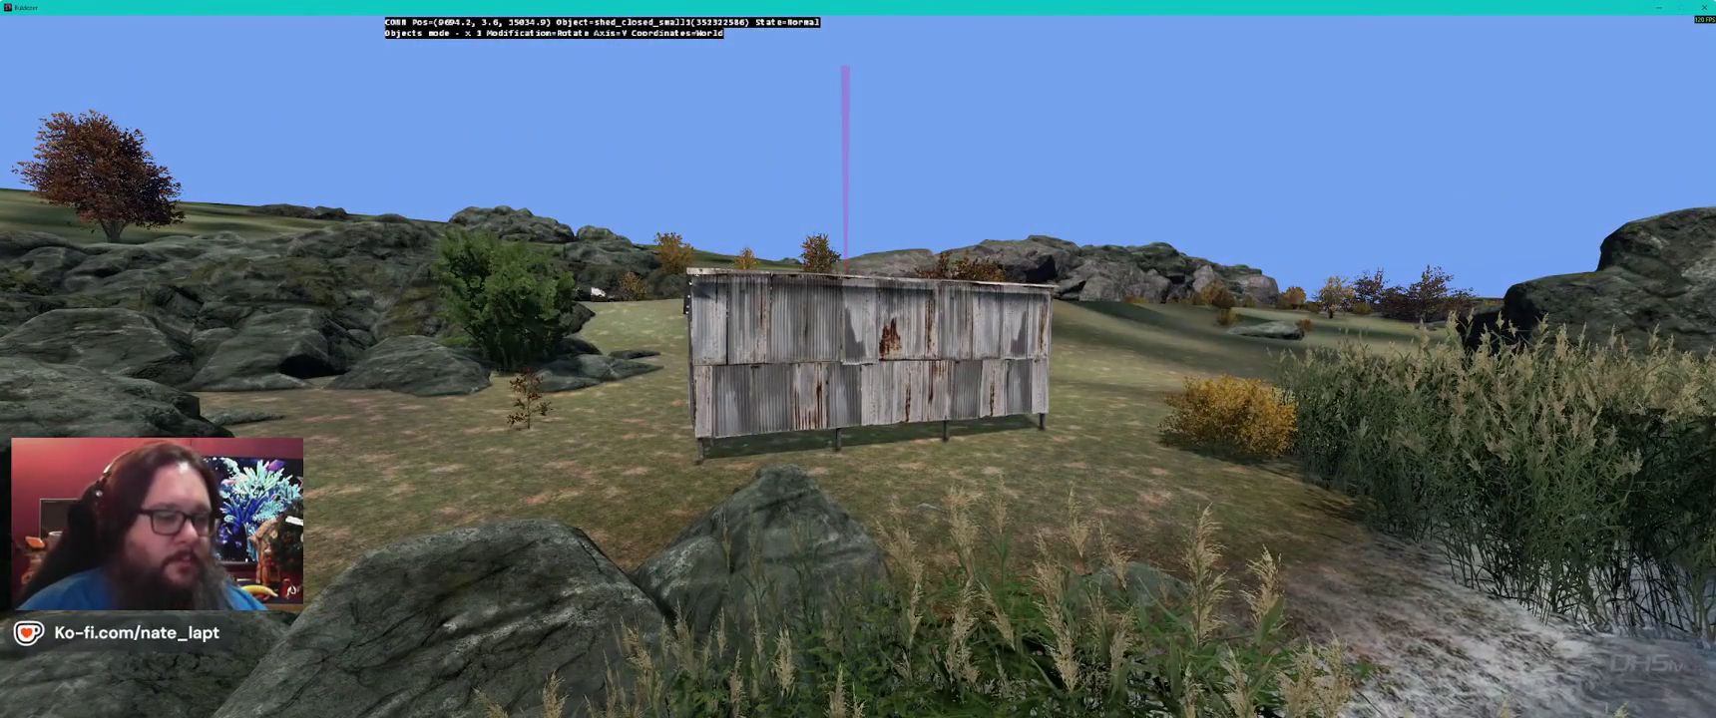
key(Up)
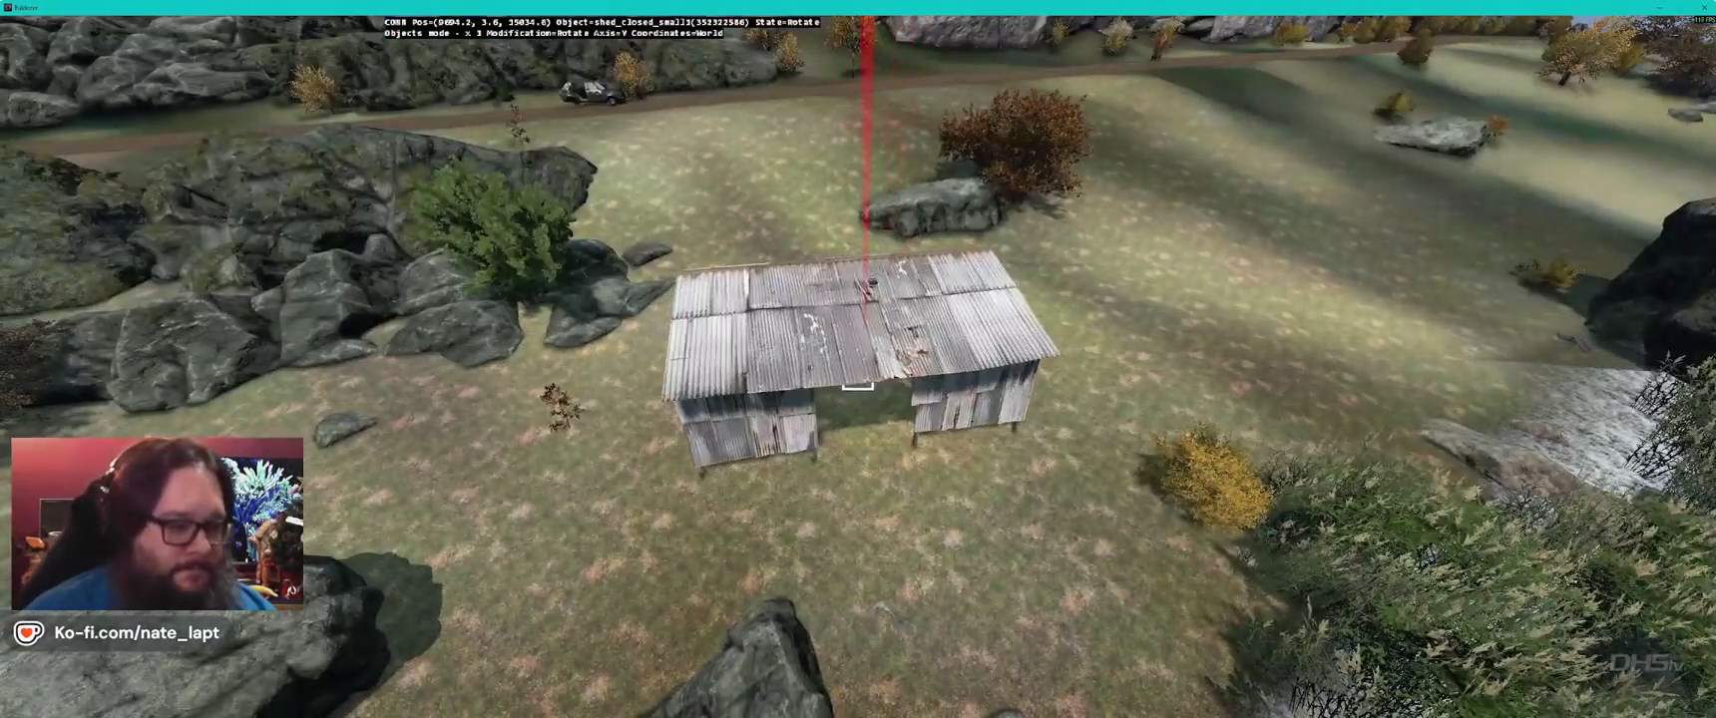
key(Down)
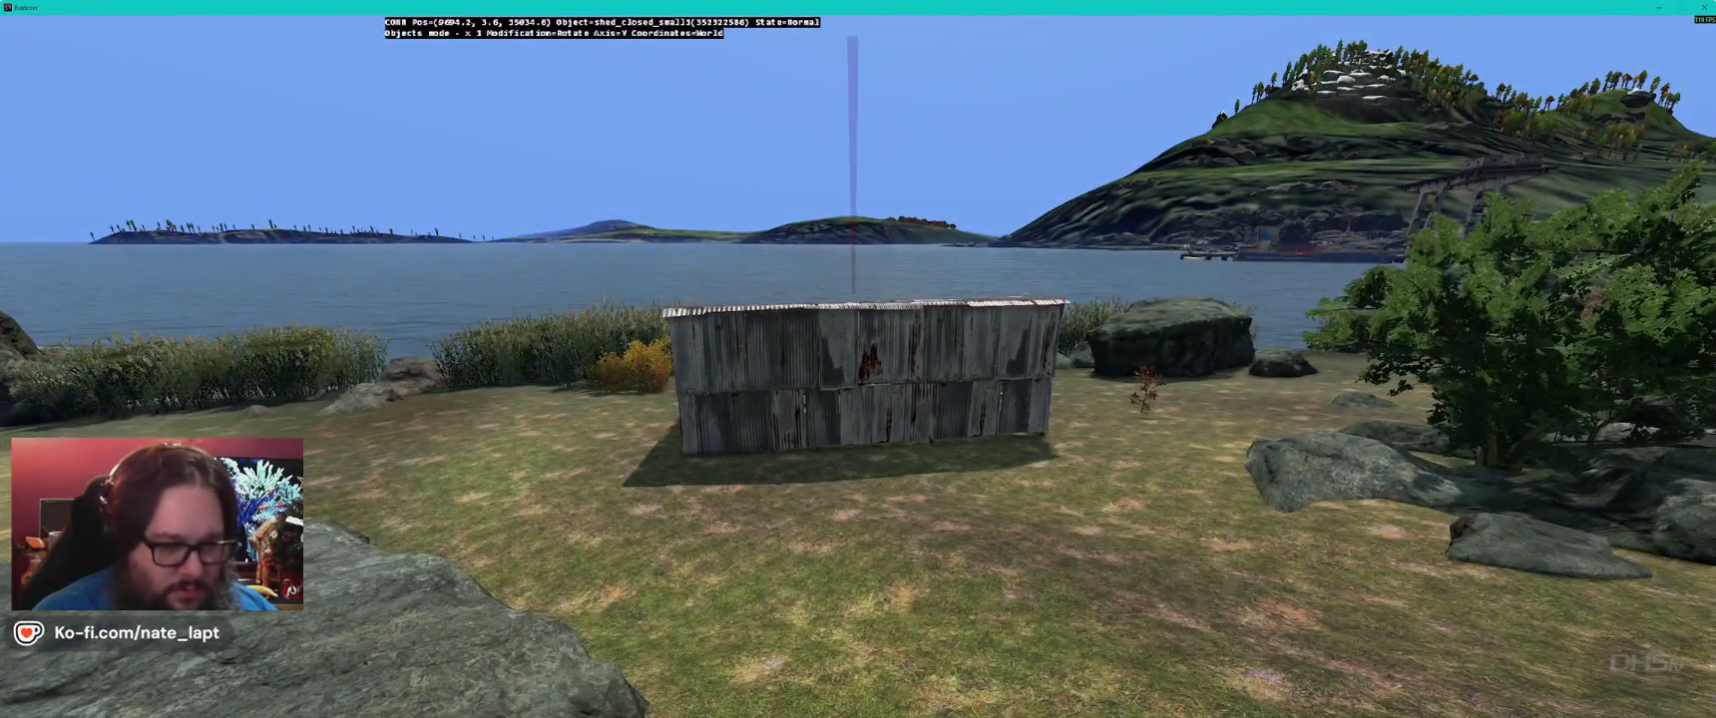
key(Left)
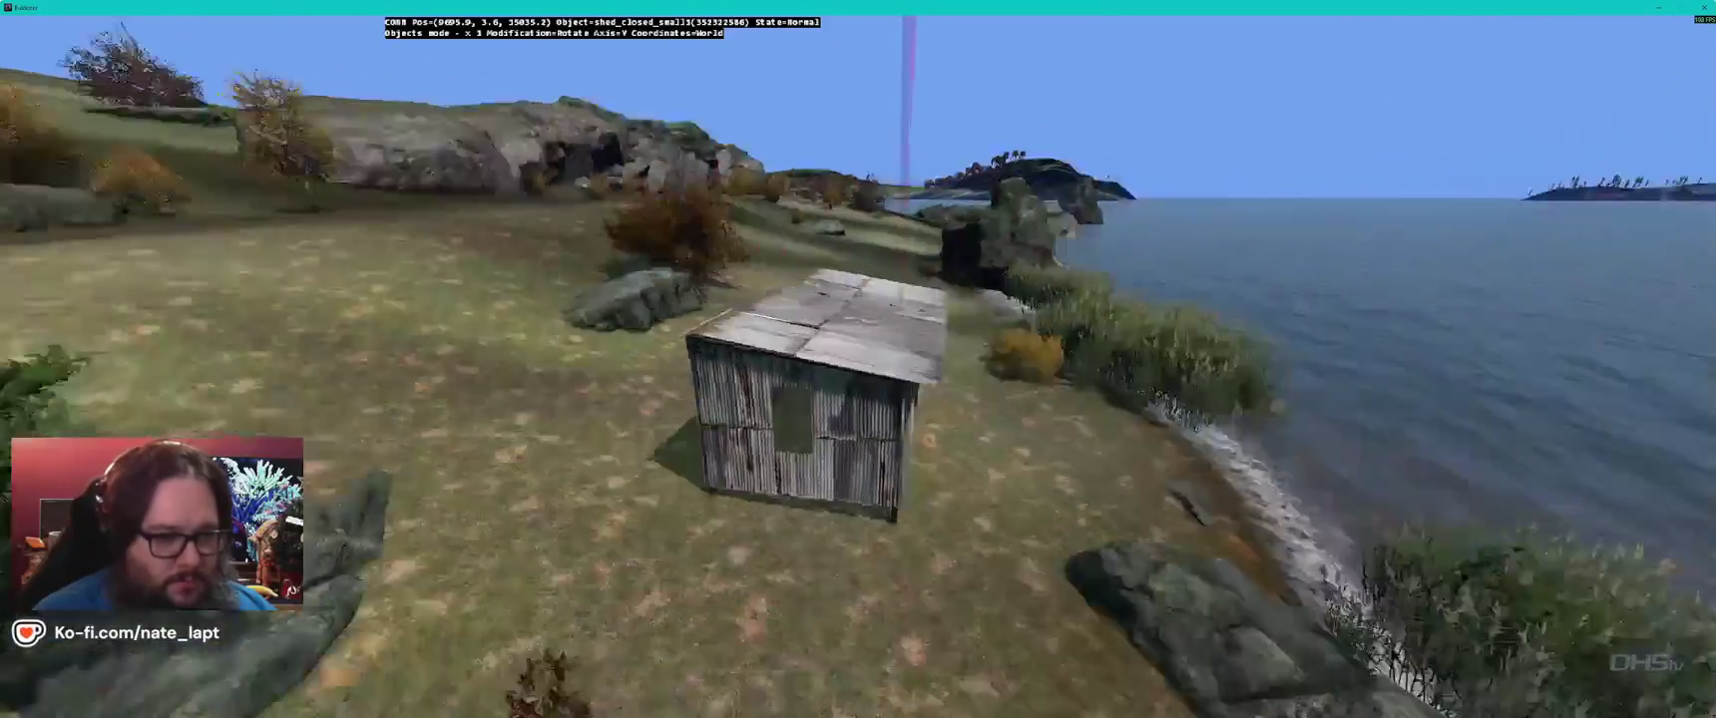
drag(858, 374, 860, 374)
key(alt+Tab)
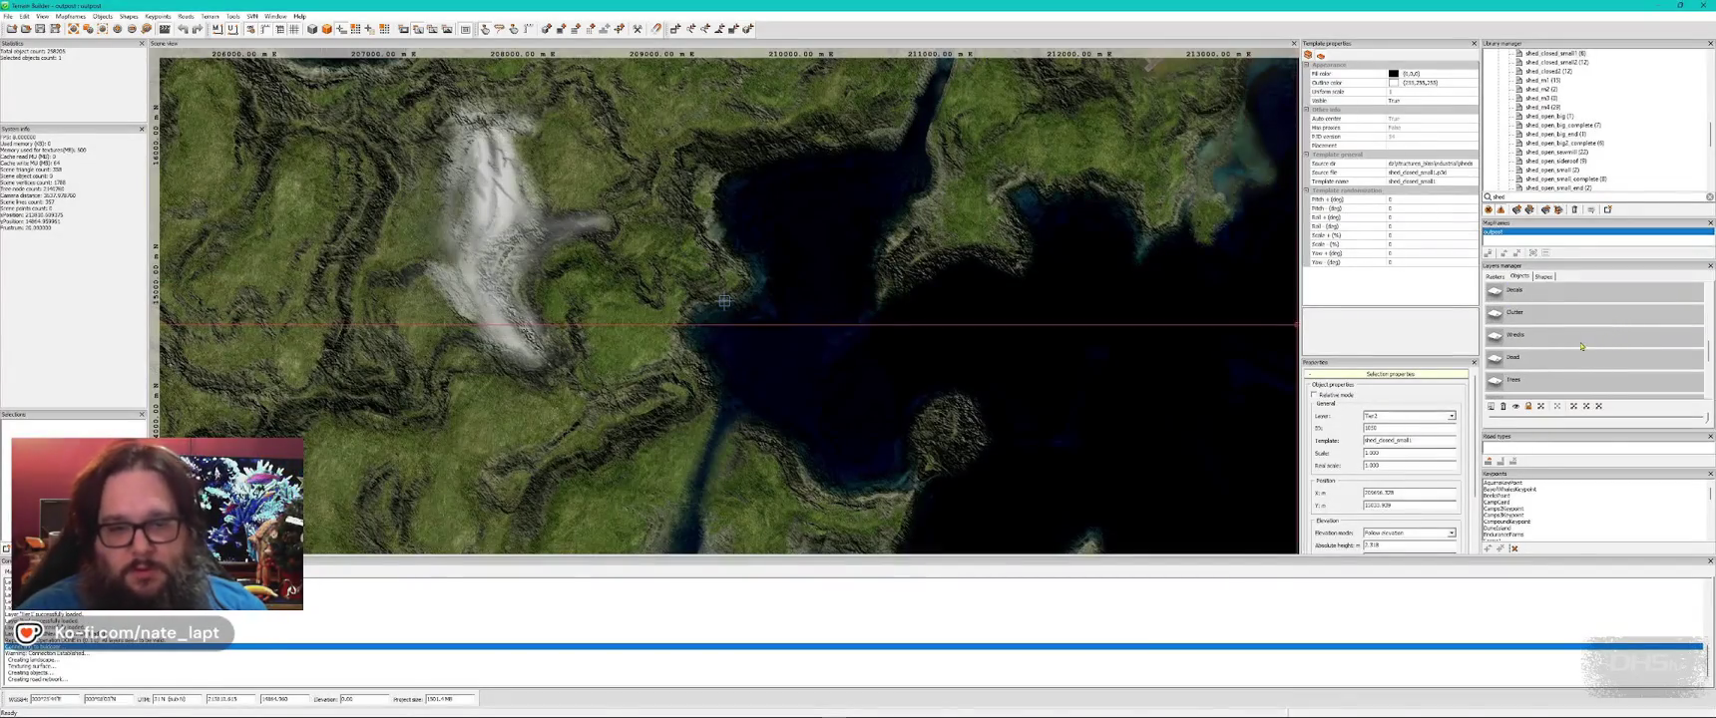
key(alt+Tab)
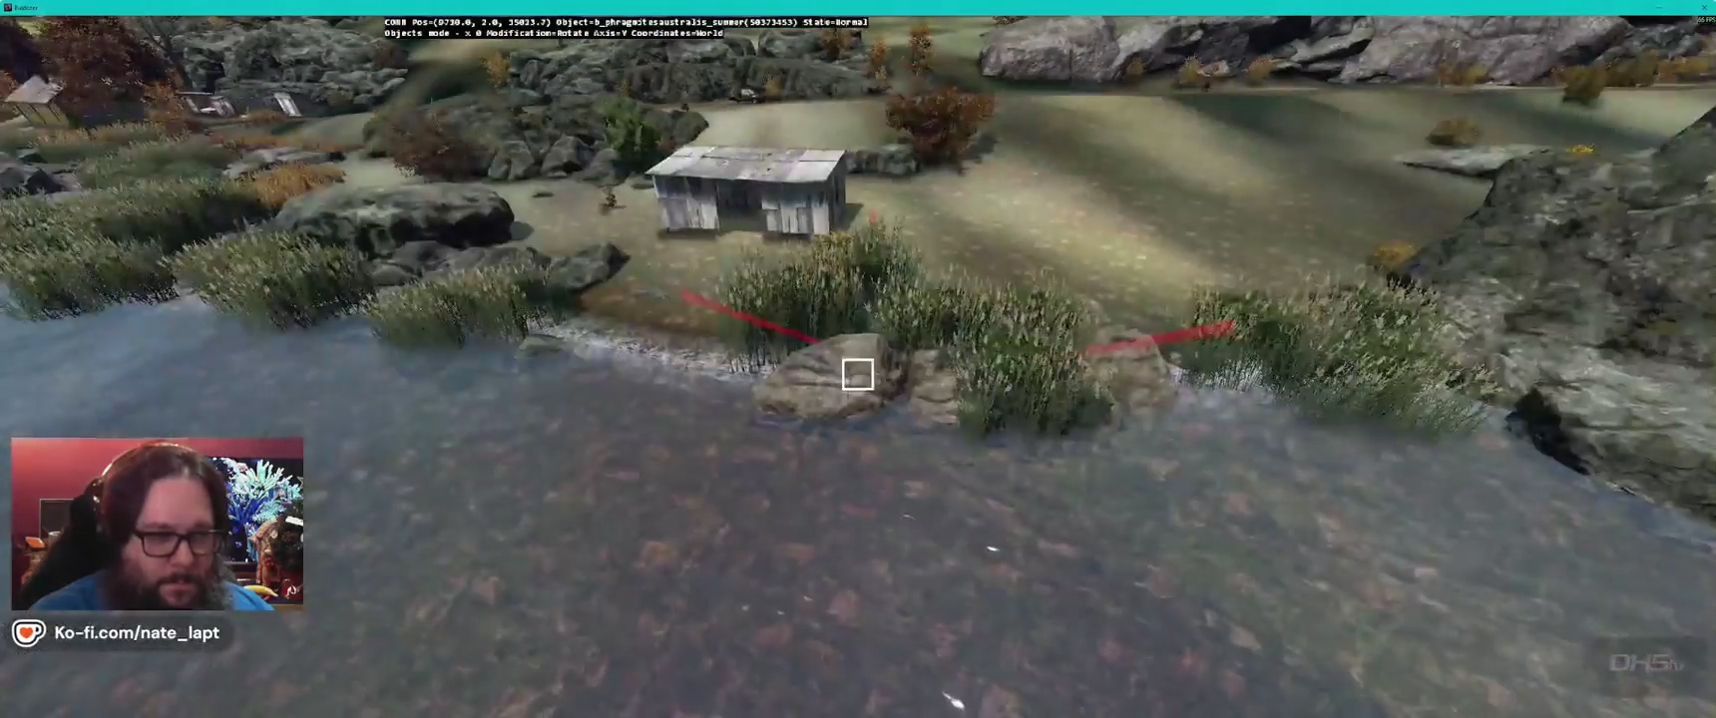
drag(858, 373, 858, 374)
key(m)
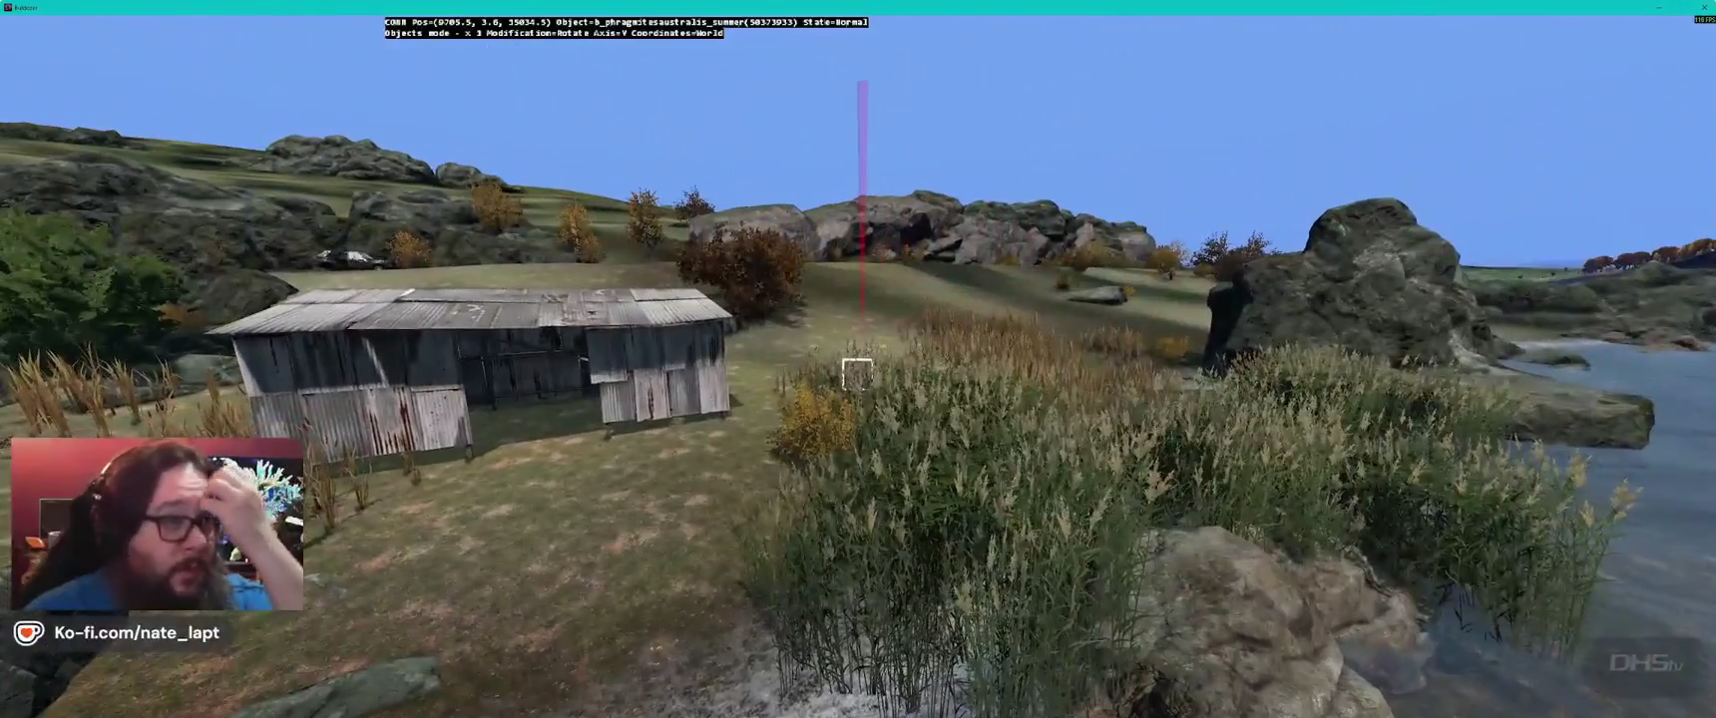